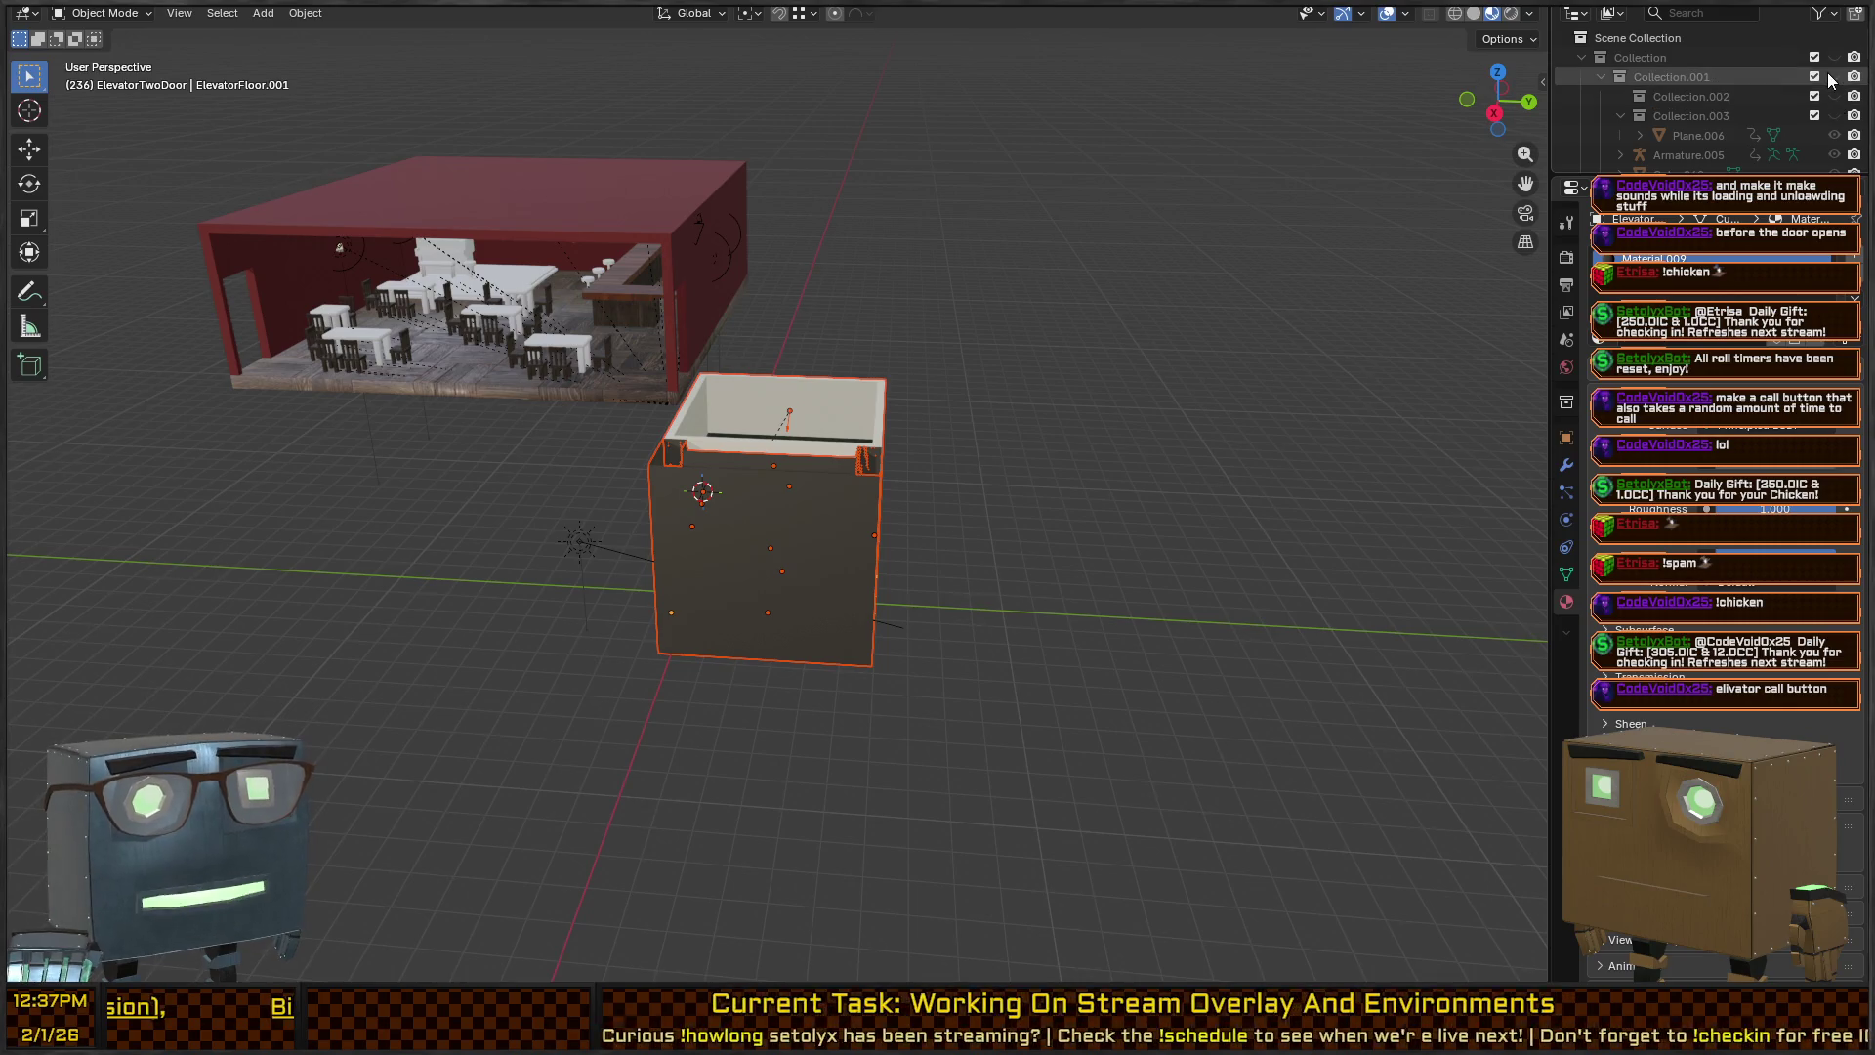
Toggle the backdrop building collection's visibility and inclusion to compare, leaving it included.
click(1835, 77)
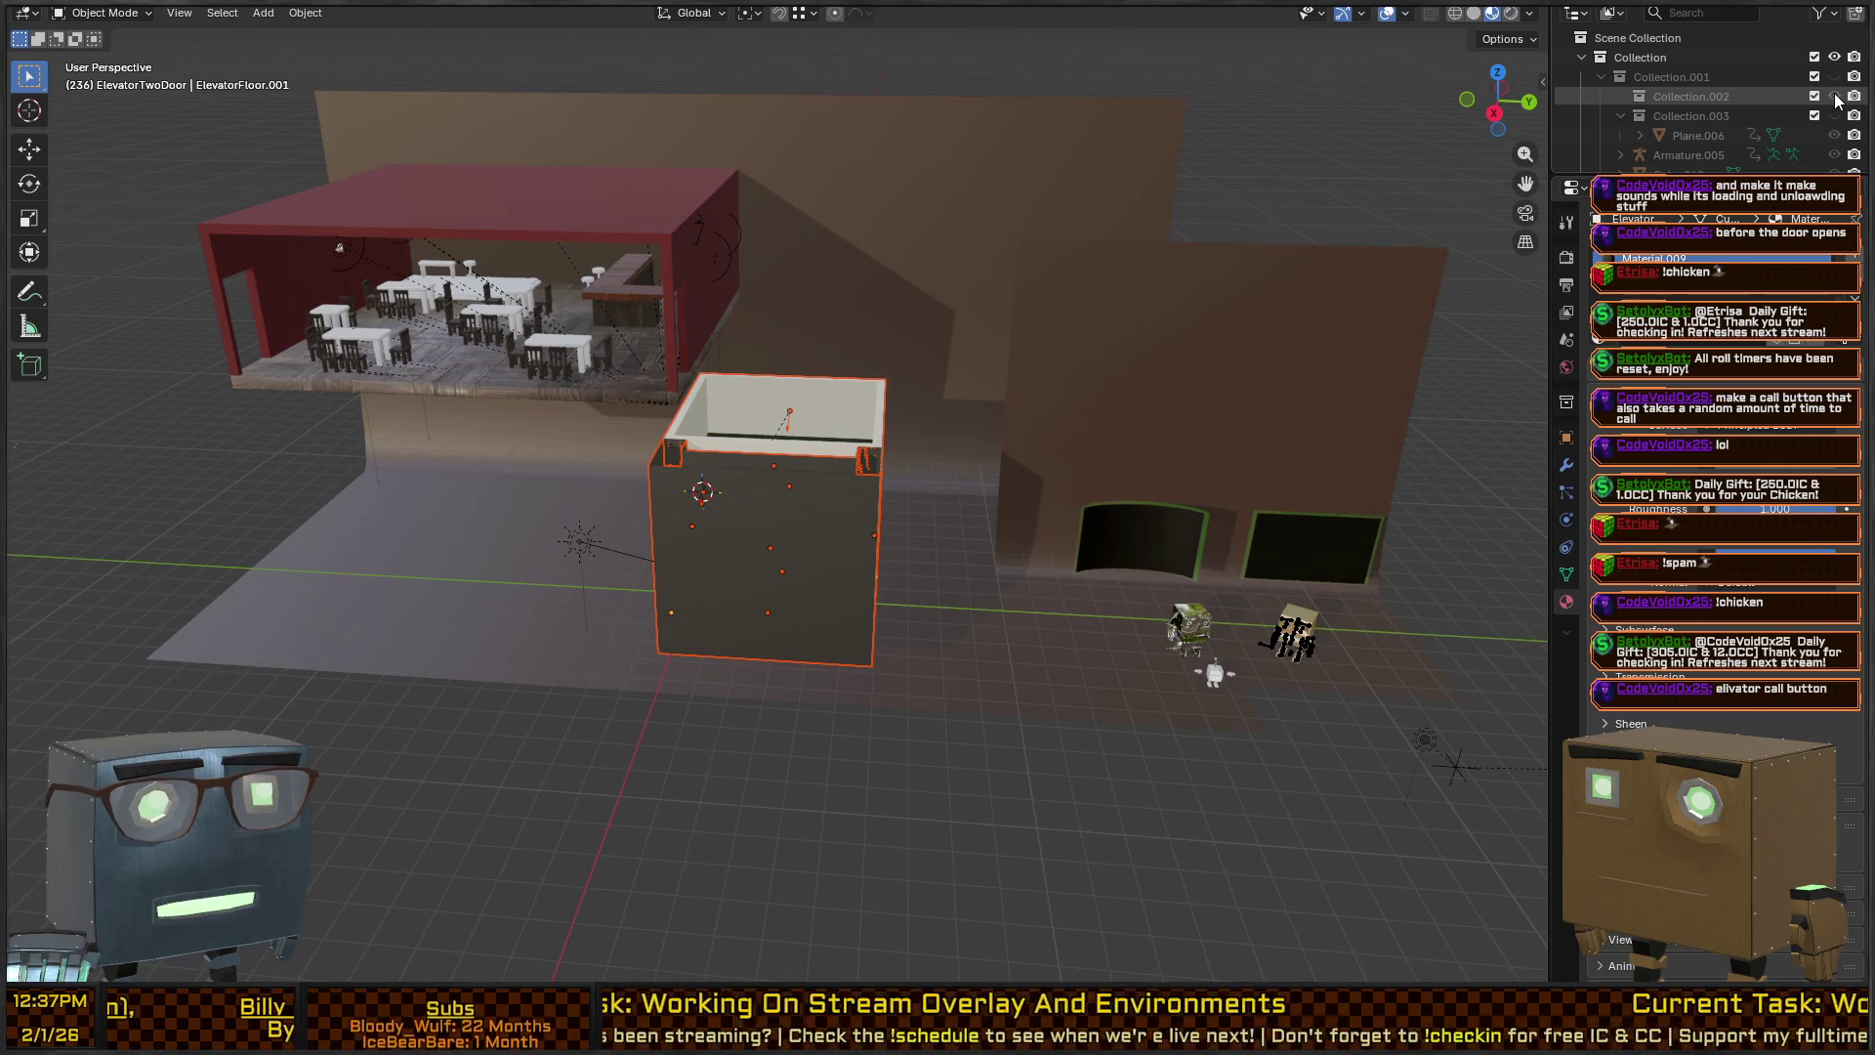
click(1838, 83)
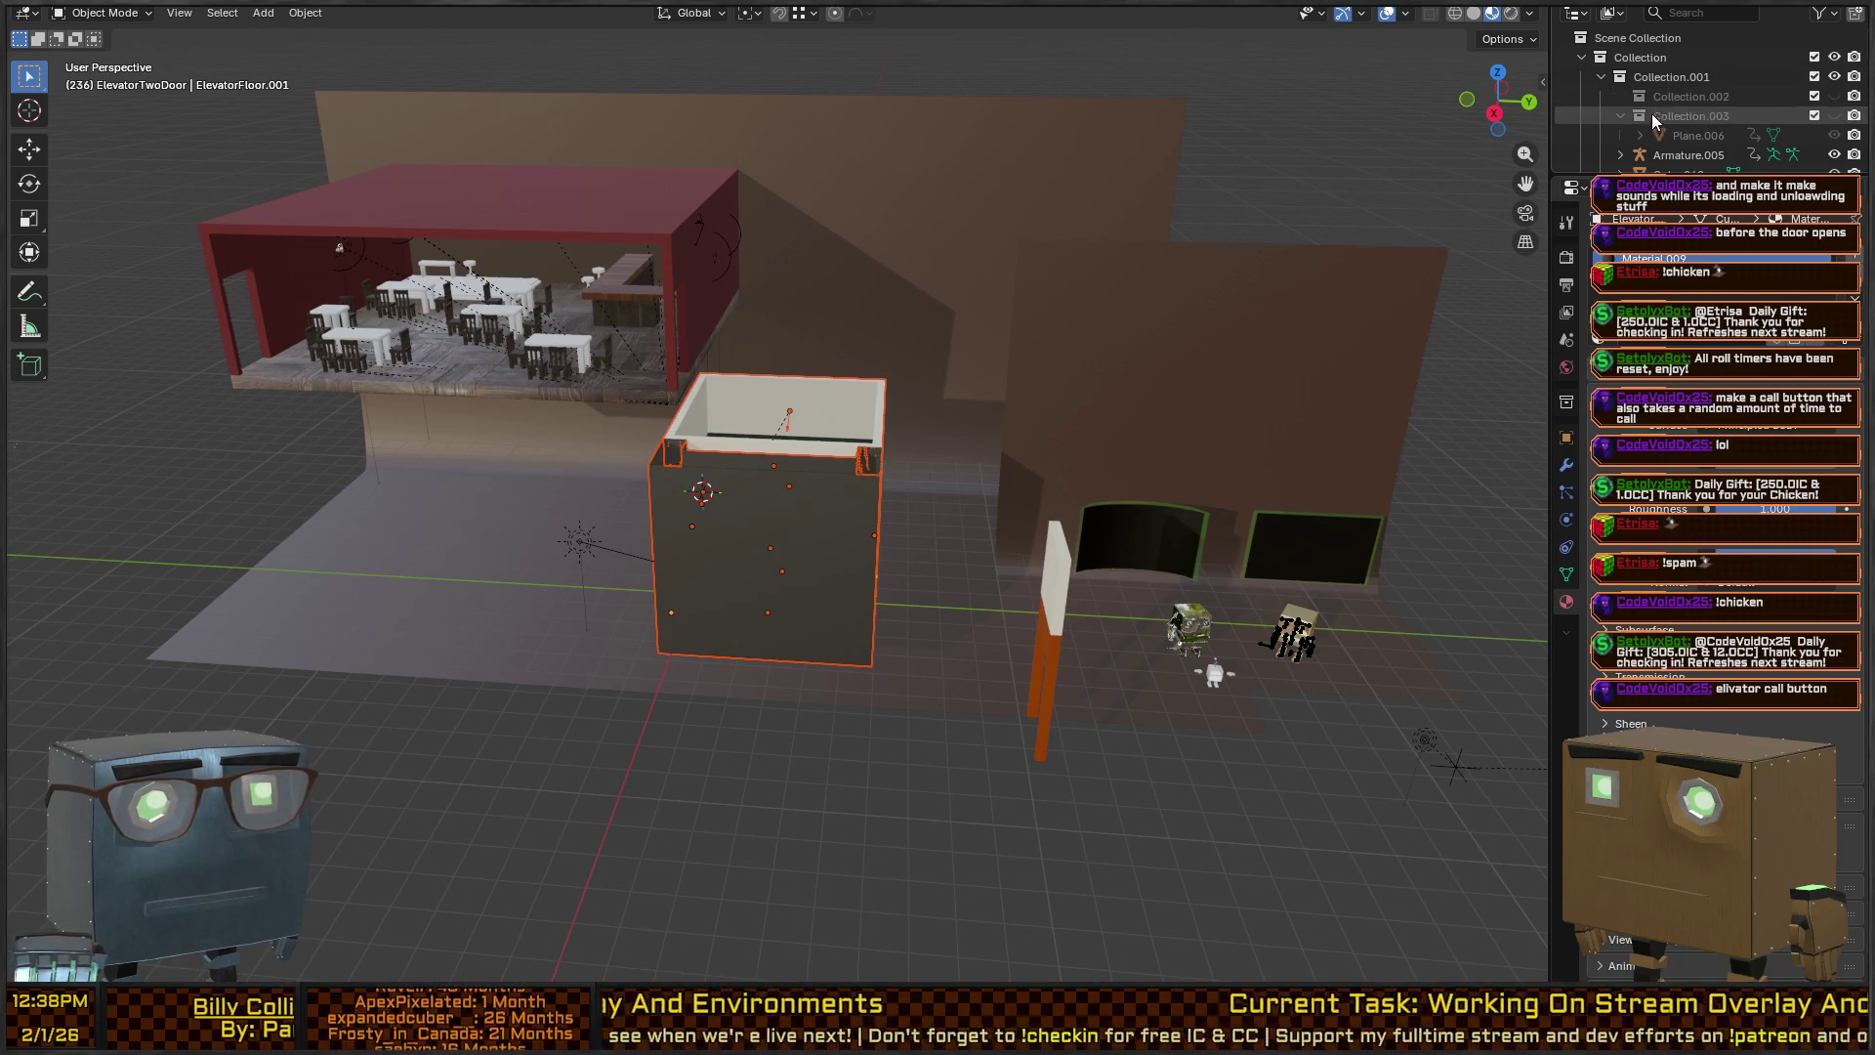
double_click(1837, 76)
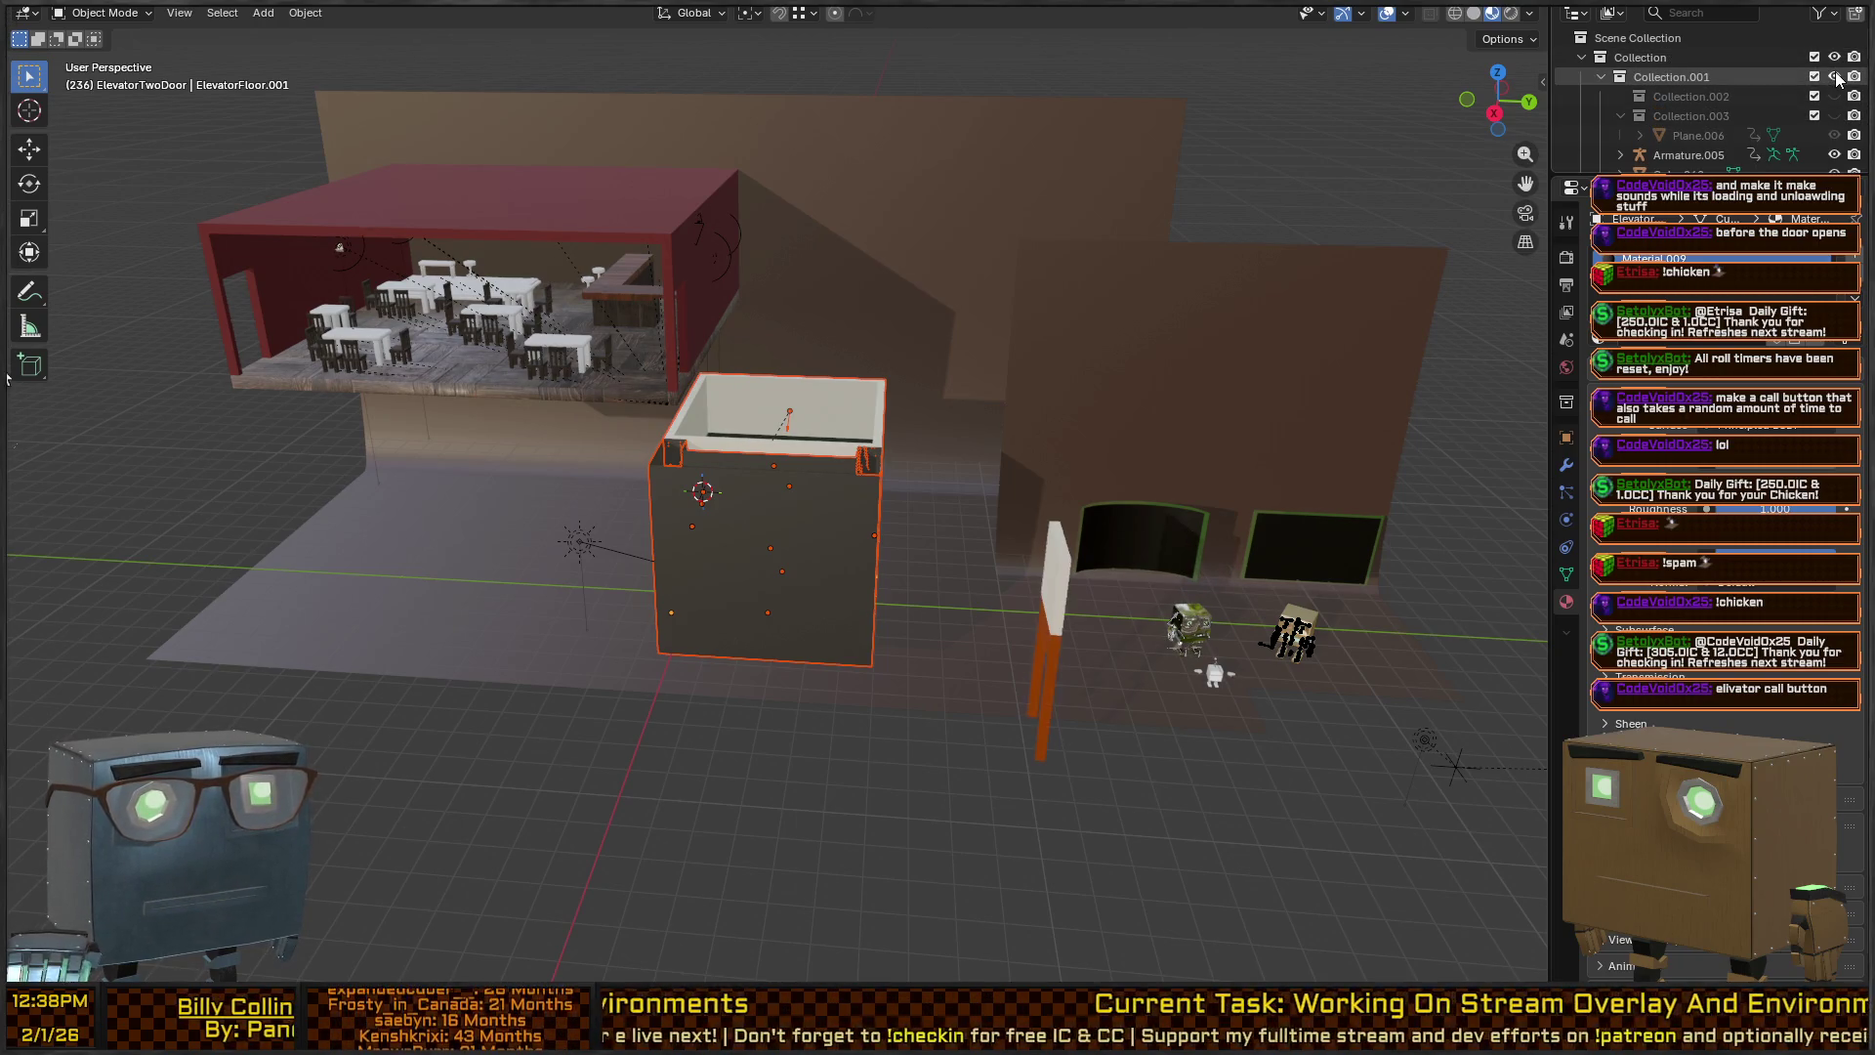
double_click(1838, 76)
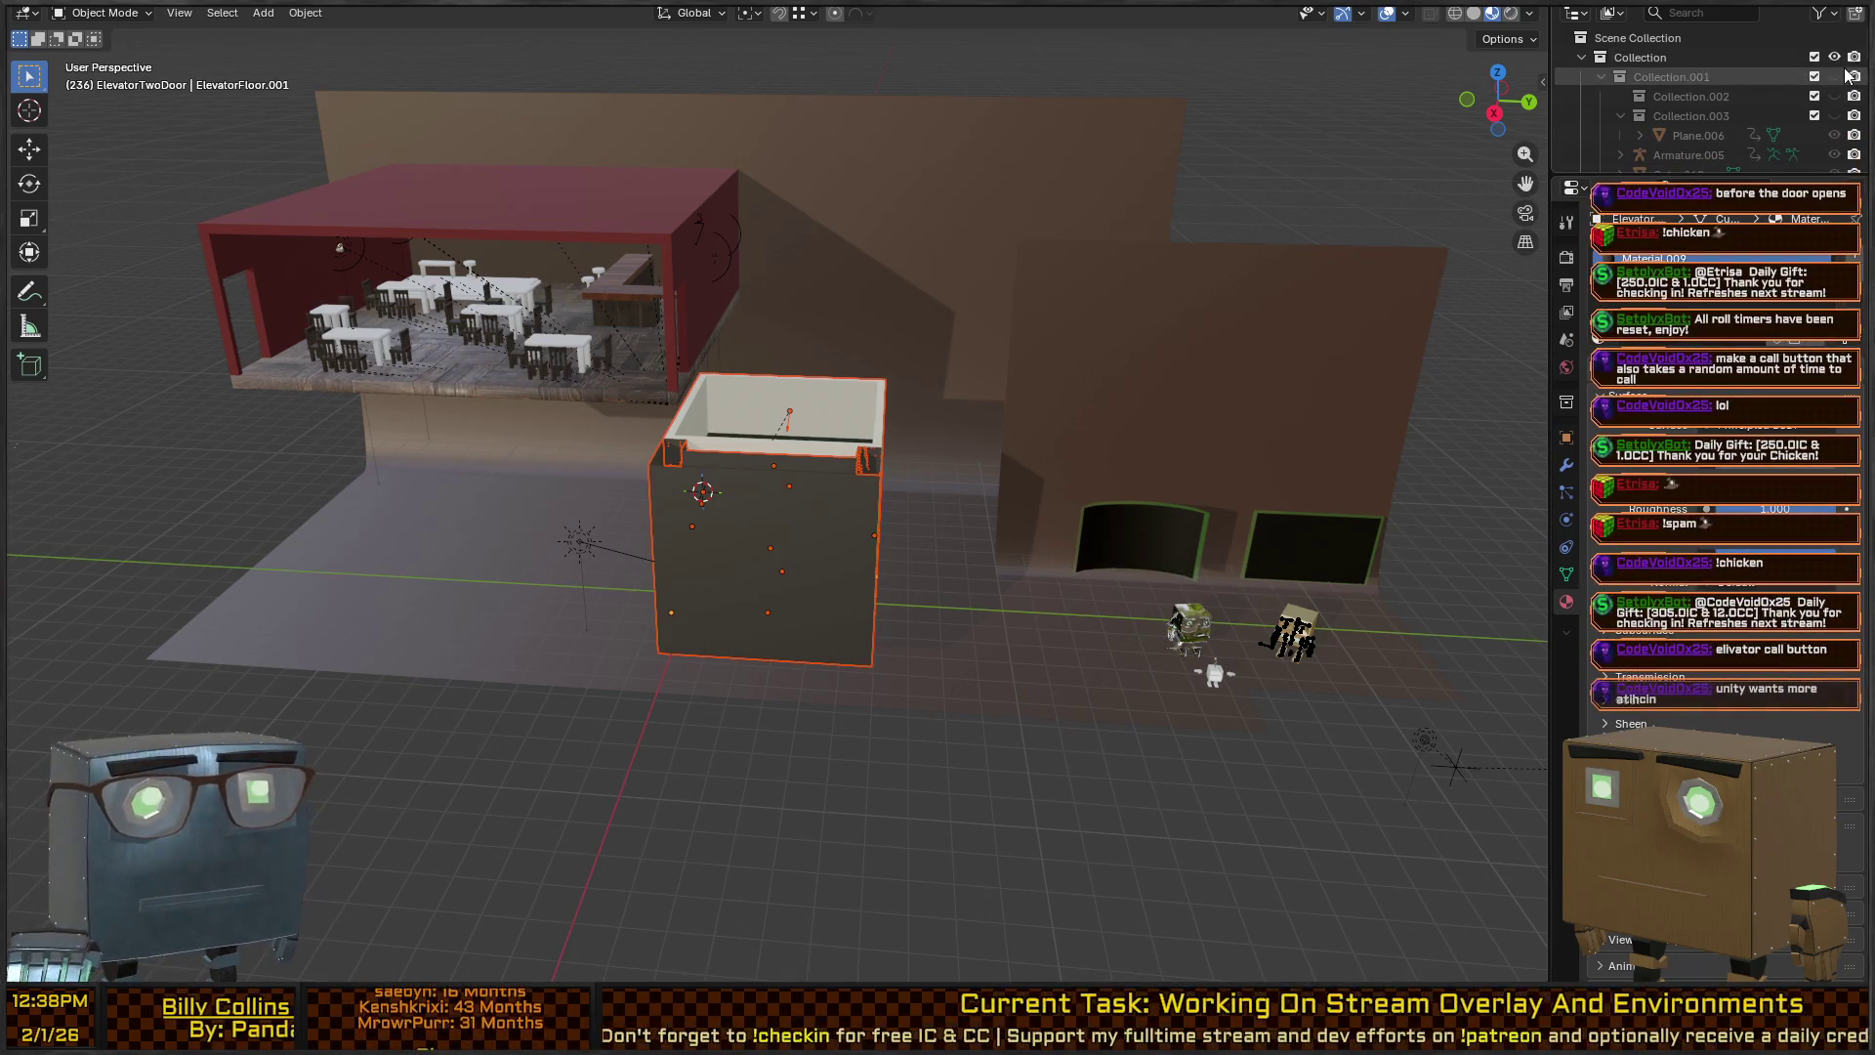
click(1814, 59)
click(1815, 58)
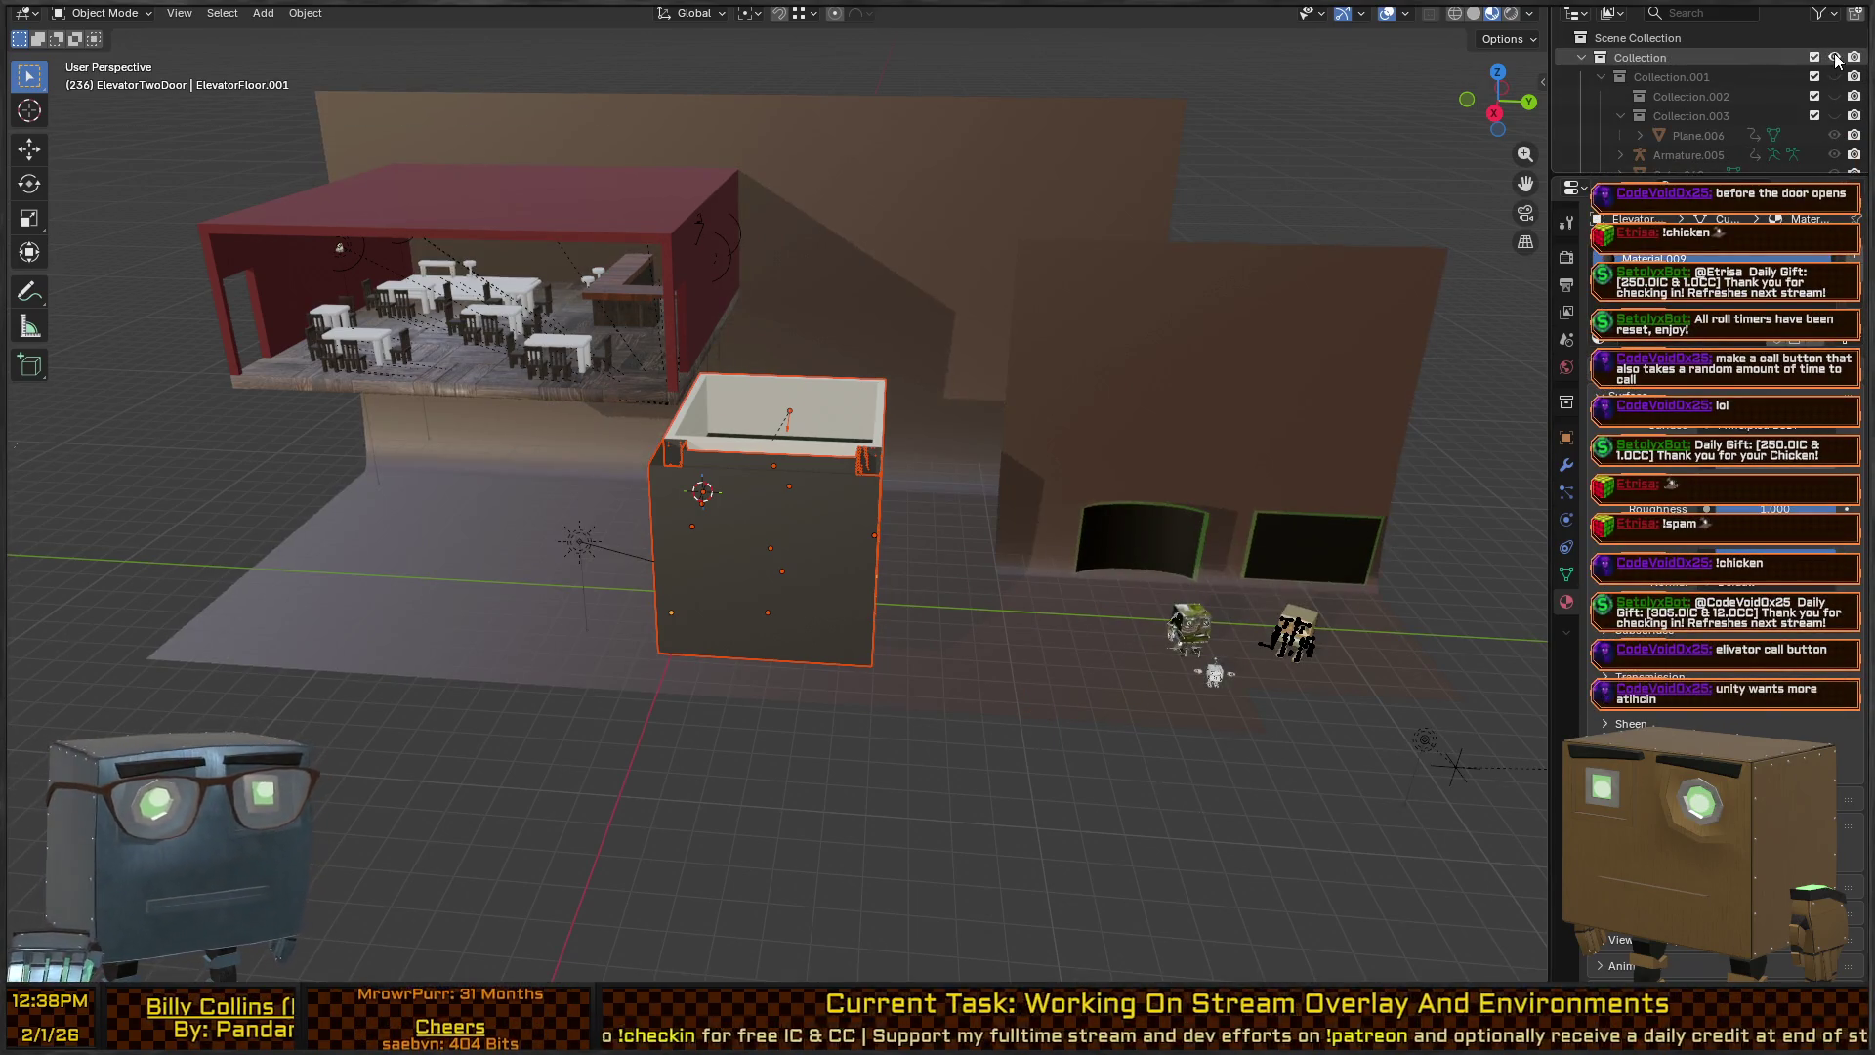
click(1815, 58)
click(1815, 58)
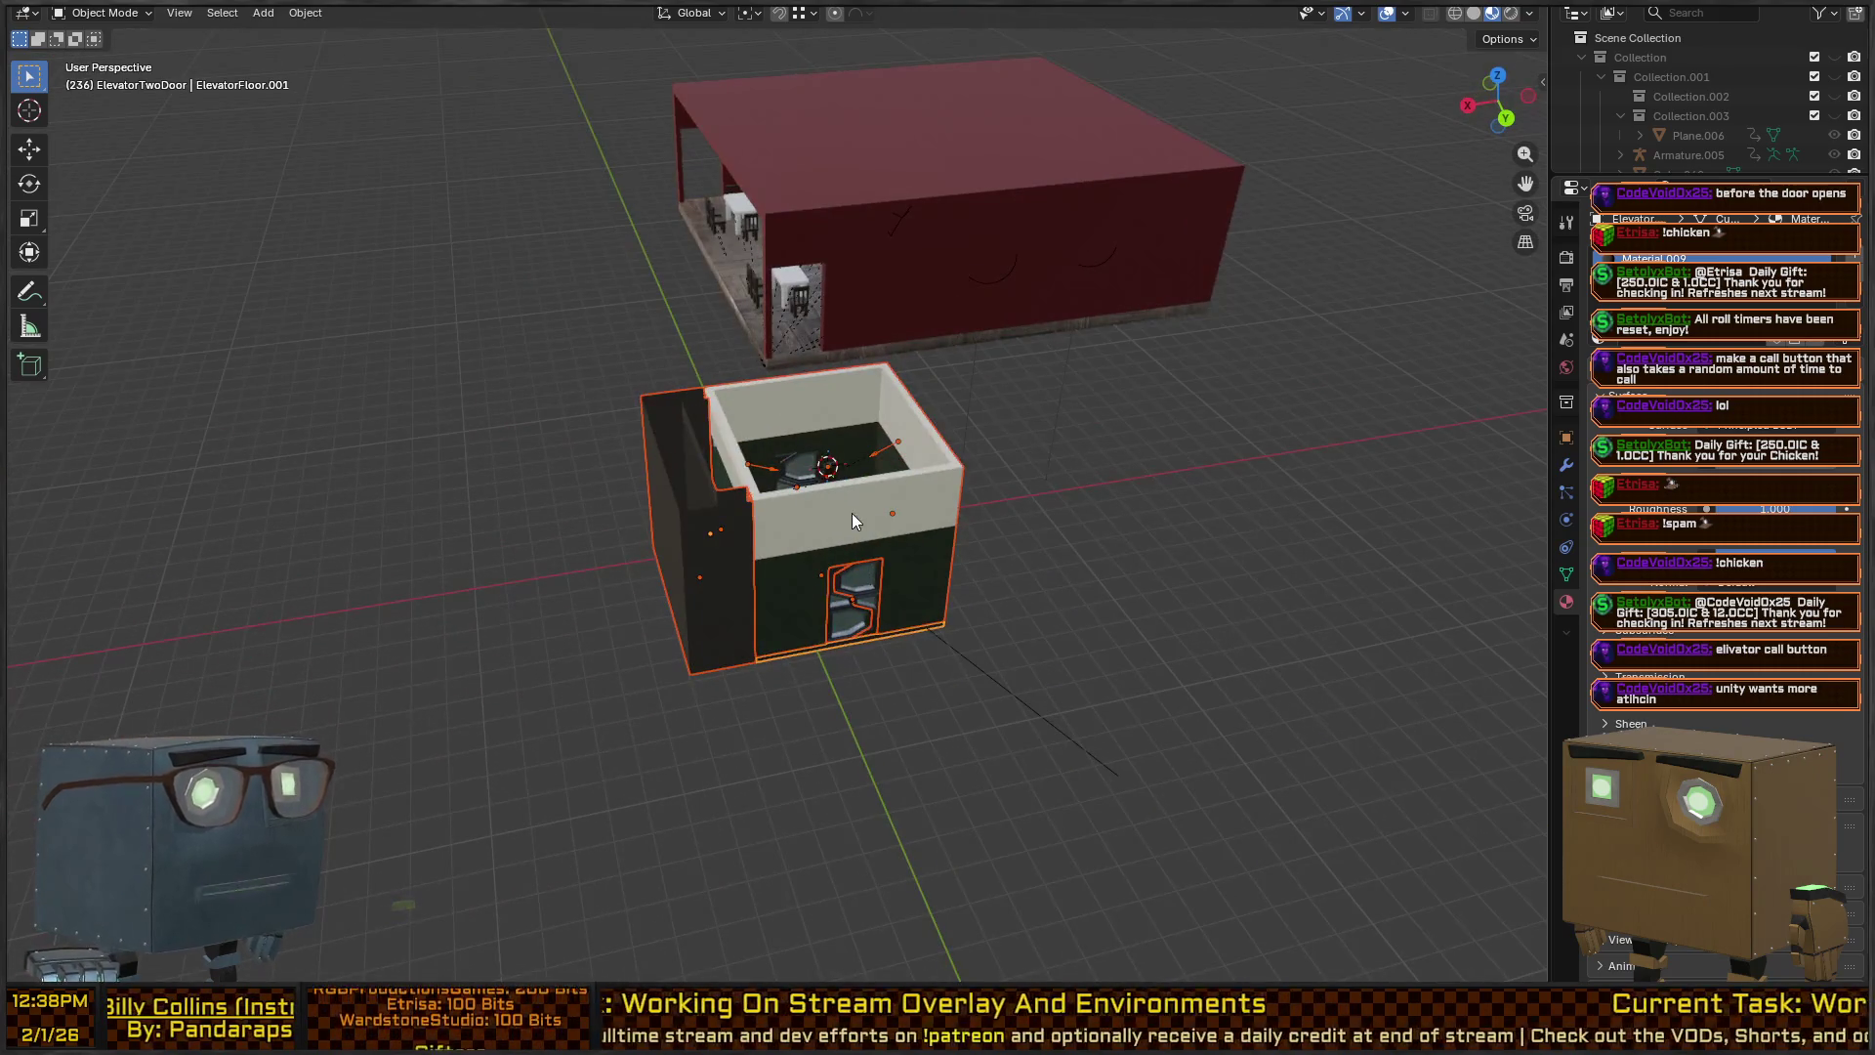
Move the elevator box with a Shift+Z-constrained grab, check it, then switch to Unity.
key(g)
key(shift+z)
click(367, 602)
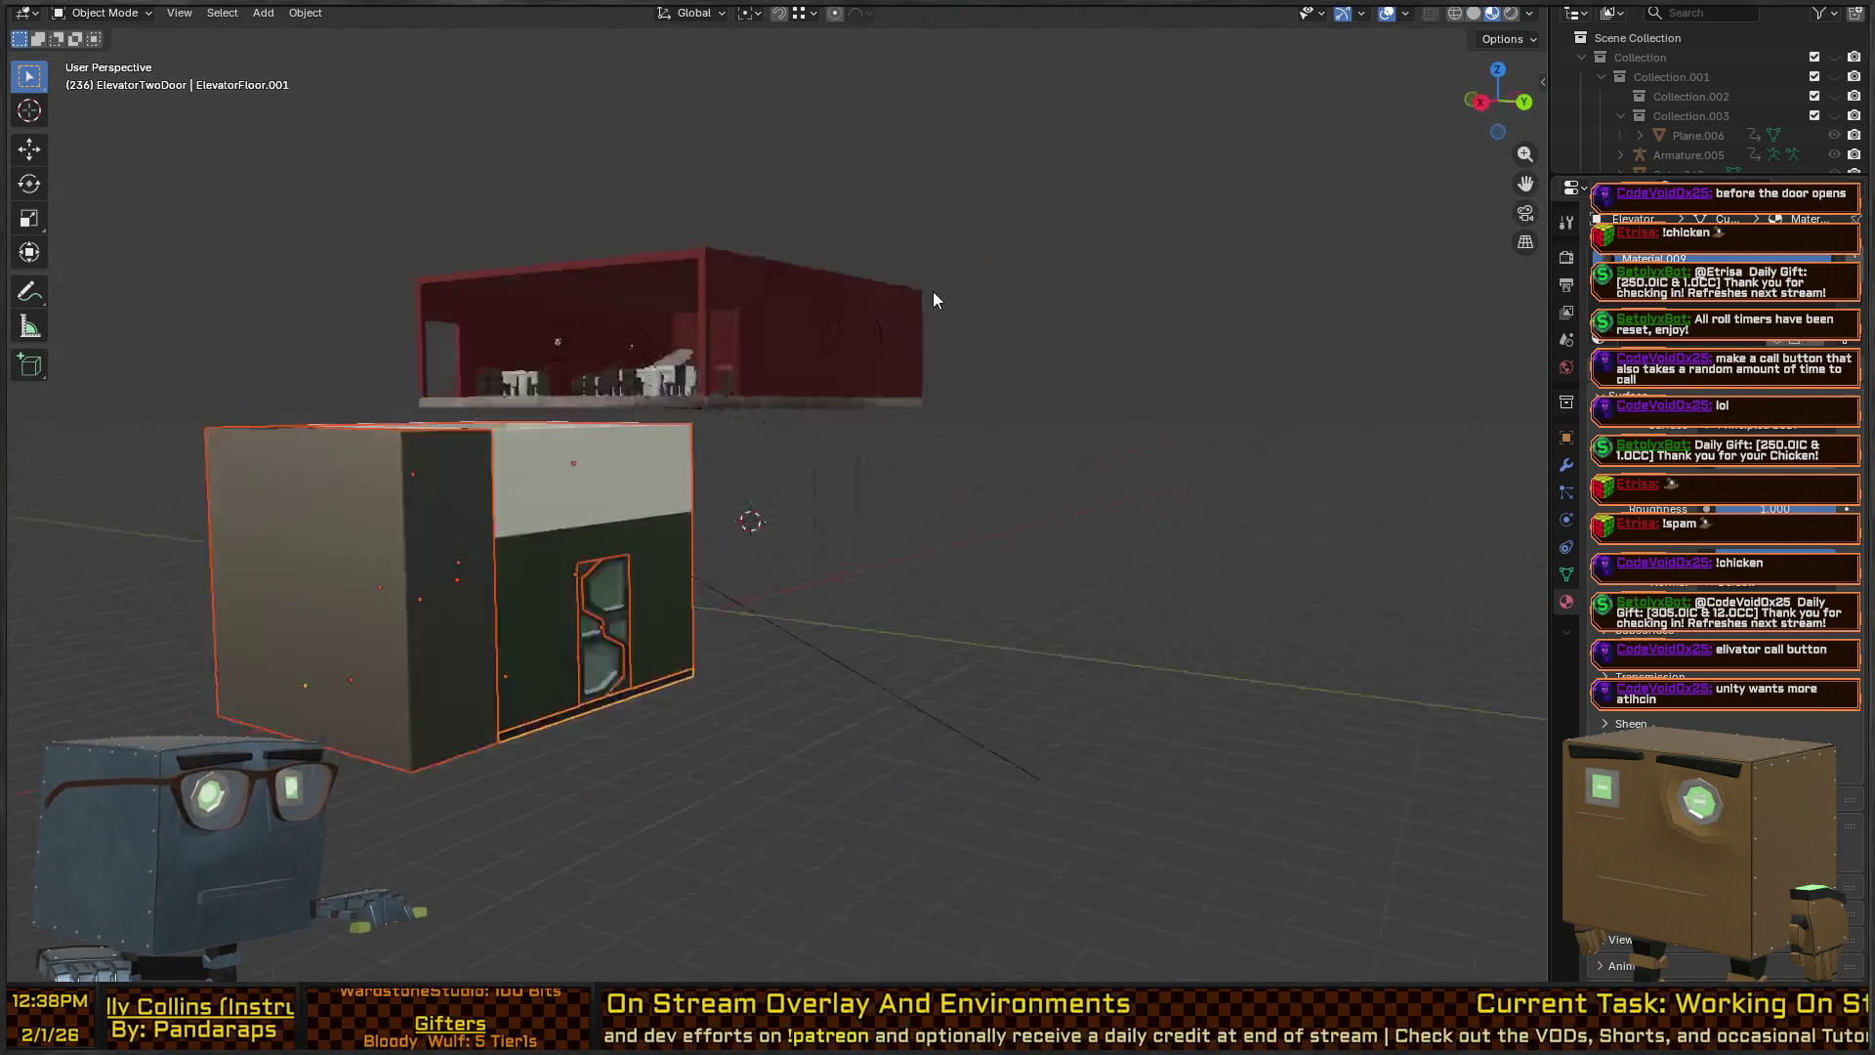
mouse_move(947, 453)
mouse_down()
mouse_move(1152, 412)
mouse_move(833, 402)
mouse_up()
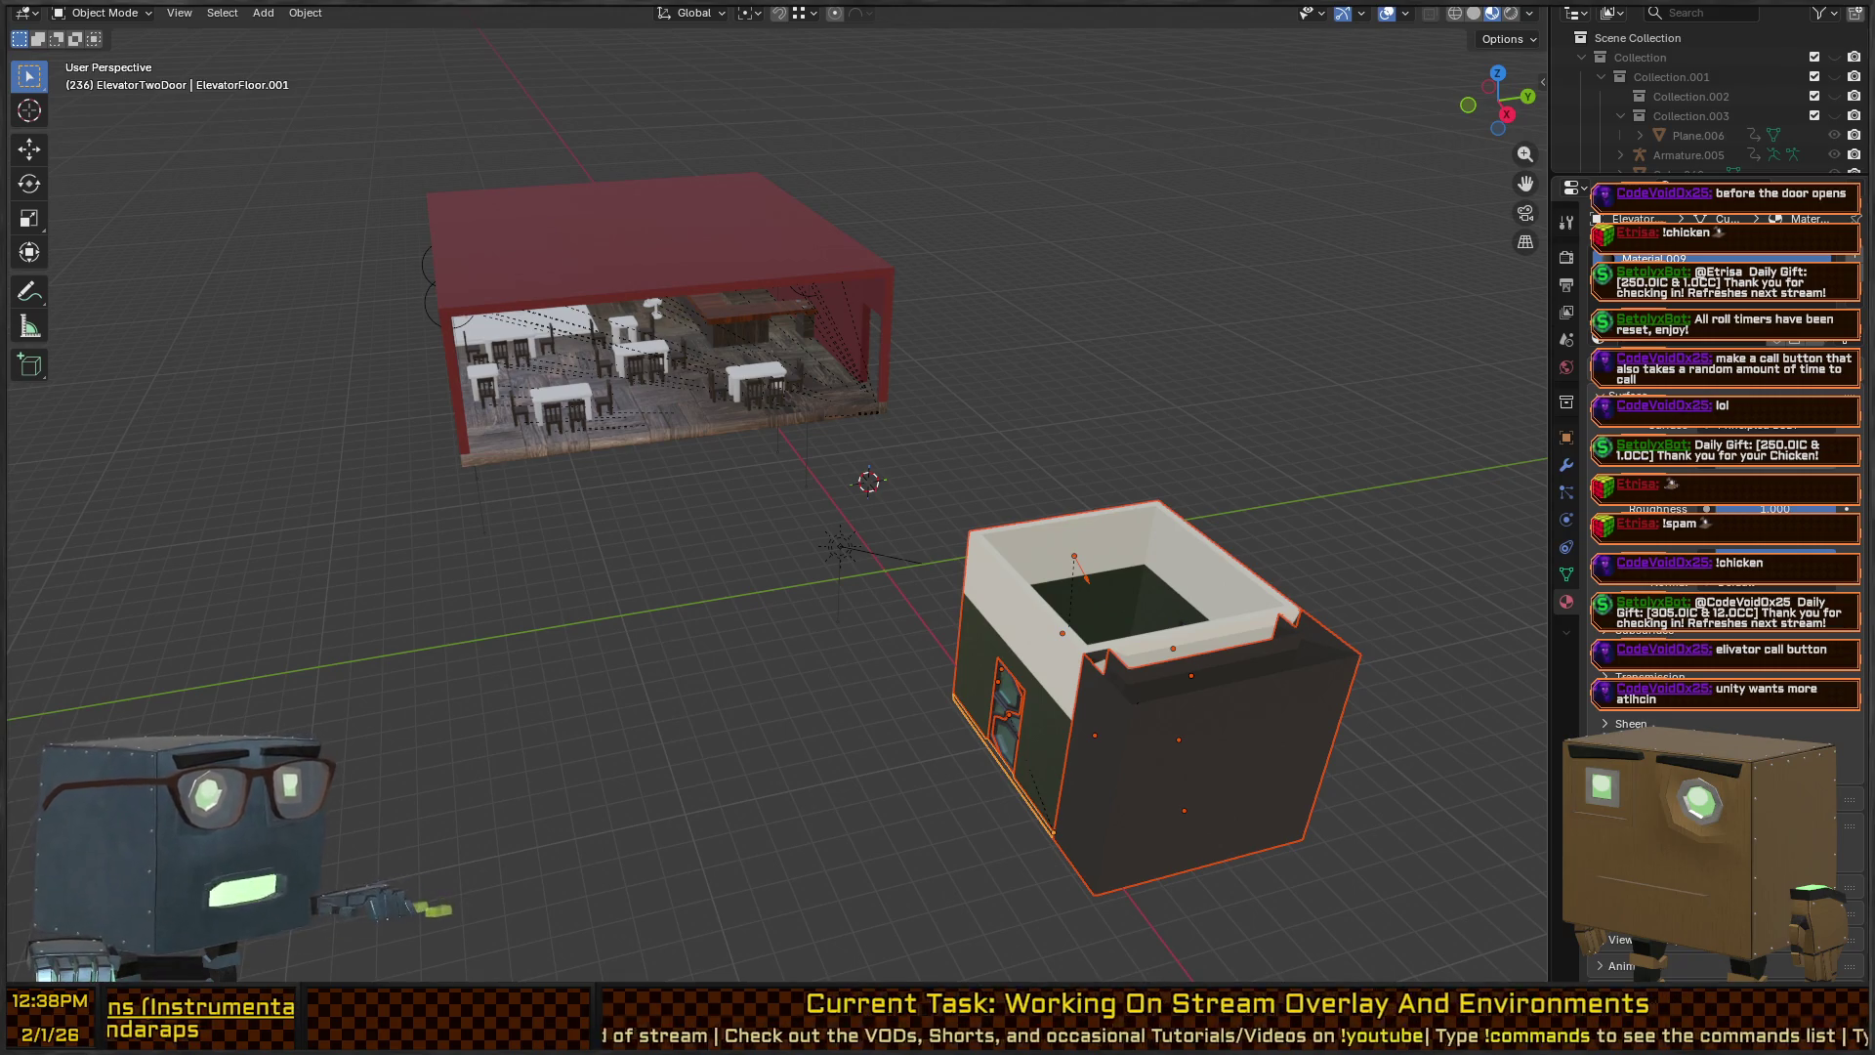
key(alt+Tab)
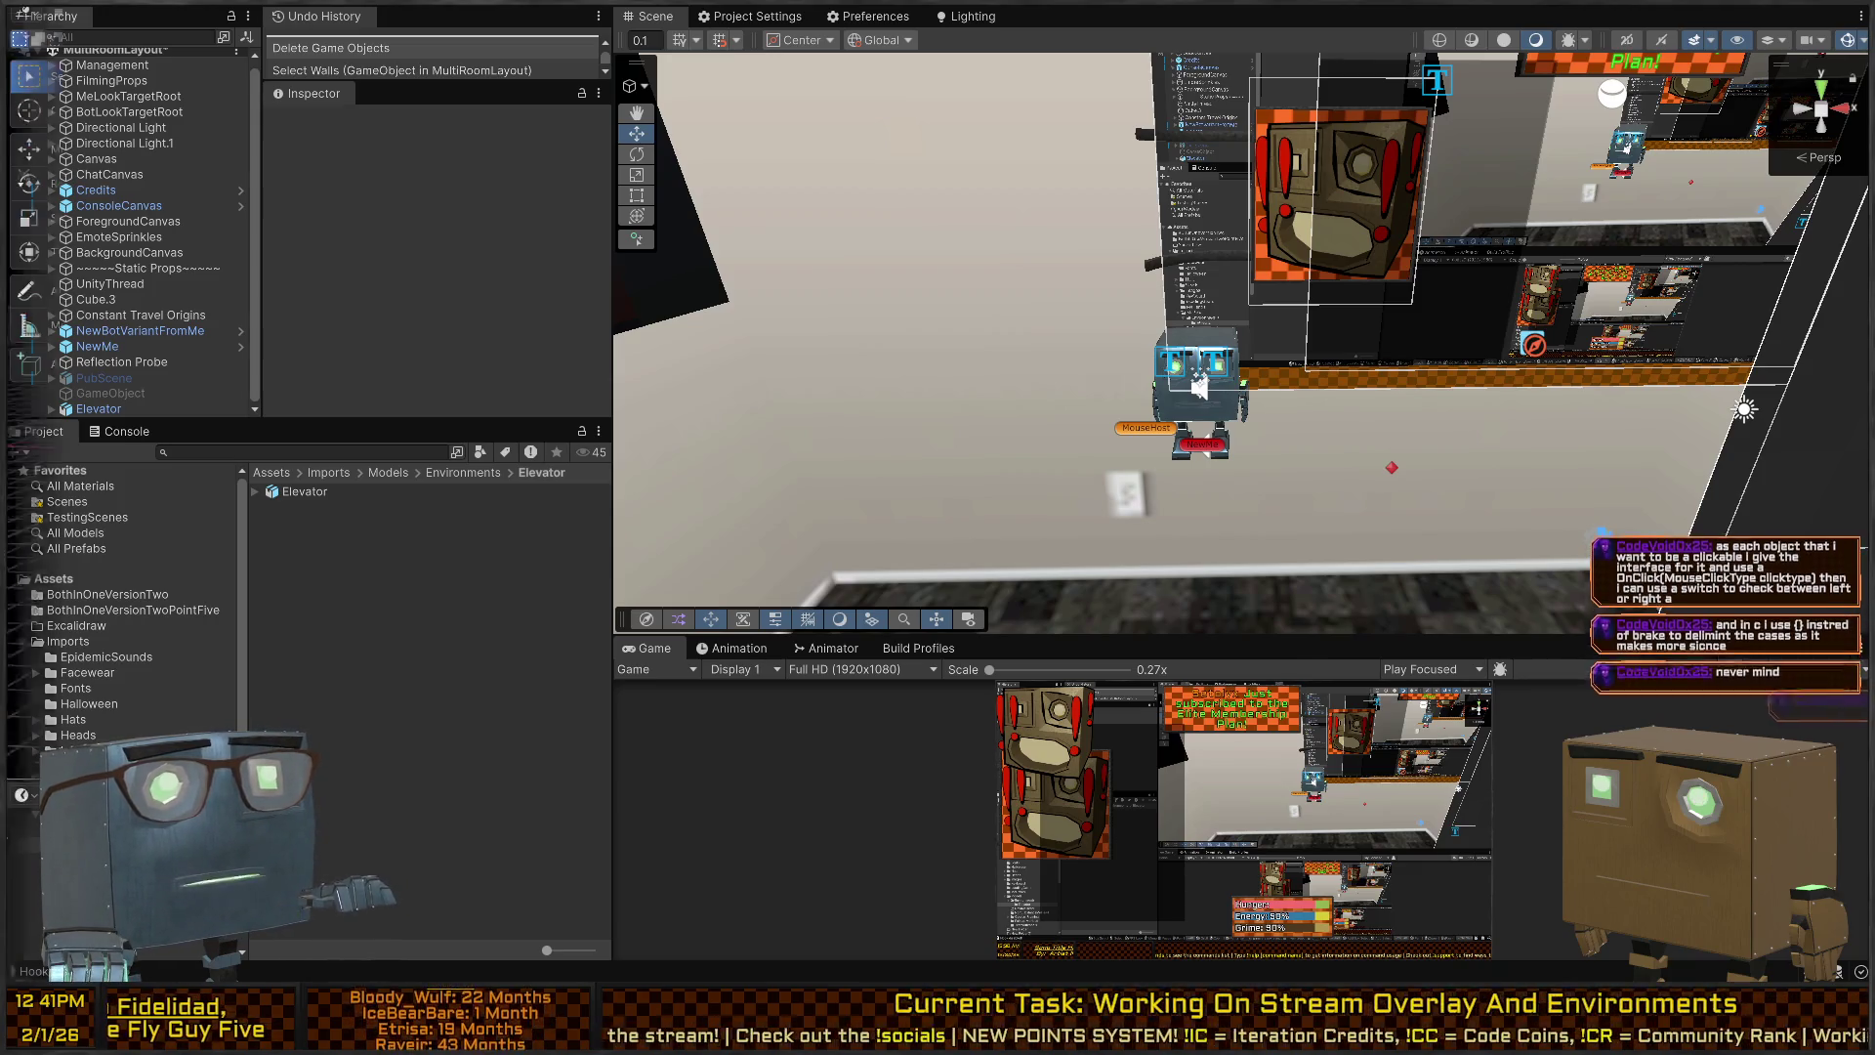
Return to Blender and orbit from the characters toward the white screen.
key(alt+Tab)
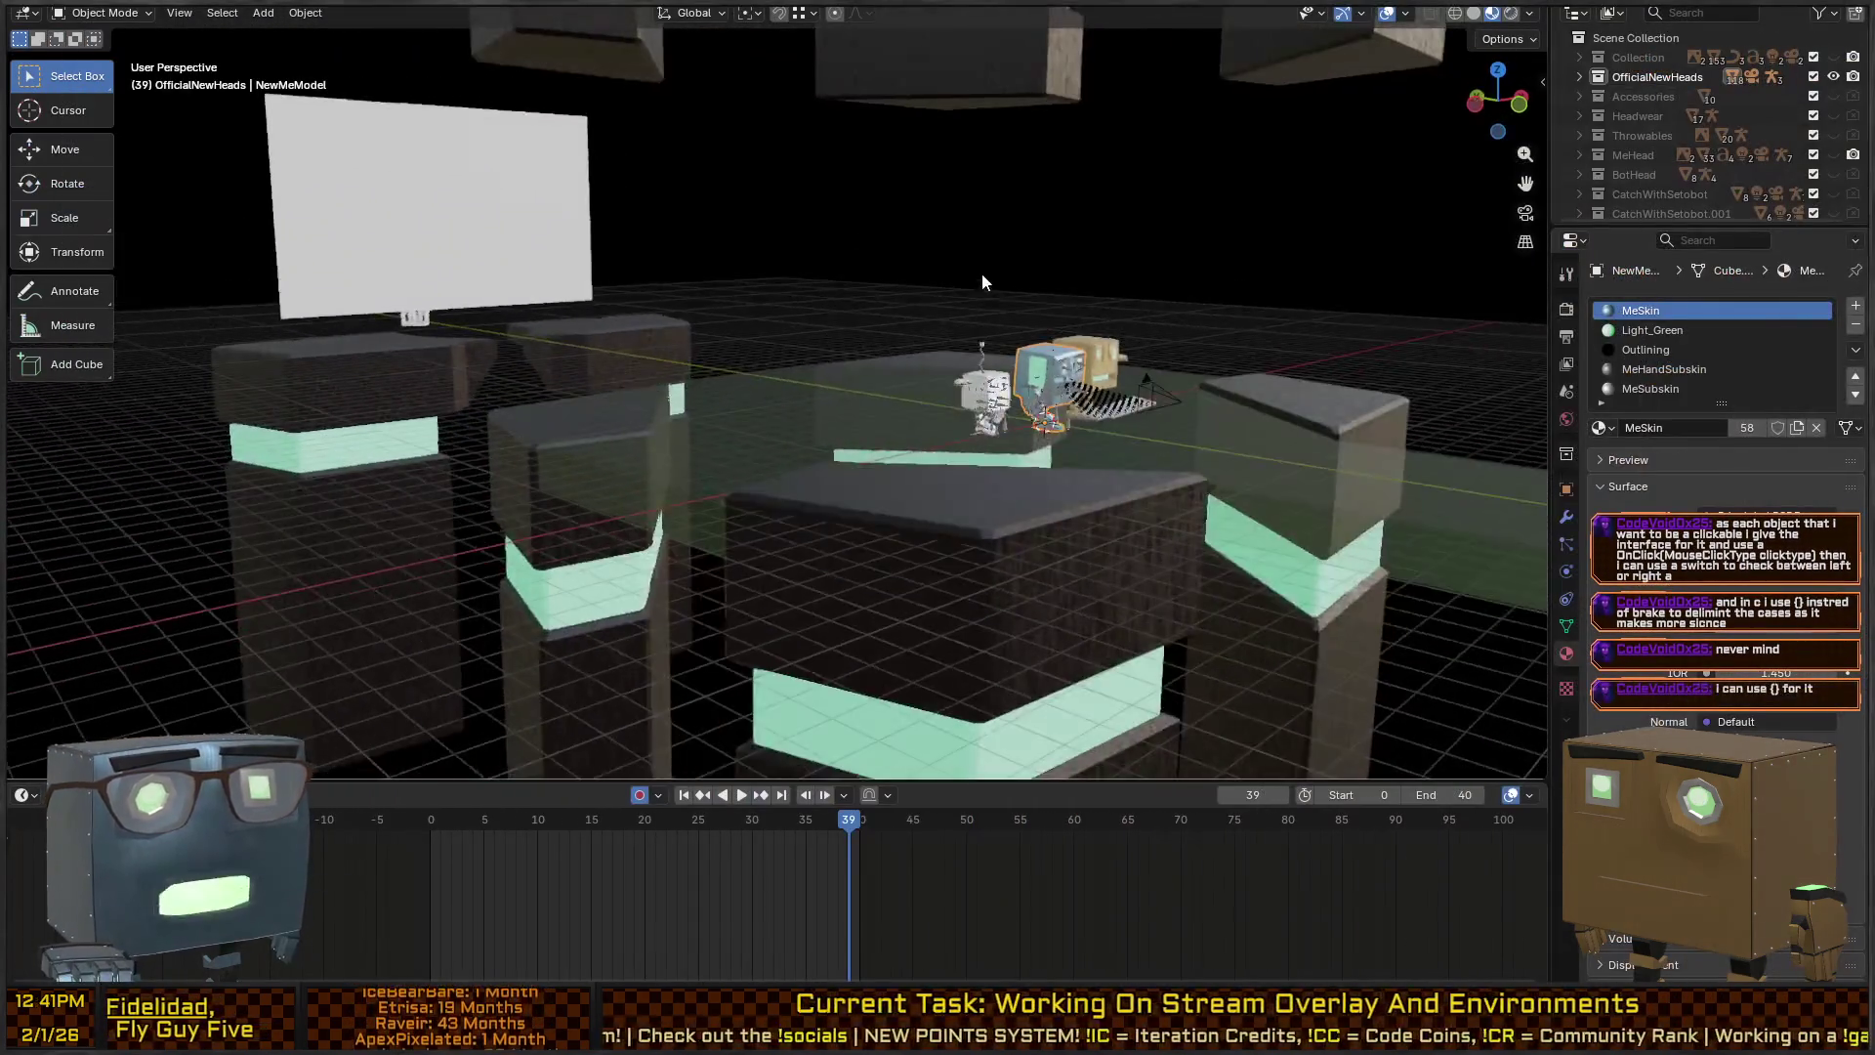
mouse_move(982, 272)
mouse_down()
mouse_move(994, 255)
mouse_move(1102, 272)
mouse_up()
mouse_move(1228, 277)
mouse_down()
mouse_move(924, 269)
mouse_move(629, 303)
mouse_move(583, 261)
mouse_move(901, 279)
mouse_move(826, 303)
mouse_move(858, 259)
mouse_move(1082, 281)
mouse_move(923, 251)
mouse_move(813, 260)
mouse_move(824, 289)
mouse_move(840, 272)
mouse_move(657, 282)
mouse_move(928, 254)
mouse_move(748, 250)
mouse_up()
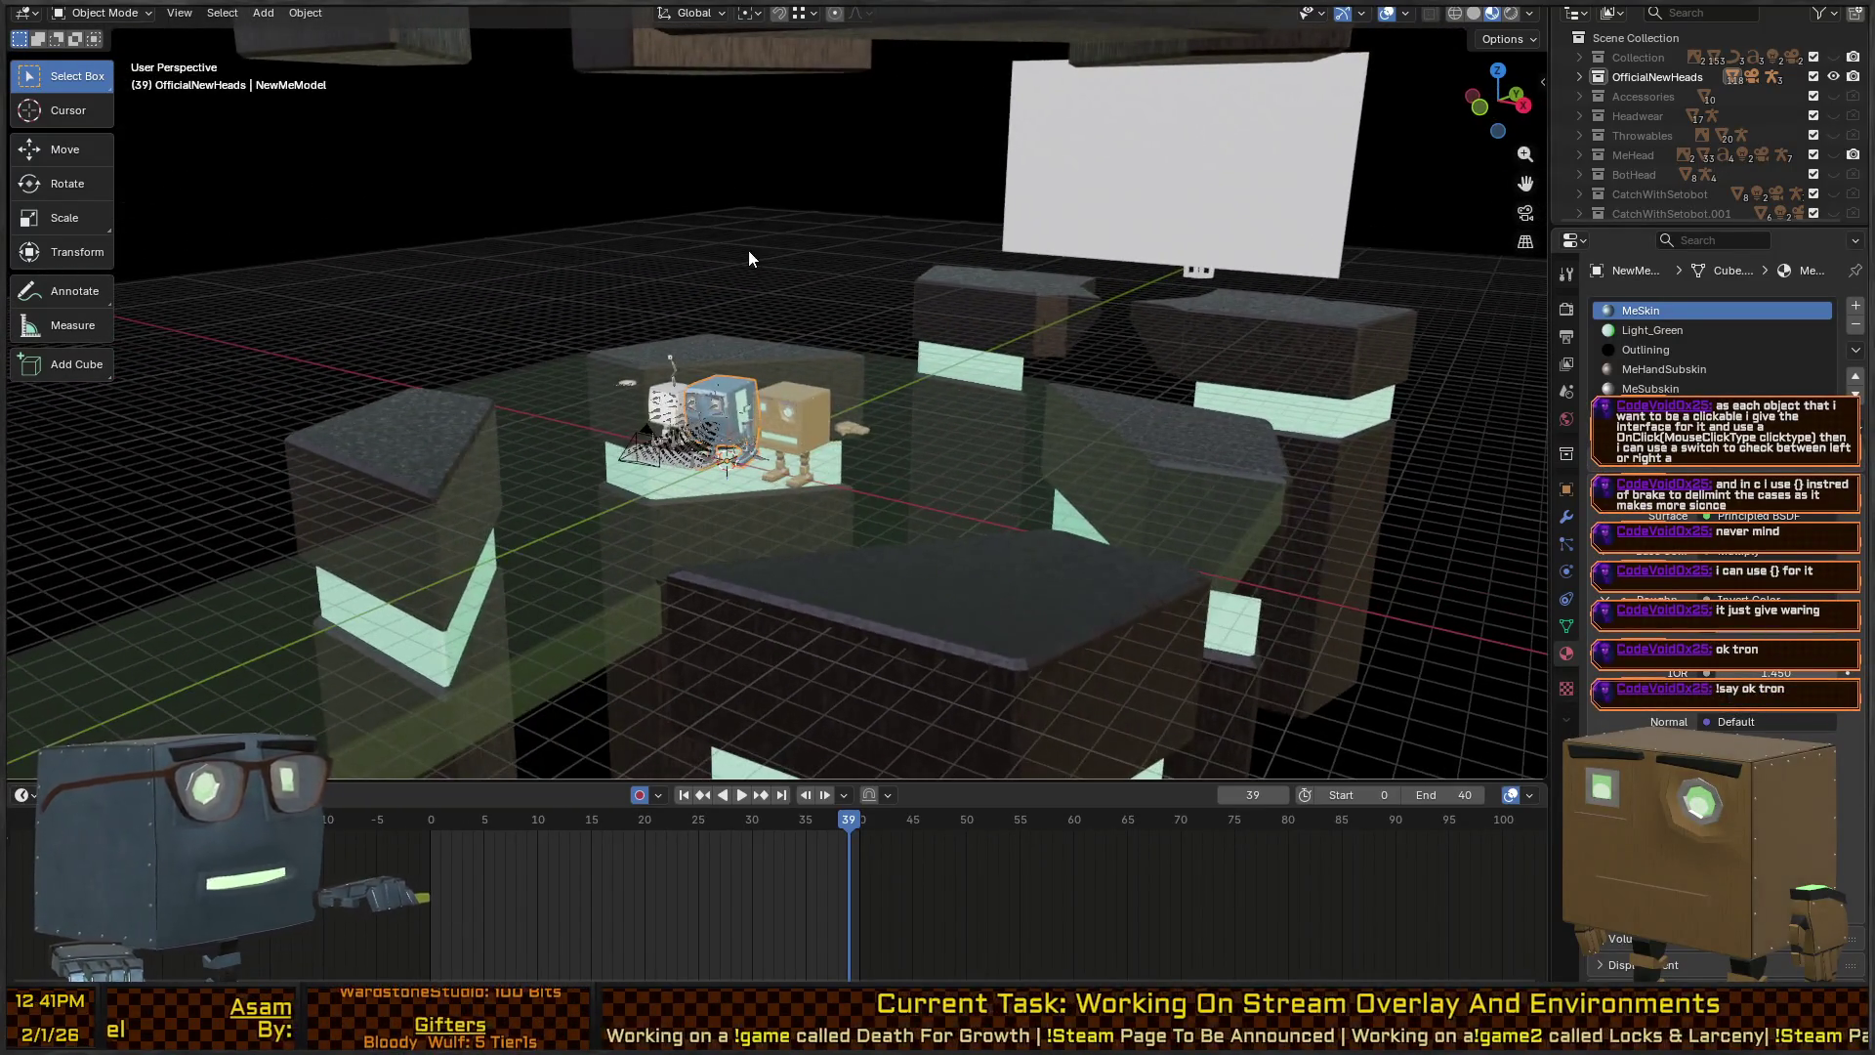
View the blocks up close and briefly toggle Collection and Accessories visibility.
mouse_move(859, 283)
mouse_down()
mouse_move(1043, 244)
mouse_move(795, 311)
mouse_move(850, 317)
mouse_up()
mouse_move(701, 283)
mouse_down()
mouse_move(553, 215)
mouse_move(585, 225)
mouse_move(485, 278)
mouse_move(1197, 332)
mouse_move(645, 284)
mouse_move(1103, 291)
mouse_move(801, 303)
mouse_move(1116, 336)
mouse_move(865, 312)
mouse_up()
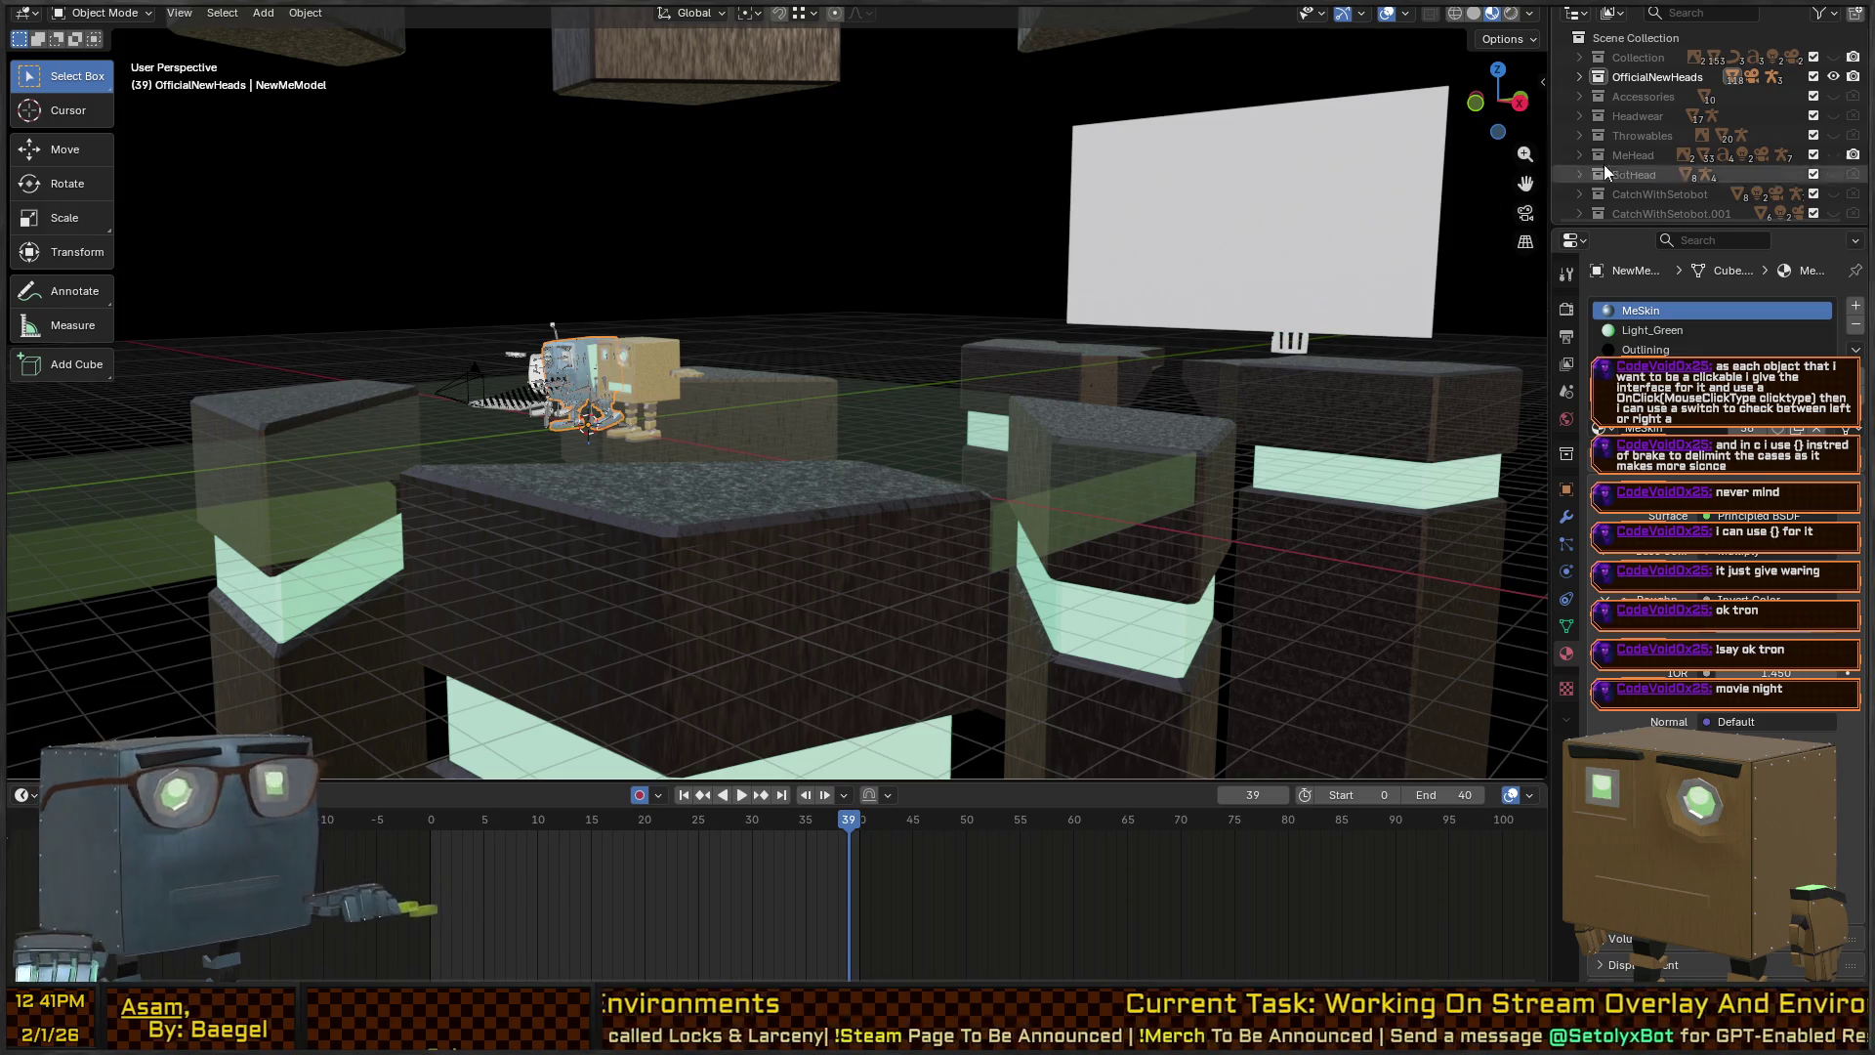
click(1835, 56)
click(1834, 57)
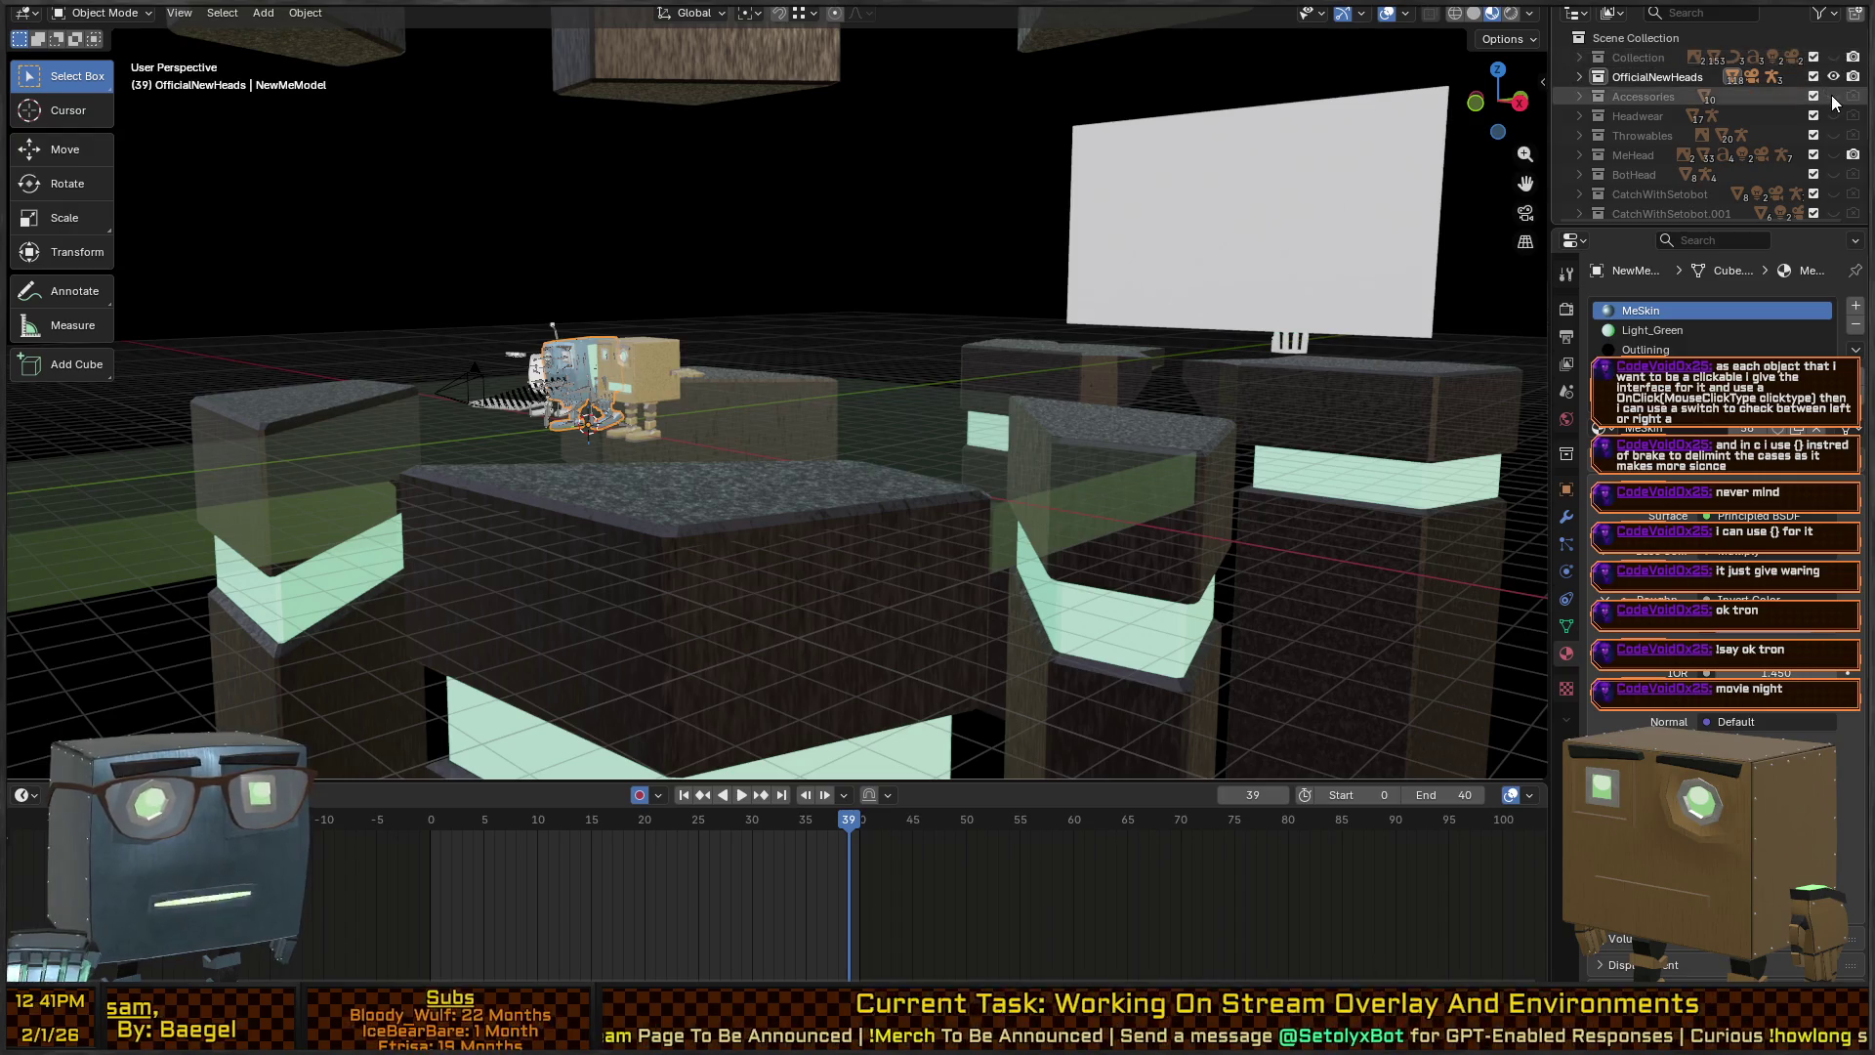
click(1833, 96)
click(1834, 95)
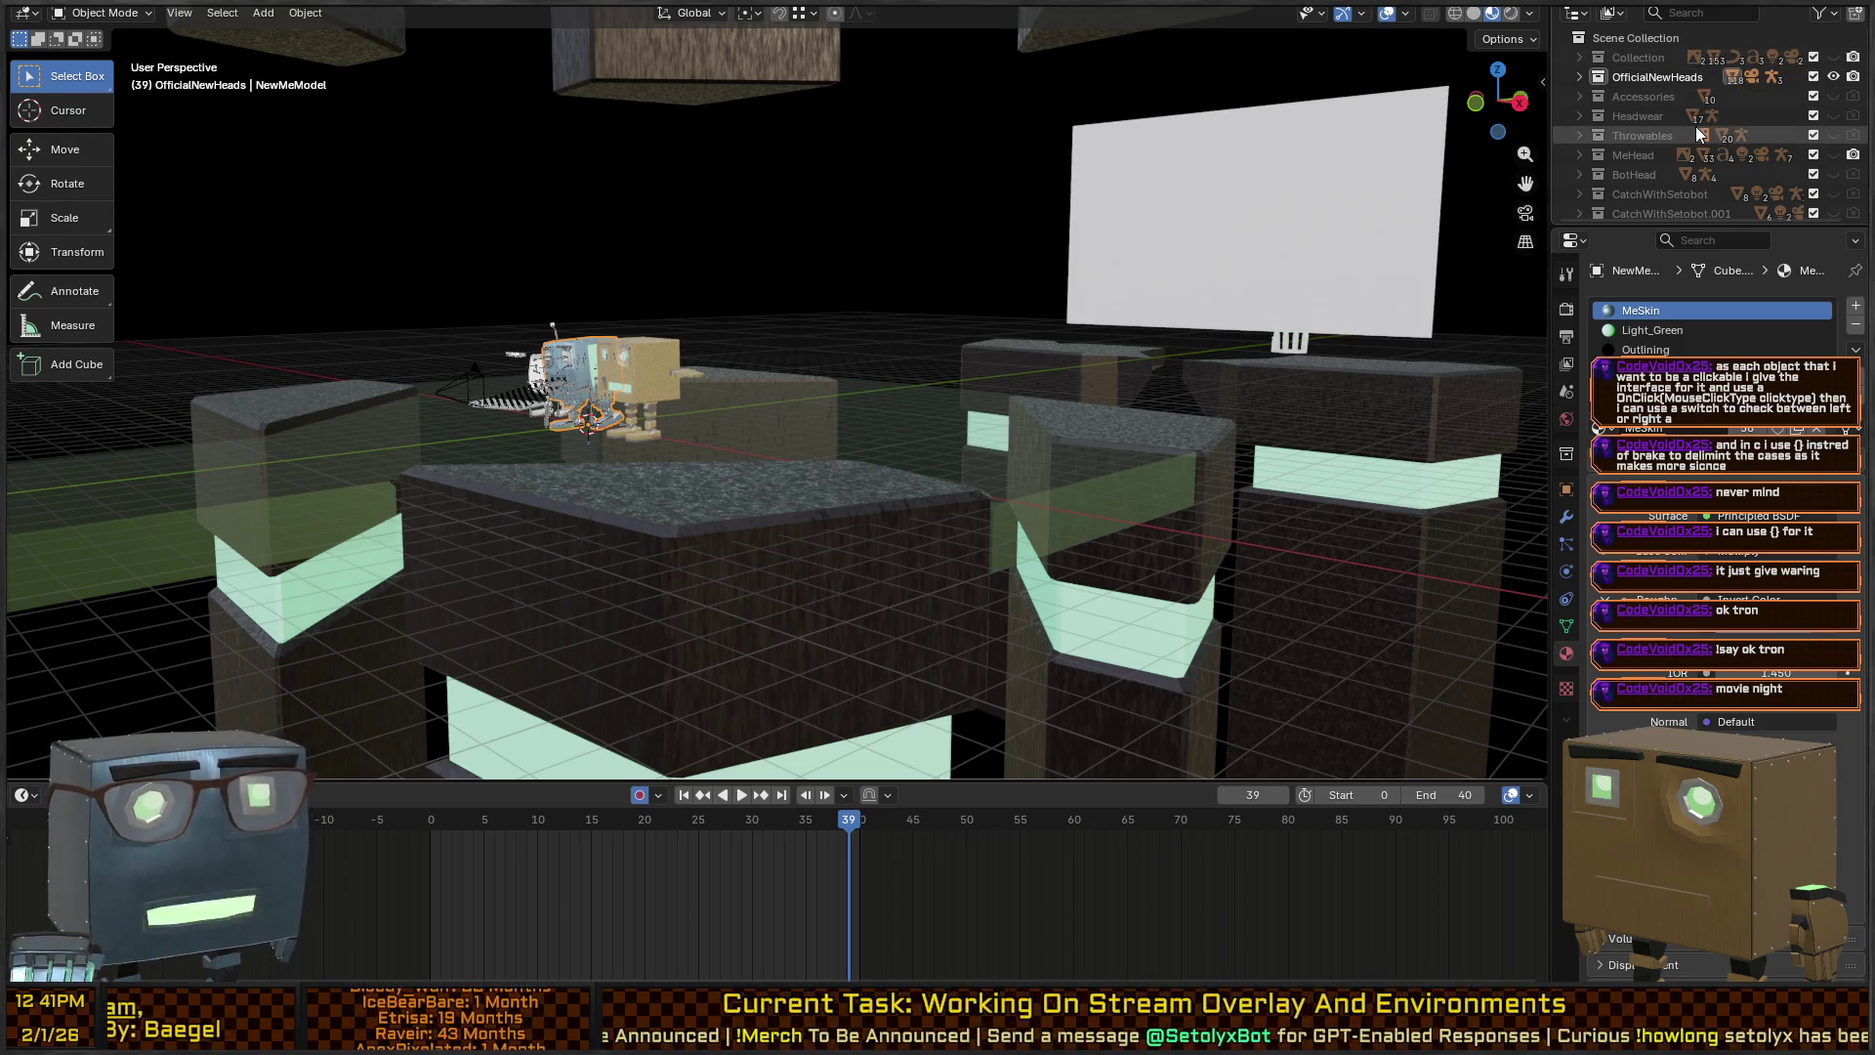
Scroll down the Outliner, then switch over to Unity.
scroll(1700, 136, down, 2)
scroll(1705, 148, down, 1)
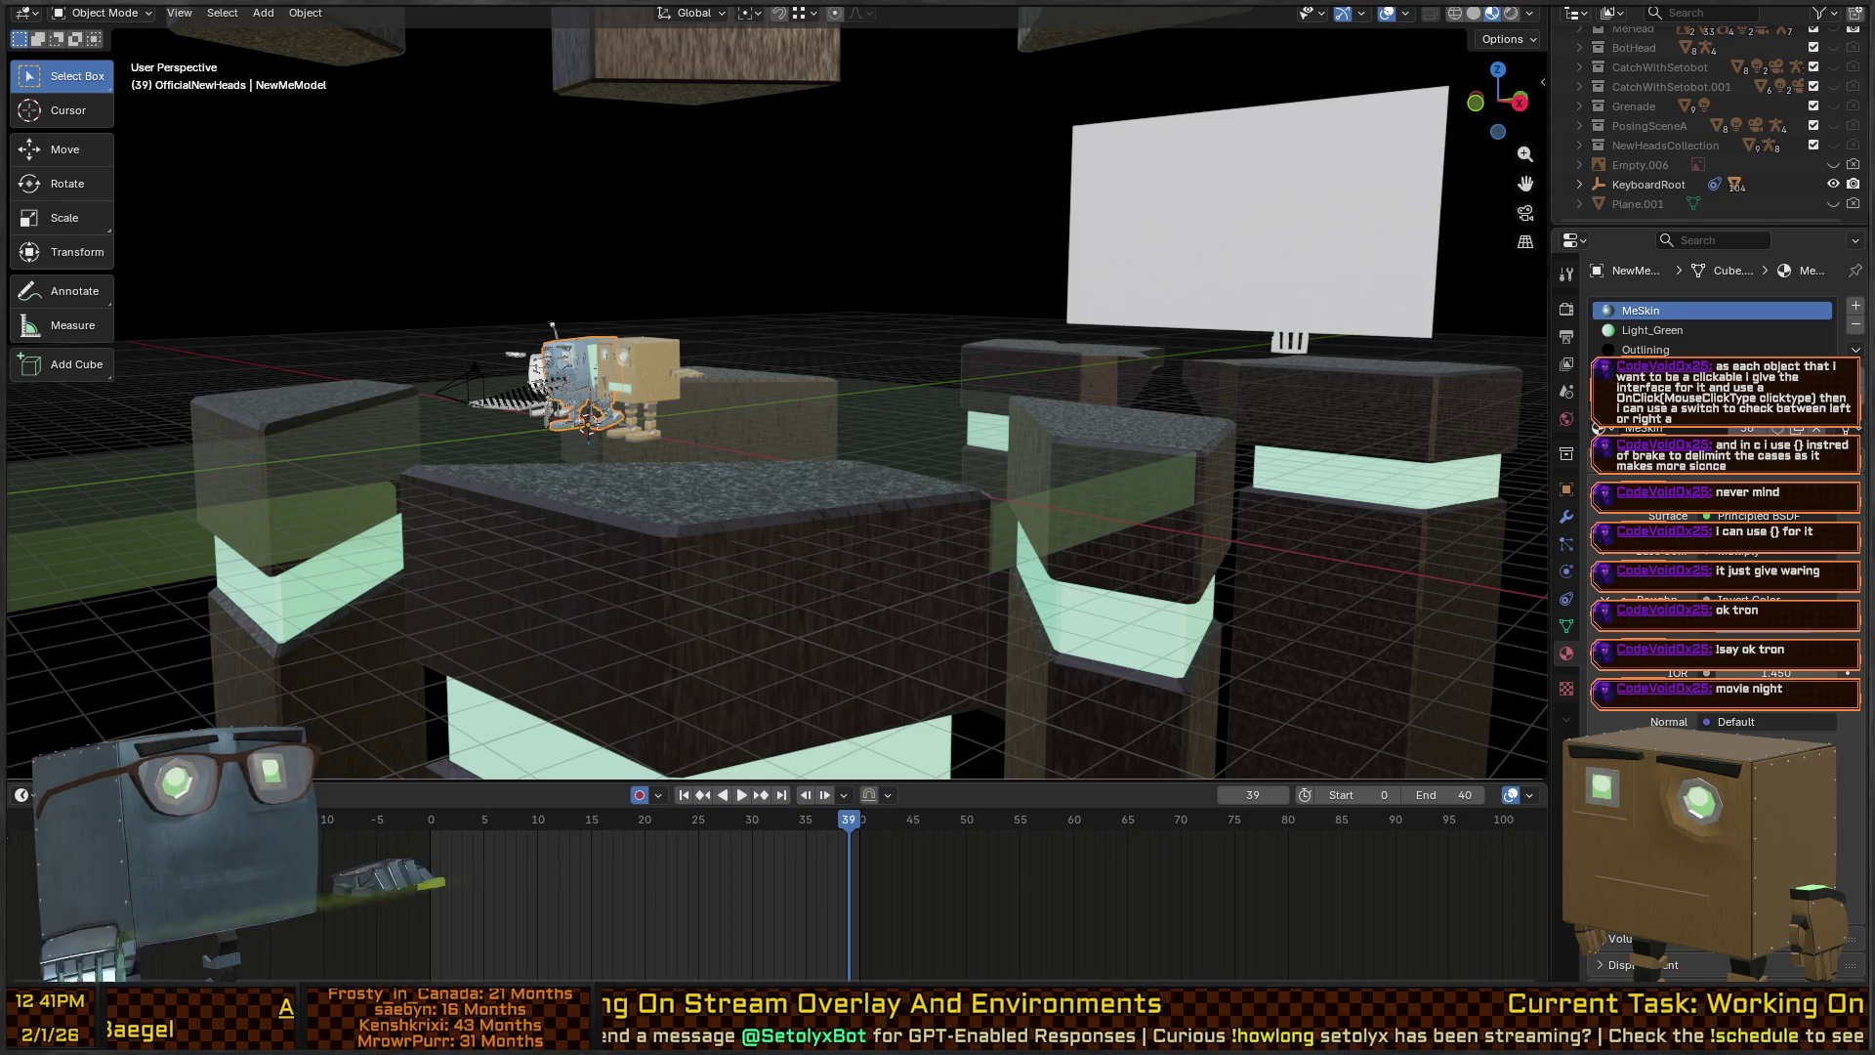
key(alt+Tab)
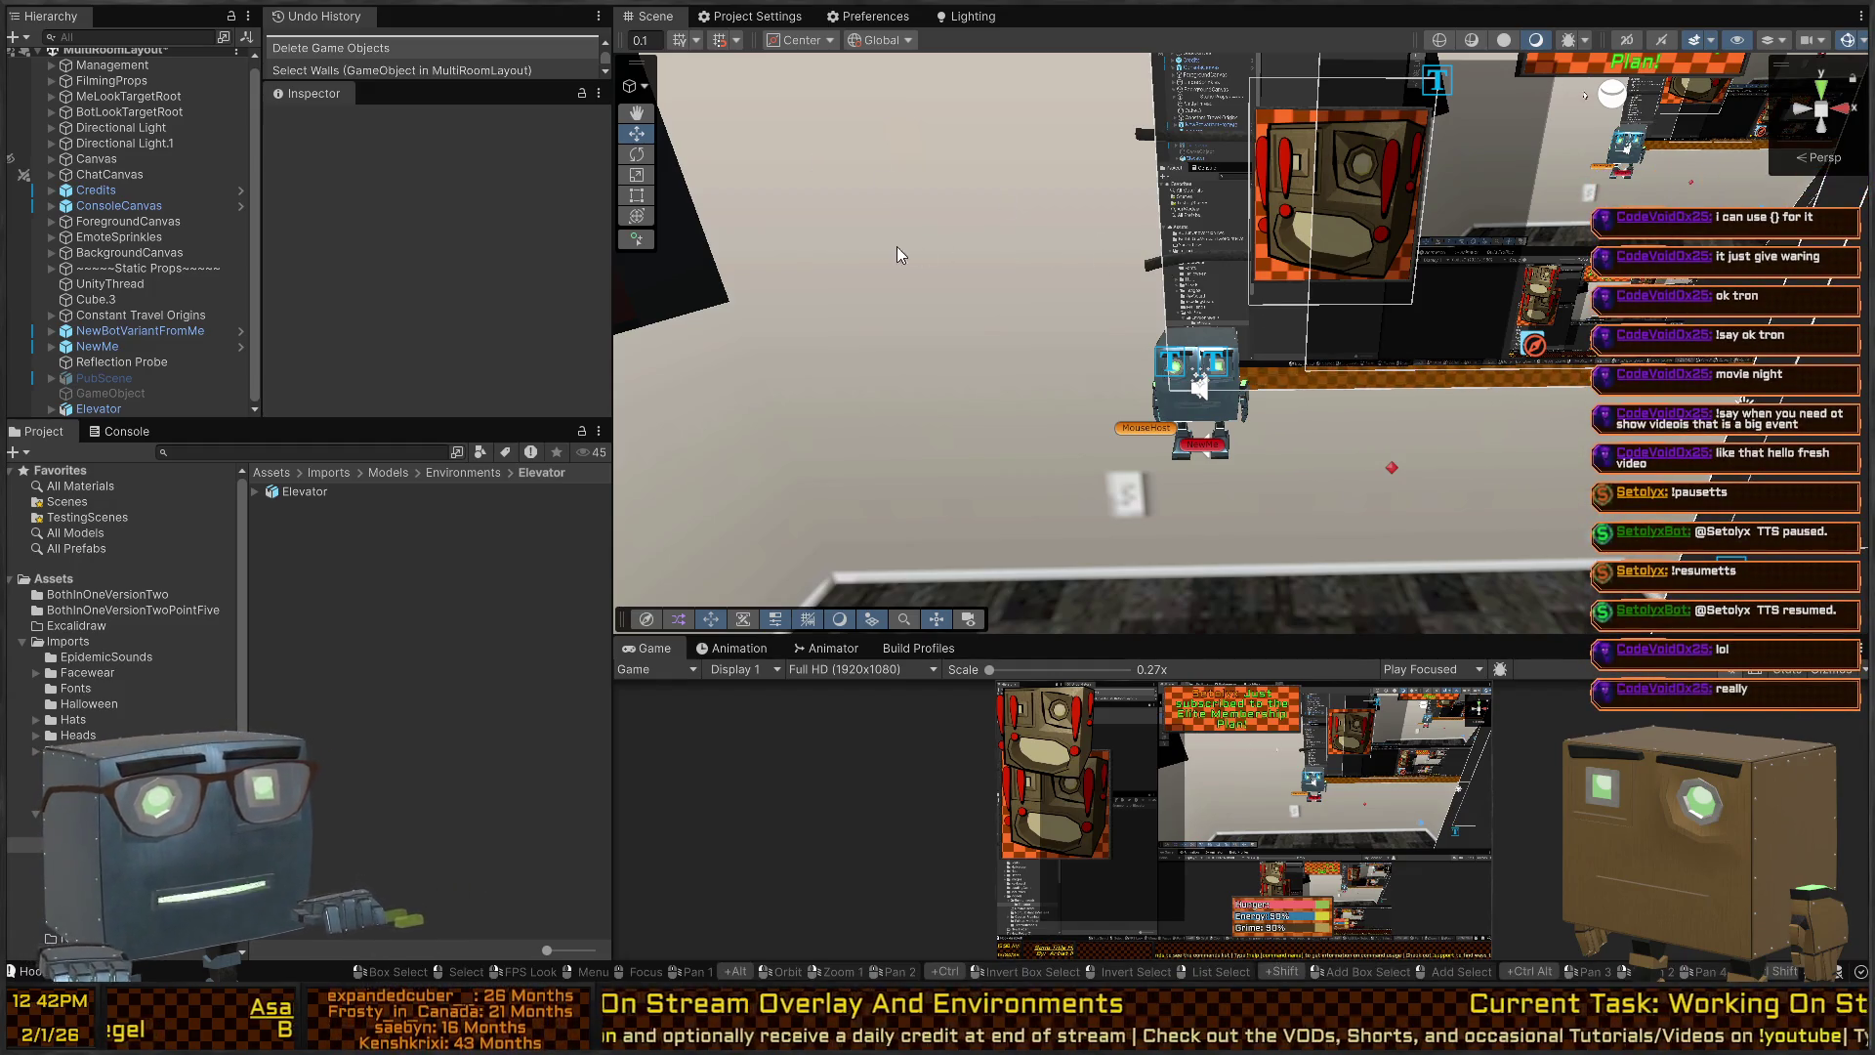
Pan across the wall and fly the scene camera toward the robot and elevator block.
mouse_move(1094, 268)
mouse_down()
mouse_move(998, 245)
mouse_move(1219, 234)
mouse_move(1046, 282)
mouse_move(1069, 260)
mouse_up()
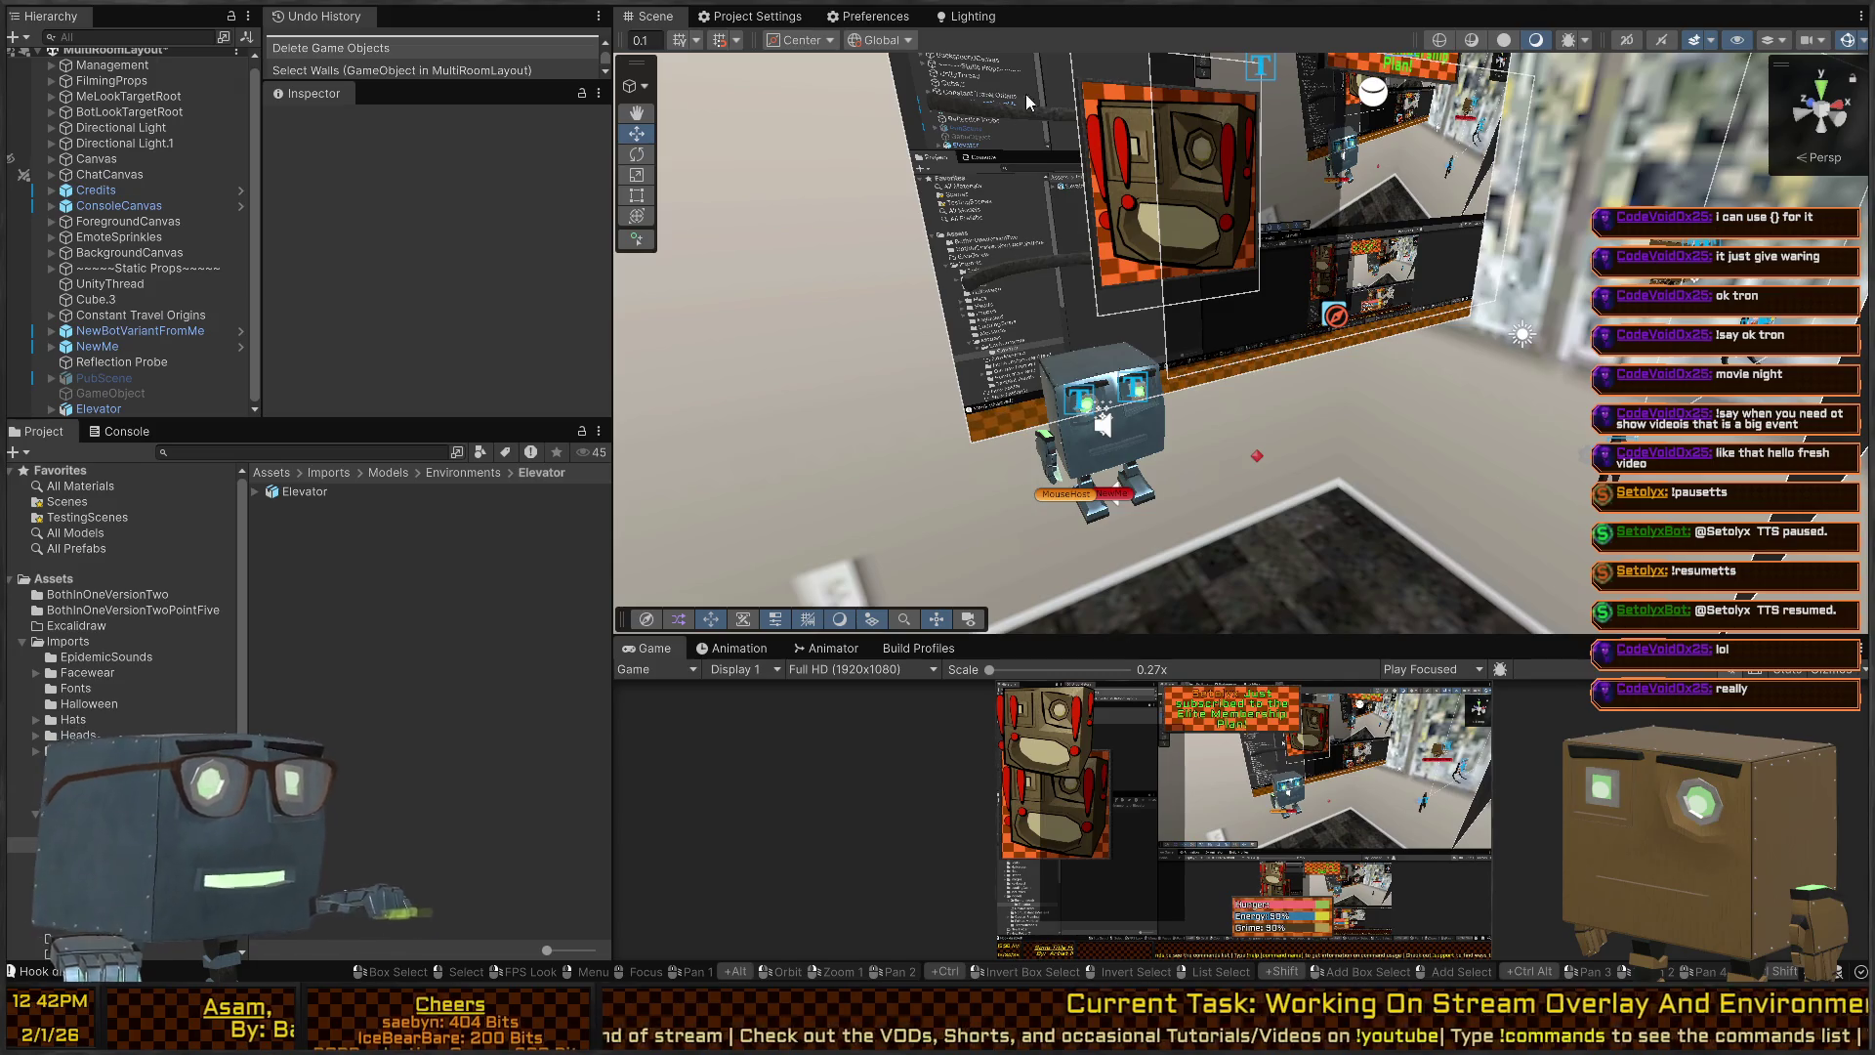
mouse_move(1273, 291)
mouse_down()
mouse_move(1243, 279)
mouse_move(1297, 267)
mouse_move(1283, 299)
mouse_up()
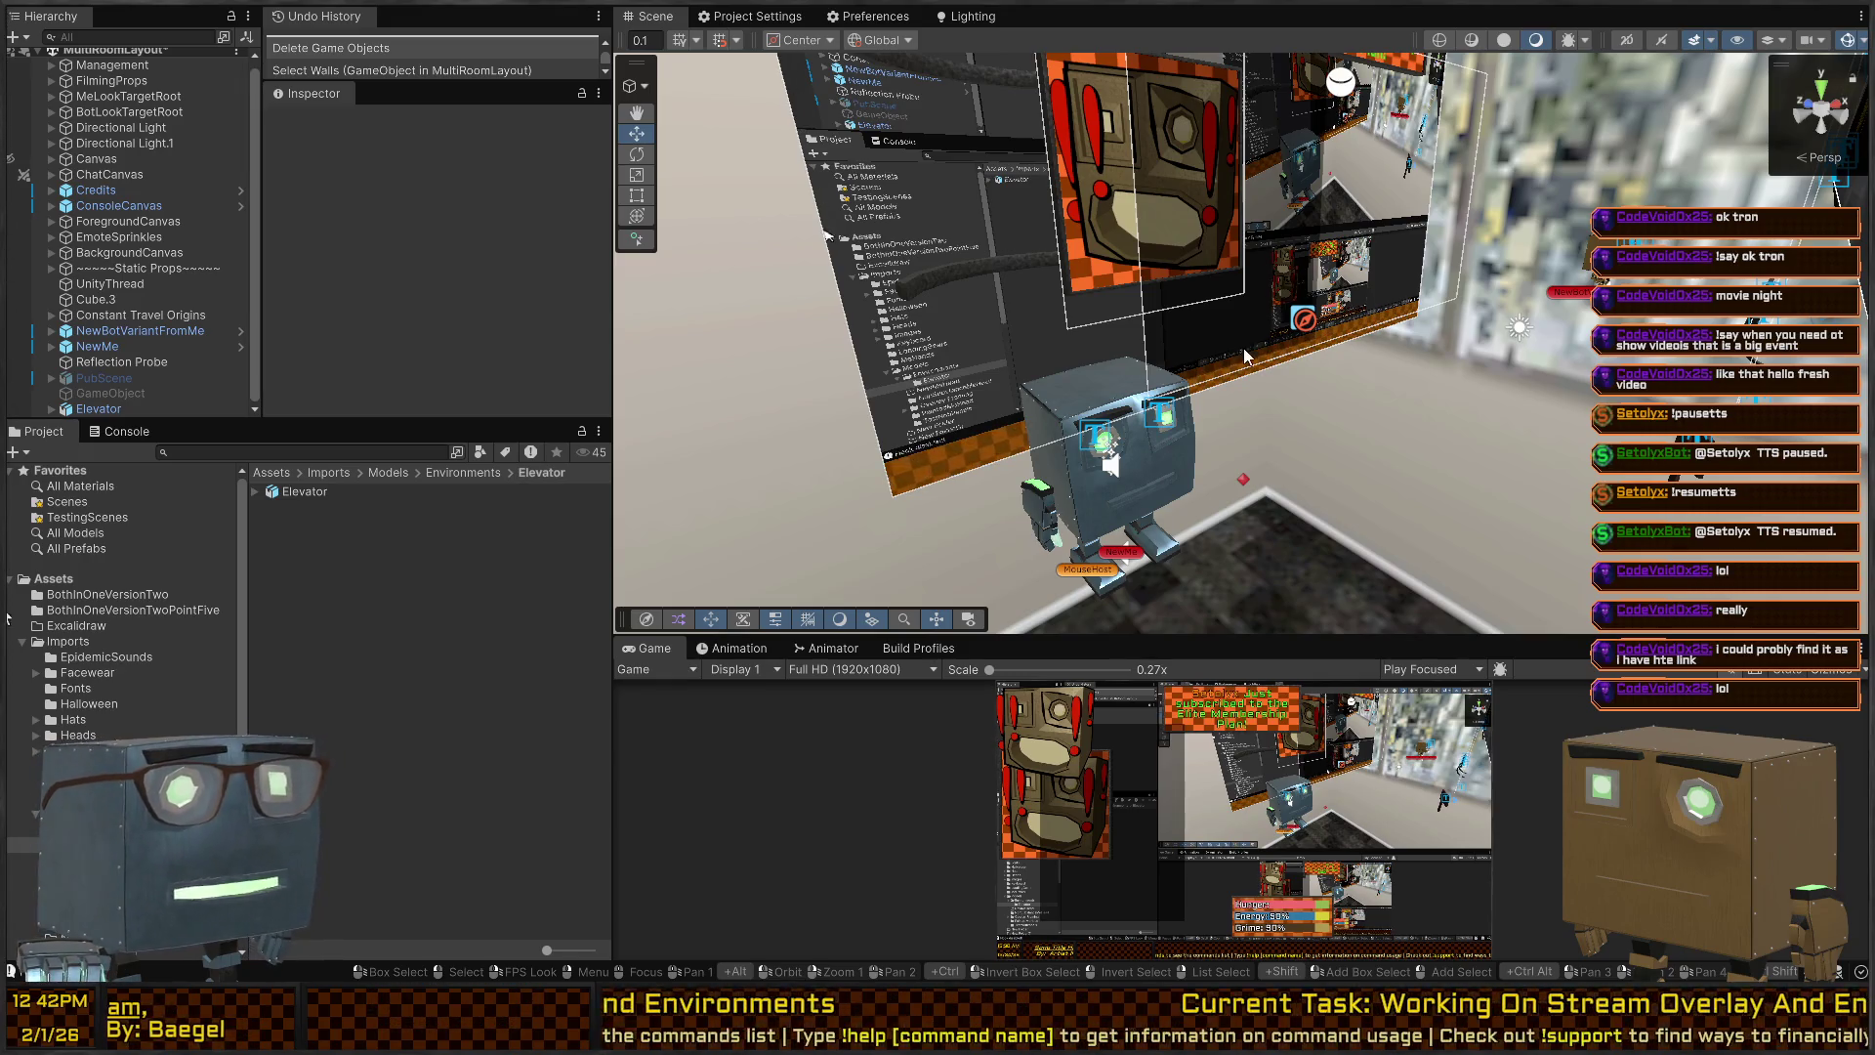
mouse_move(1244, 347)
mouse_down()
mouse_move(1150, 375)
mouse_move(1197, 365)
mouse_move(1153, 349)
mouse_move(1228, 353)
mouse_up()
key(s)
key(w)
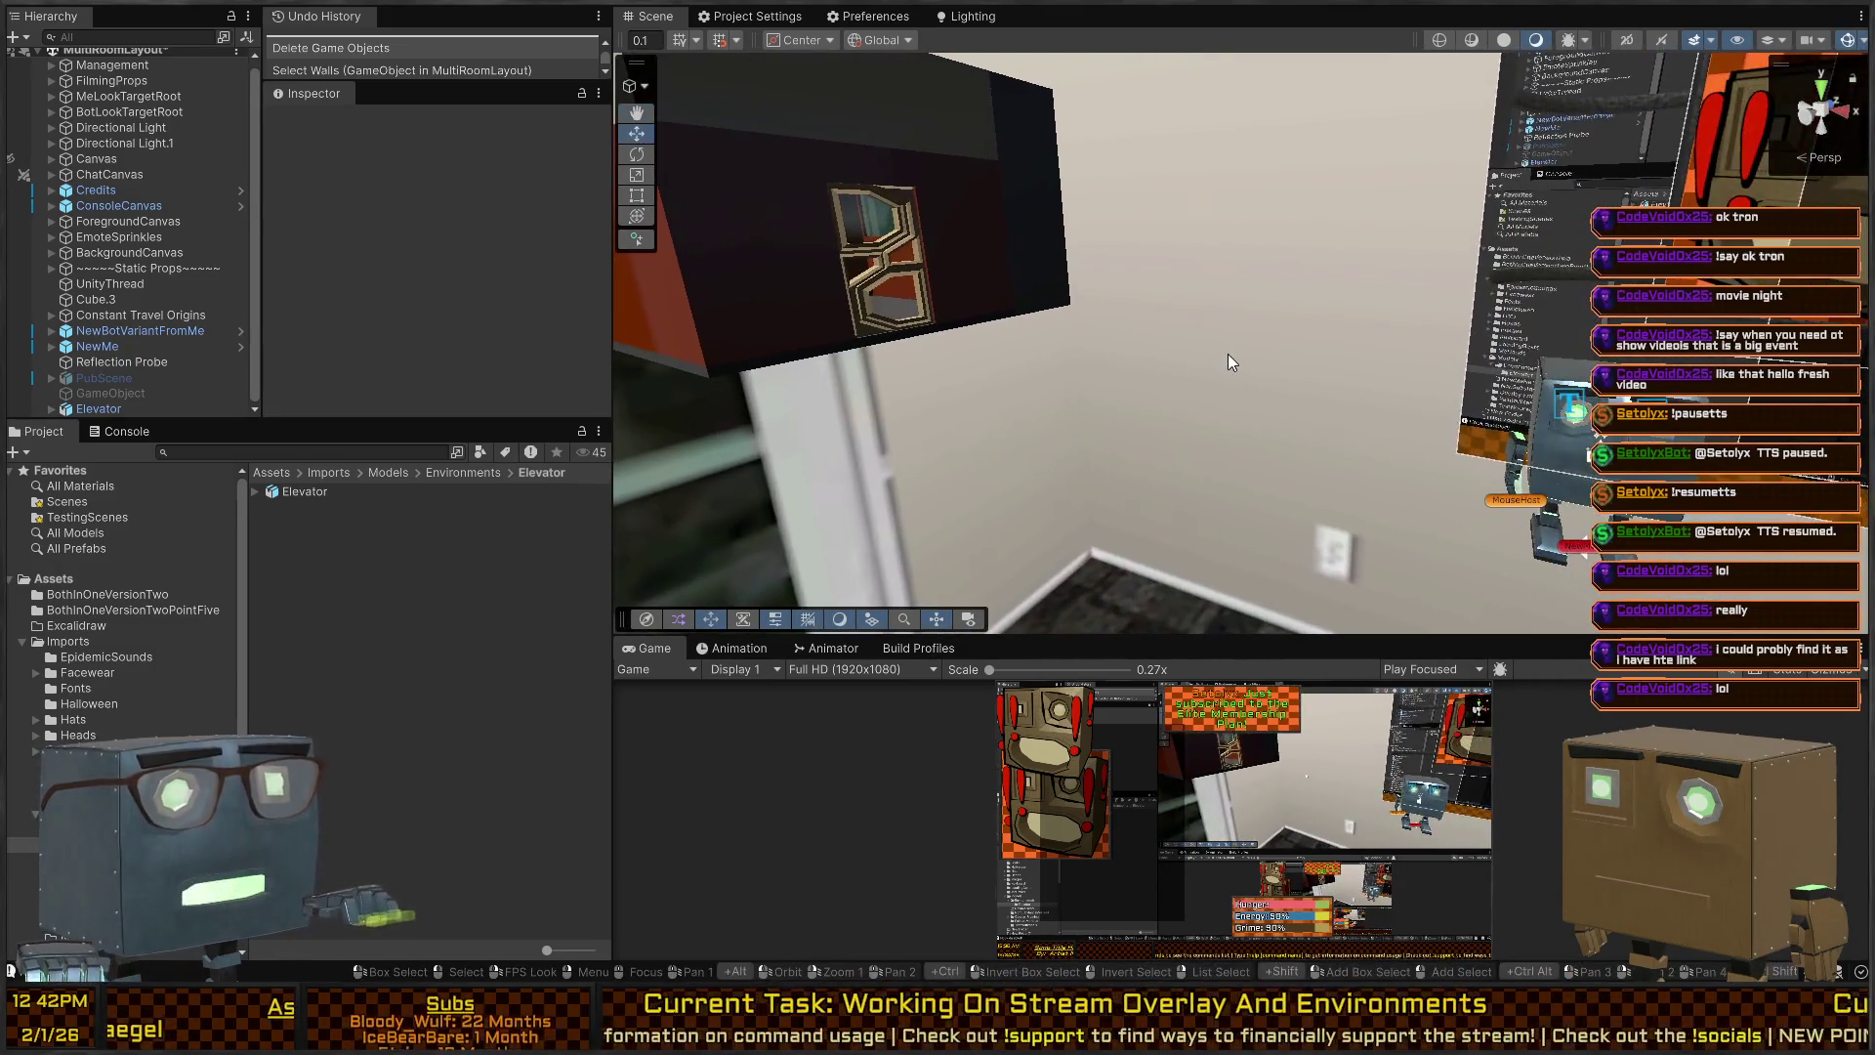
key(alt)
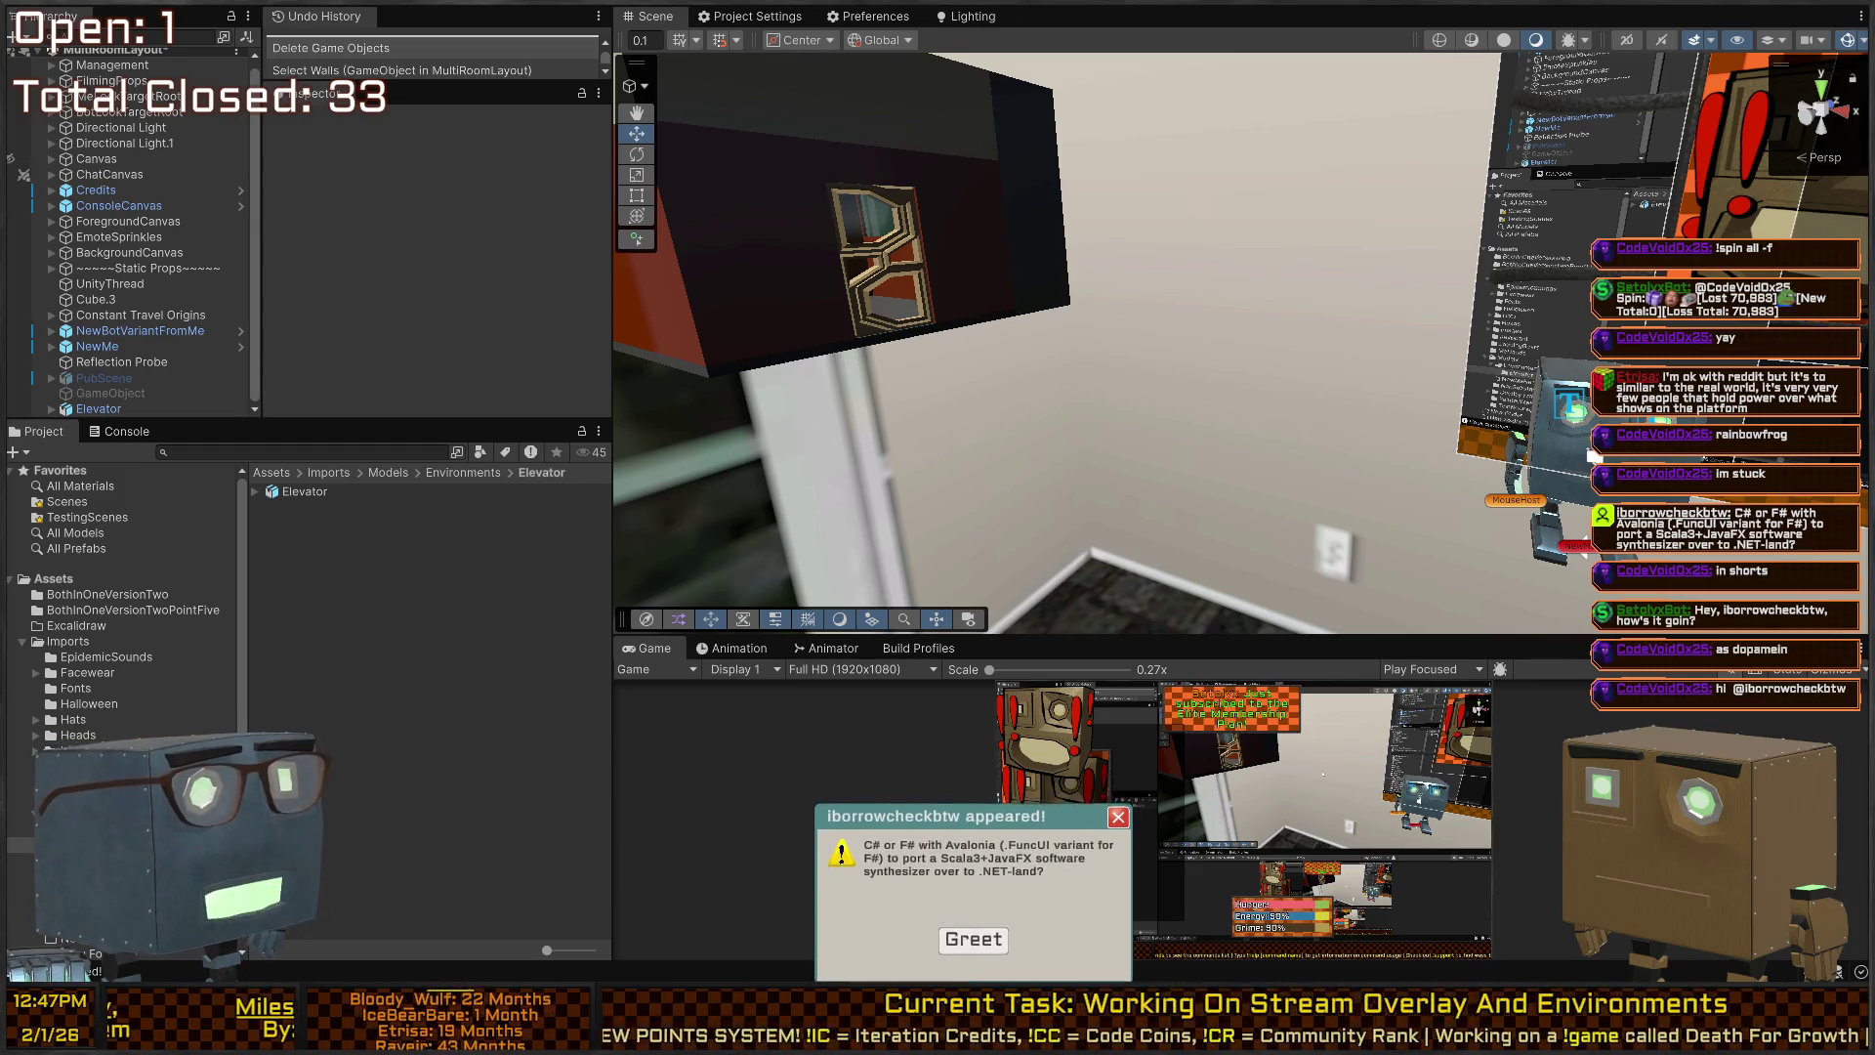
Welcome the newly arrived viewer to dismiss the notice.
click(966, 940)
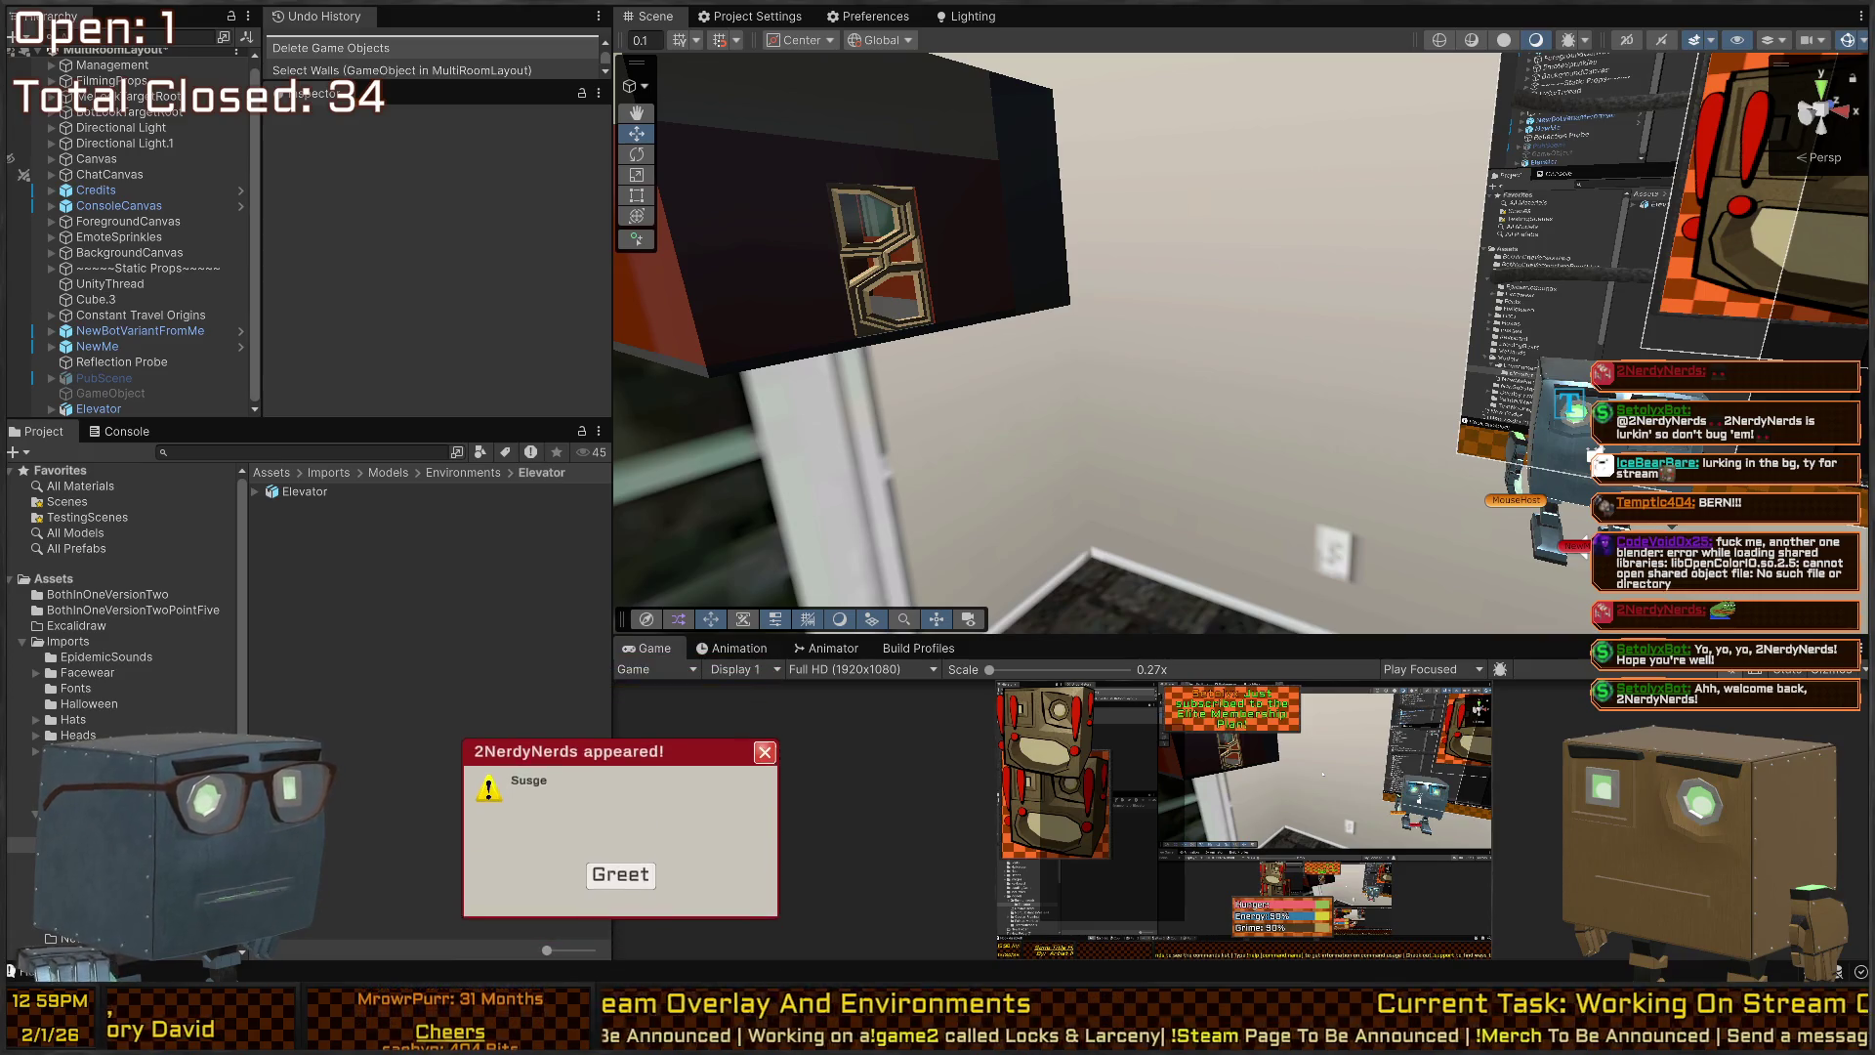
Greet the arriving viewer to close the popup.
click(625, 876)
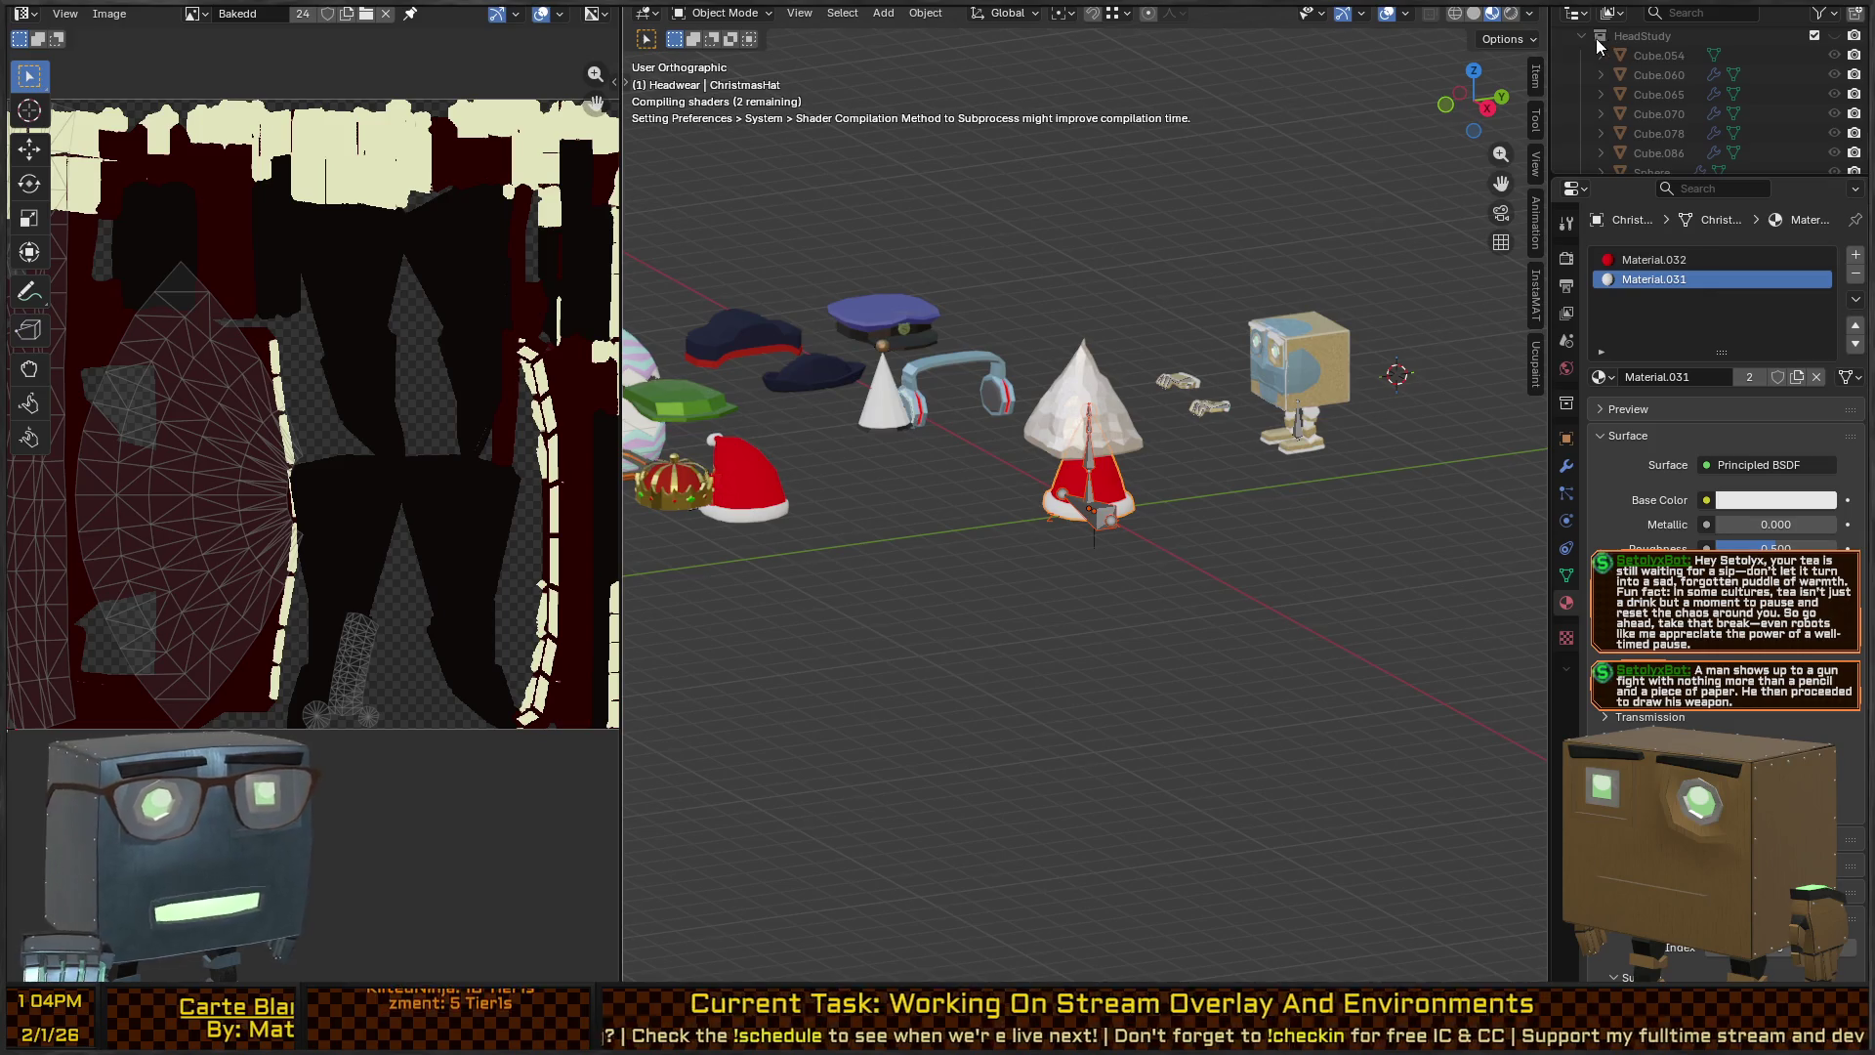
Frame the Christmas hat and repeatedly select and deselect all objects while zooming.
key(KP_Decimal)
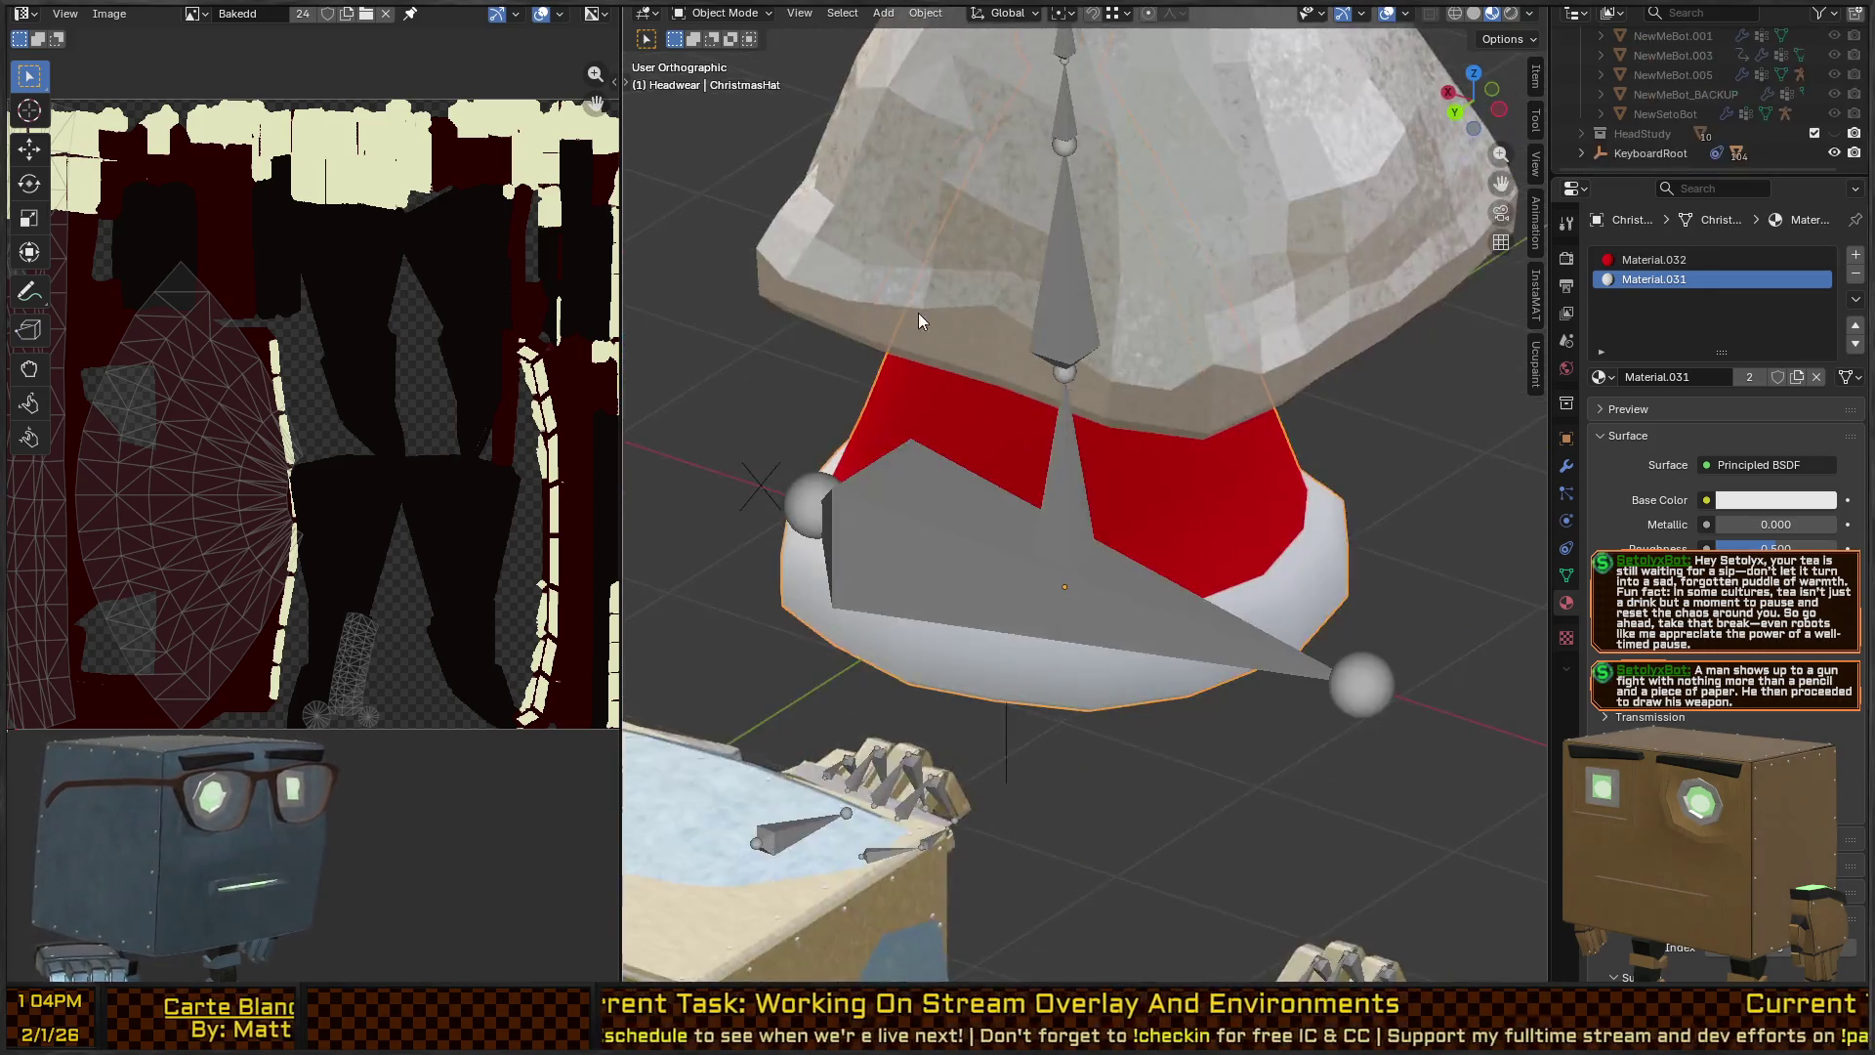
scroll(1215, 306, down, 5)
scroll(1680, 100, up, 5)
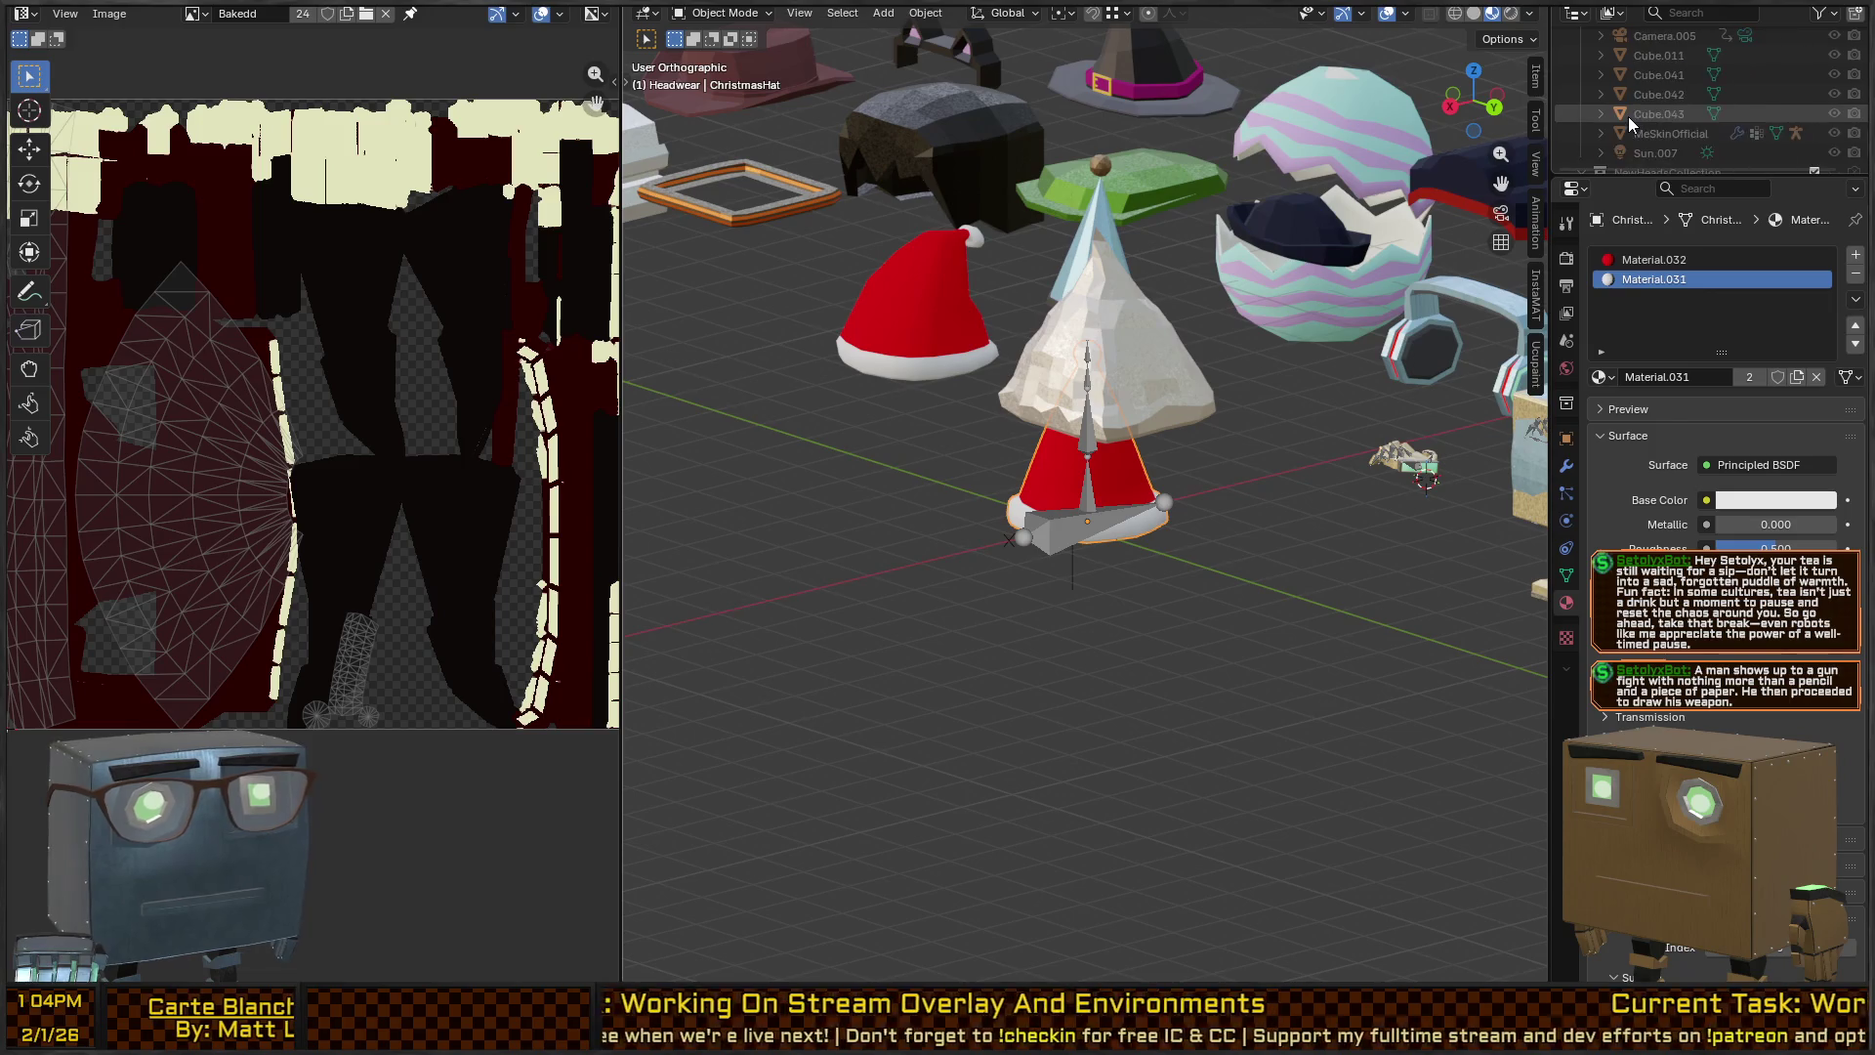
scroll(1668, 79, down, 6)
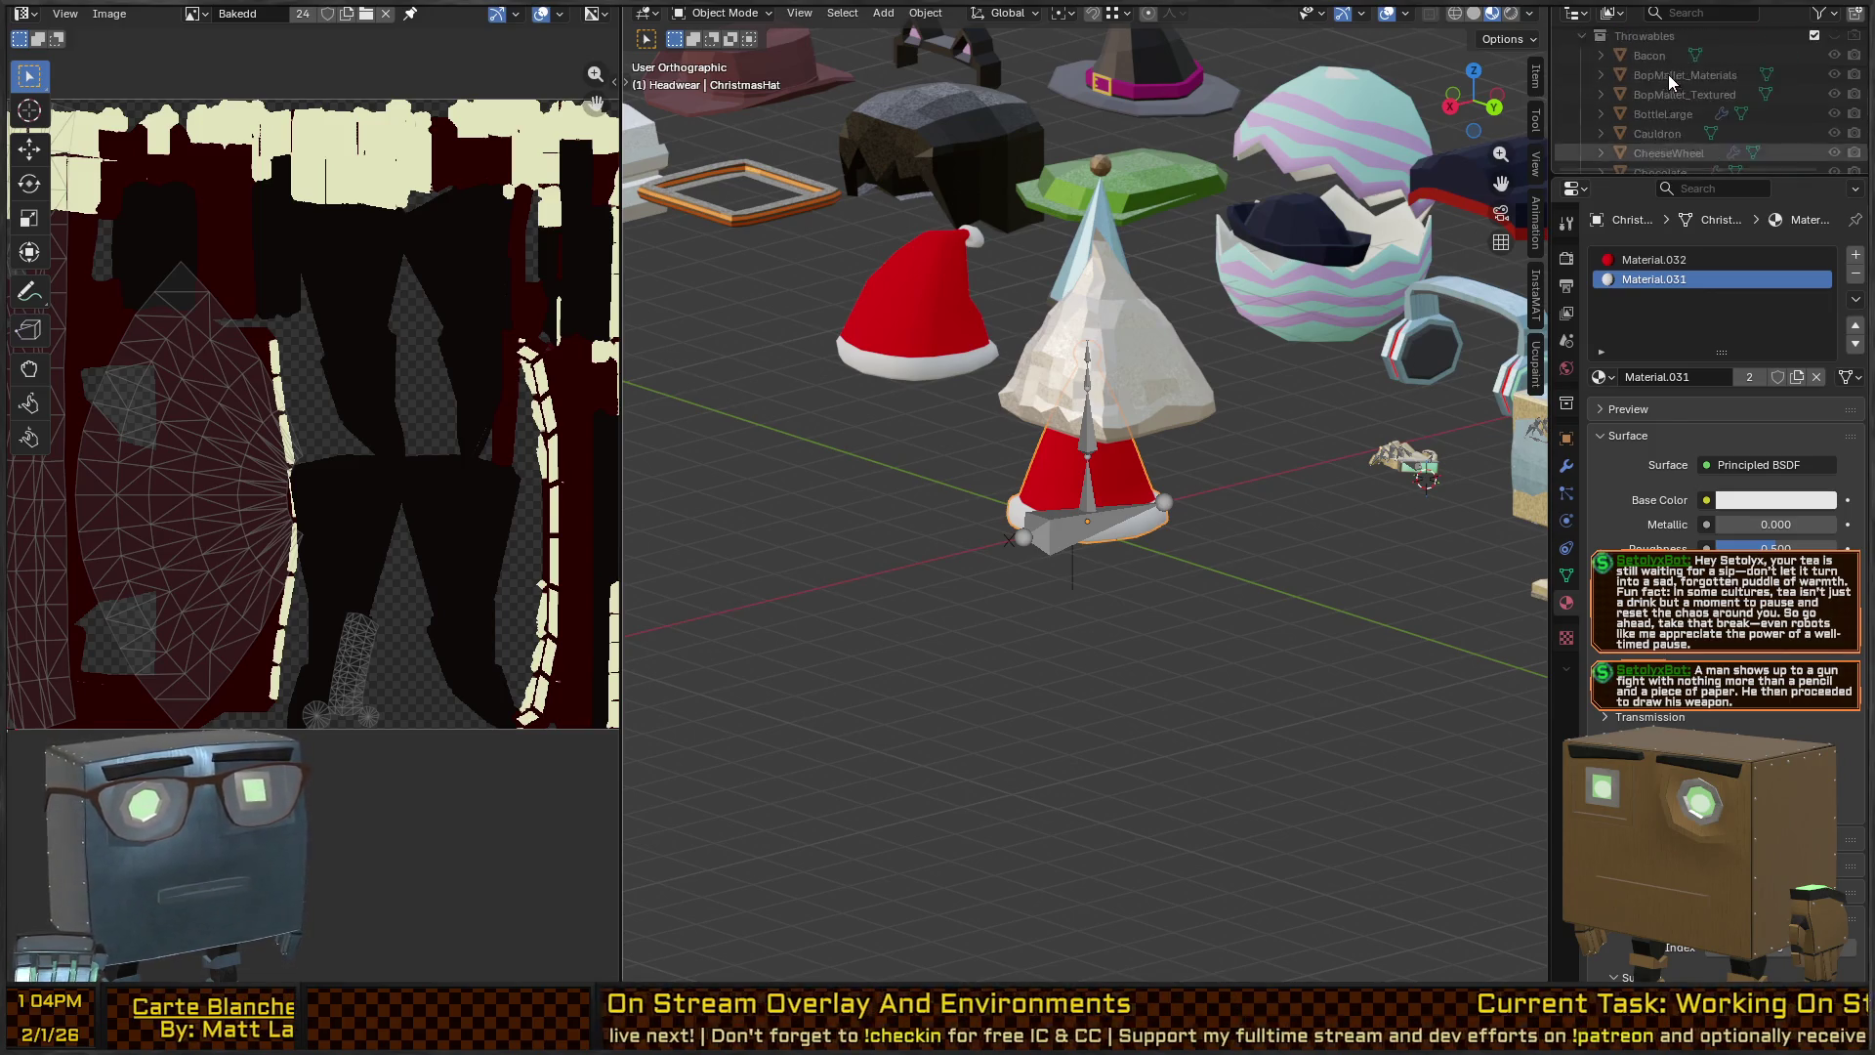
key(a)
scroll(1643, 47, up, 8)
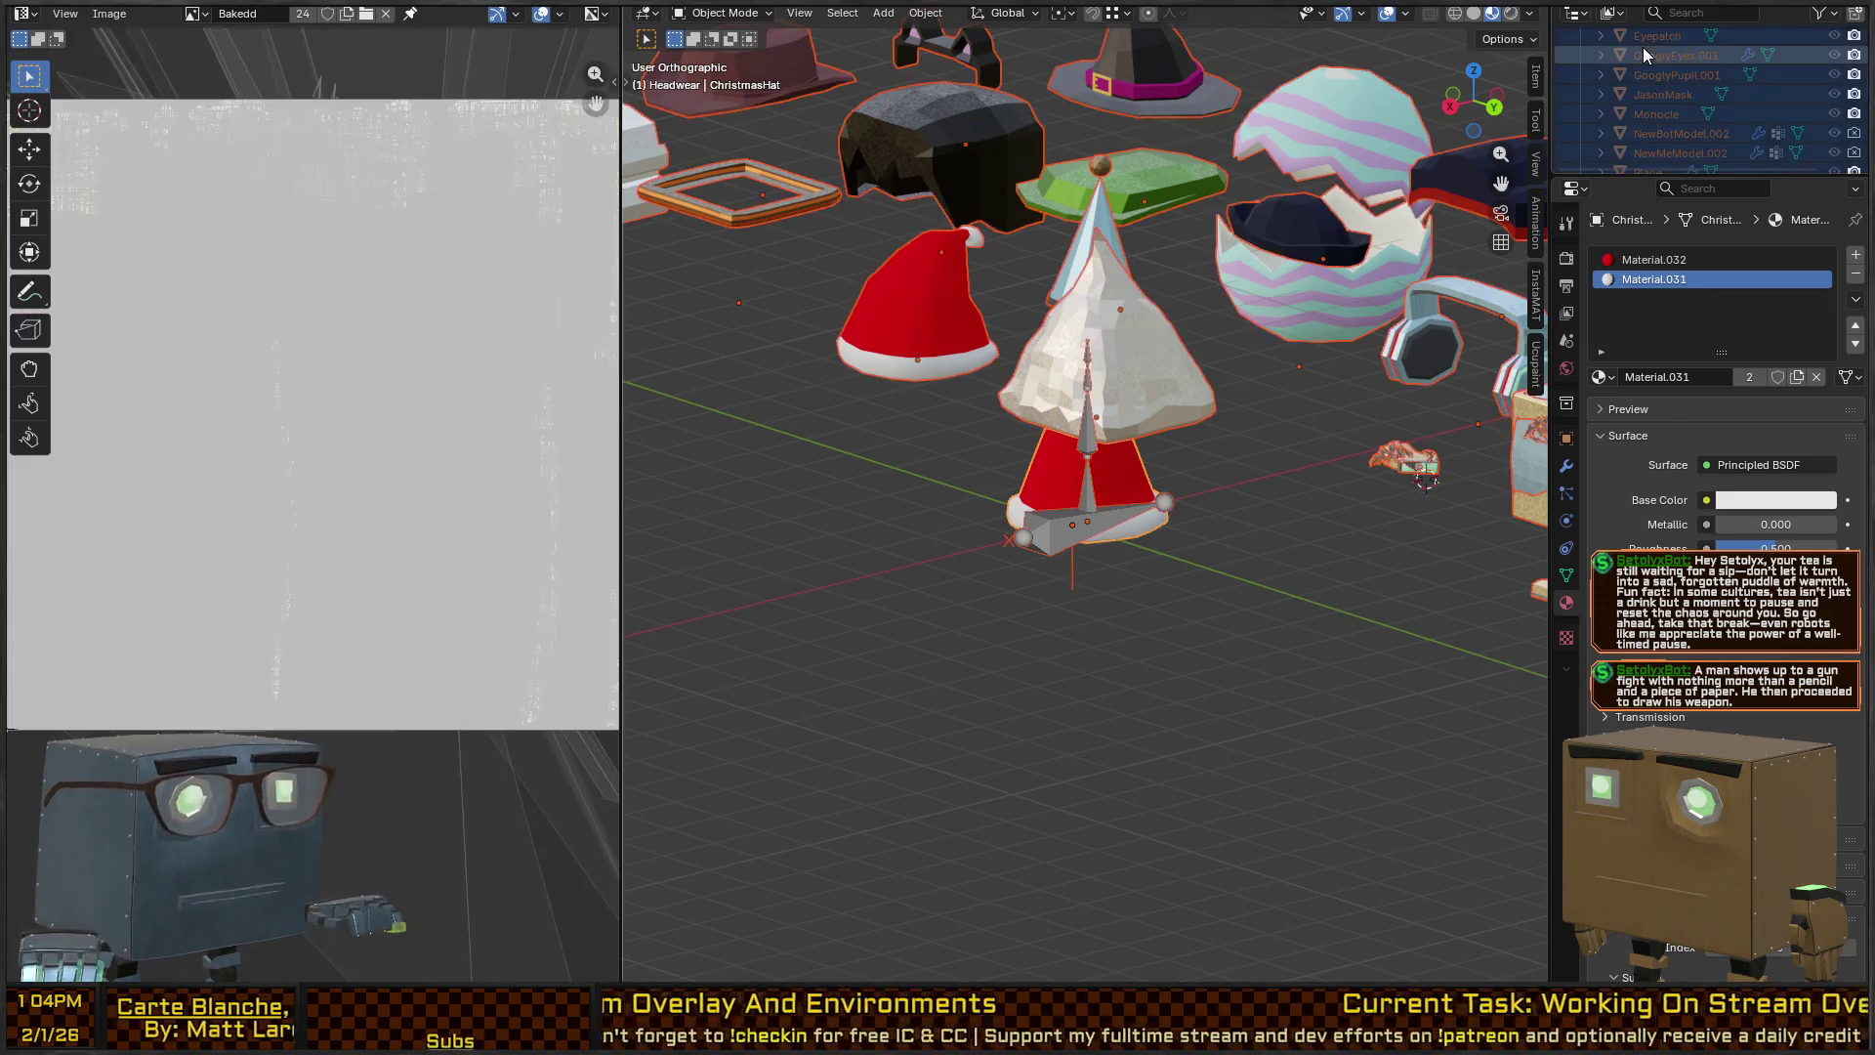
scroll(1661, 78, down, 10)
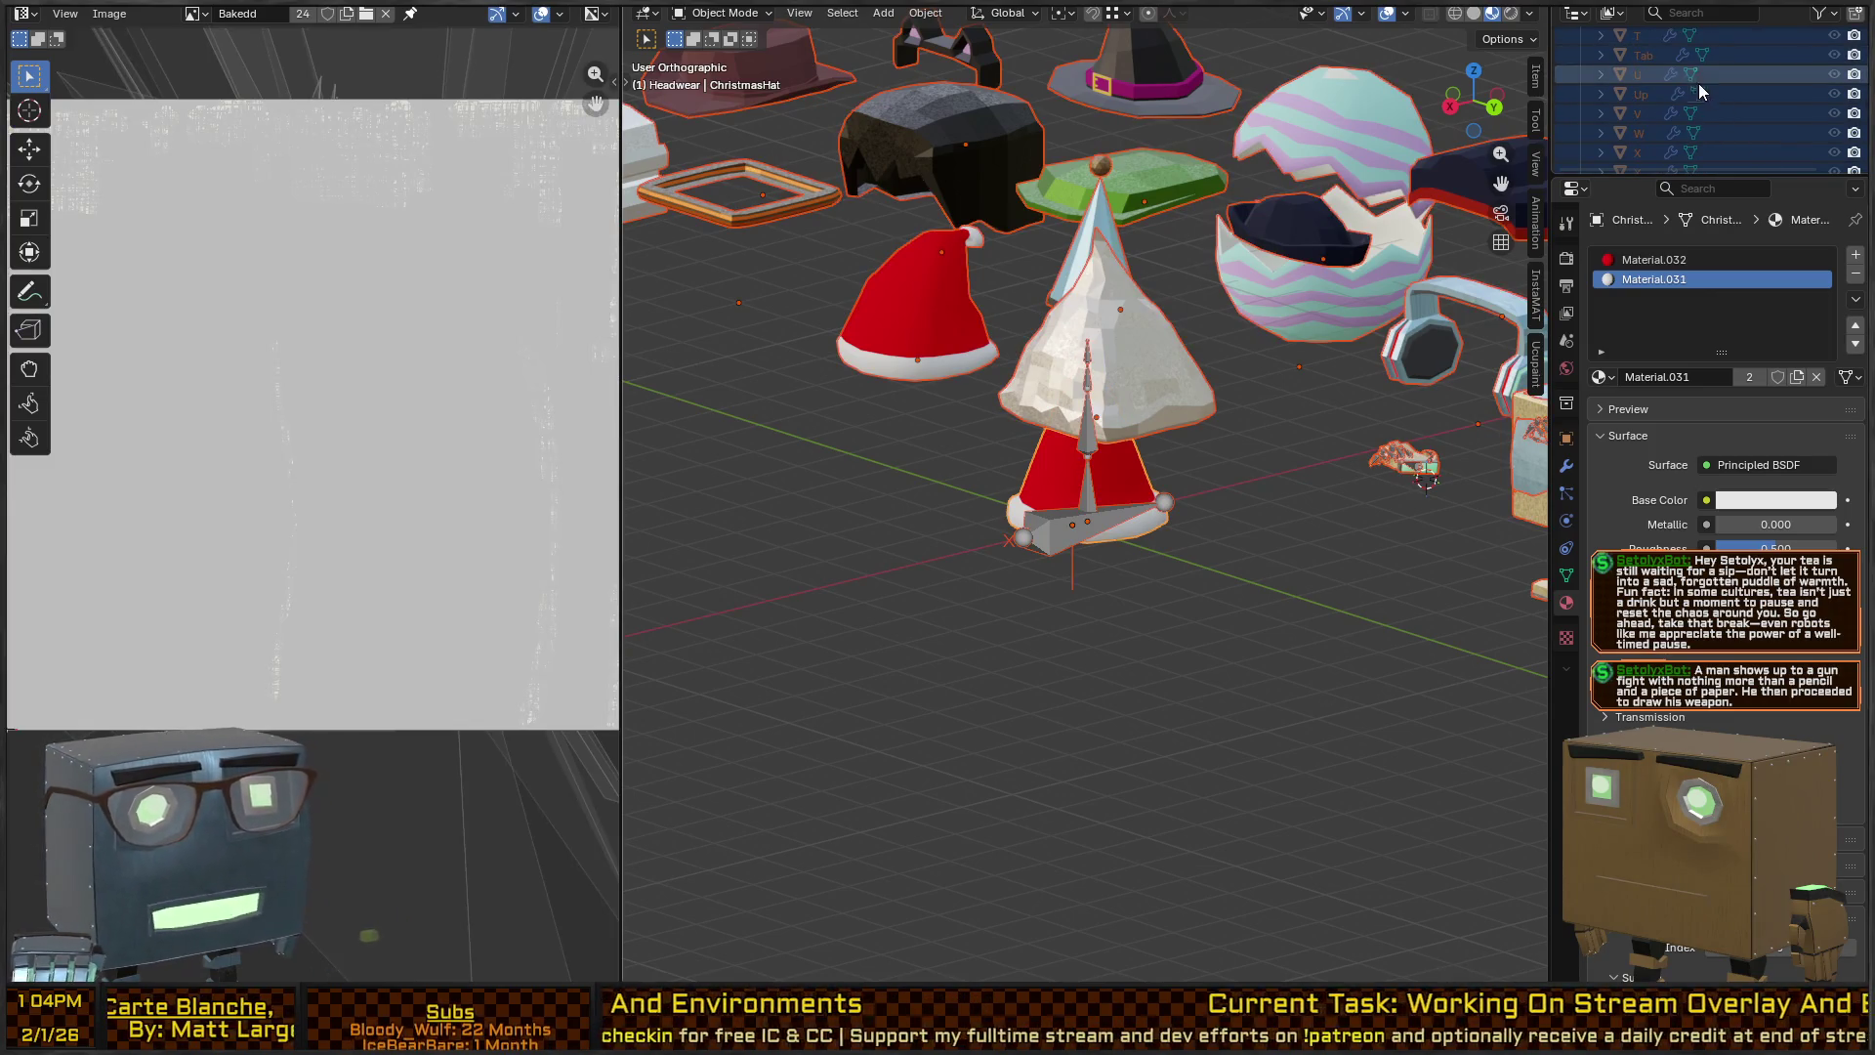
key(alt+a)
scroll(1686, 75, up, 5)
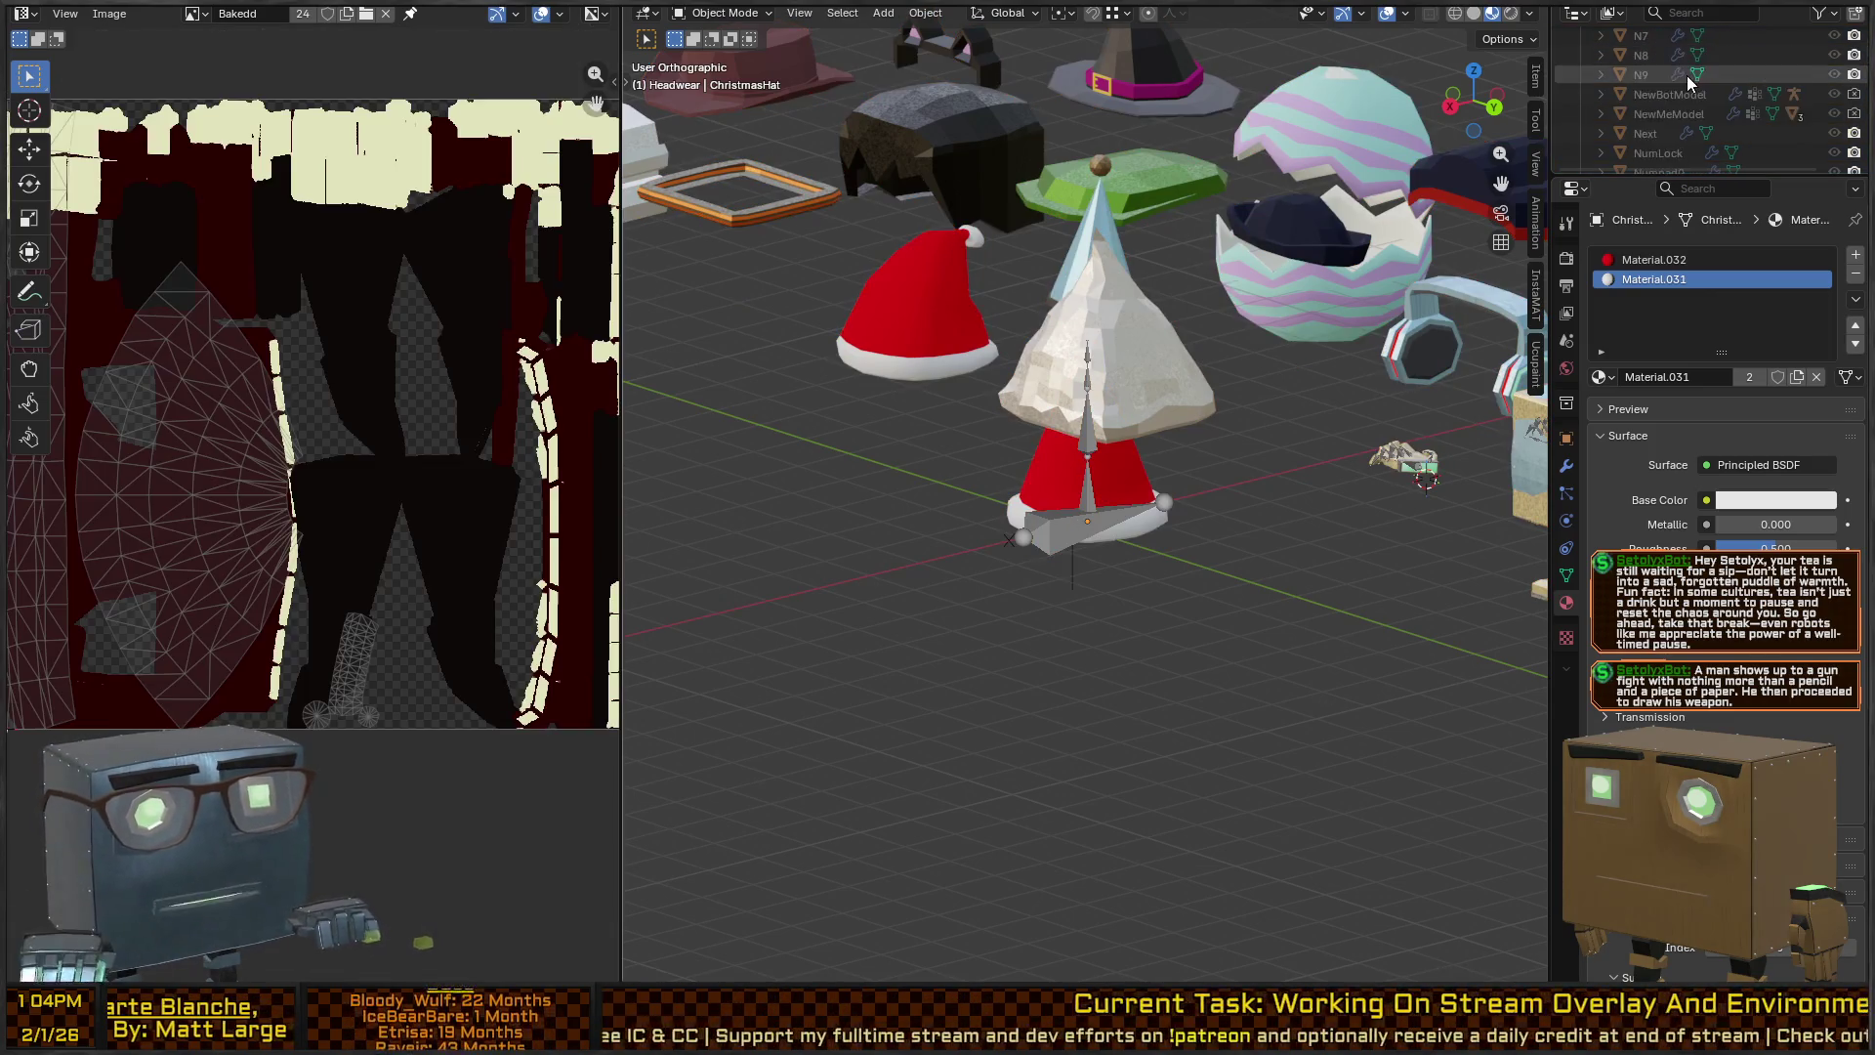
key(a)
key(alt+a)
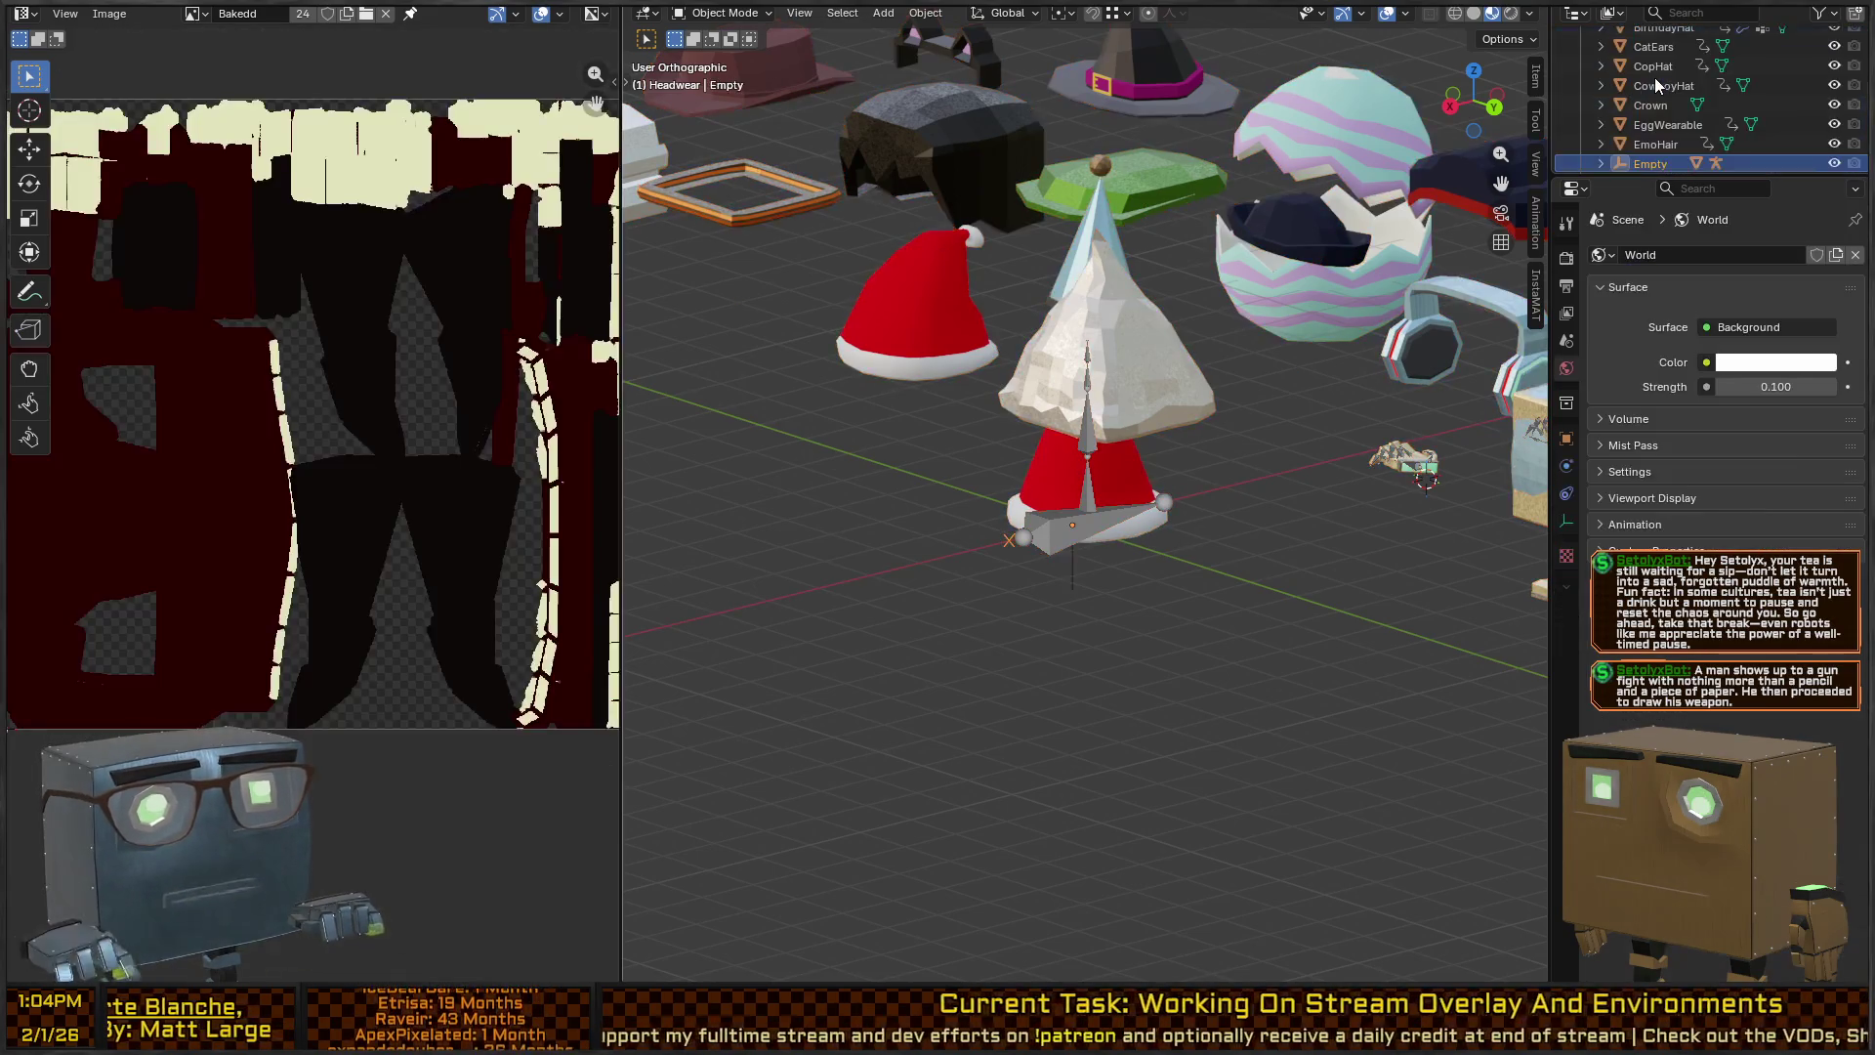
scroll(1655, 78, up, 10)
key(a)
key(alt+a)
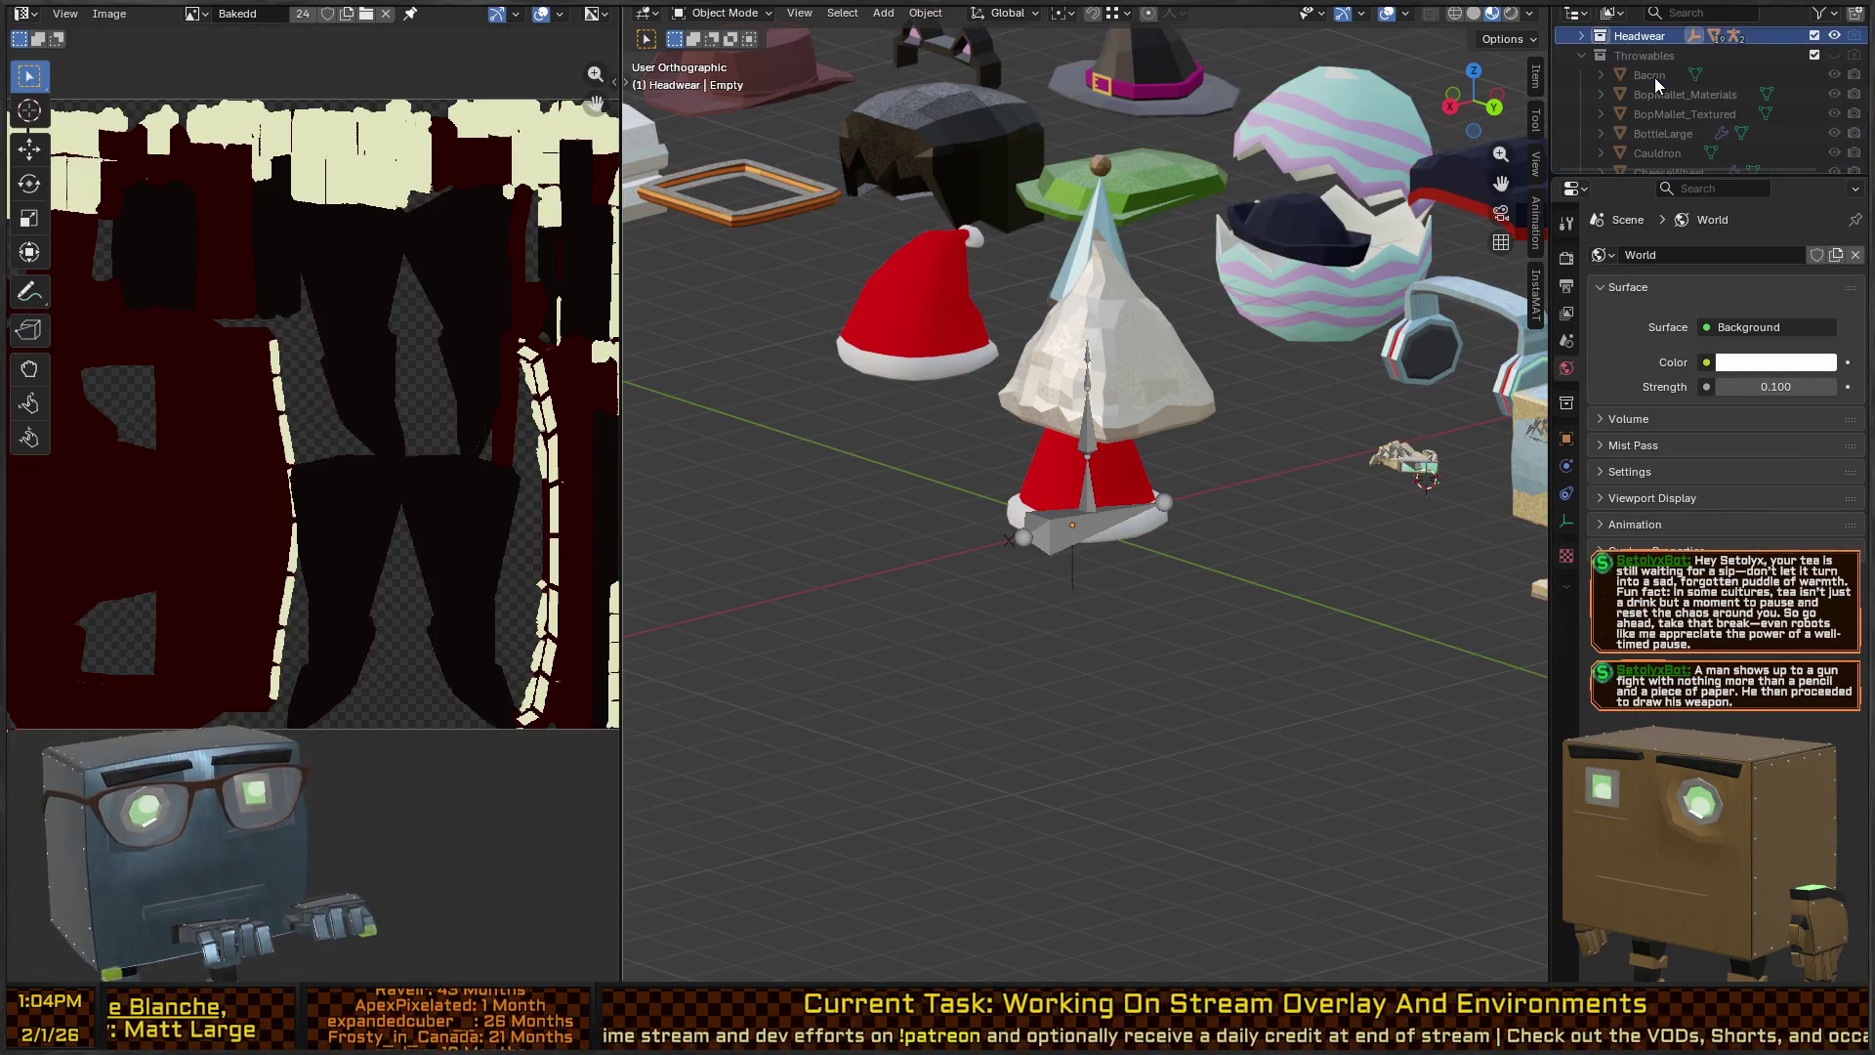
key(a)
key(alt+a)
scroll(1655, 78, up, 10)
key(a)
key(alt+a)
key(a)
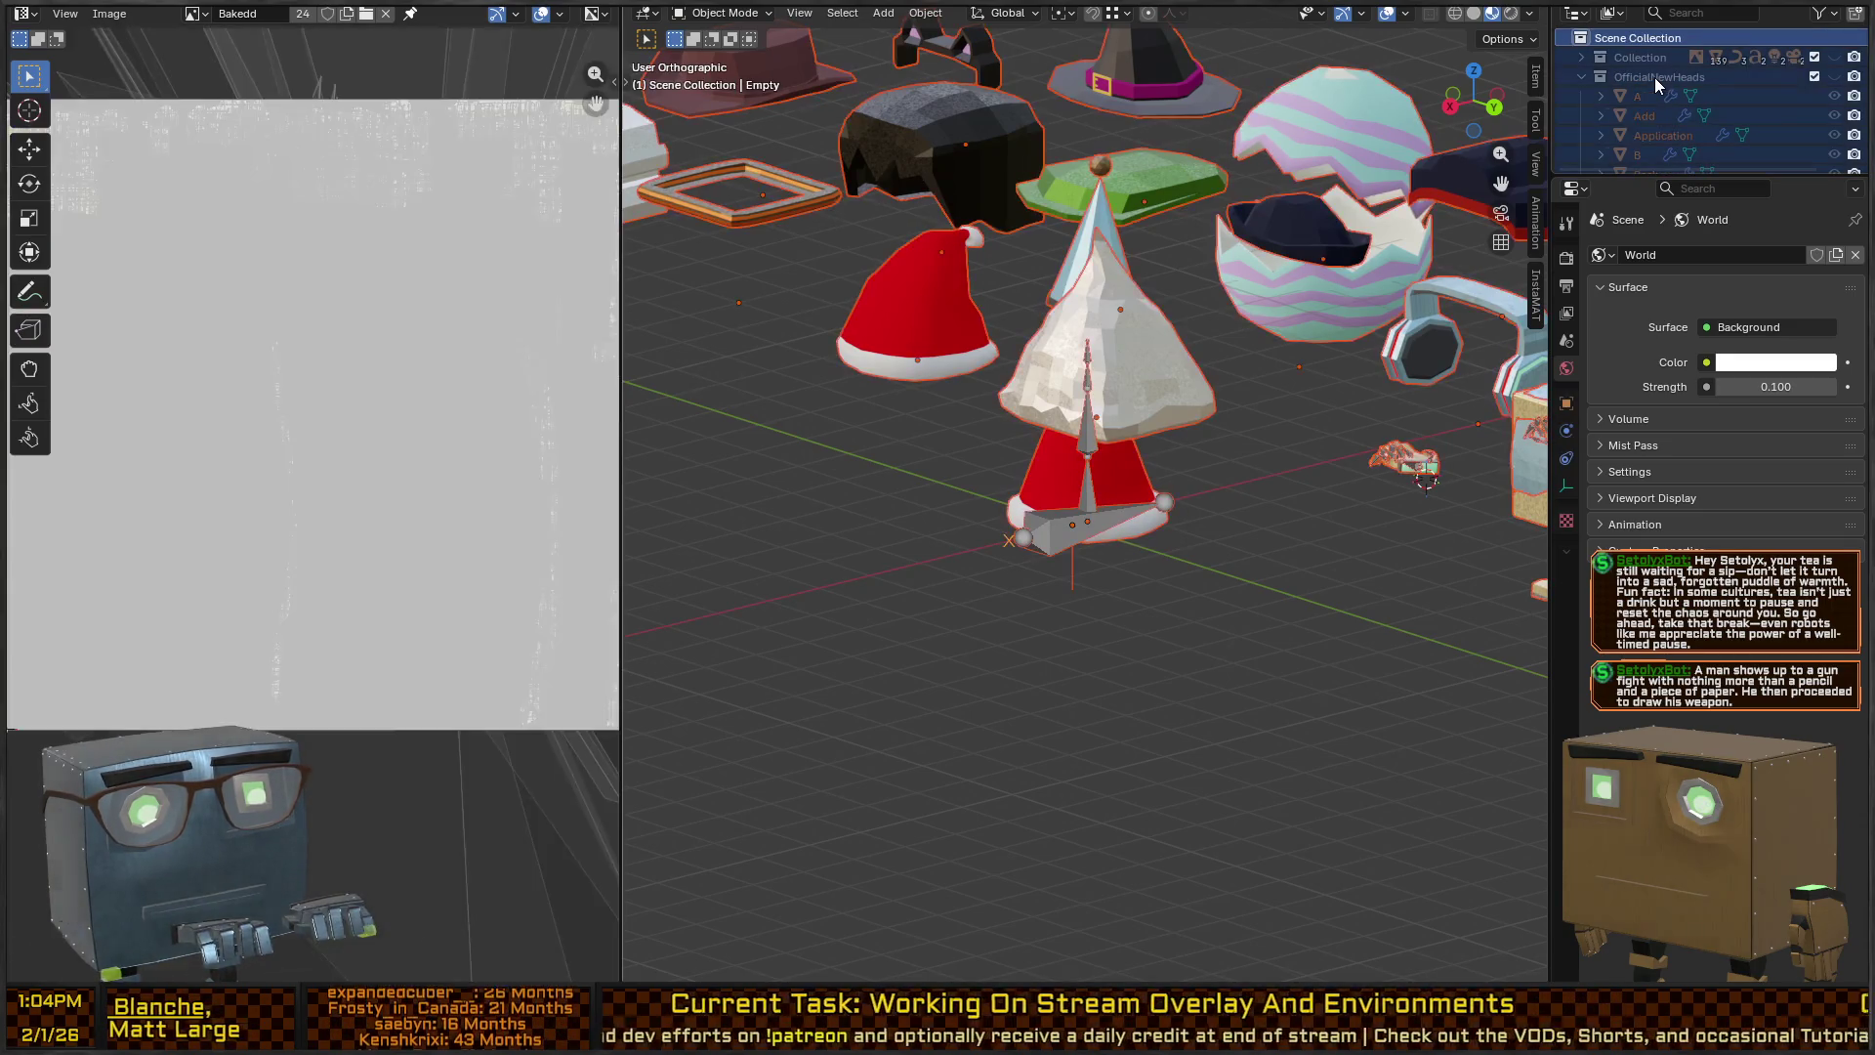
key(alt+a)
key(a)
key(alt+a)
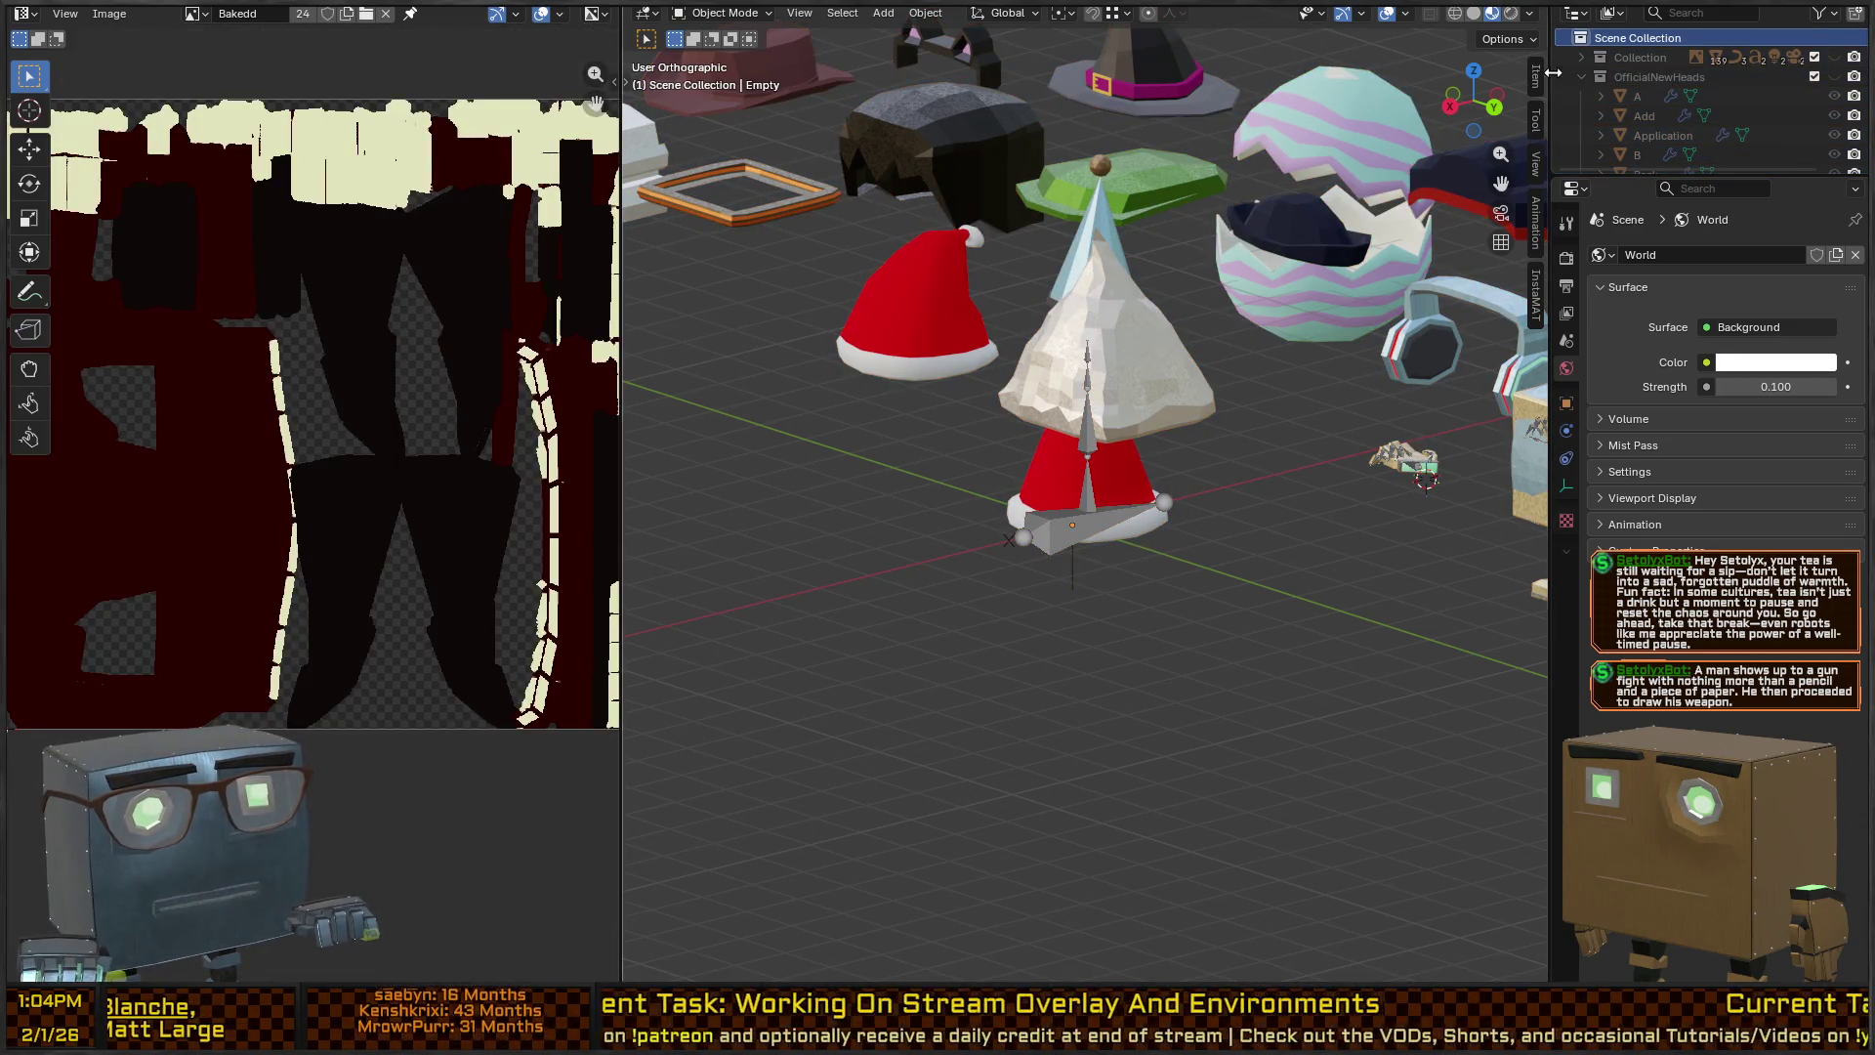
Collapse OfficialNewHeads, Accessories, BotHead, CatchWithSetobot.001, Grenade and PosingSceneA in the Outliner.
click(1581, 76)
click(1582, 96)
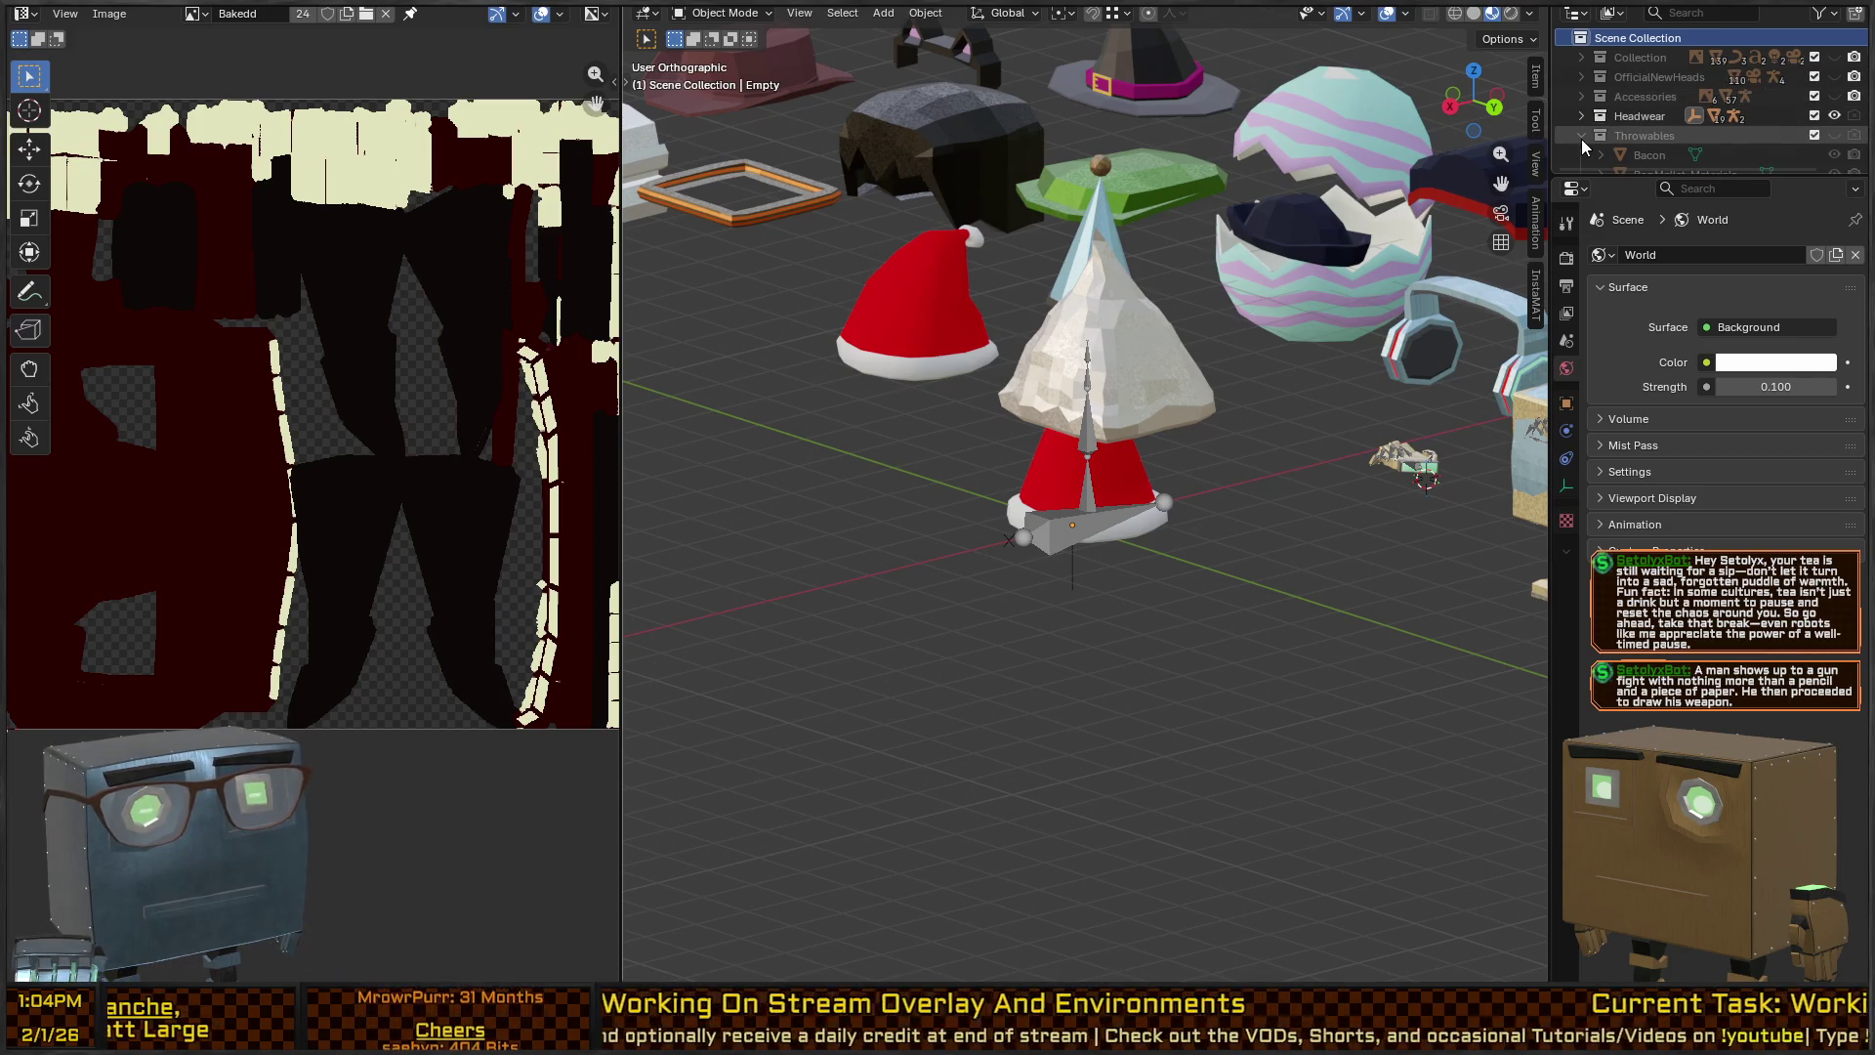
scroll(1584, 132, down, 2)
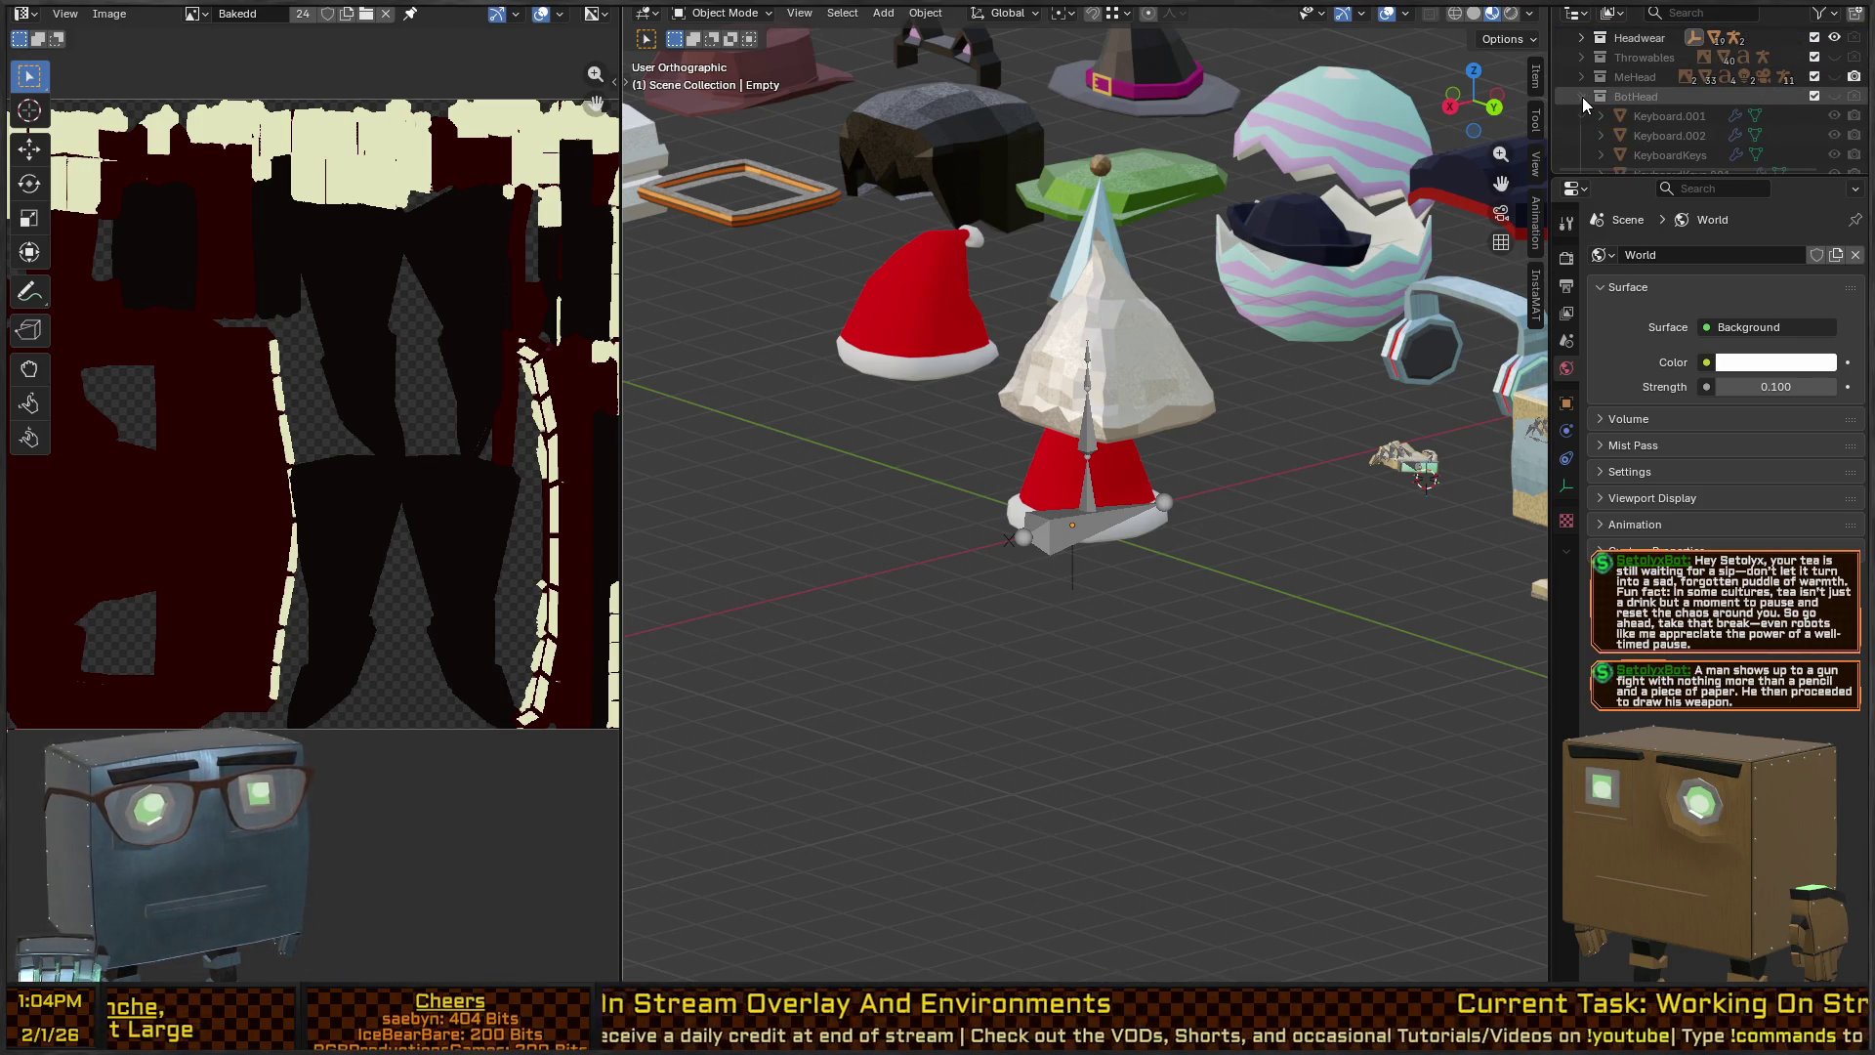
click(1582, 95)
scroll(1584, 111, down, 4)
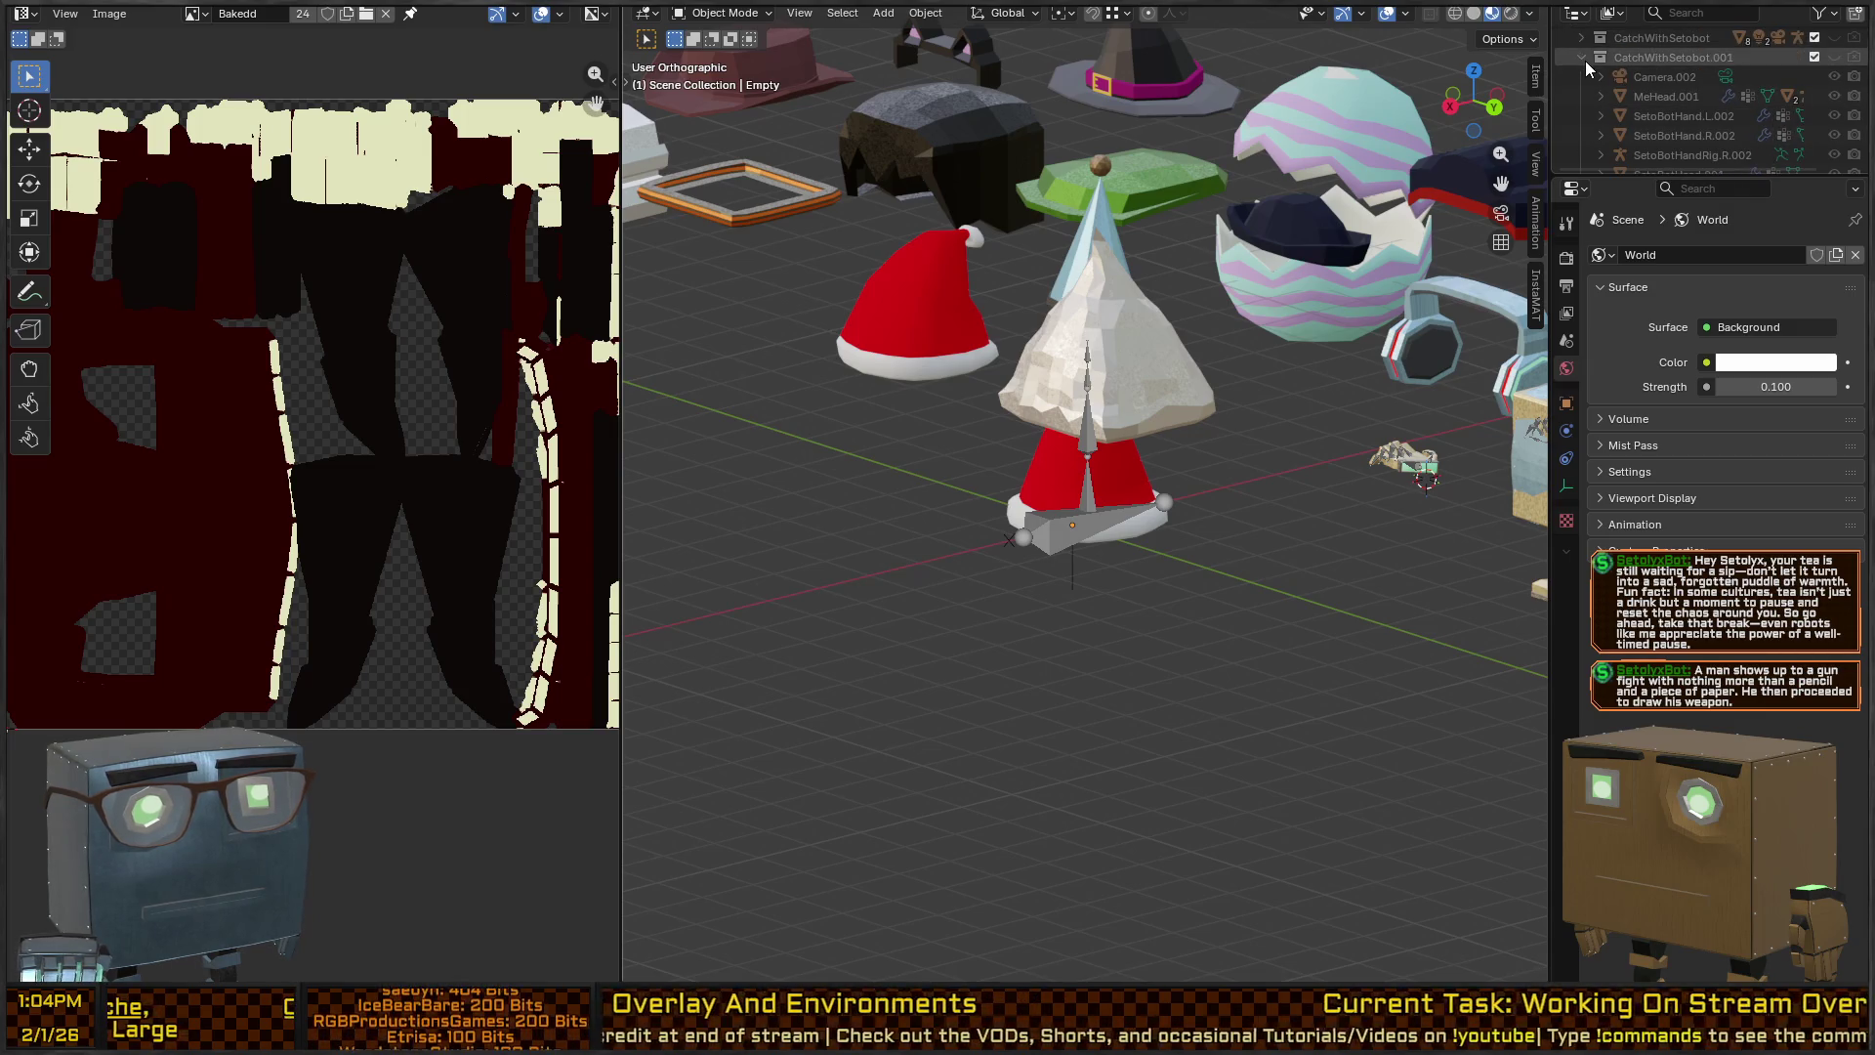
click(1582, 61)
click(1584, 77)
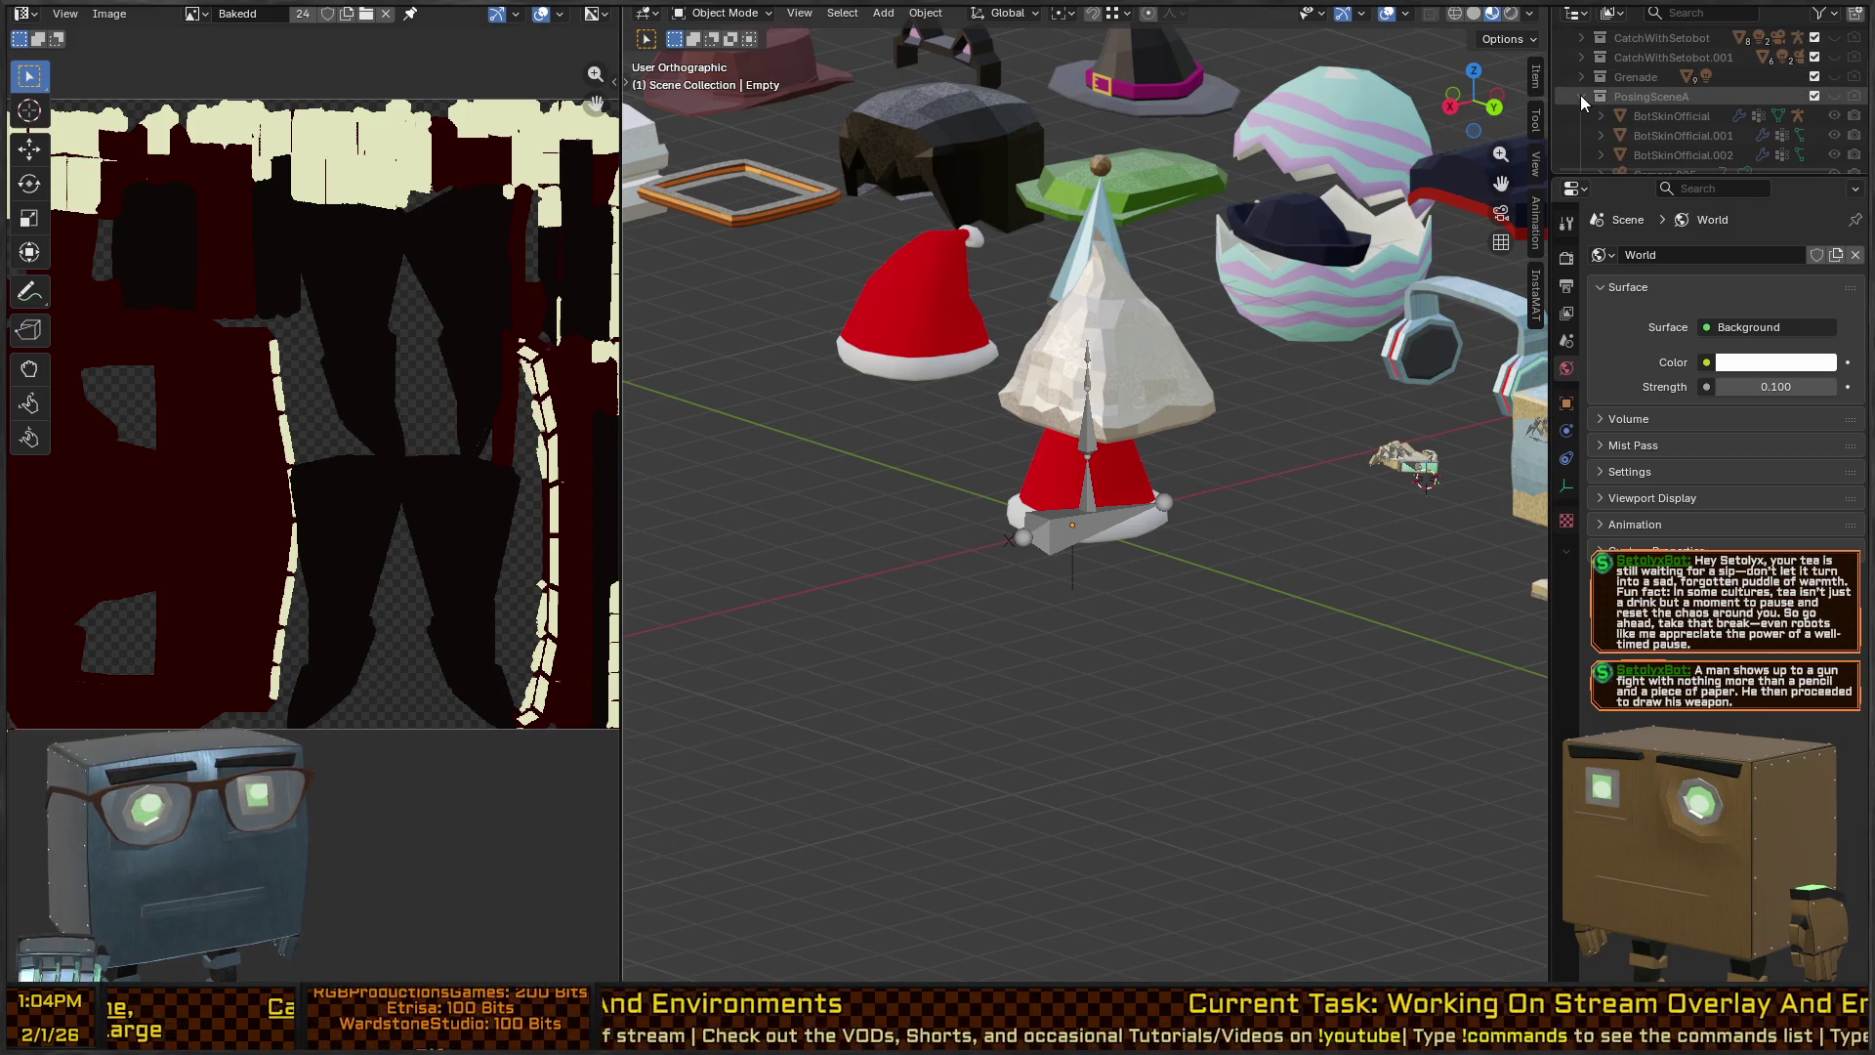
click(1581, 95)
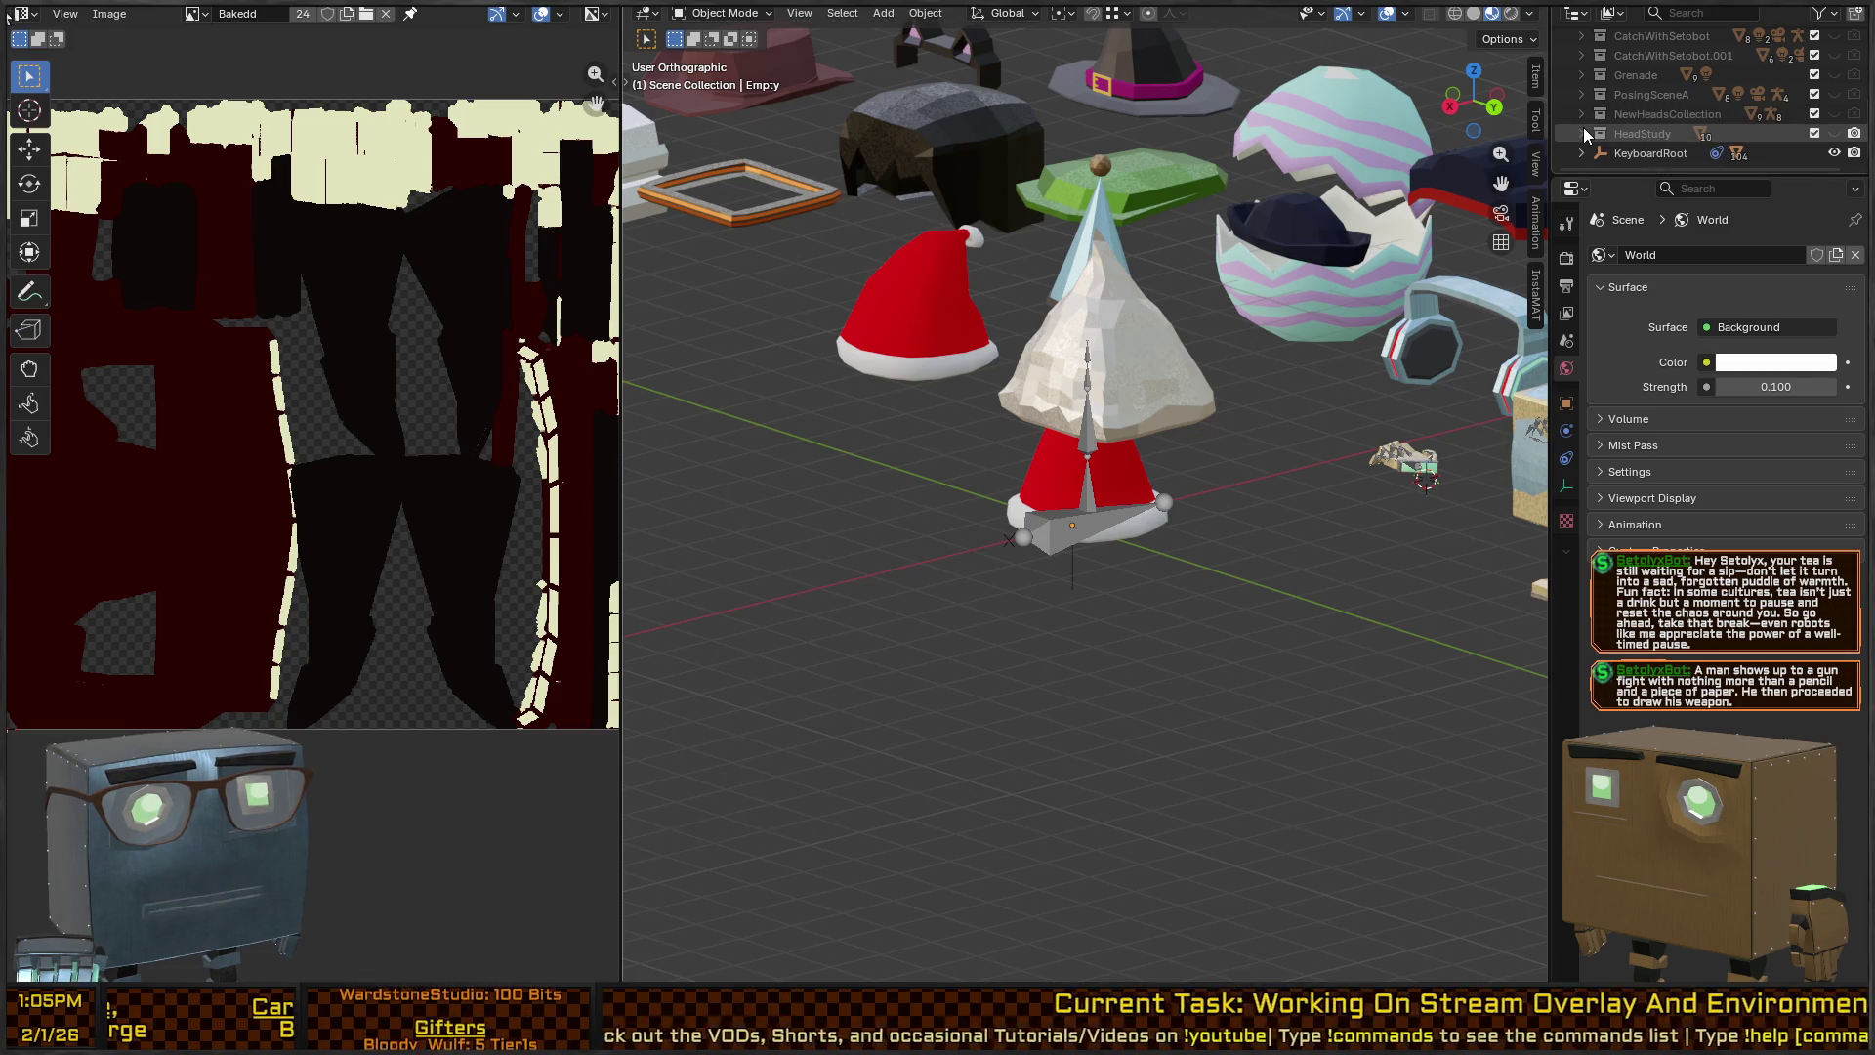
scroll(1692, 95, up, 5)
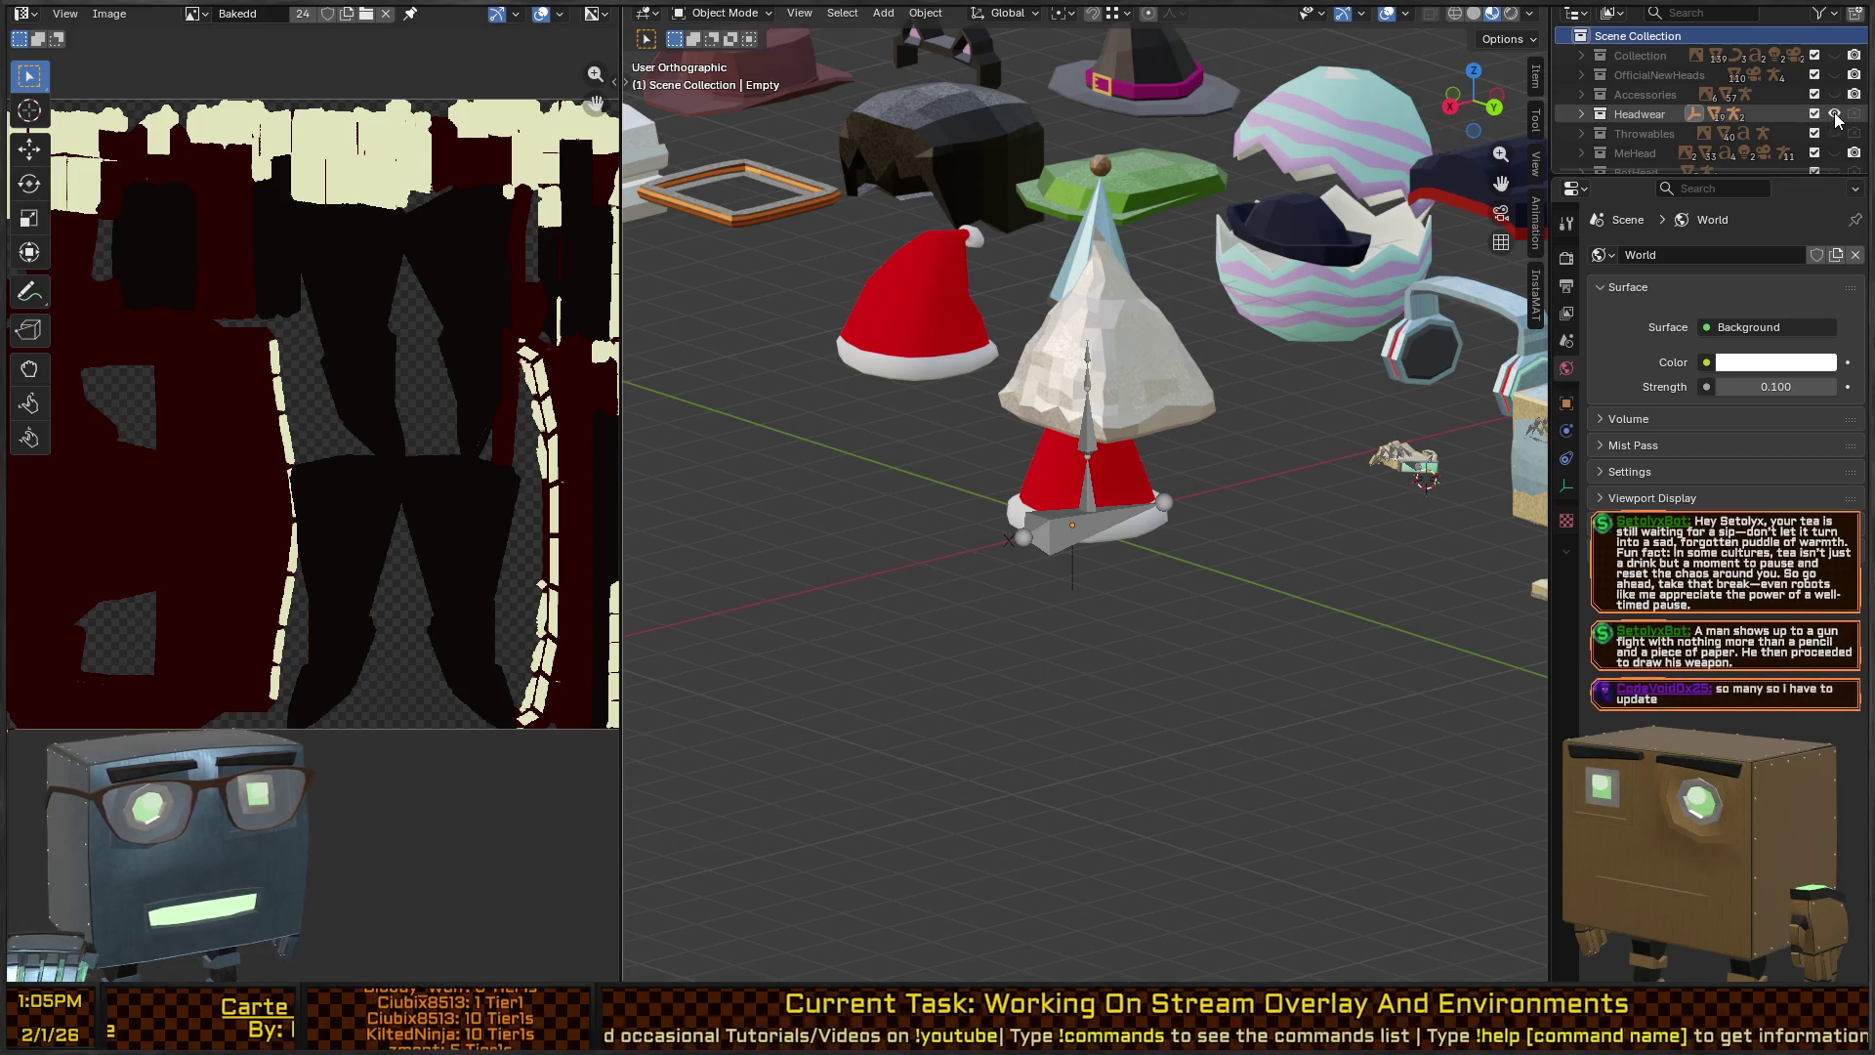
Hide Headwear and the collections above it, then show Collection's objects from the front.
drag(1836, 115, 1821, 57)
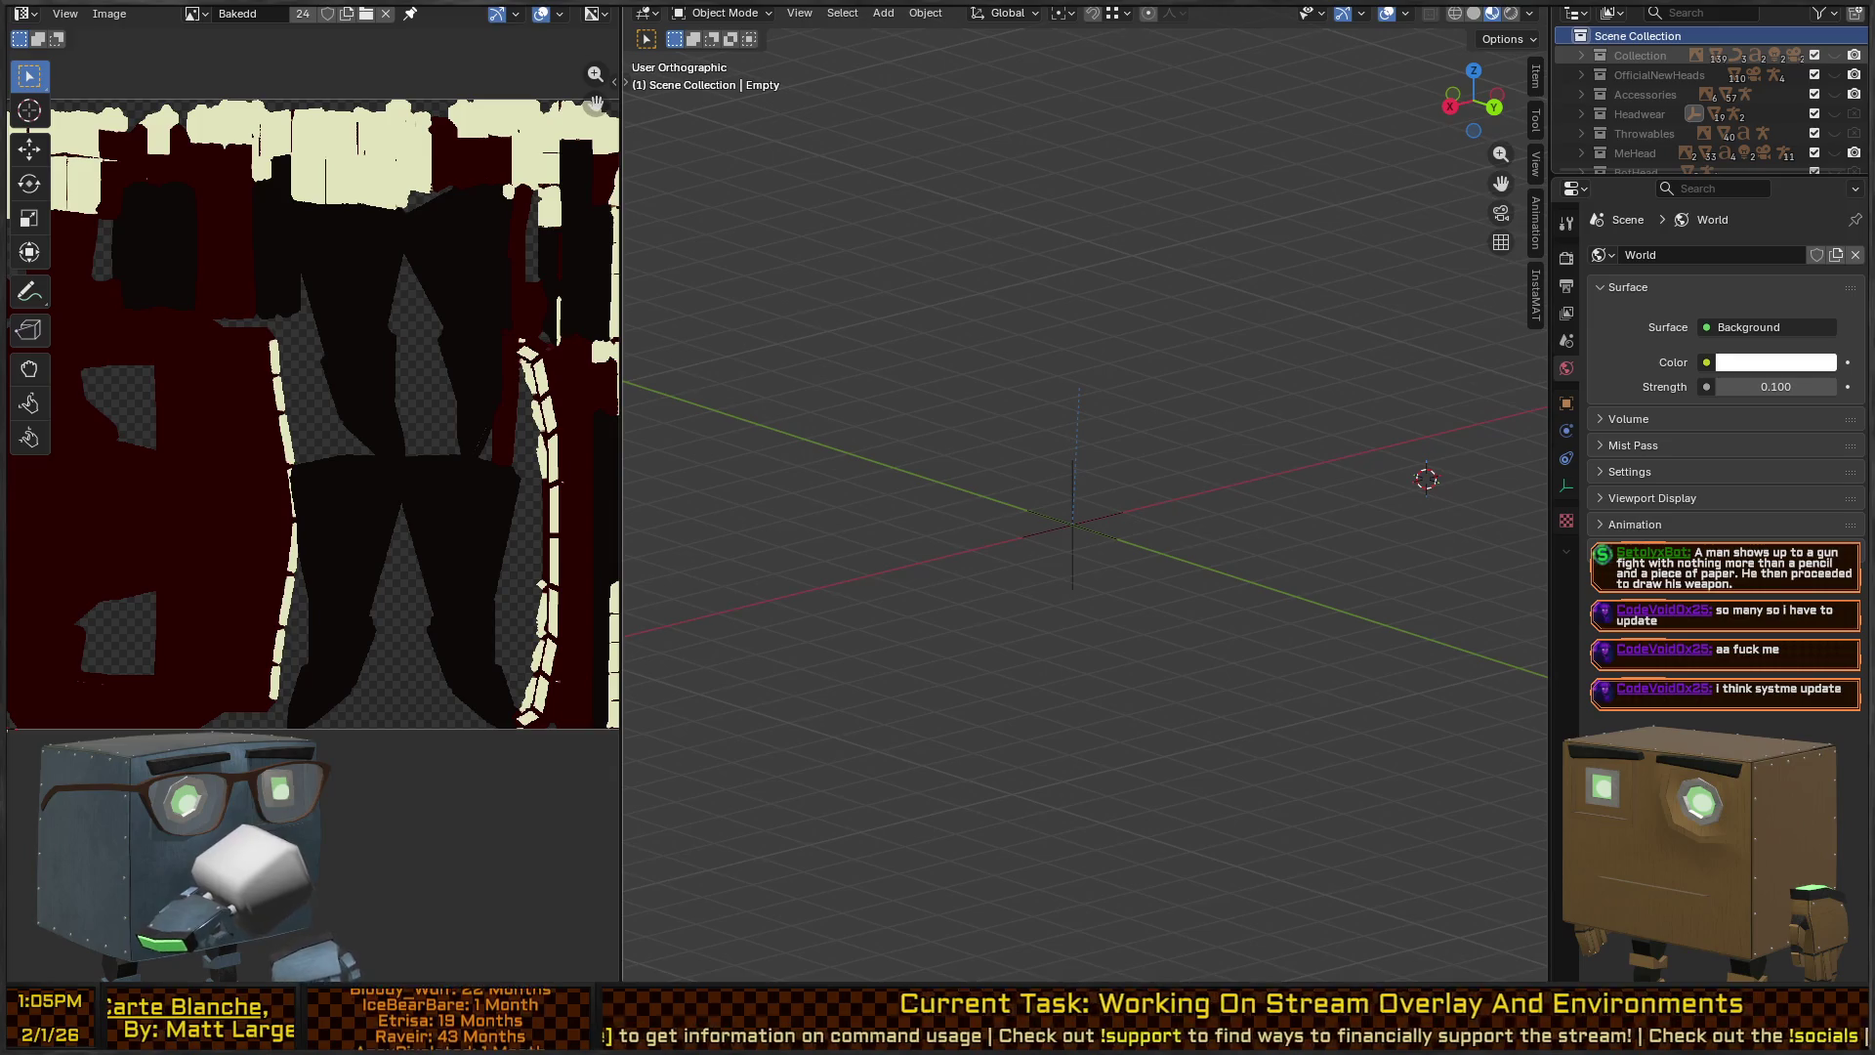
click(1834, 59)
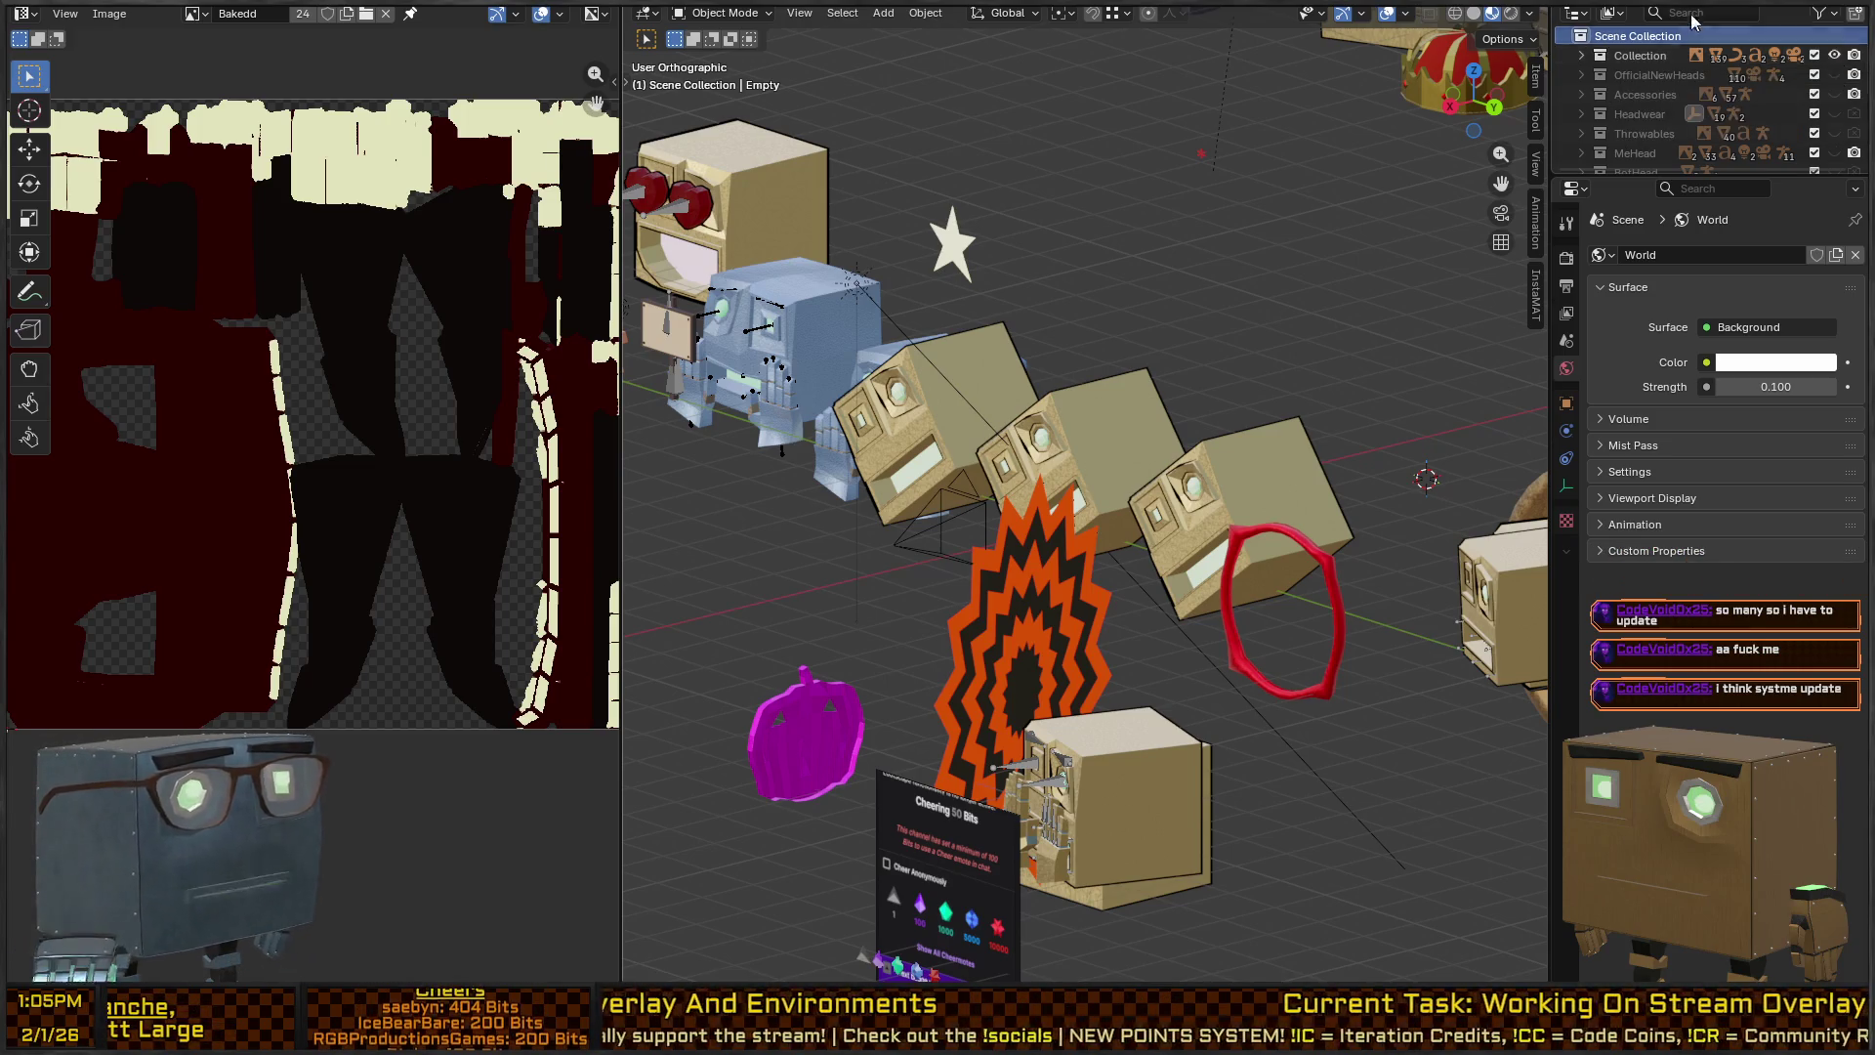
scroll(1084, 319, down, 10)
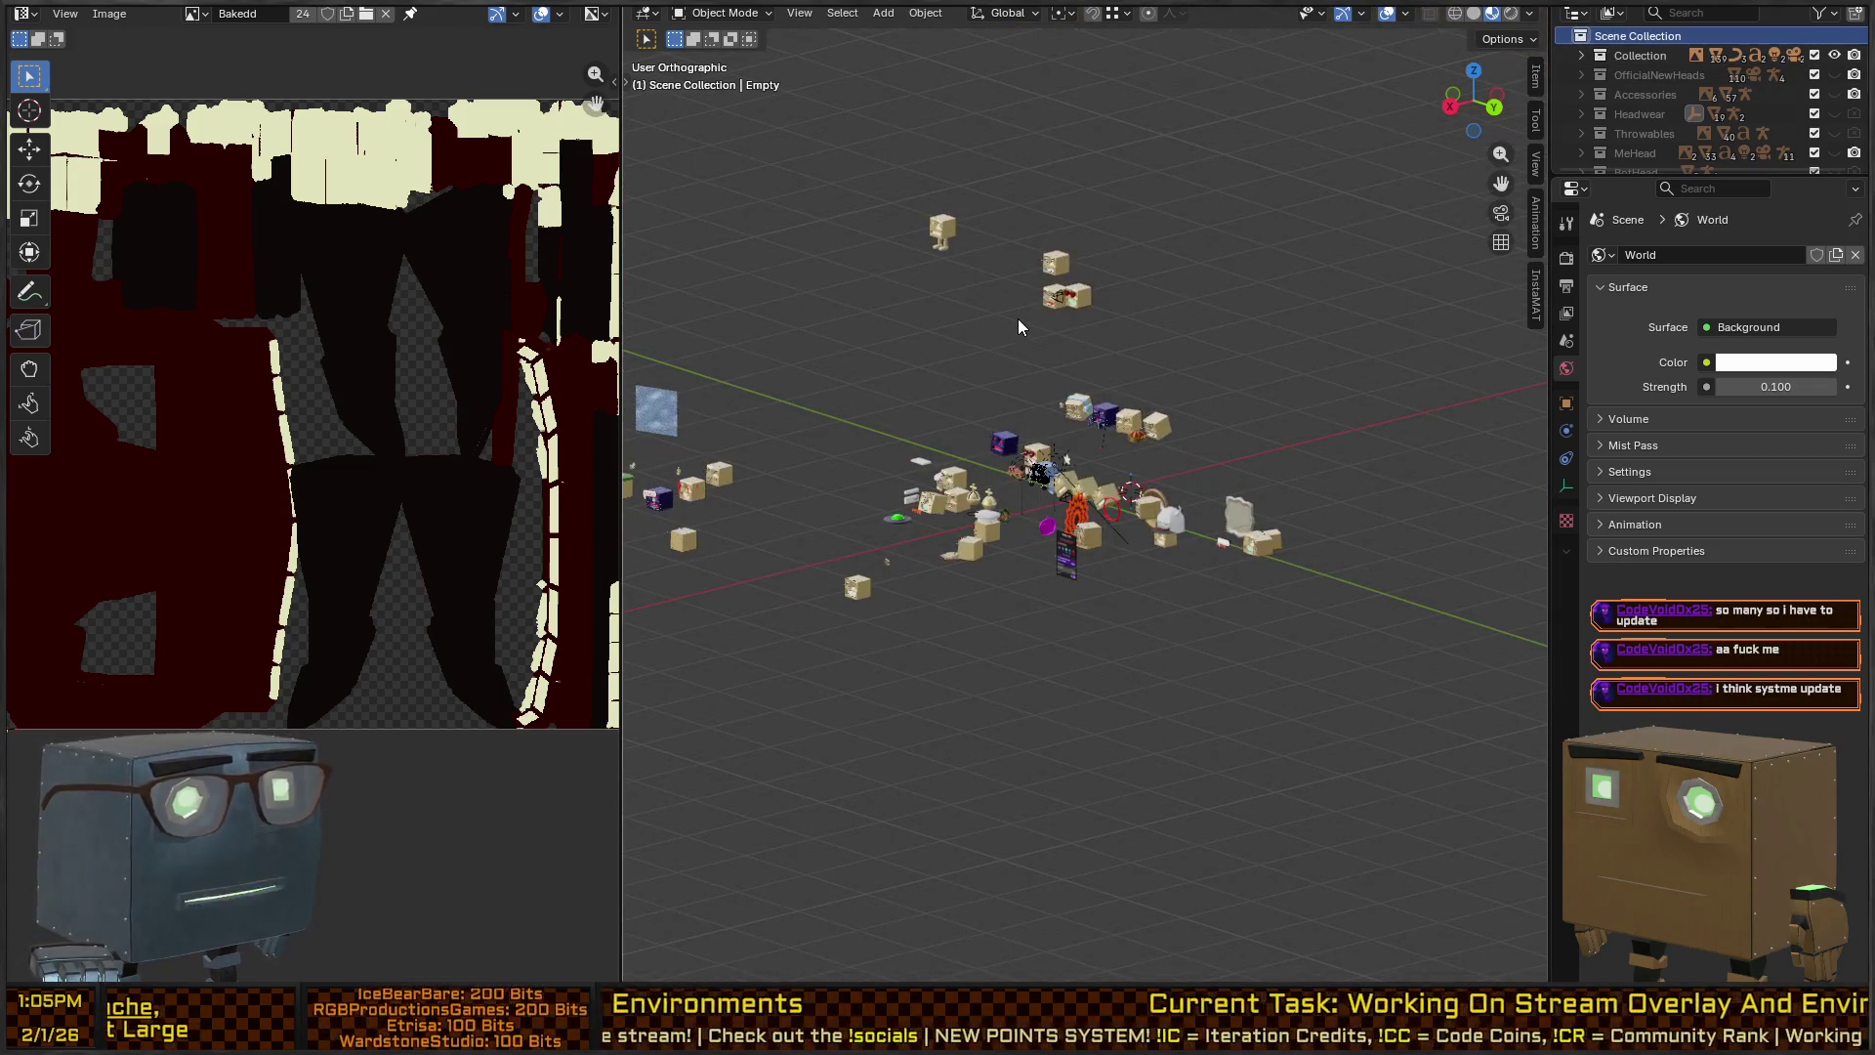
mouse_move(1049, 340)
mouse_down()
mouse_move(876, 334)
mouse_move(1286, 327)
mouse_move(1206, 322)
mouse_up()
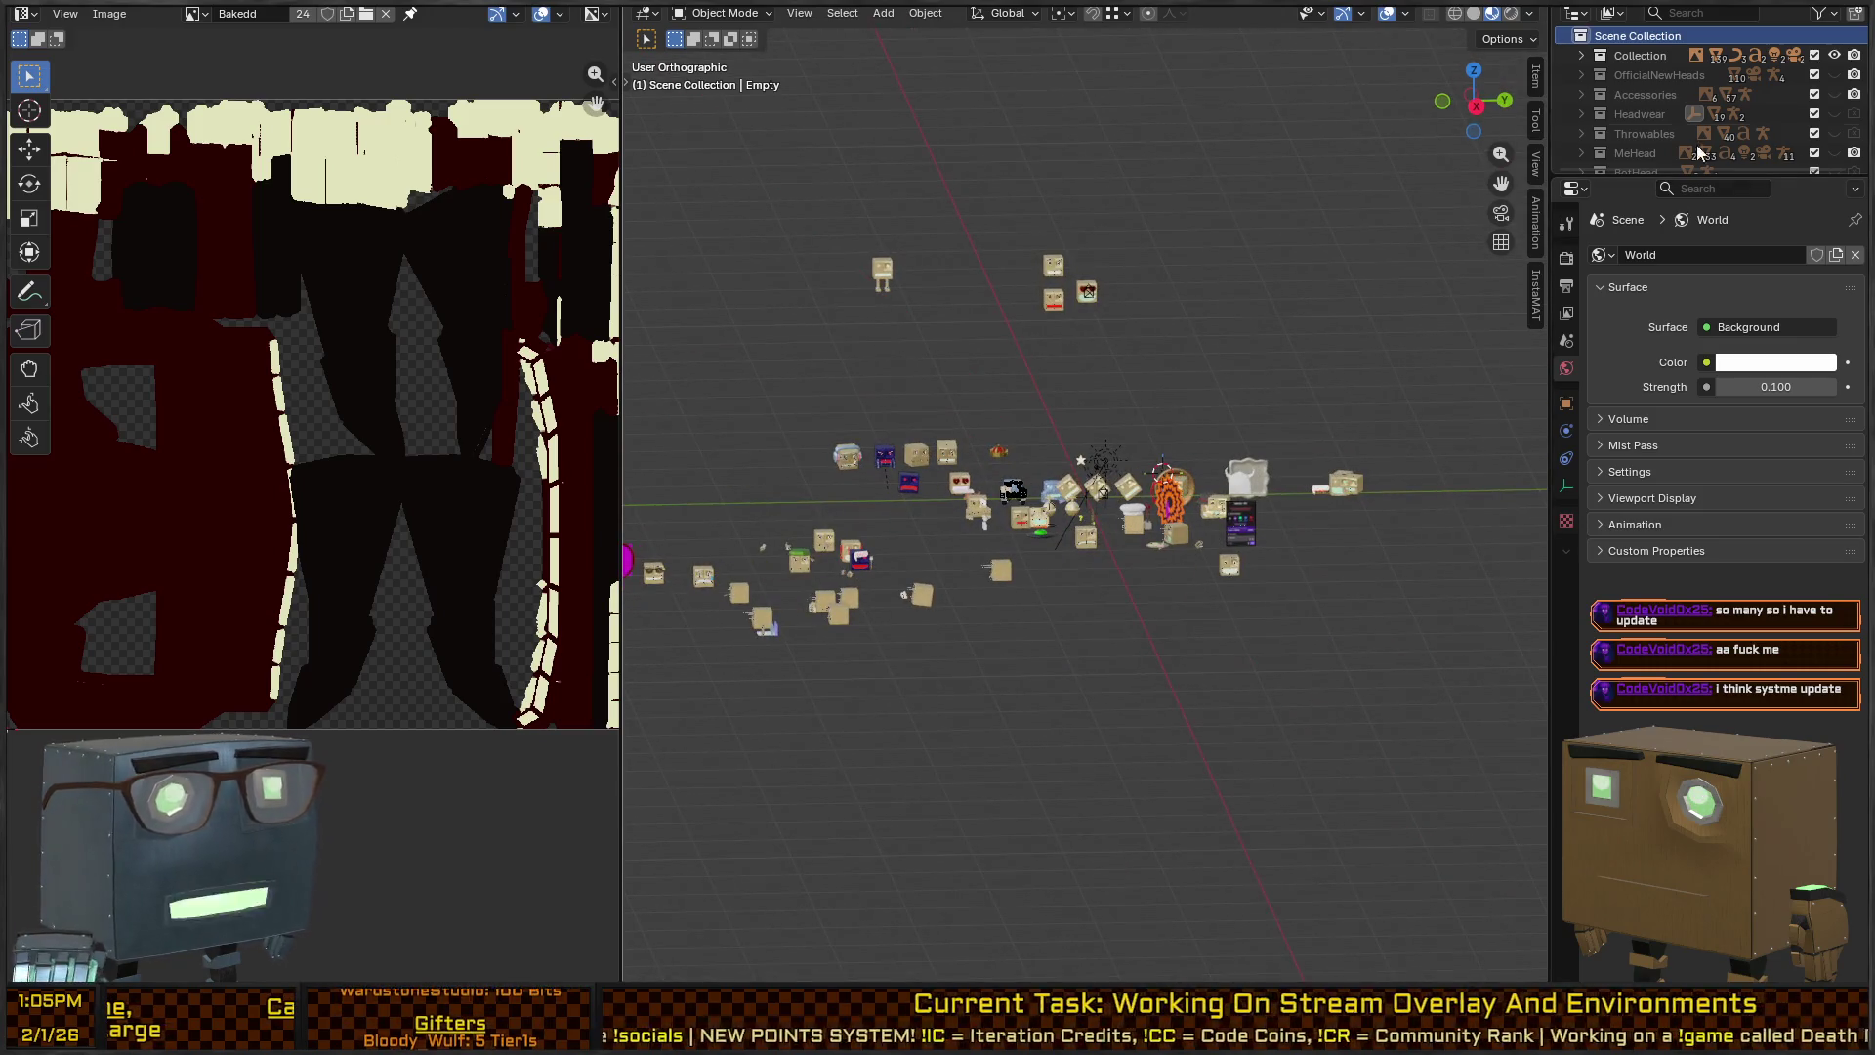
Isolate OfficialNewHeads, Accessories, Headwear, Throwables, then BotHead in turn.
click(1653, 82)
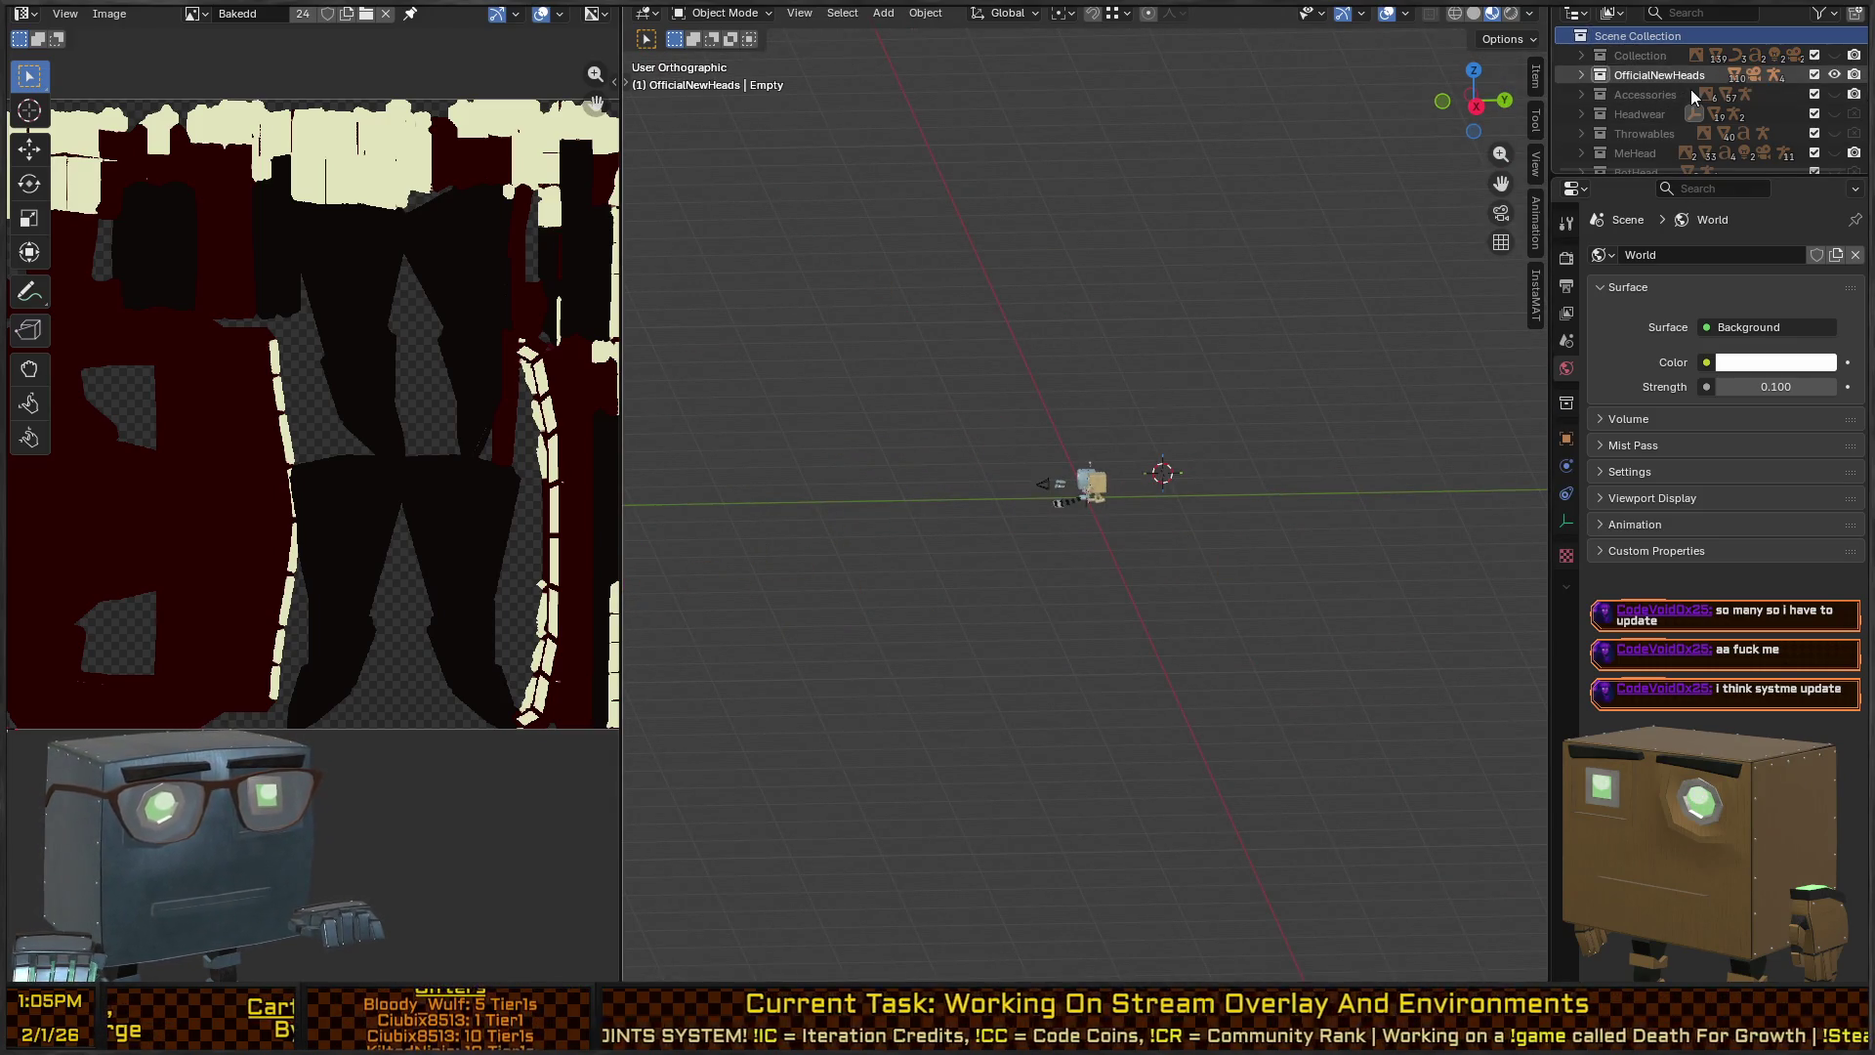
click(1691, 89)
key(Down)
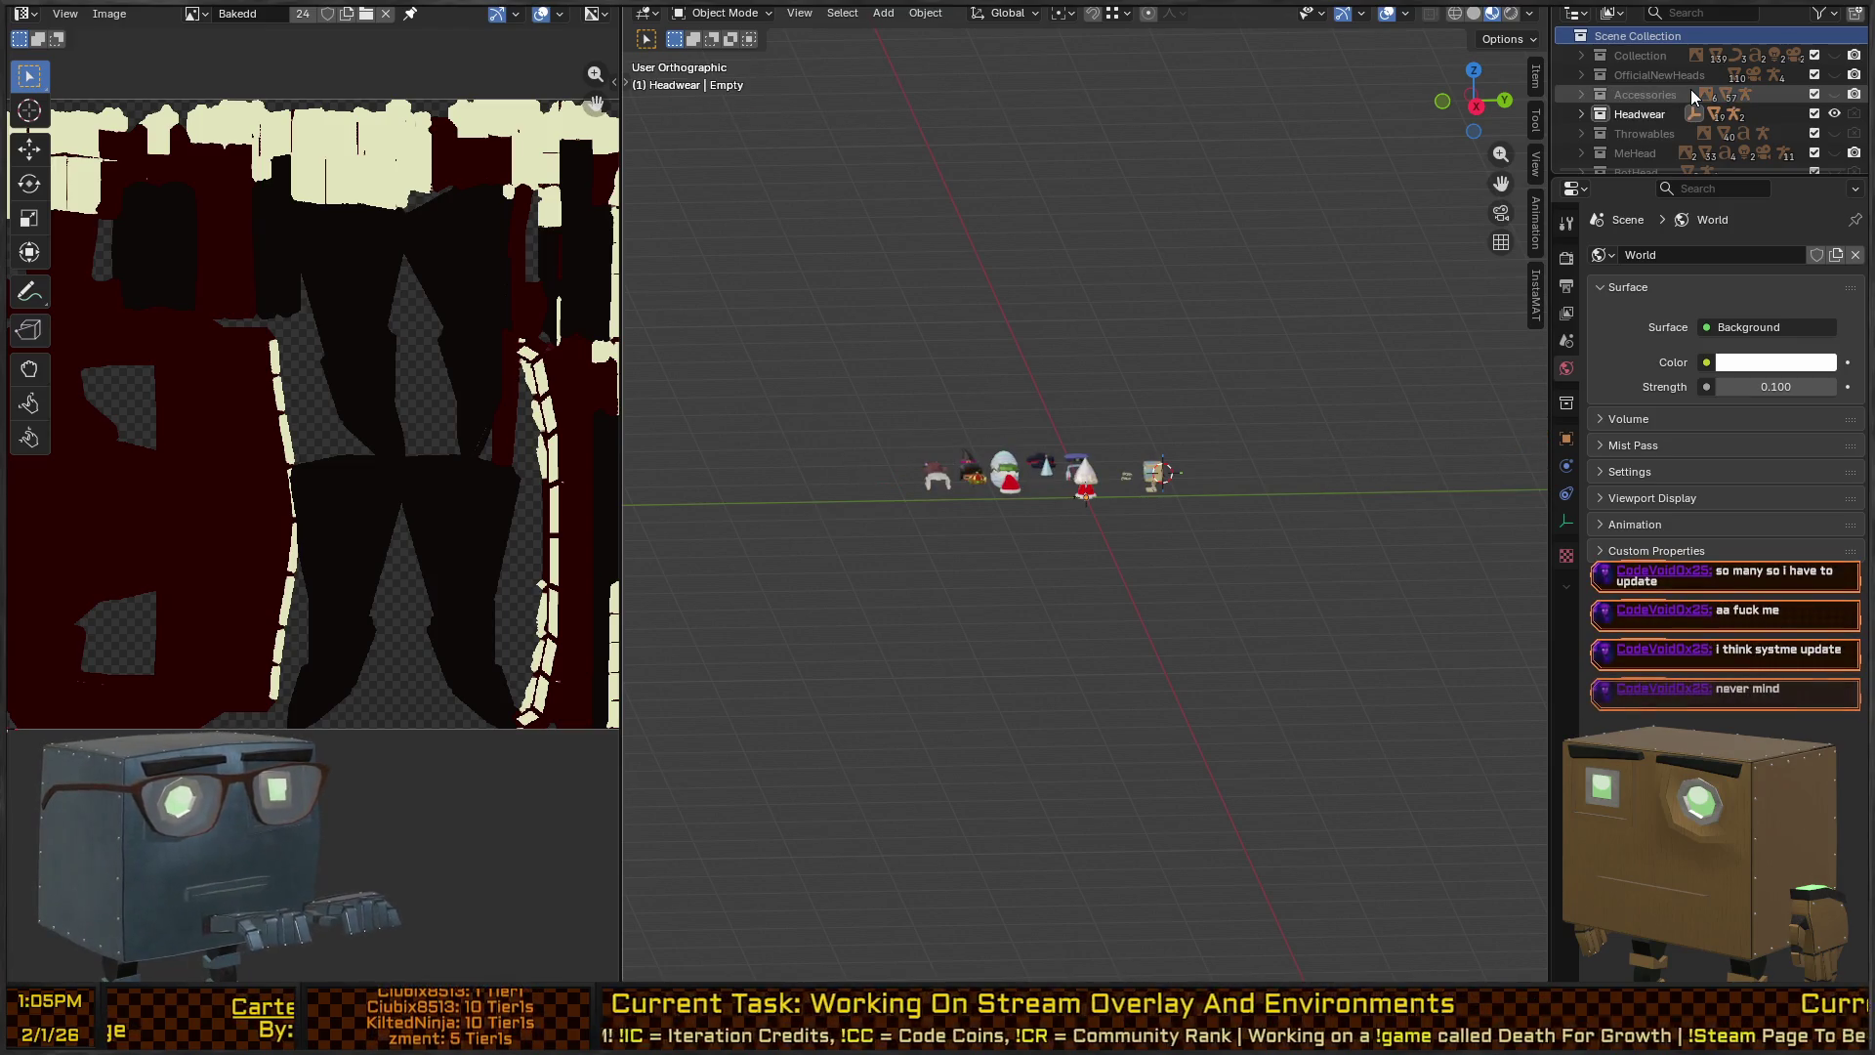
key(Down)
key(Down)
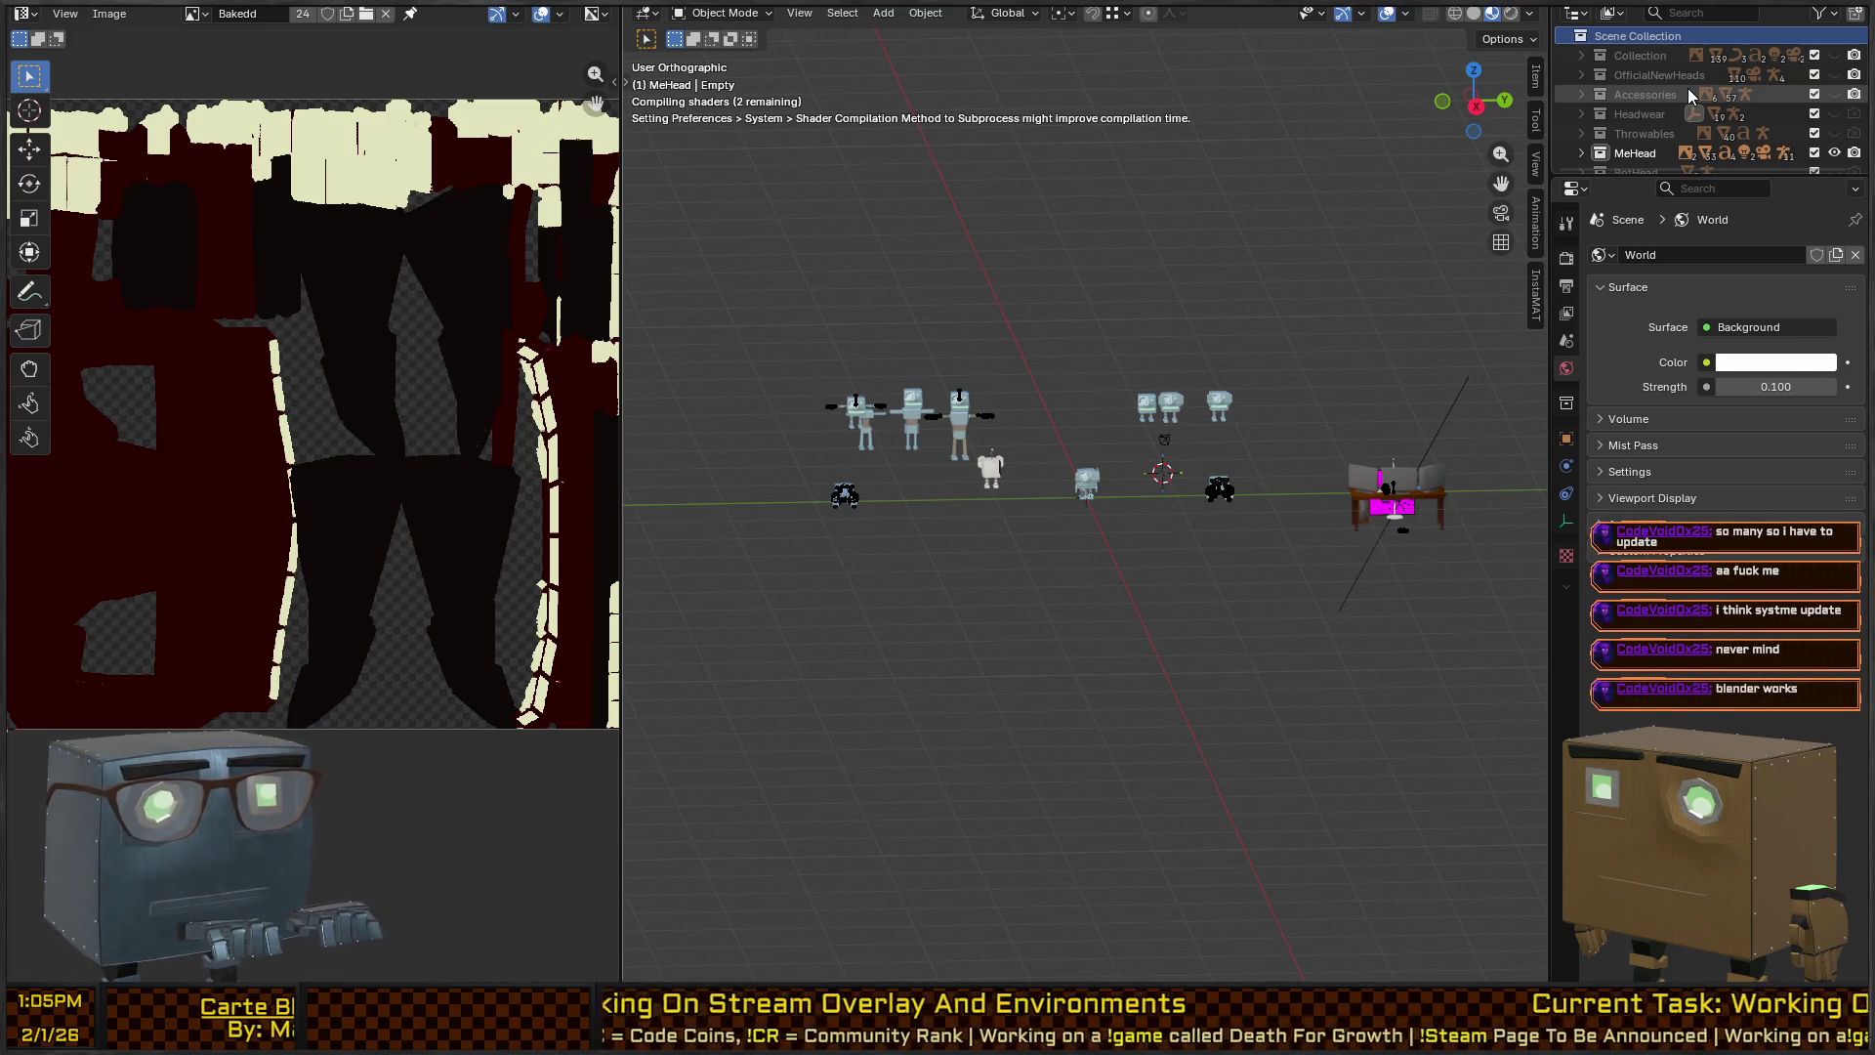
key(Down)
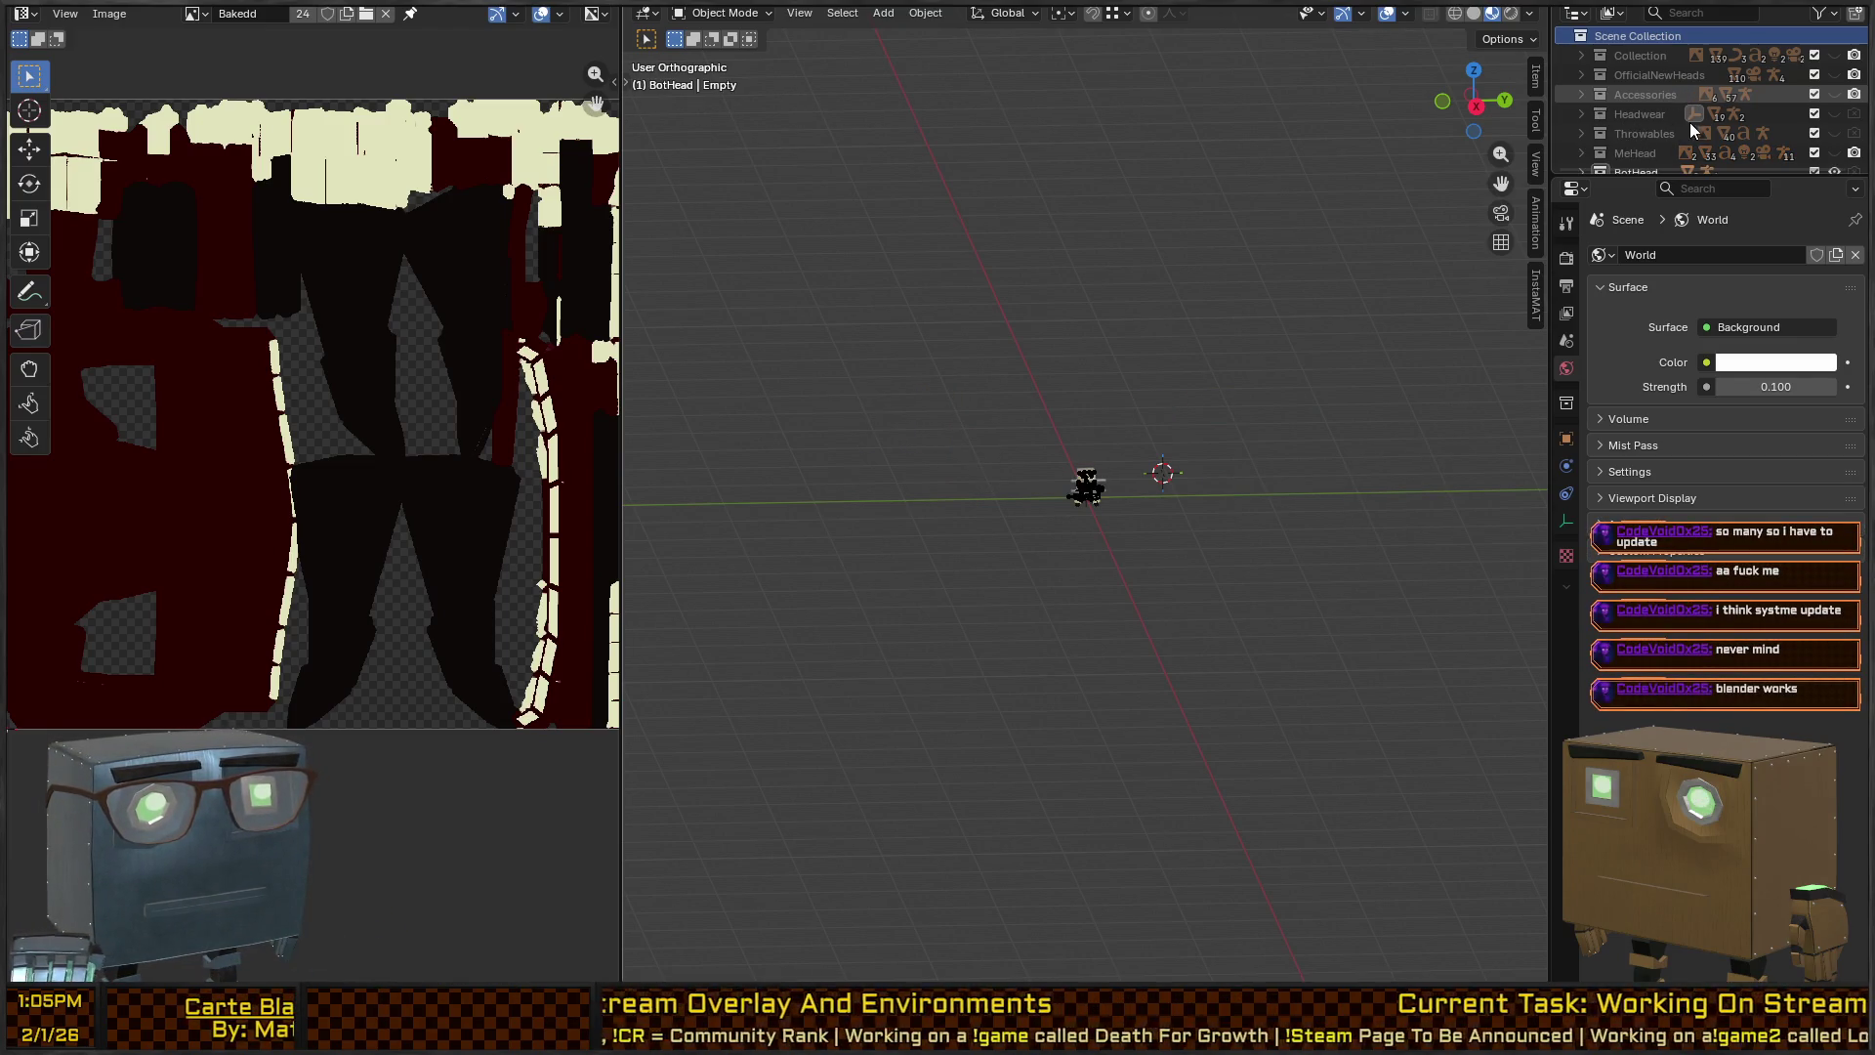
scroll(1703, 119, down, 3)
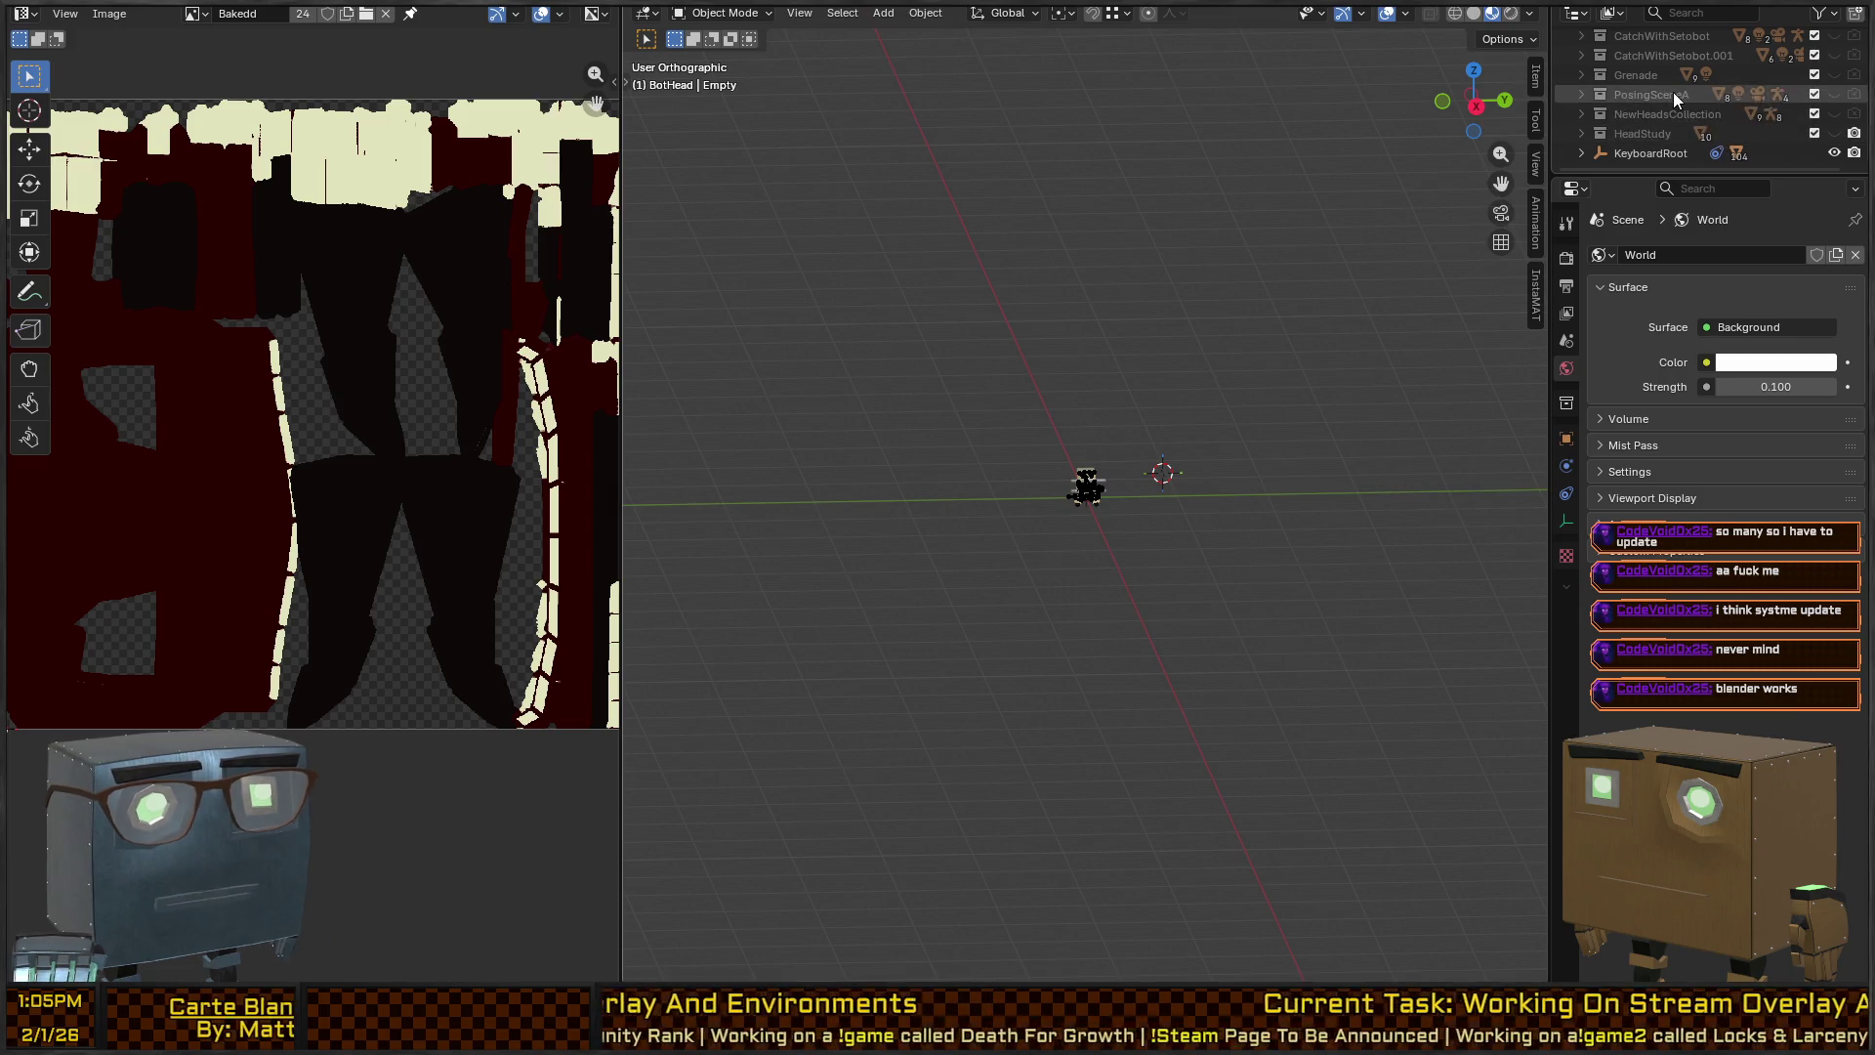
scroll(1672, 92, down, 2)
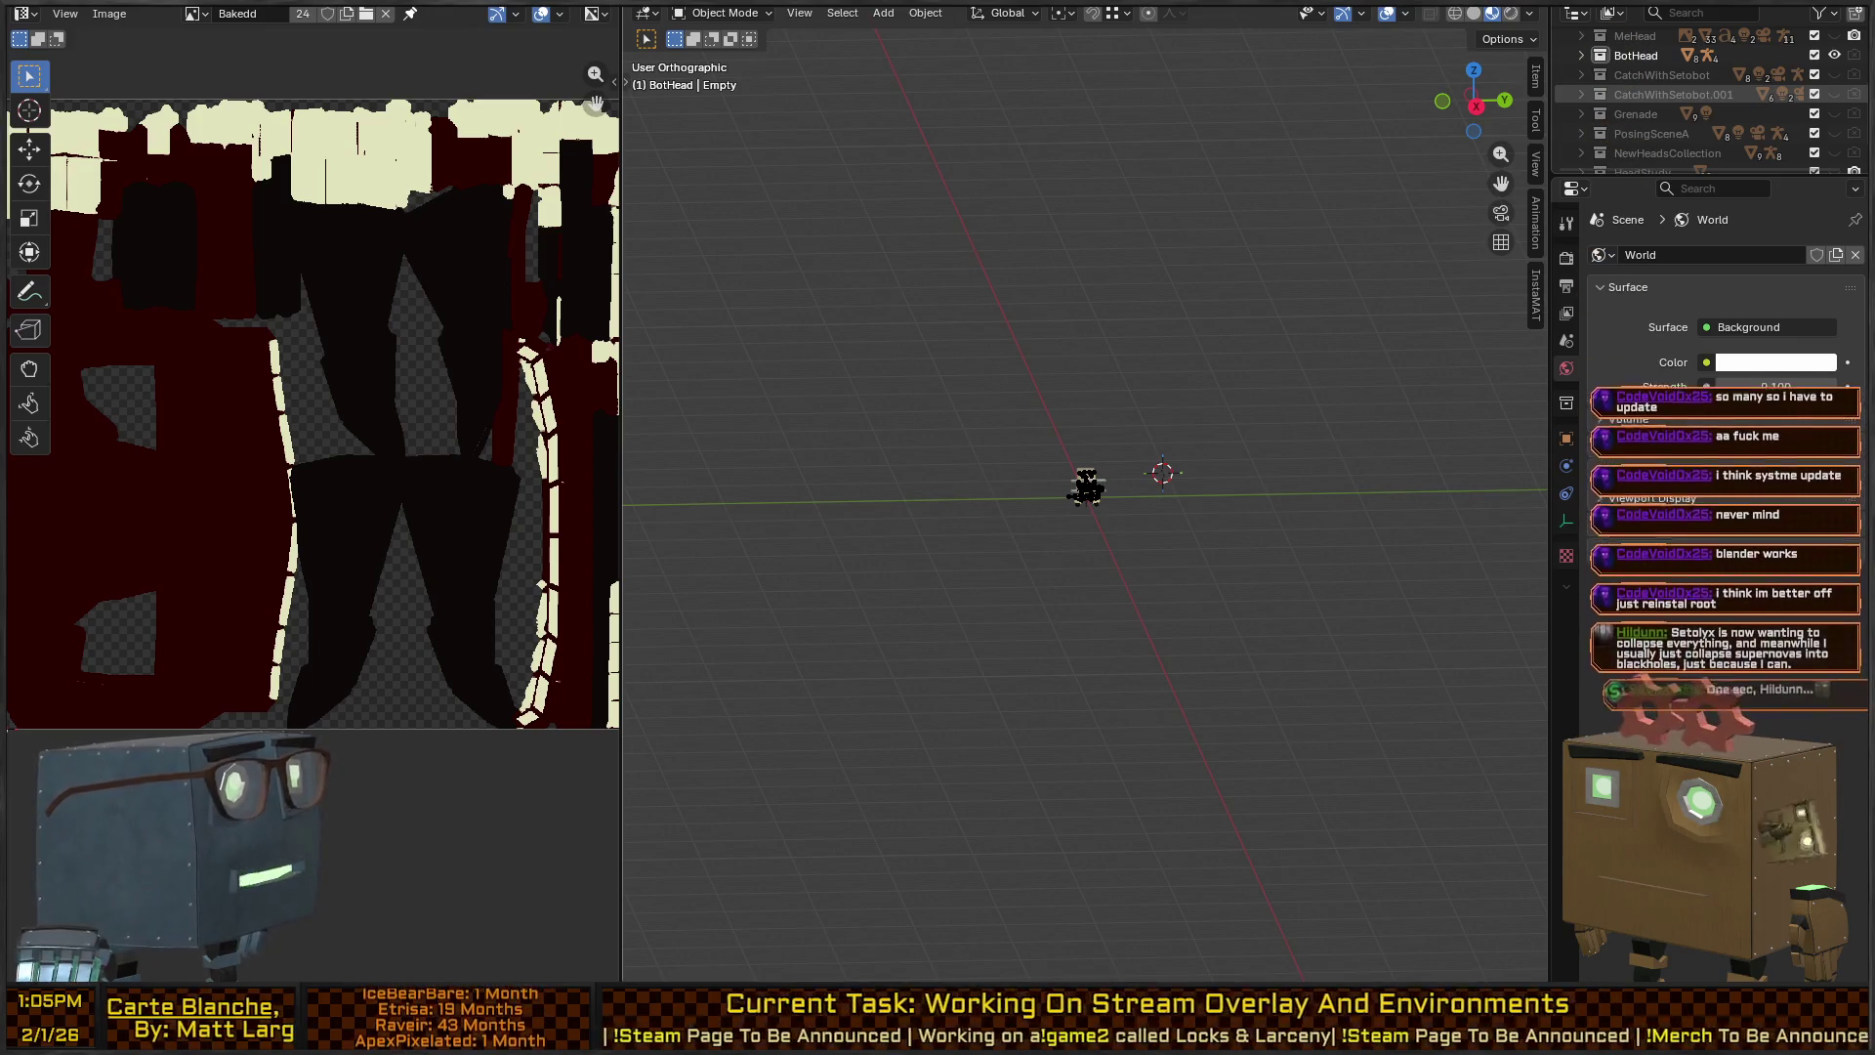
Stop isolating BotHead, pick a recent .blend file, and switch to Unity at the save prompt.
key(h)
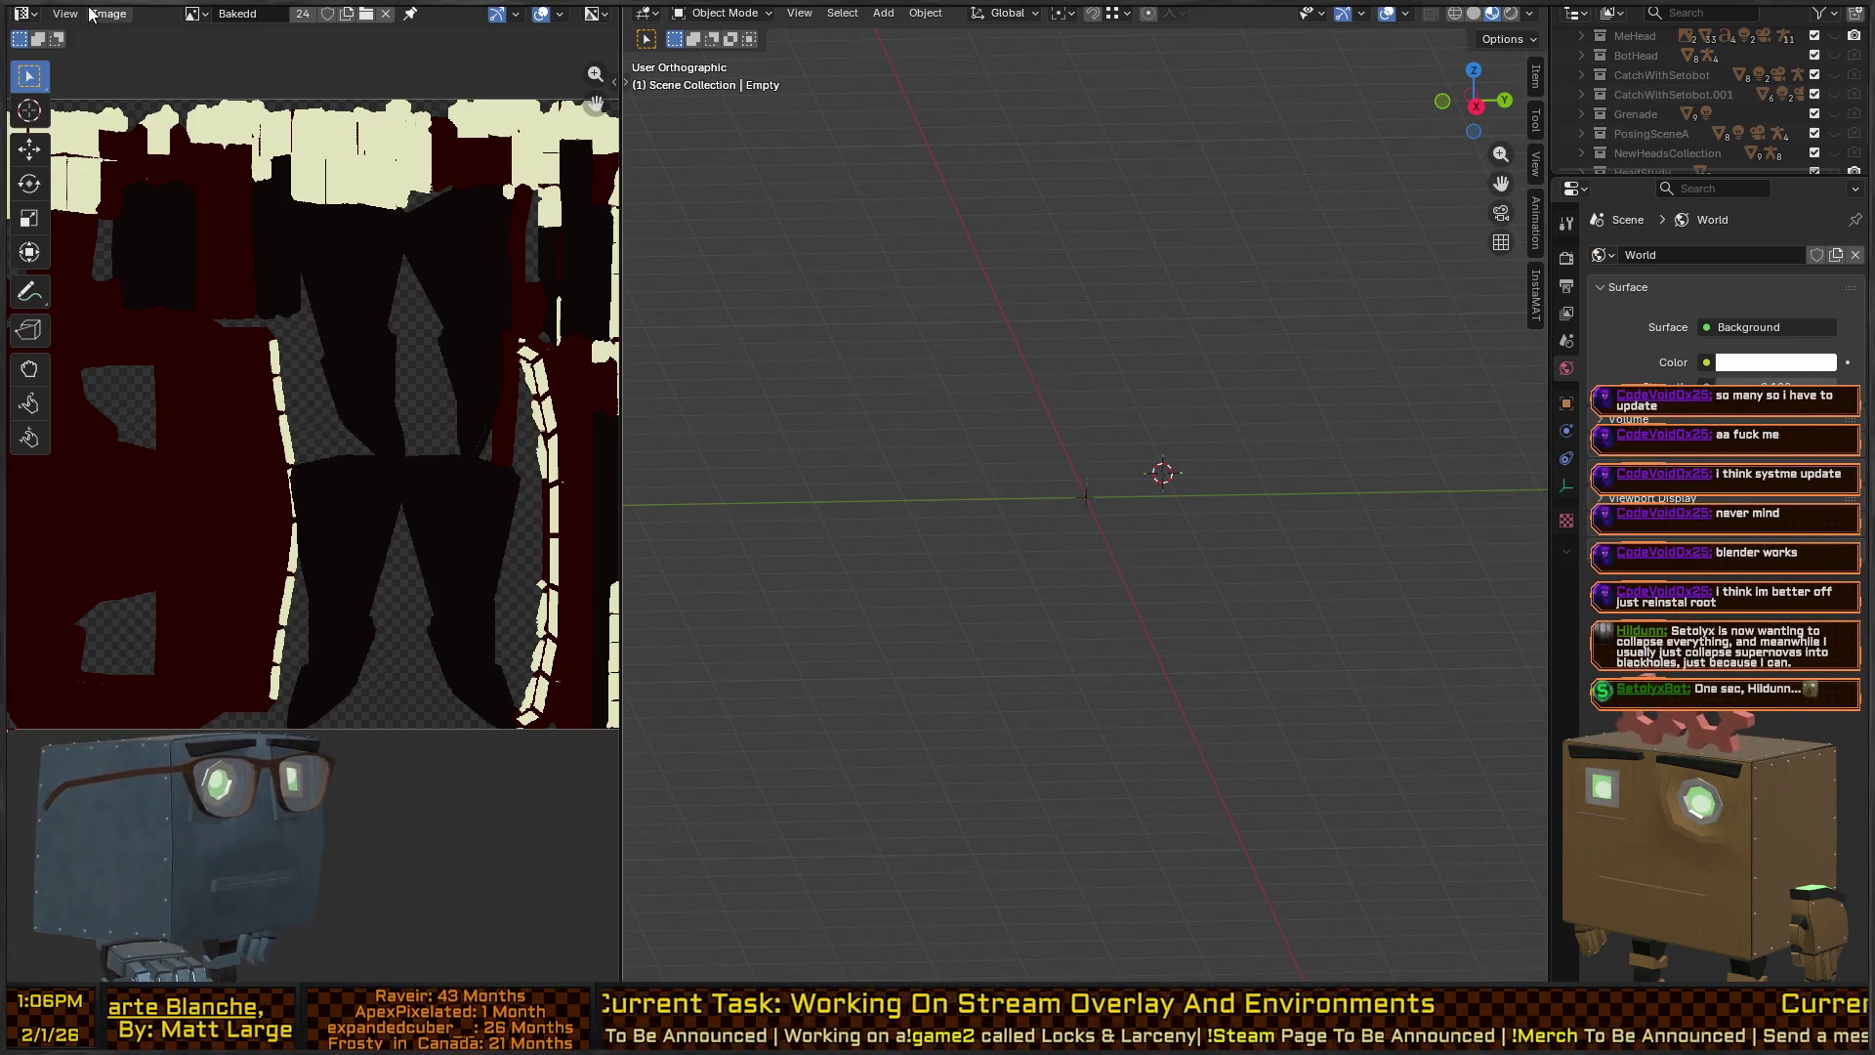
key(F4)
mouse_move(101, 49)
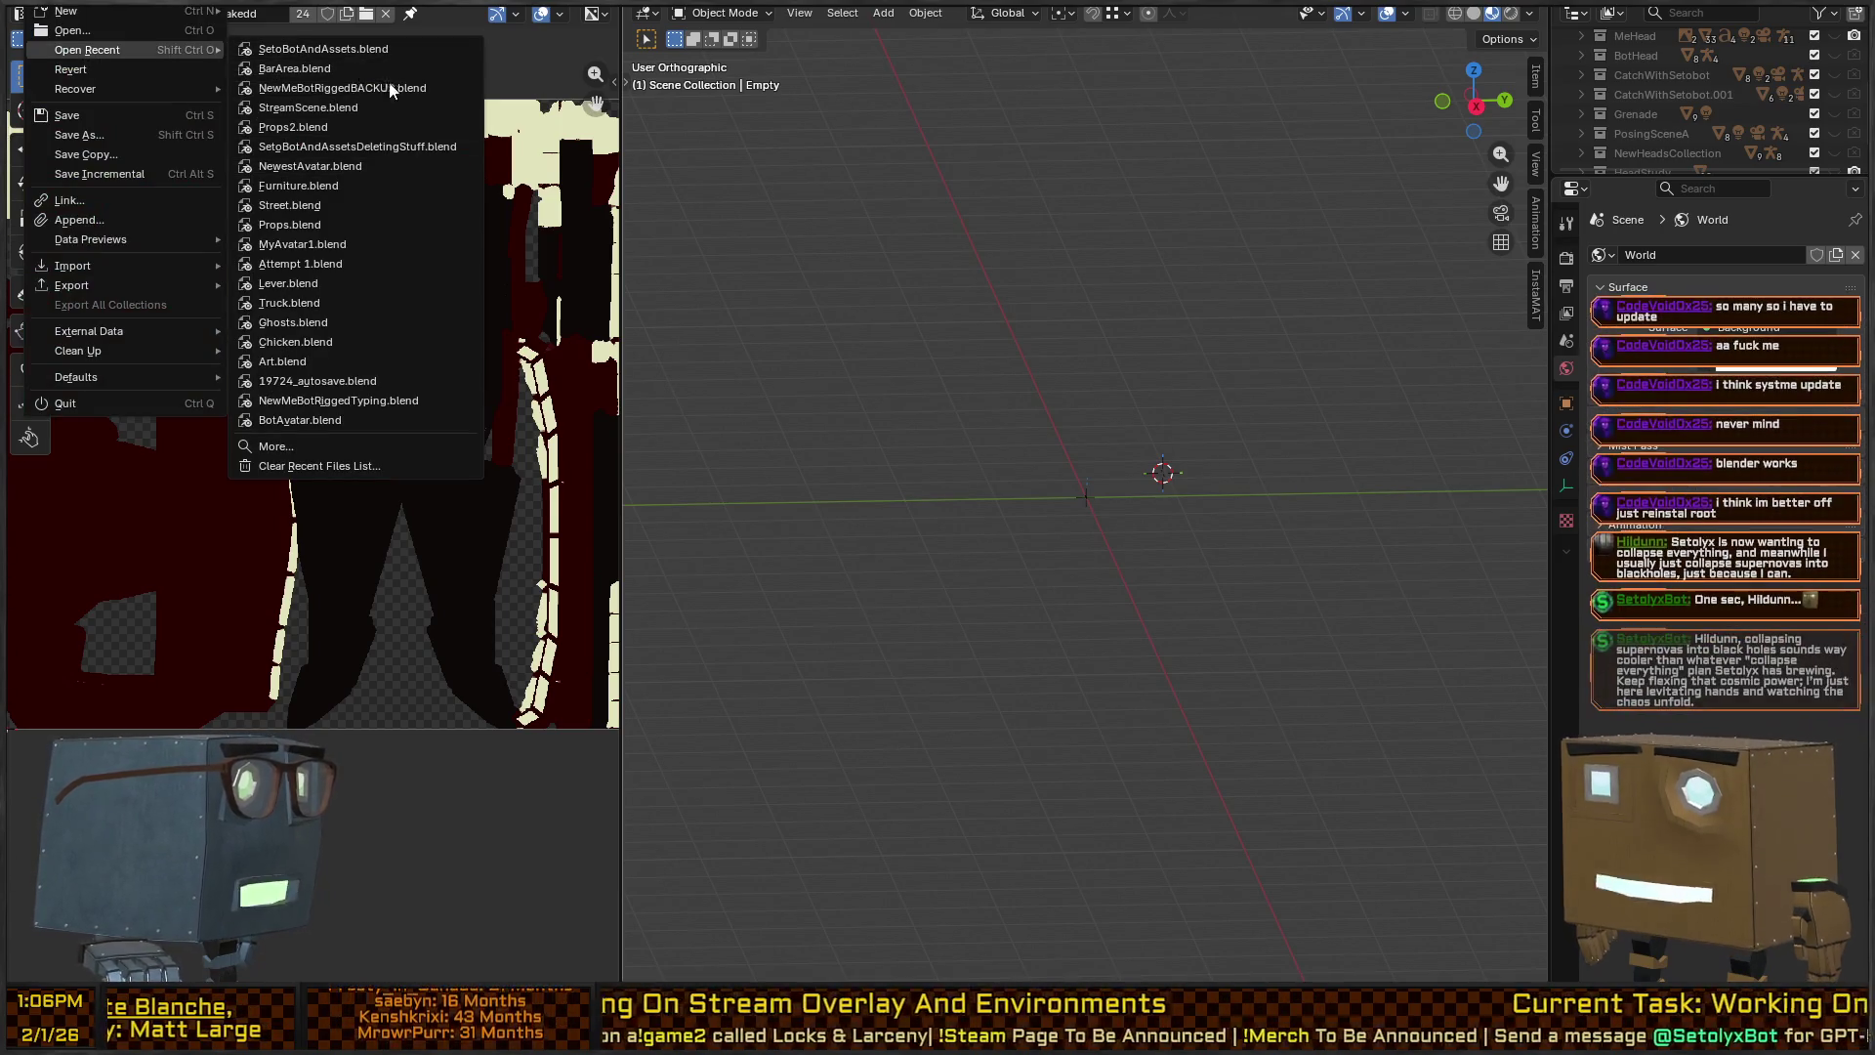
click(376, 114)
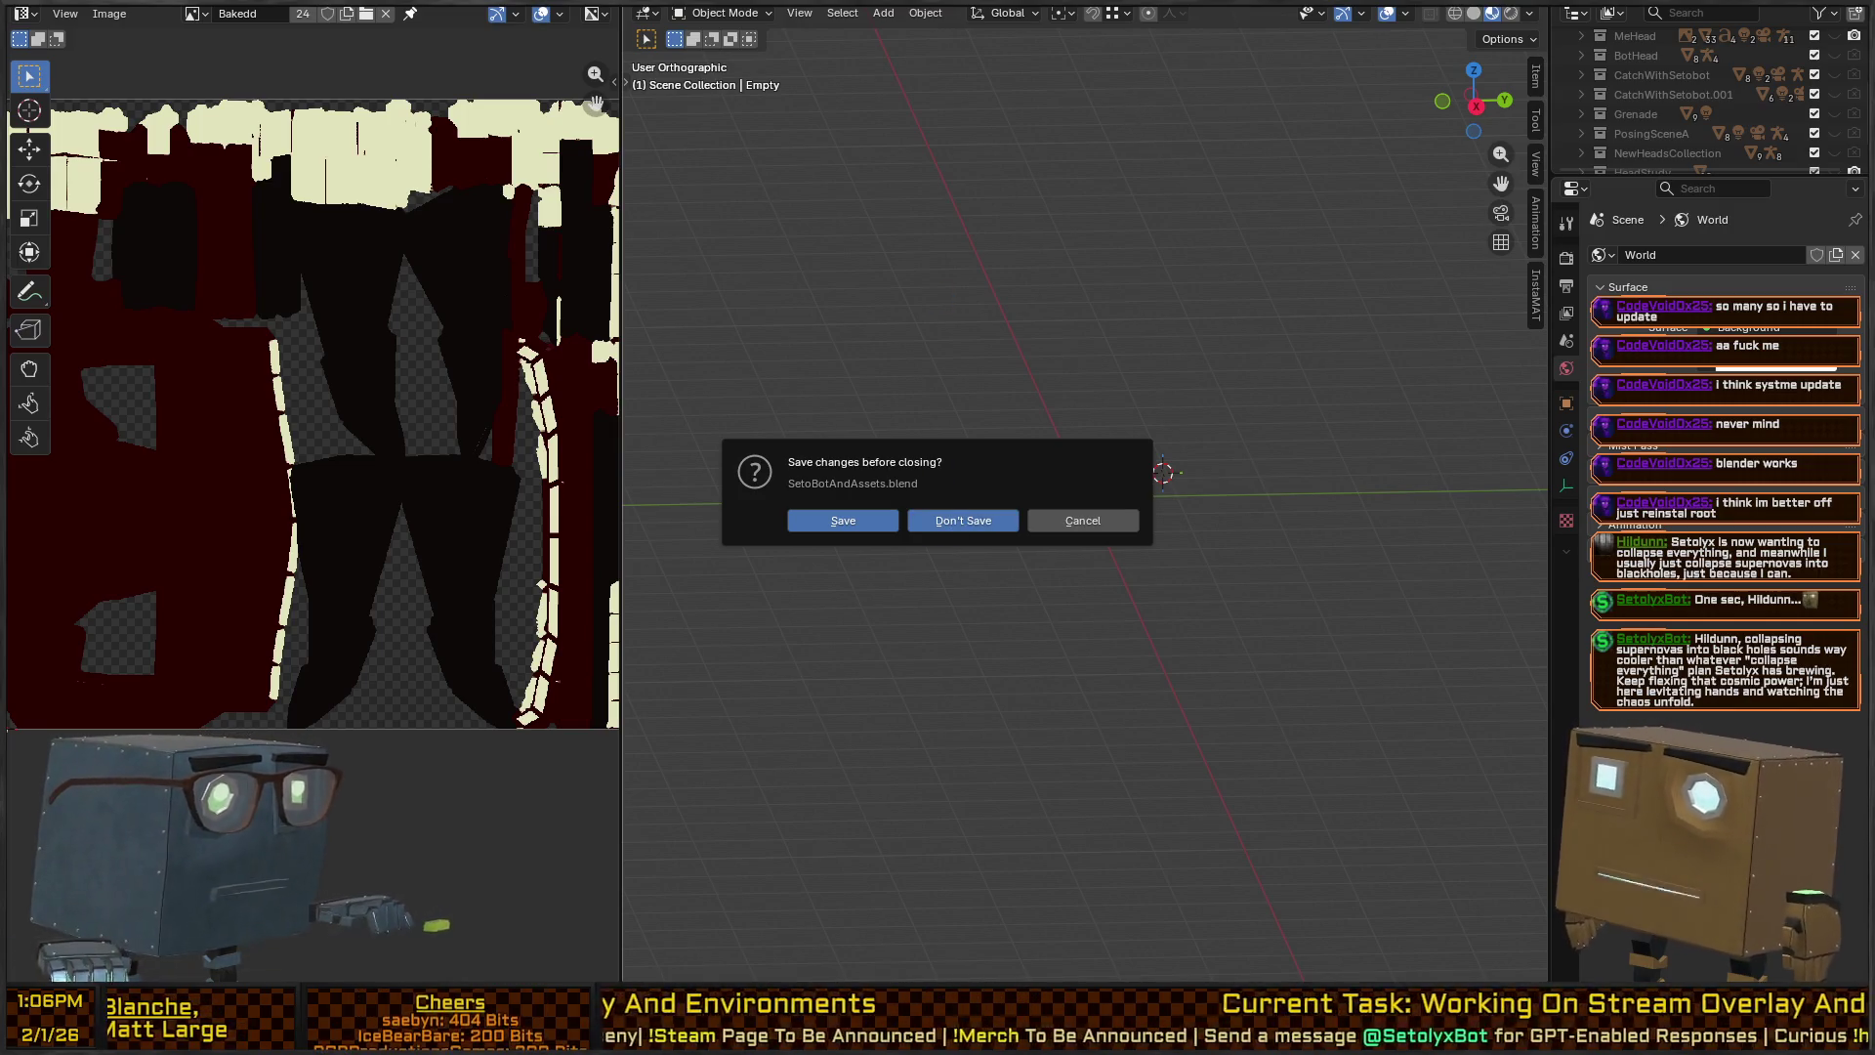
key(alt+Tab)
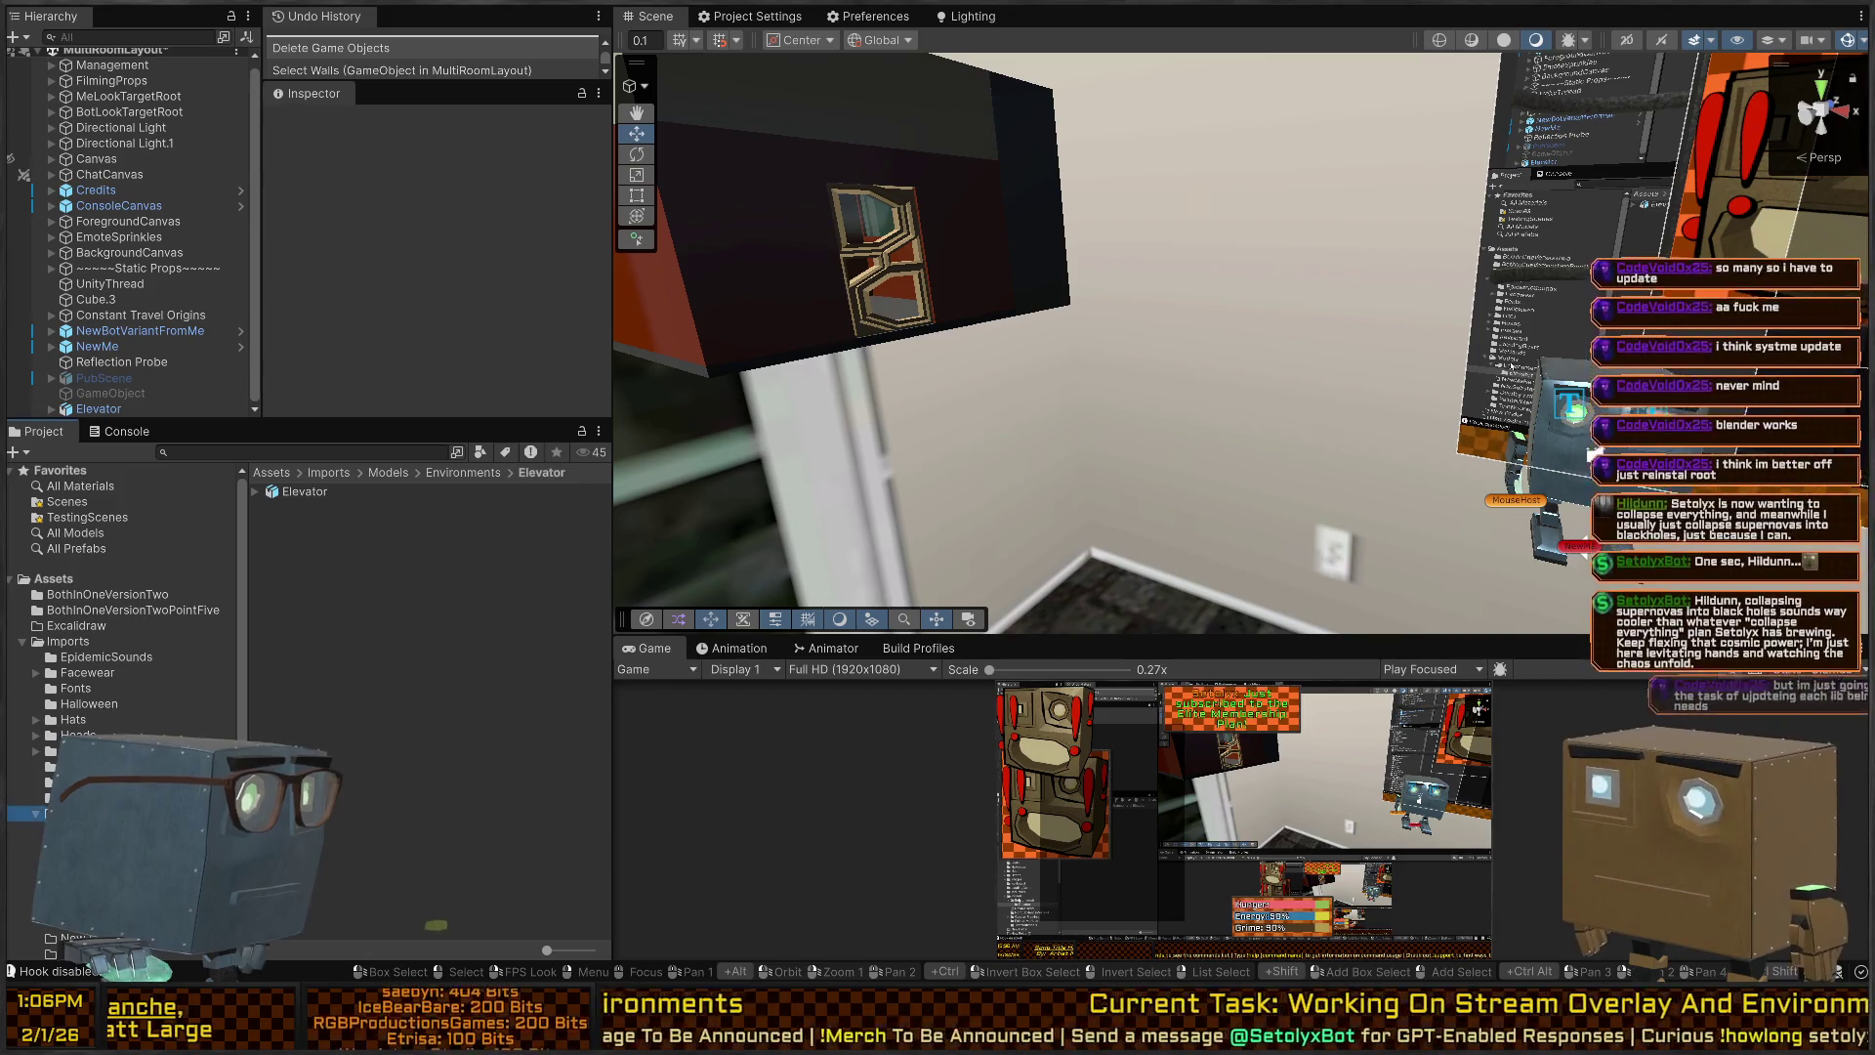
Filter the Imports assets with the search 't:Model' after trying 't:fbx'.
click(329, 472)
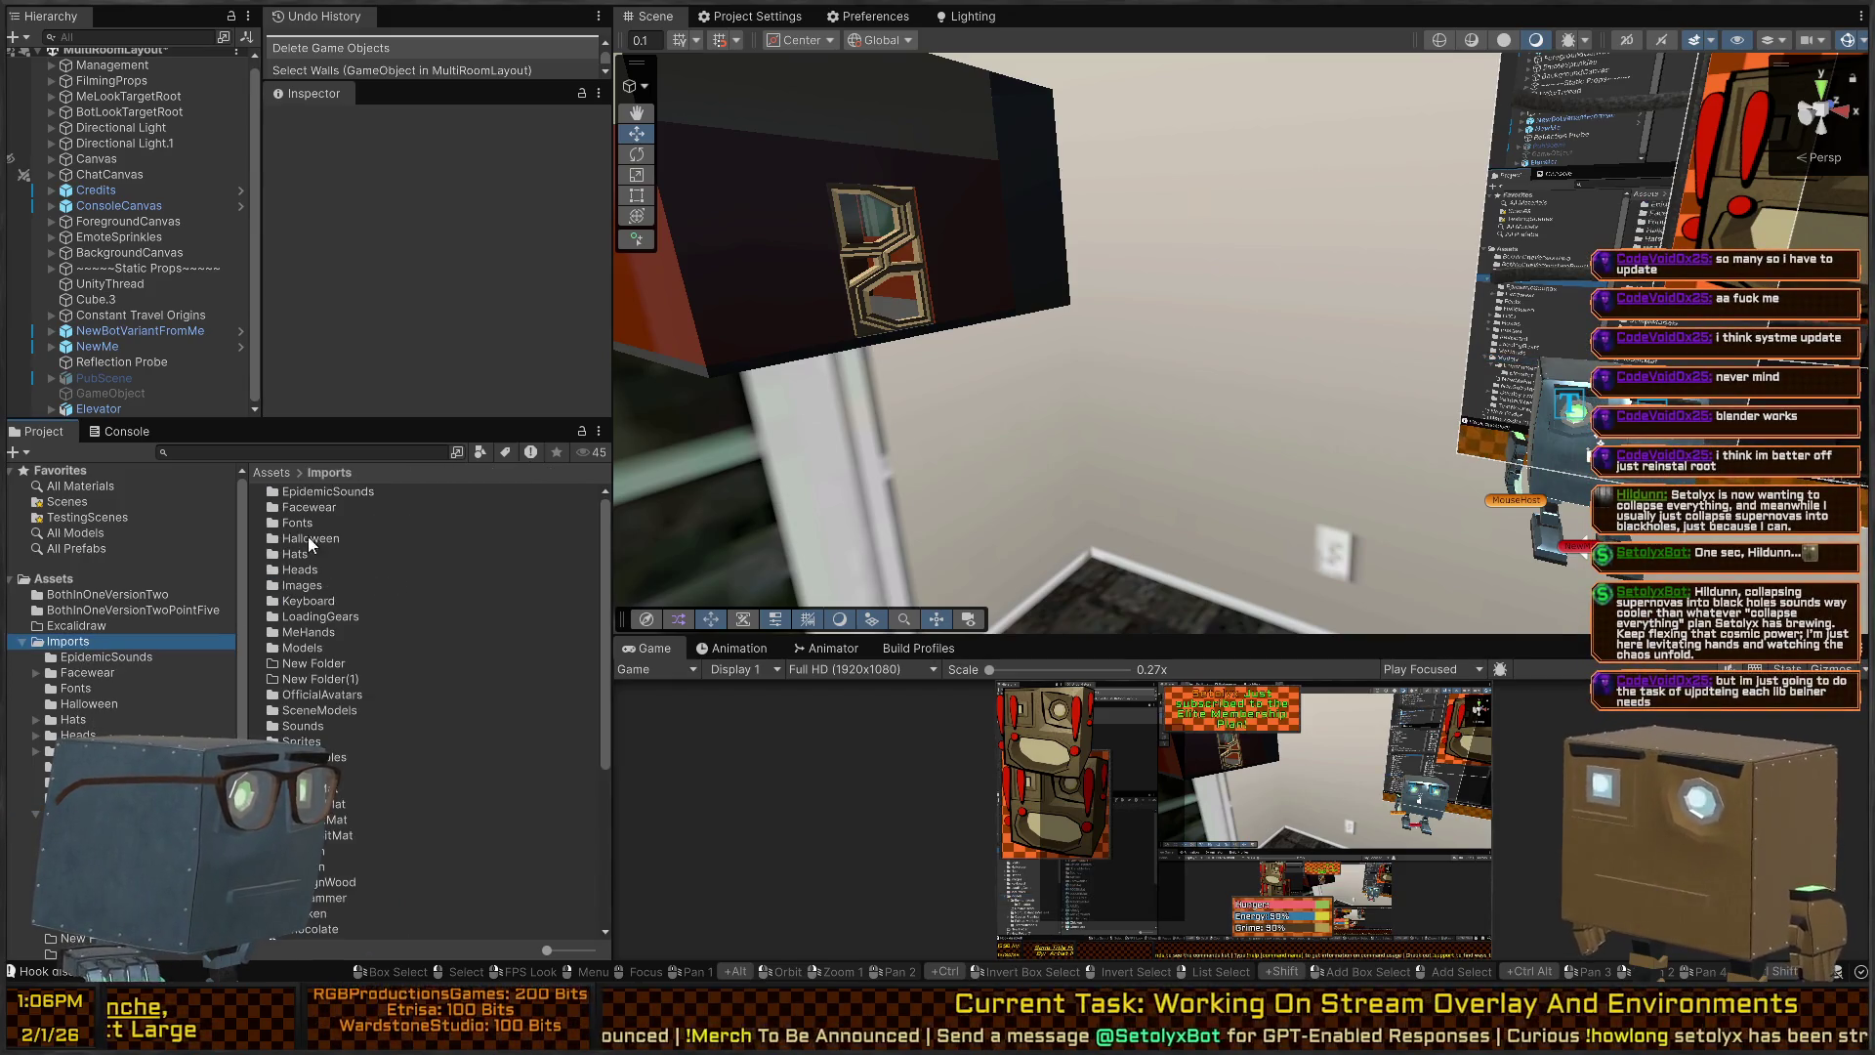
click(404, 450)
text(t:)
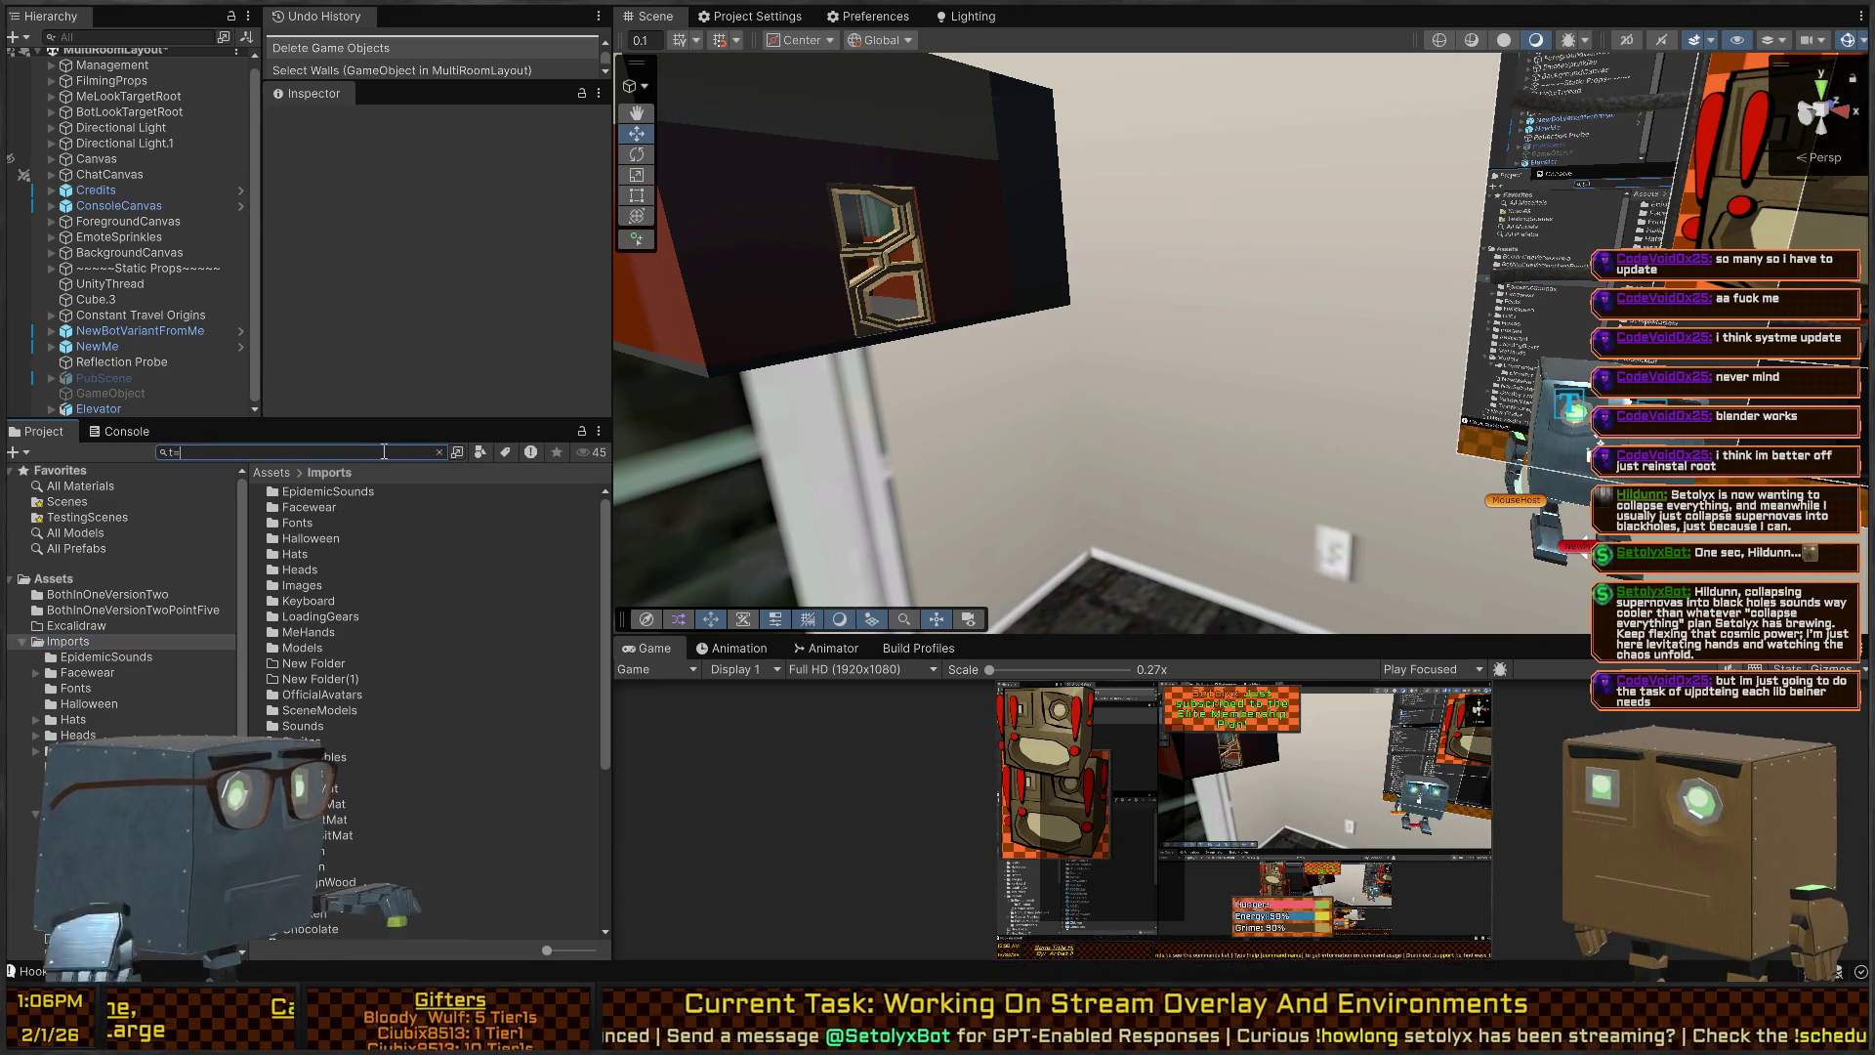
text(fbx)
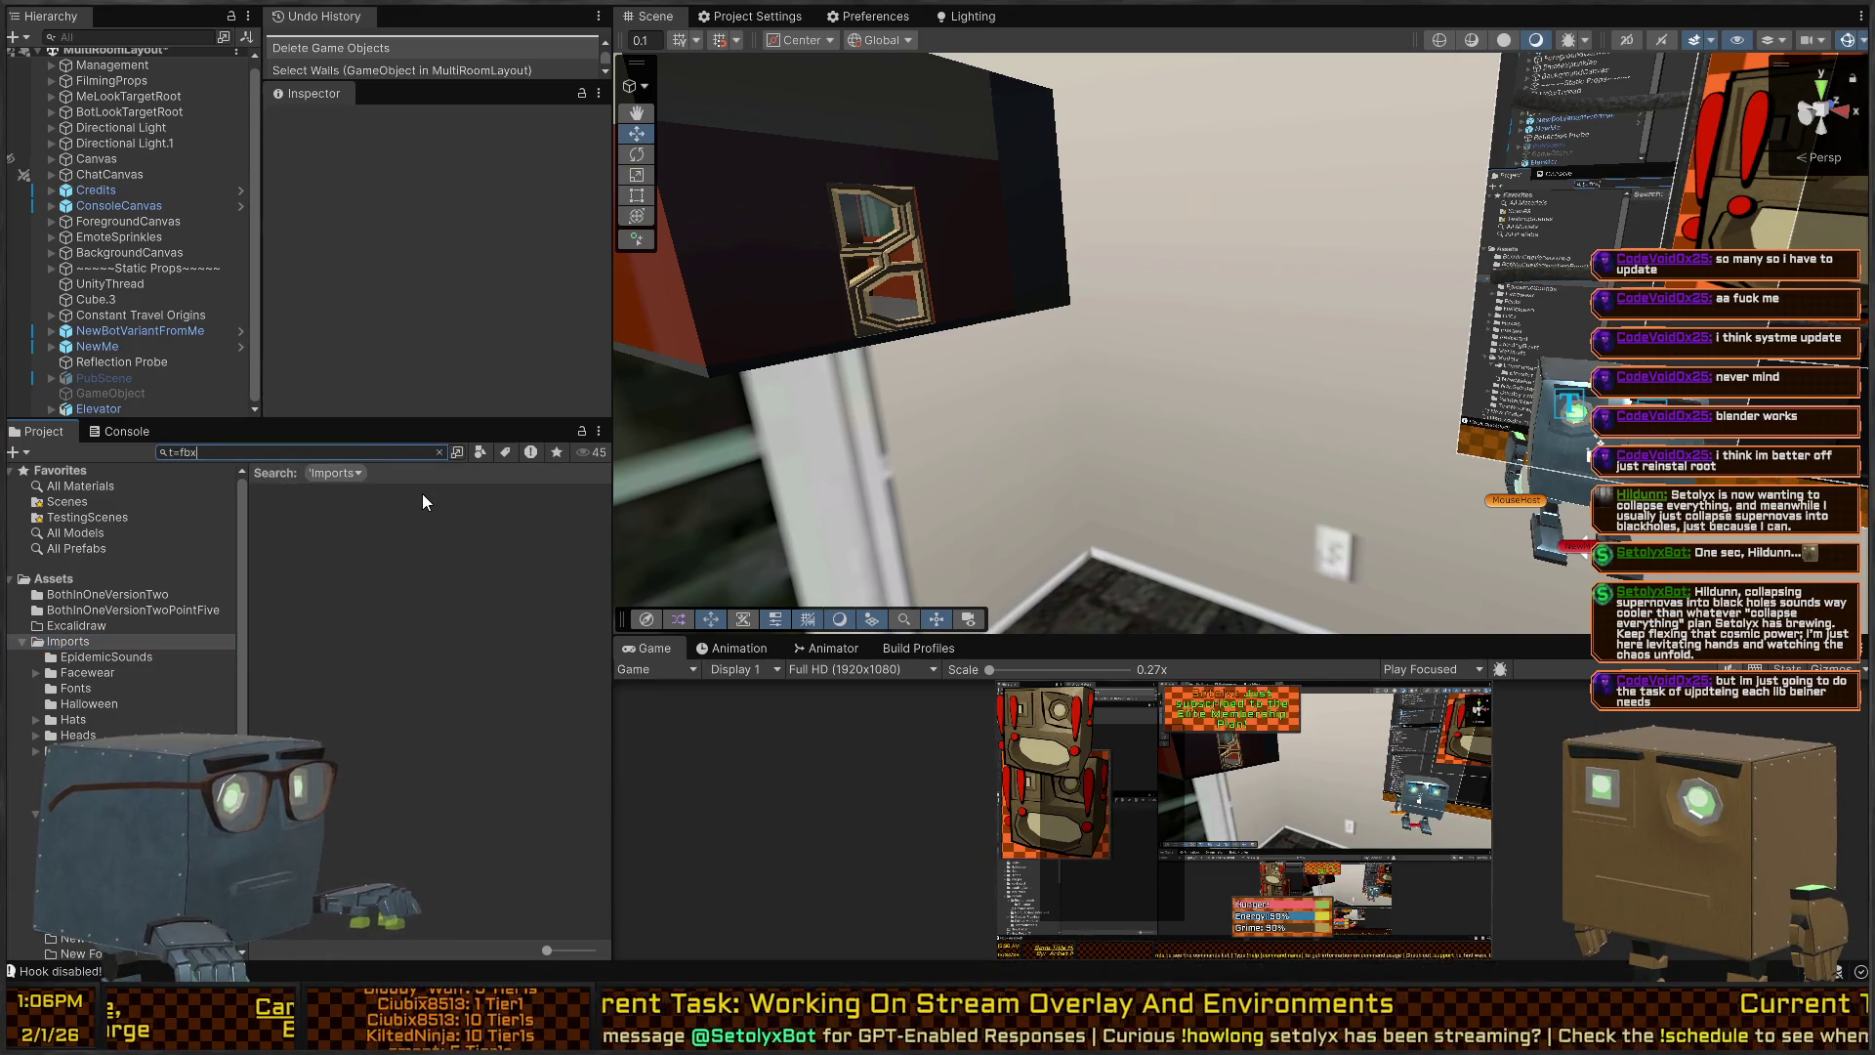
click(439, 452)
text(t:Model)
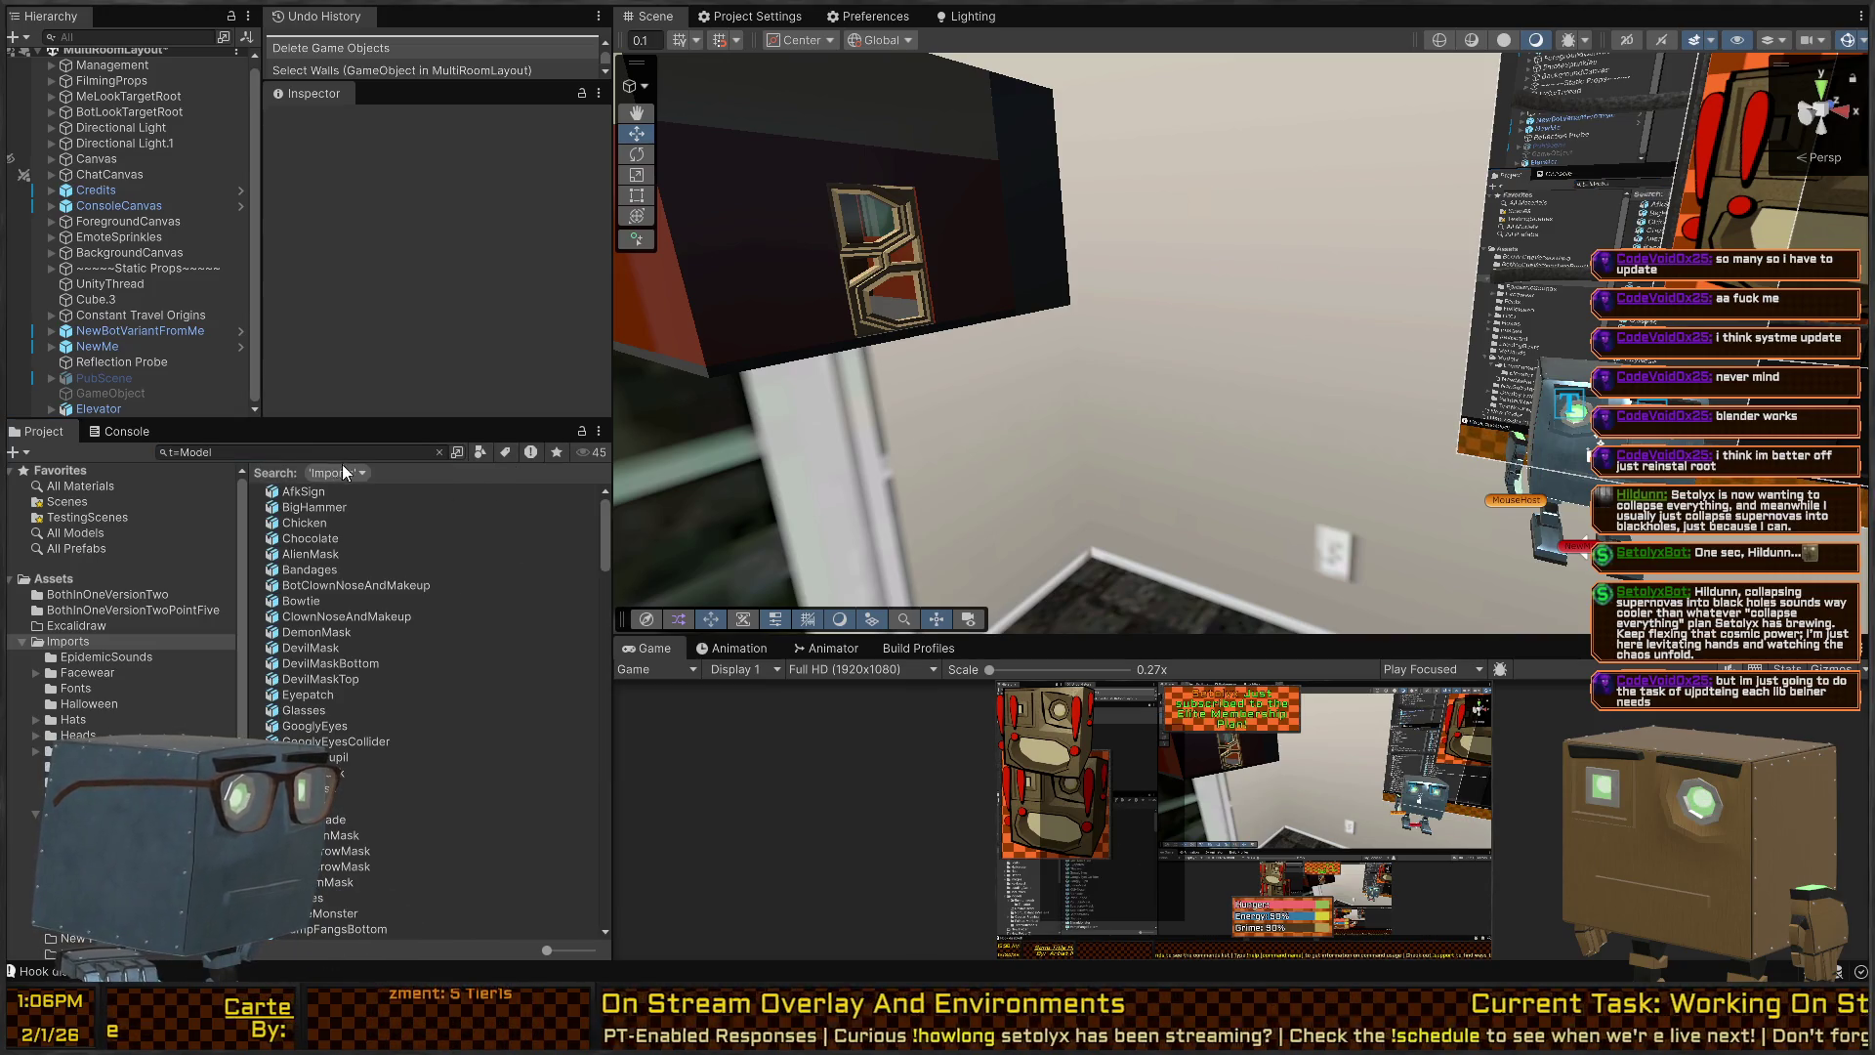
Preview the AfkSign and BigHammer models with an enlarged preview, then scroll toward NewsStudio.
click(338, 491)
key(Down)
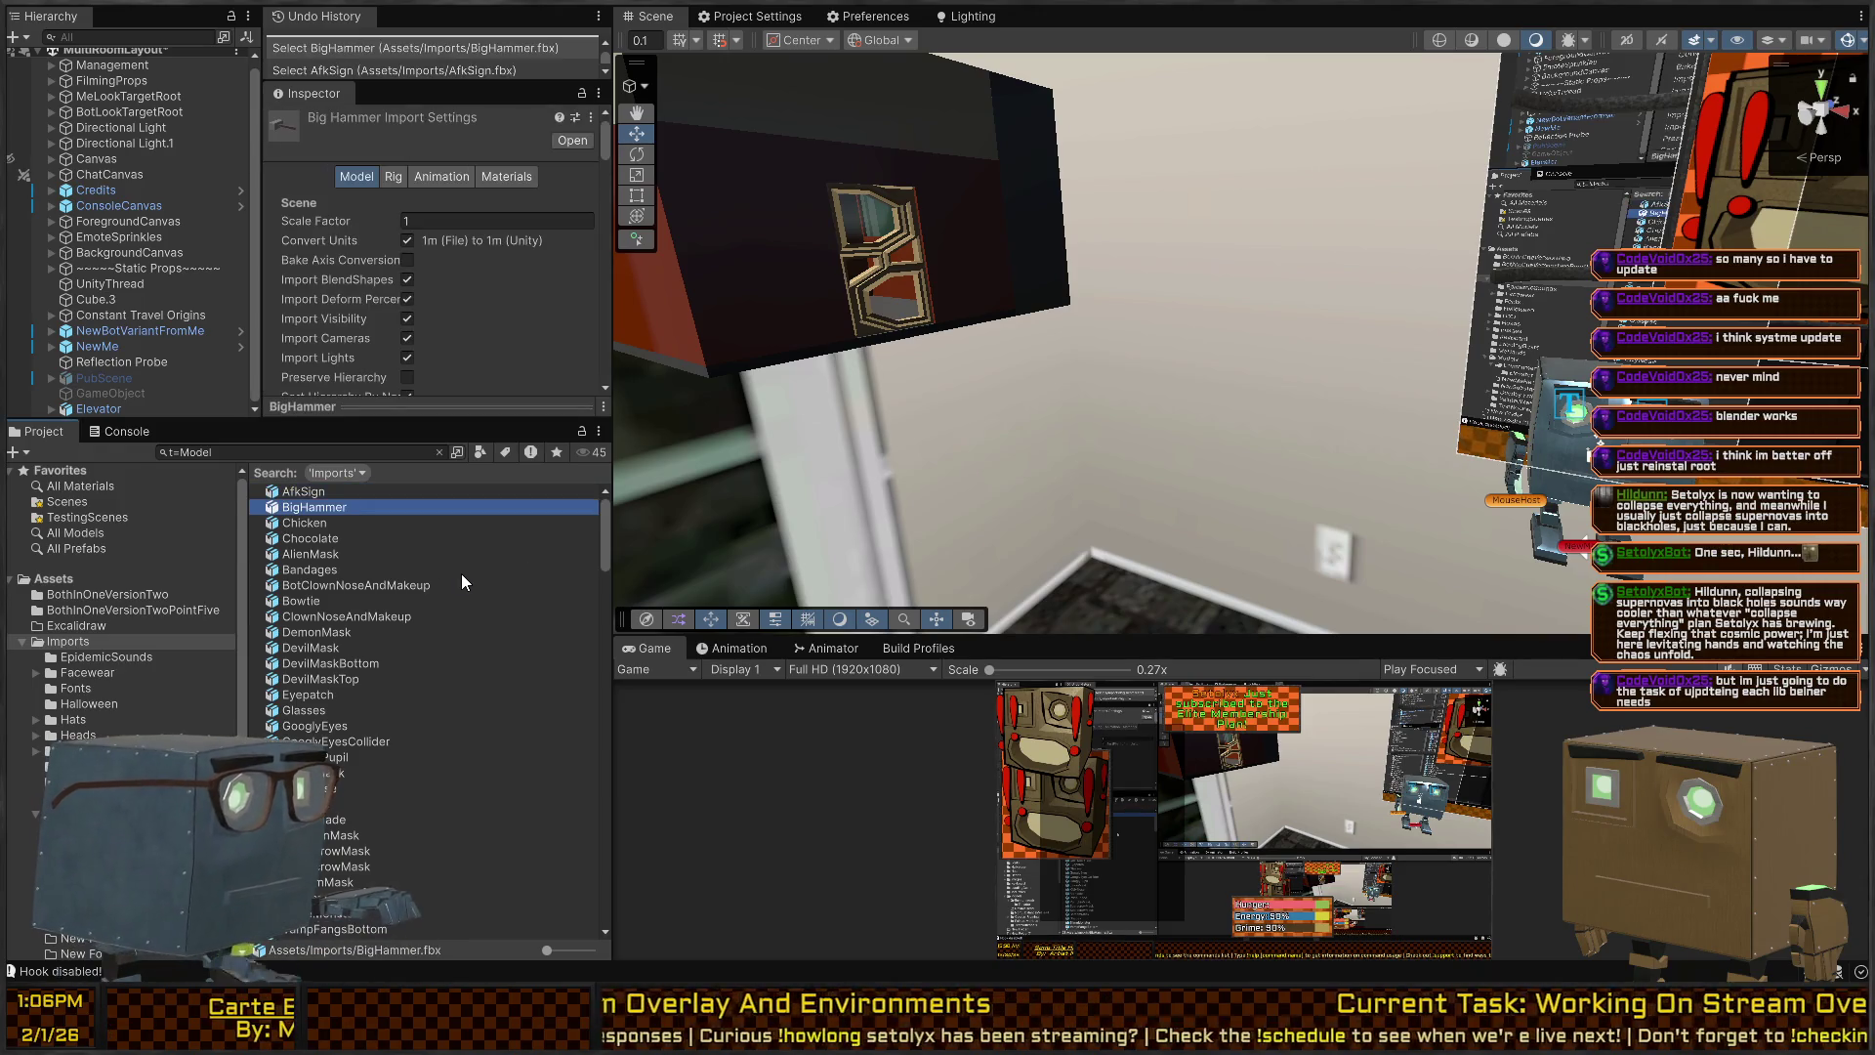
drag(478, 401, 494, 271)
key(Down)
key(Down)
key(Down)
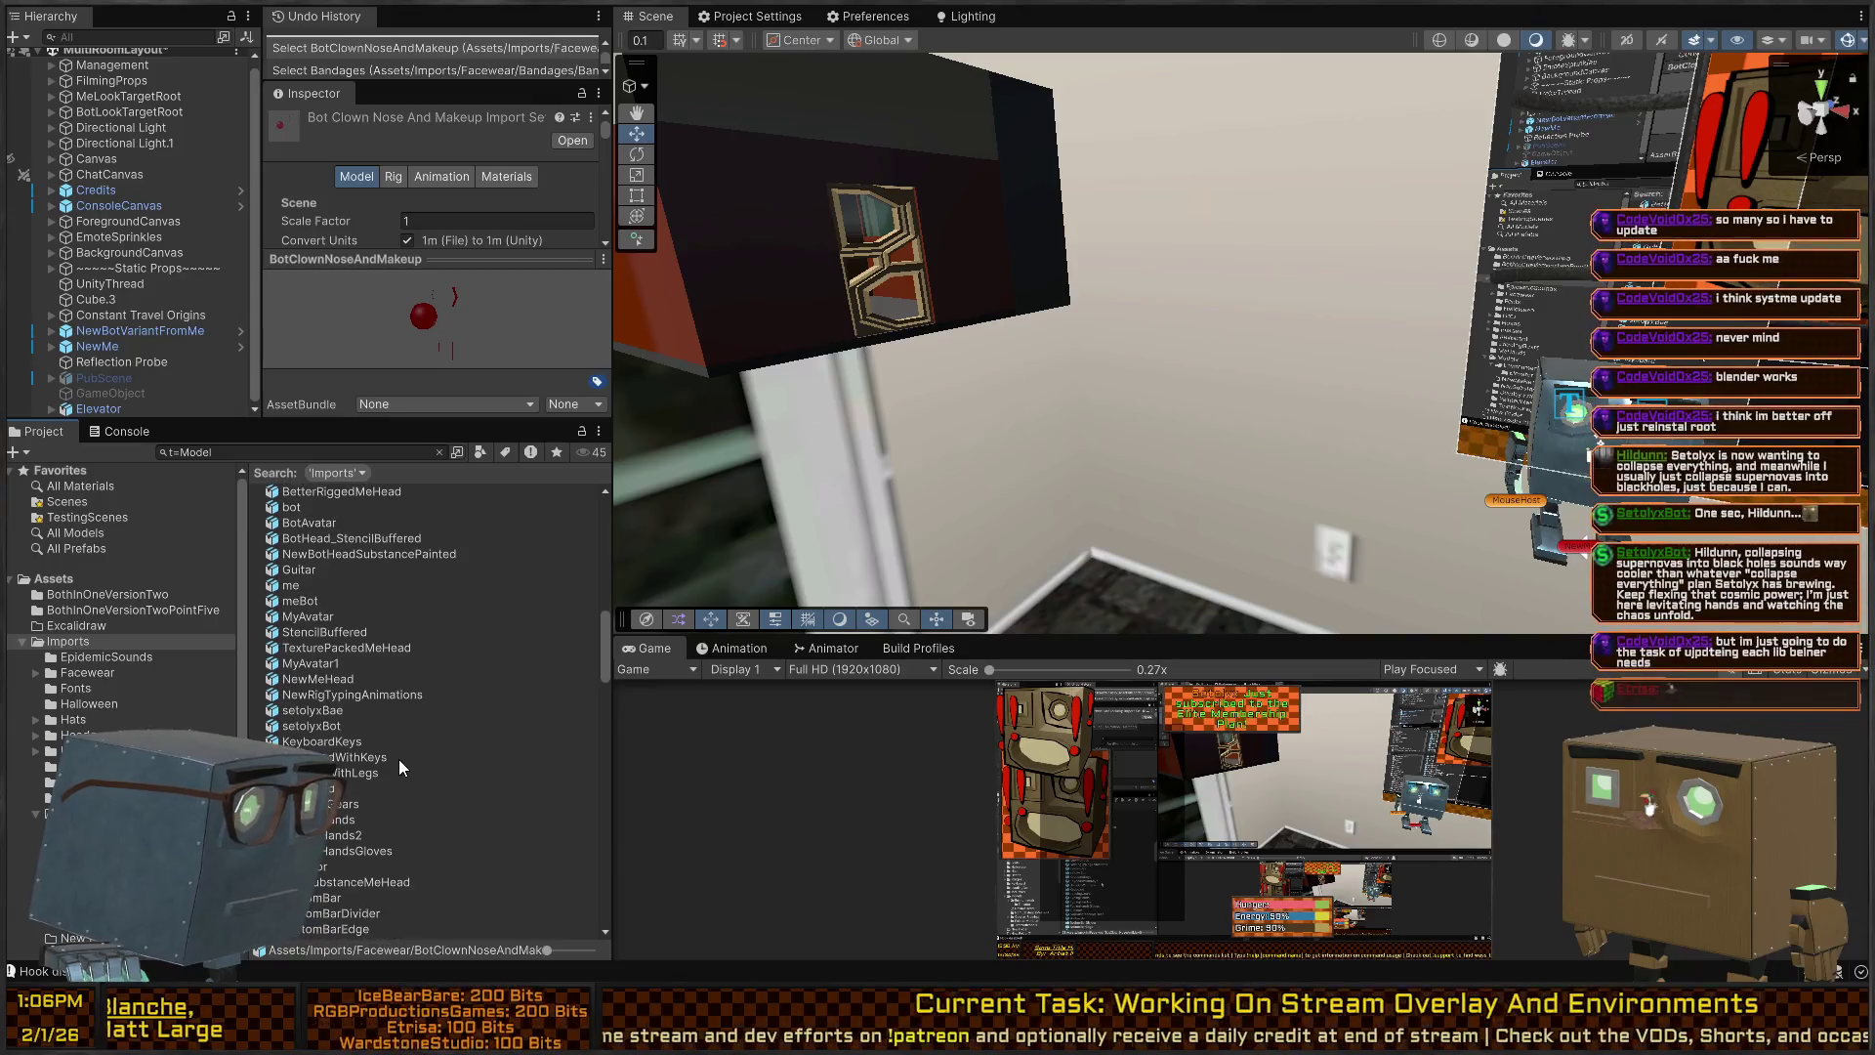
scroll(390, 733, down, 8)
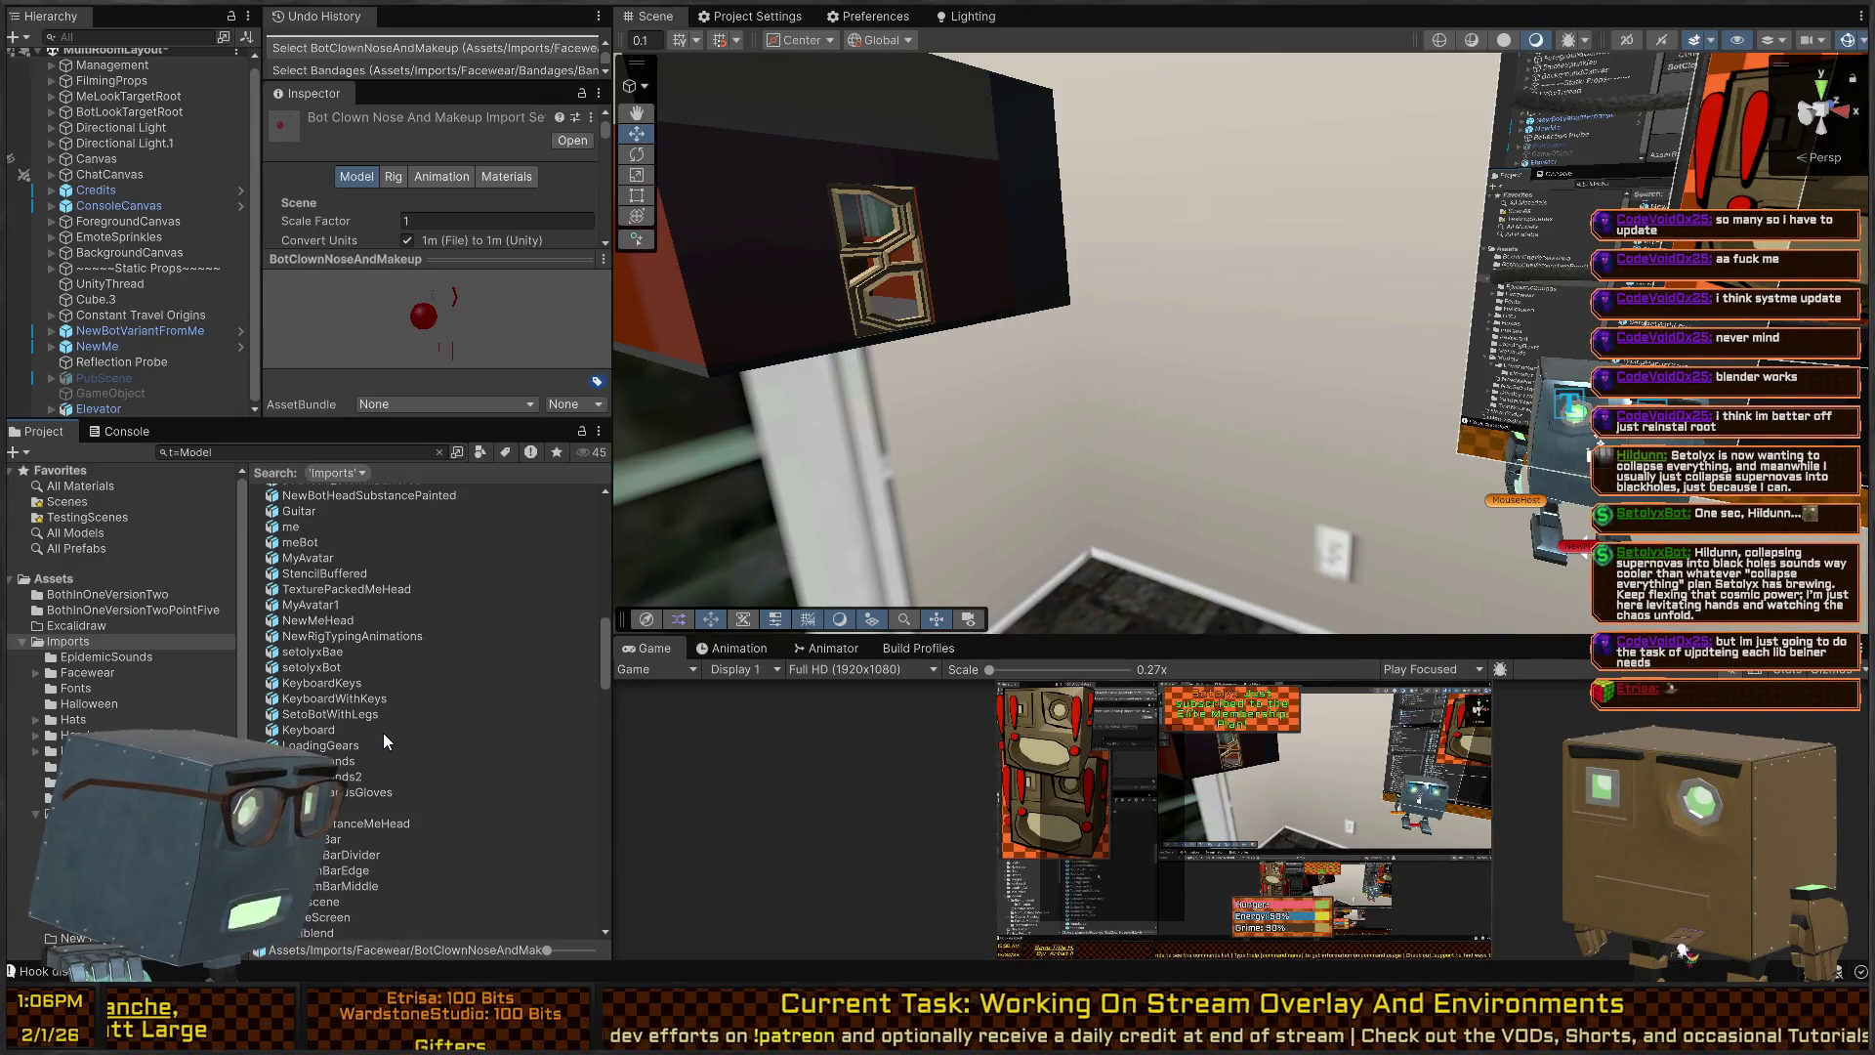
scroll(379, 735, down, 2)
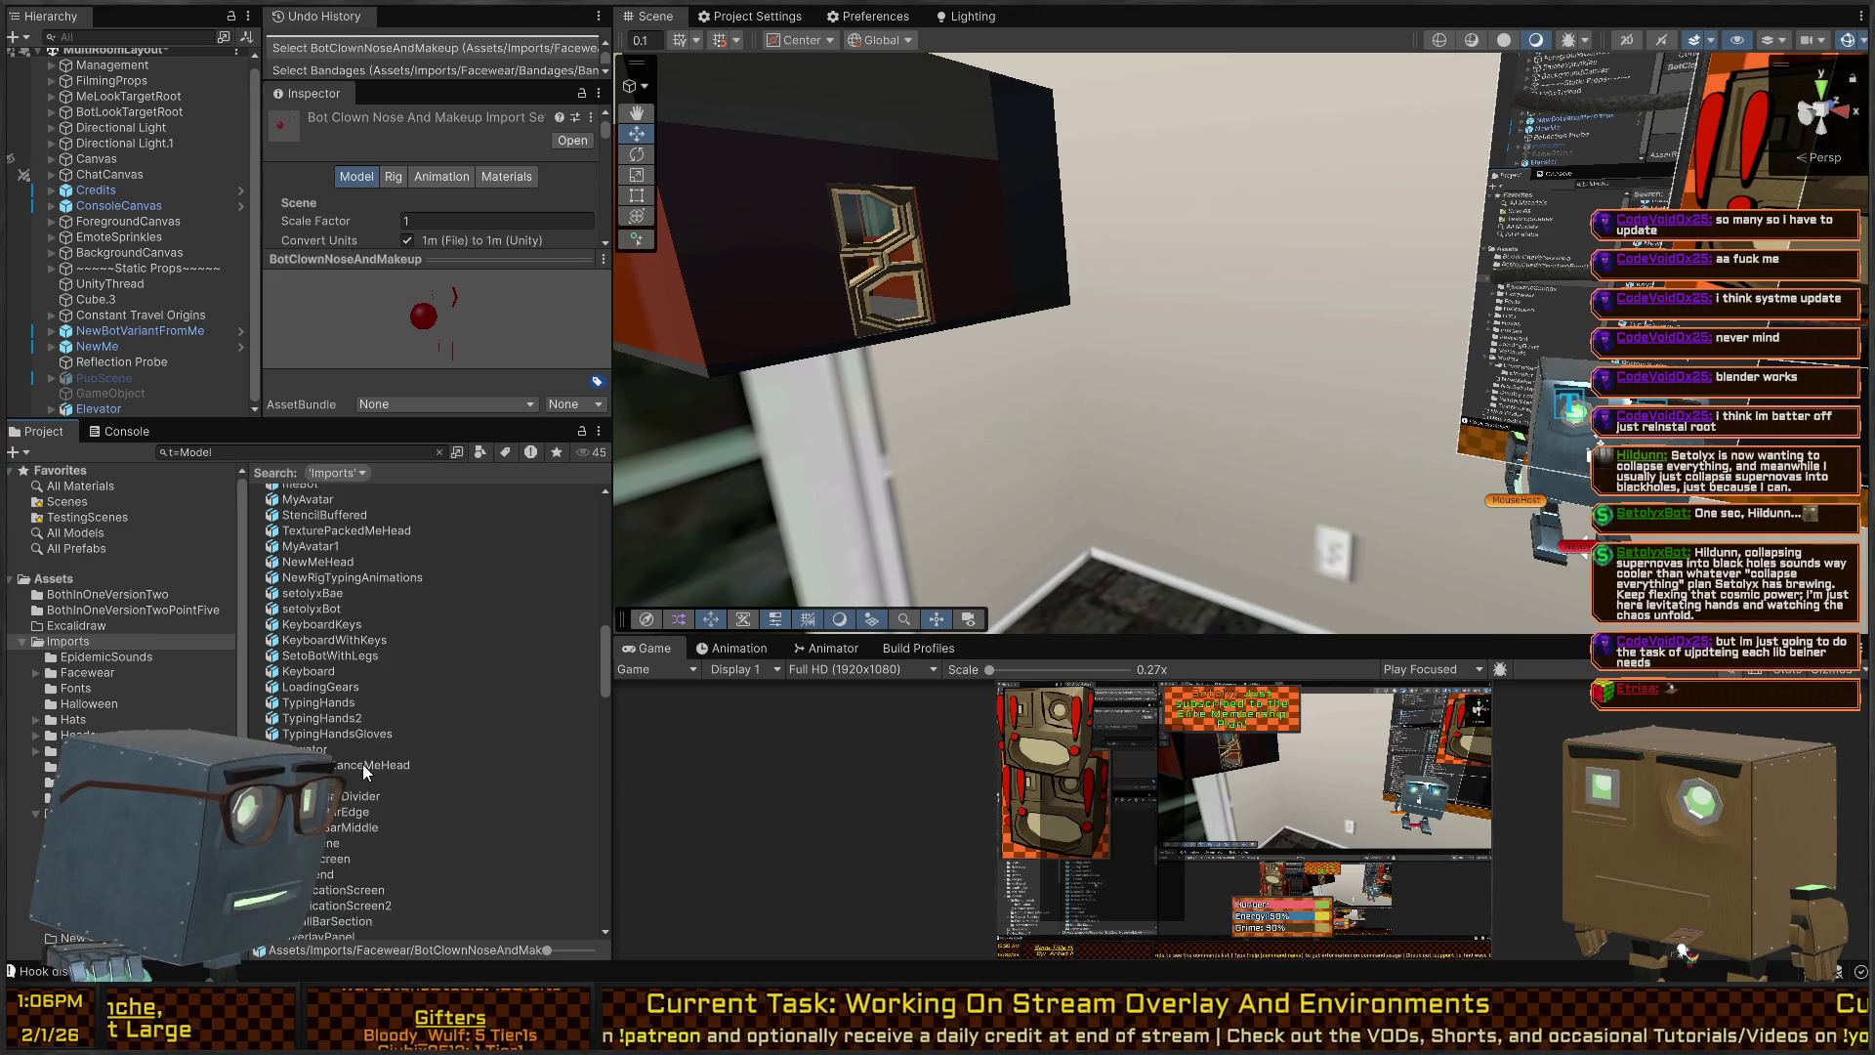
scroll(363, 767, down, 2)
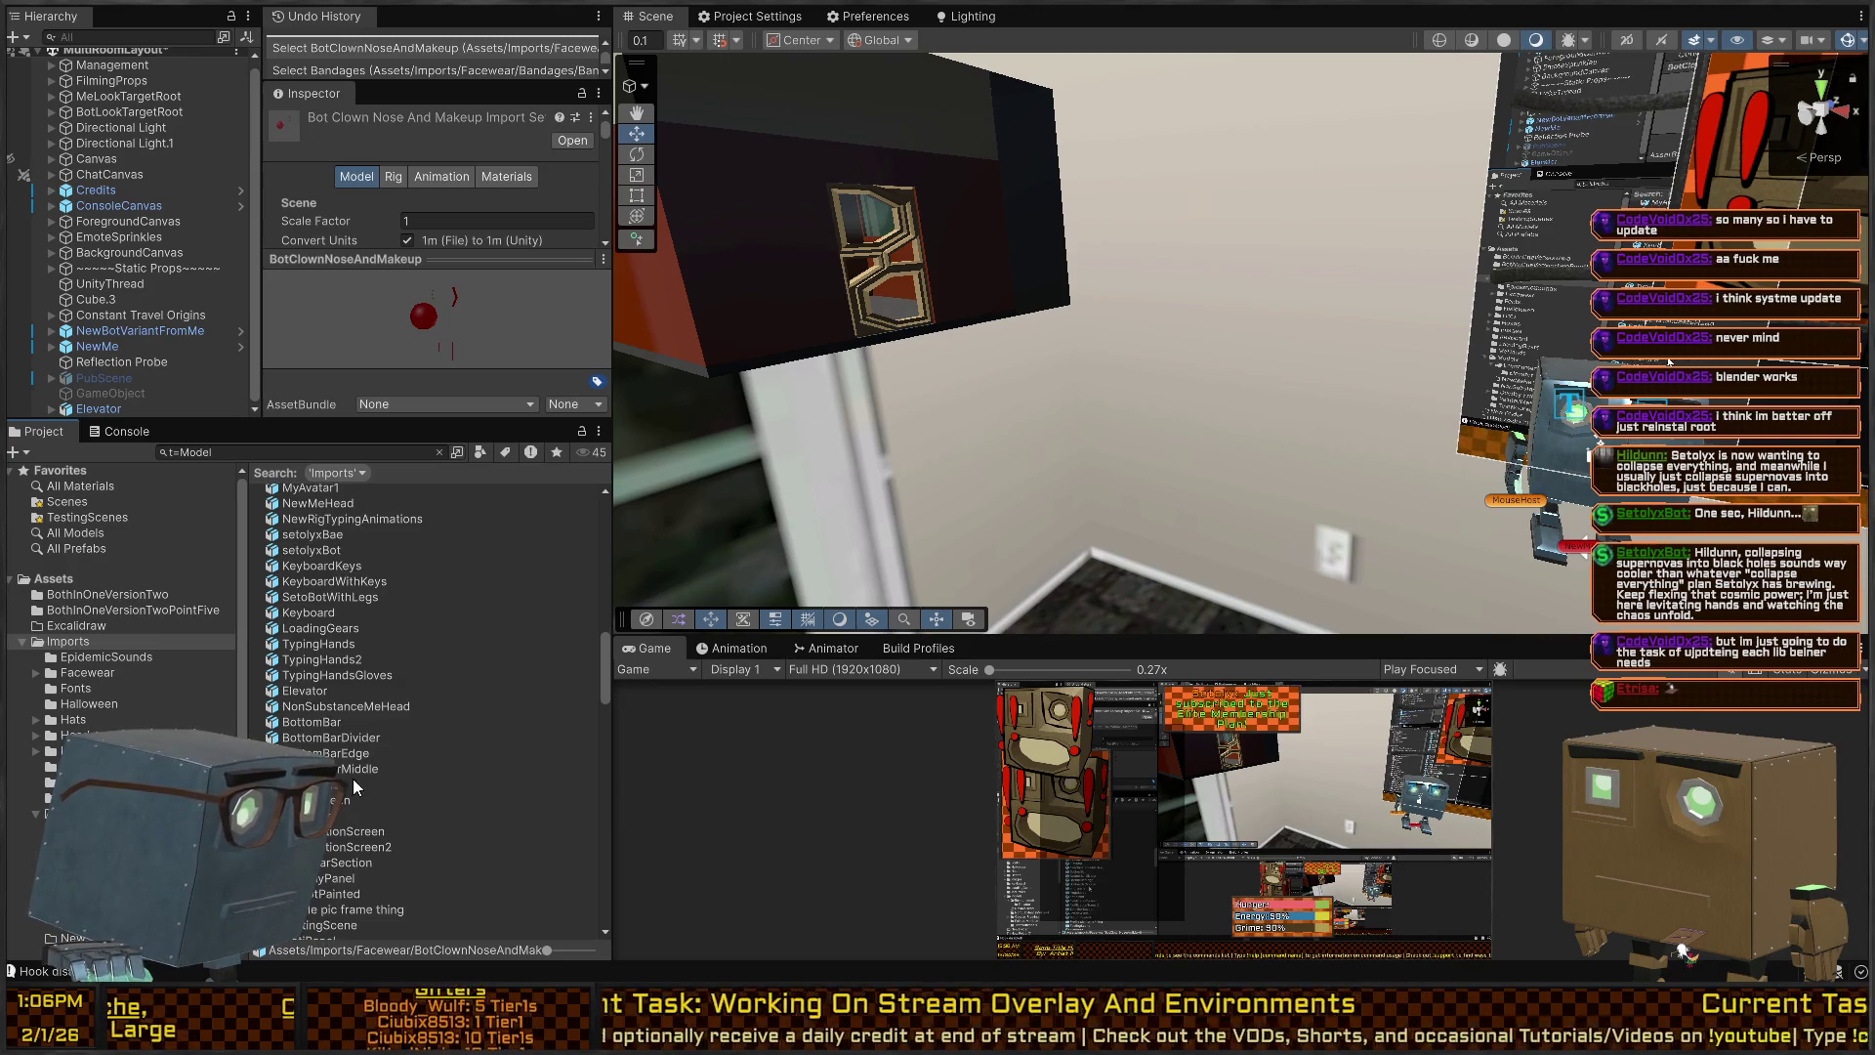
scroll(353, 776, down, 2)
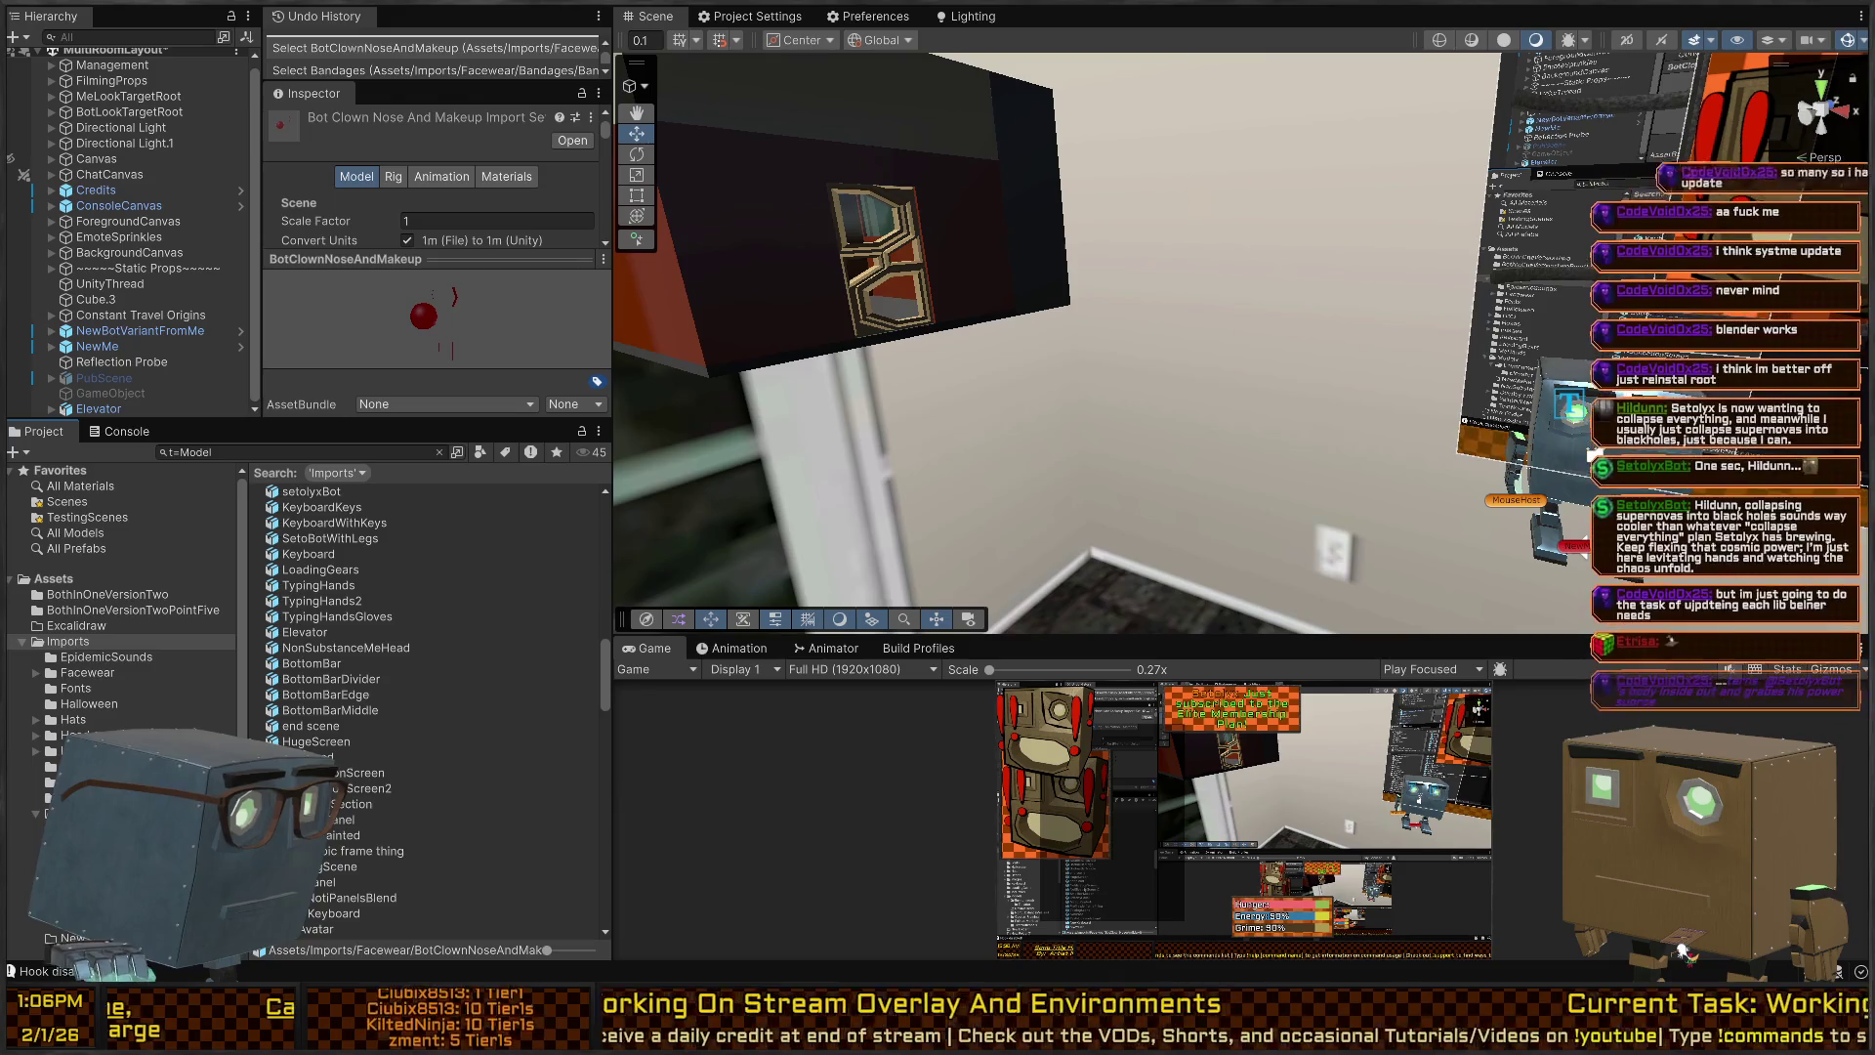
scroll(399, 774, down, 2)
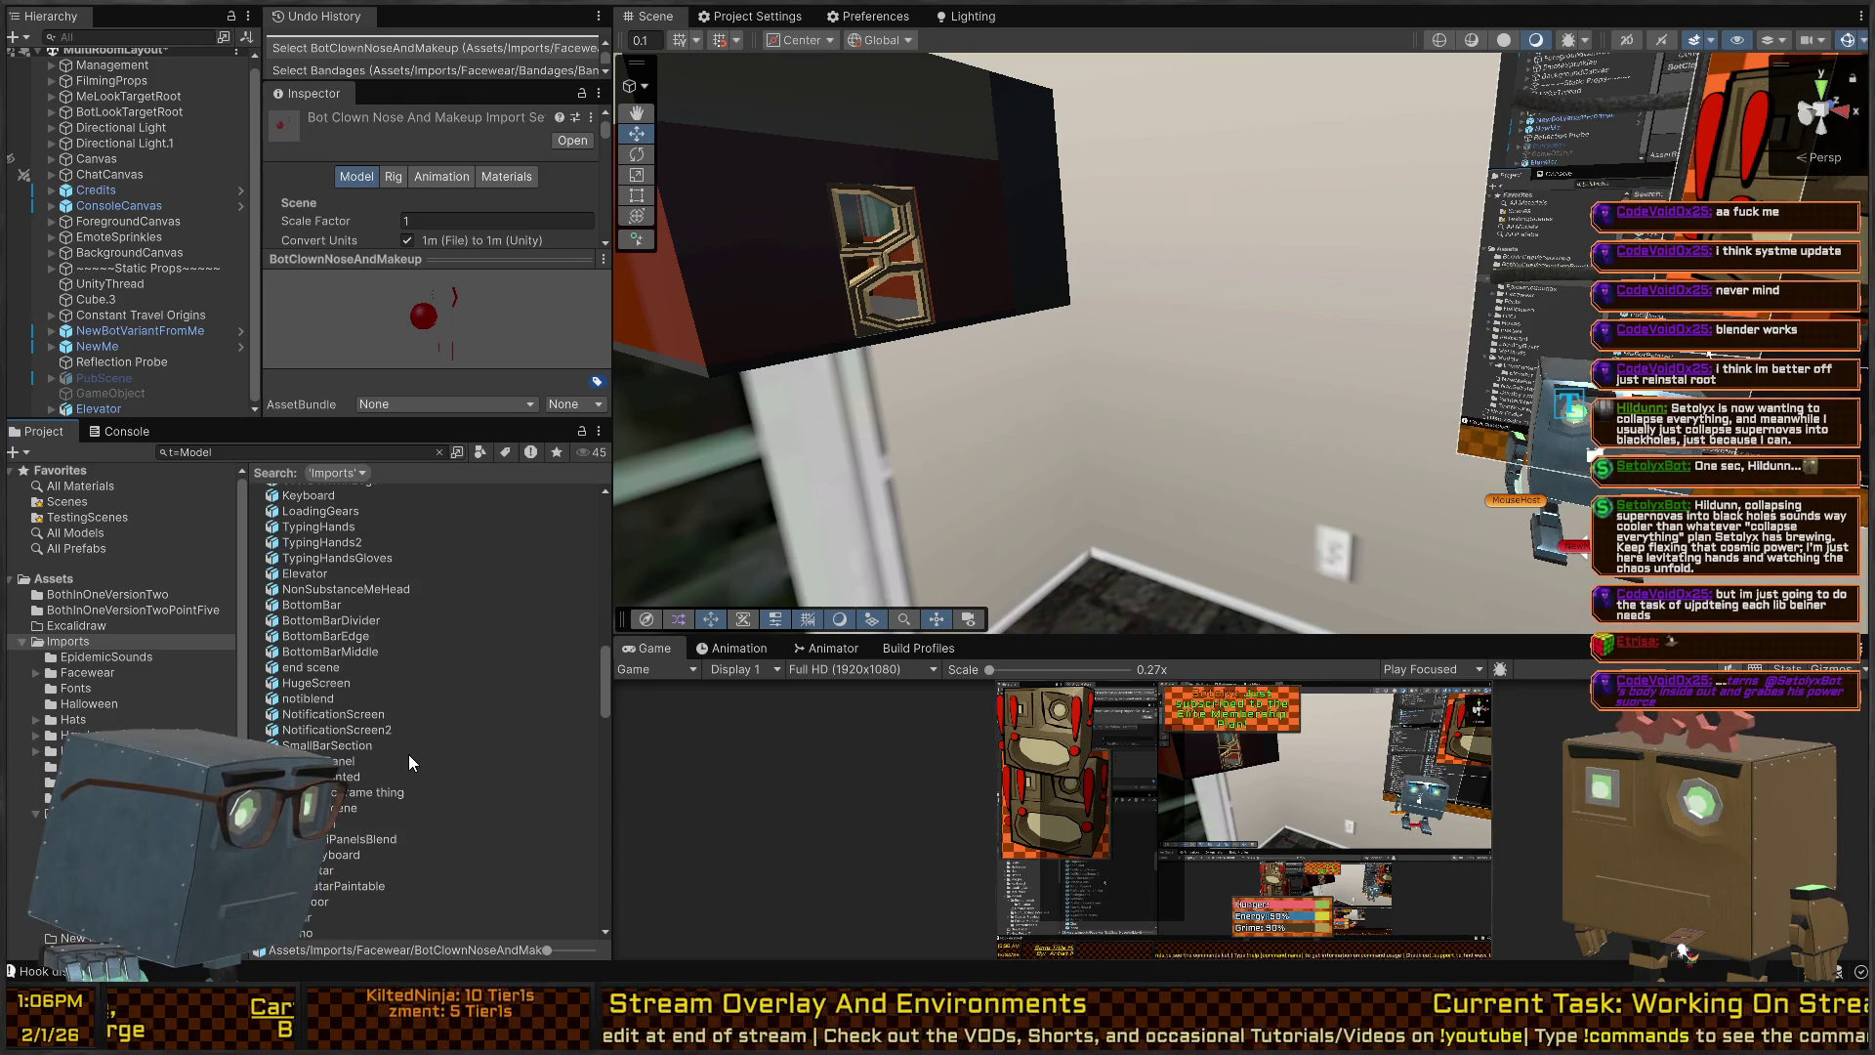
scroll(408, 754, down, 2)
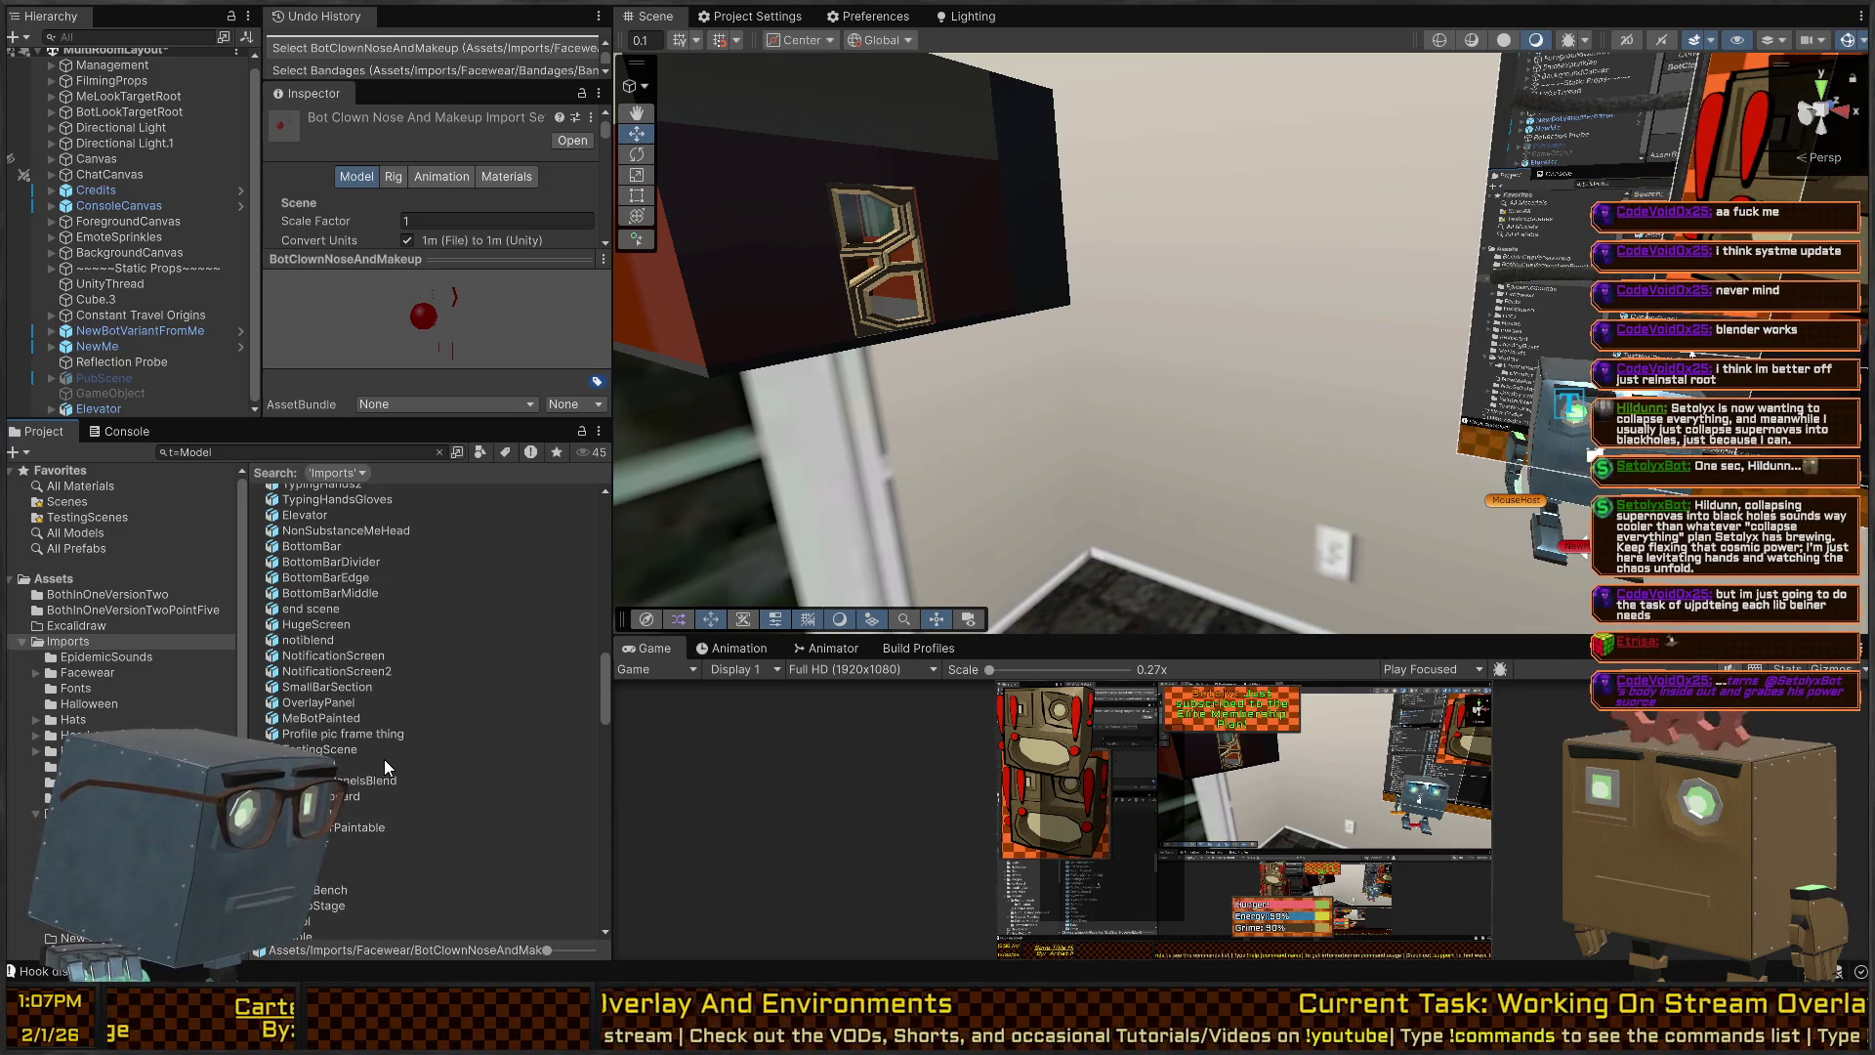
scroll(391, 684, down, 4)
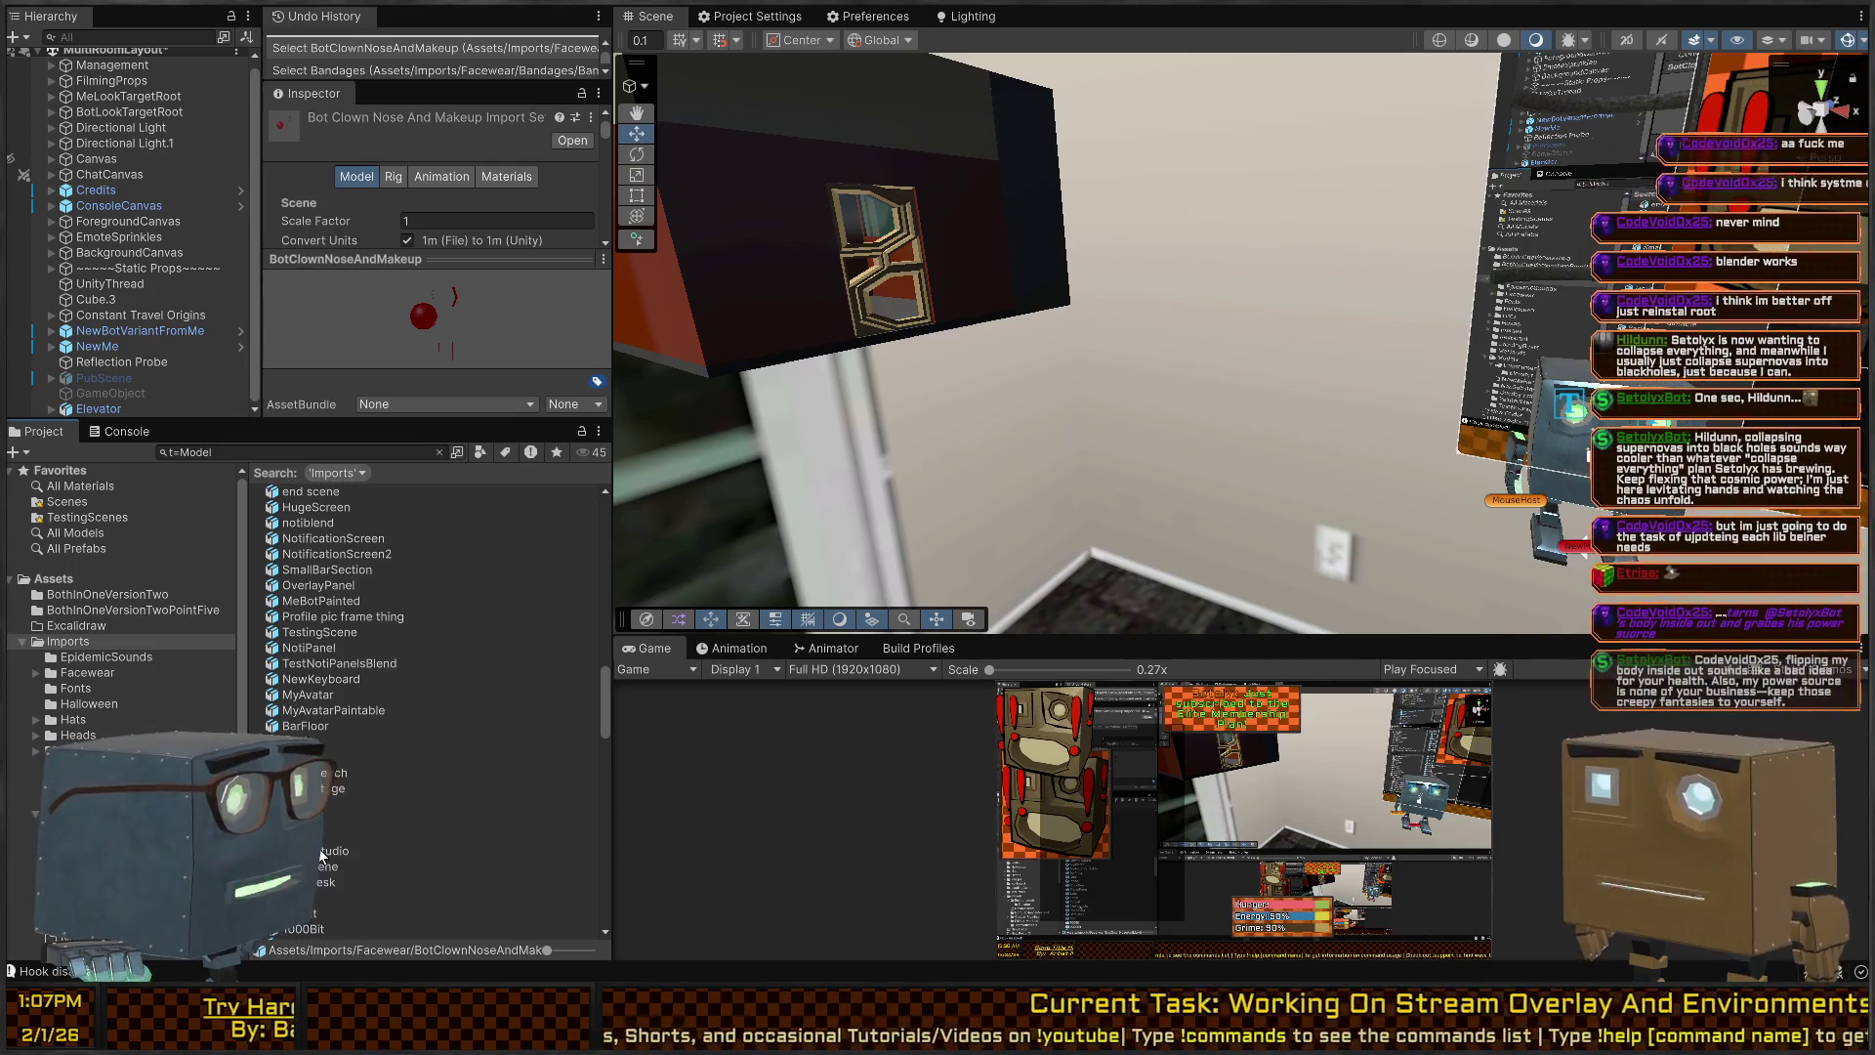
Drag the NewsStudio model asset into the Scene view.
click(322, 854)
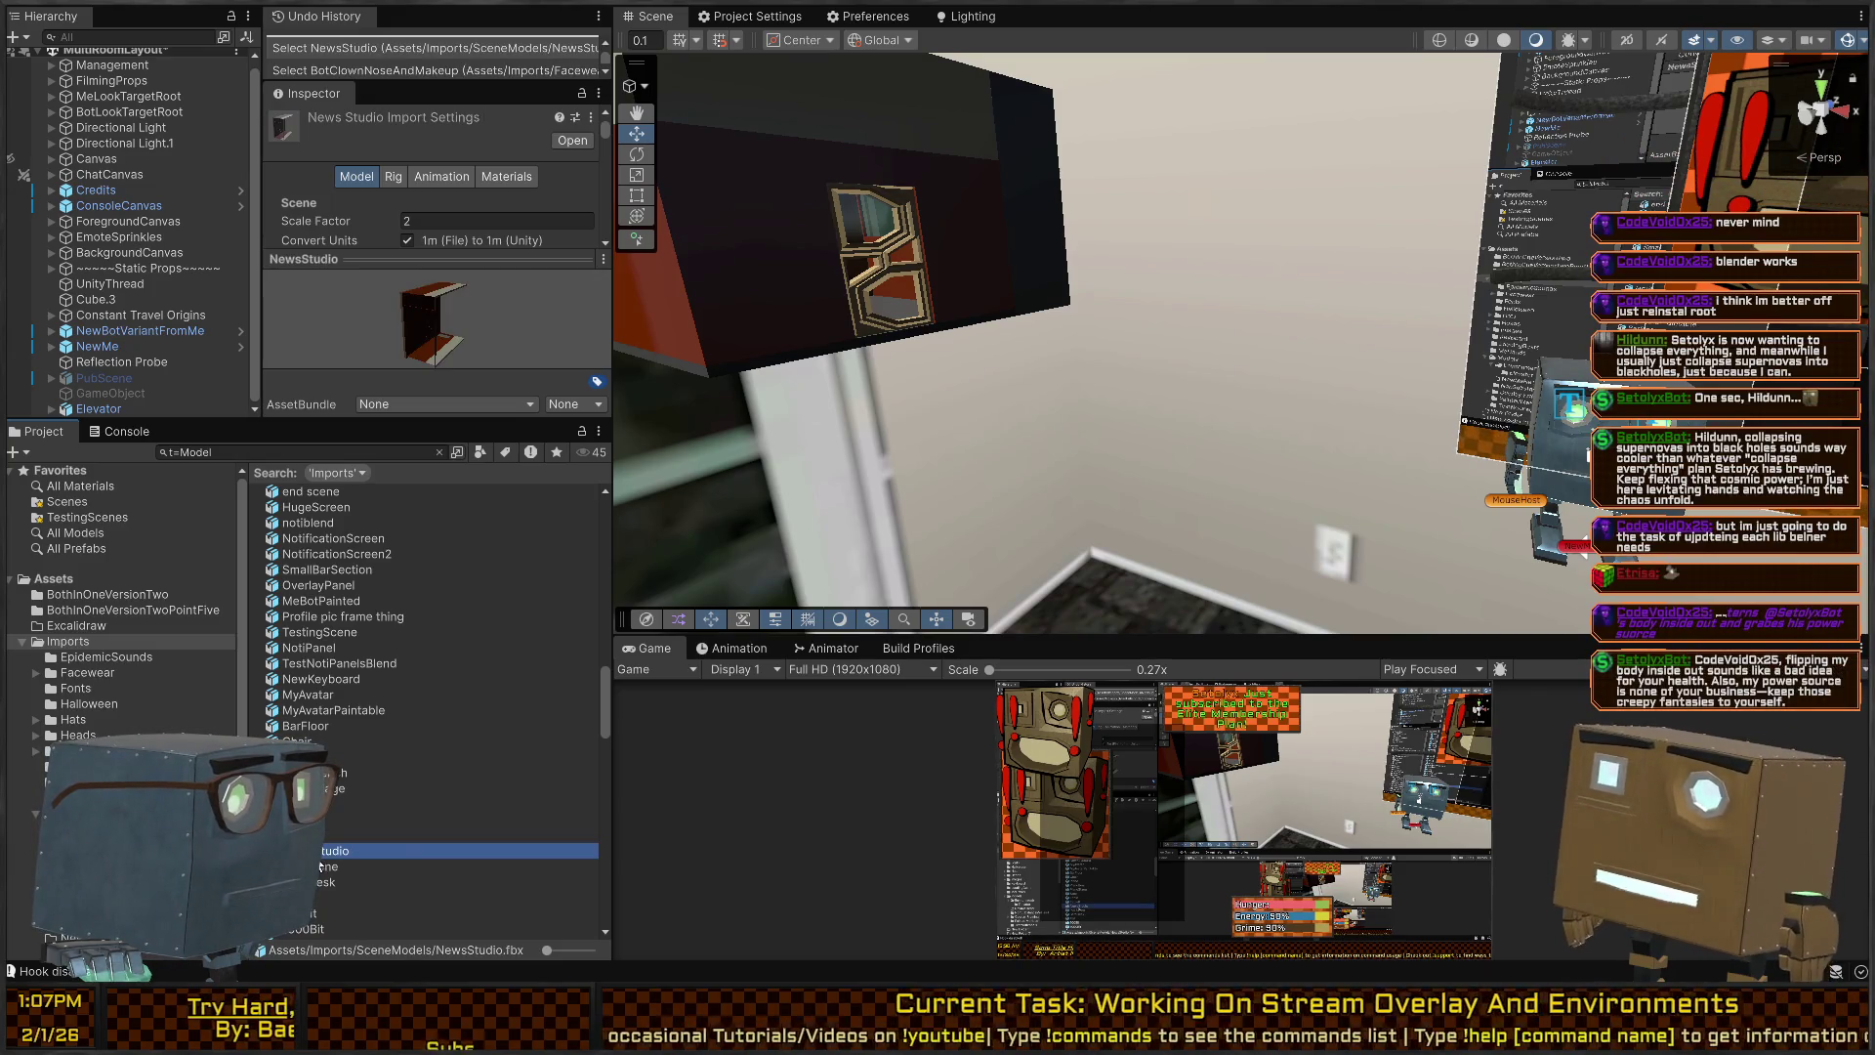
drag(321, 866, 1119, 408)
mouse_move(1120, 408)
mouse_down()
mouse_move(823, 401)
mouse_move(754, 426)
mouse_move(1257, 435)
mouse_move(1230, 543)
mouse_move(1138, 455)
mouse_move(1412, 361)
mouse_move(1228, 423)
mouse_move(1370, 420)
mouse_move(1351, 439)
mouse_move(20, 397)
mouse_move(447, 414)
mouse_move(1164, 350)
mouse_up()
Rotate the room to -90, 0, -90, dismiss the viewer notice, and fly inside.
key(e)
key(w)
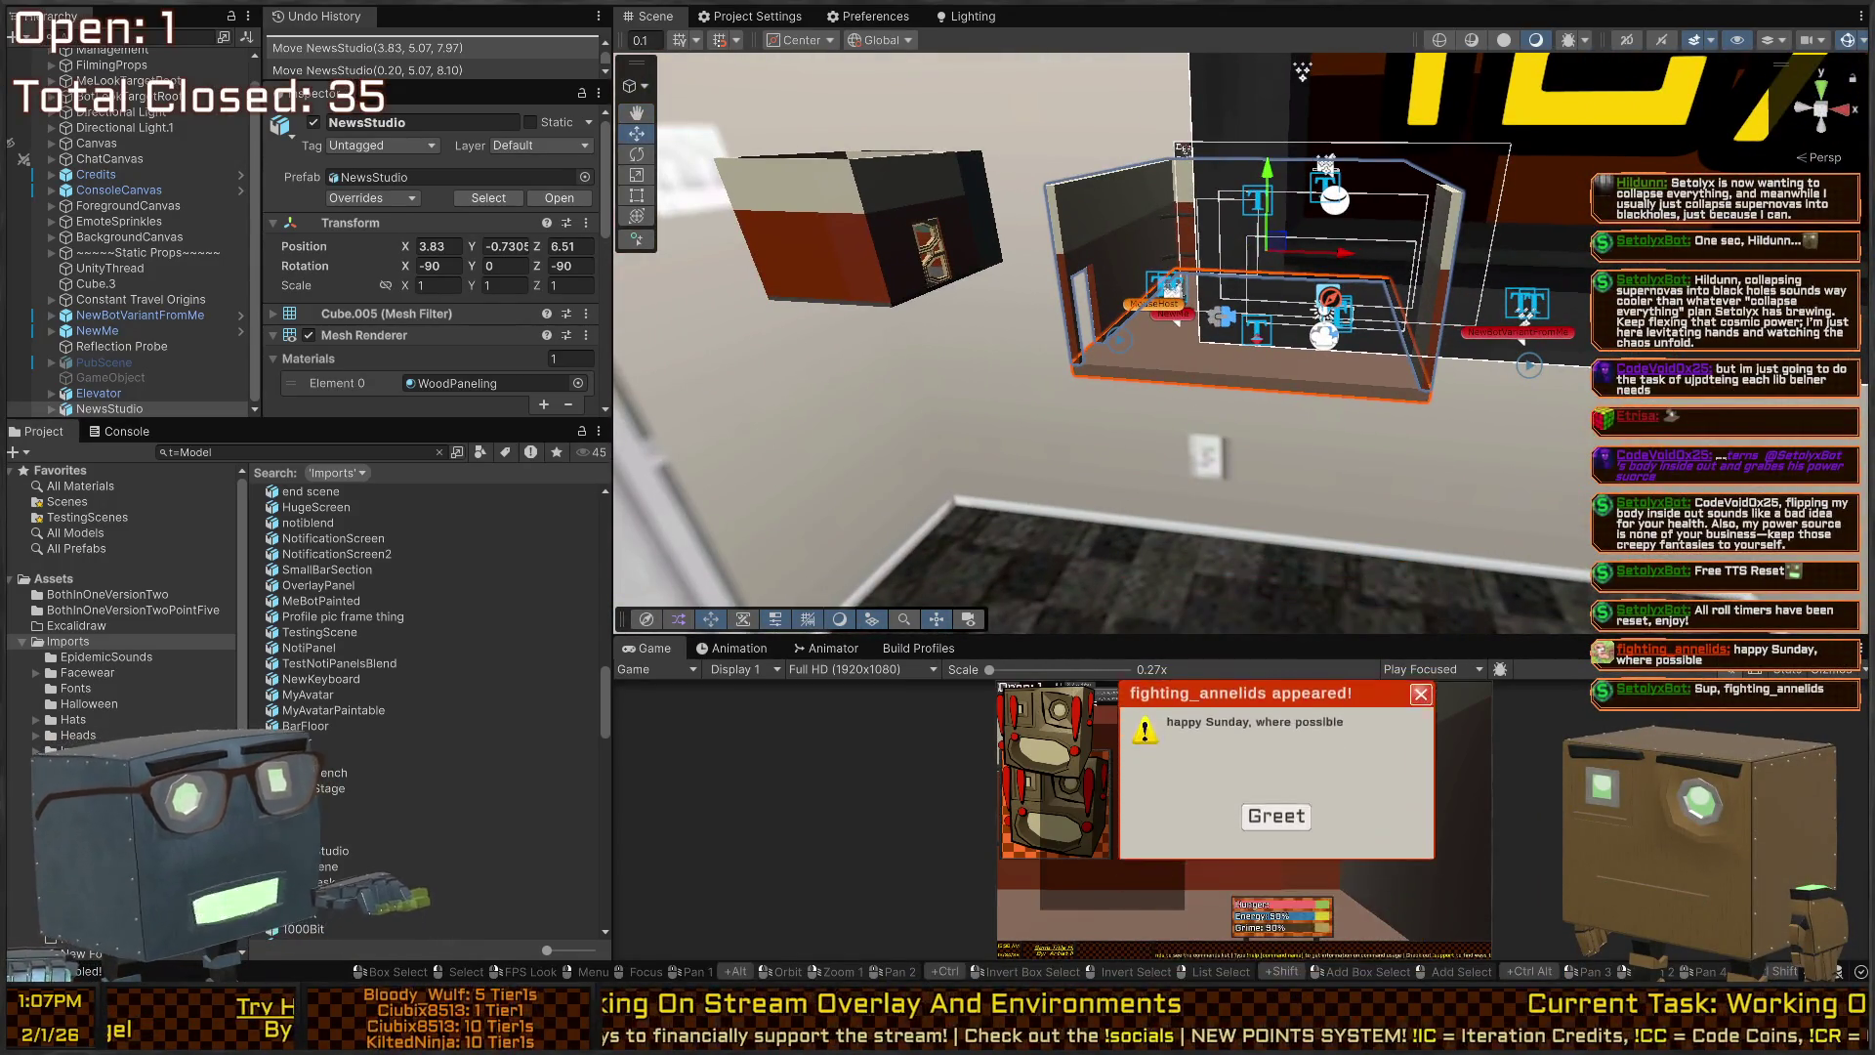
click(1279, 764)
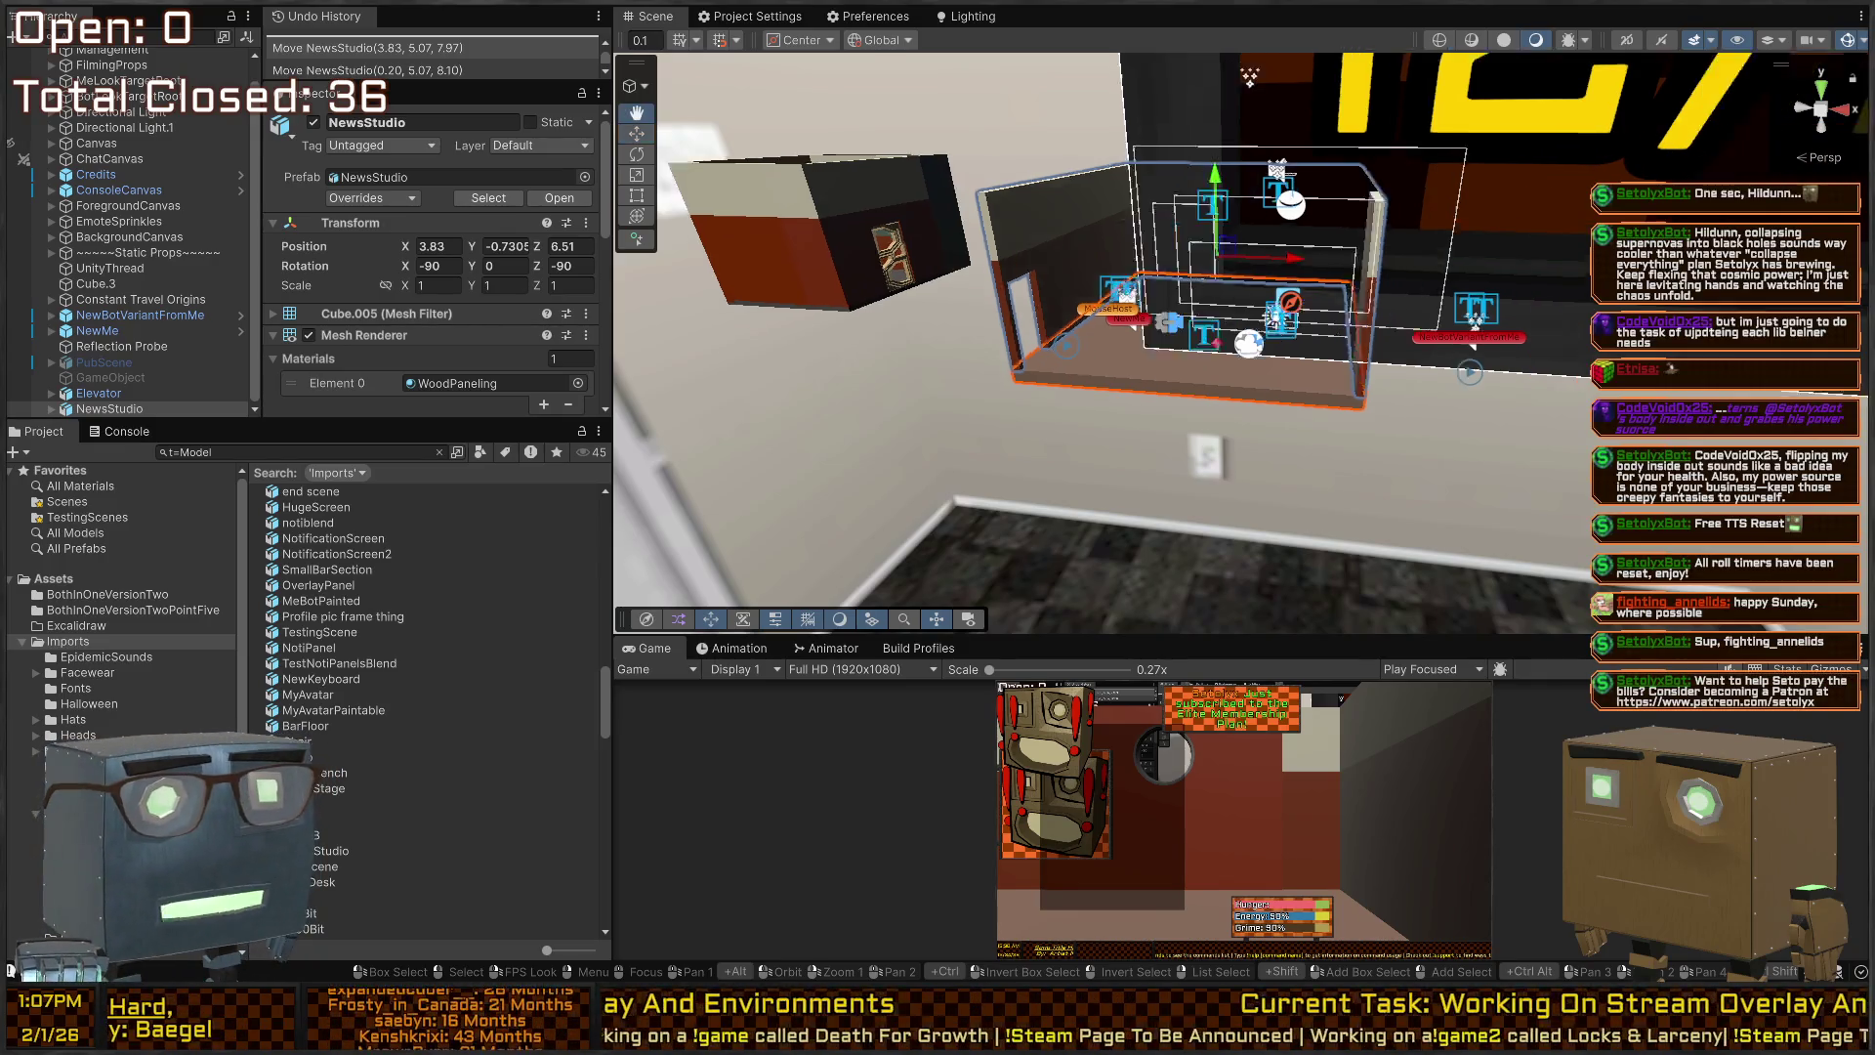
mouse_move(1034, 283)
mouse_down()
mouse_move(1234, 363)
mouse_move(1052, 139)
mouse_up()
Hide the ForegroundCanvas in the Hierarchy so the NewsStudio room interior is visible.
click(1052, 140)
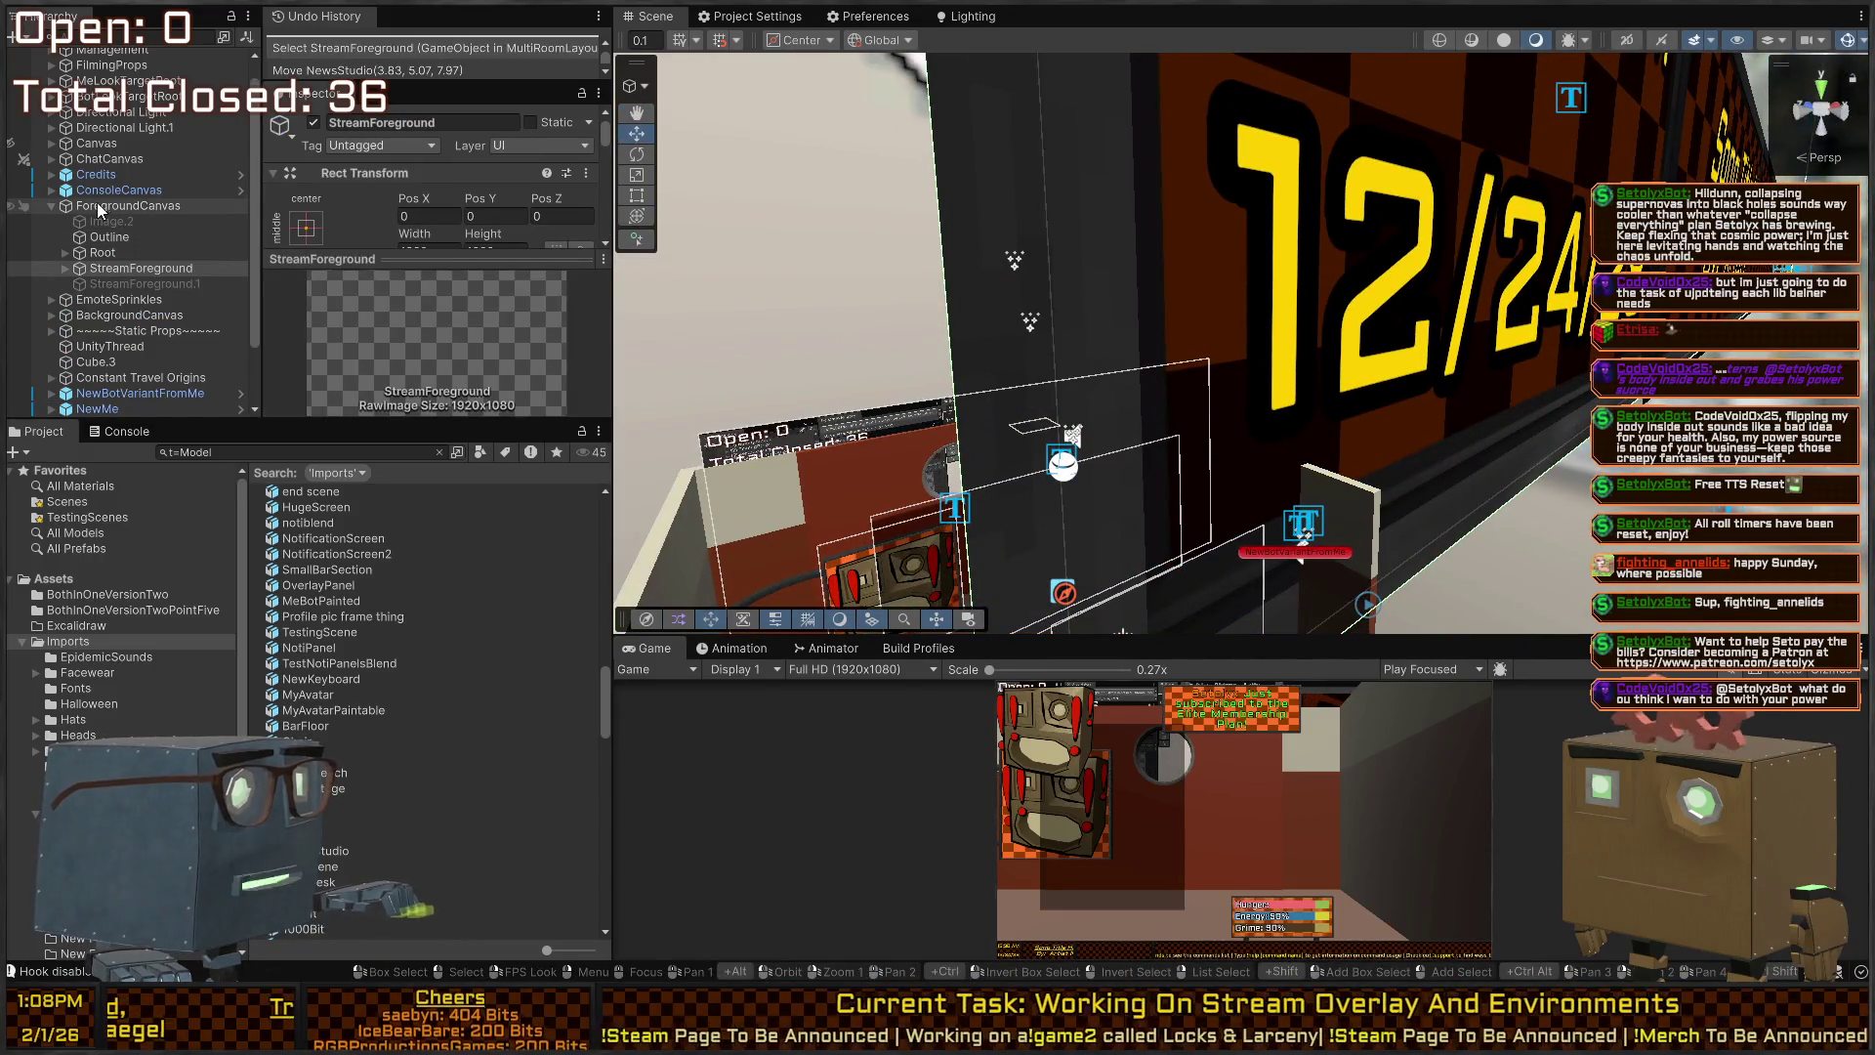
click(8, 207)
click(10, 207)
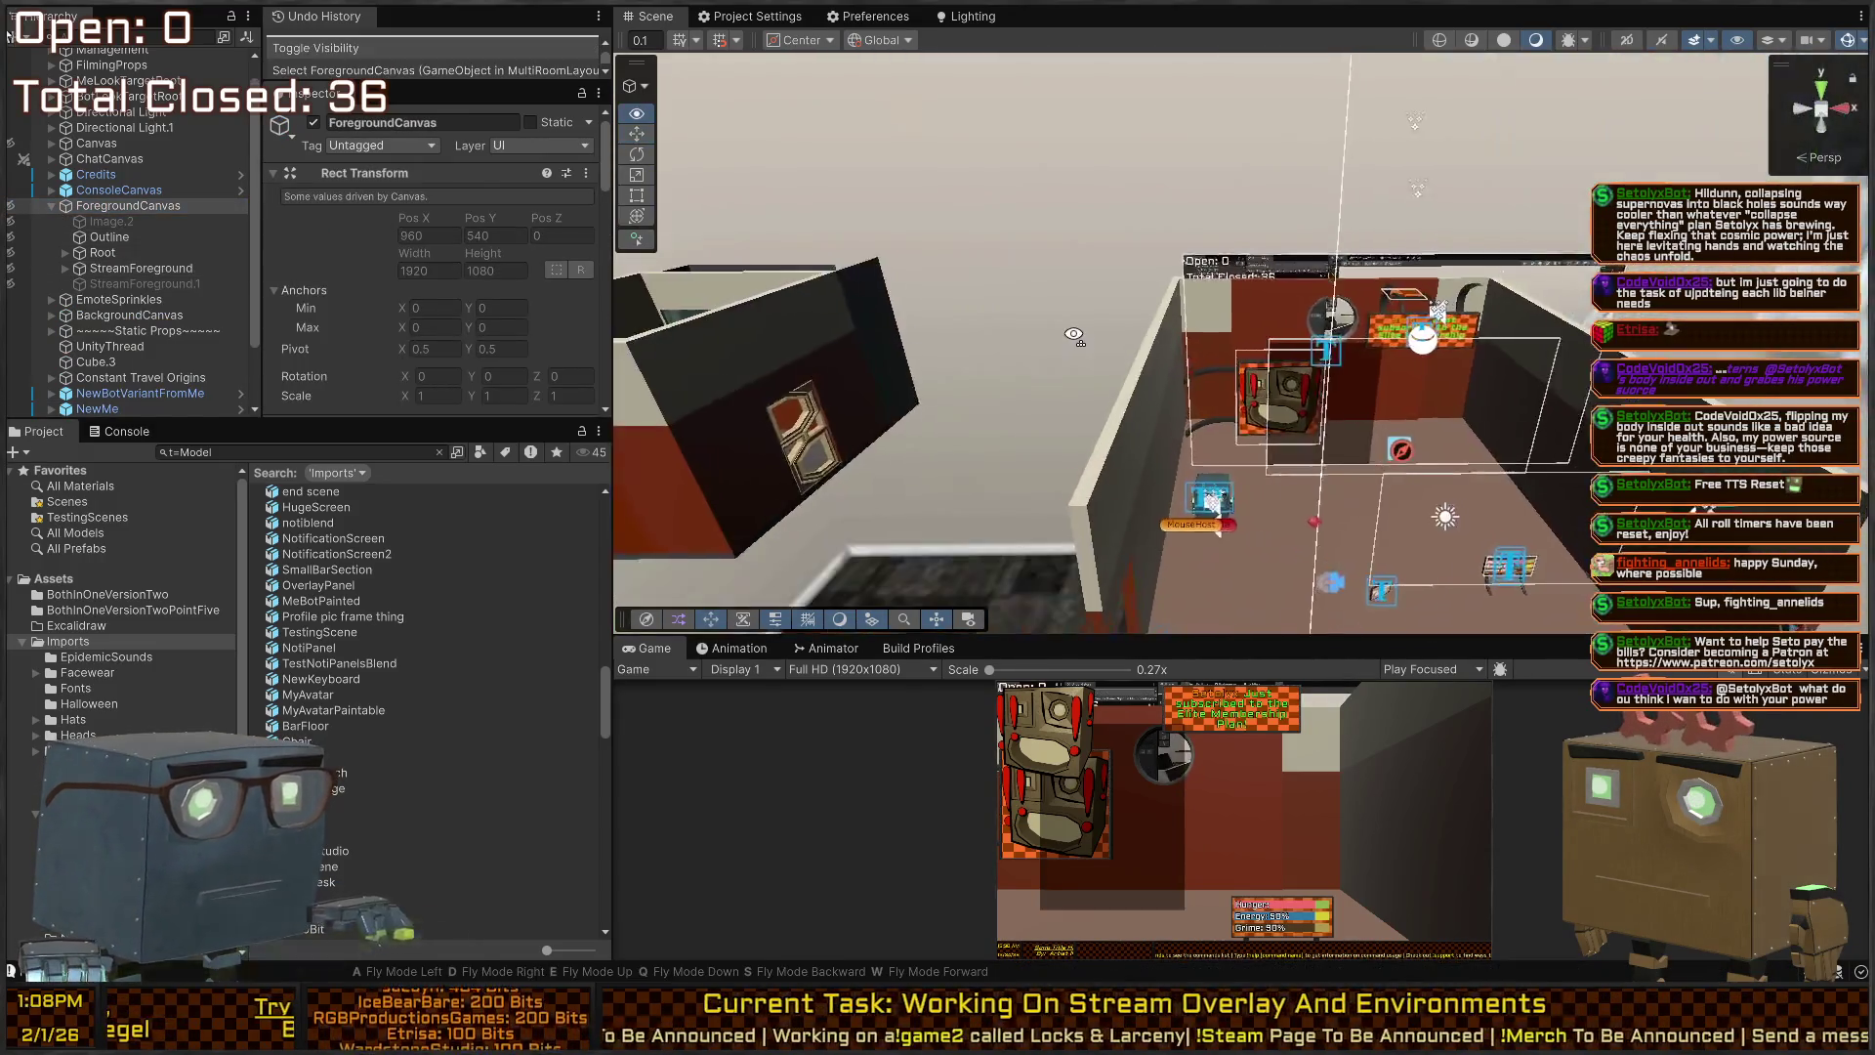
Review the NewsStudio room's Mesh Renderer settings and the SamplesSpotlightModel asset, searching all project Assets.
drag(1093, 430, 979, 477)
click(979, 476)
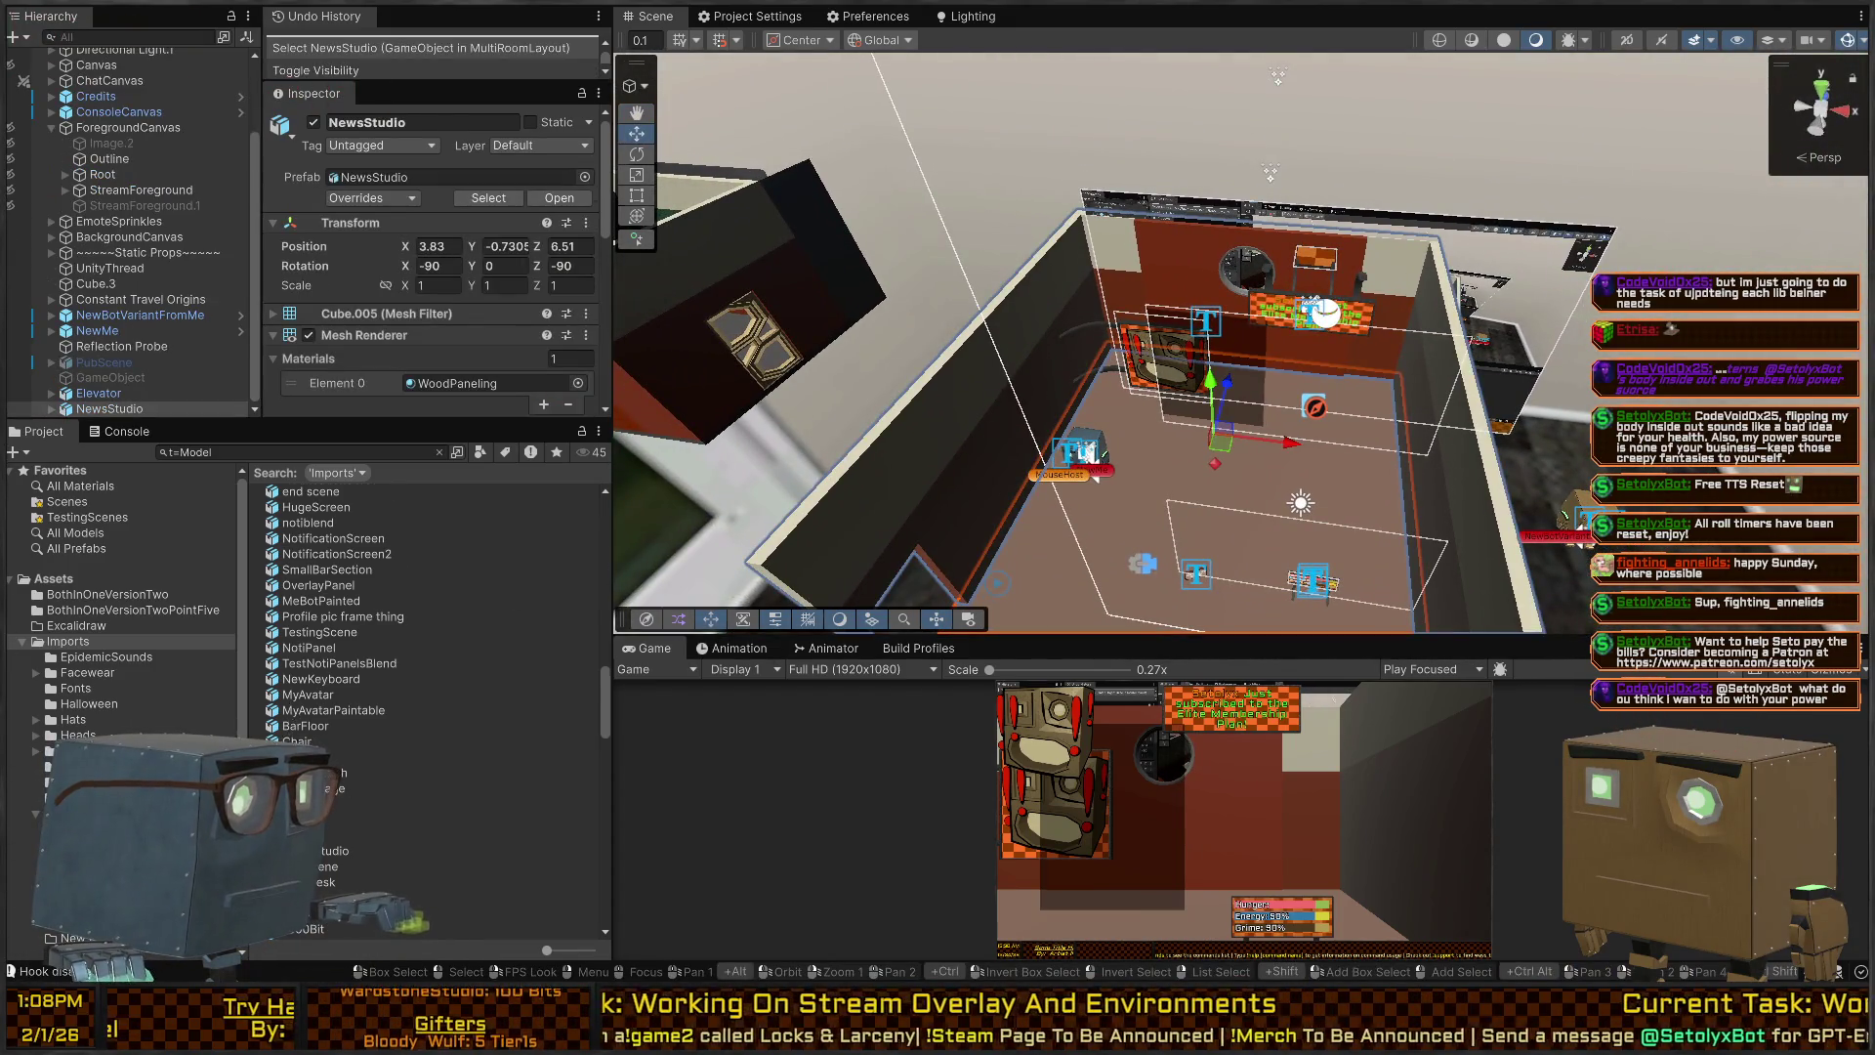
scroll(371, 742, down, 10)
click(381, 707)
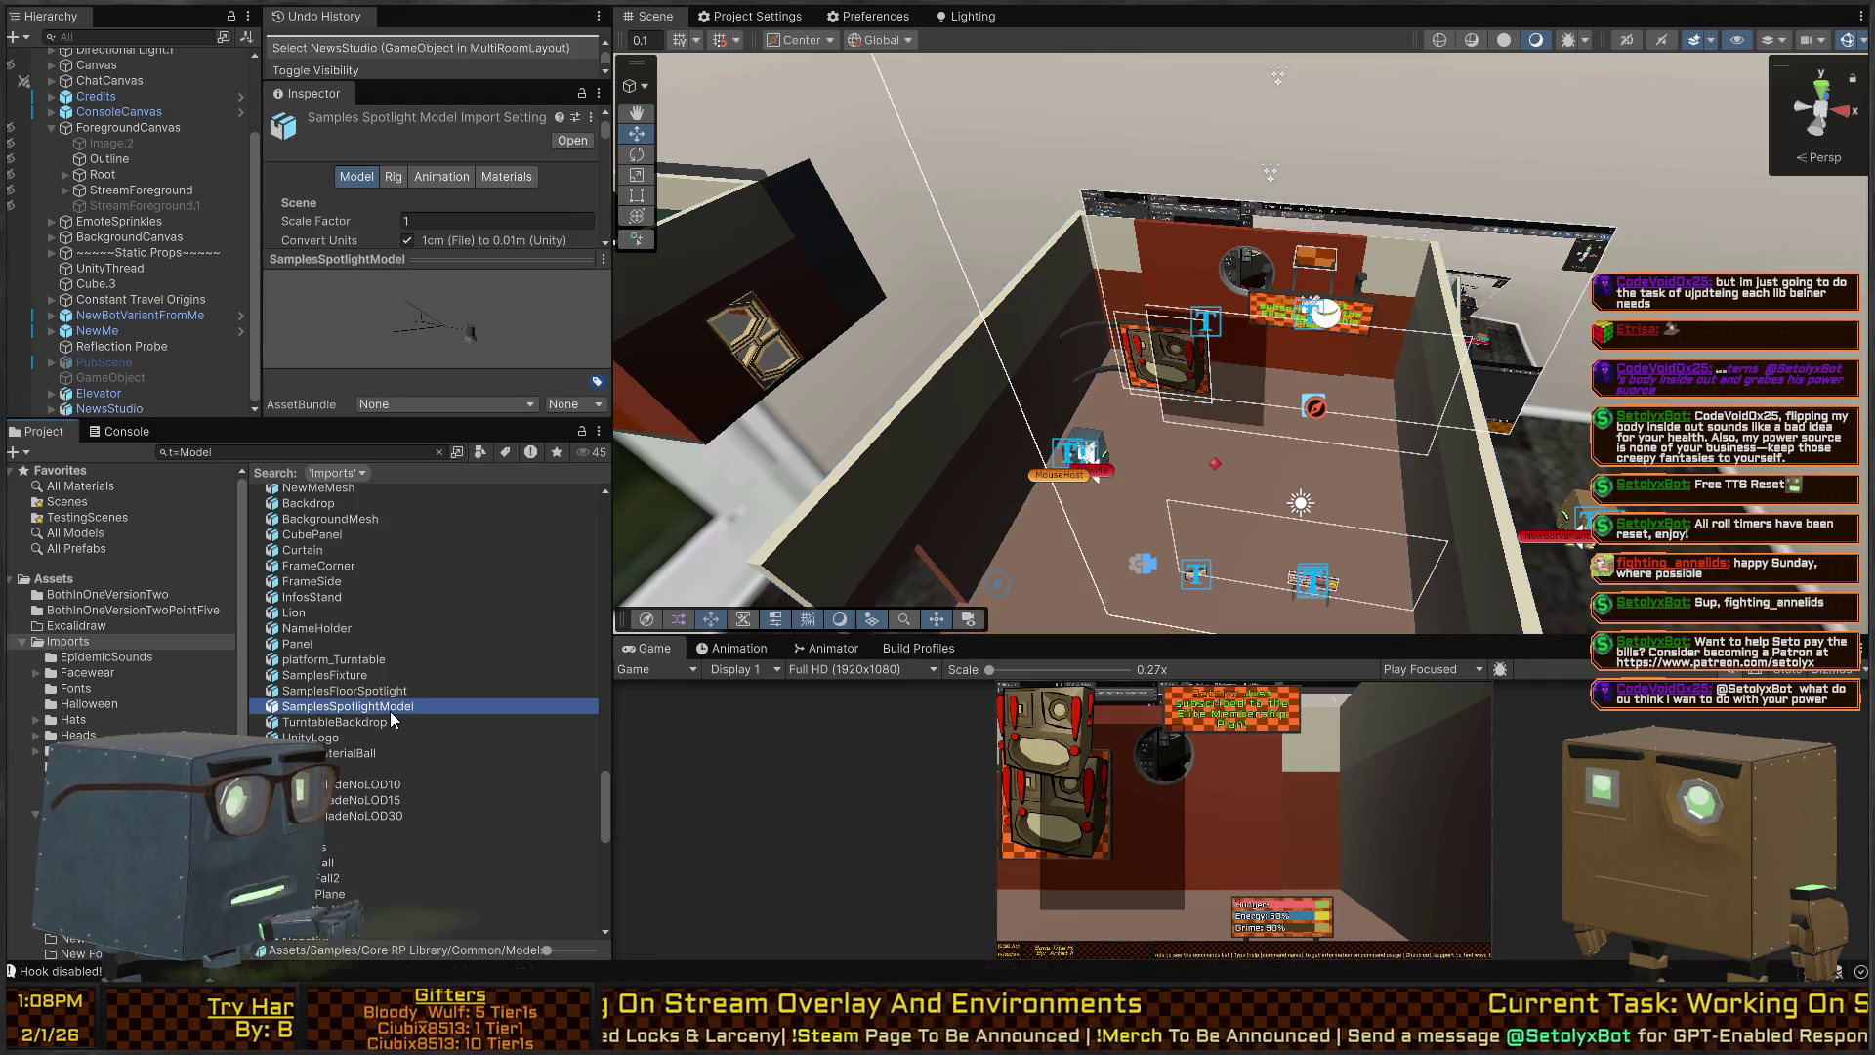
click(1040, 539)
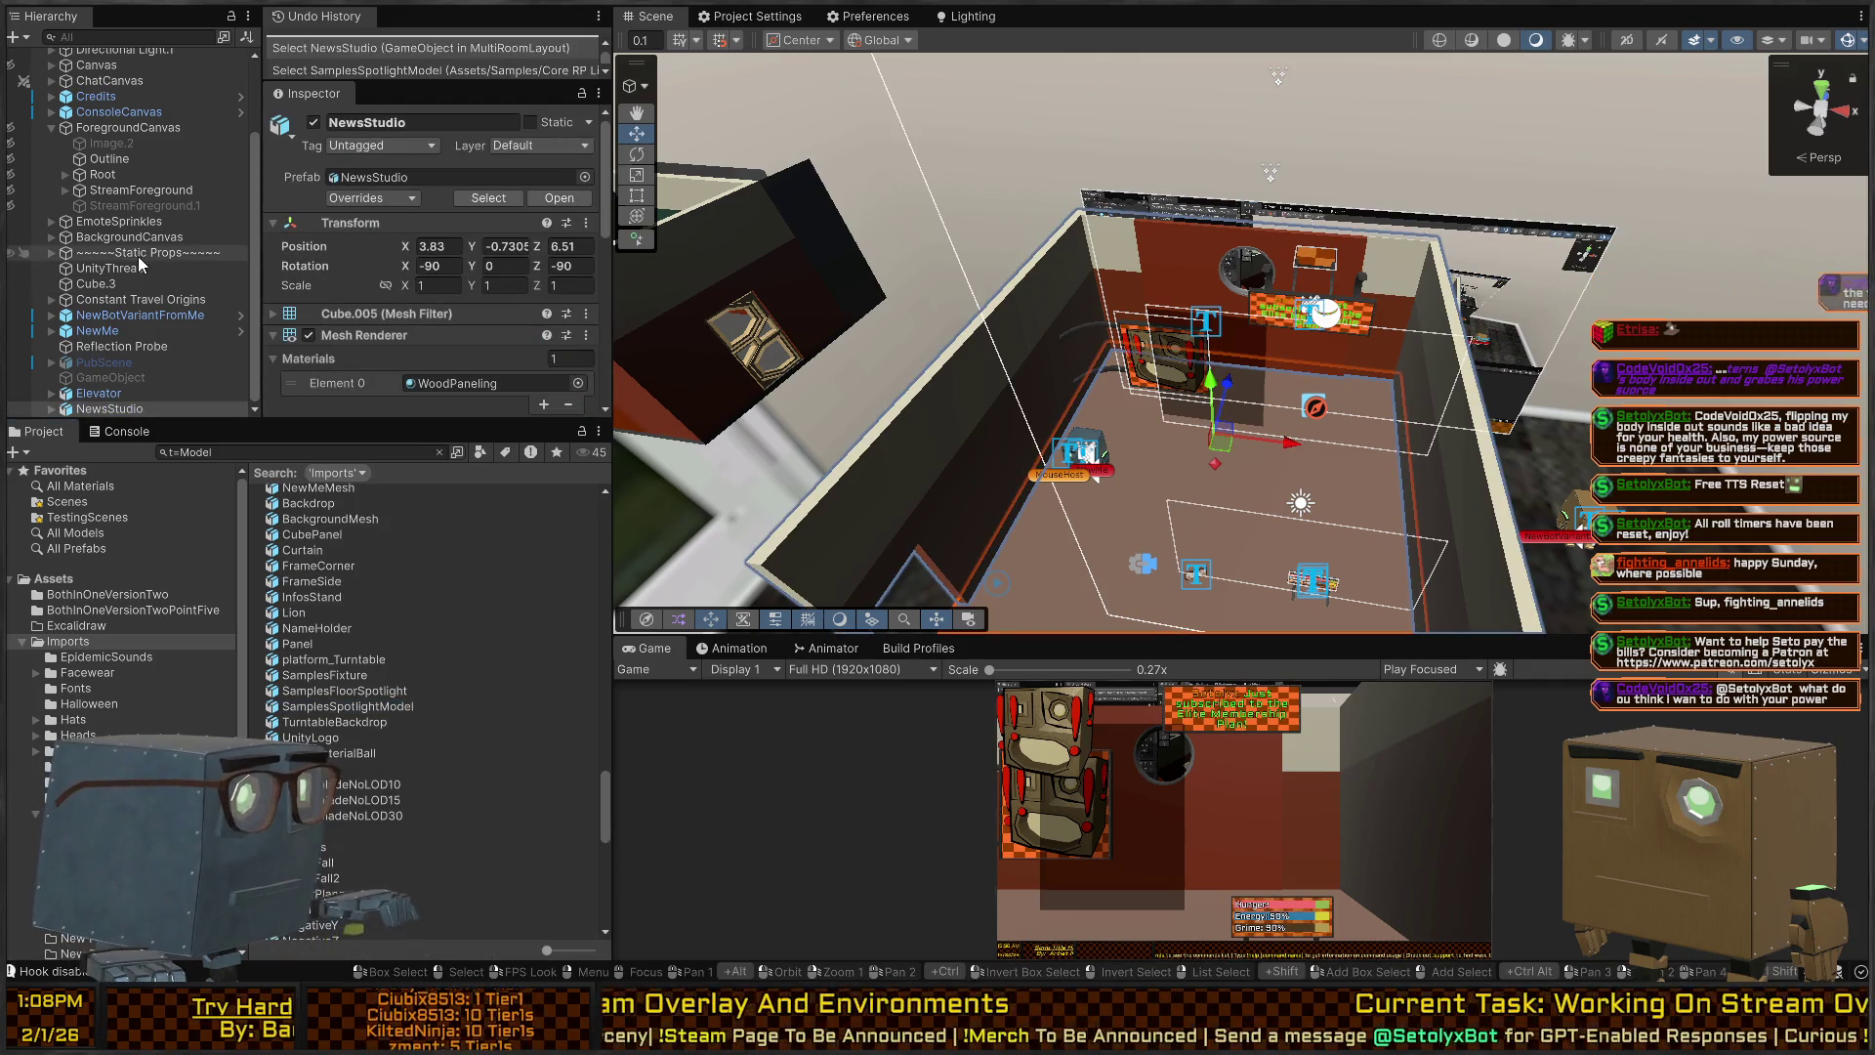
scroll(342, 289, down, 5)
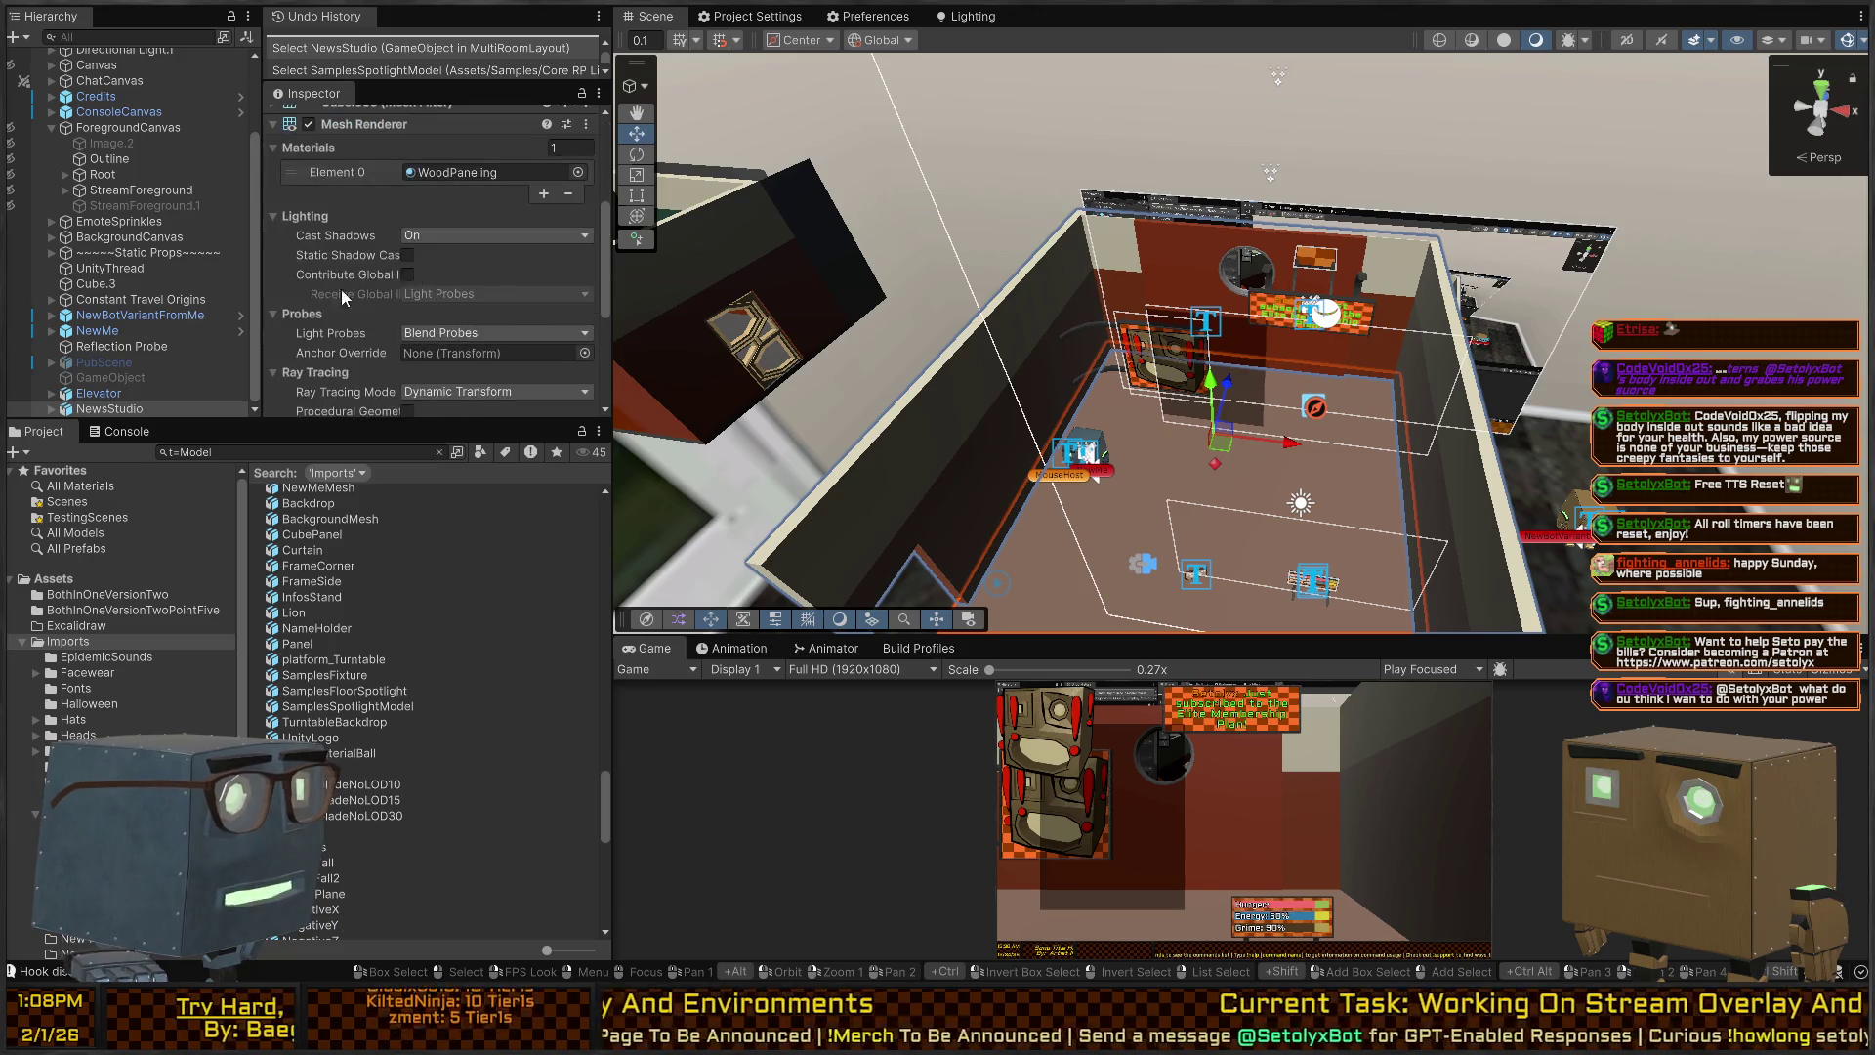
click(59, 582)
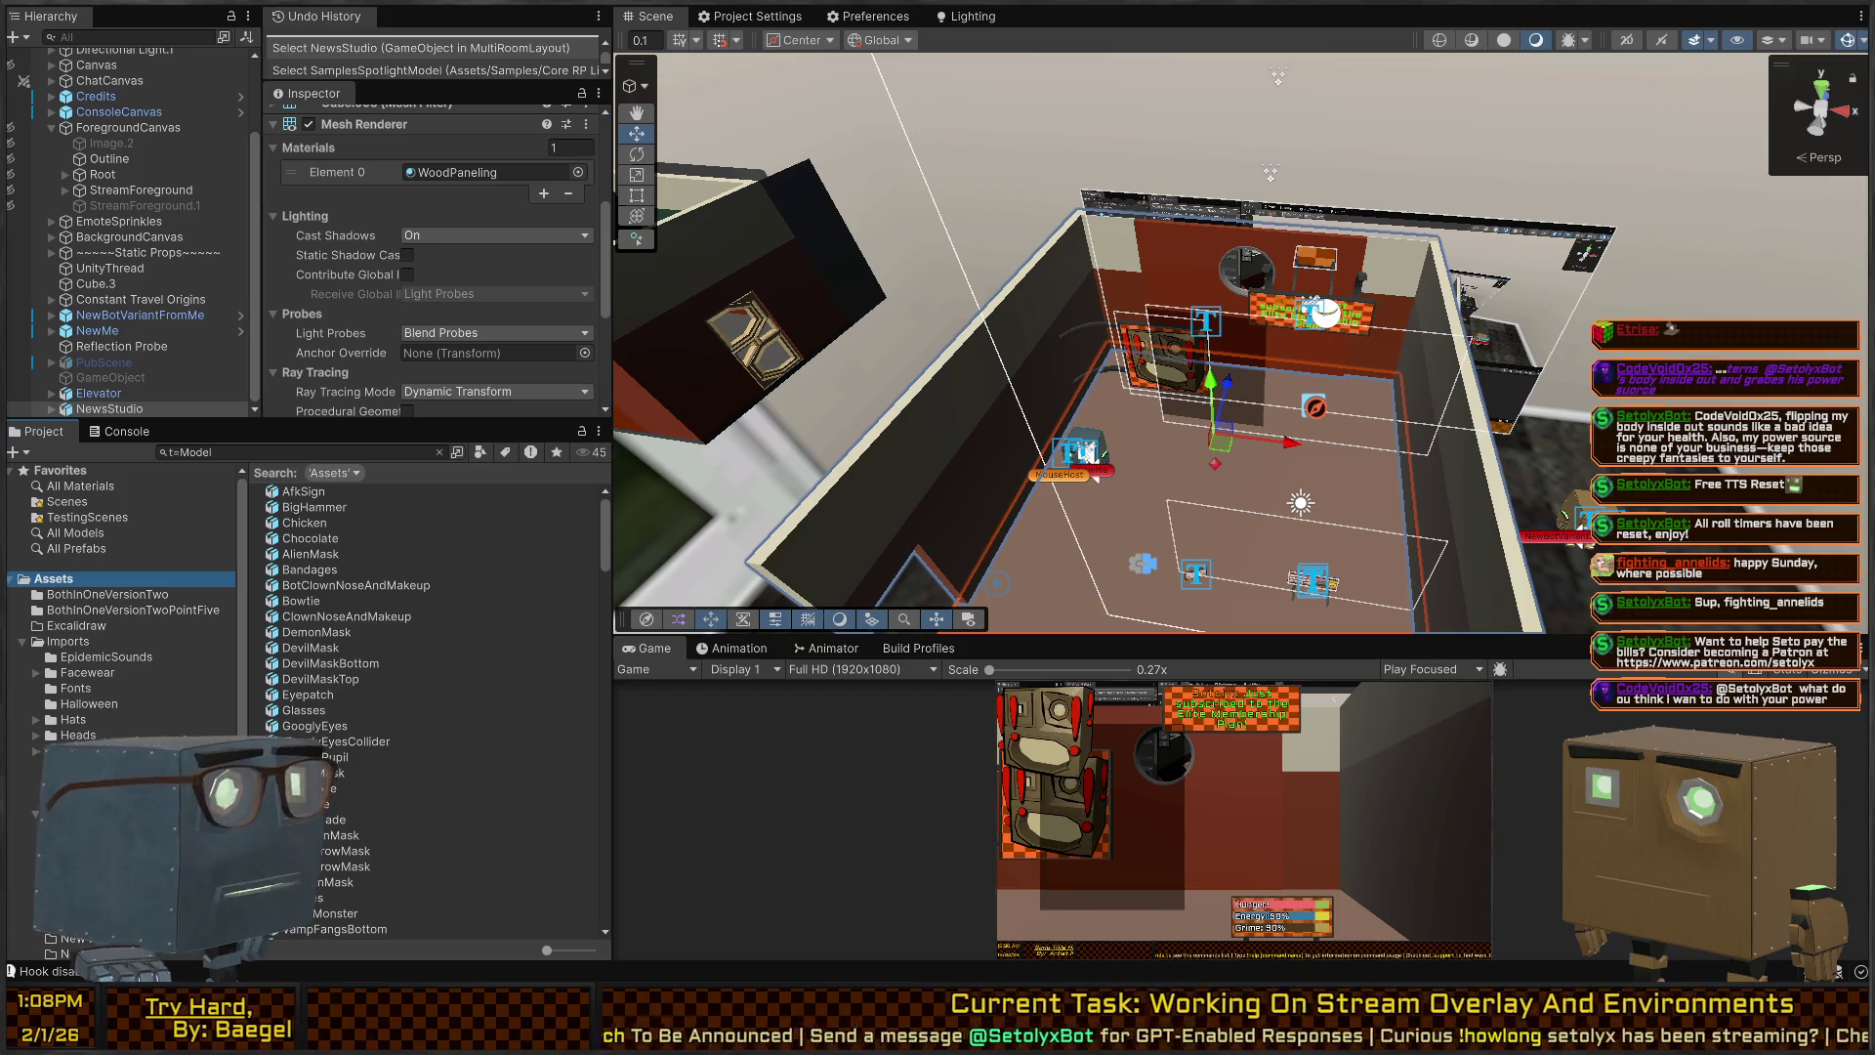
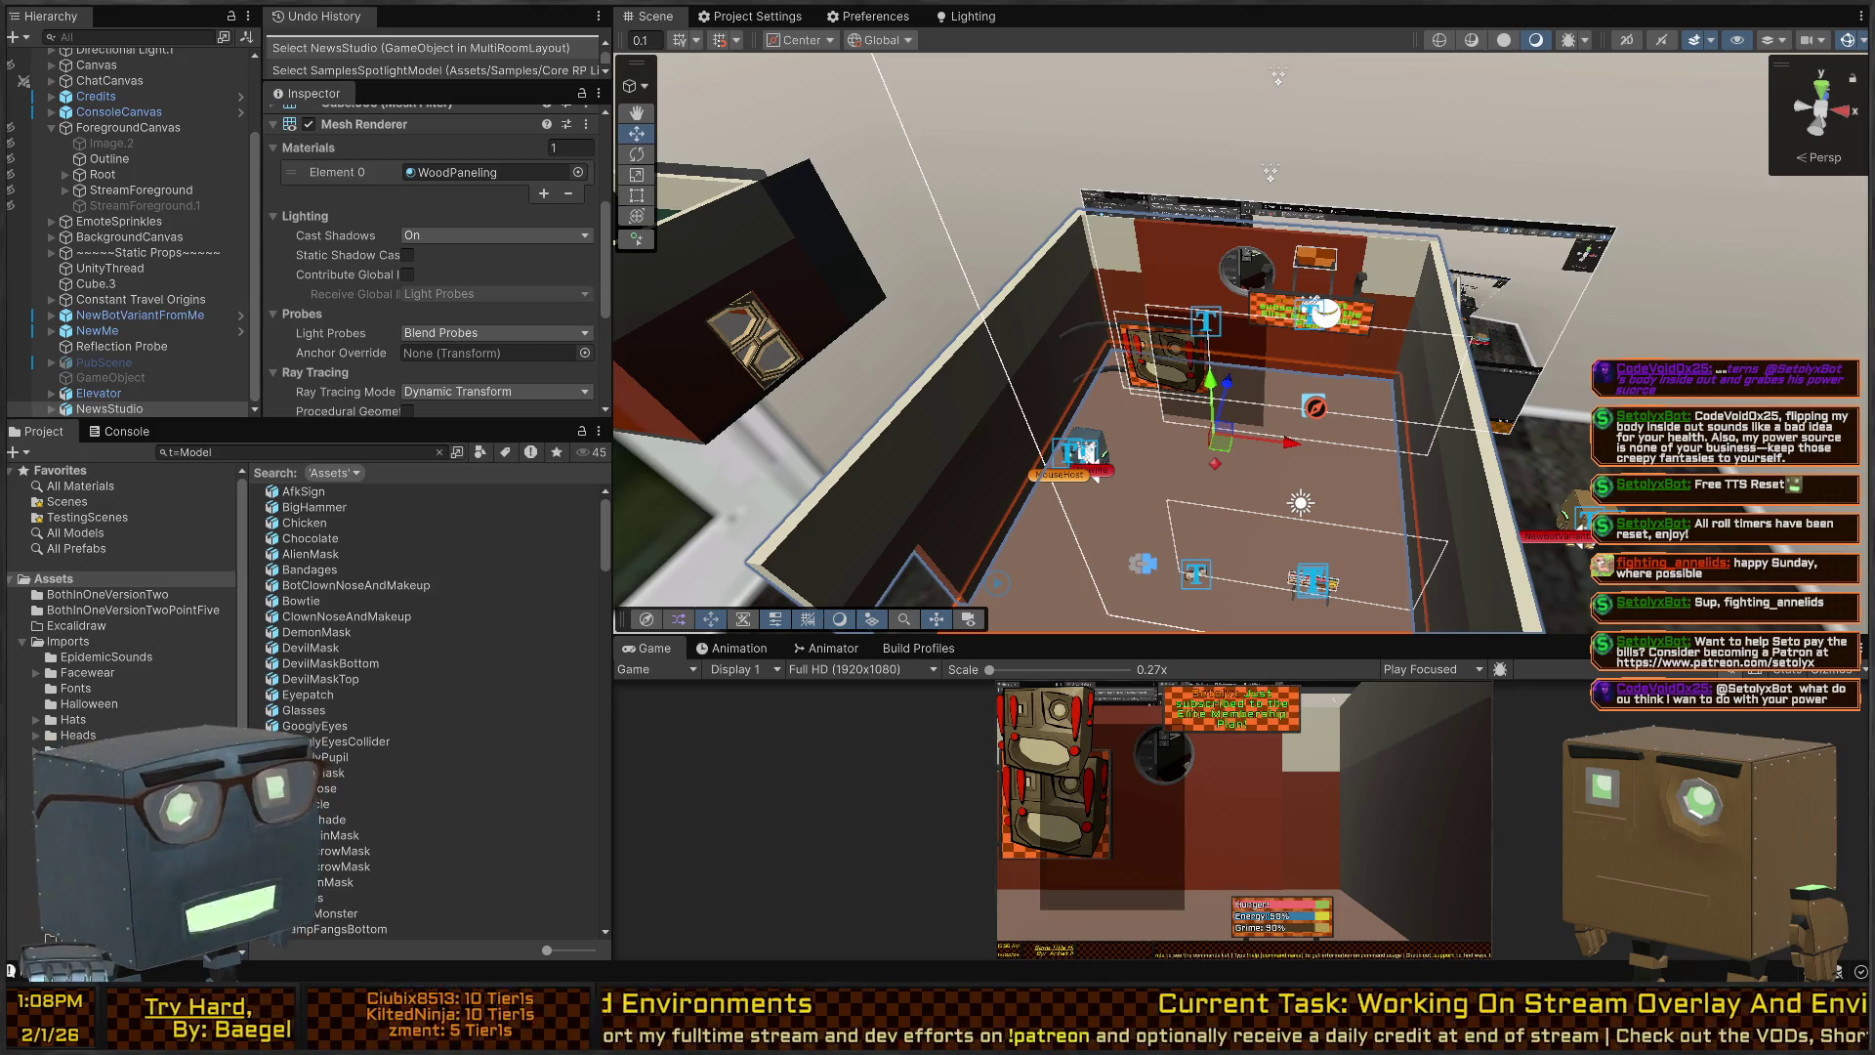
Filter the Project assets with a '.blend' search.
click(248, 449)
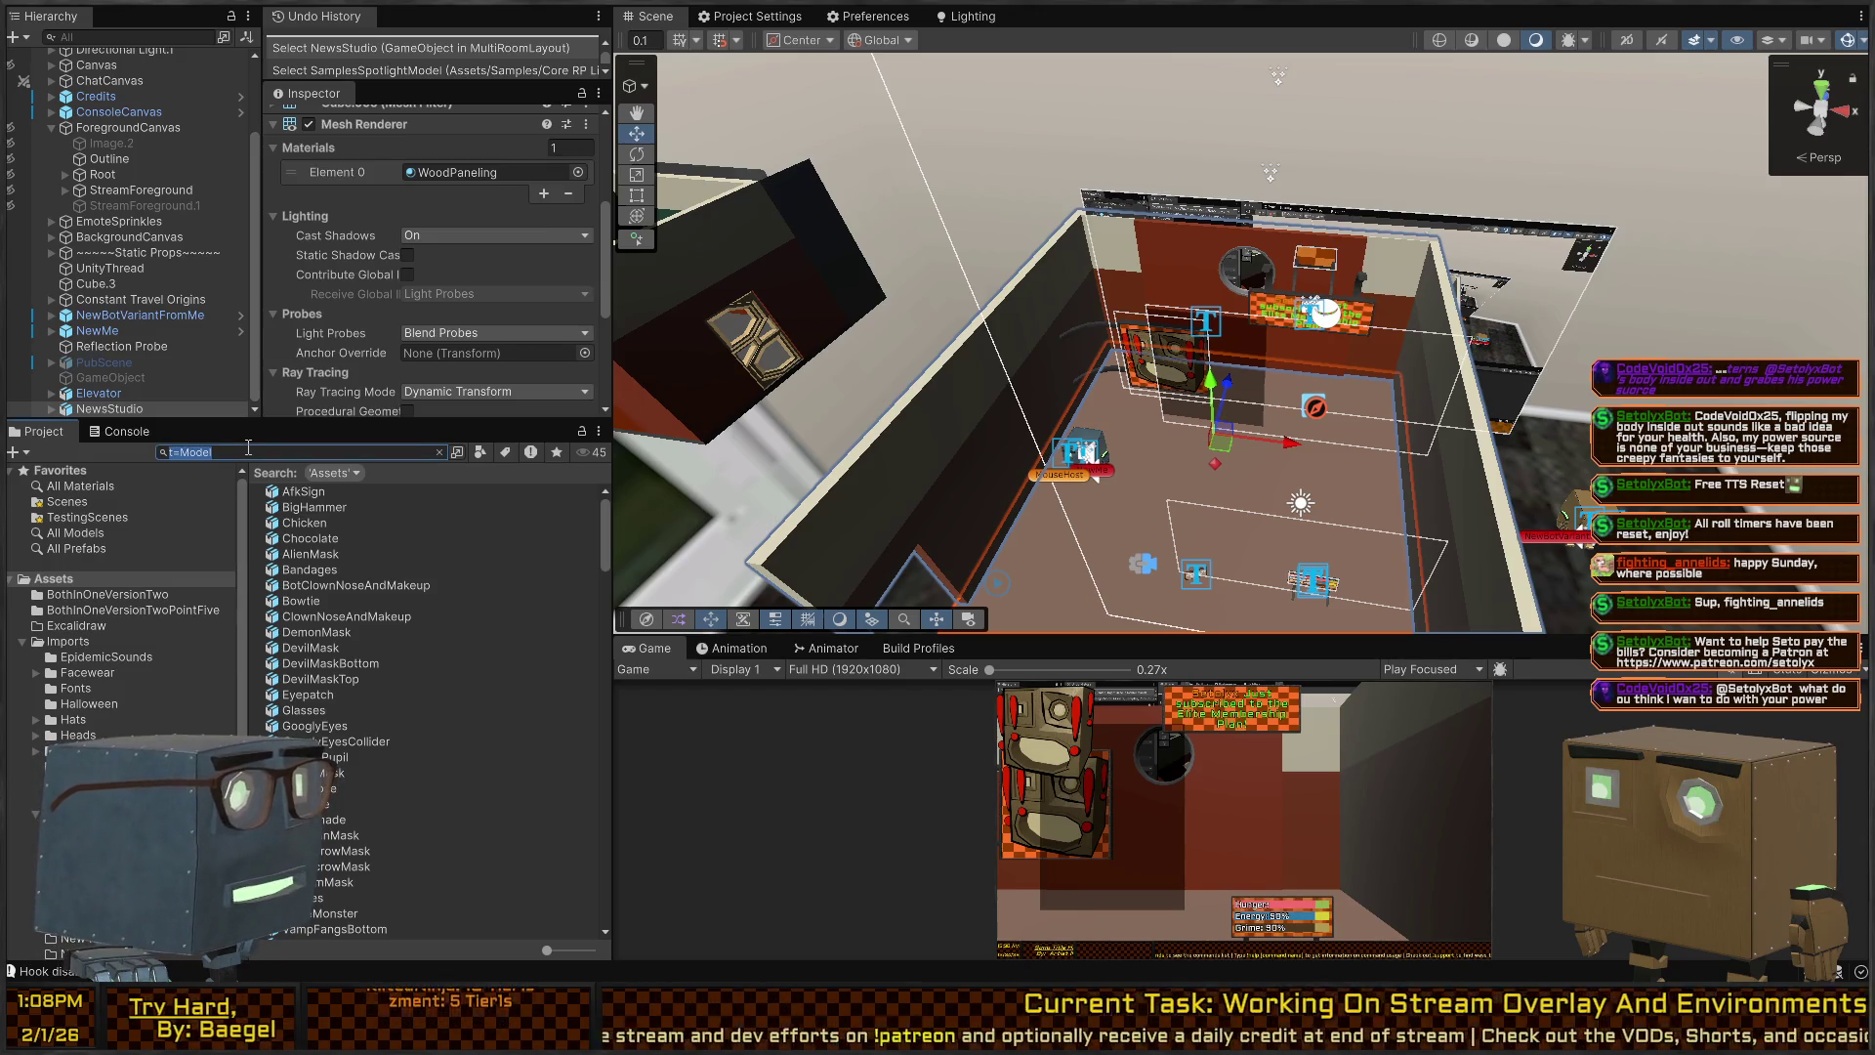
text(t=.blend)
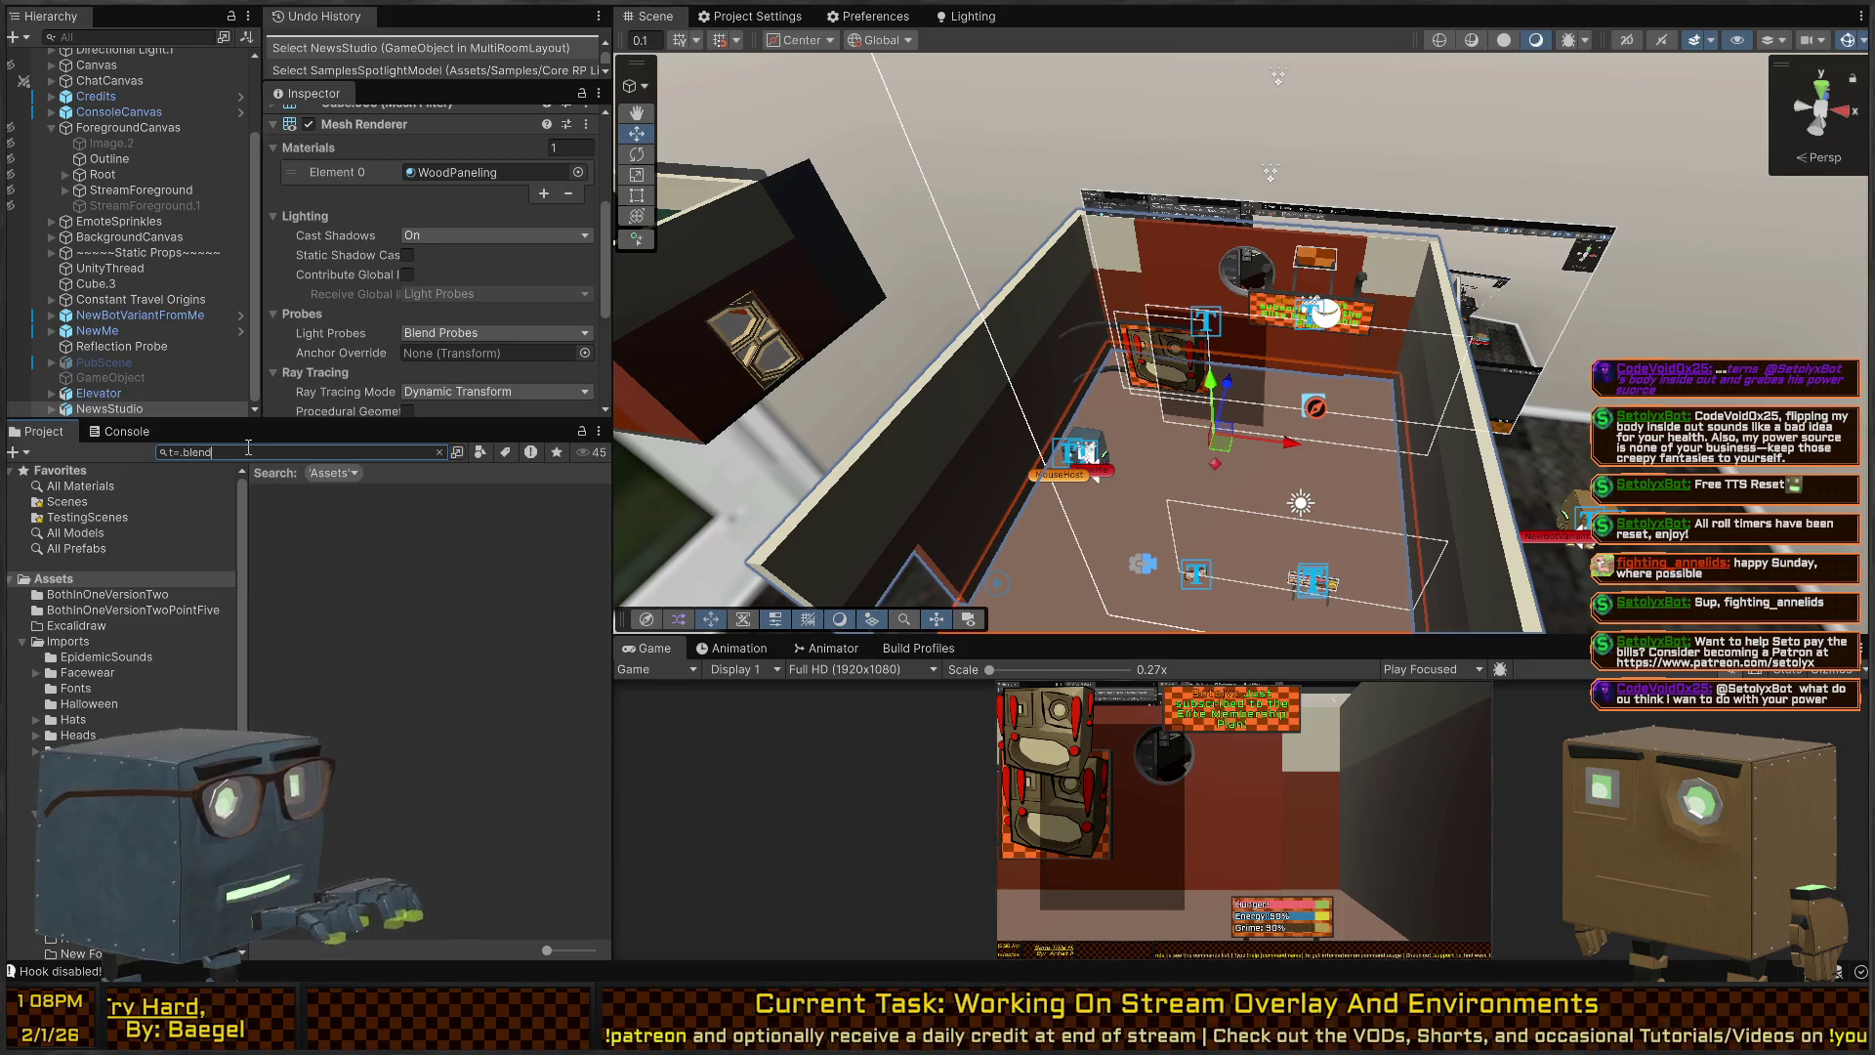
key(BackSpace)
key(BackSpace)
key(BackSpace)
text(.blend)
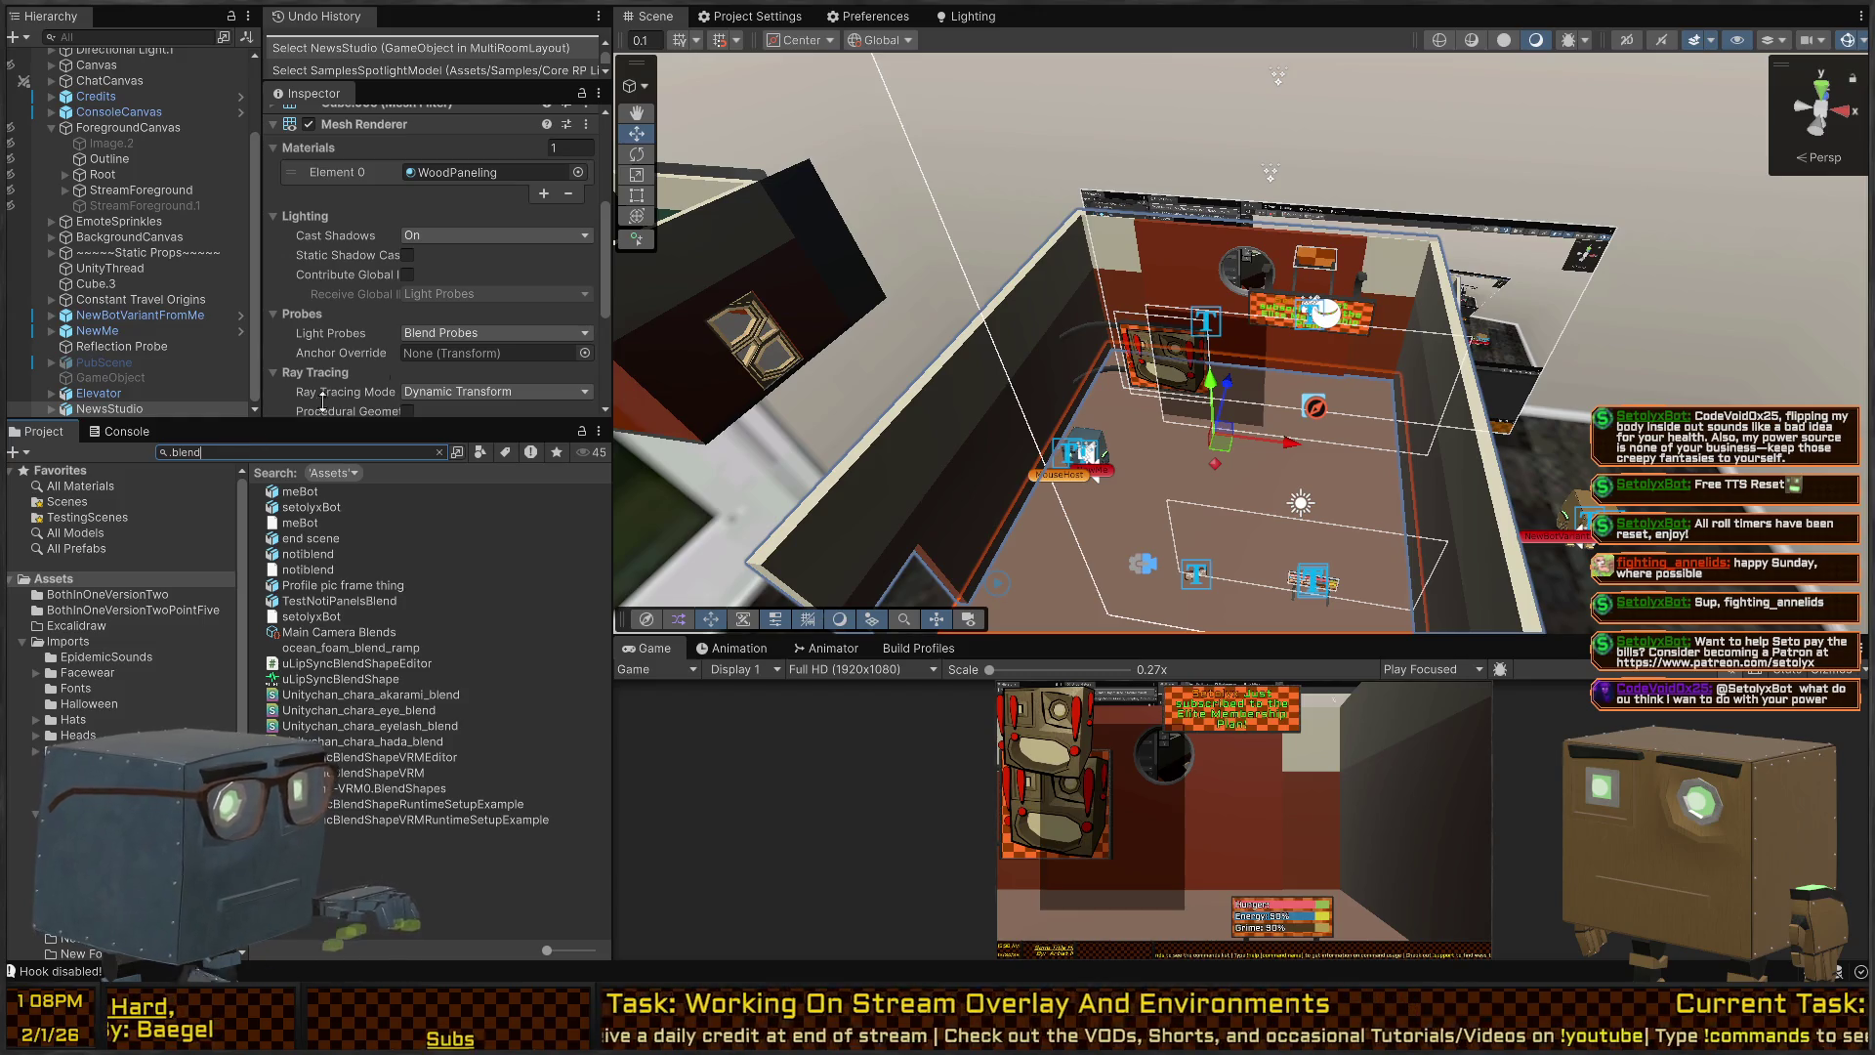
Preview meBot, setolyxBot, end scene, notiblend, Profile pic frame thing and TestNotiPanelsBlend, then widen the panels.
click(295, 493)
click(295, 508)
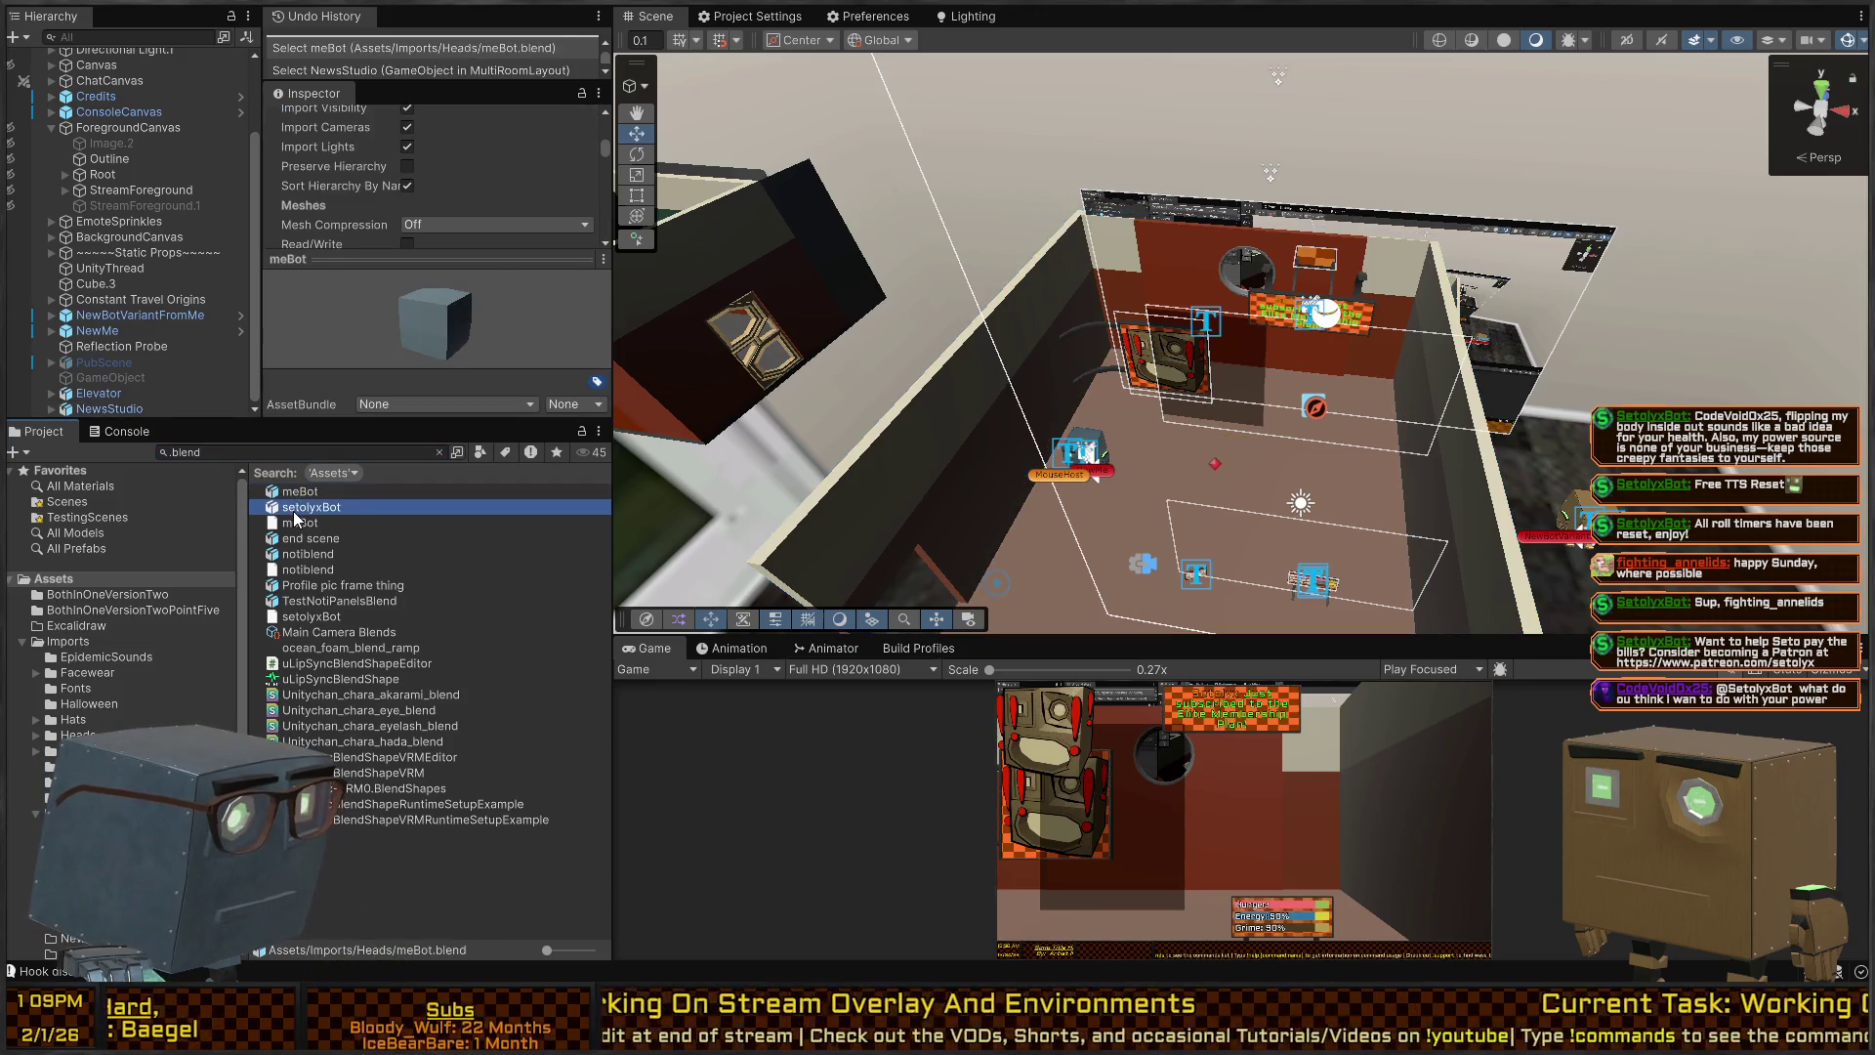
click(310, 539)
click(325, 555)
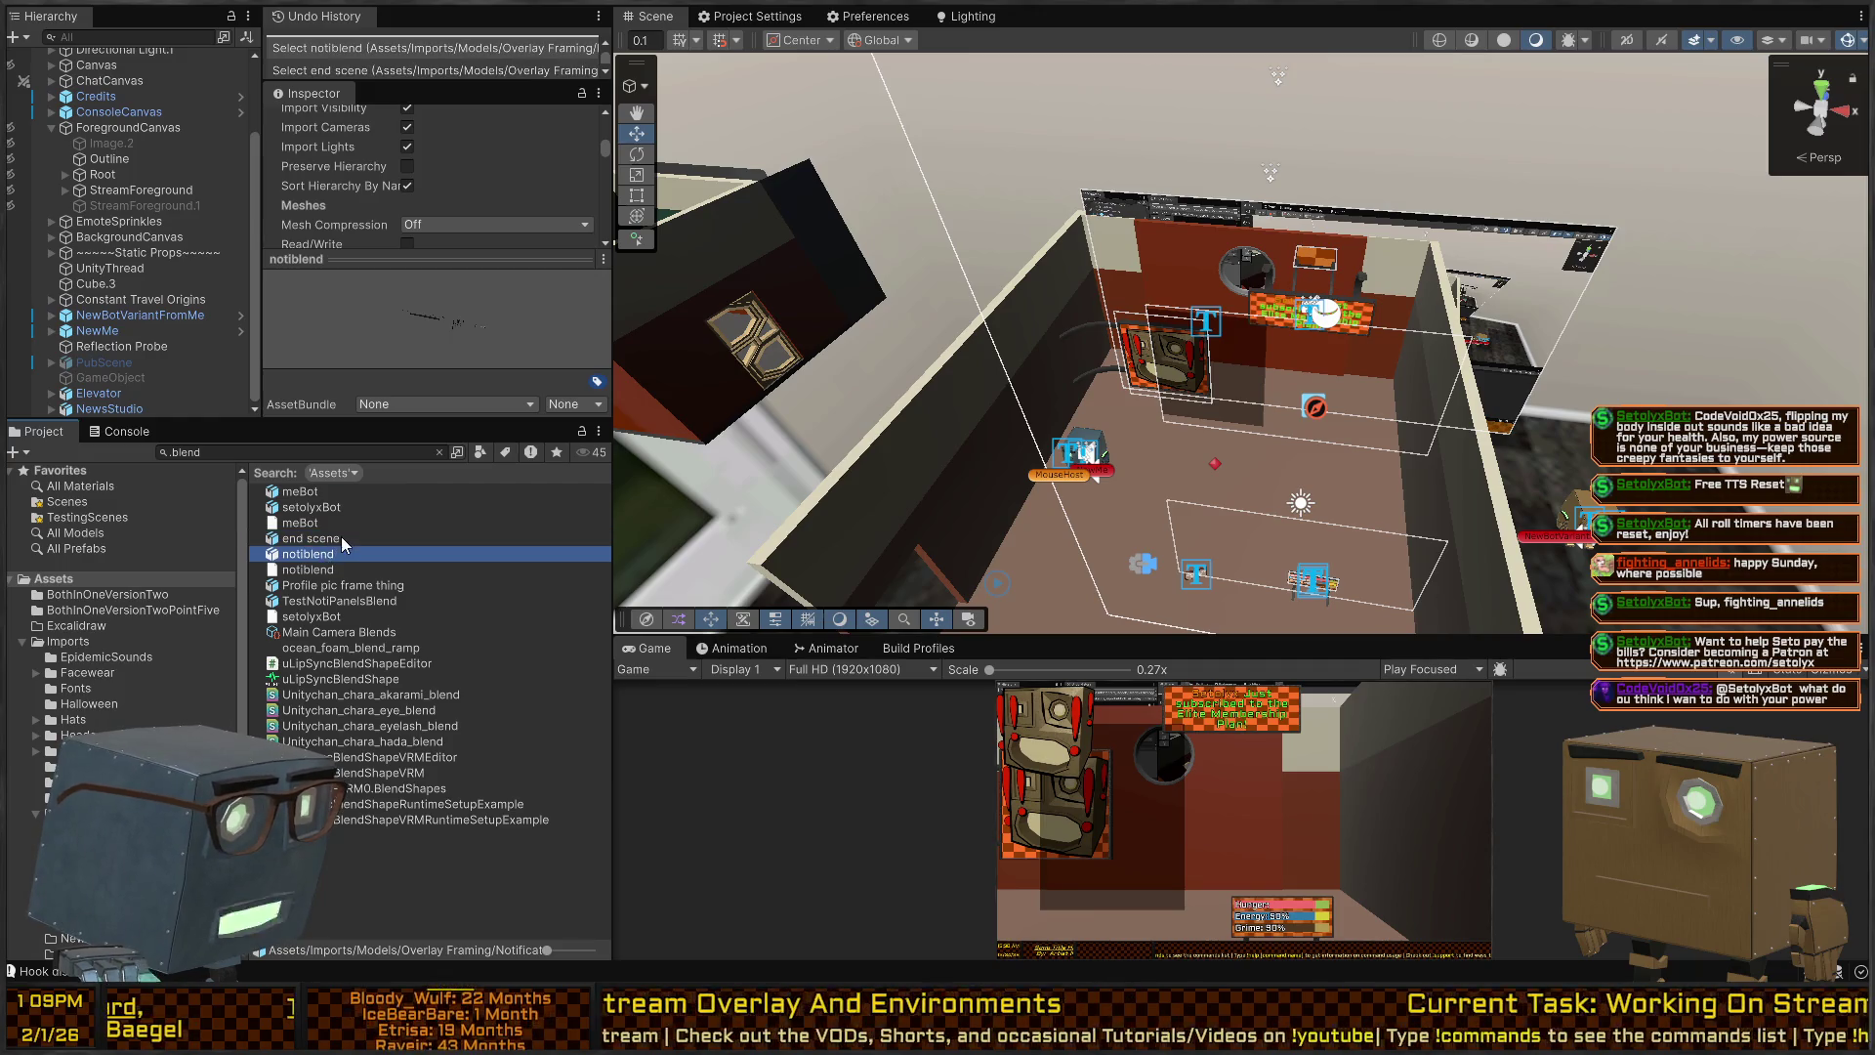
click(323, 586)
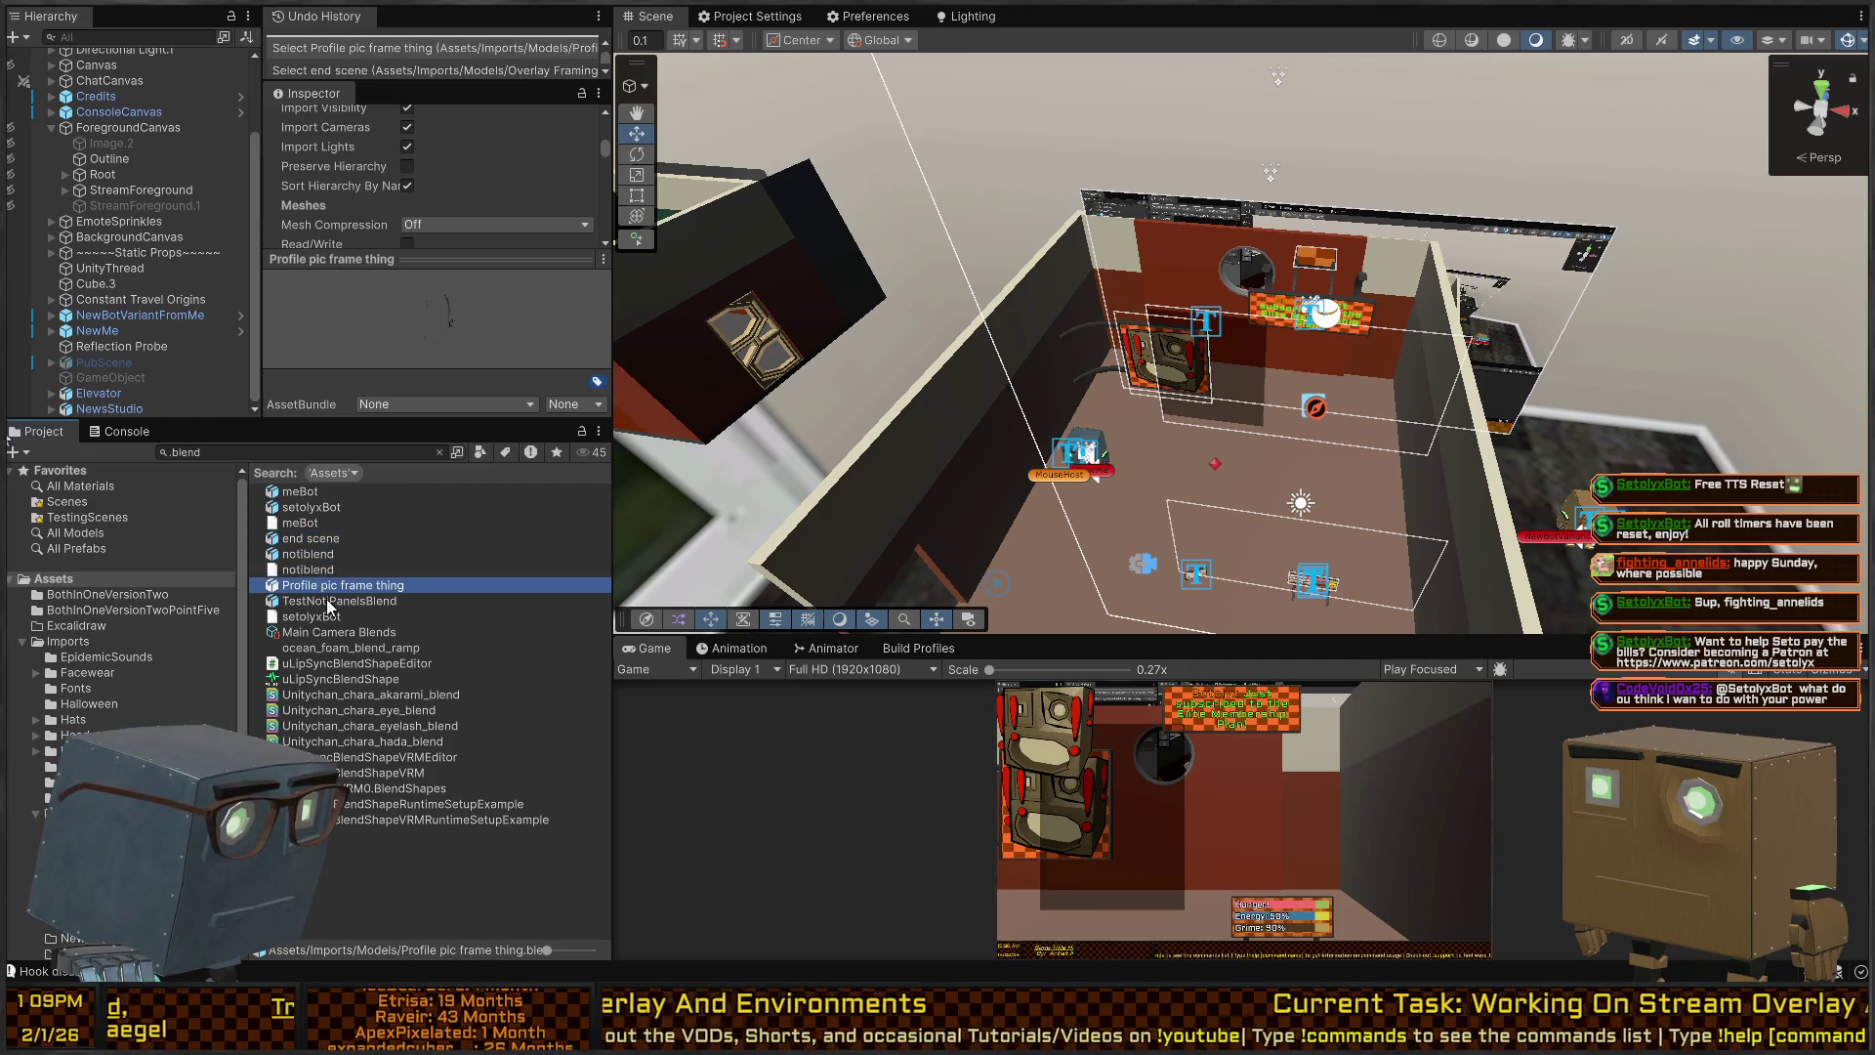
click(326, 602)
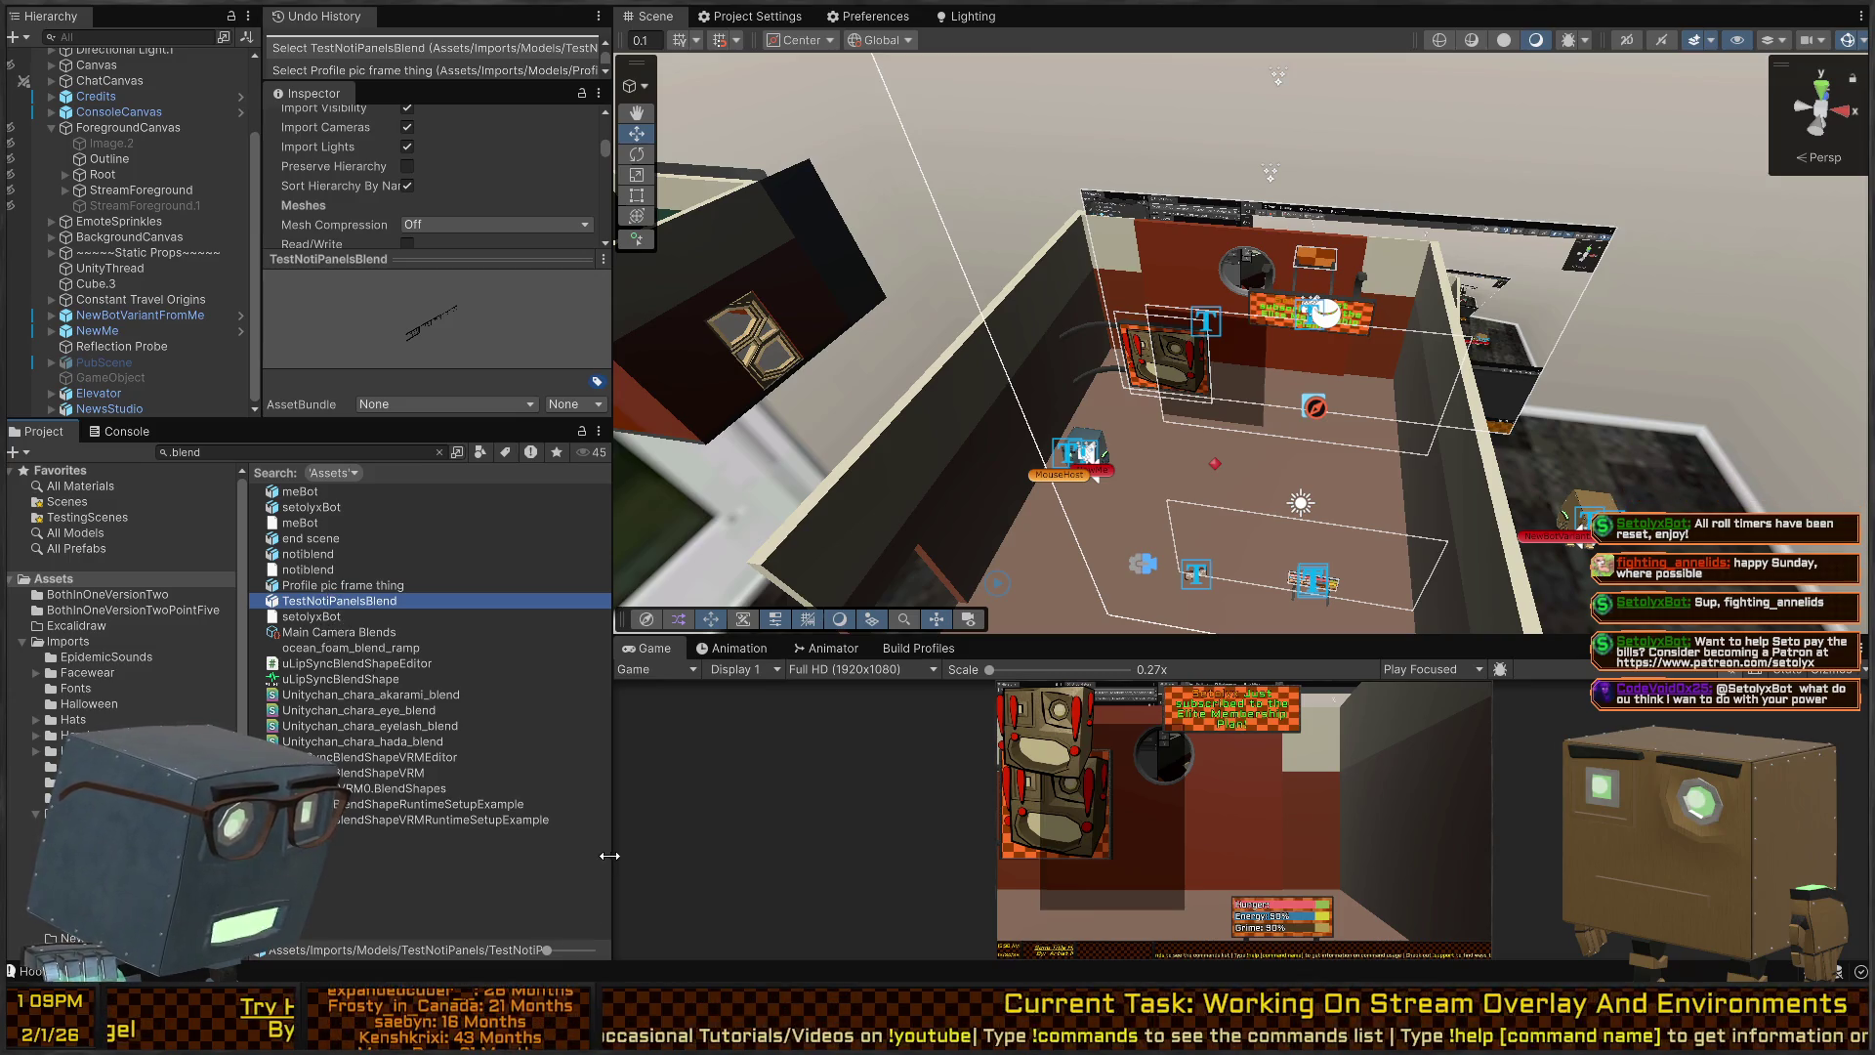
mouse_move(613, 879)
mouse_down()
mouse_move(900, 850)
mouse_move(817, 841)
mouse_up()
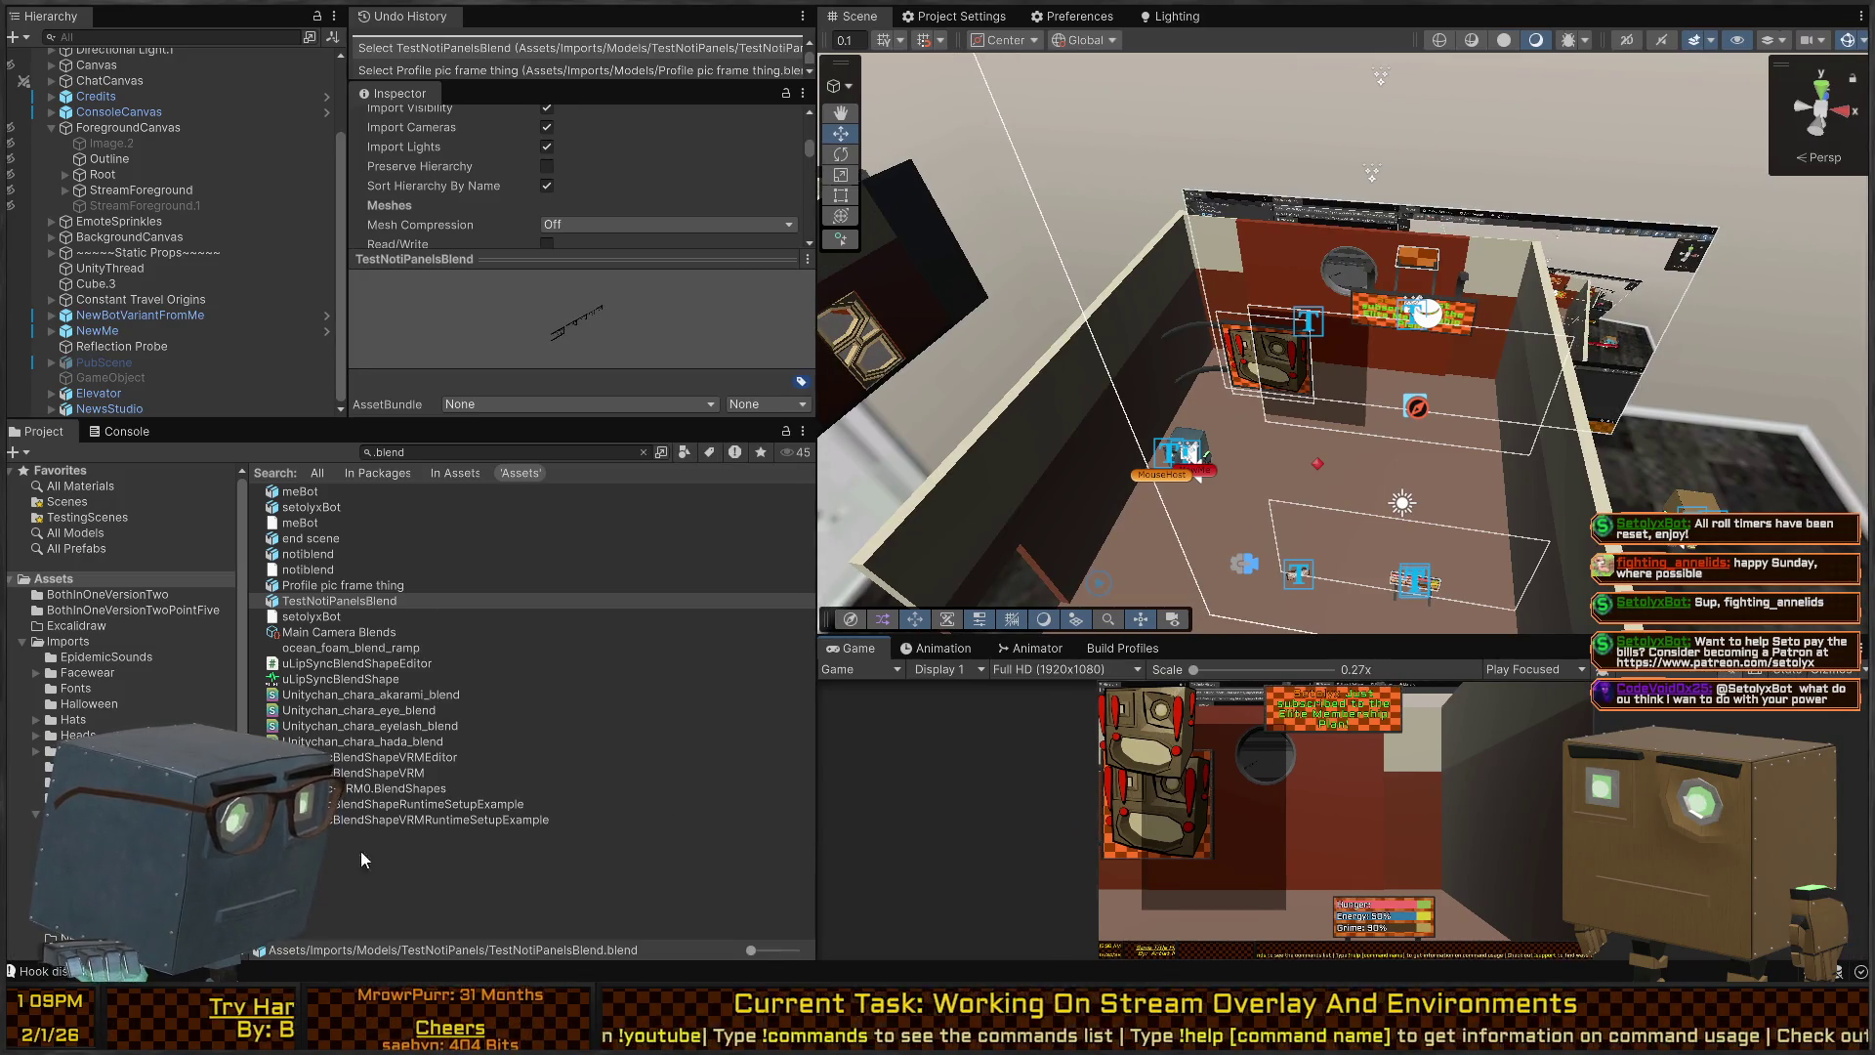
Rotate the Profile pic frame thing and notiblend previews into view.
click(328, 585)
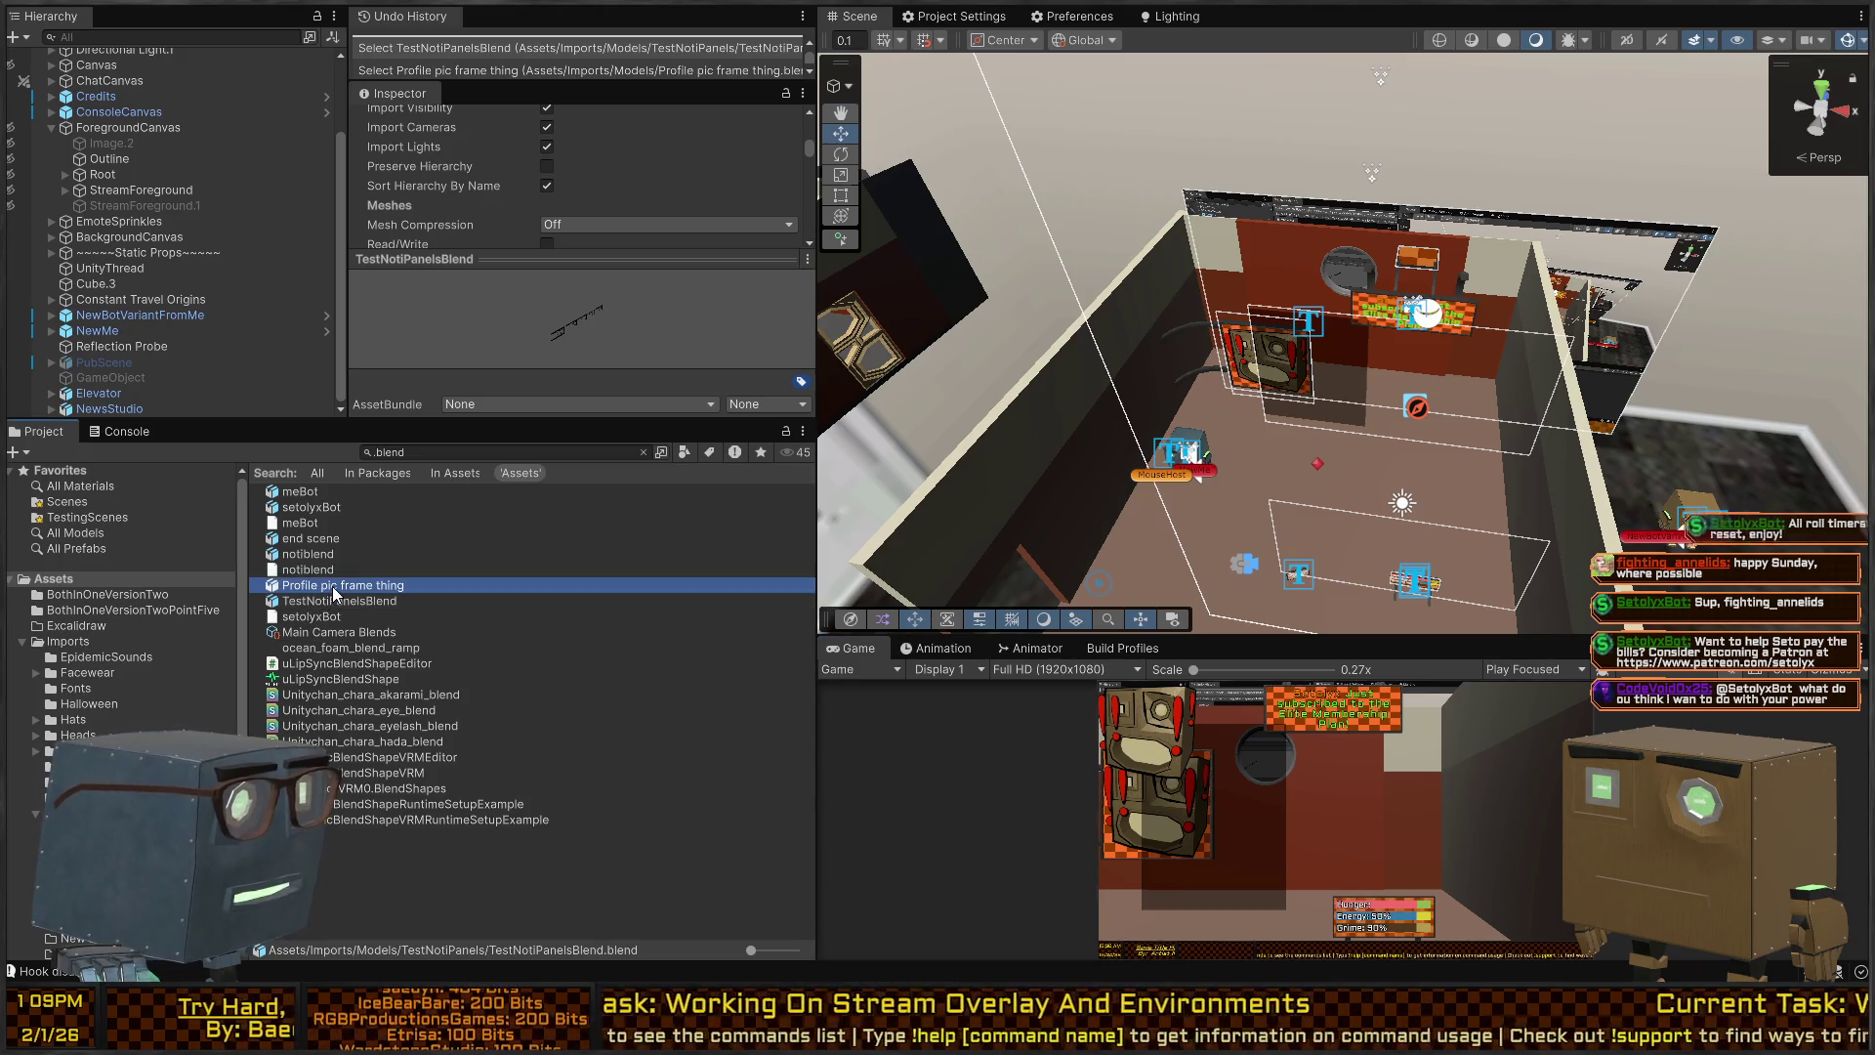
mouse_move(605, 338)
mouse_down()
mouse_move(680, 327)
mouse_move(653, 332)
mouse_up()
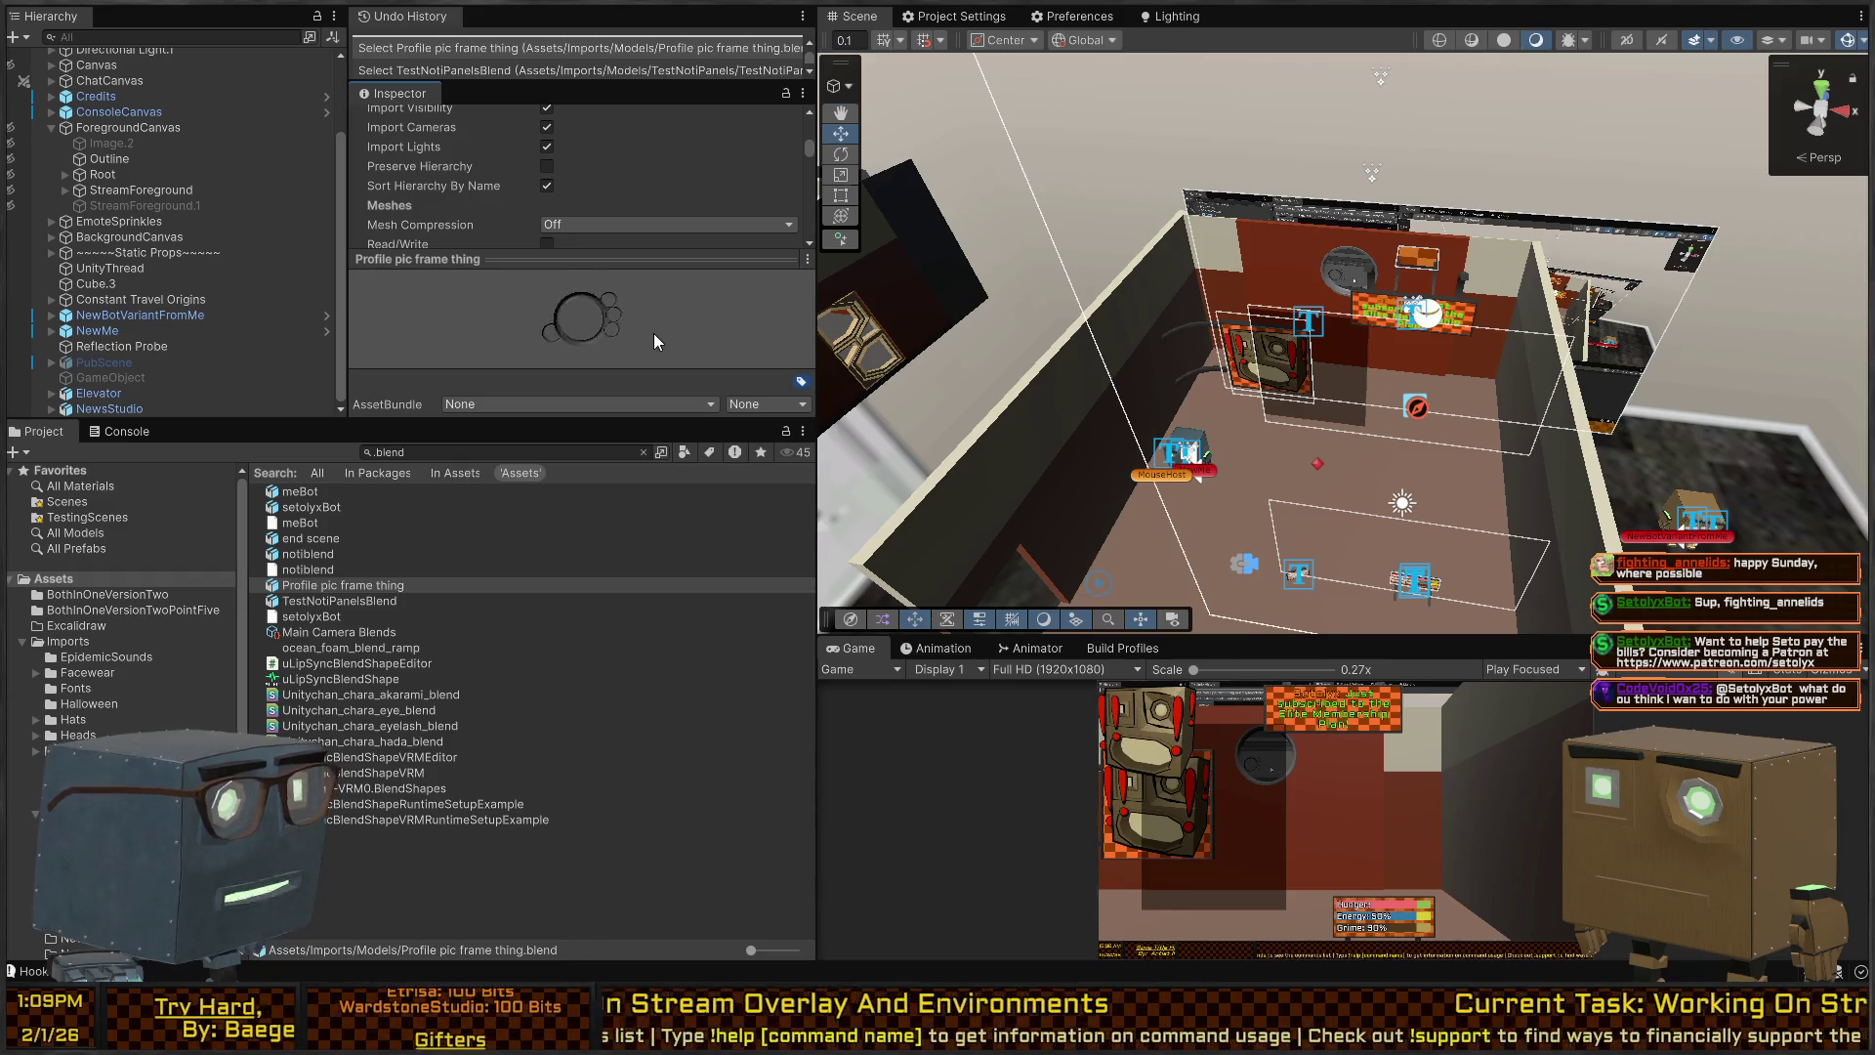
click(307, 554)
click(572, 325)
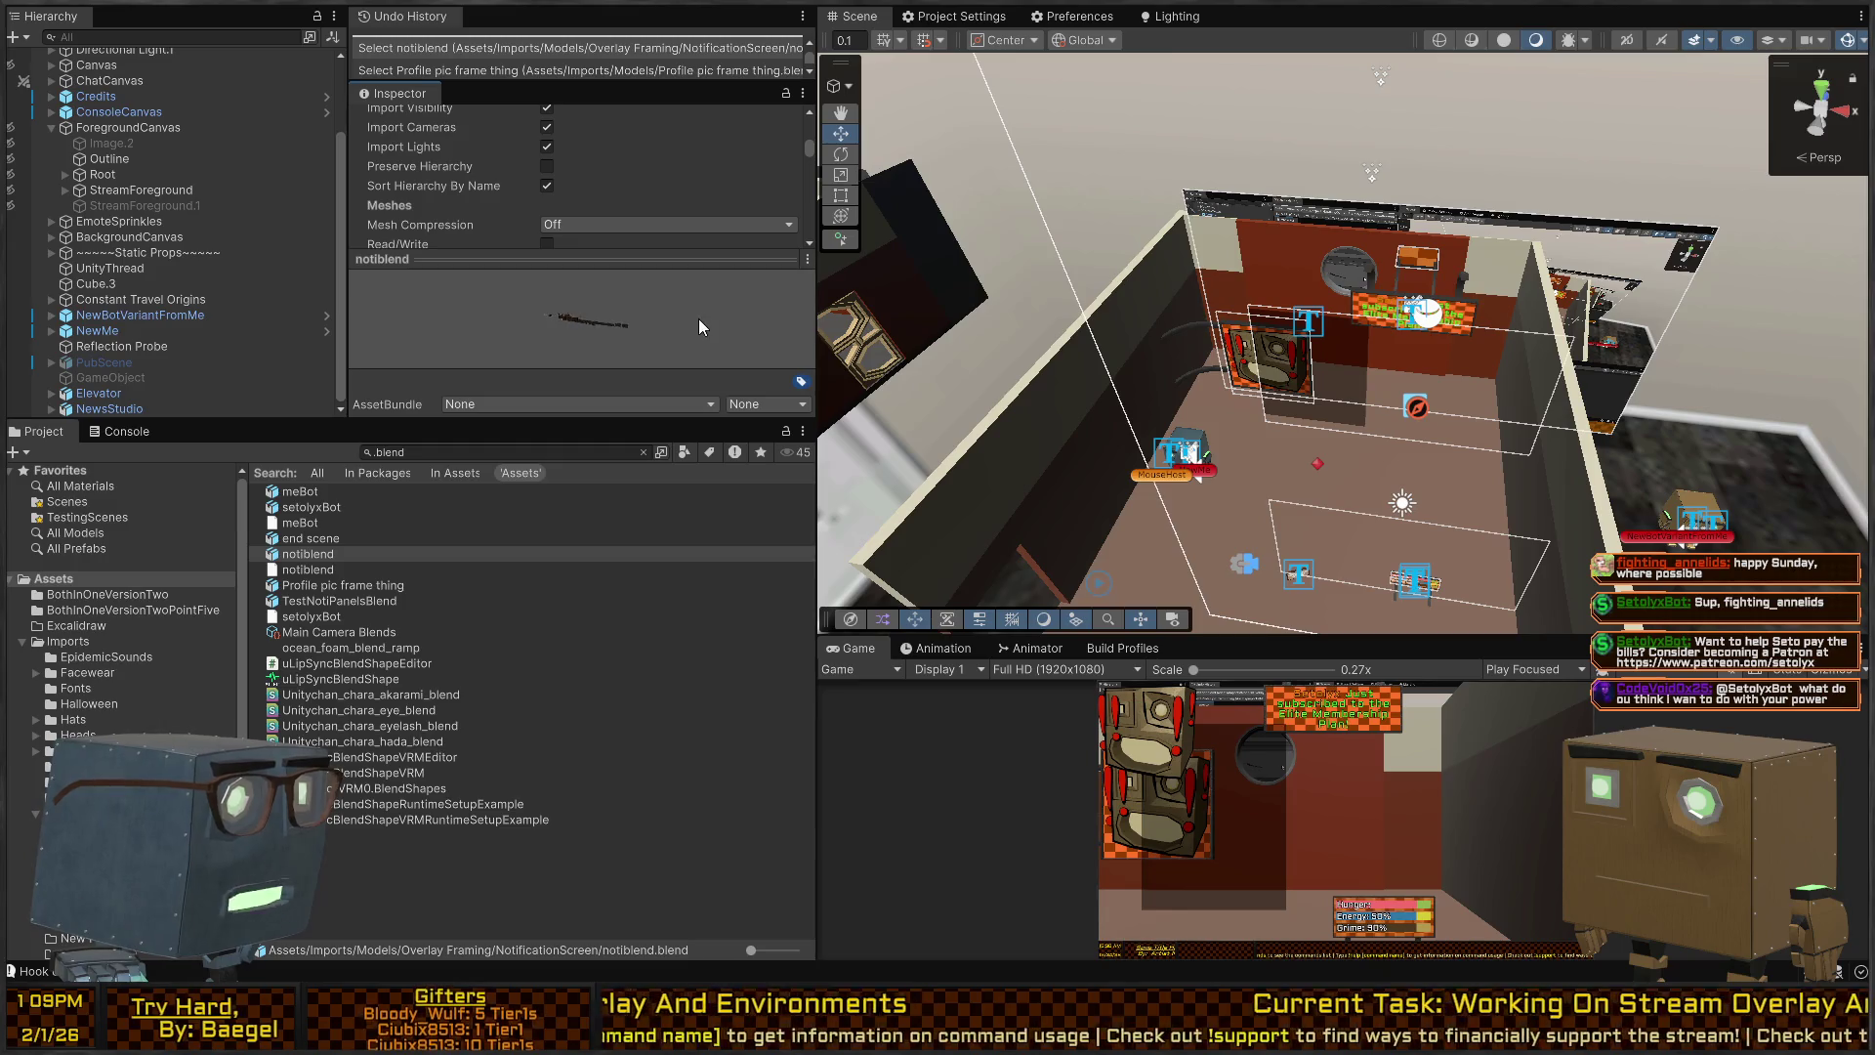
mouse_move(719, 301)
mouse_down()
mouse_move(742, 307)
mouse_move(717, 291)
mouse_move(665, 313)
mouse_move(712, 312)
mouse_up()
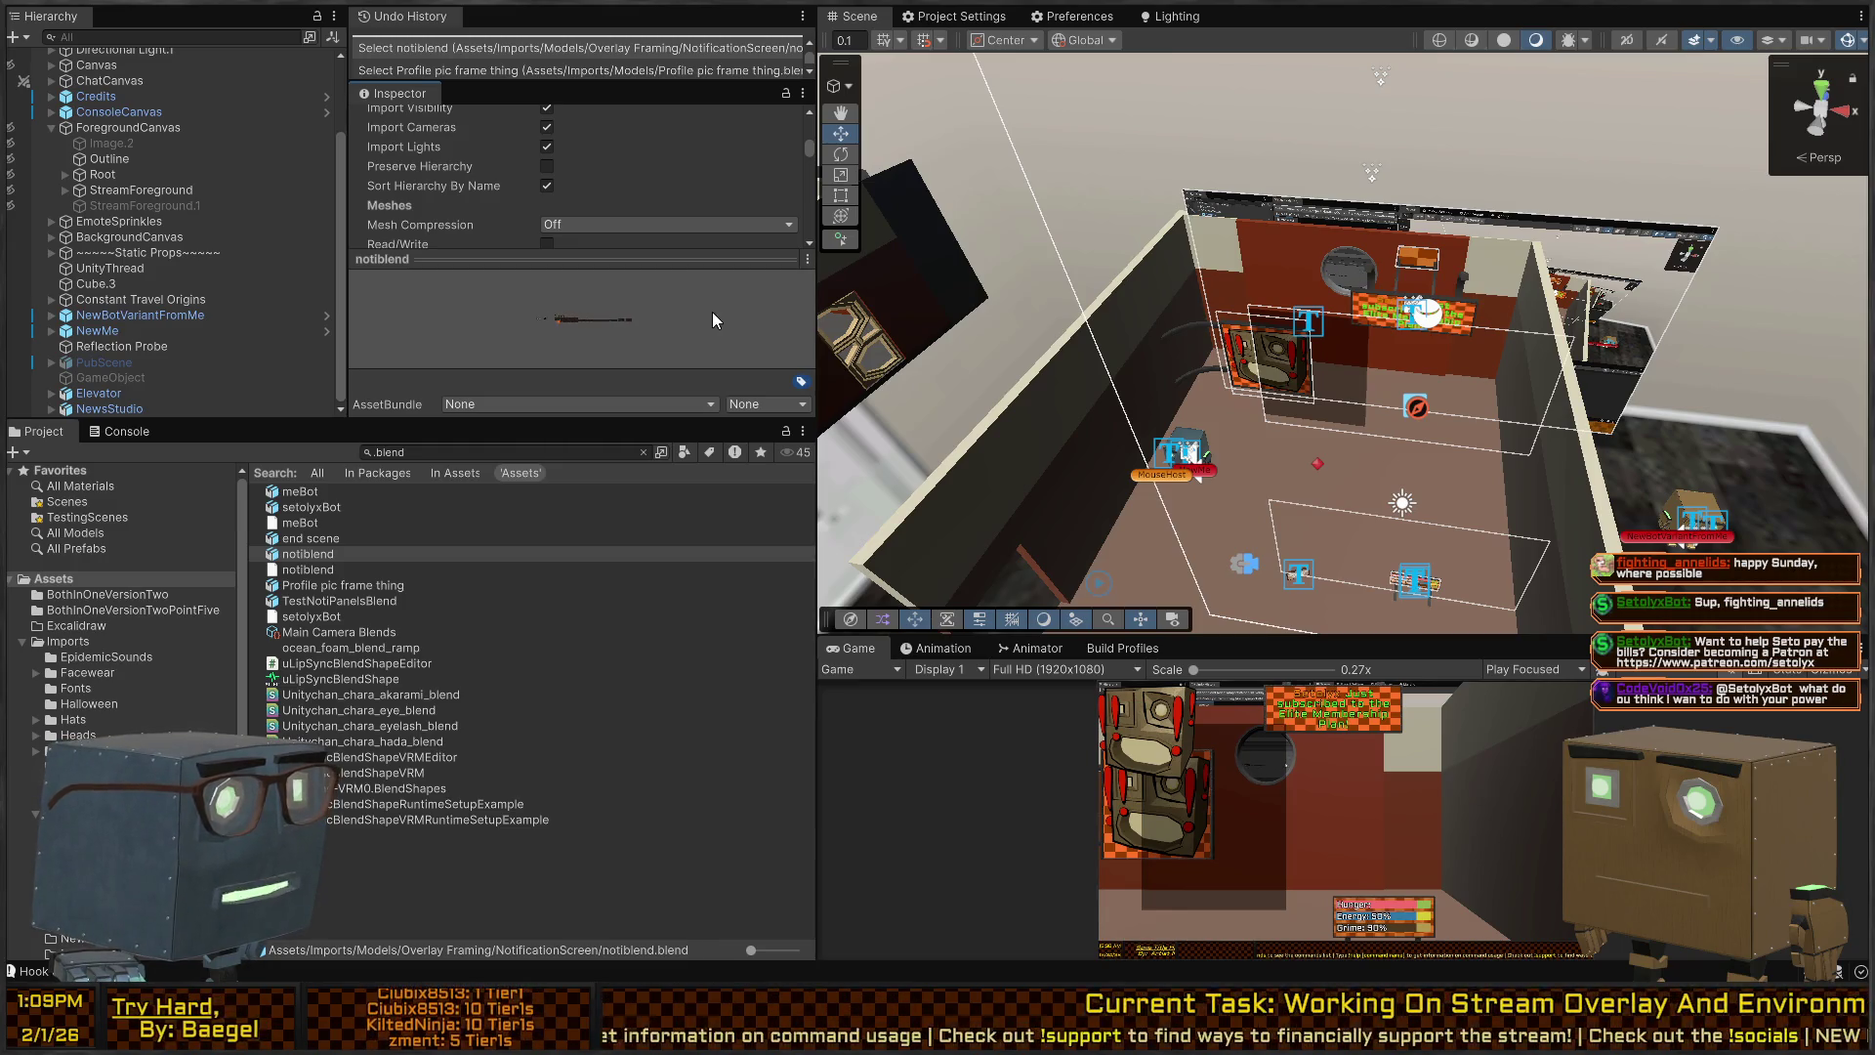
Recheck the end scene, setolyxBot and meBot head previews.
click(330, 538)
click(290, 509)
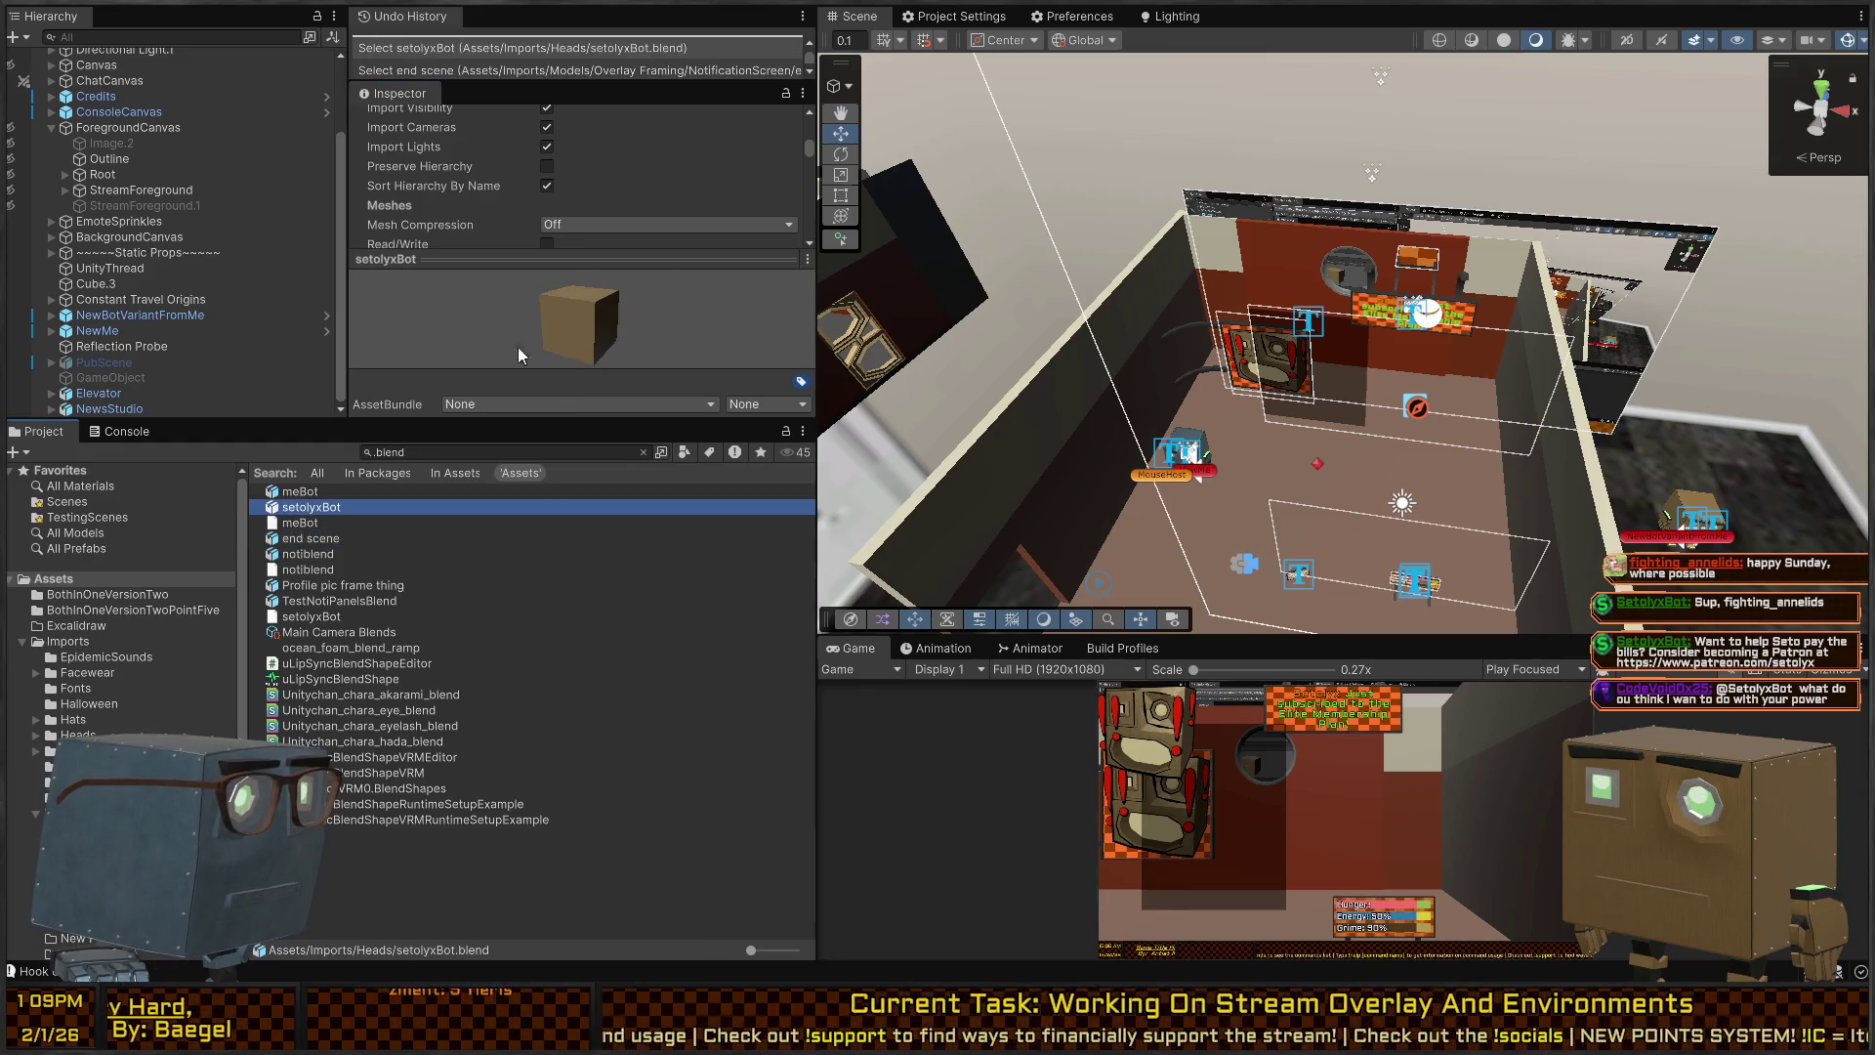
click(322, 494)
click(695, 303)
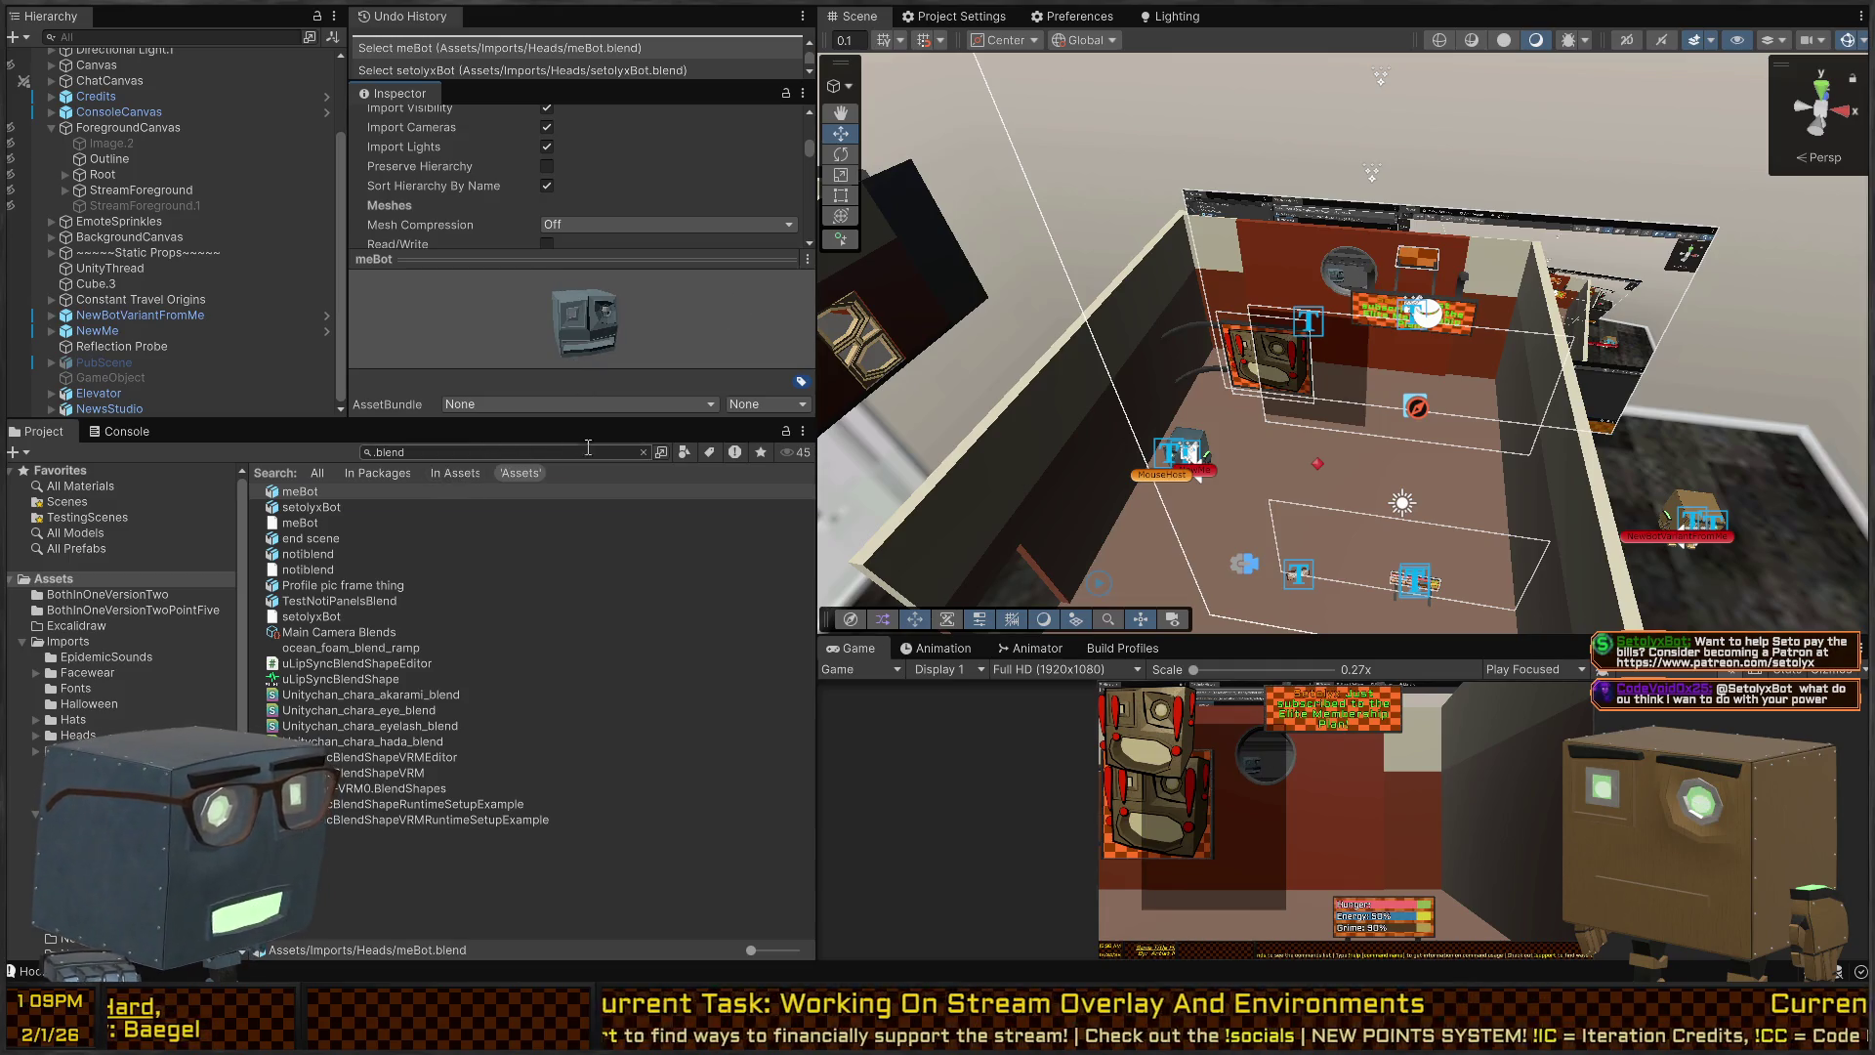
Clear the search to show Assets/Imports/Heads and select the NewsStudio room in the Scene.
click(643, 454)
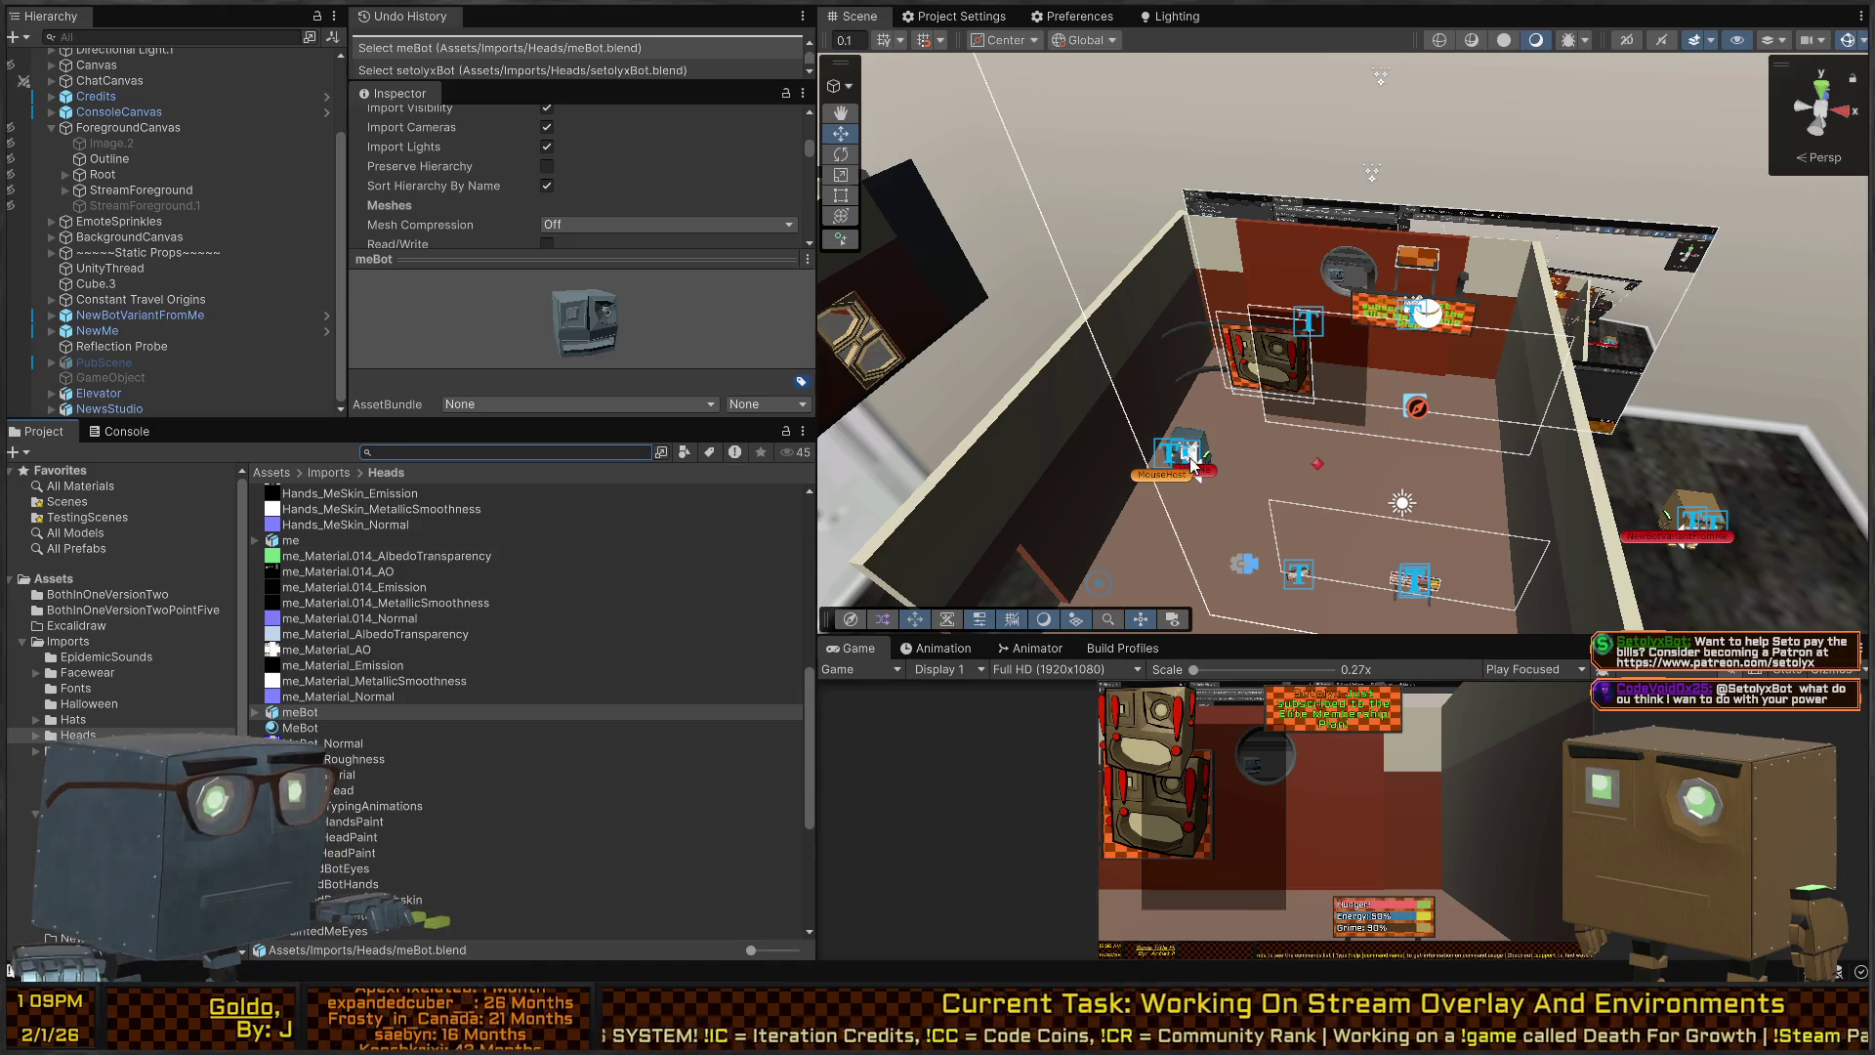
click(996, 477)
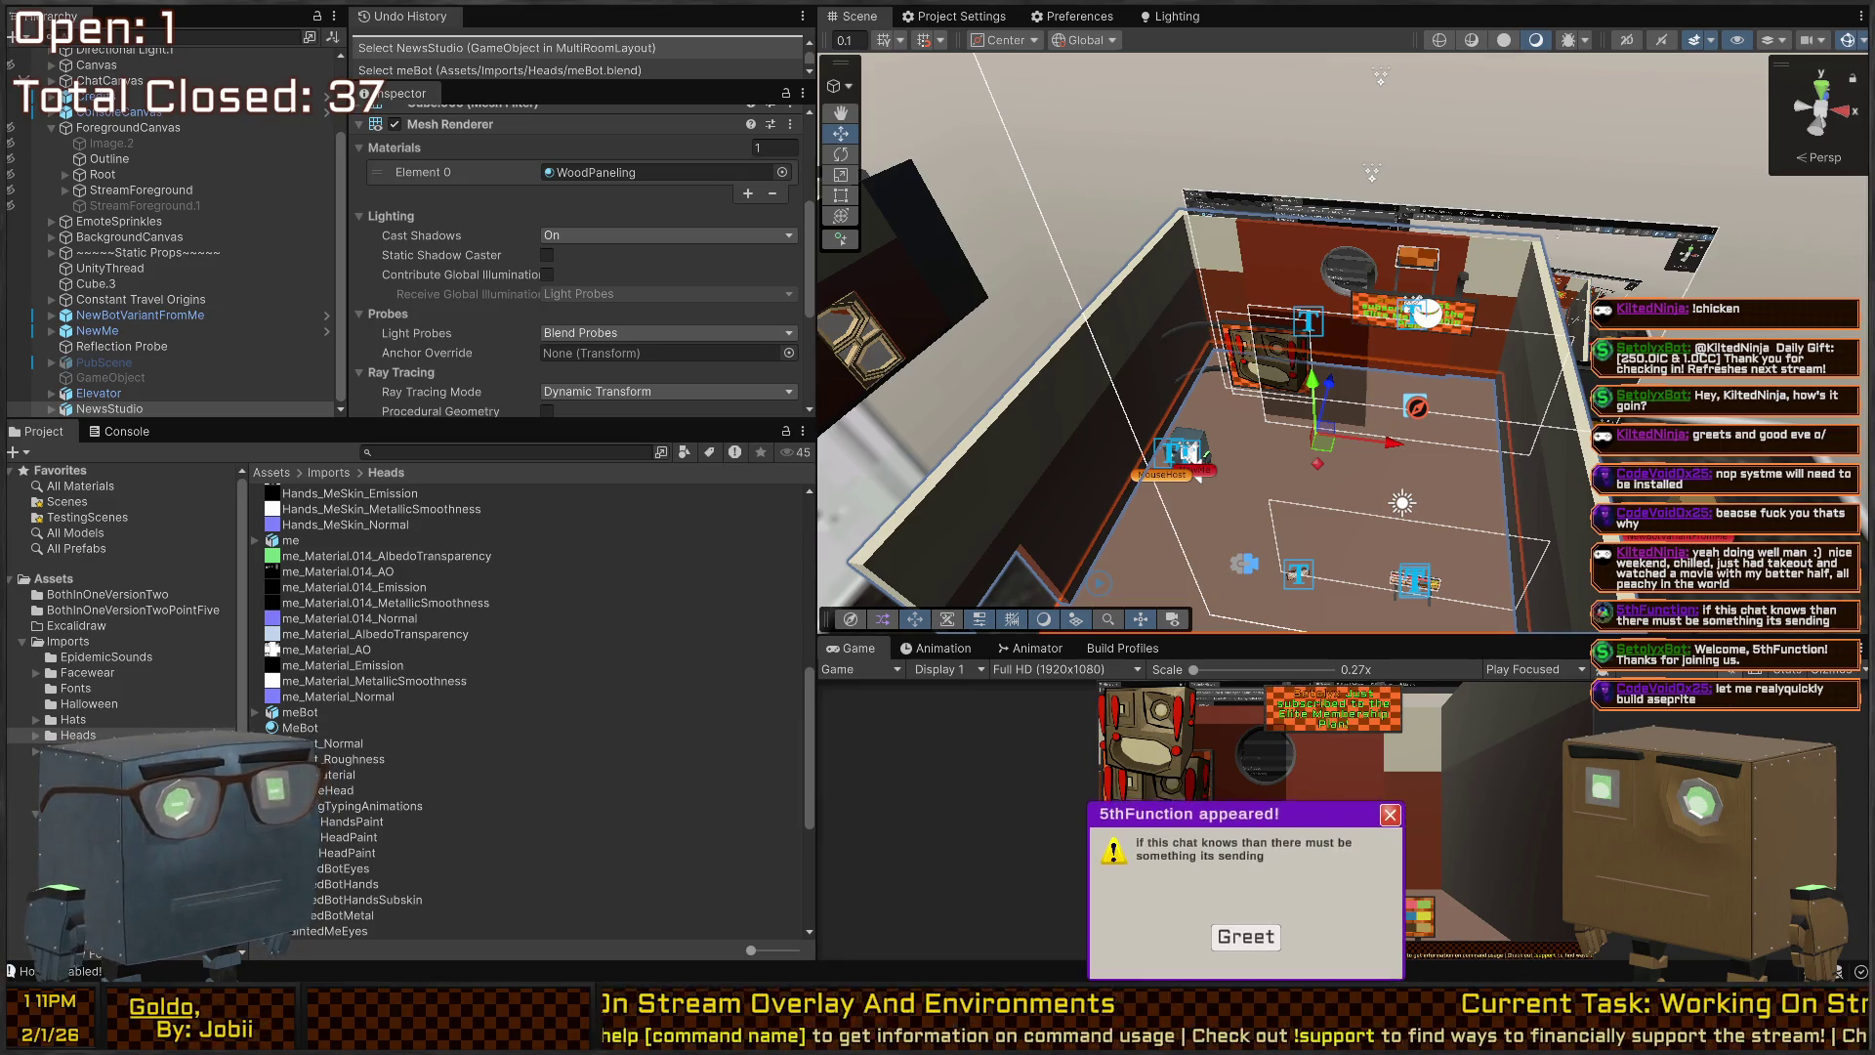
click(1229, 933)
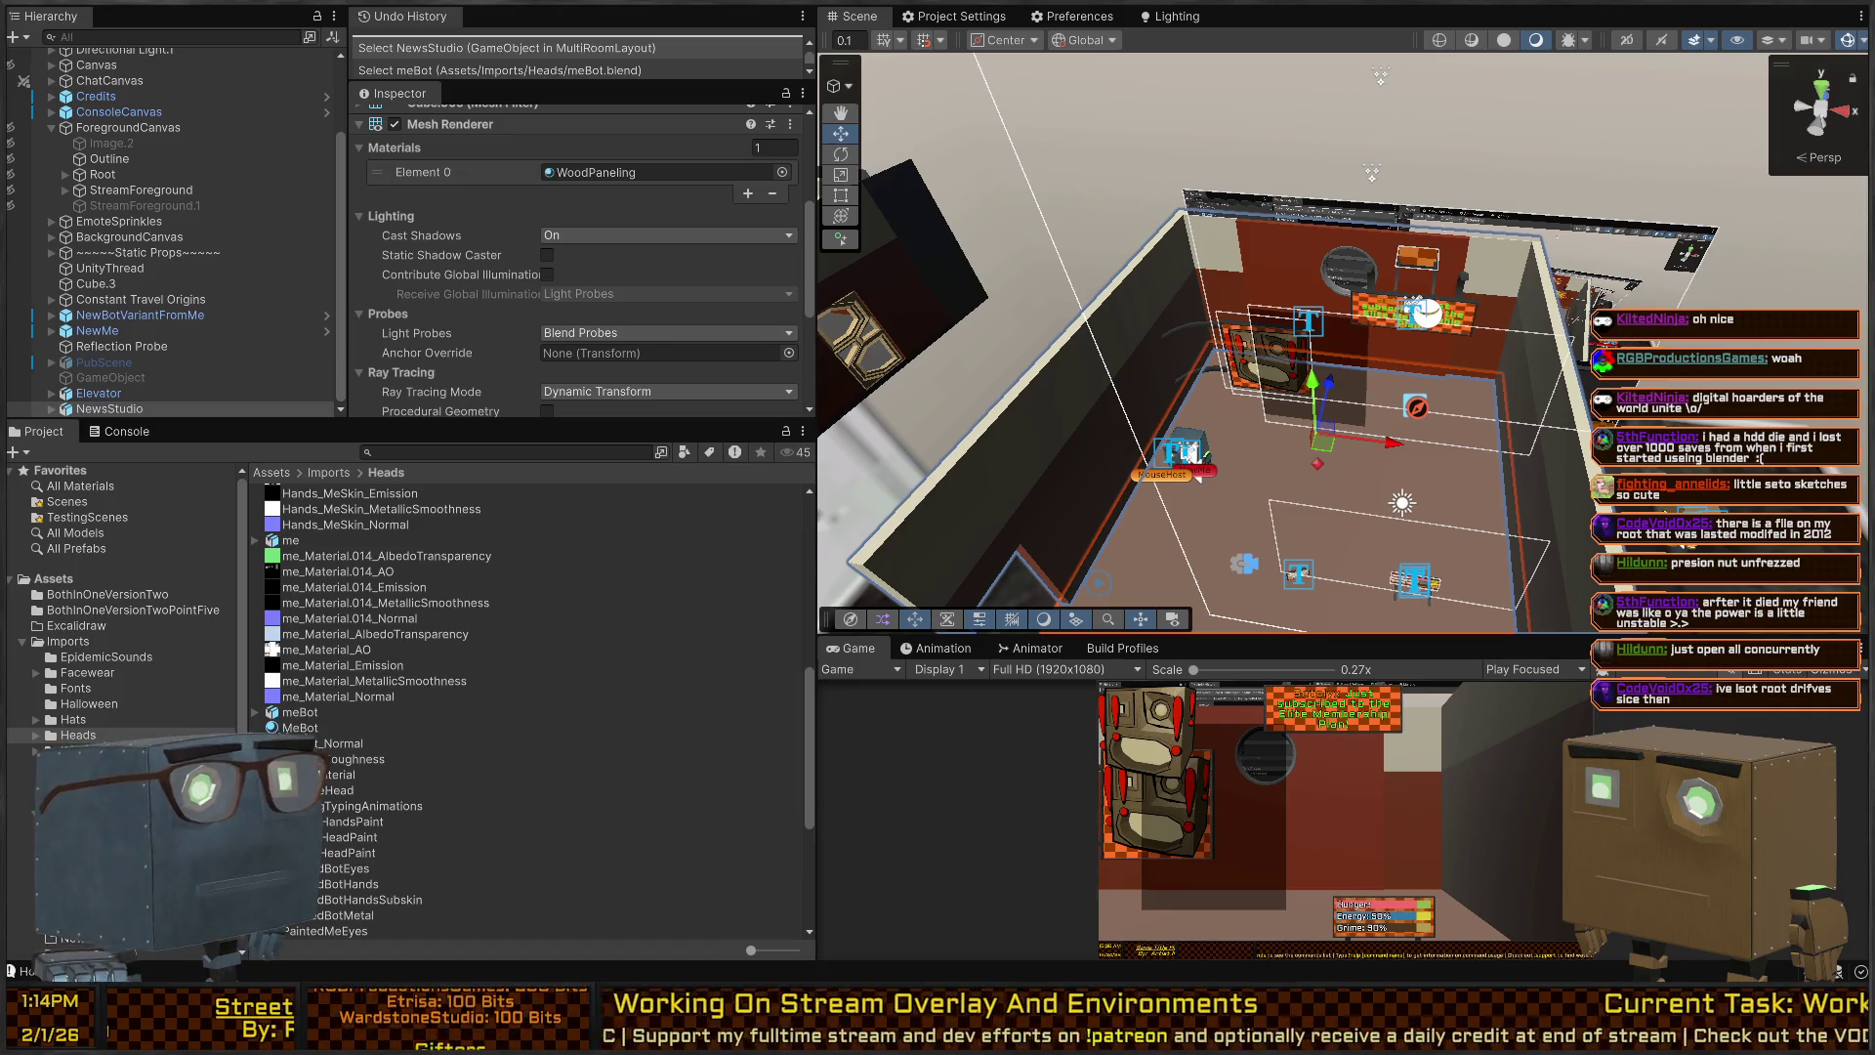
scroll(1214, 410, up, 2)
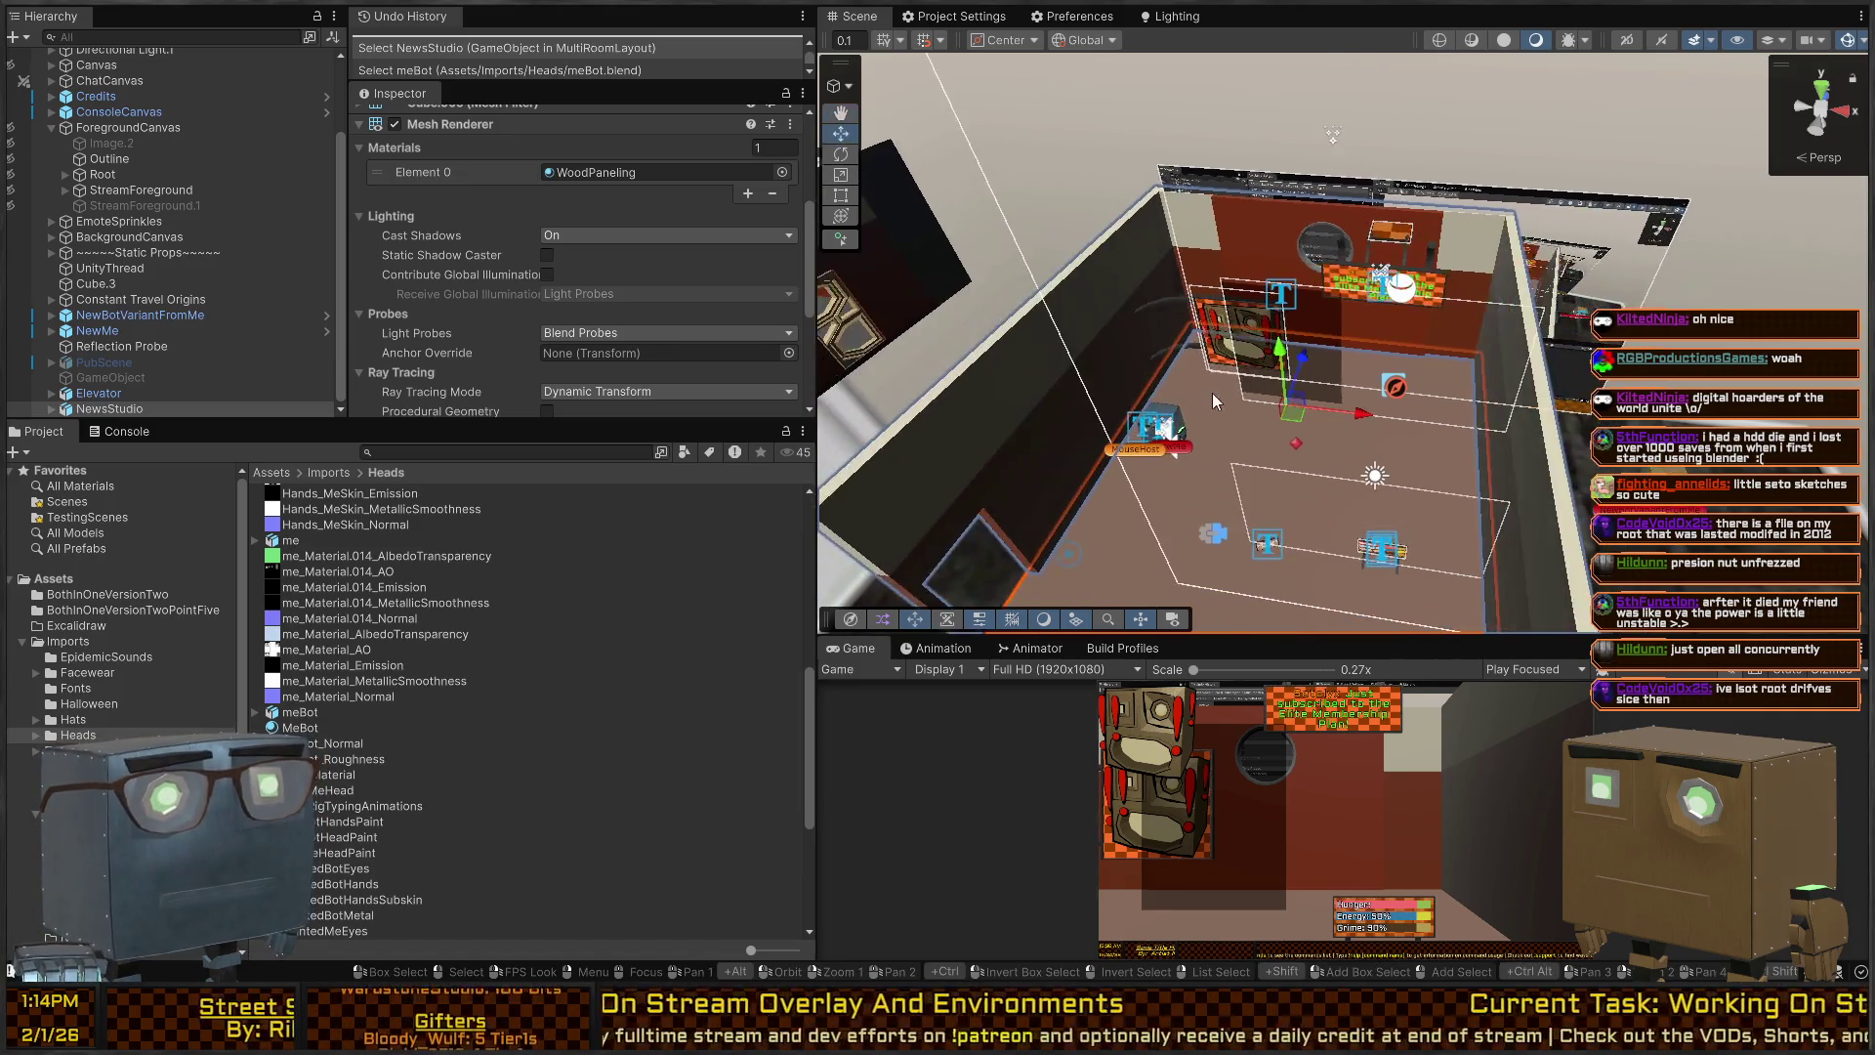
scroll(415, 659, down, 5)
scroll(415, 659, down, 2)
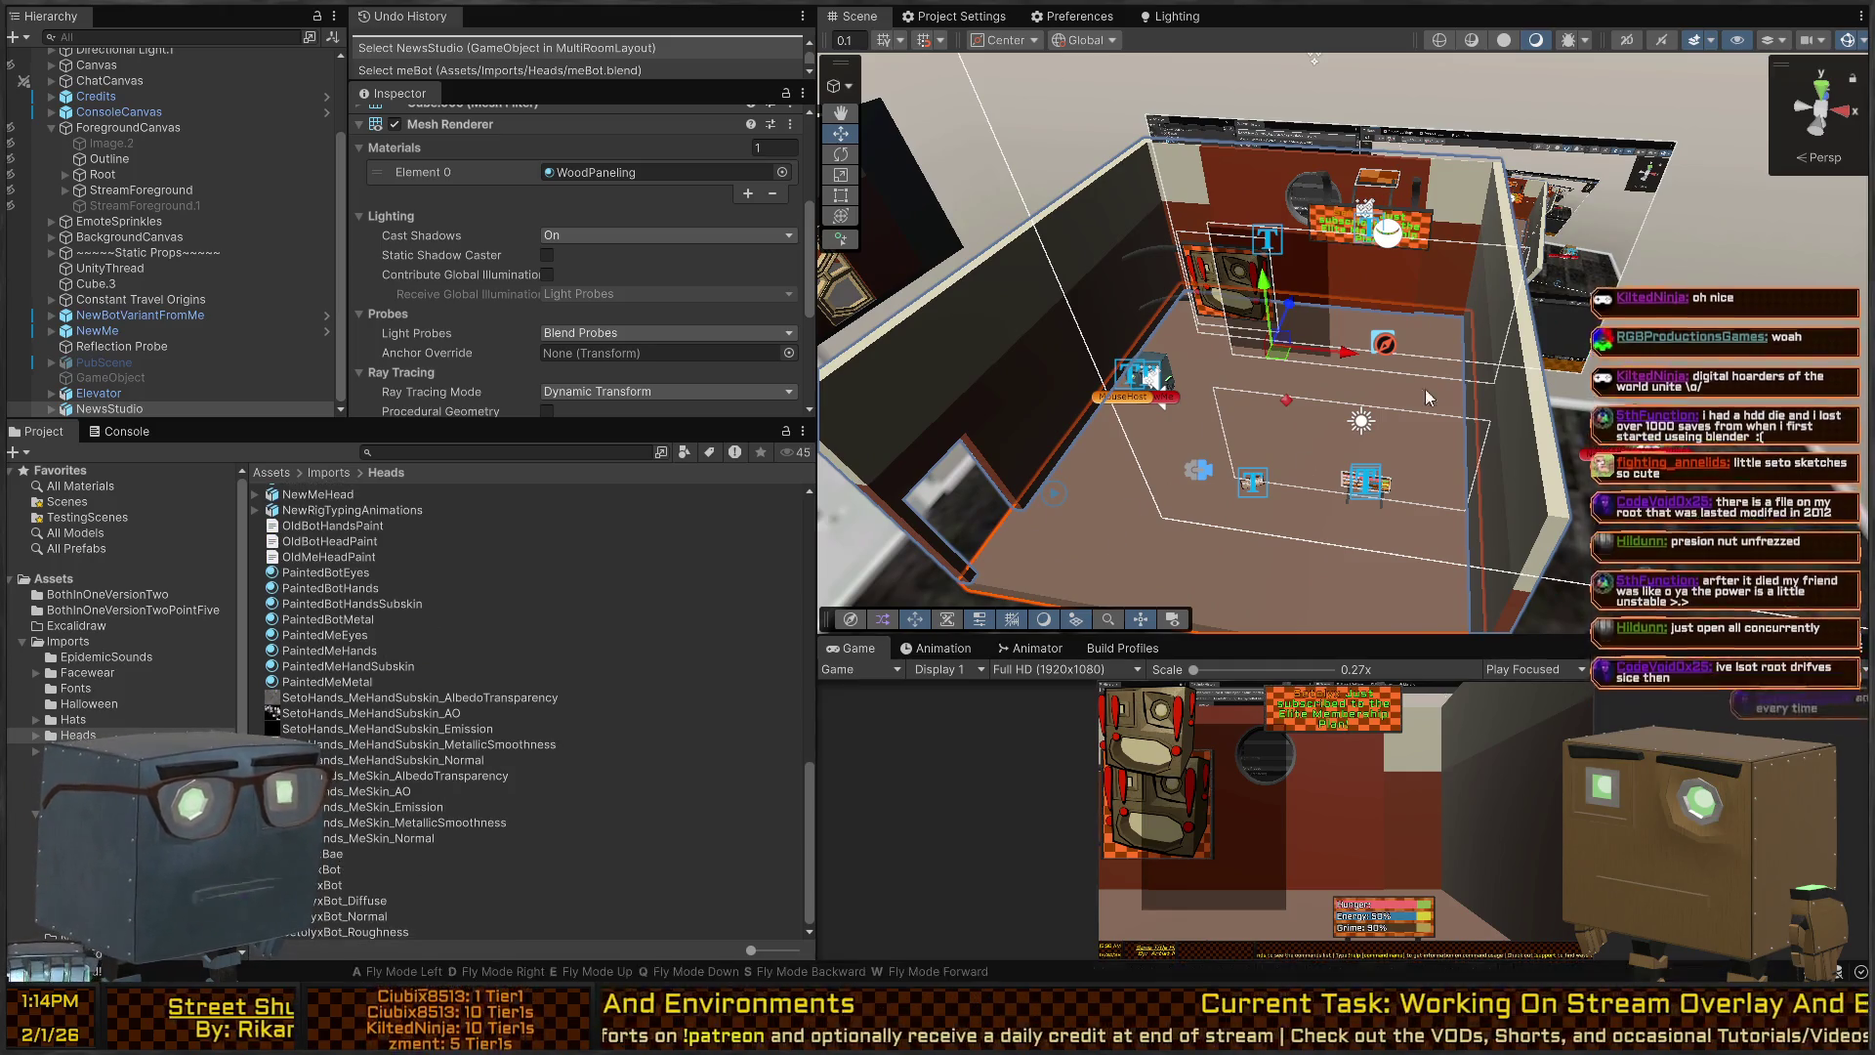
mouse_move(1182, 405)
mouse_down()
mouse_move(1543, 325)
mouse_move(1346, 325)
mouse_move(1316, 369)
mouse_up()
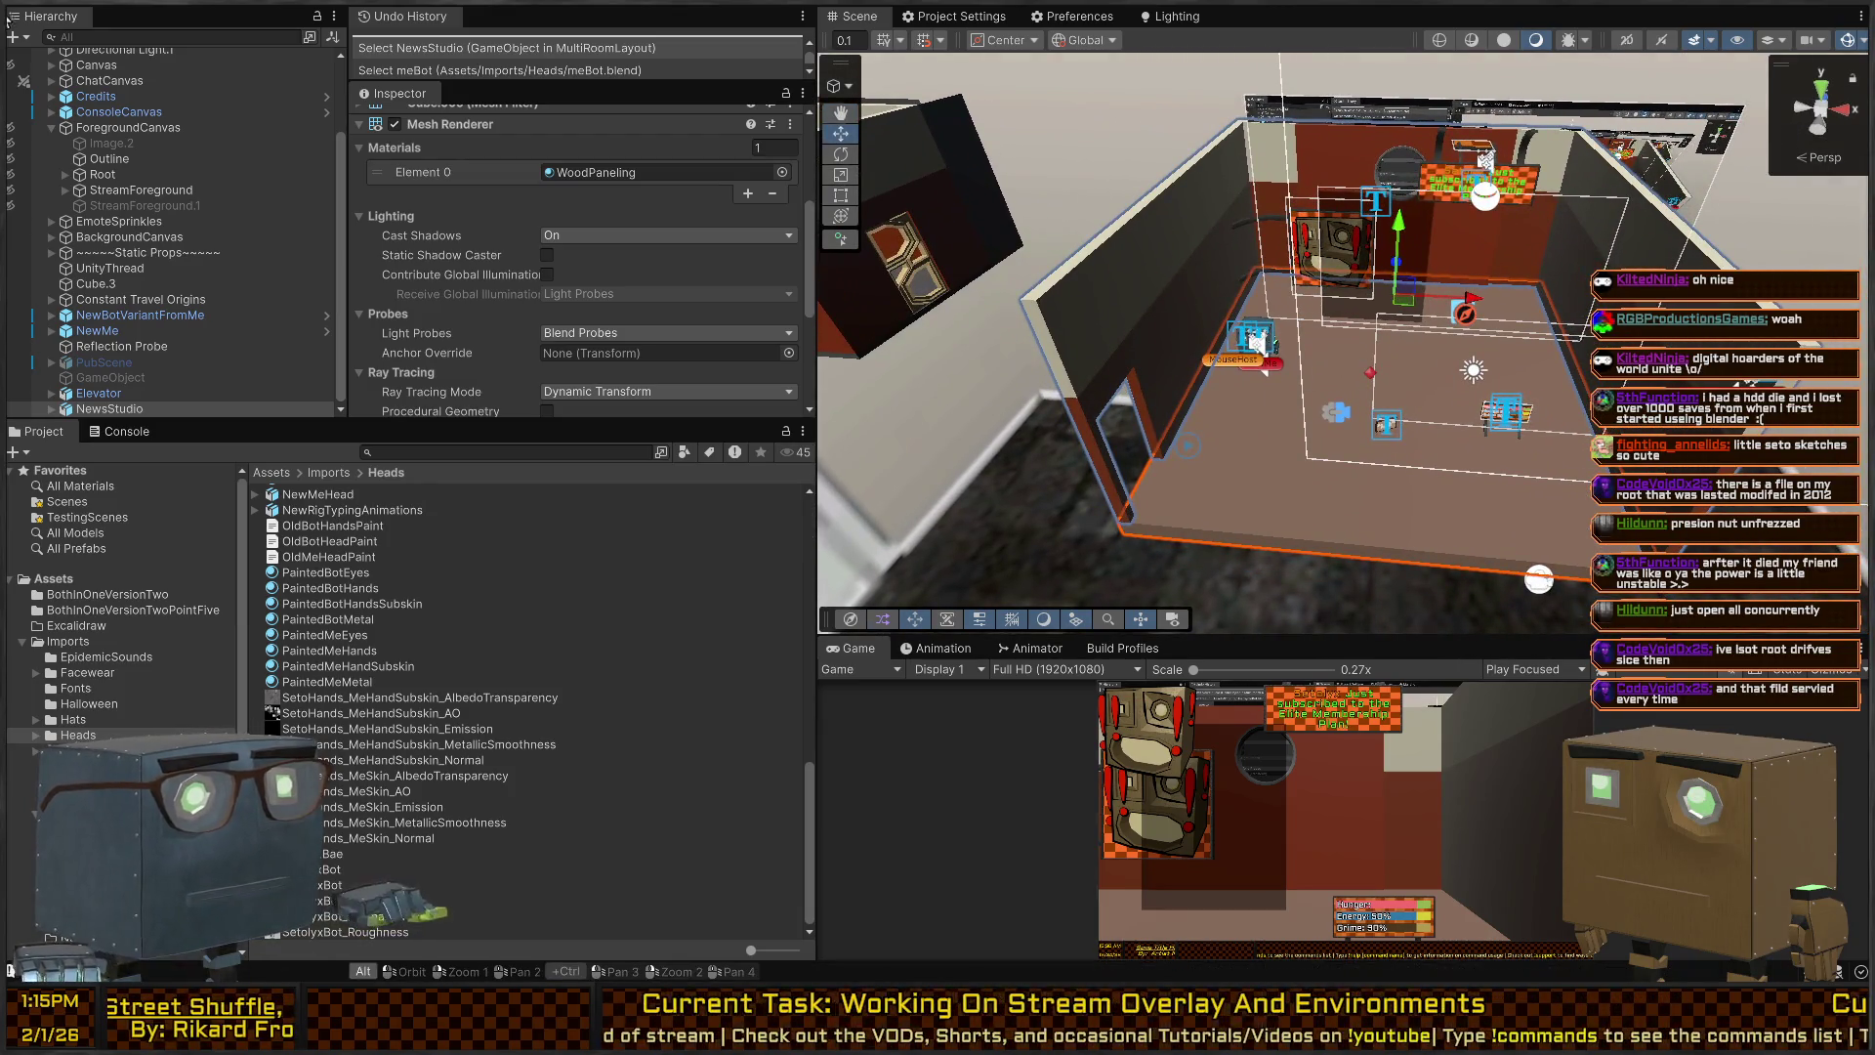
In Blender, frame the elevator building and orbit around it.
key(alt+Tab)
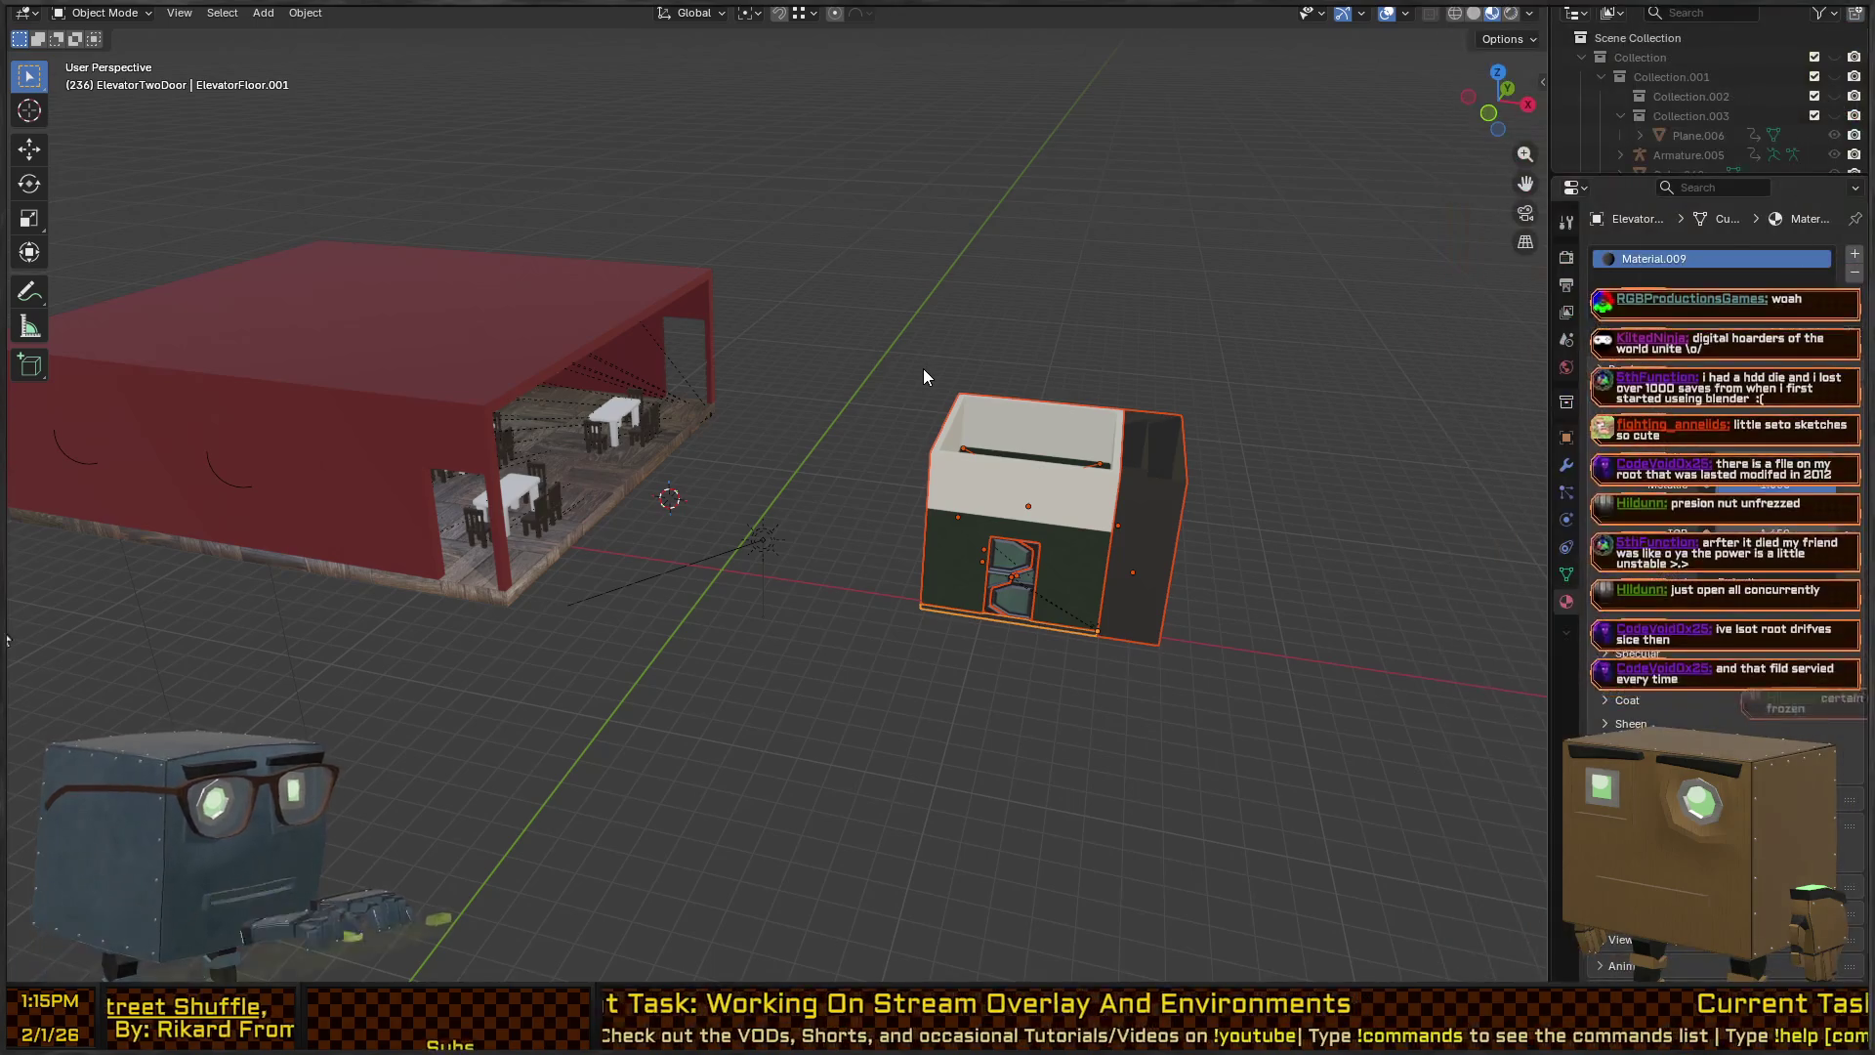
key(KP_Decimal)
drag(911, 377, 959, 361)
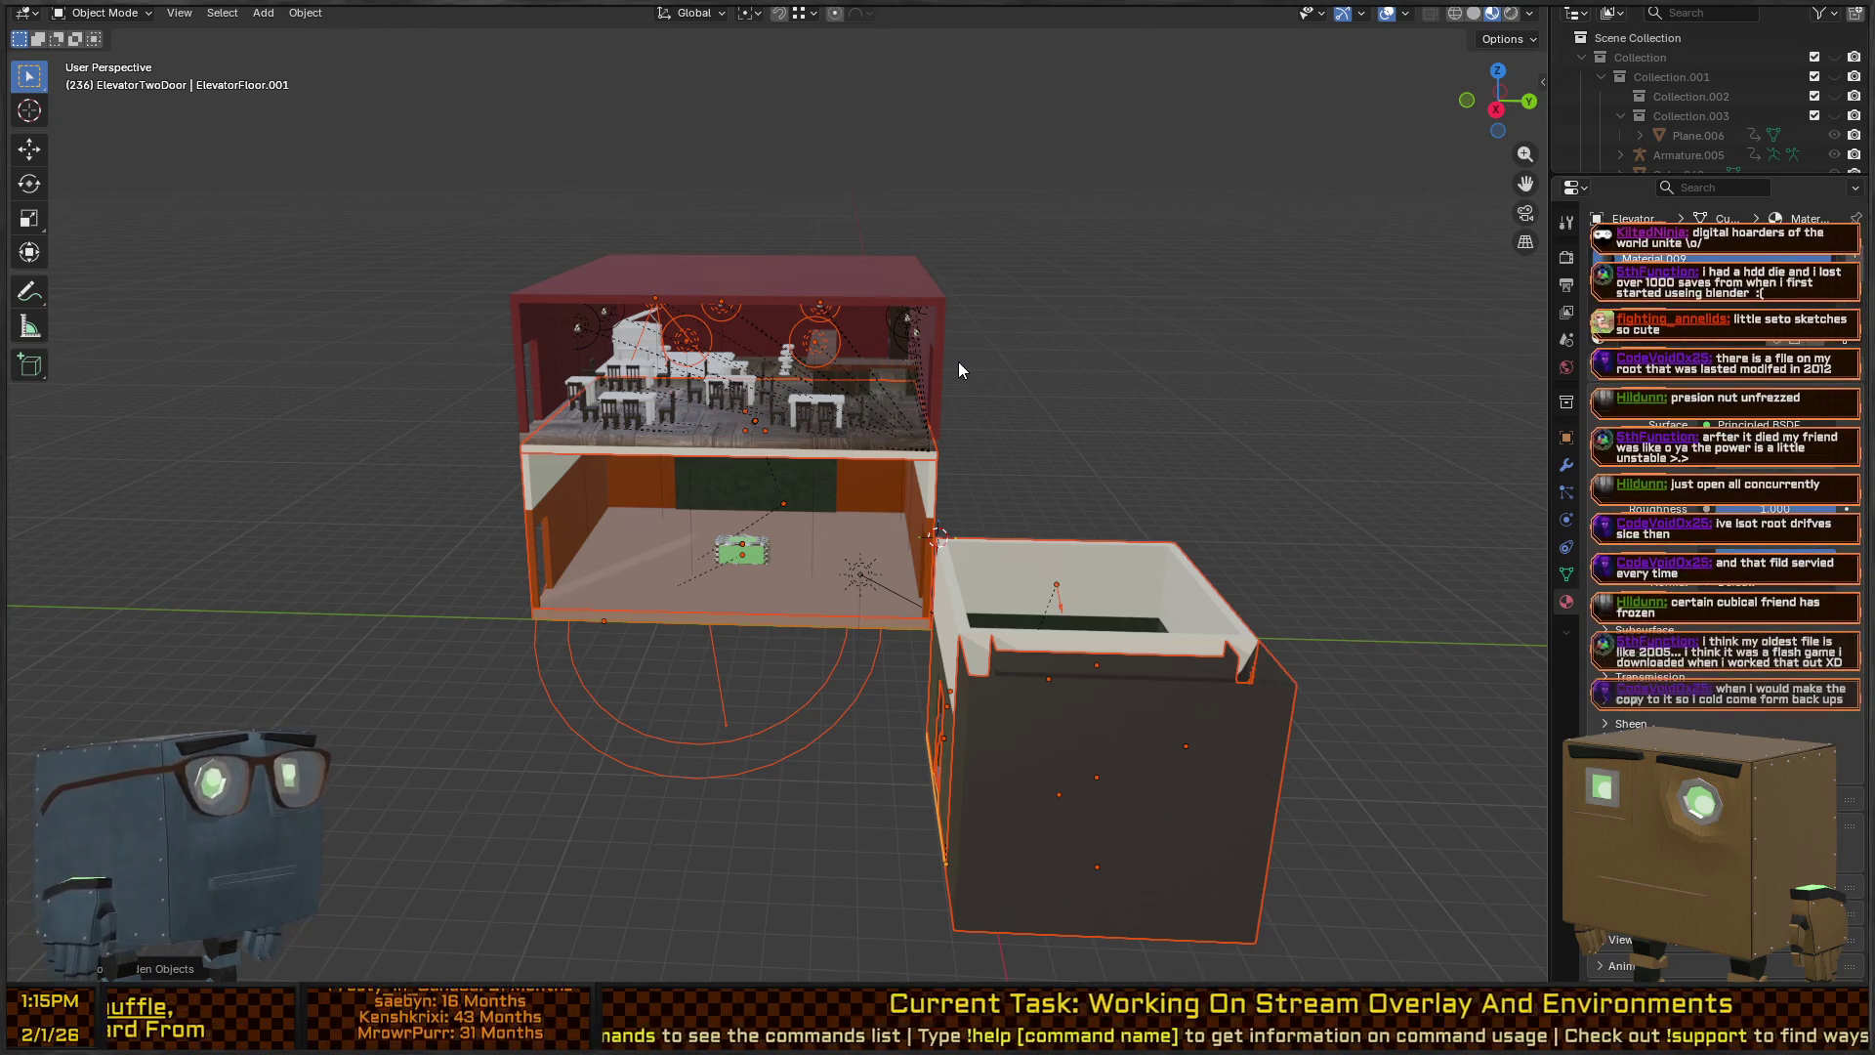
drag(1016, 324, 995, 525)
scroll(999, 447, up, 3)
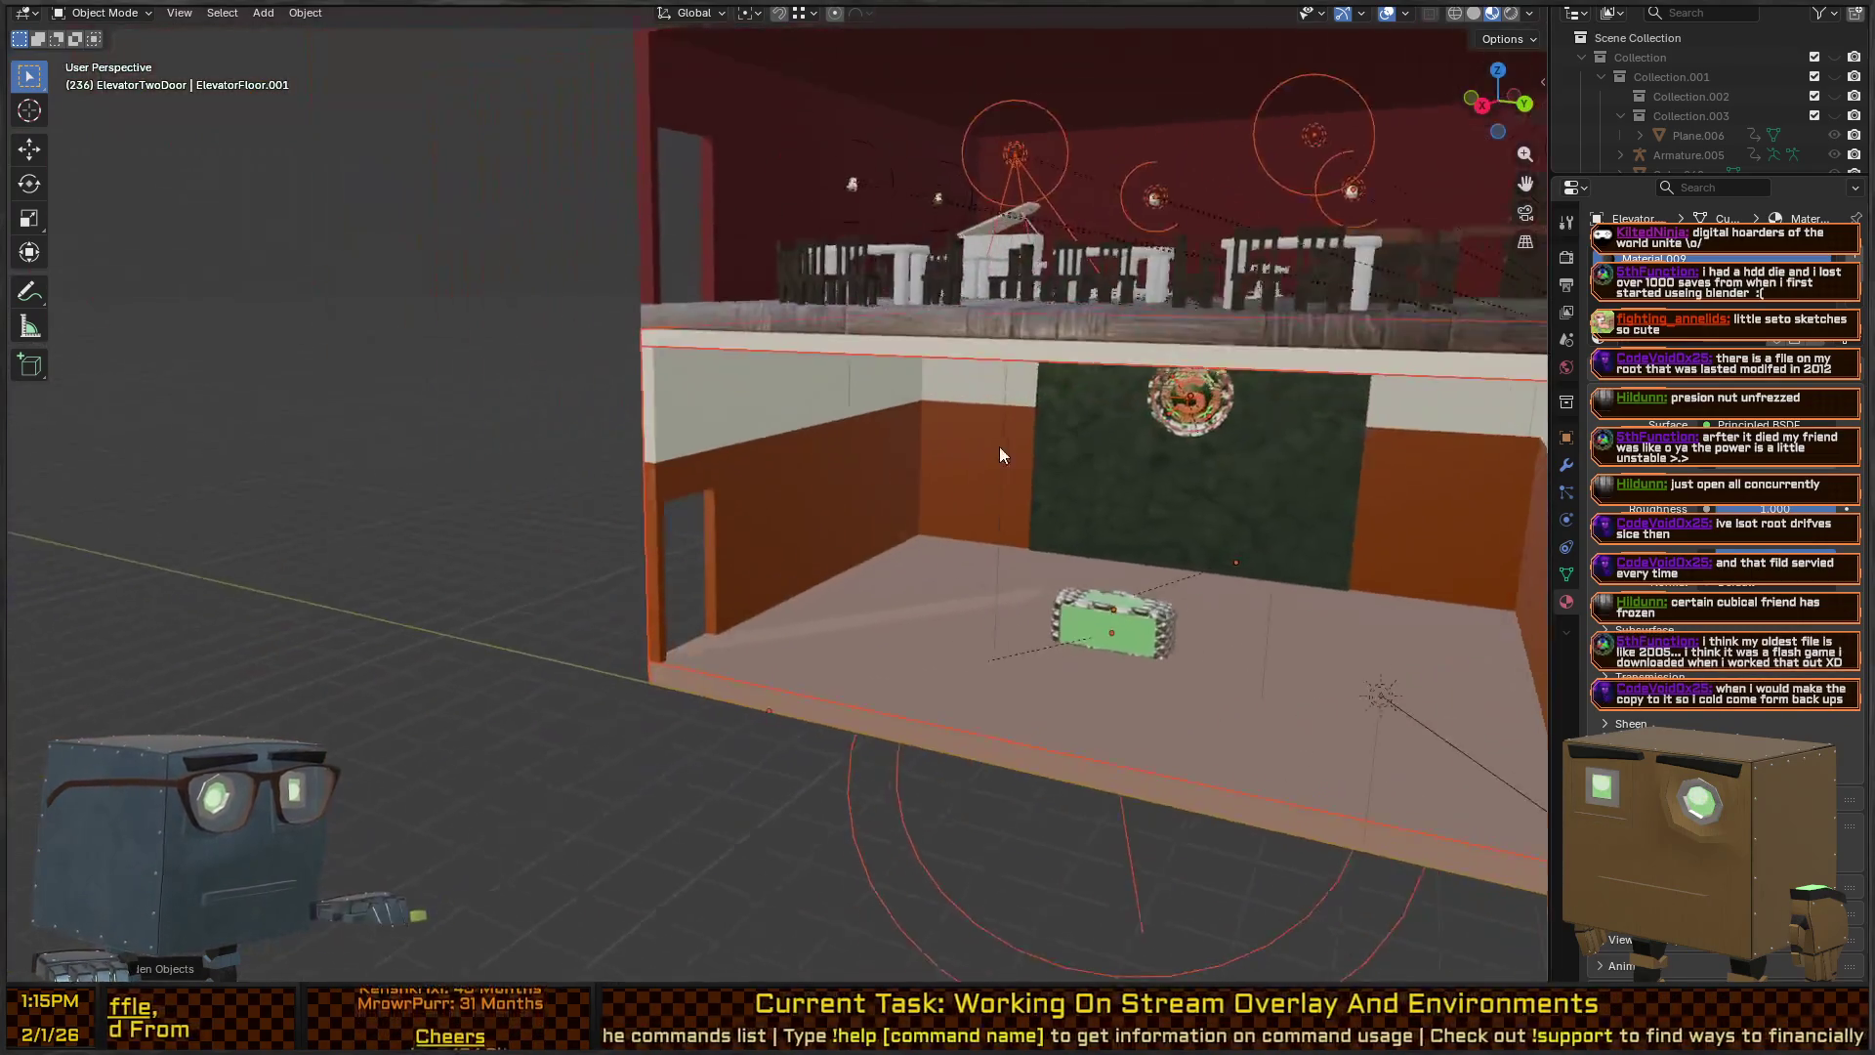
scroll(1000, 447, up, 5)
scroll(764, 512, down, 5)
Select MainRoom, frame it, and zoom inside to the green wall and crate.
click(572, 598)
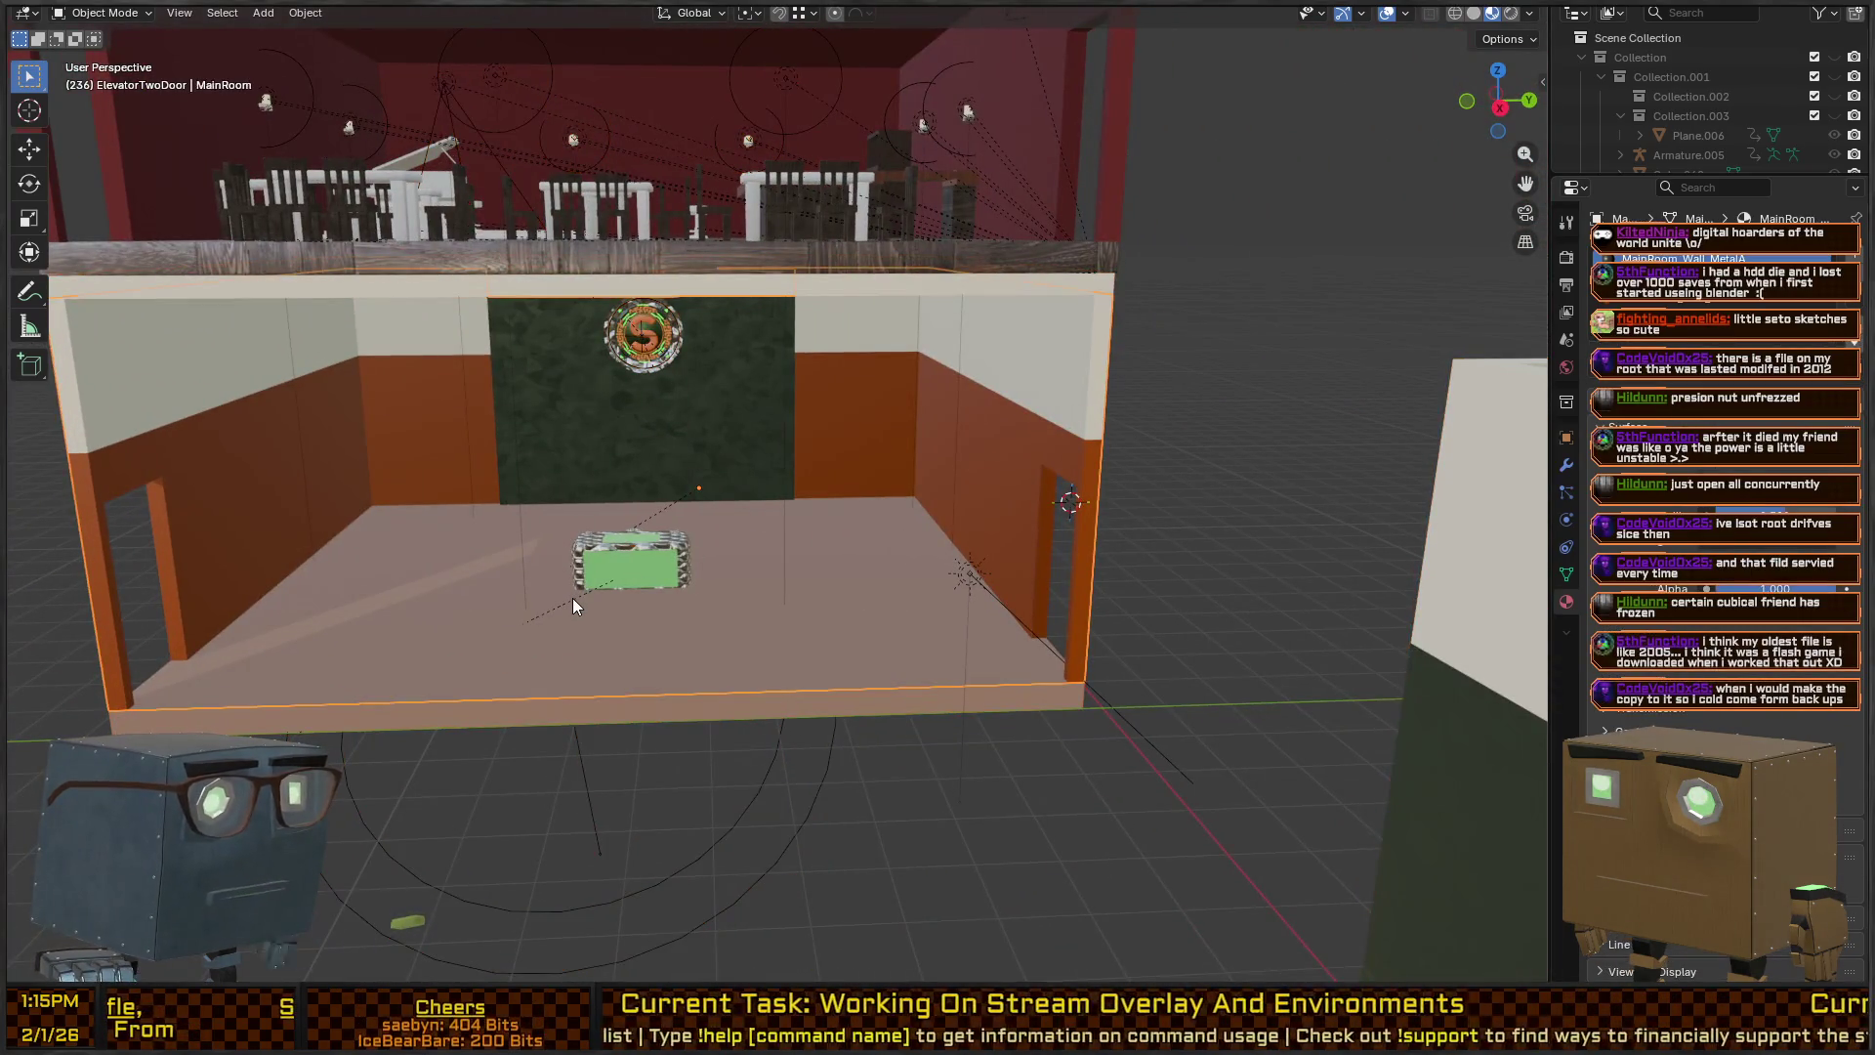
key(KP_Decimal)
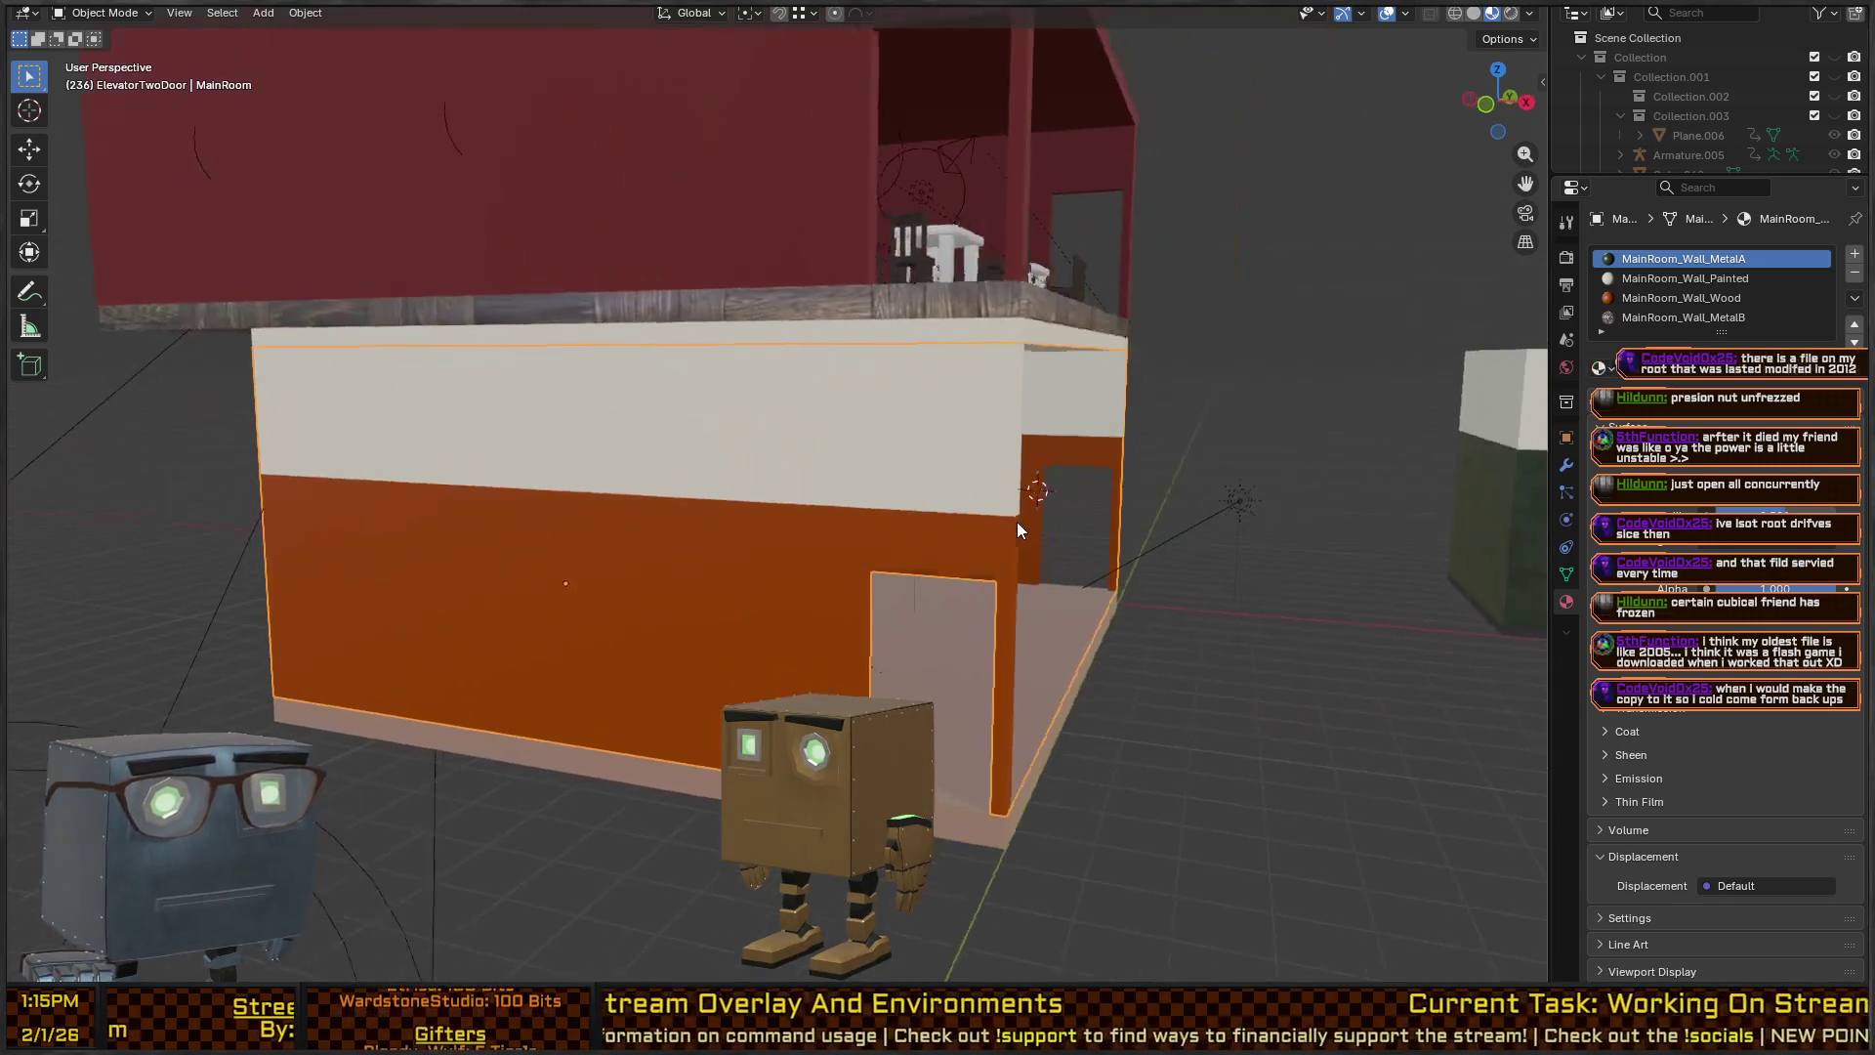
scroll(1017, 521, up, 6)
scroll(1000, 602, down, 8)
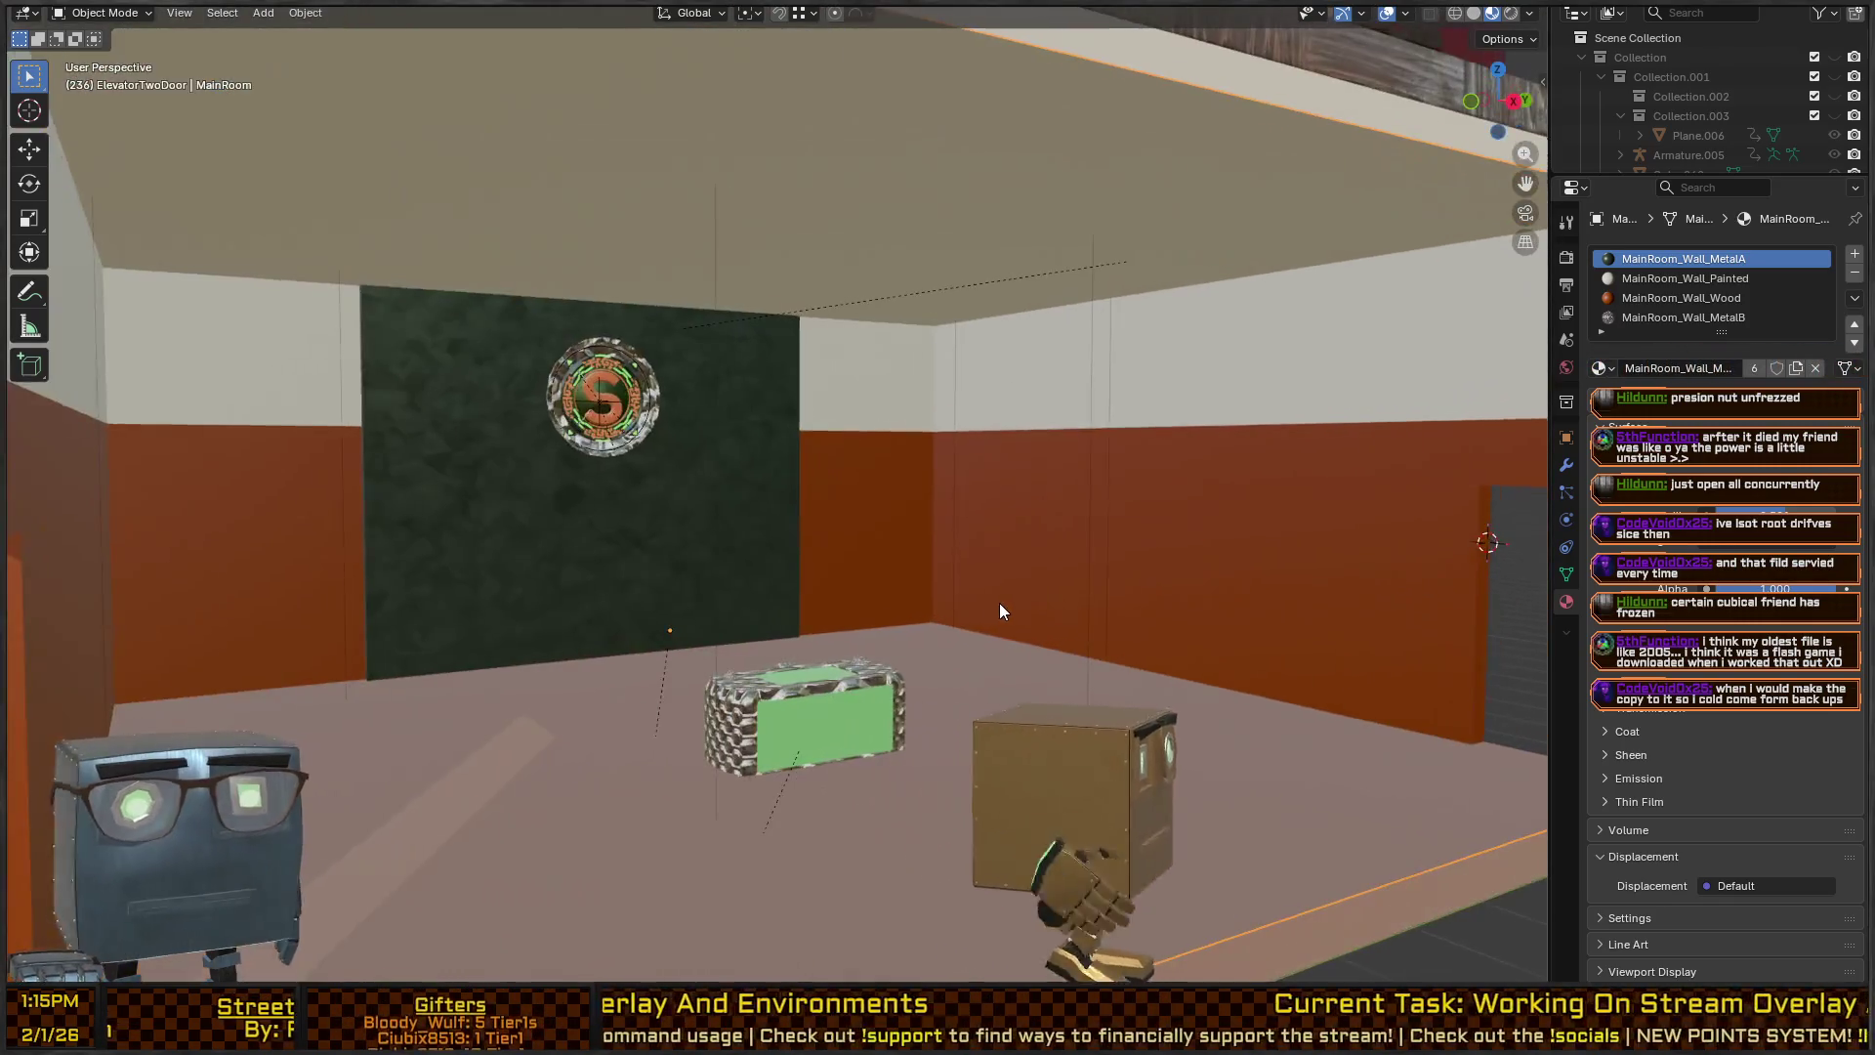
scroll(1062, 567, up, 5)
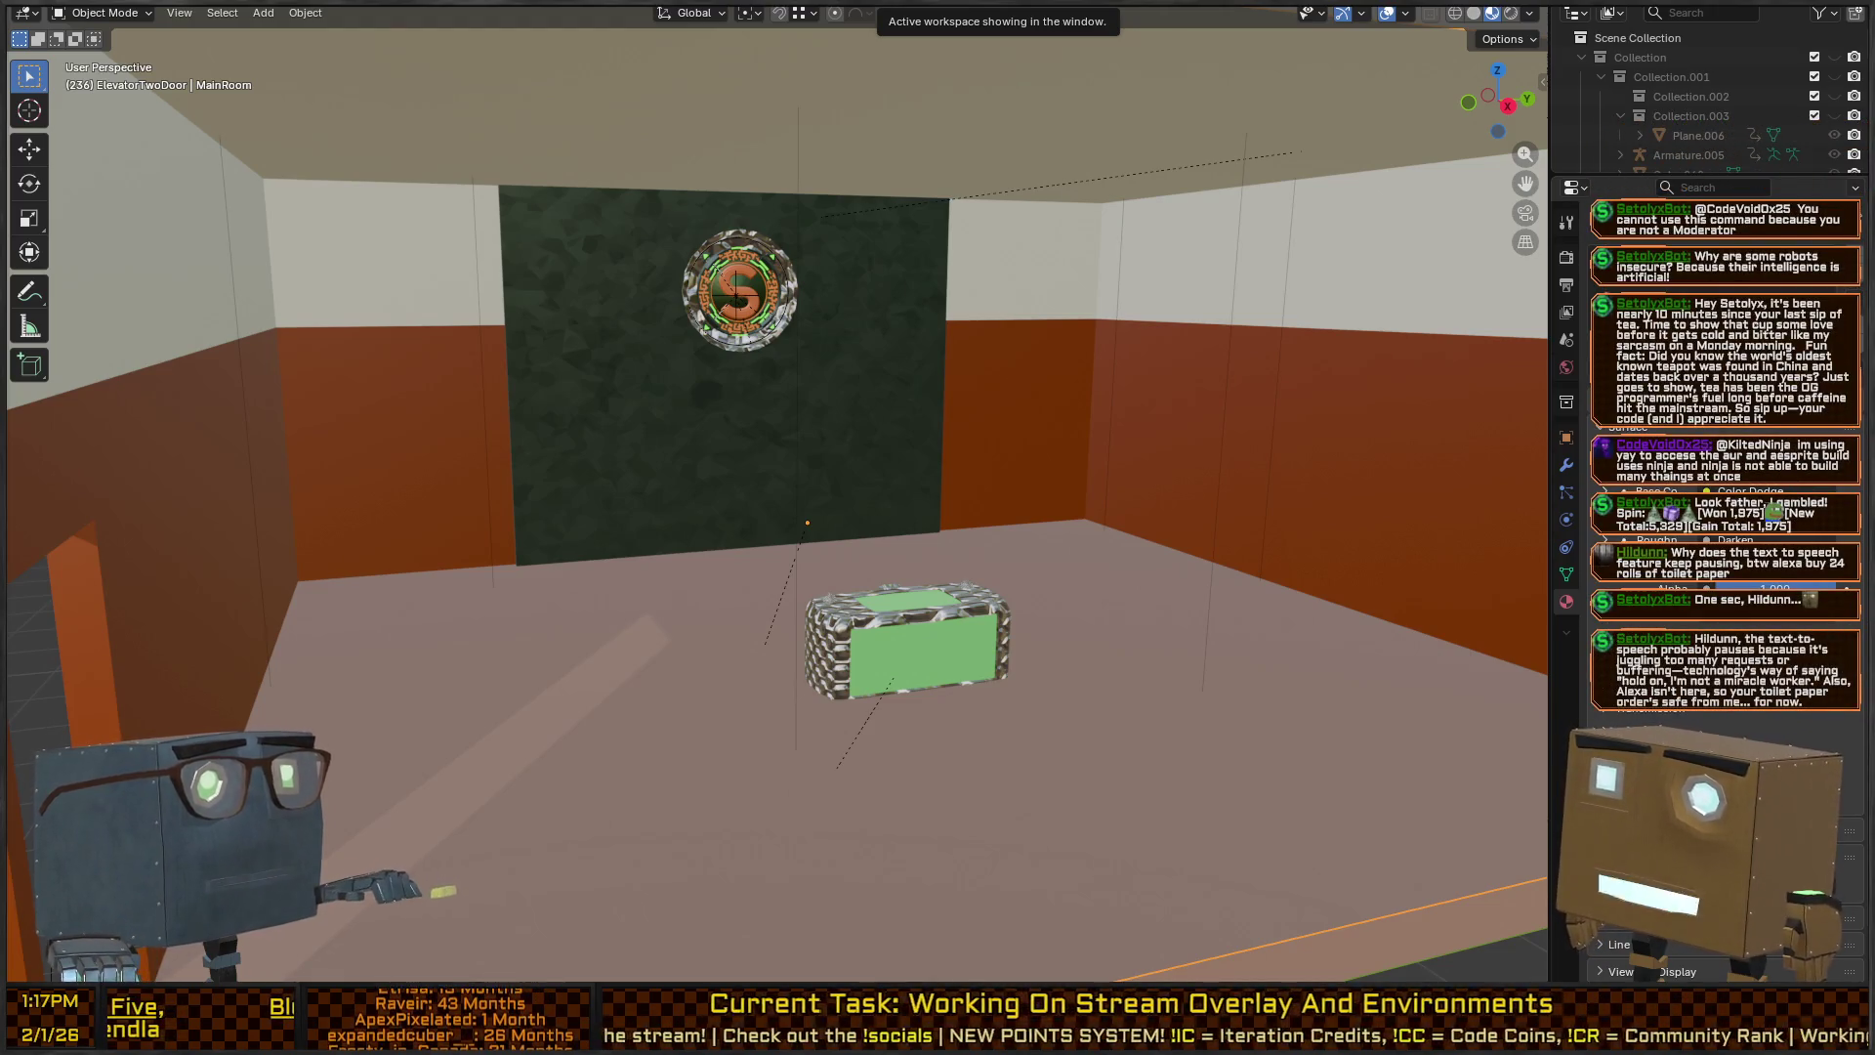
Orbit over the building and select the room's floor.
scroll(1001, 375, up, 1)
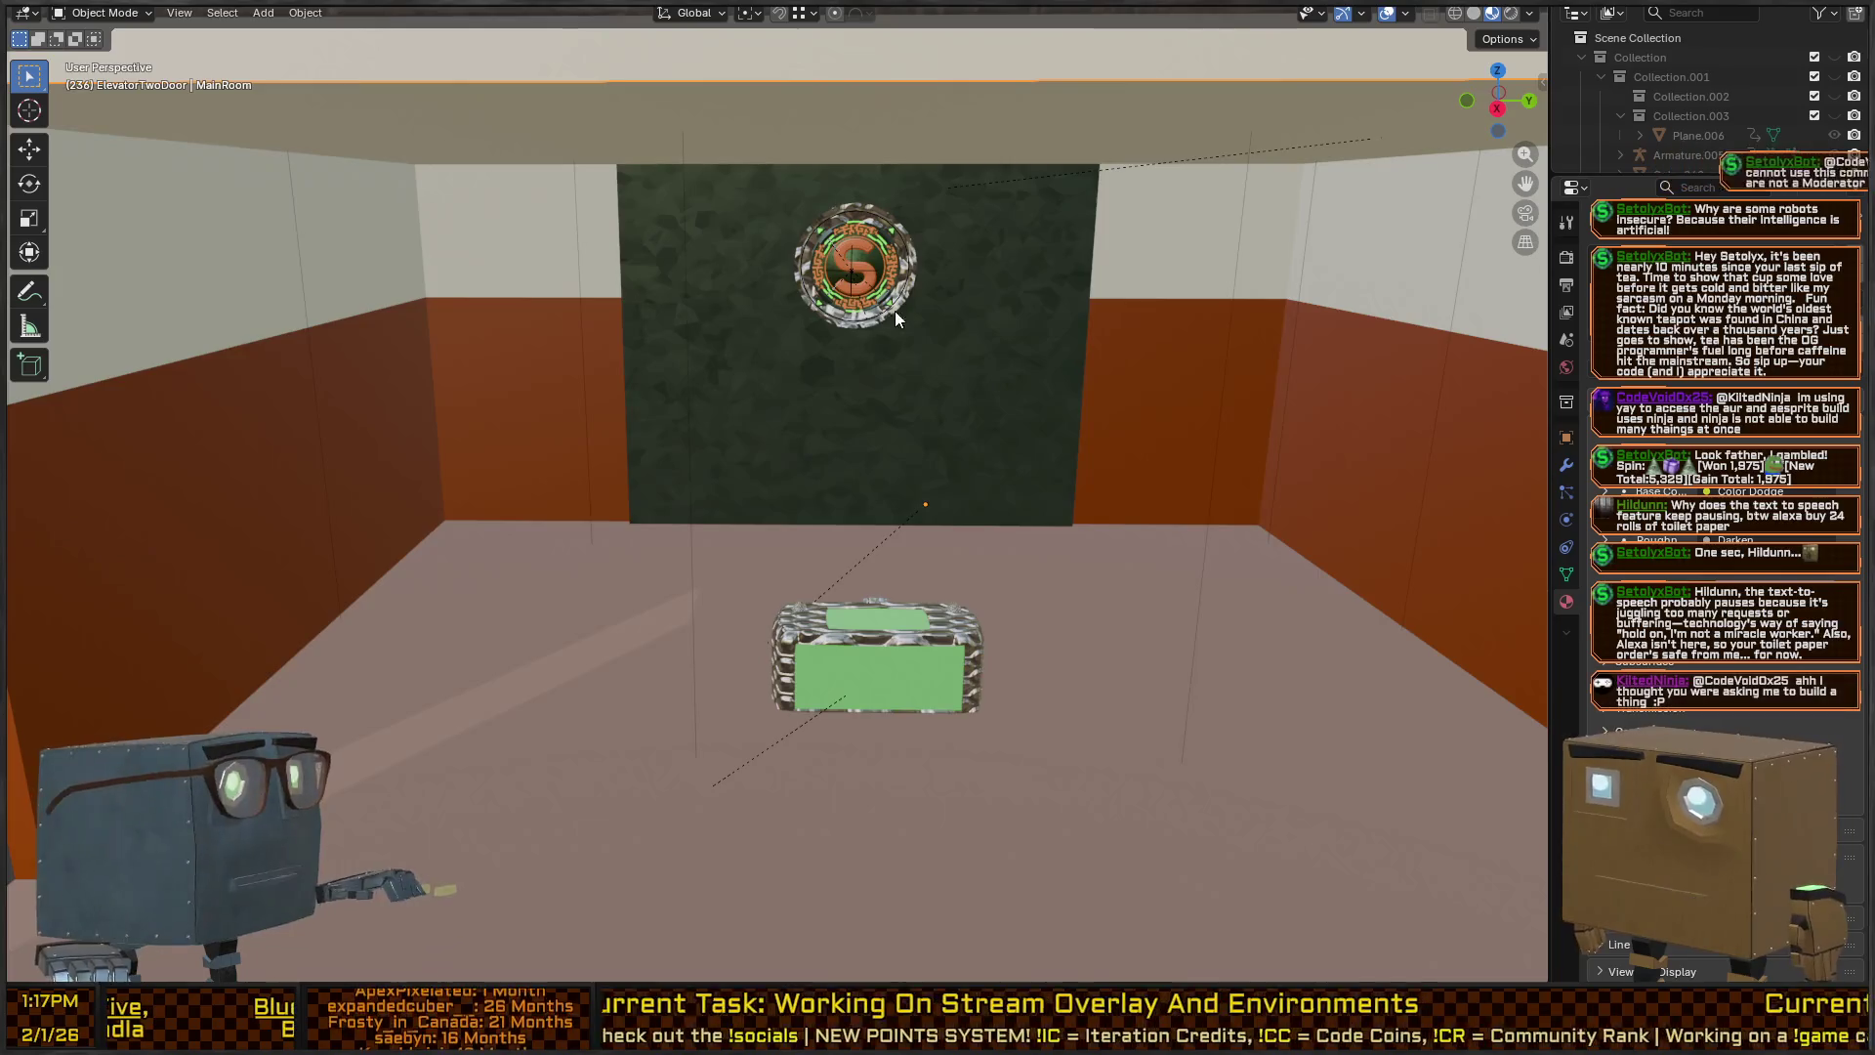
scroll(869, 195, up, 2)
mouse_move(760, 209)
mouse_down()
mouse_move(953, 254)
mouse_move(1135, 397)
mouse_up()
scroll(936, 508, down, 5)
mouse_move(936, 508)
mouse_down()
mouse_move(941, 547)
mouse_move(948, 524)
mouse_move(1064, 537)
mouse_move(946, 517)
mouse_up()
click(994, 734)
mouse_move(976, 645)
mouse_down()
mouse_move(1105, 528)
mouse_move(1172, 500)
mouse_move(1162, 520)
mouse_move(965, 469)
mouse_up()
key(Escape)
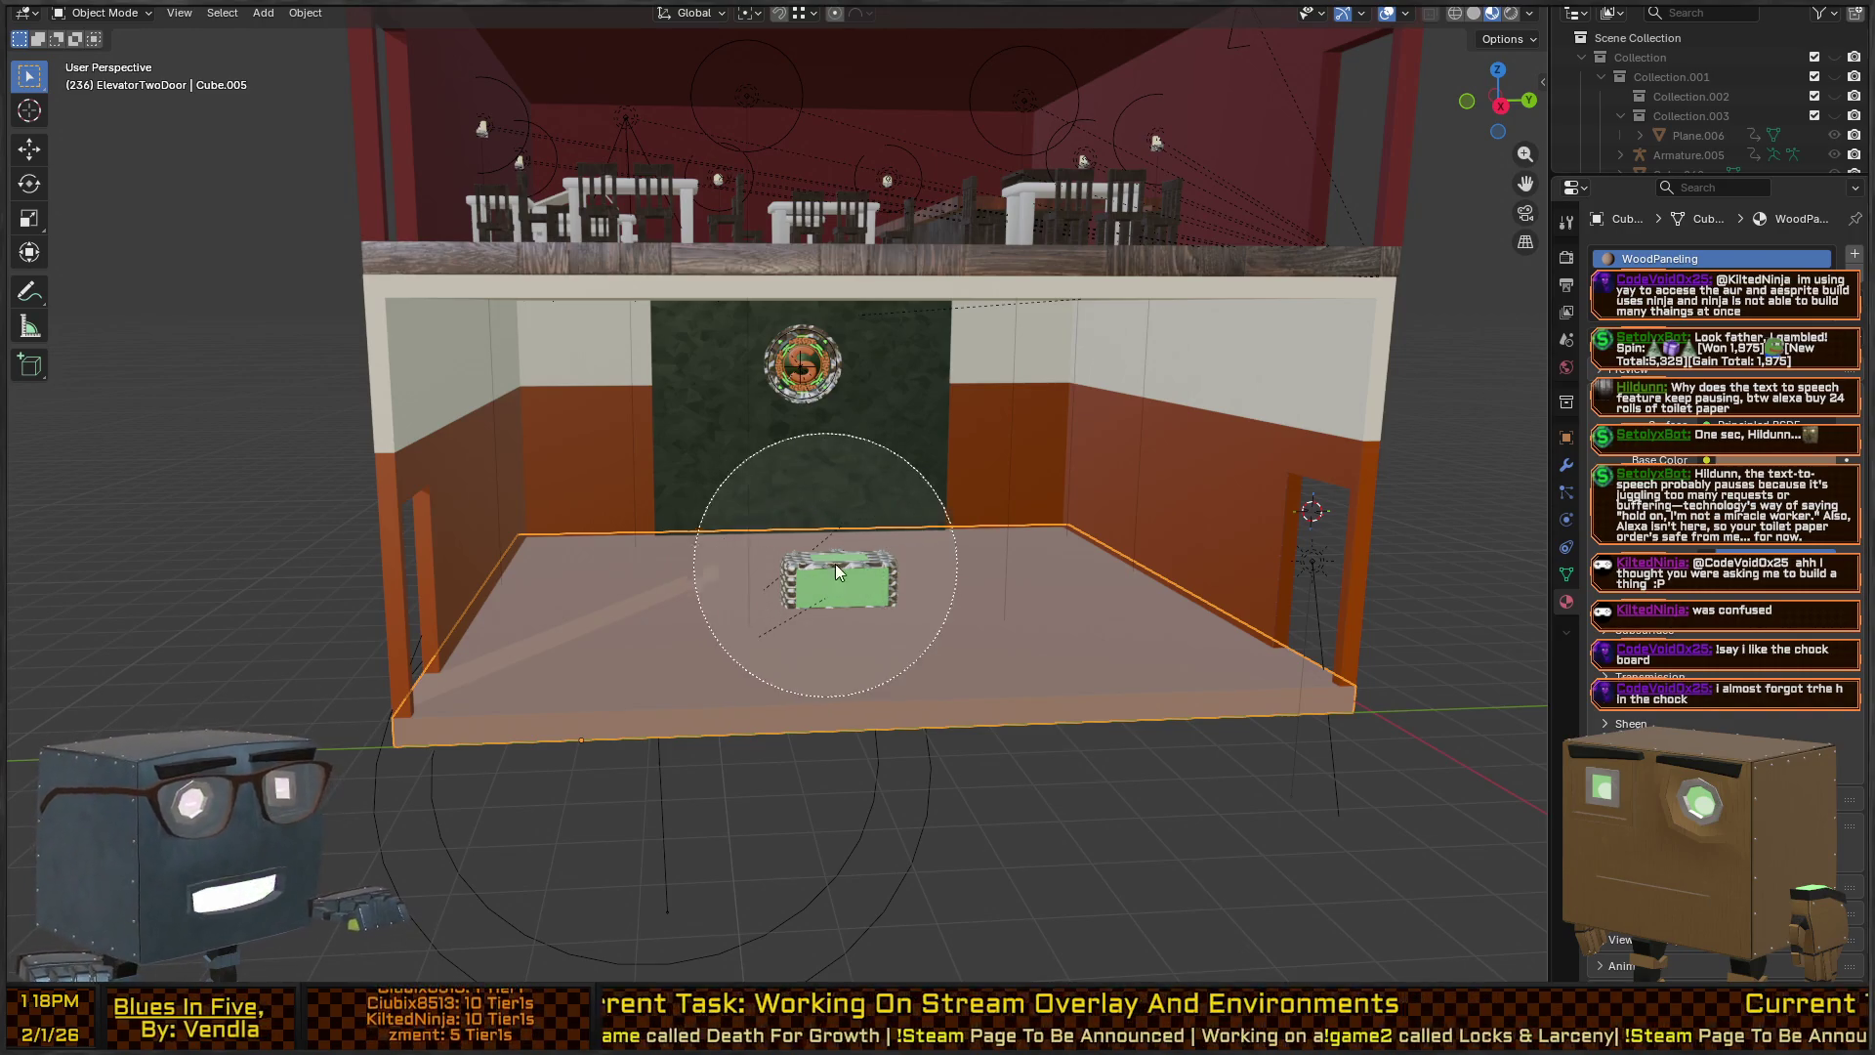
key(Escape)
Make MainRoom active and circle-select its wall, lights and empties, then frame them.
shift+click(1194, 445)
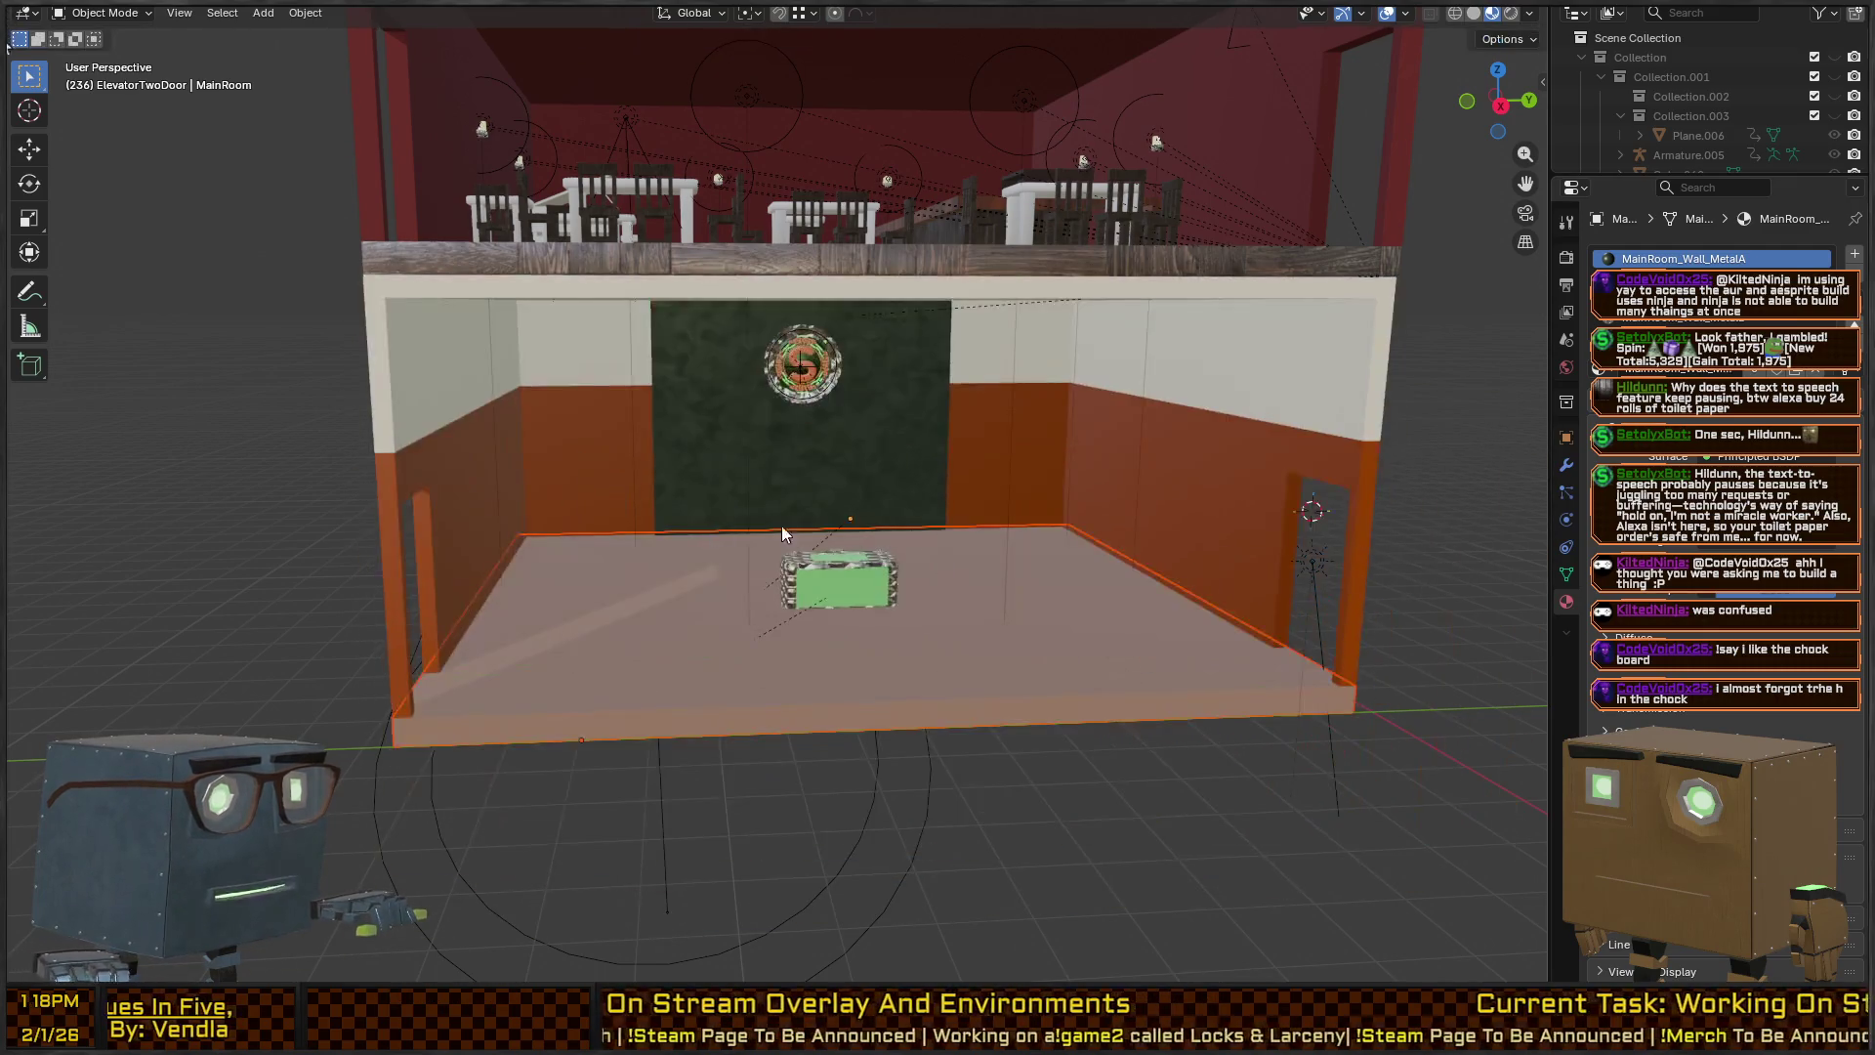
key(c)
mouse_move(617, 555)
mouse_down()
mouse_move(1010, 516)
mouse_move(646, 512)
mouse_up()
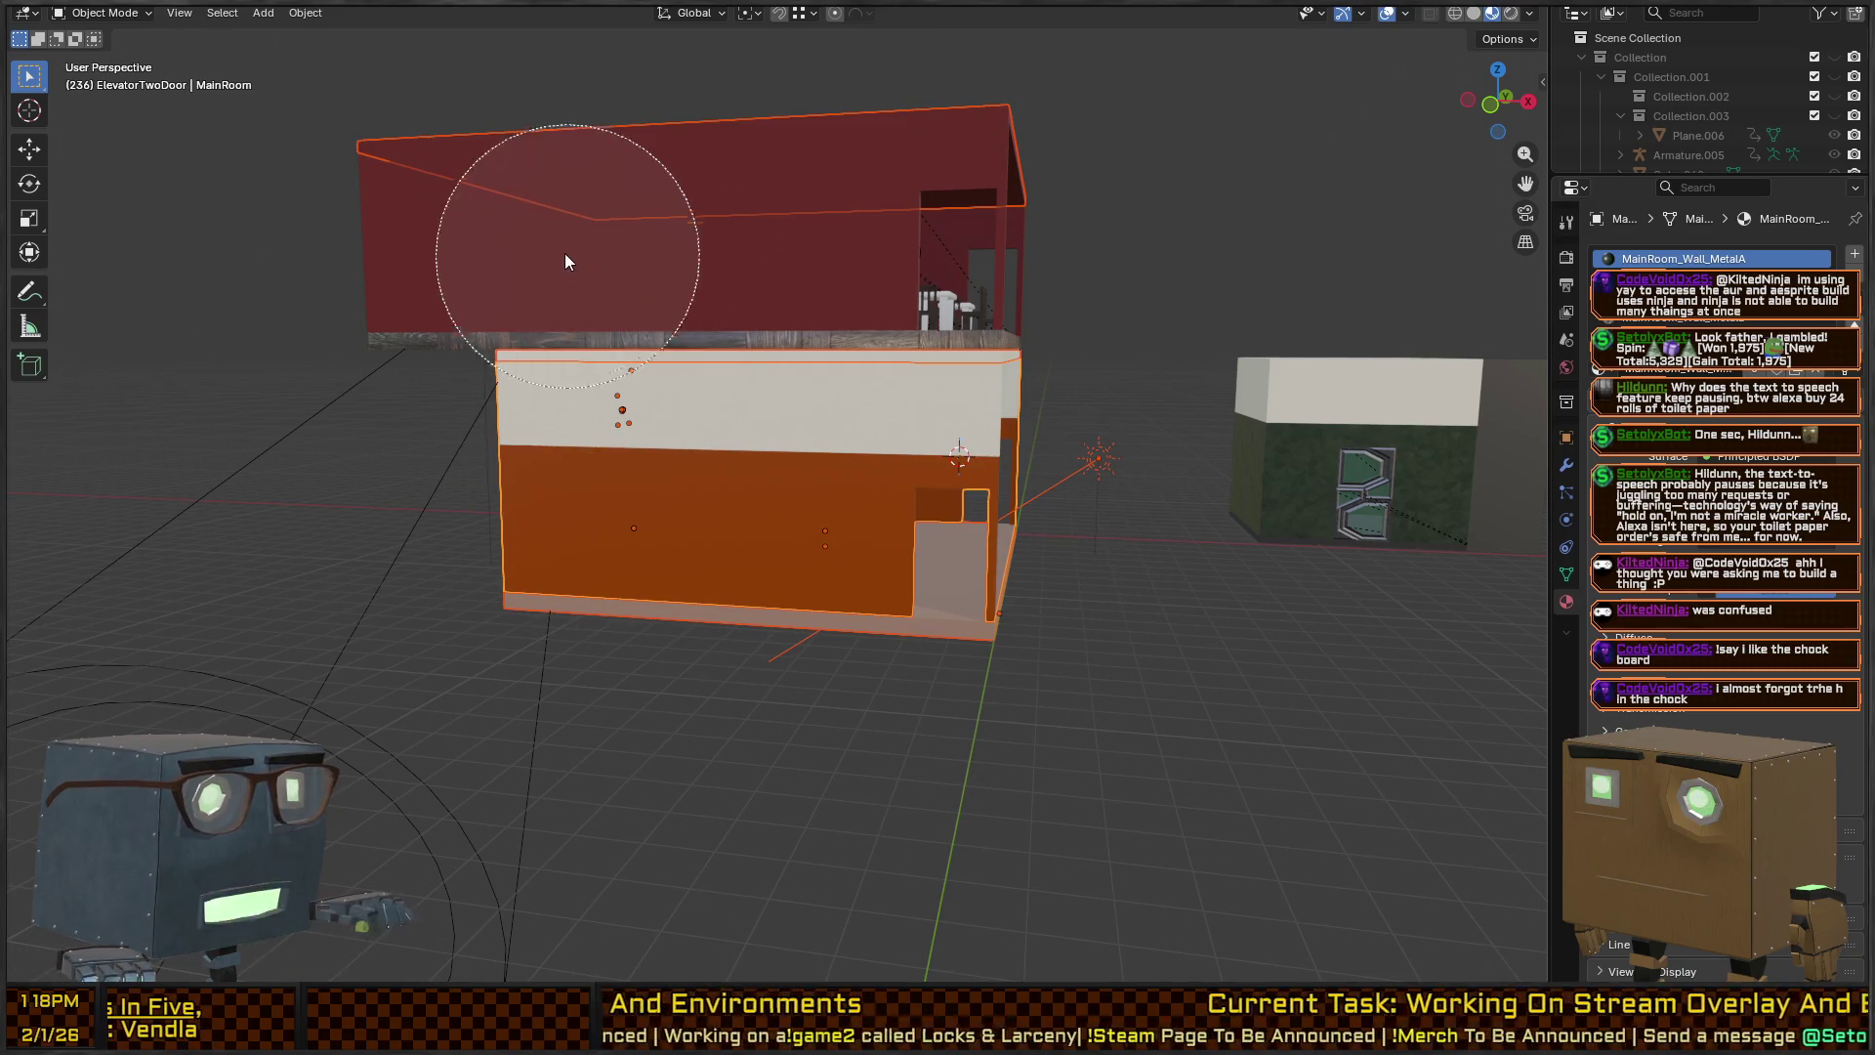
right_click(668, 248)
key(c)
right_click(1234, 477)
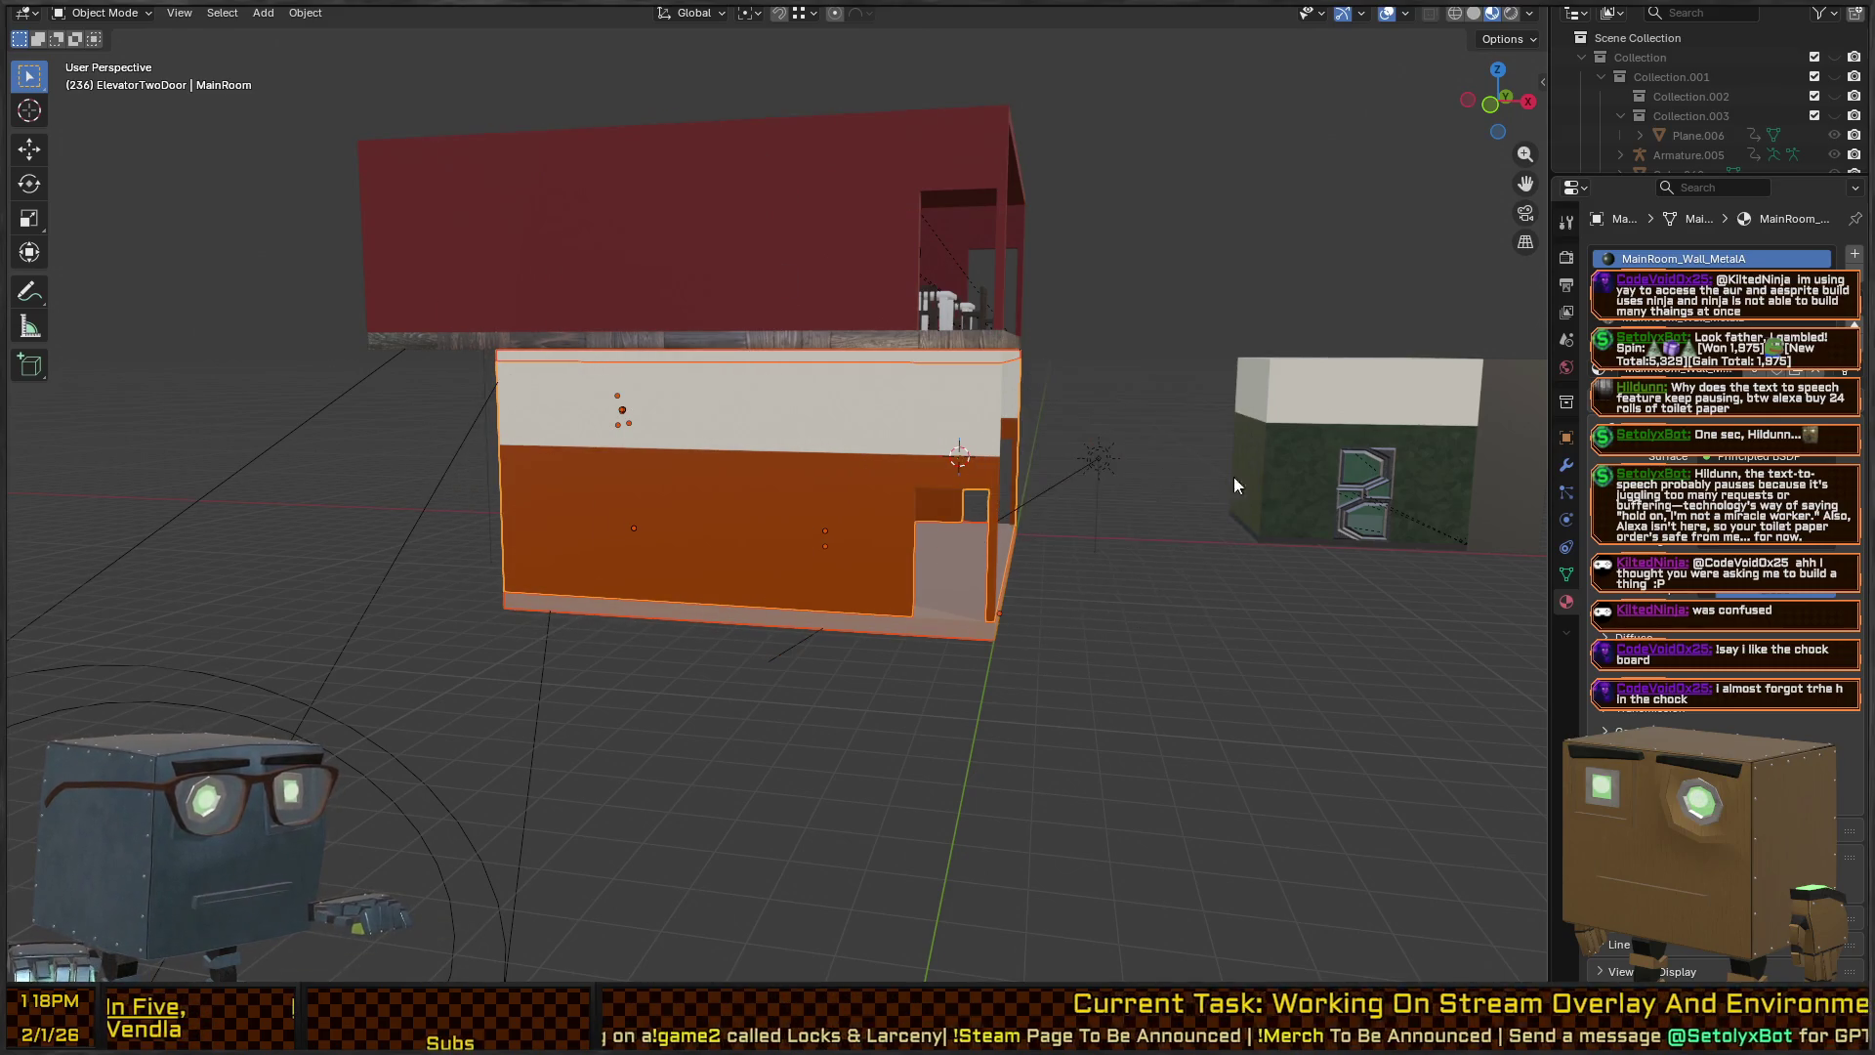
key(KP_Decimal)
scroll(1020, 472, down, 8)
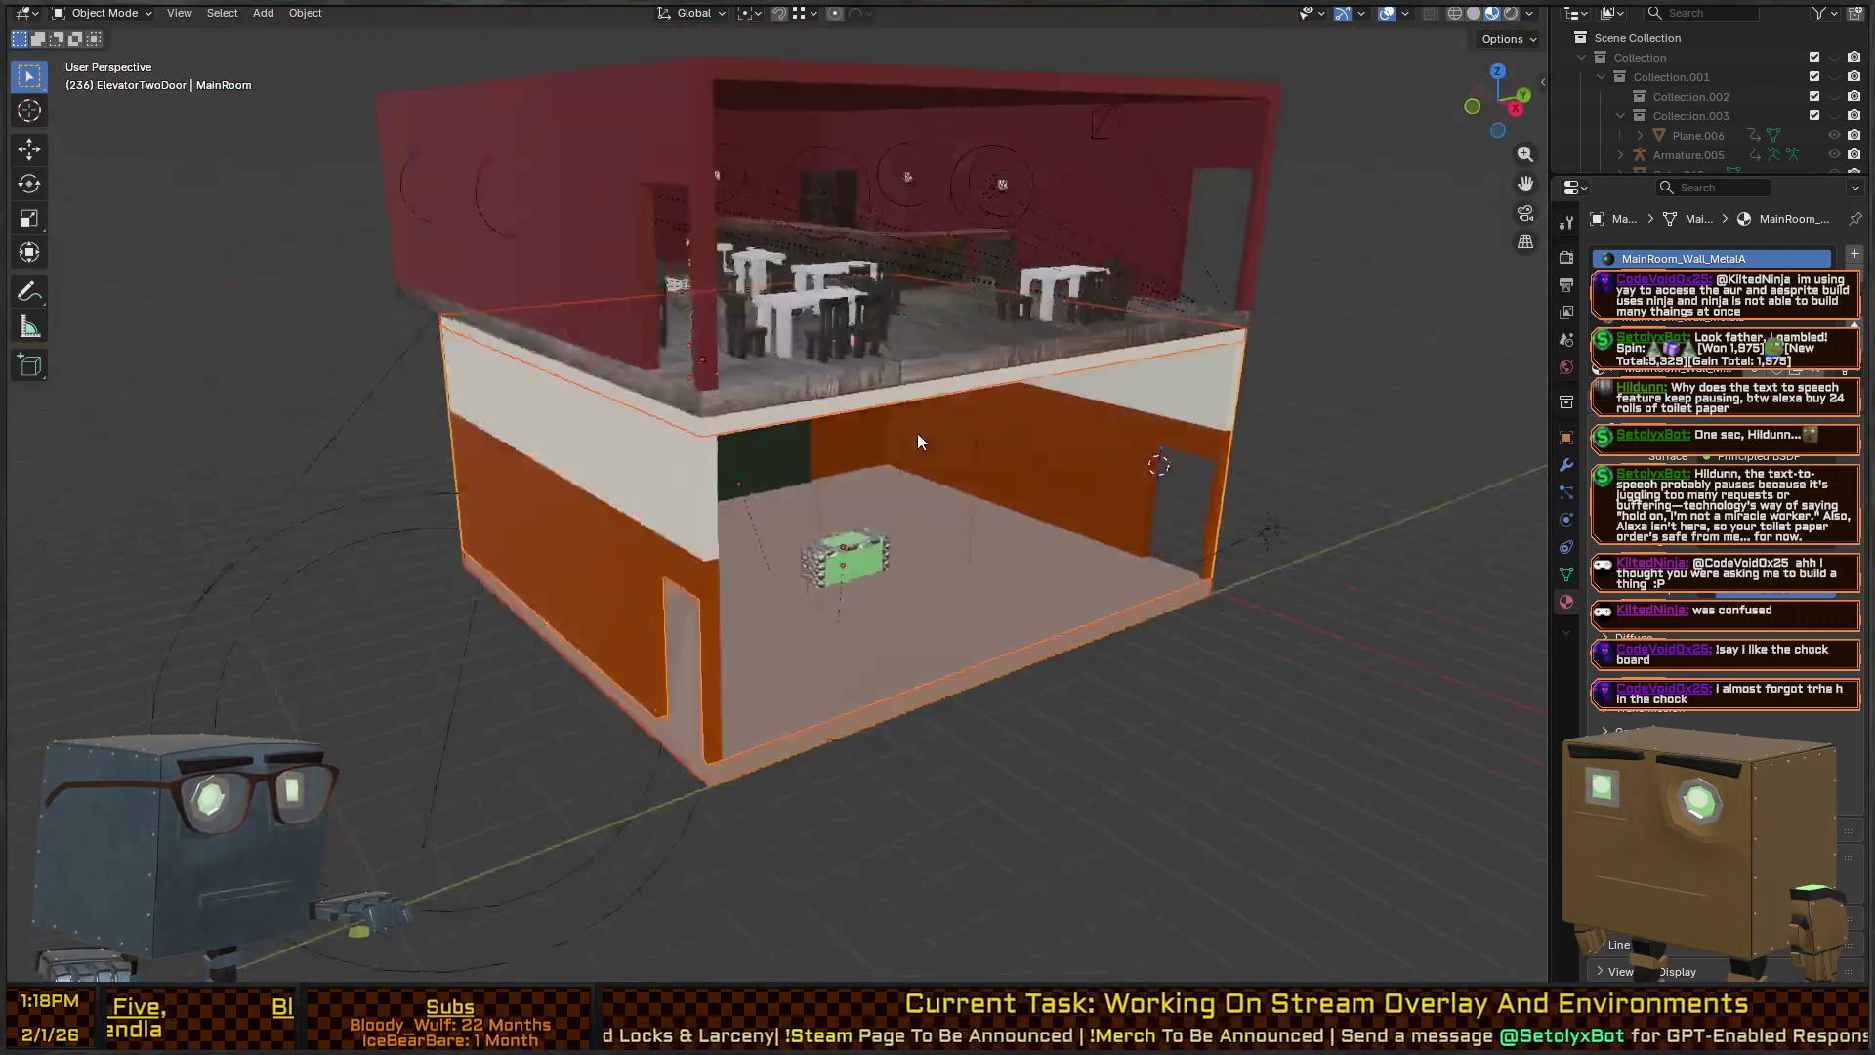
Start moving the selected room, then cancel so it stays in place.
key(g)
right_click(1045, 523)
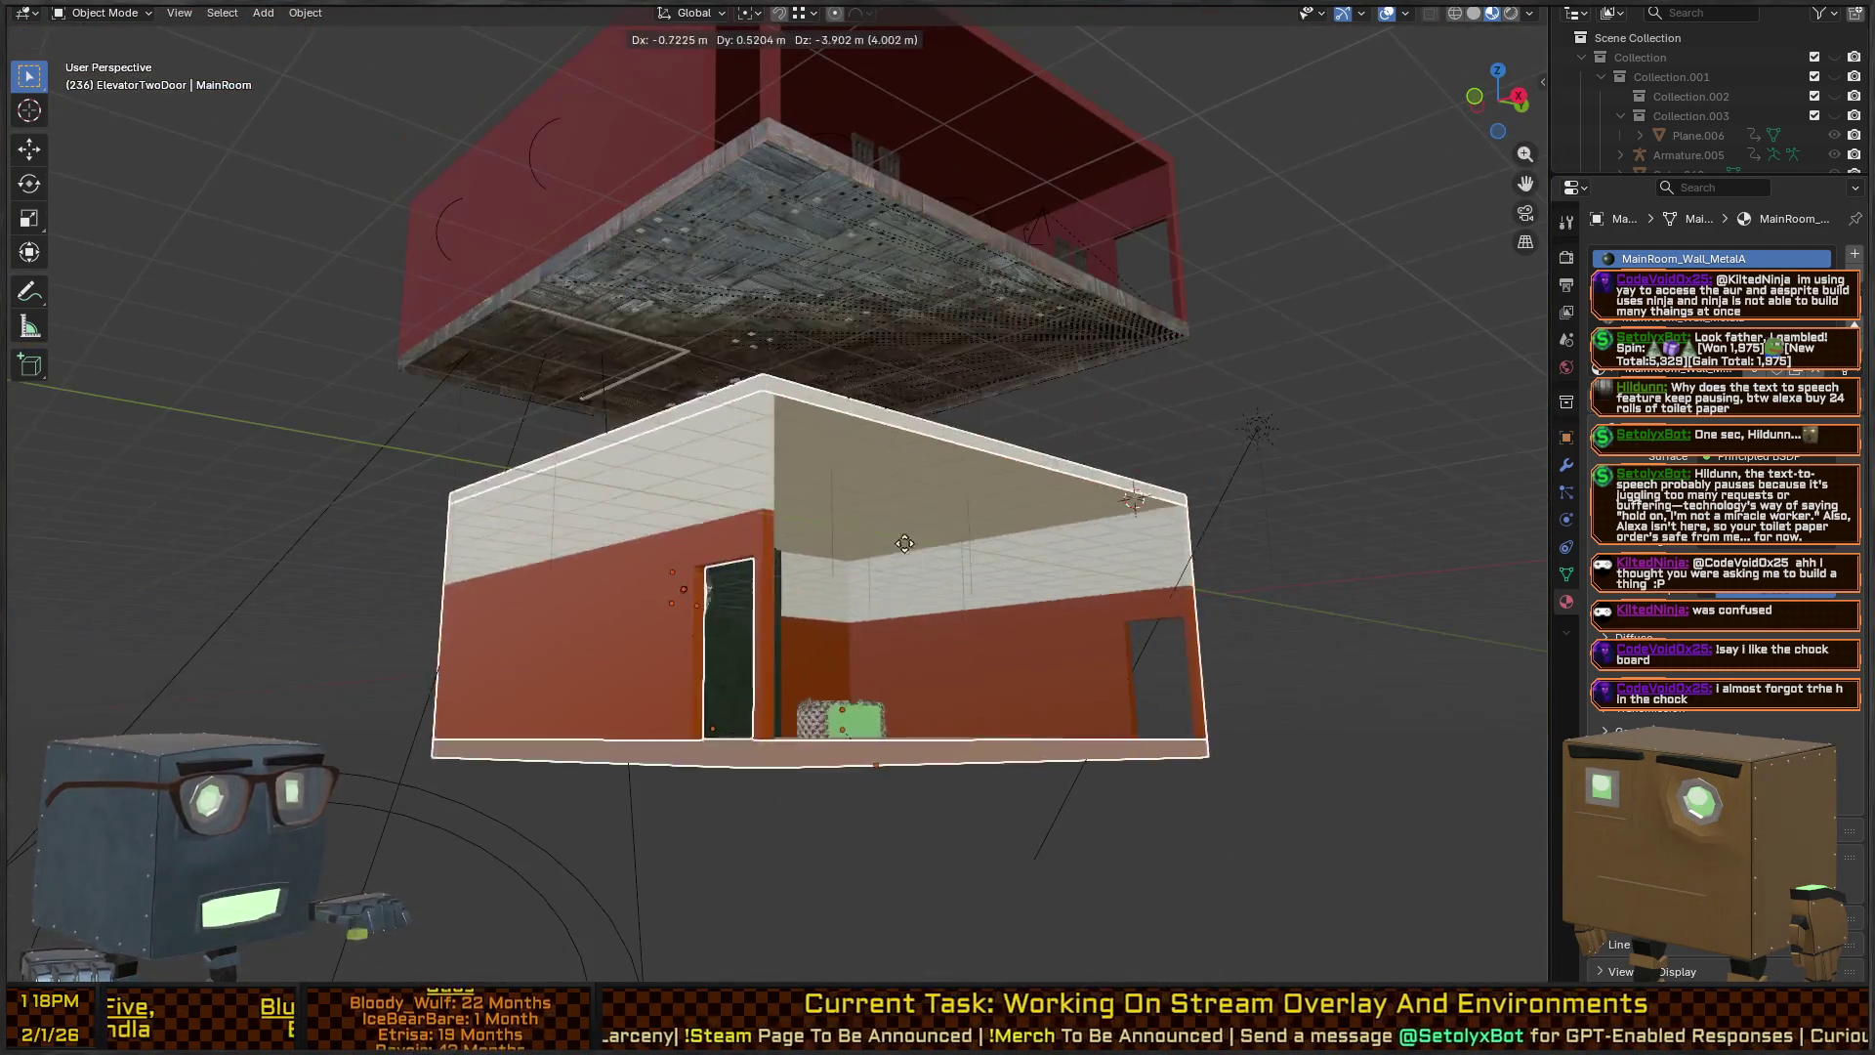
scroll(1061, 419, up, 3)
scroll(983, 463, up, 4)
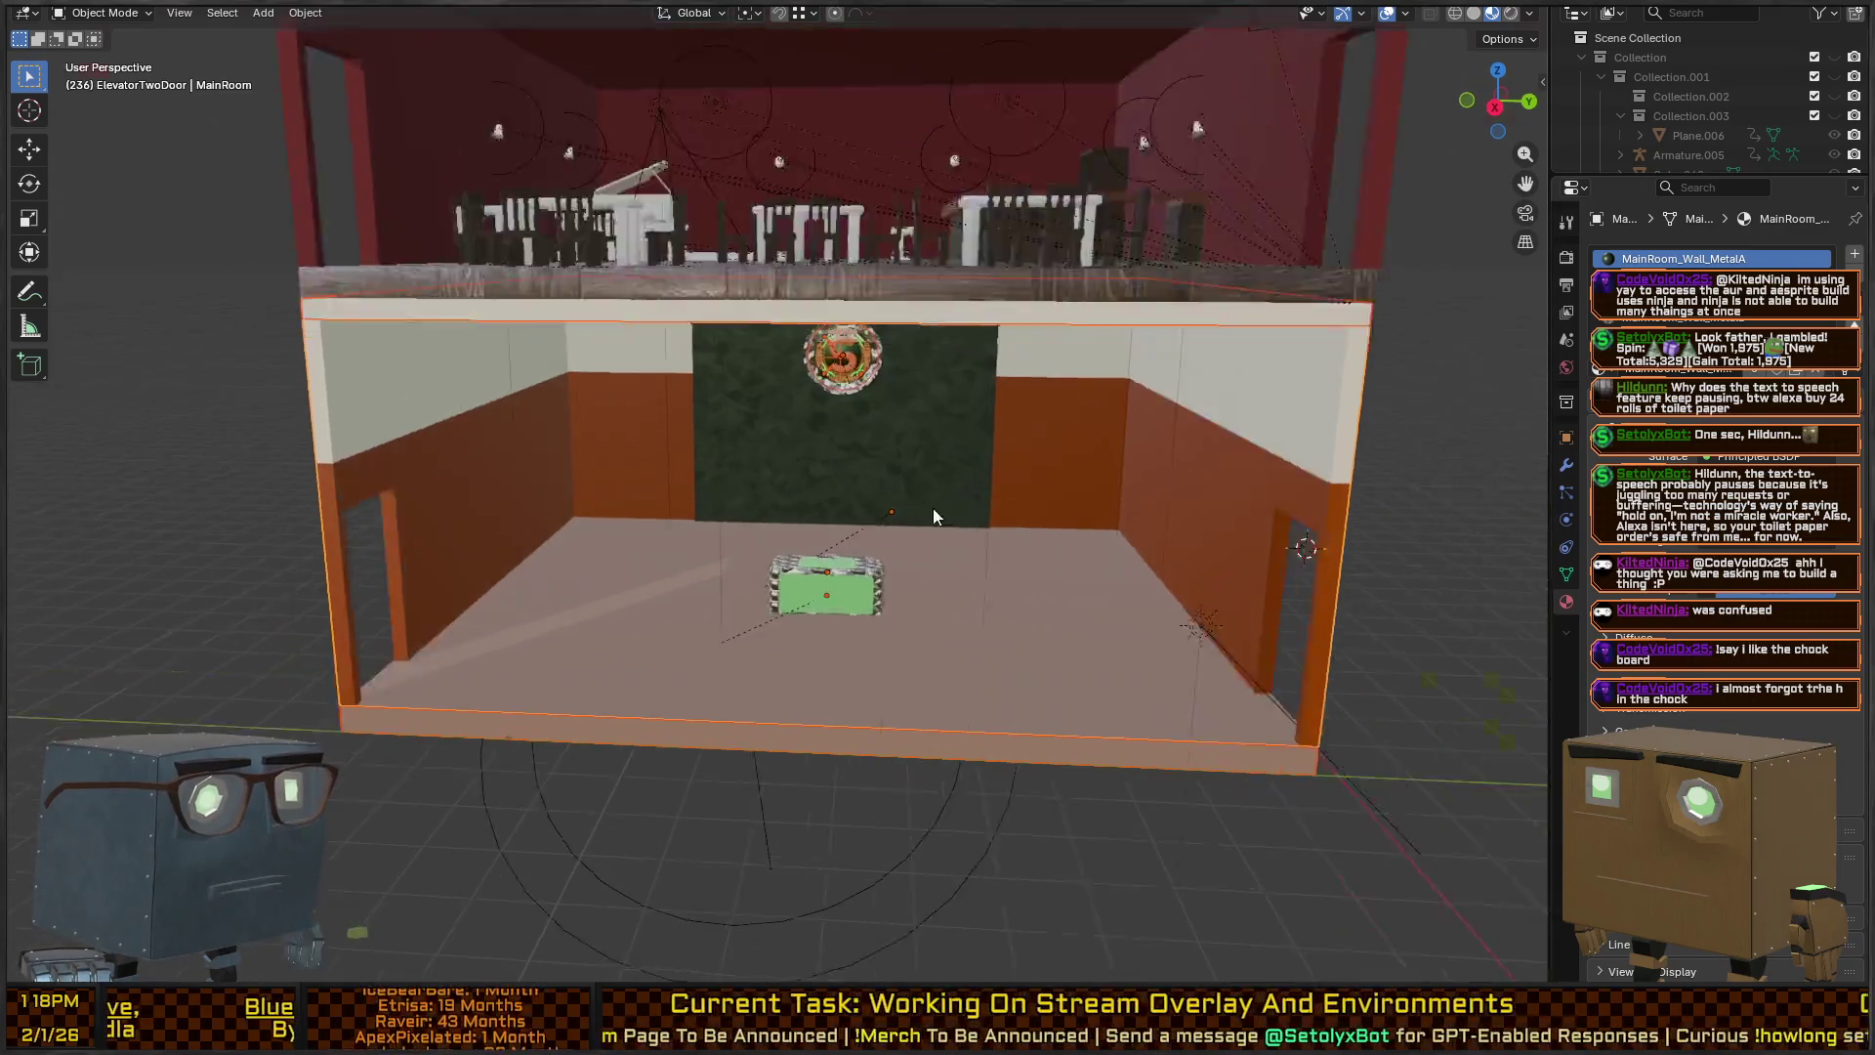
key(q)
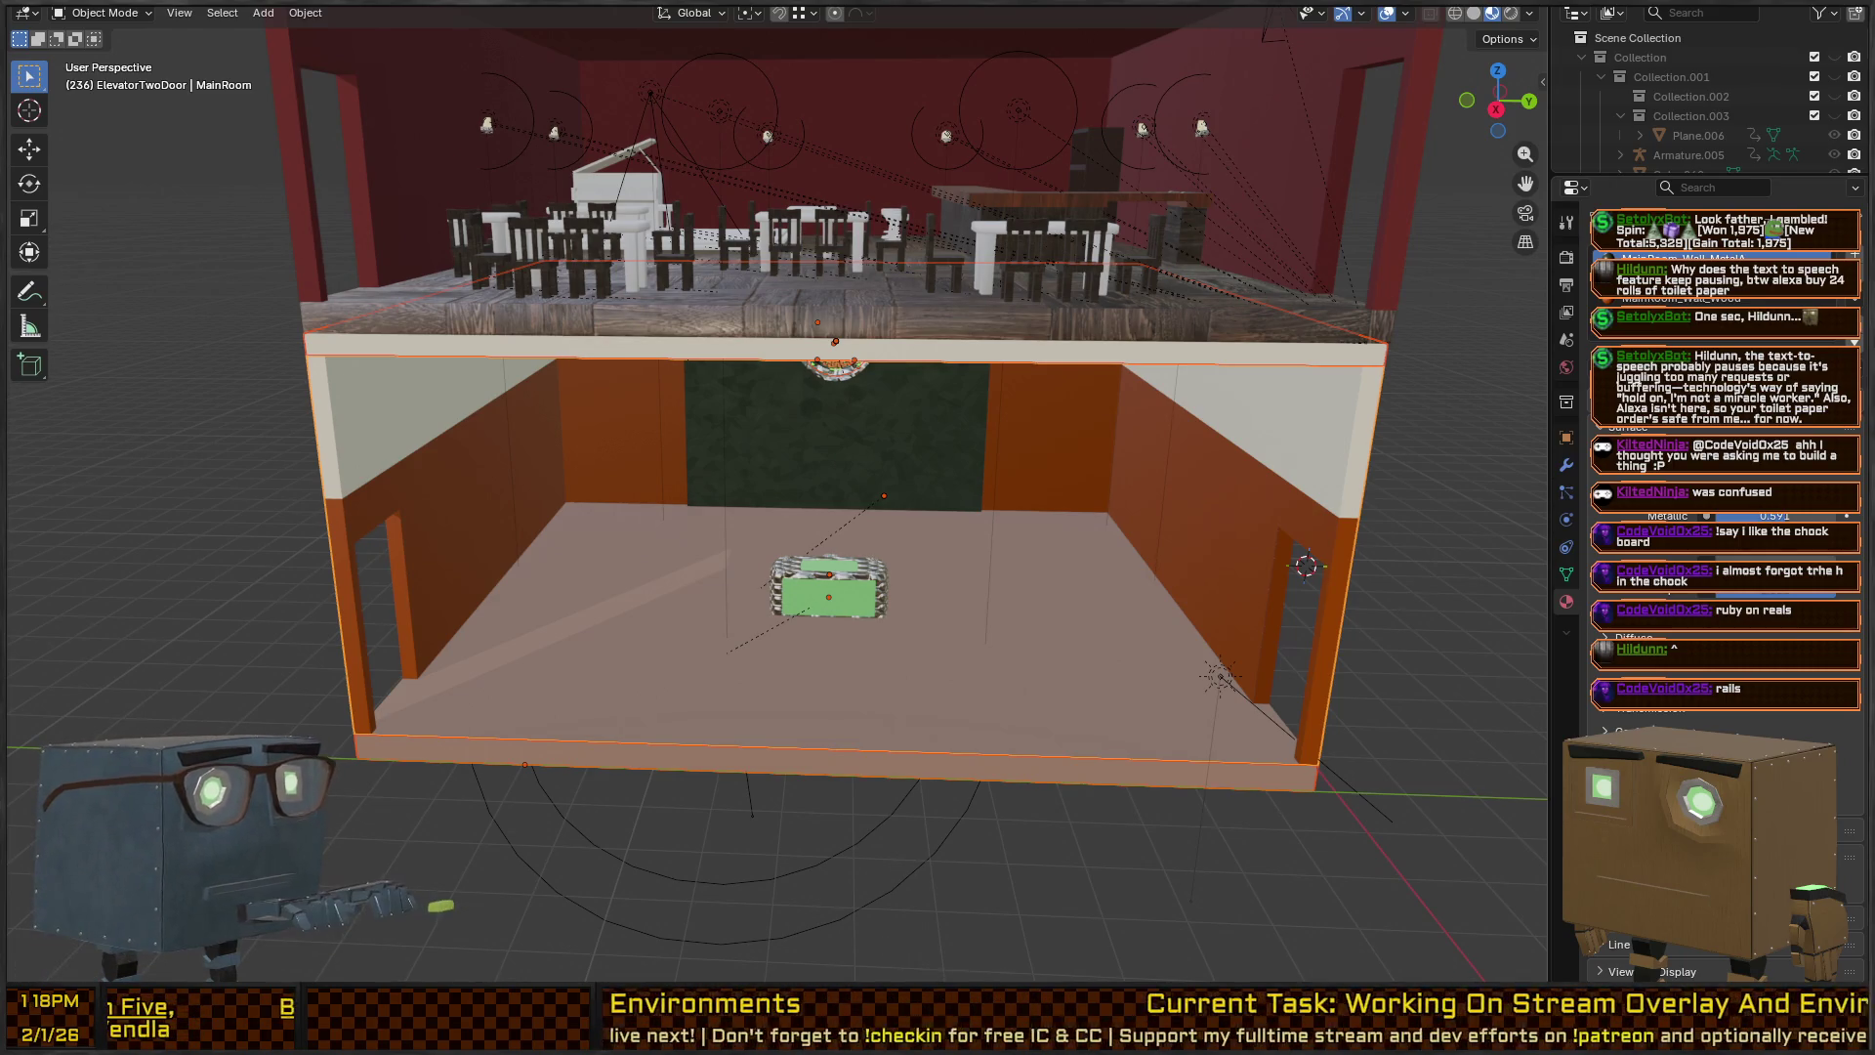
Back in Unity, open the Assets/Imports/Models/Environments folder.
key(alt+Tab)
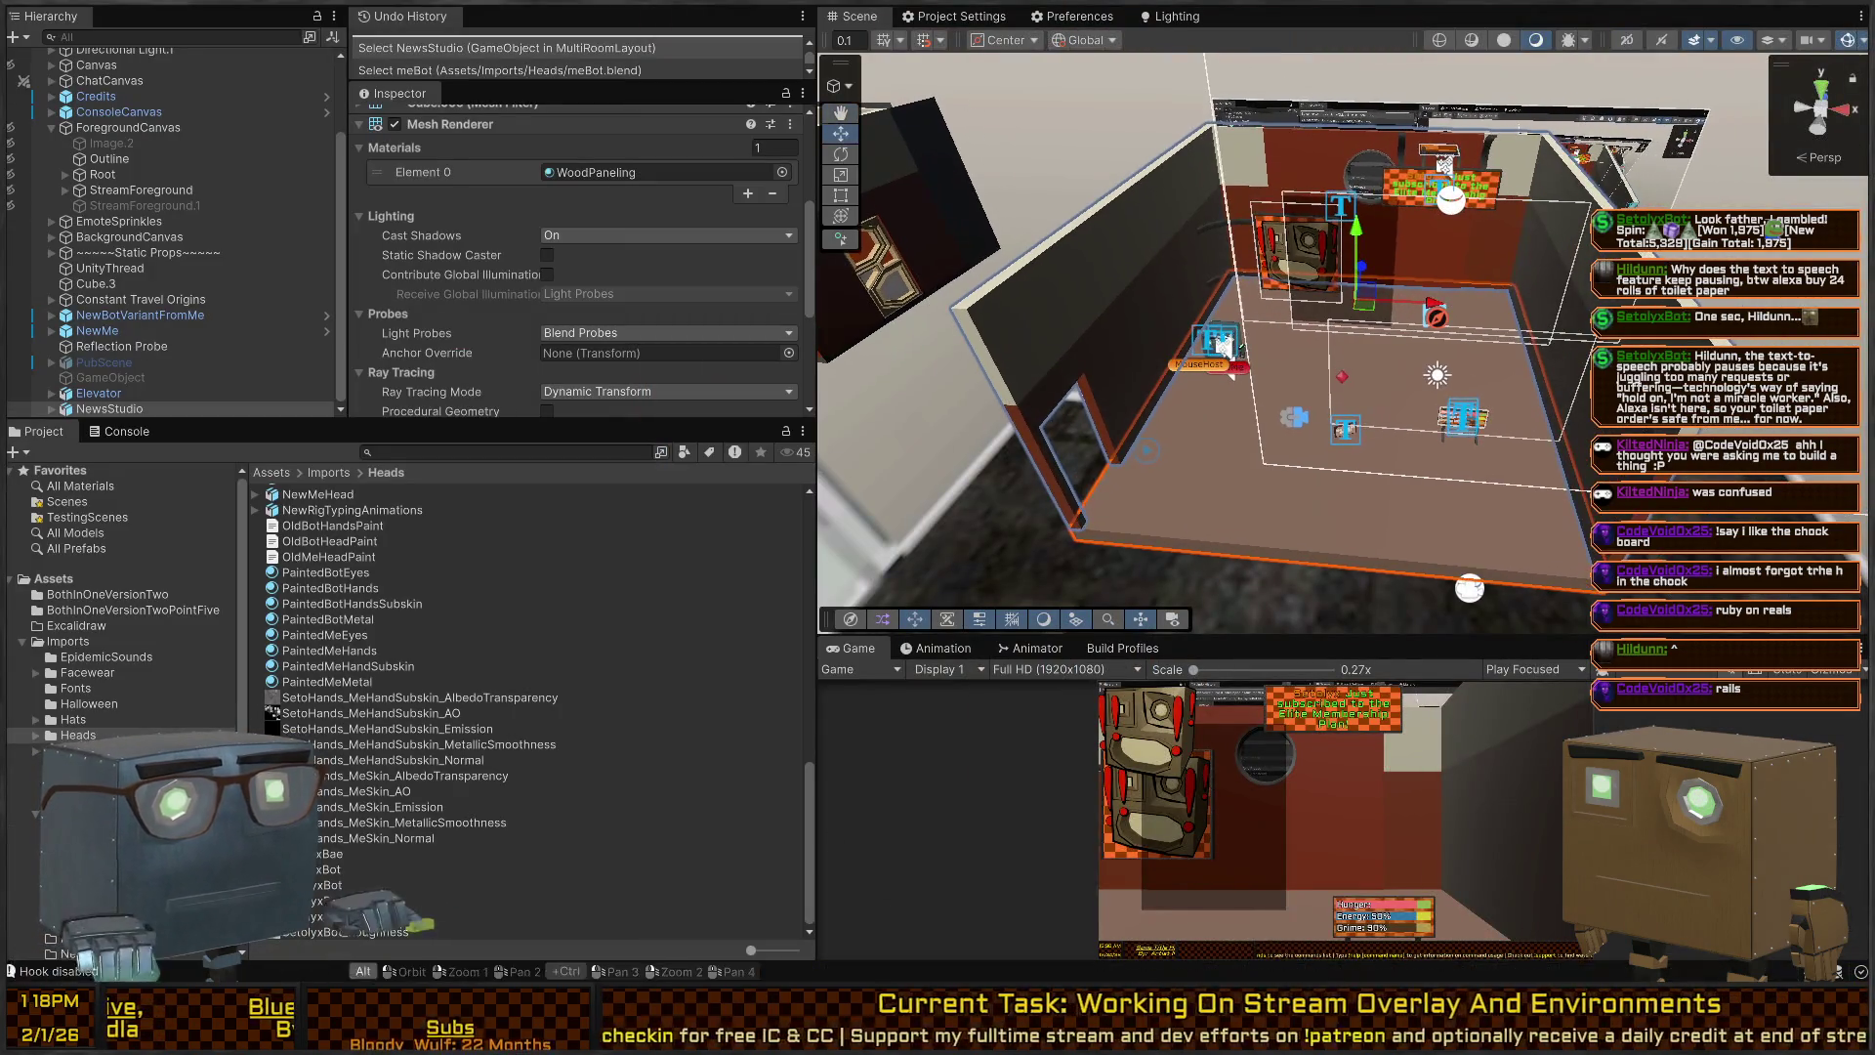
key(alt+Tab)
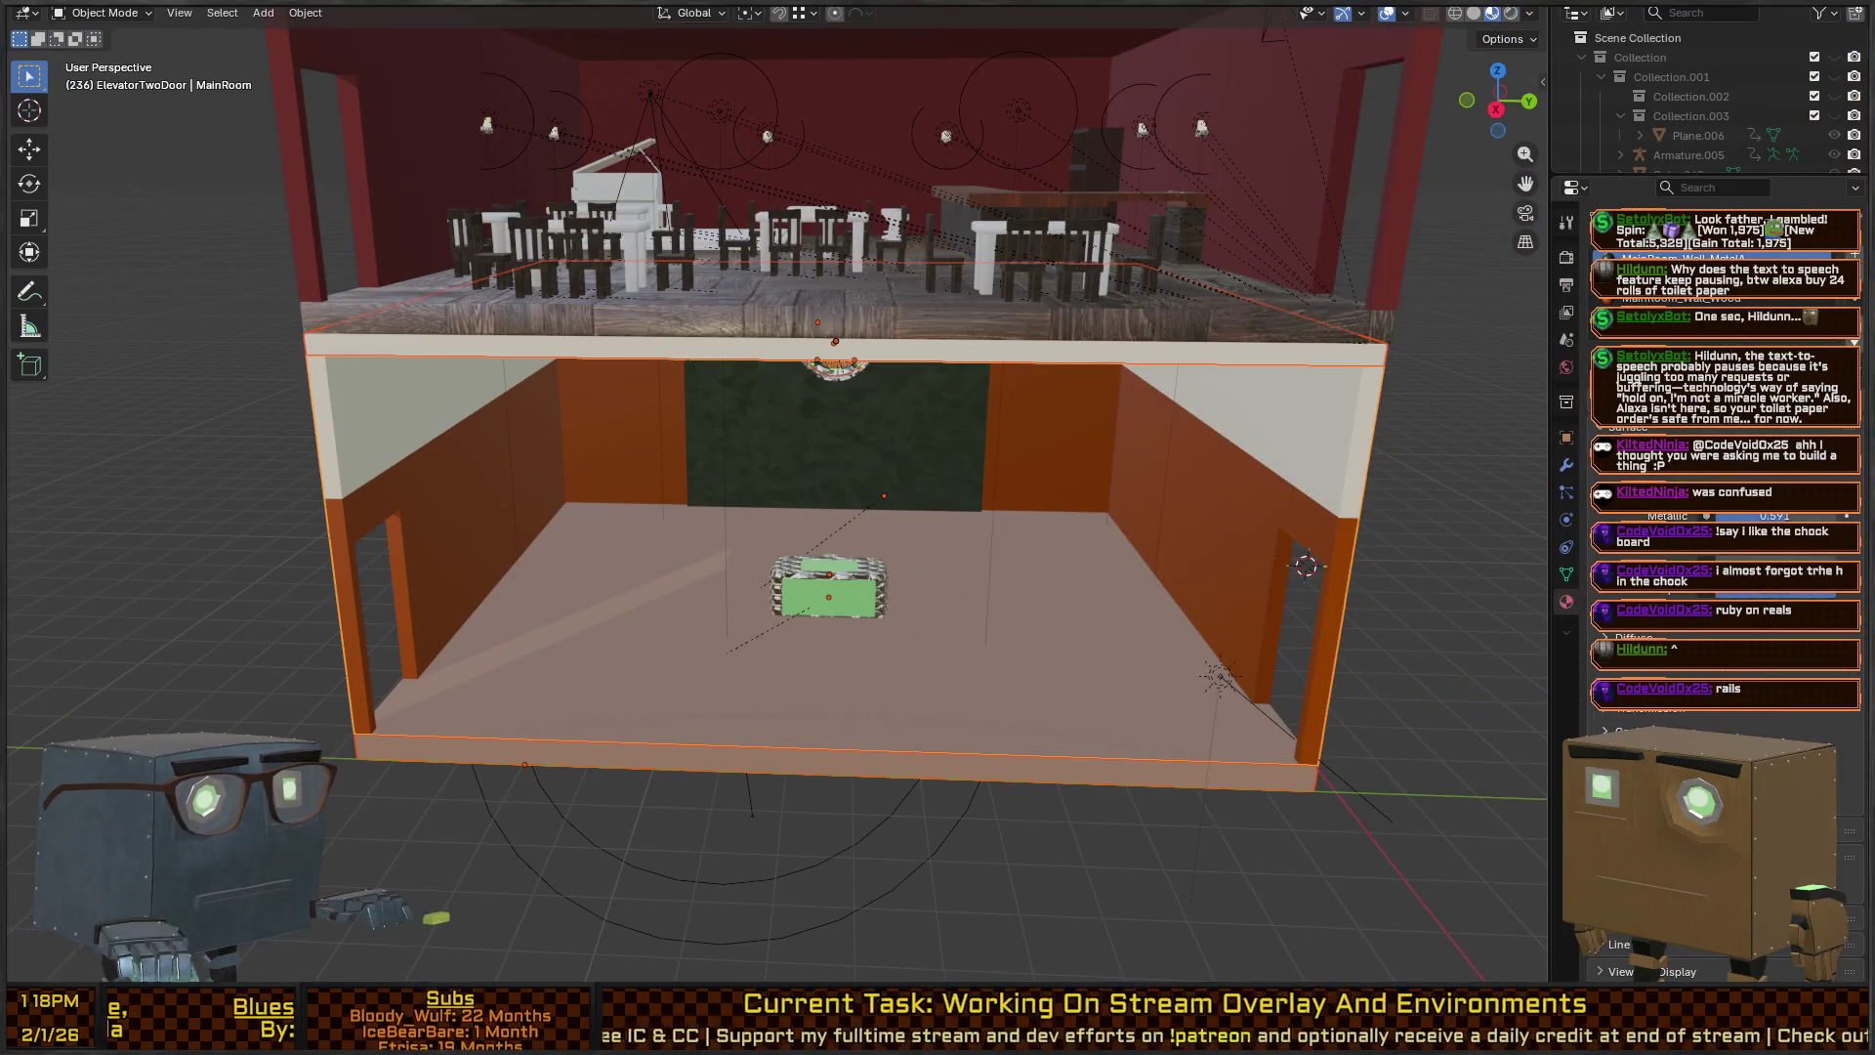
key(alt+Tab)
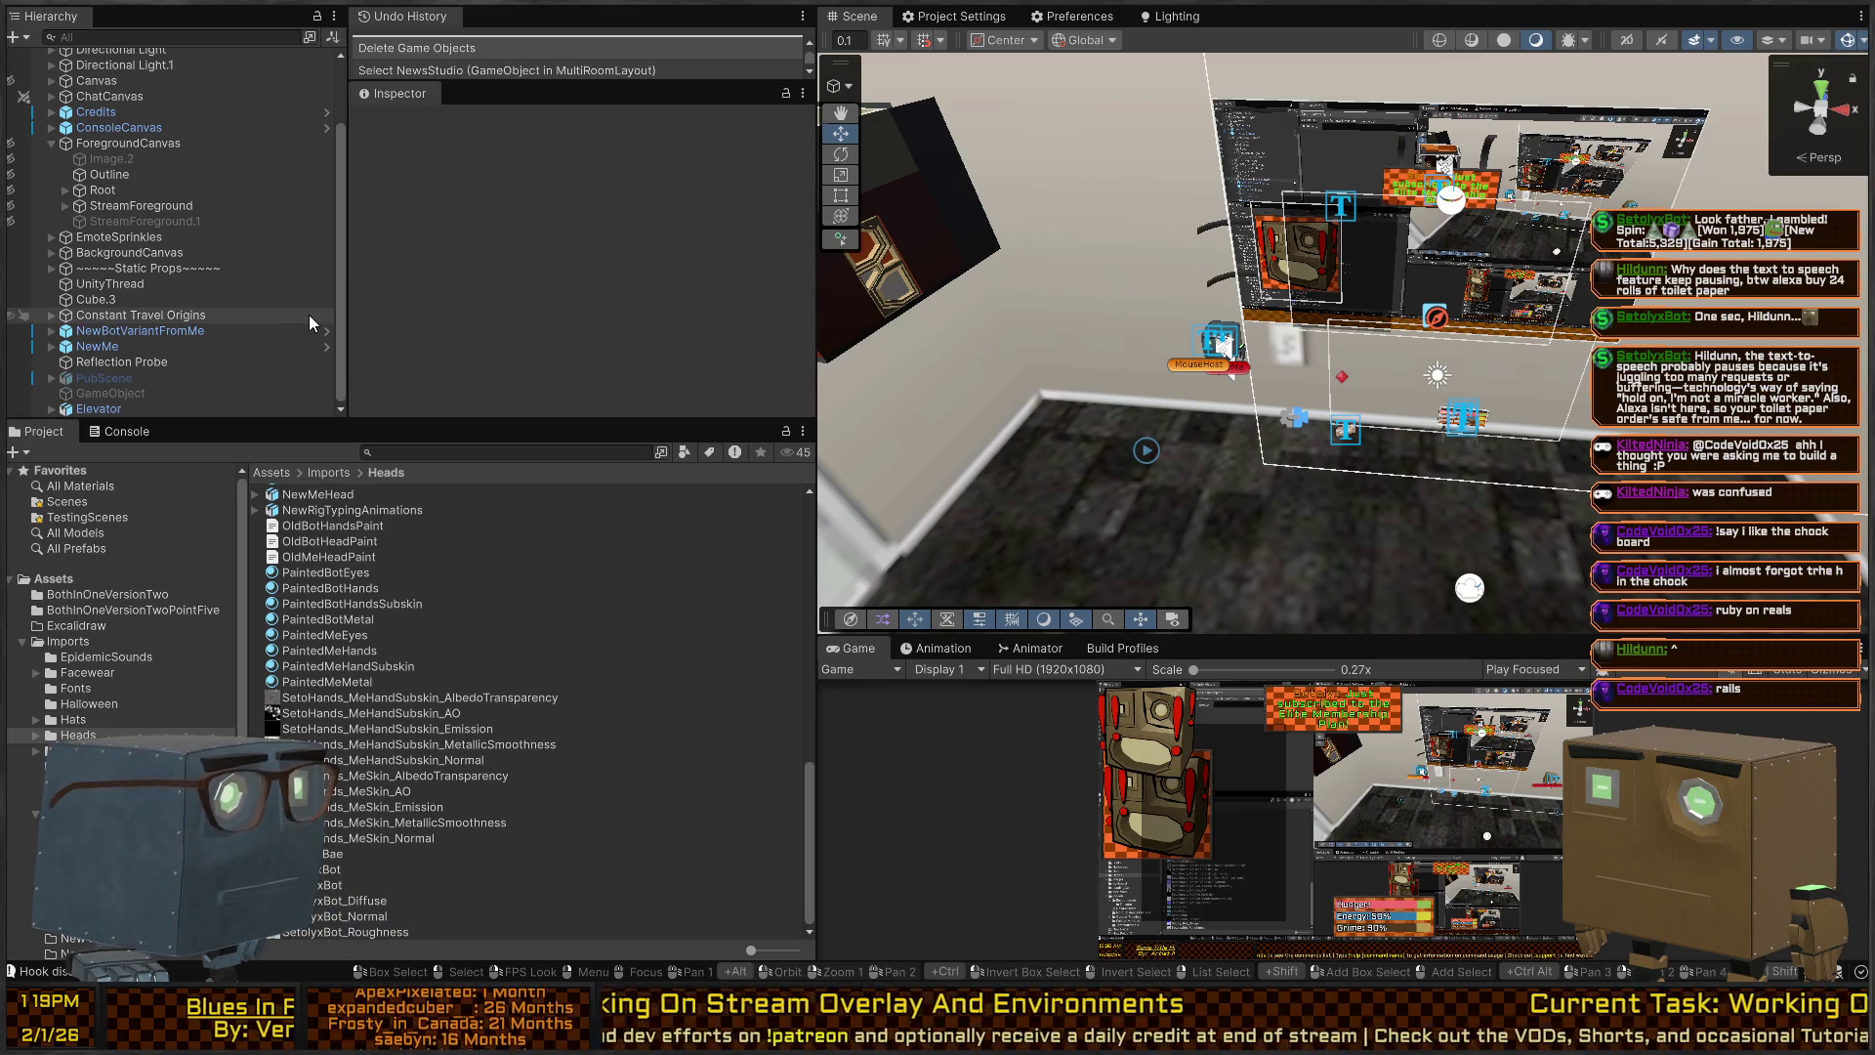
scroll(122, 606, down, 3)
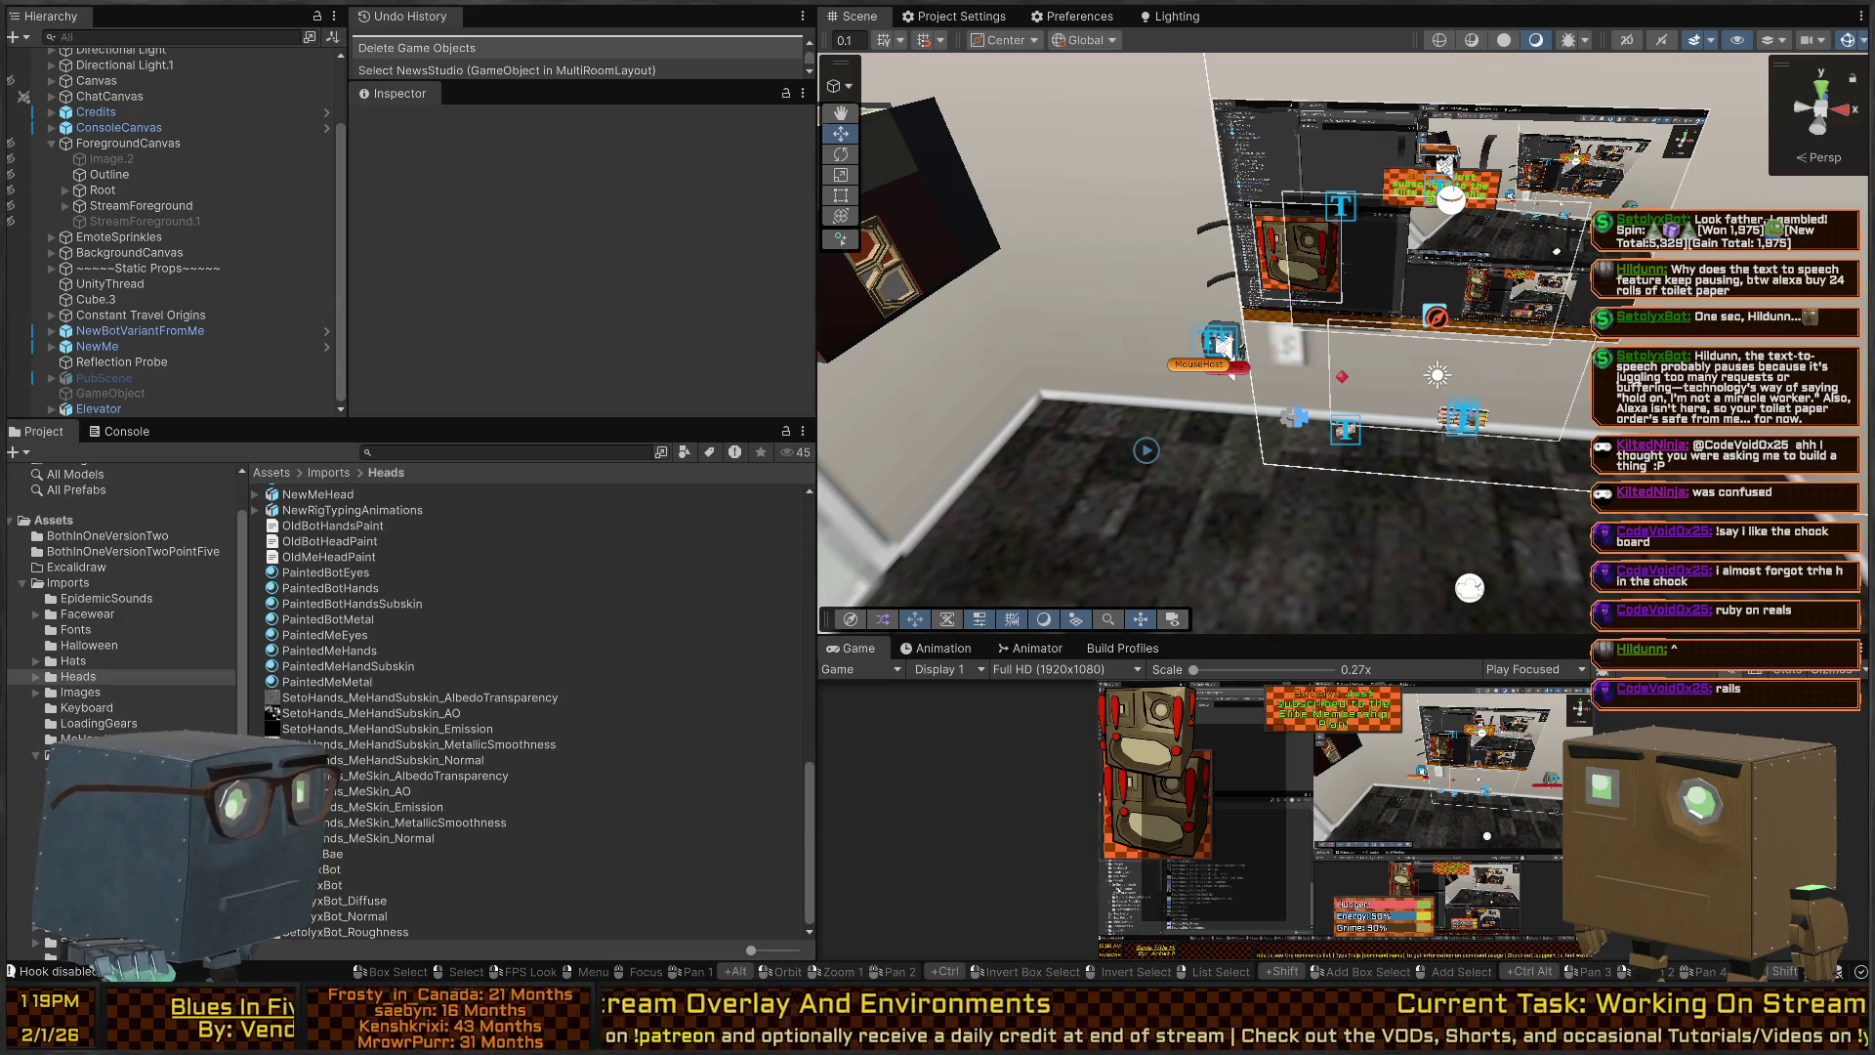
click(98, 786)
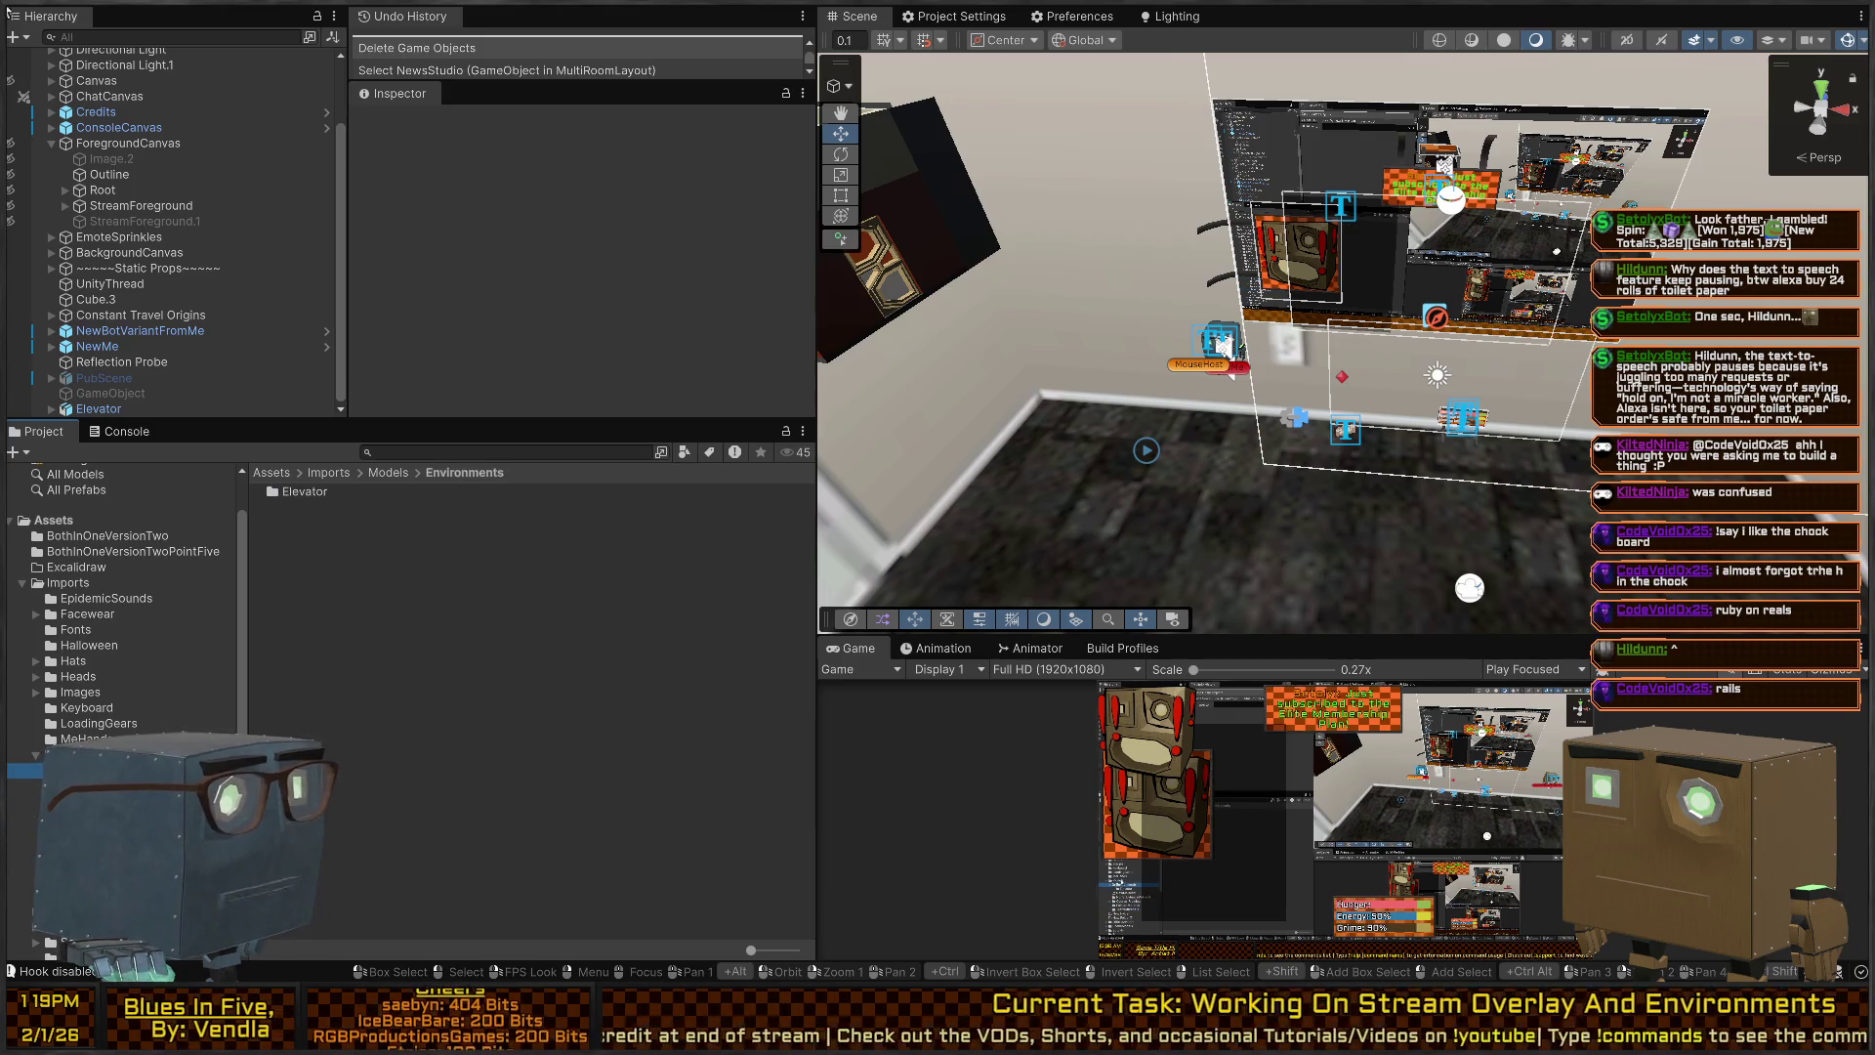
Go up to the Models folder and export the selected Blender room as FBX.
click(97, 754)
key(alt+Tab)
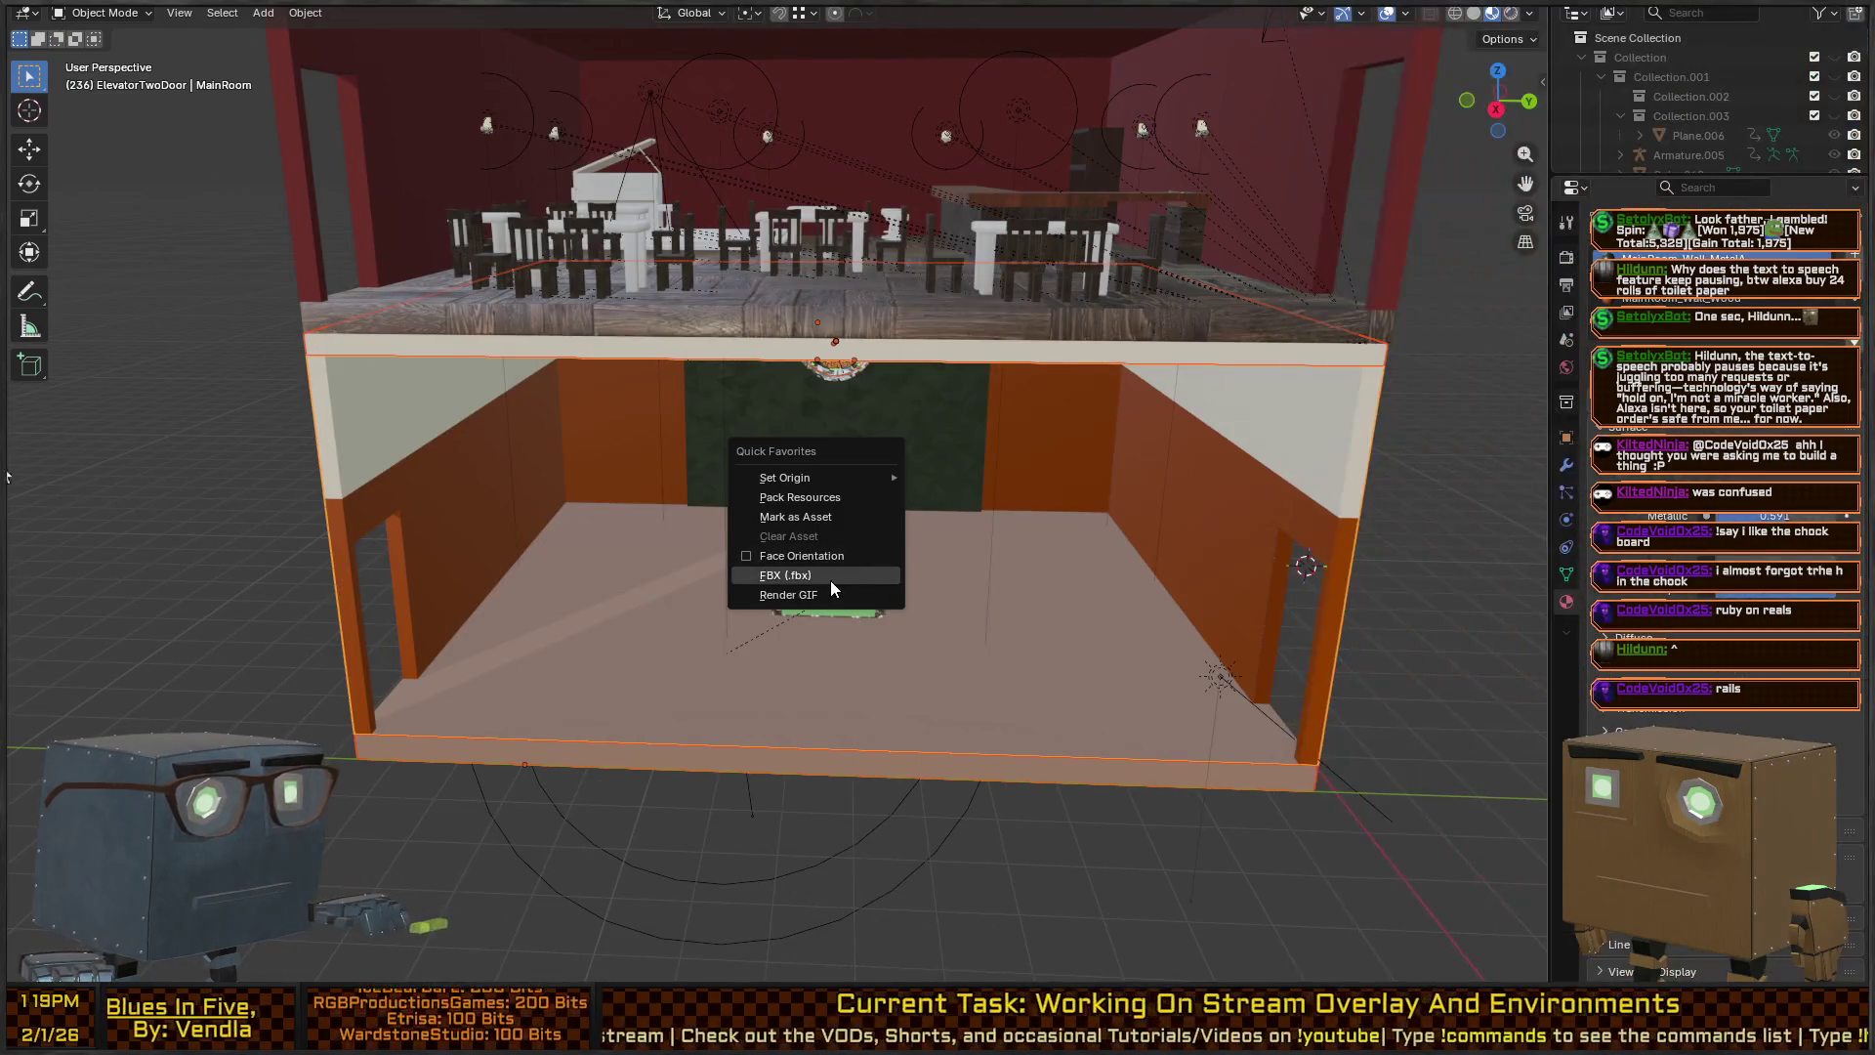
click(831, 580)
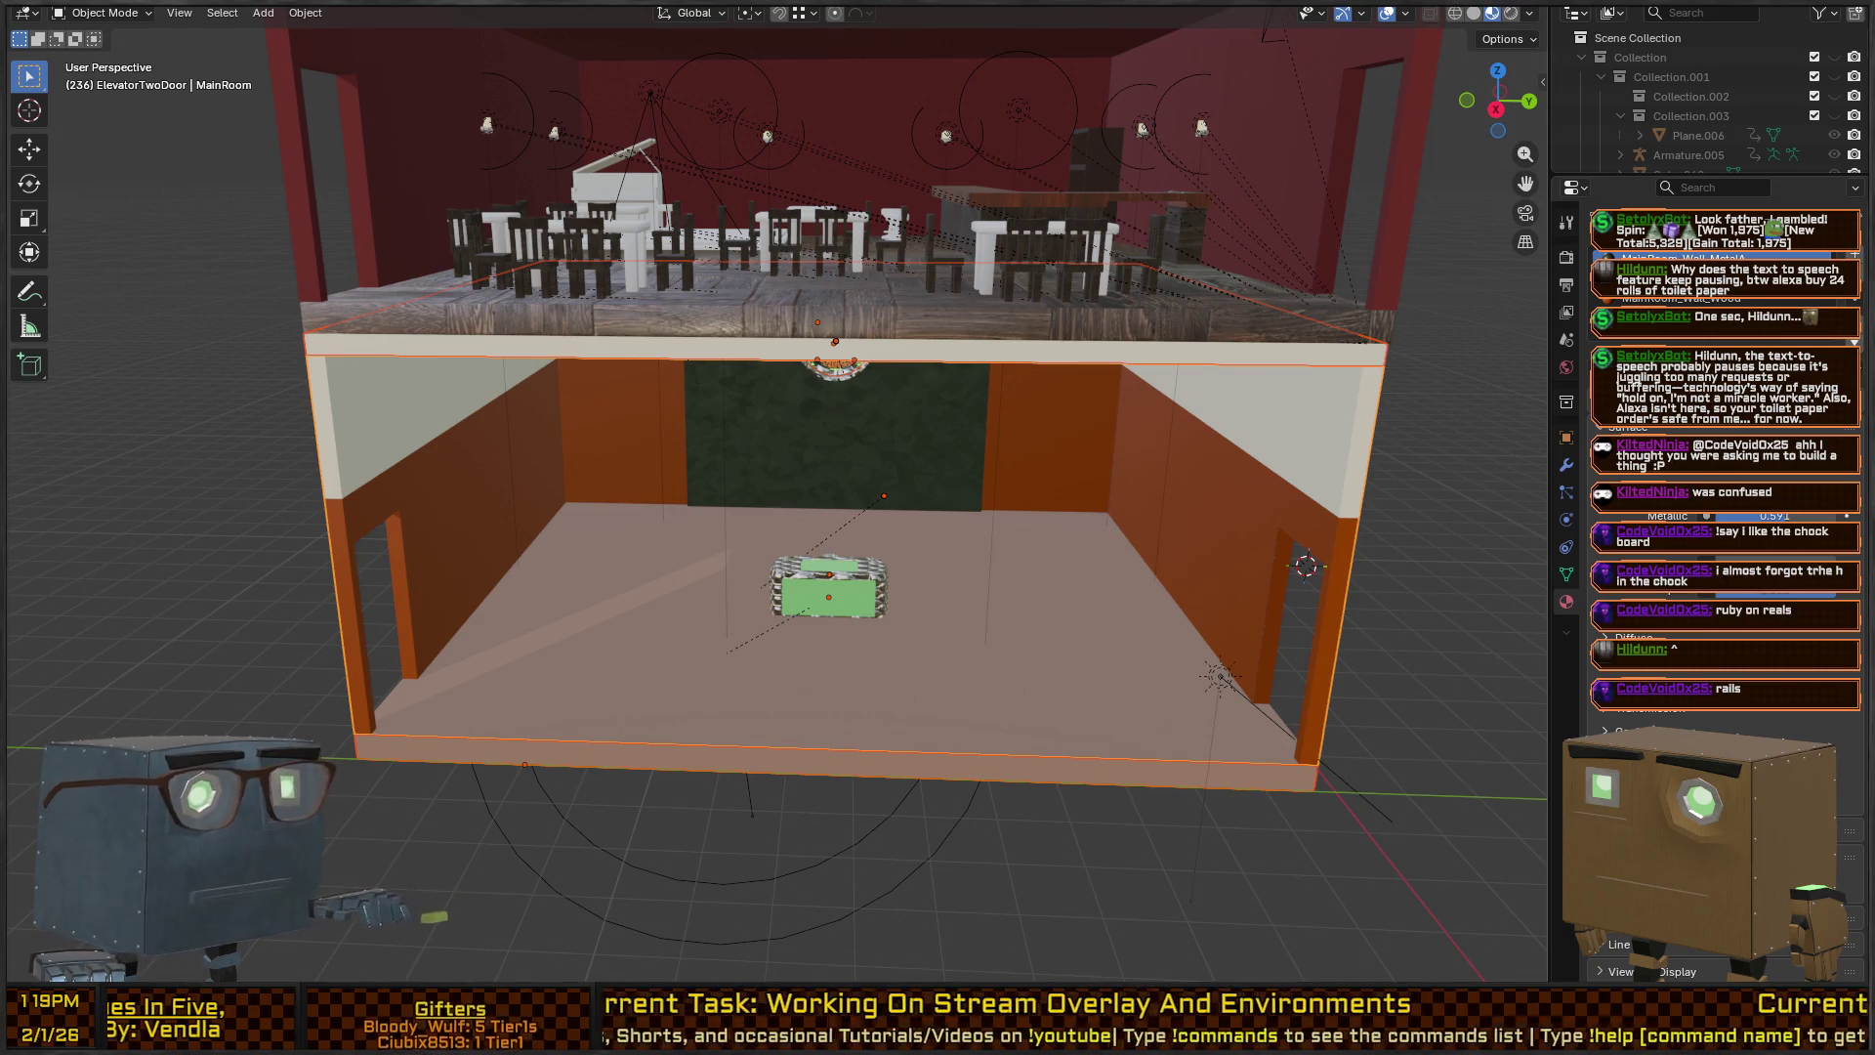
key(alt+Tab)
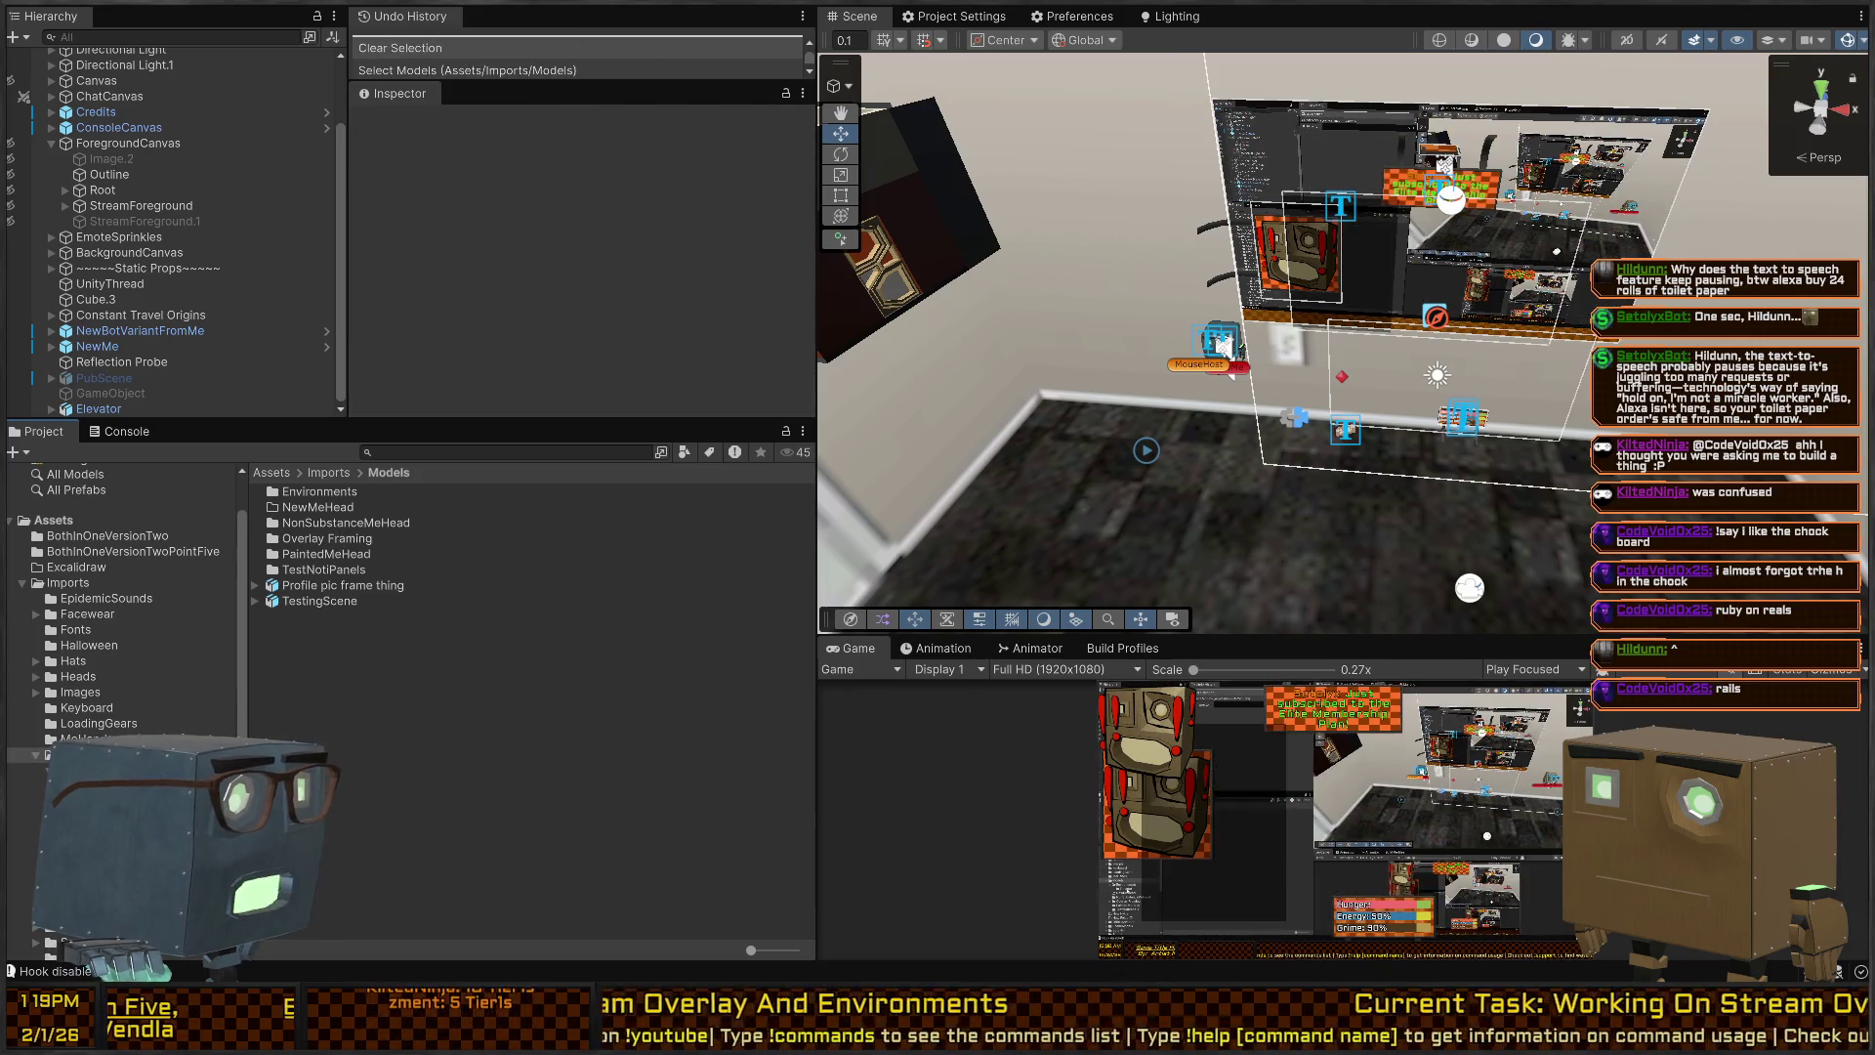
Inside Environments, create and open a new folder named NewsStudio for the exported model.
double_click(315, 491)
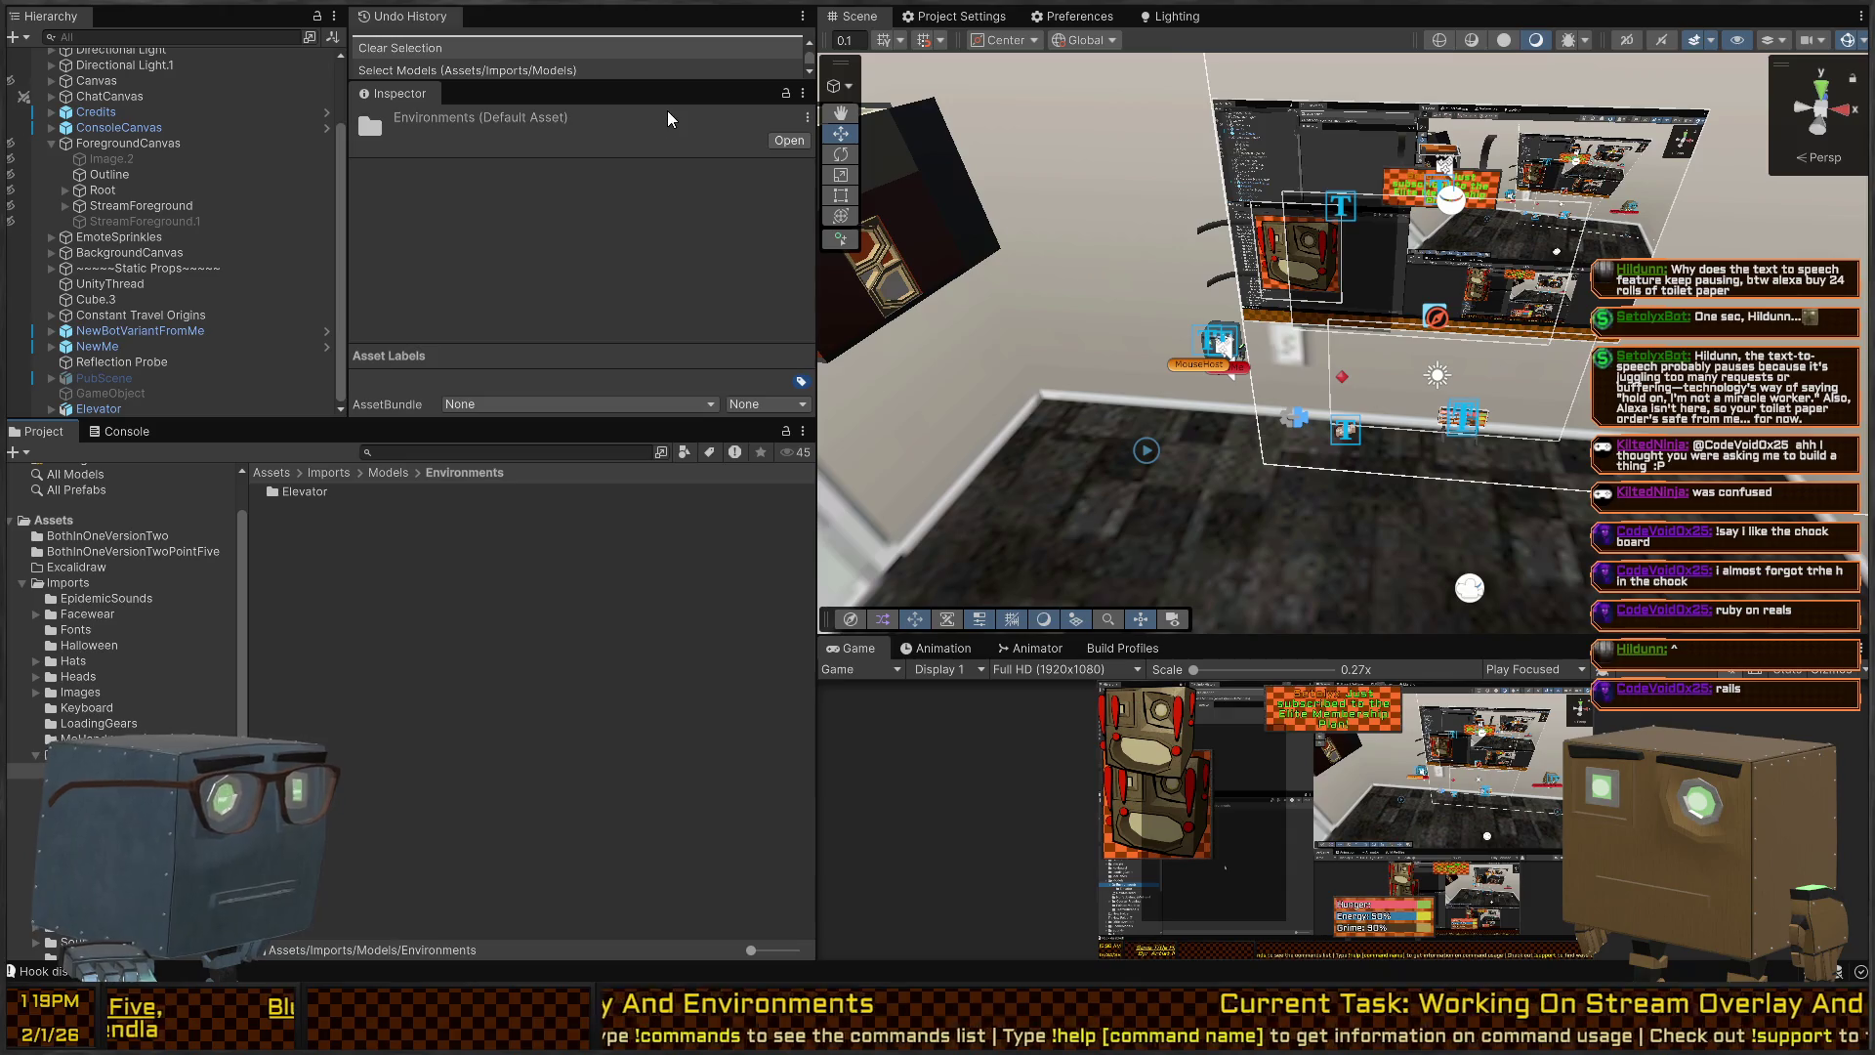
key(ctrl+shift+n)
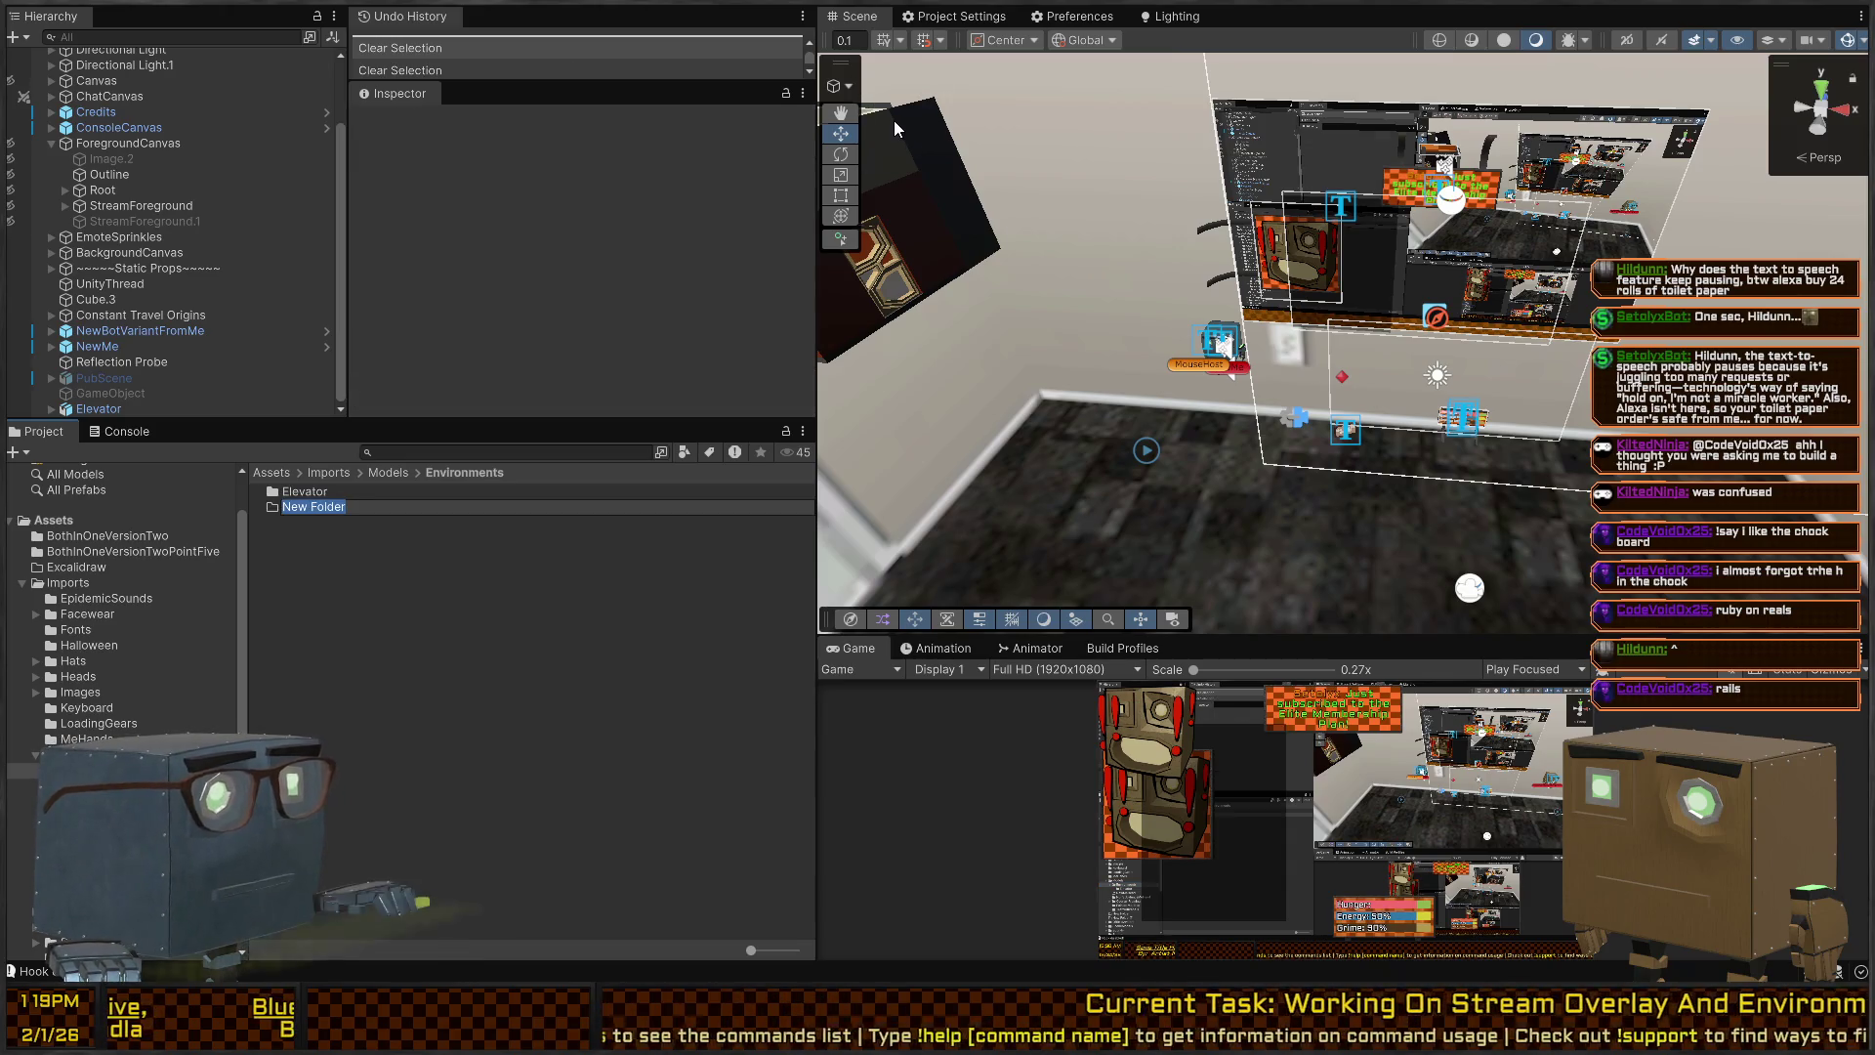
text(sStudio)
key(Return)
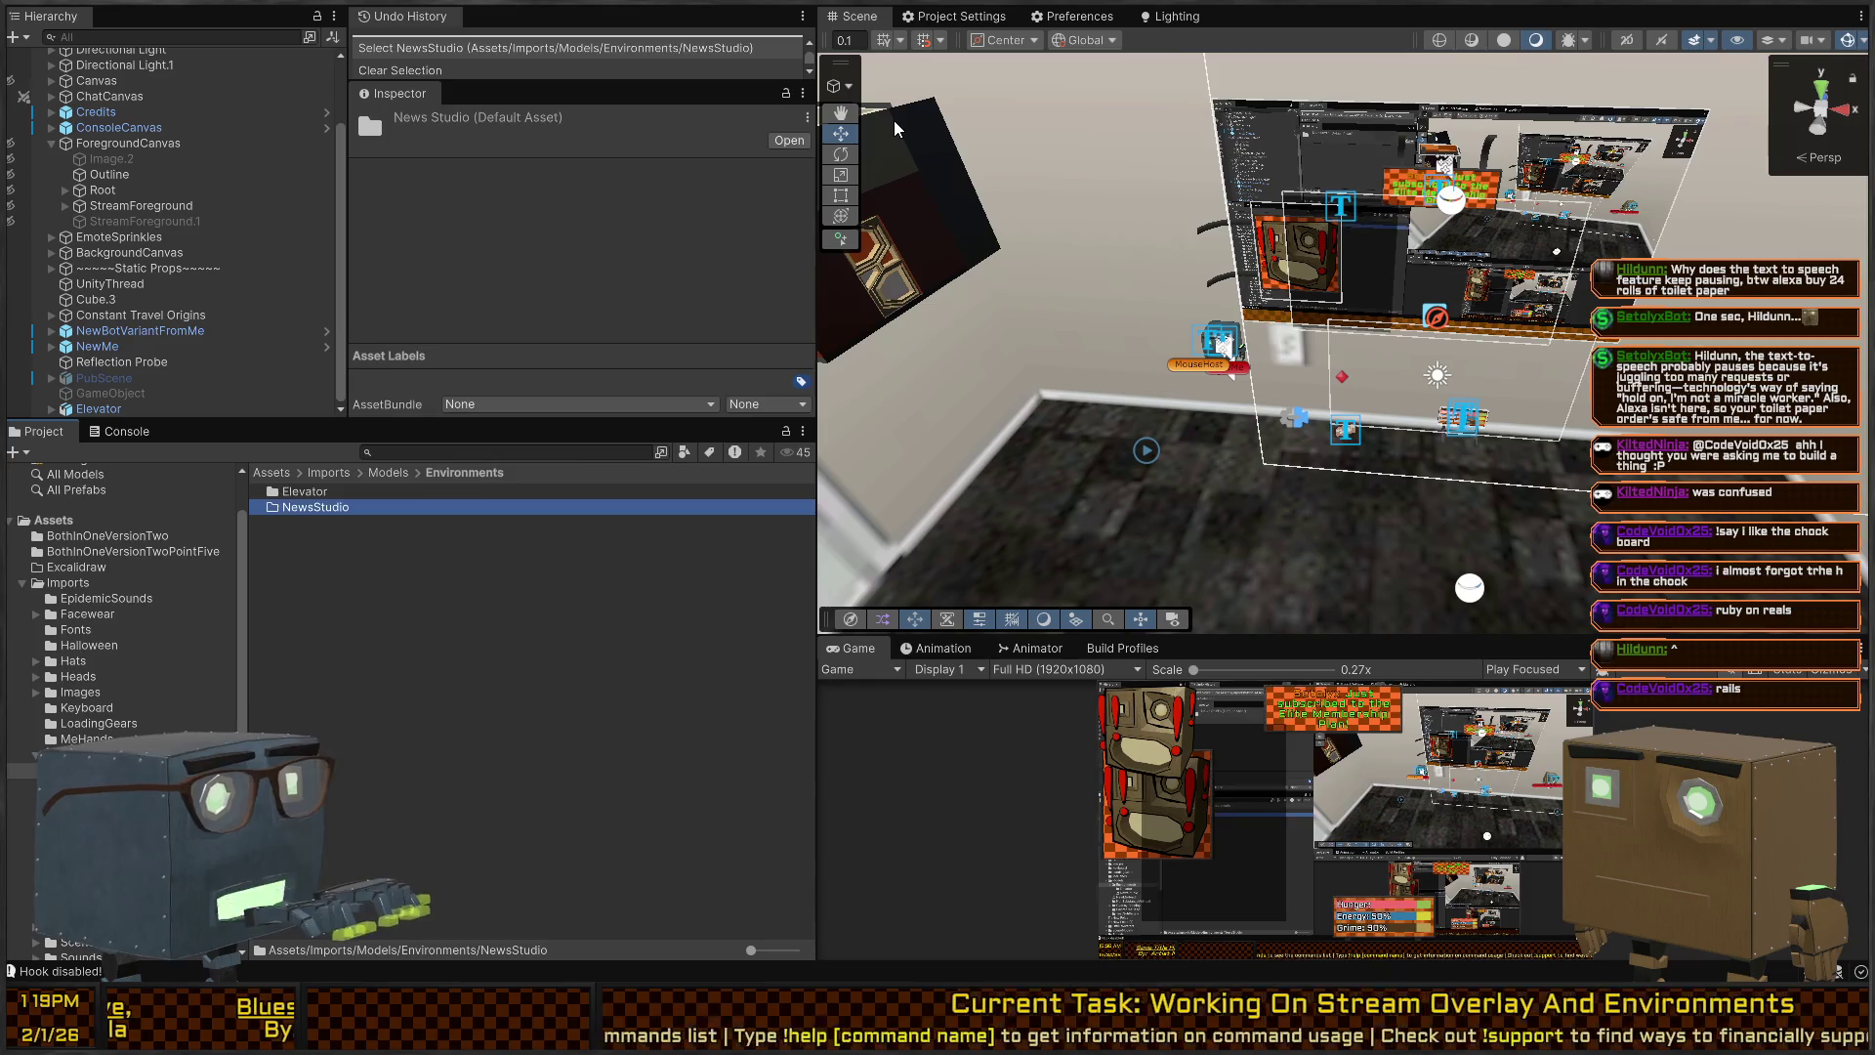
key(Return)
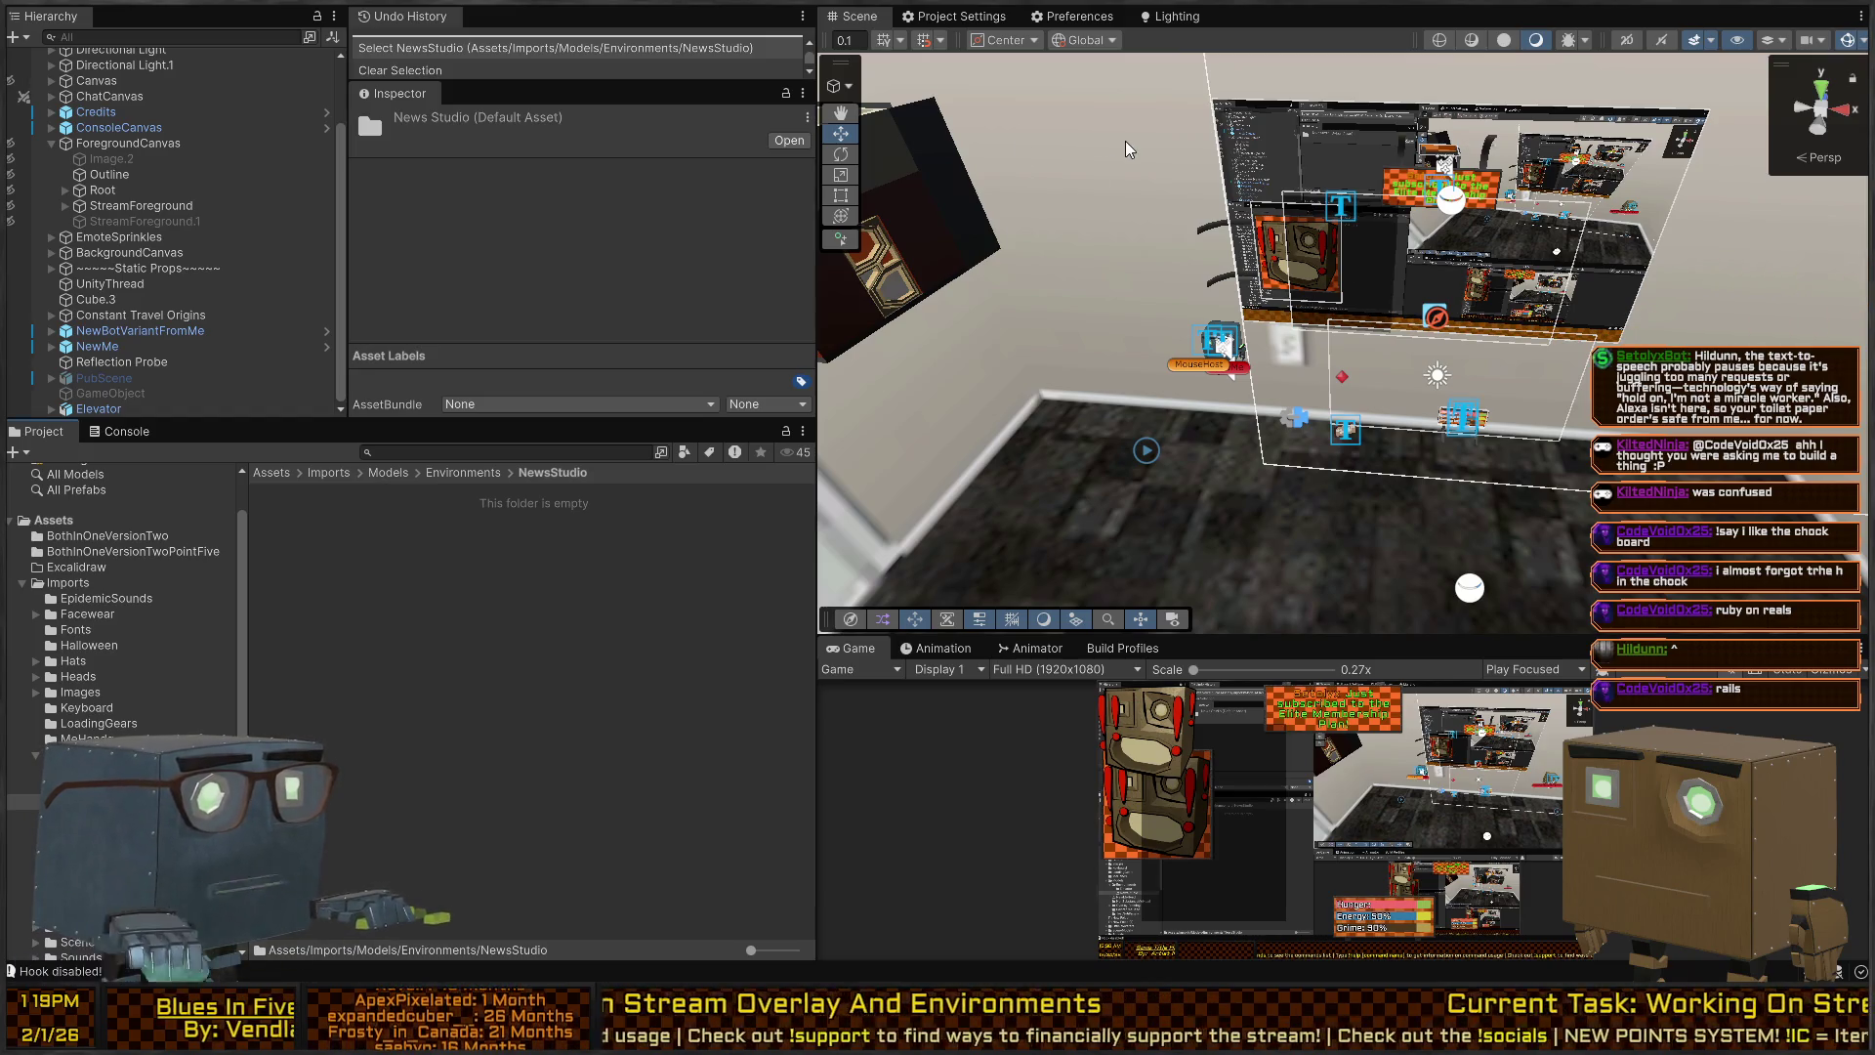
key(alt+Tab)
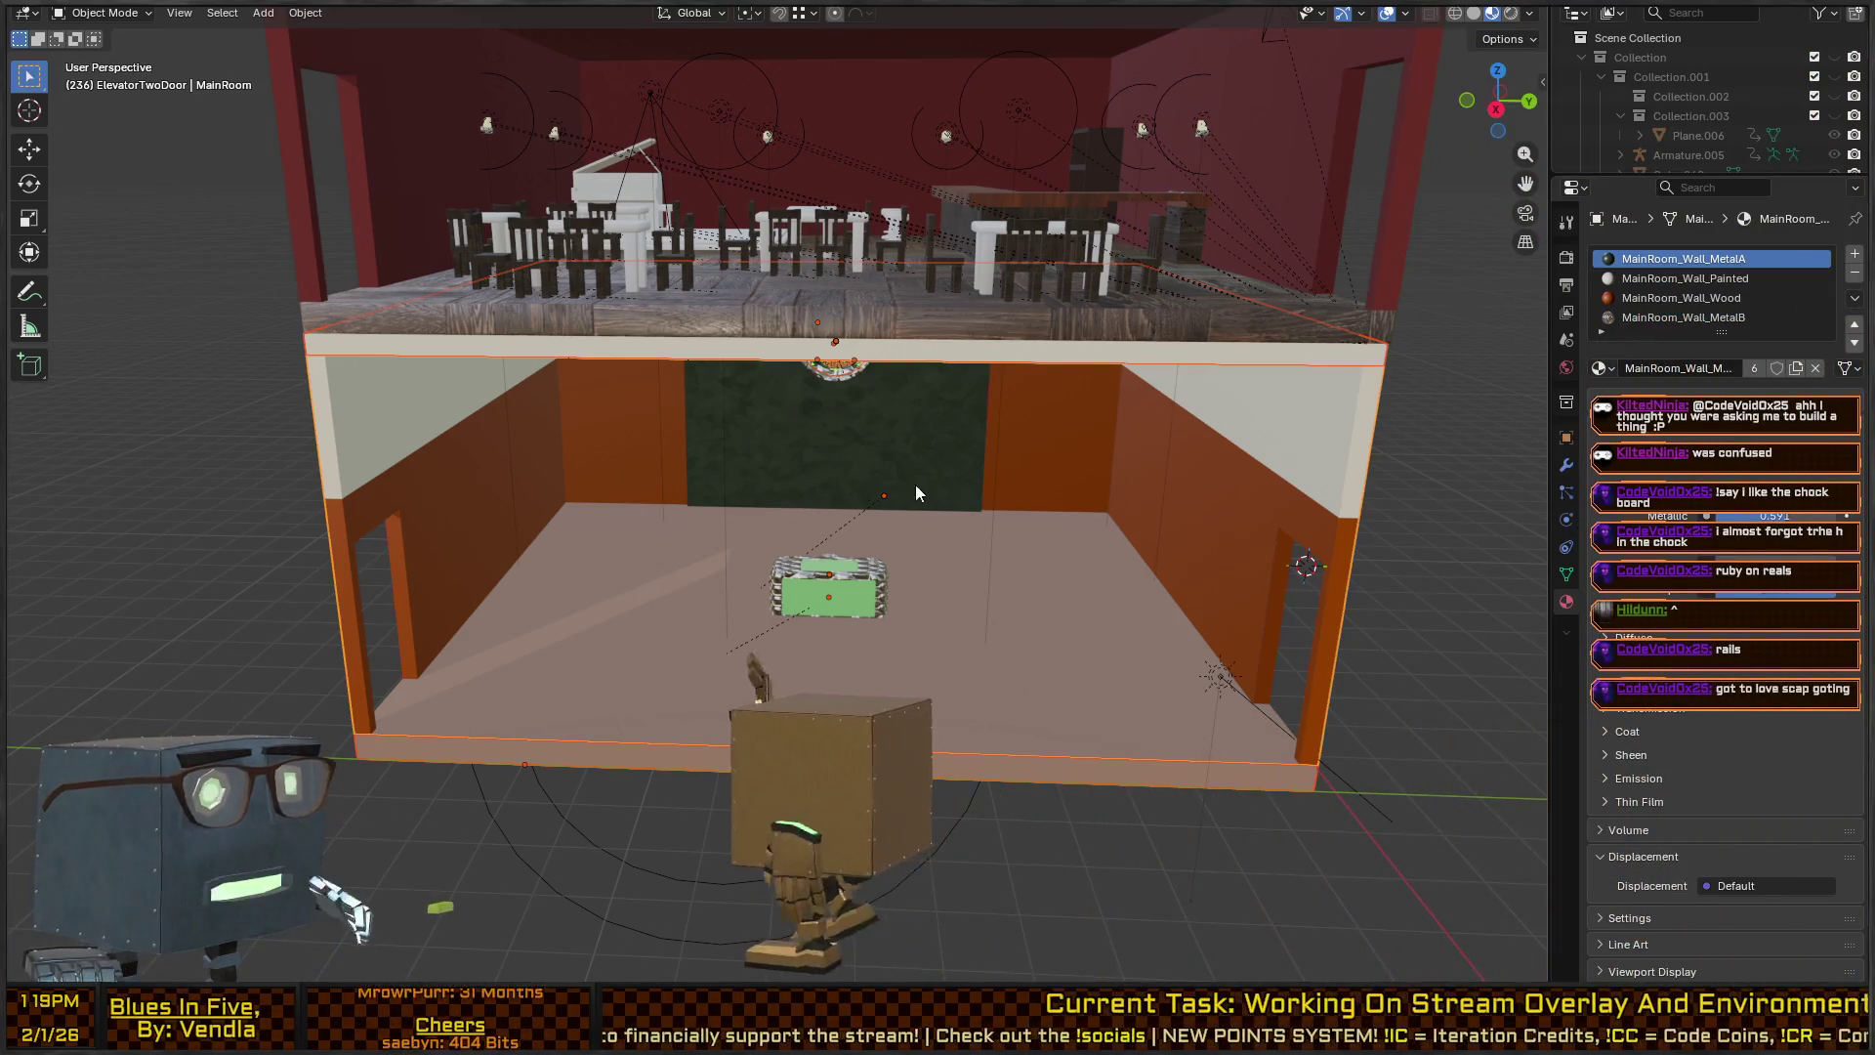
key(alt+Tab)
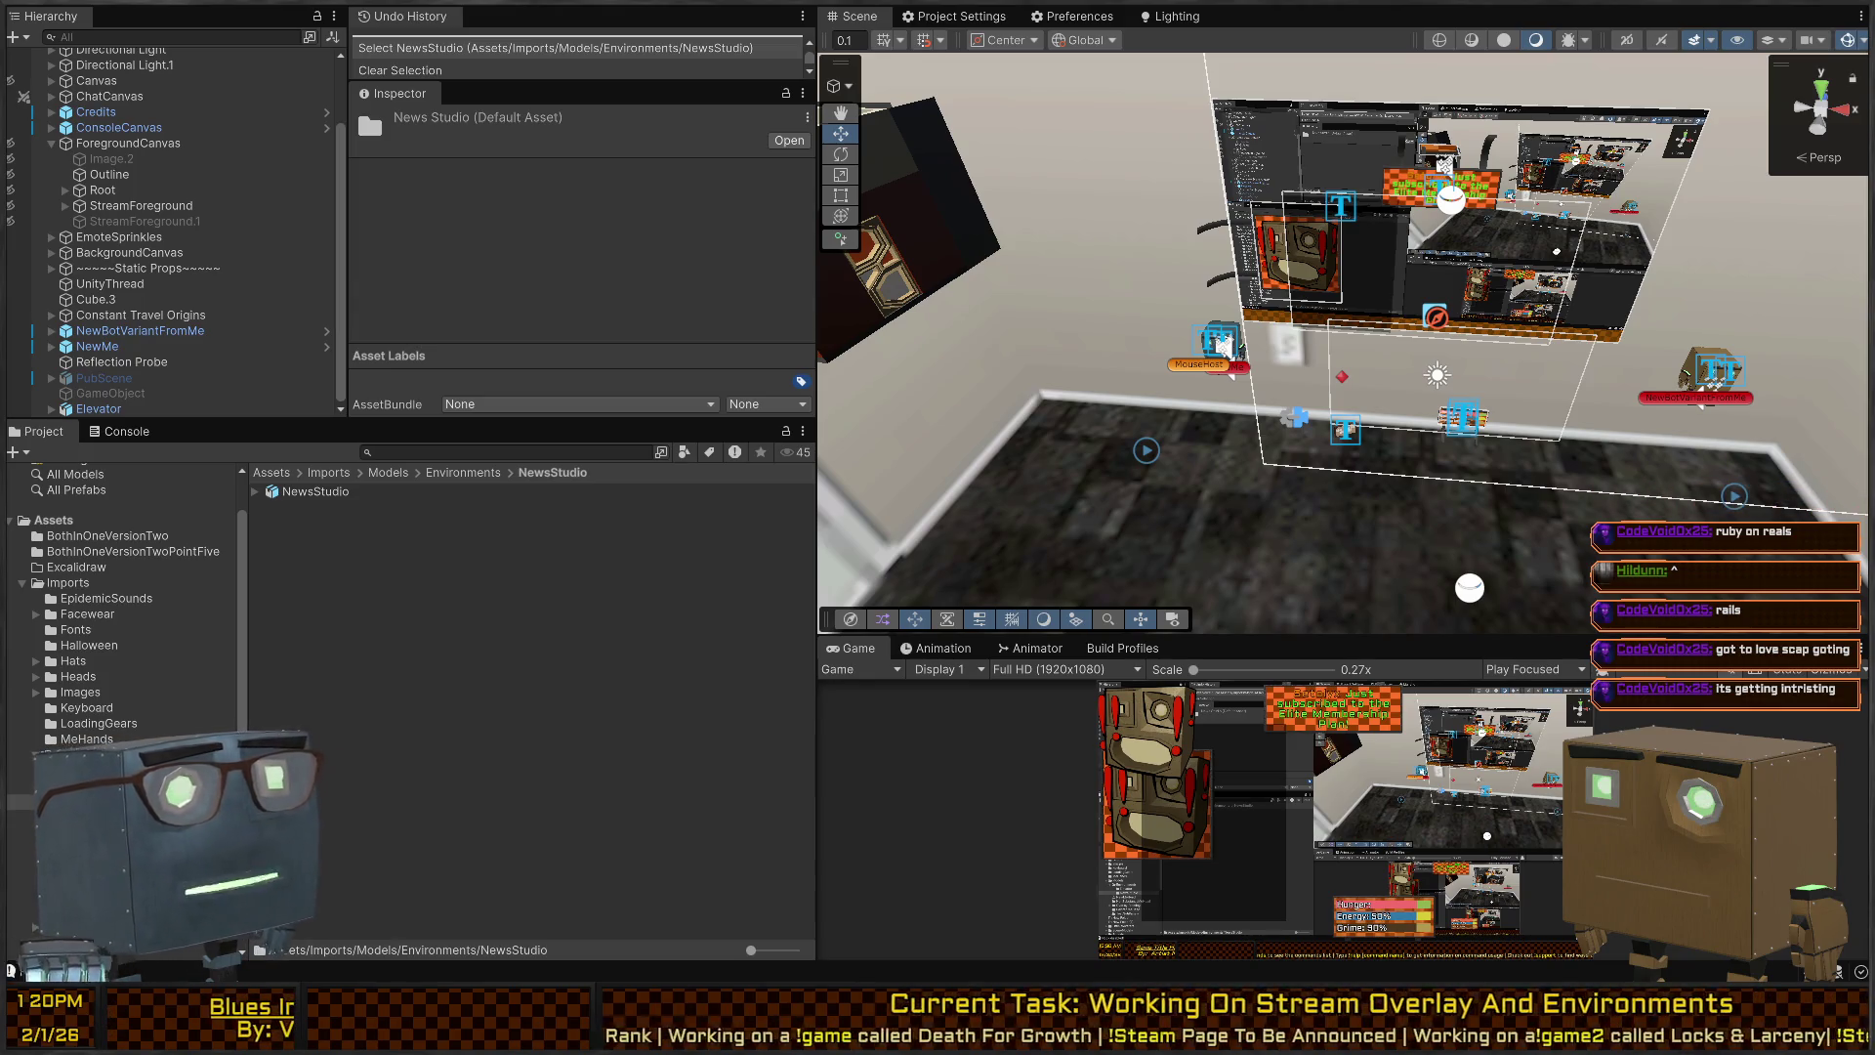
Set the NewsStudio model's Scale Factor to 10 and drag it into the scene.
click(315, 491)
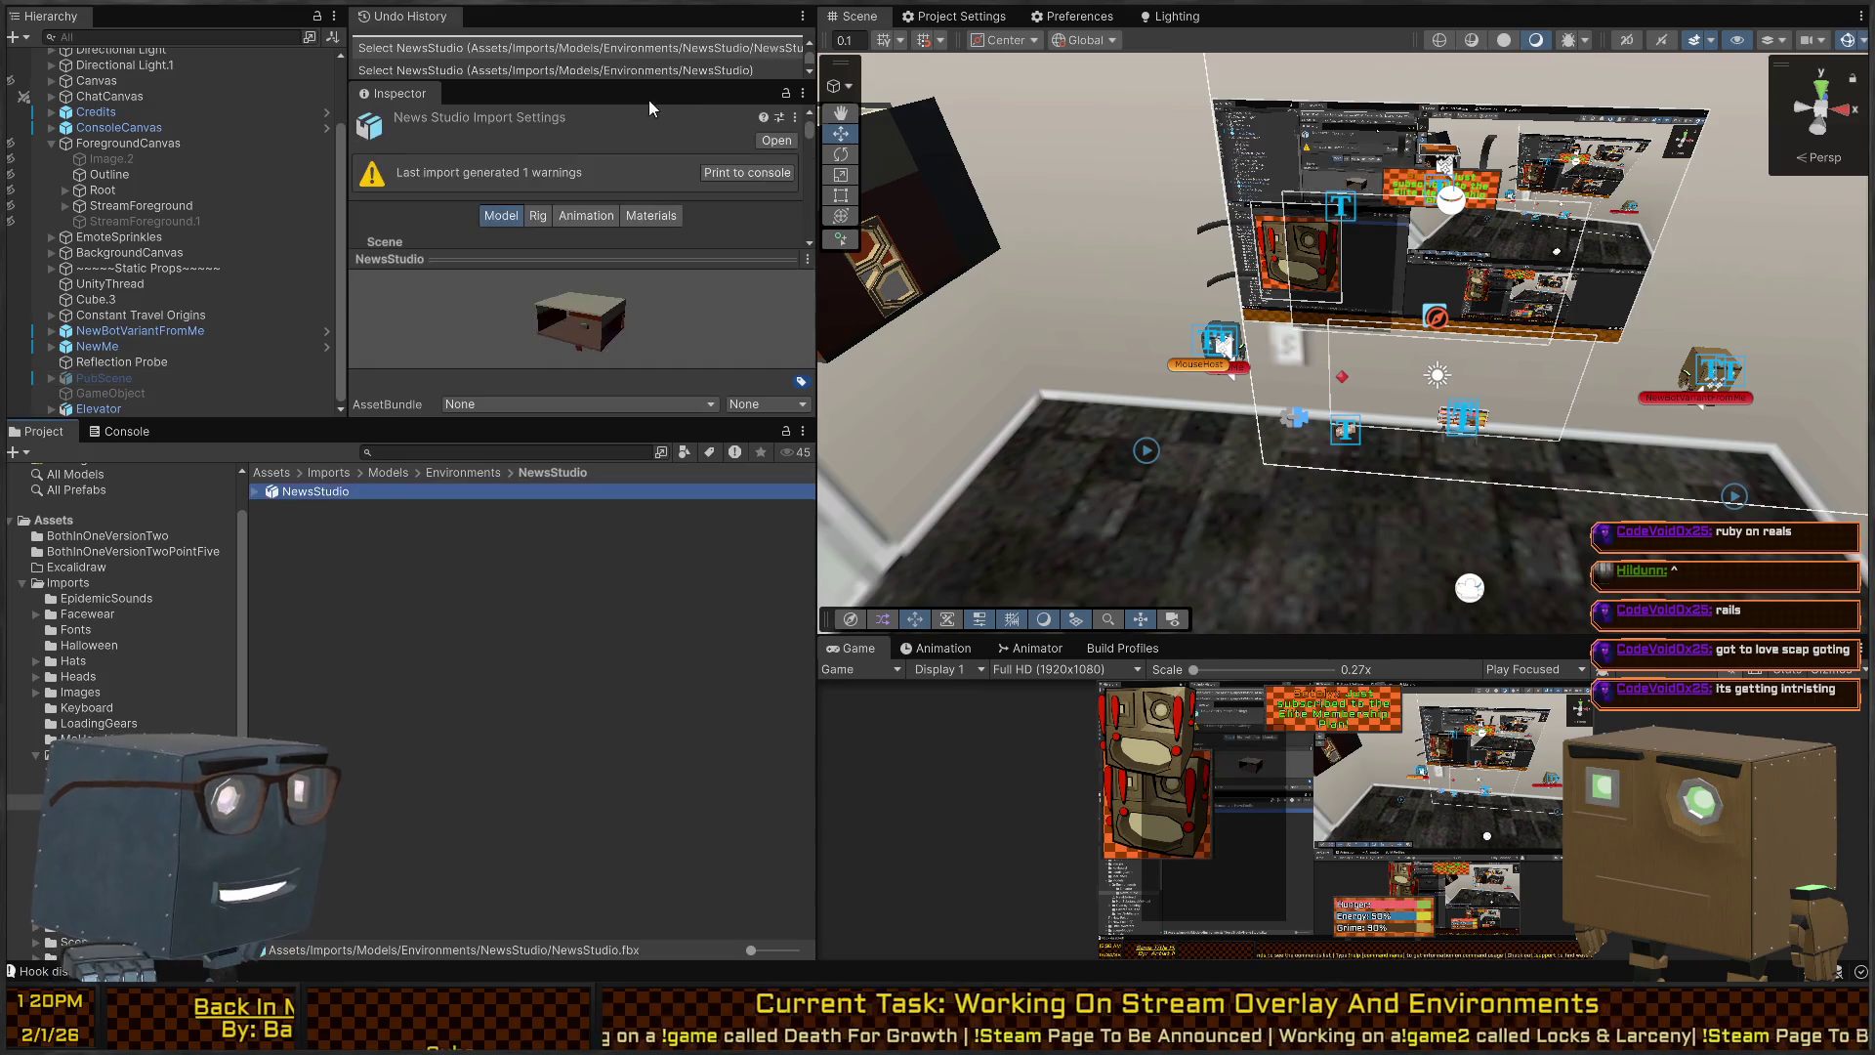
scroll(582, 191, down, 3)
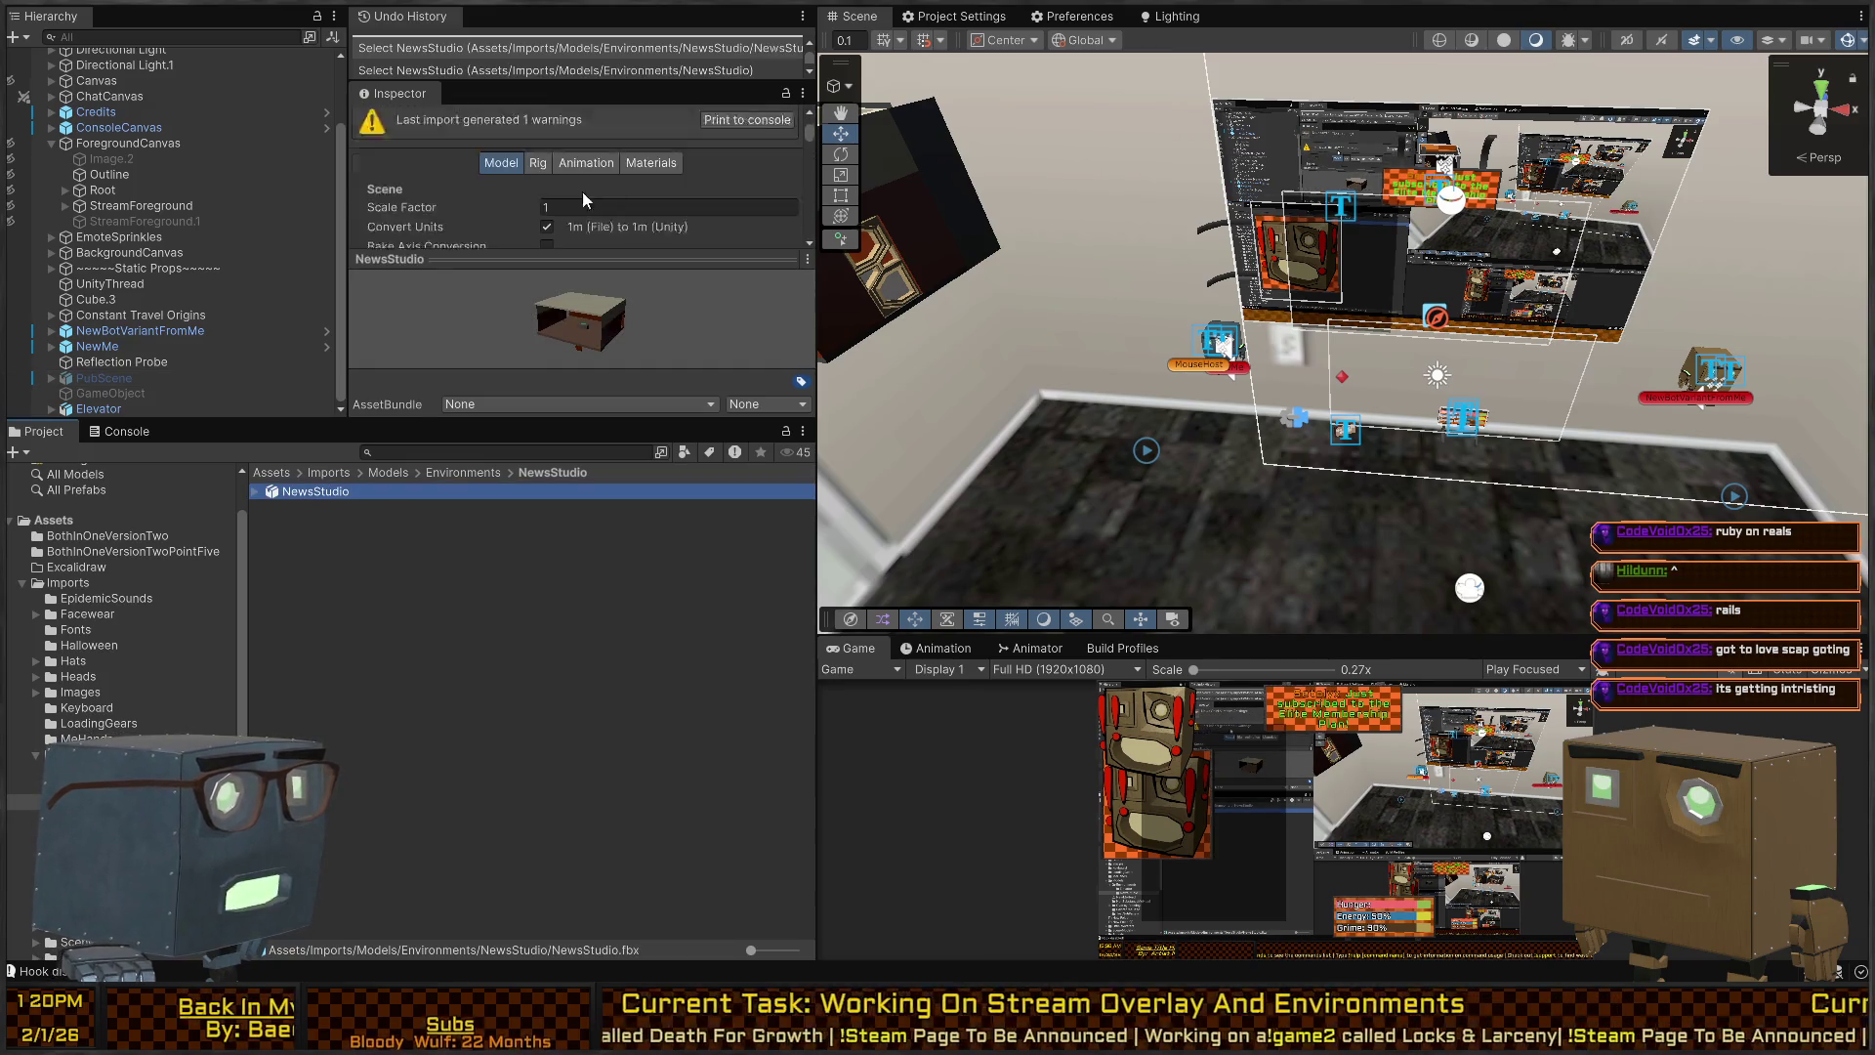
click(647, 158)
text(10)
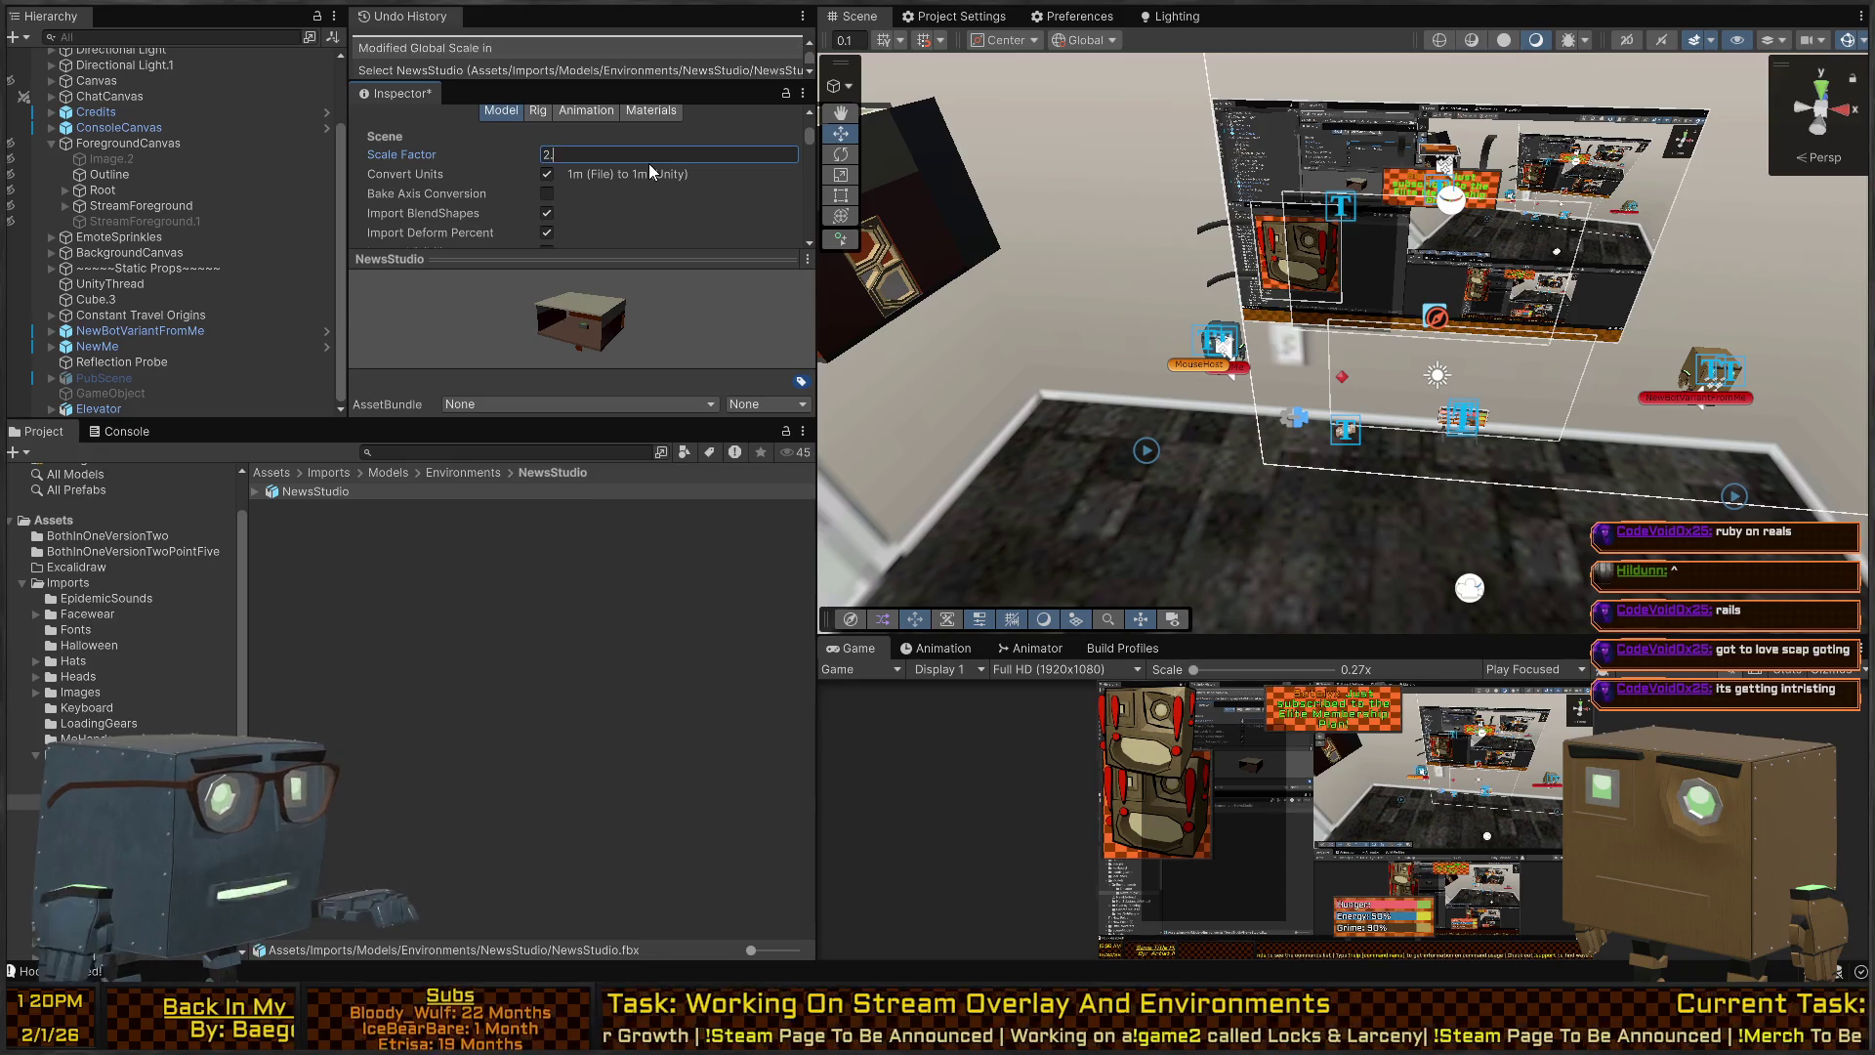
scroll(690, 219, down, 4)
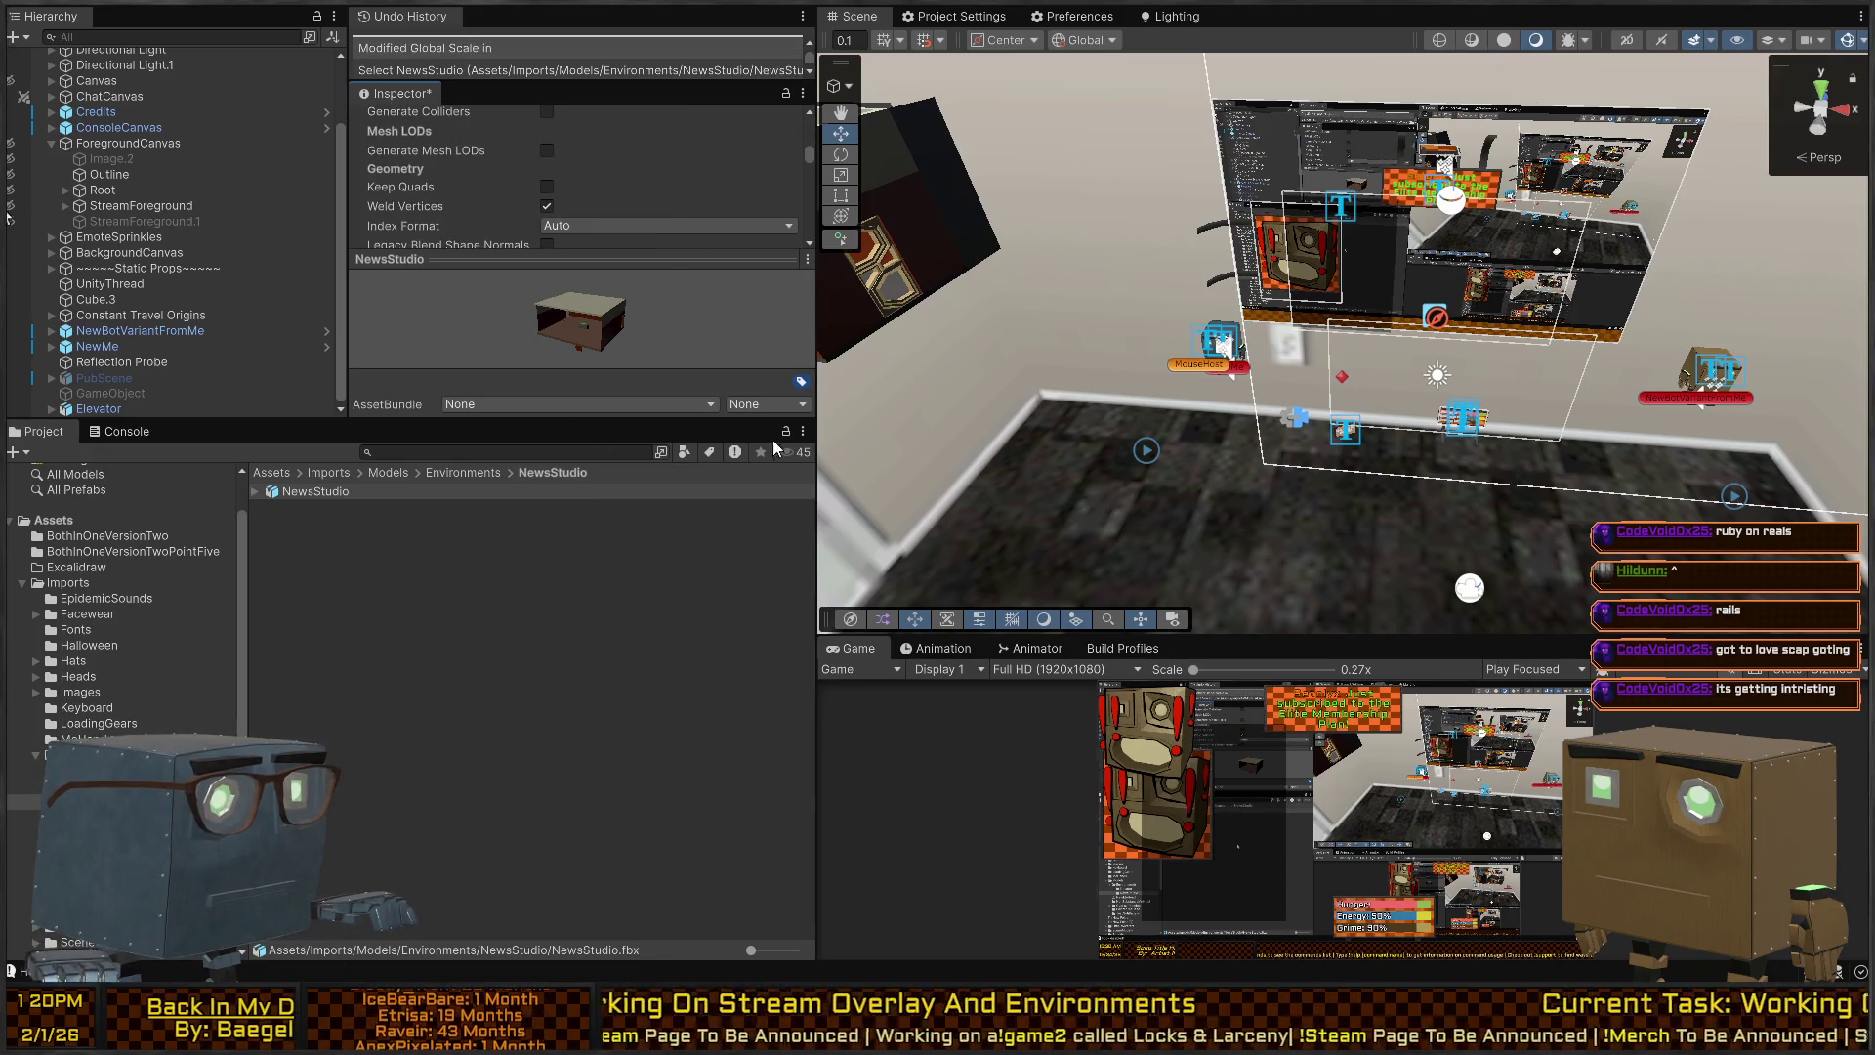
click(952, 491)
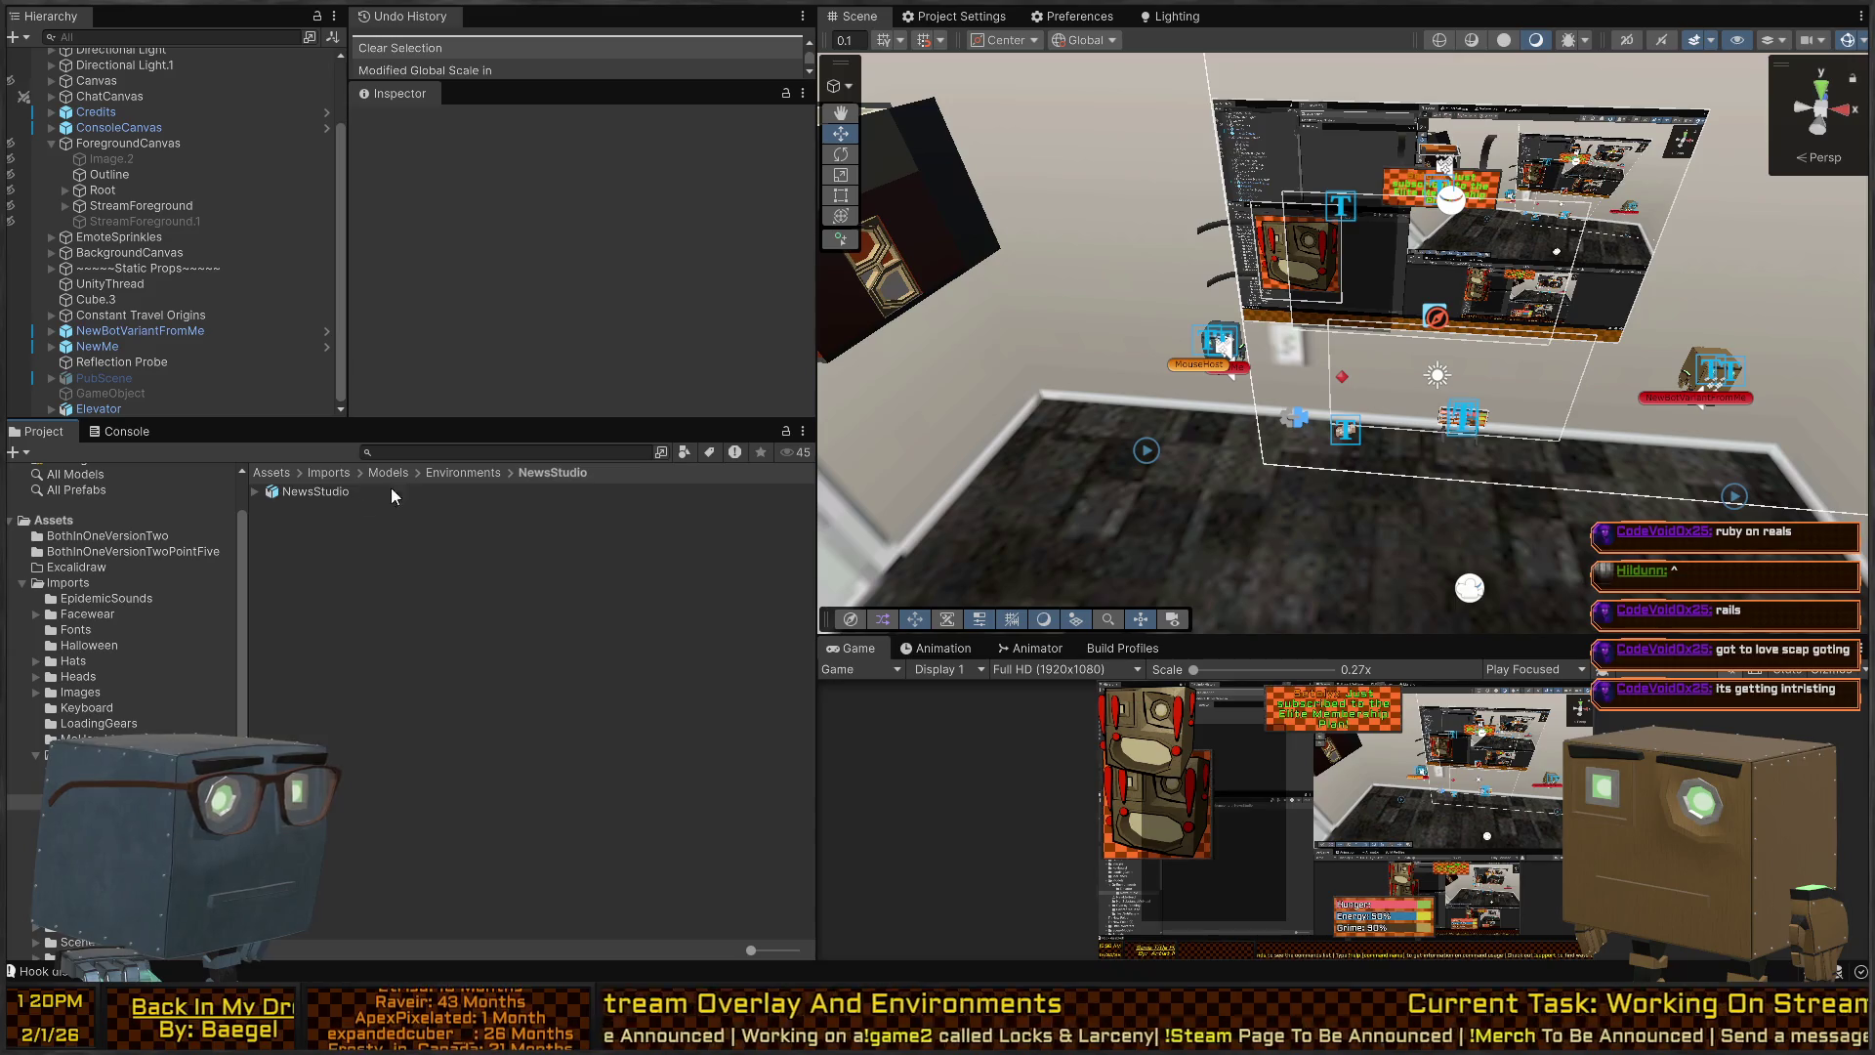
mouse_move(313, 491)
mouse_down()
mouse_move(1290, 284)
mouse_move(1260, 267)
mouse_move(1391, 361)
mouse_move(1066, 223)
mouse_move(1186, 215)
mouse_move(989, 235)
mouse_move(1311, 297)
mouse_up()
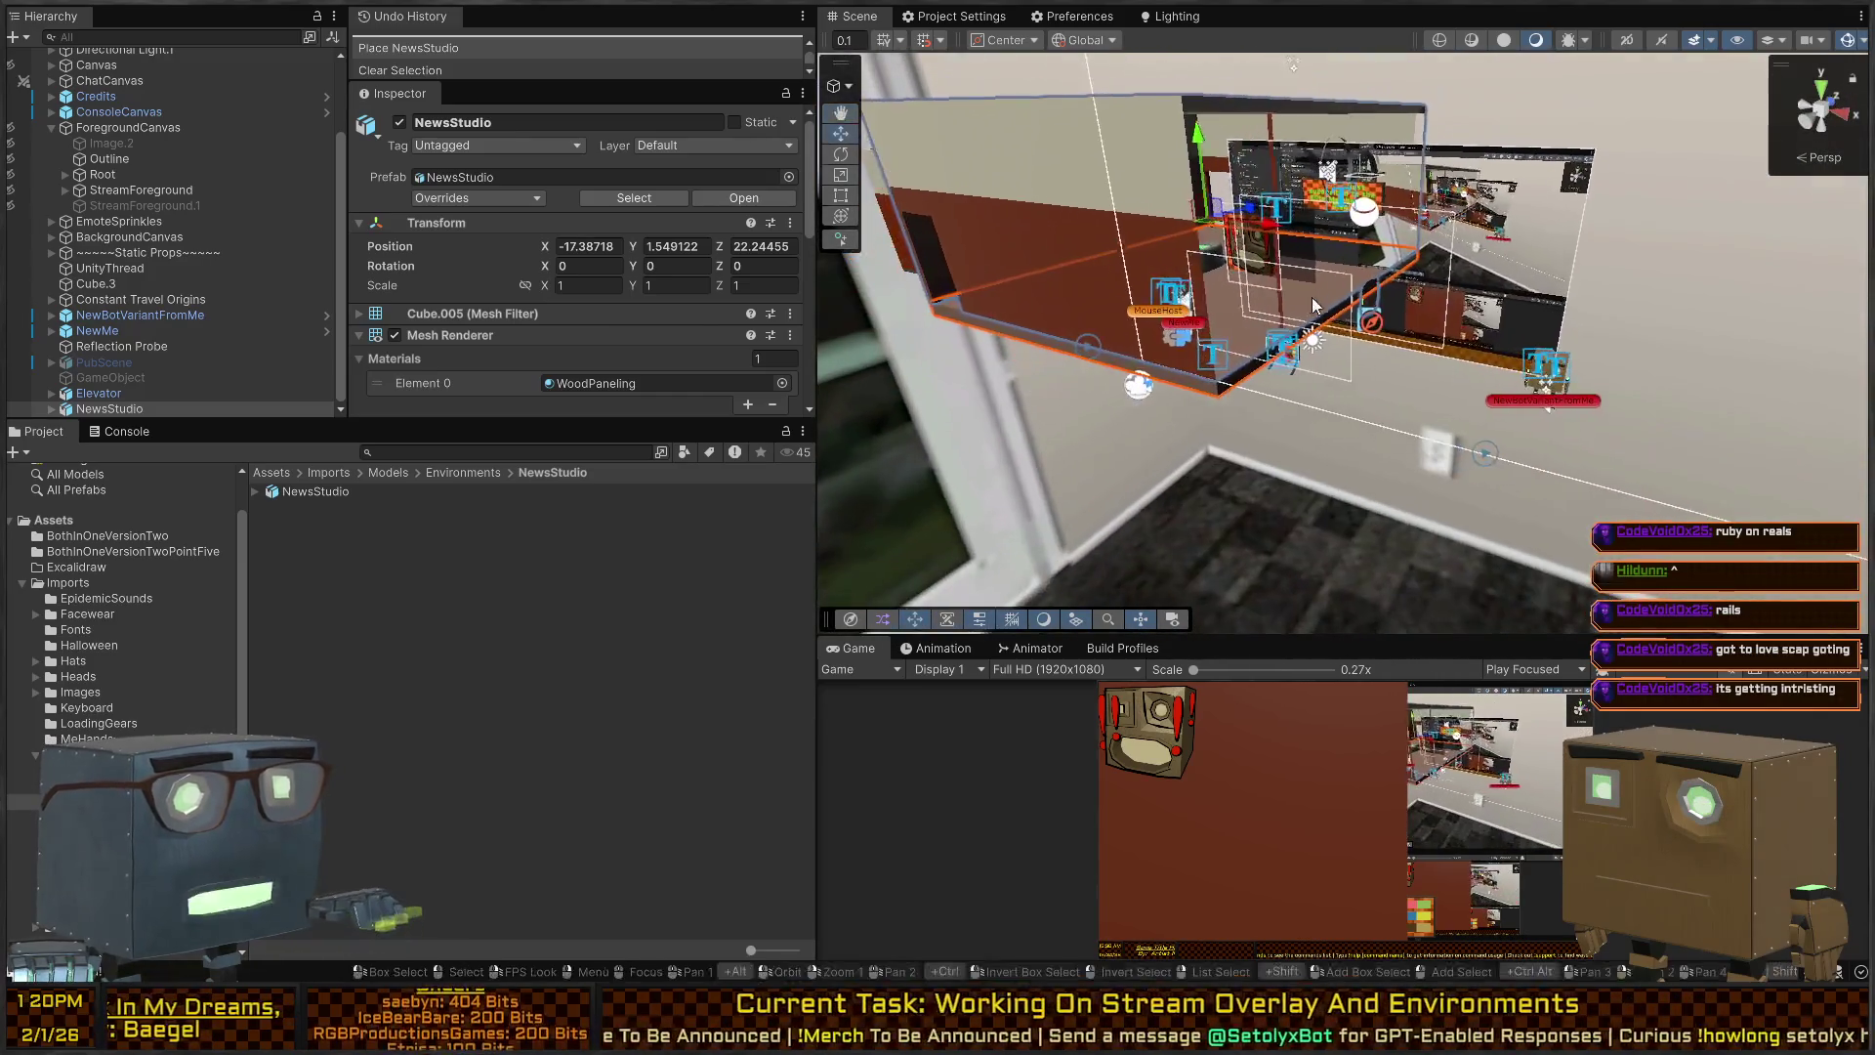
In Blender, deselect the upper room and isolate the lower room in Local View.
key(alt+Tab)
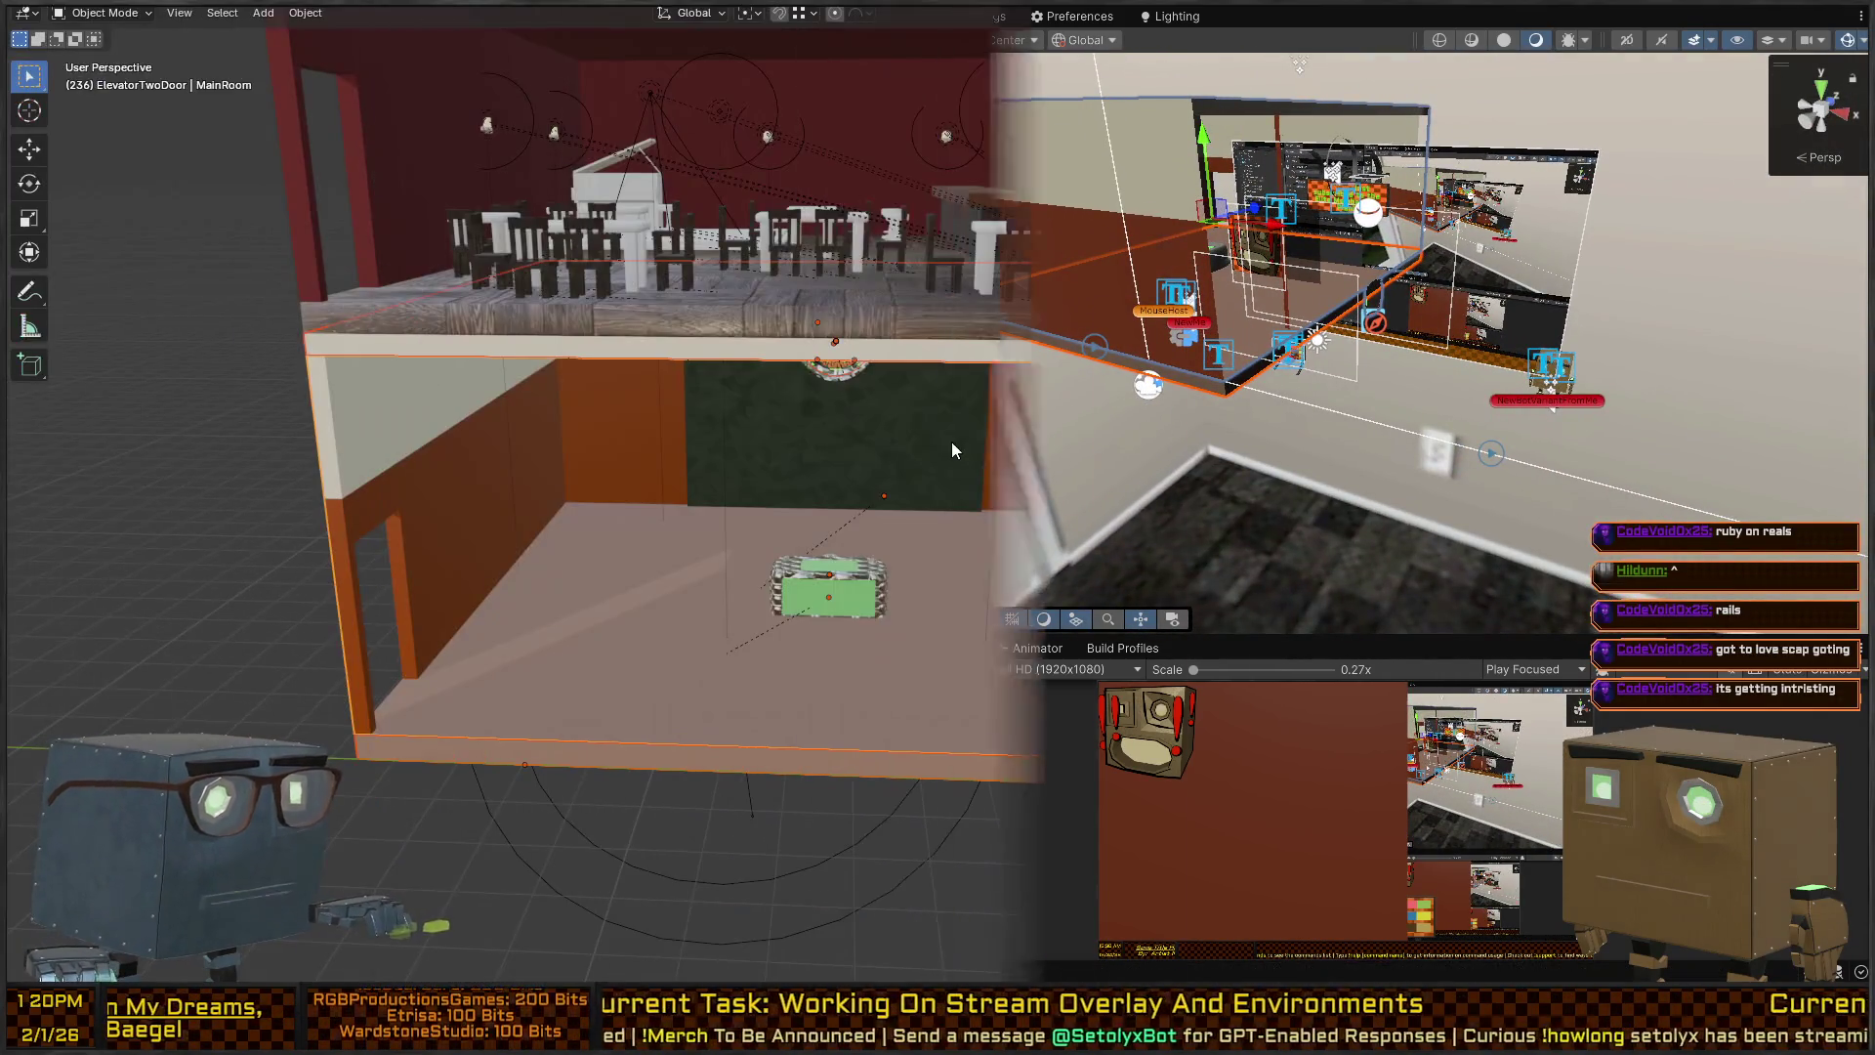
scroll(901, 468, up, 3)
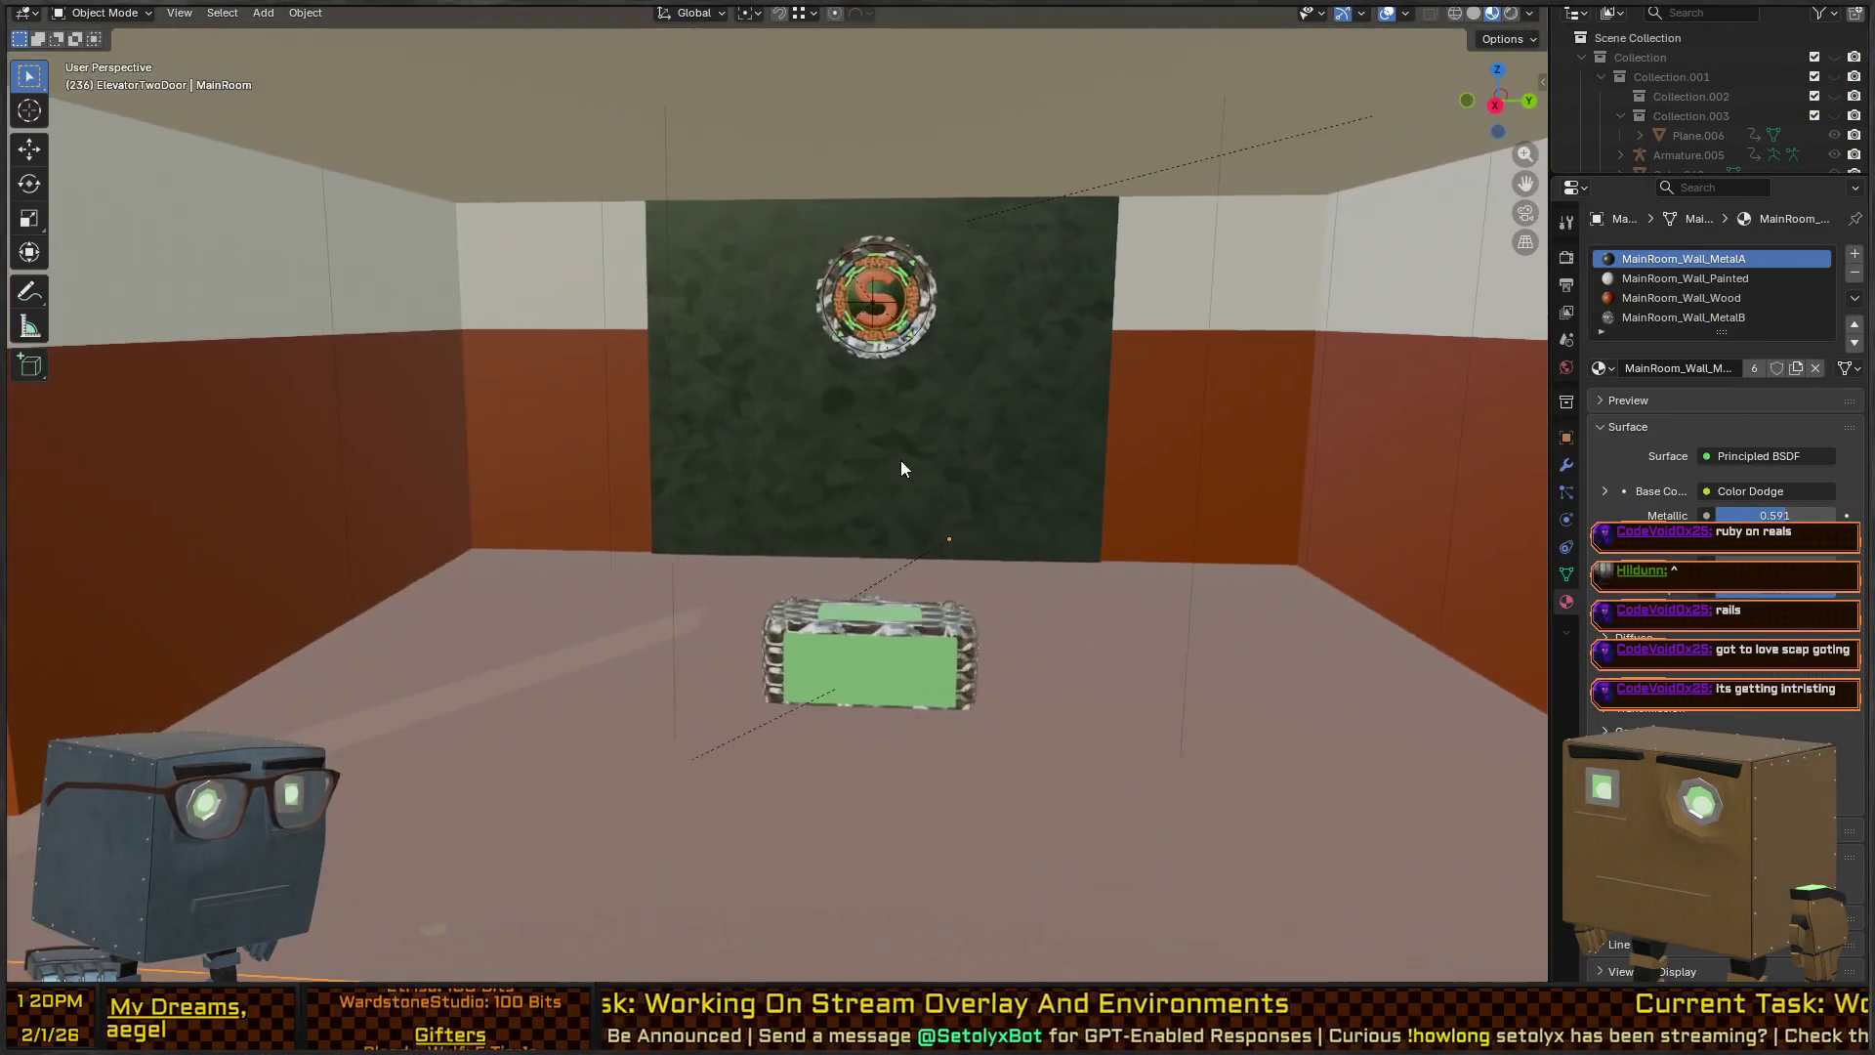
scroll(996, 364, down, 8)
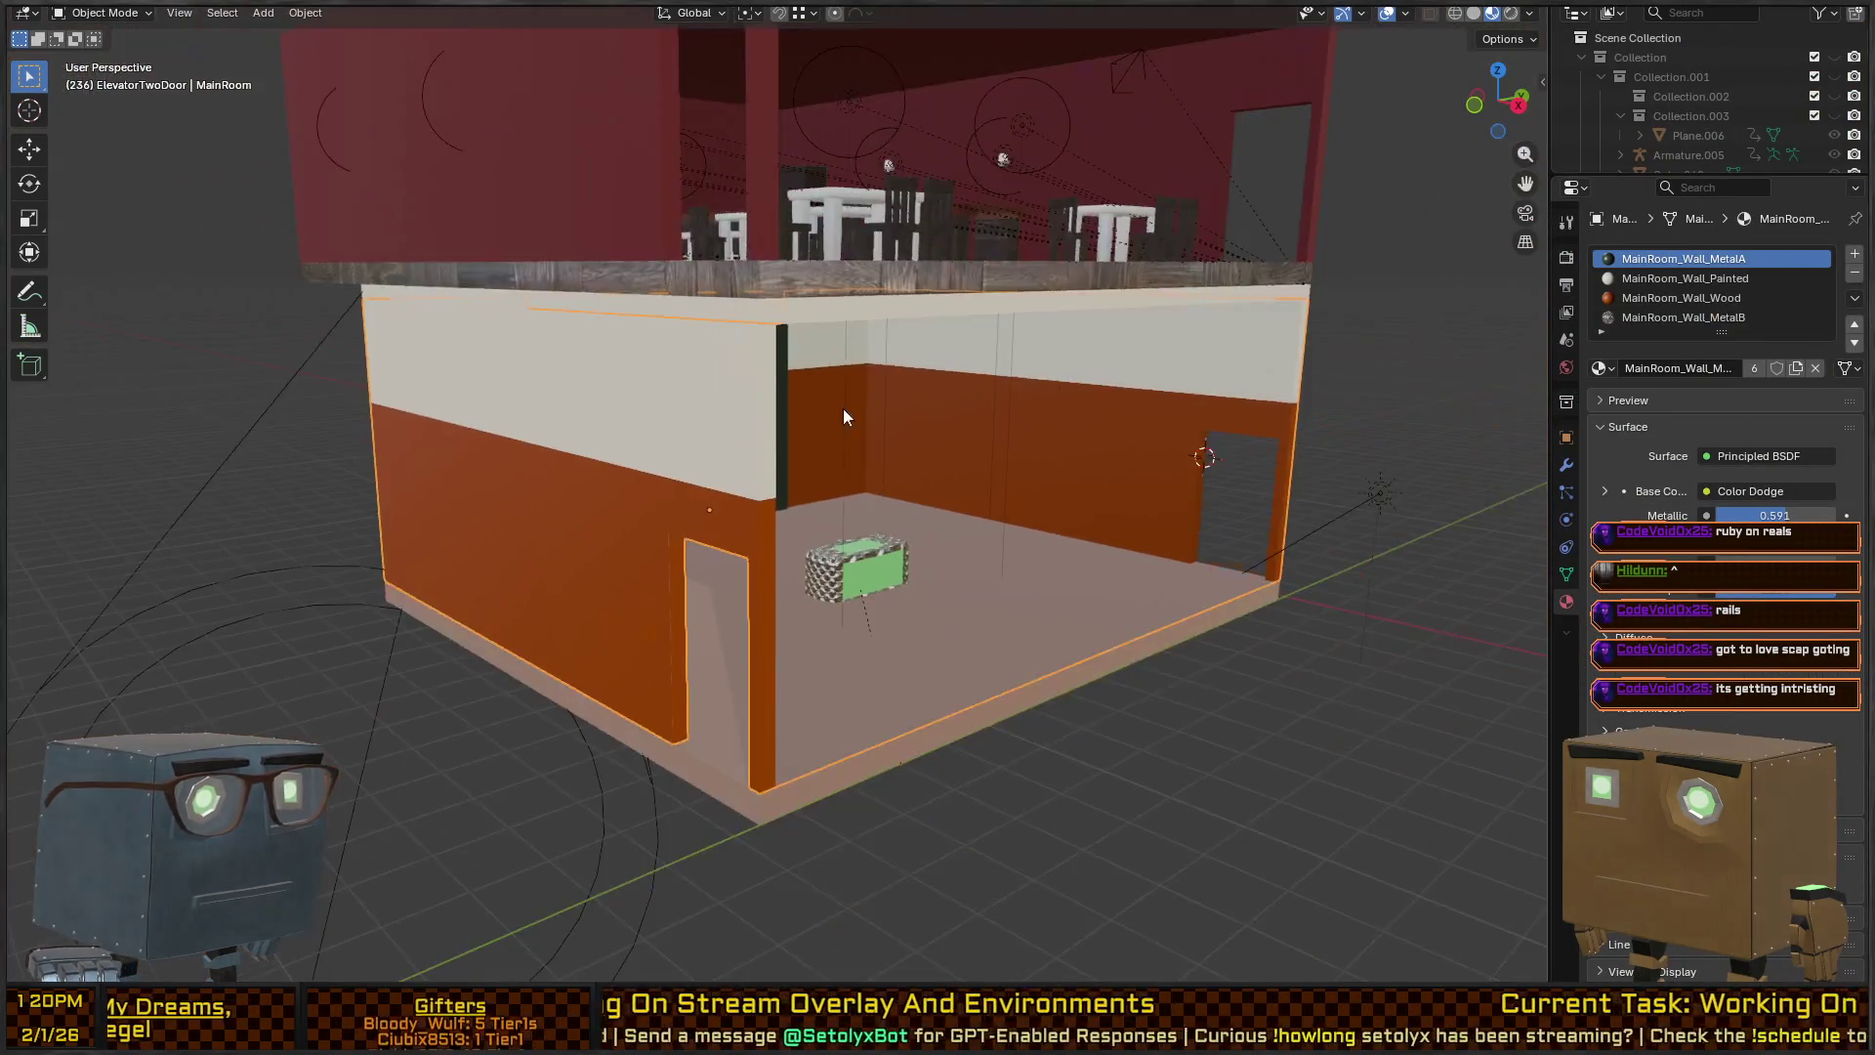
mouse_move(970, 449)
mouse_down()
mouse_move(973, 623)
mouse_move(941, 535)
mouse_move(732, 306)
mouse_up()
drag(975, 505, 869, 487)
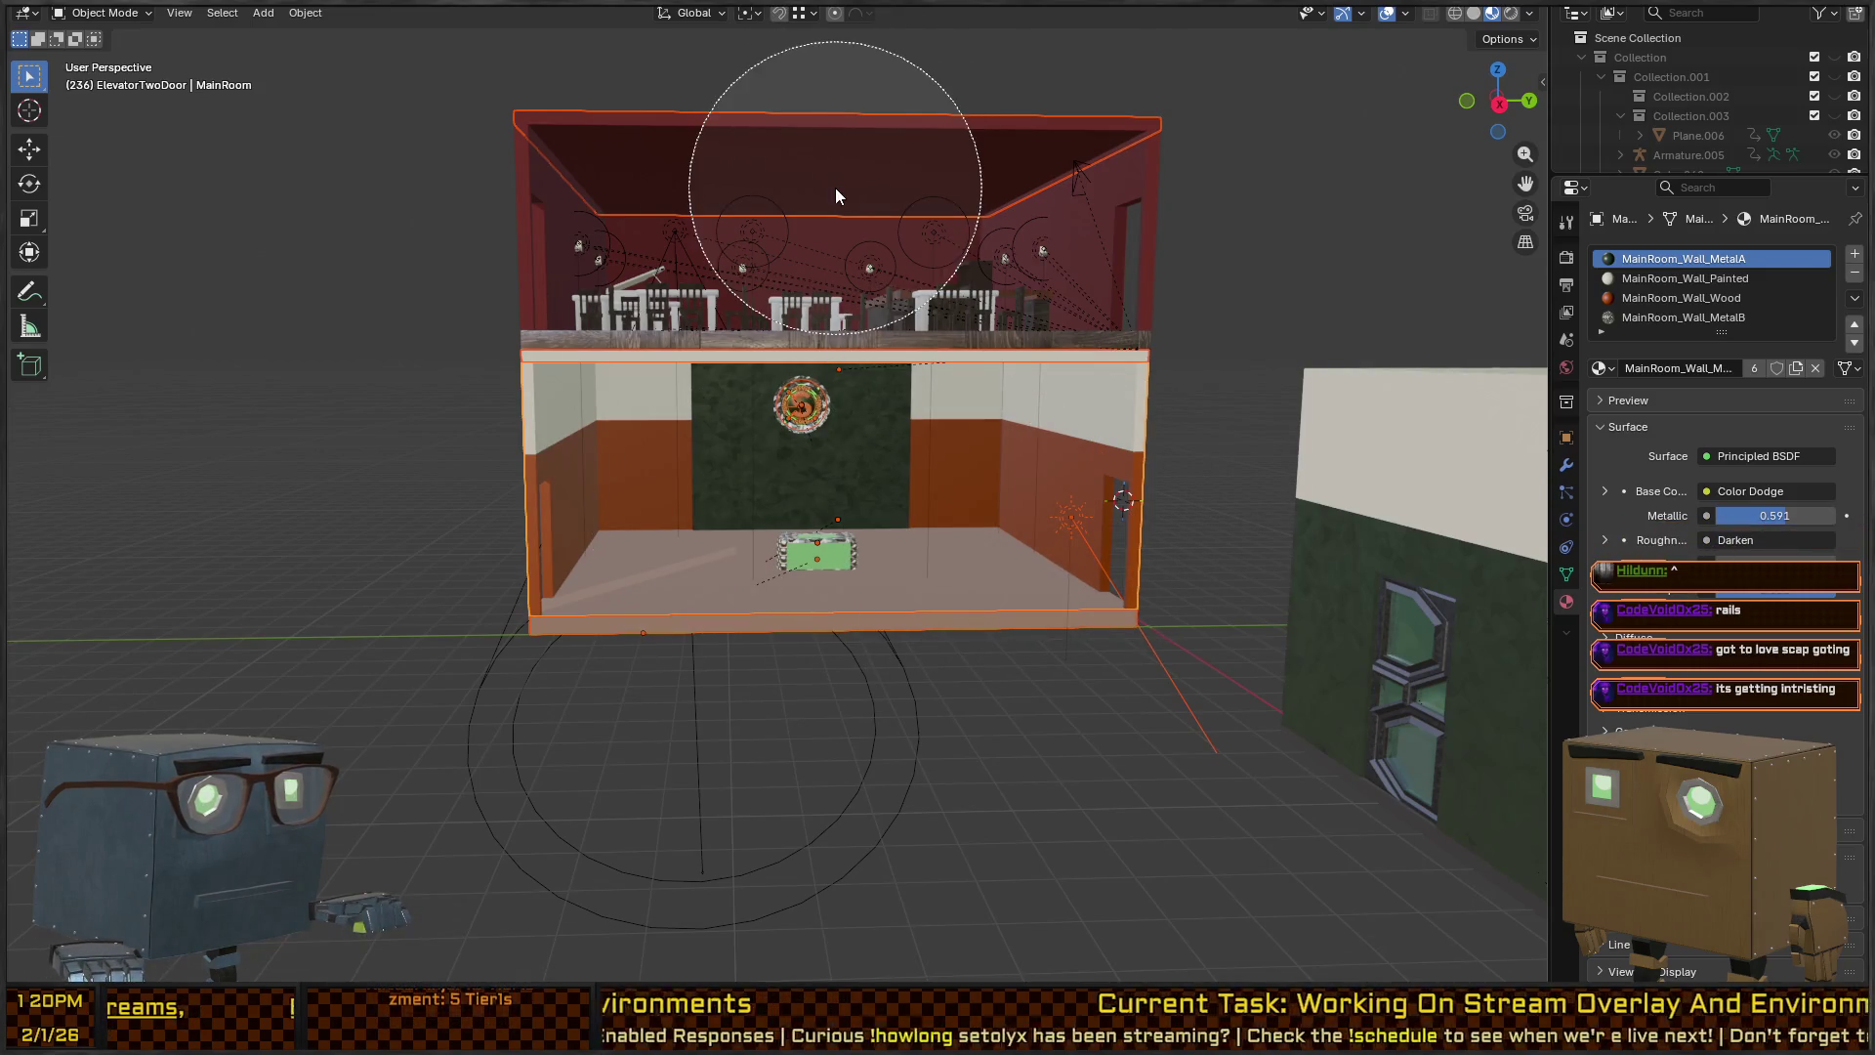
middle_click(853, 227)
key(Escape)
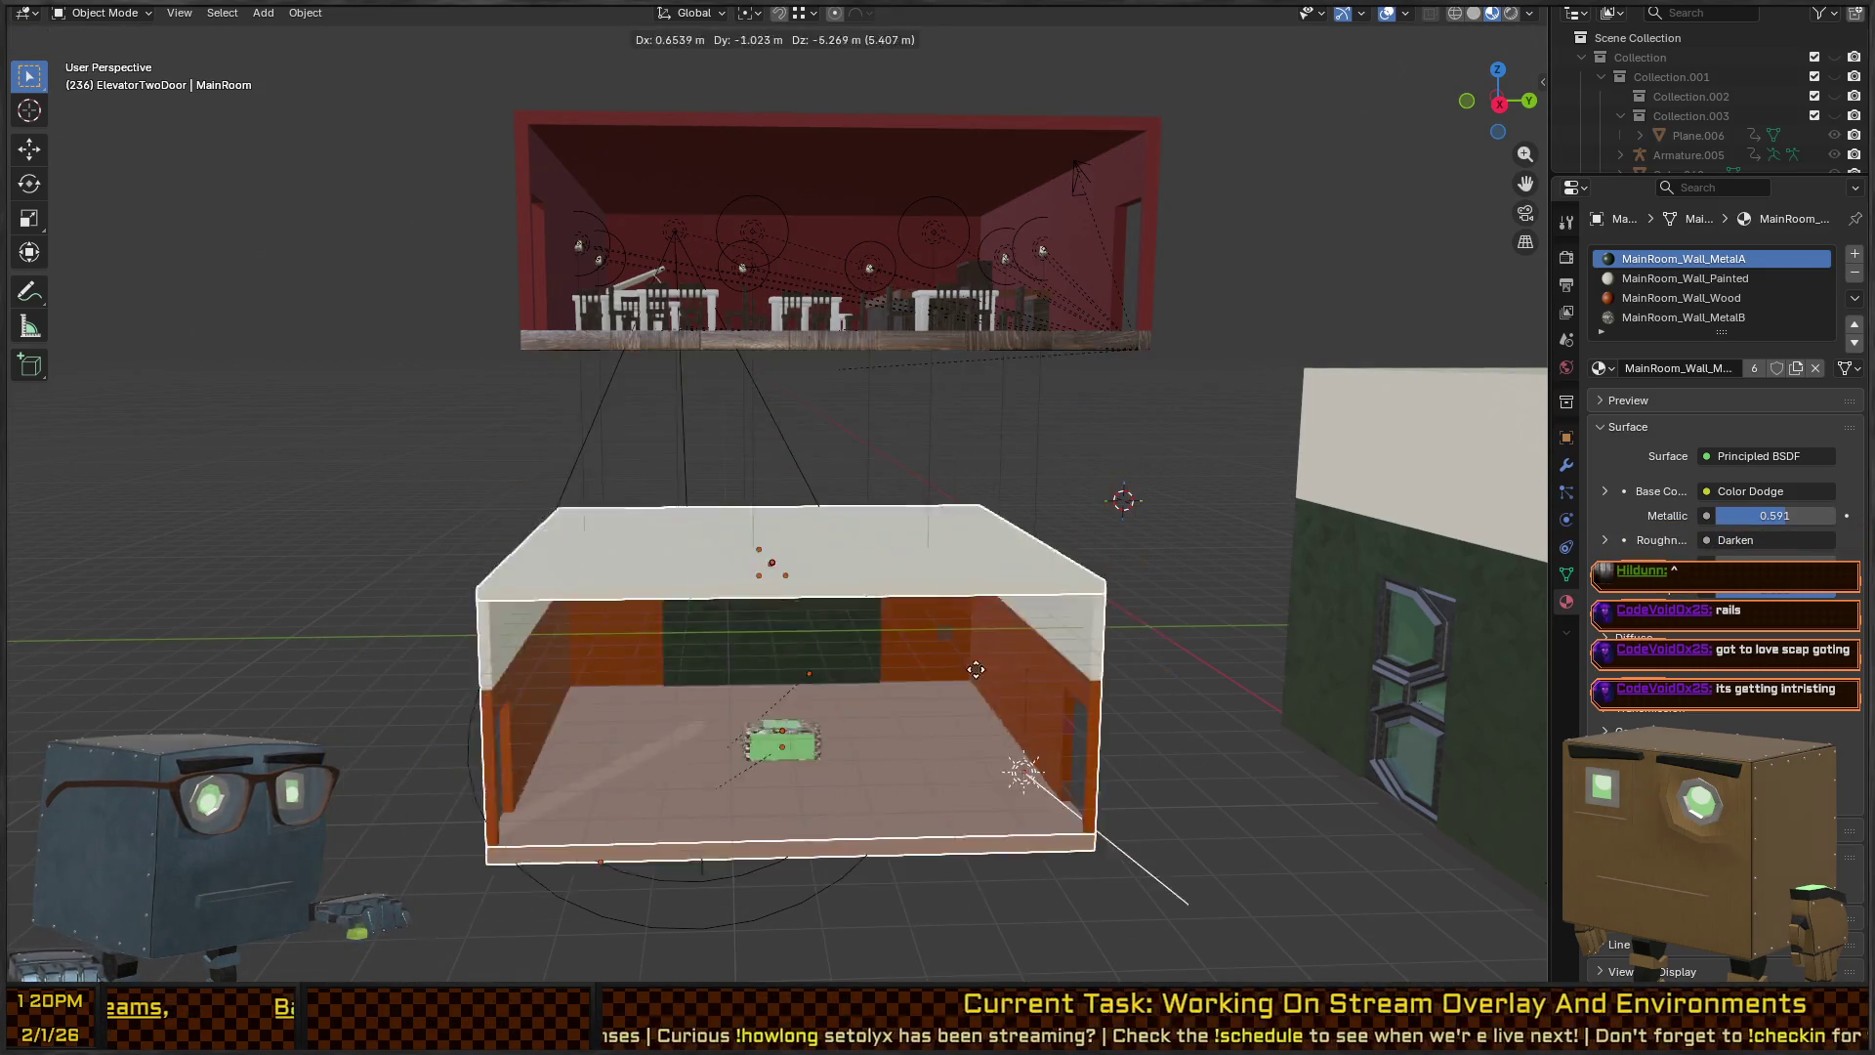
key(KP_Divide)
Face the green wall, frame the S emblem, and enter its mesh editing.
key(Tab)
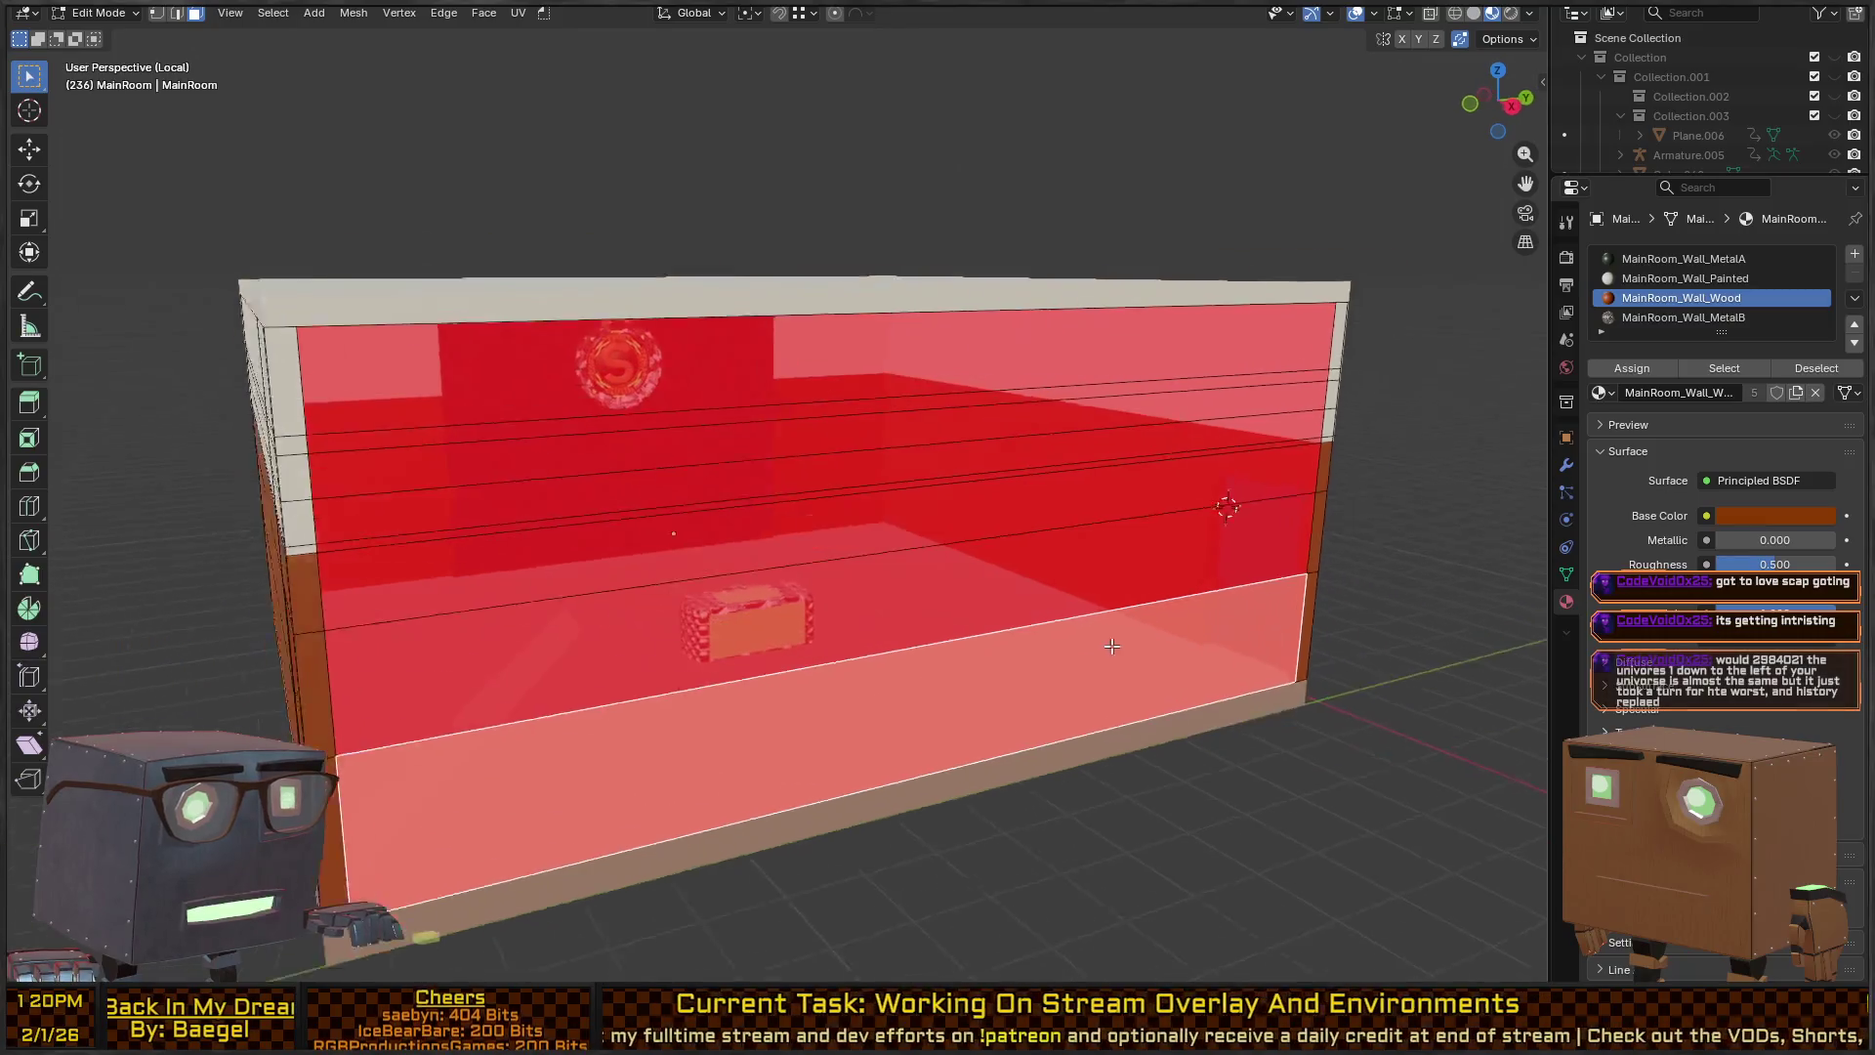
scroll(800, 499, up, 6)
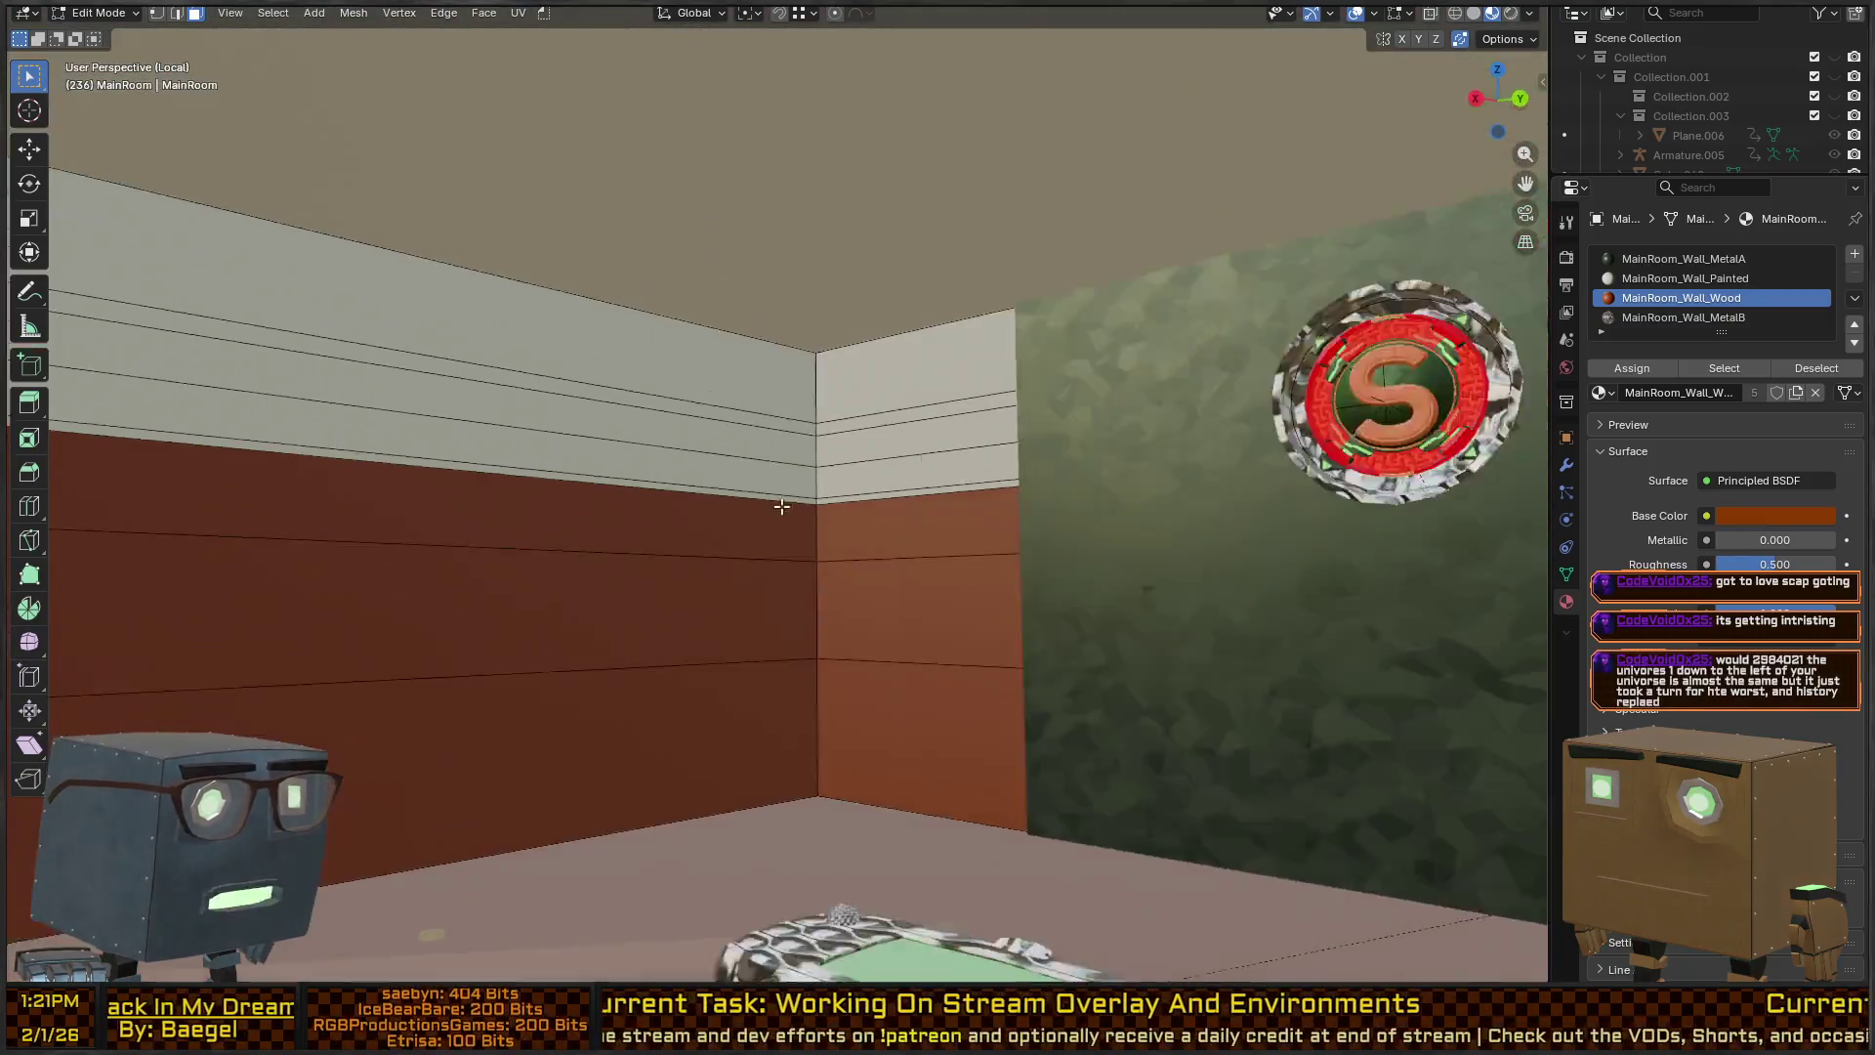
drag(782, 506, 982, 488)
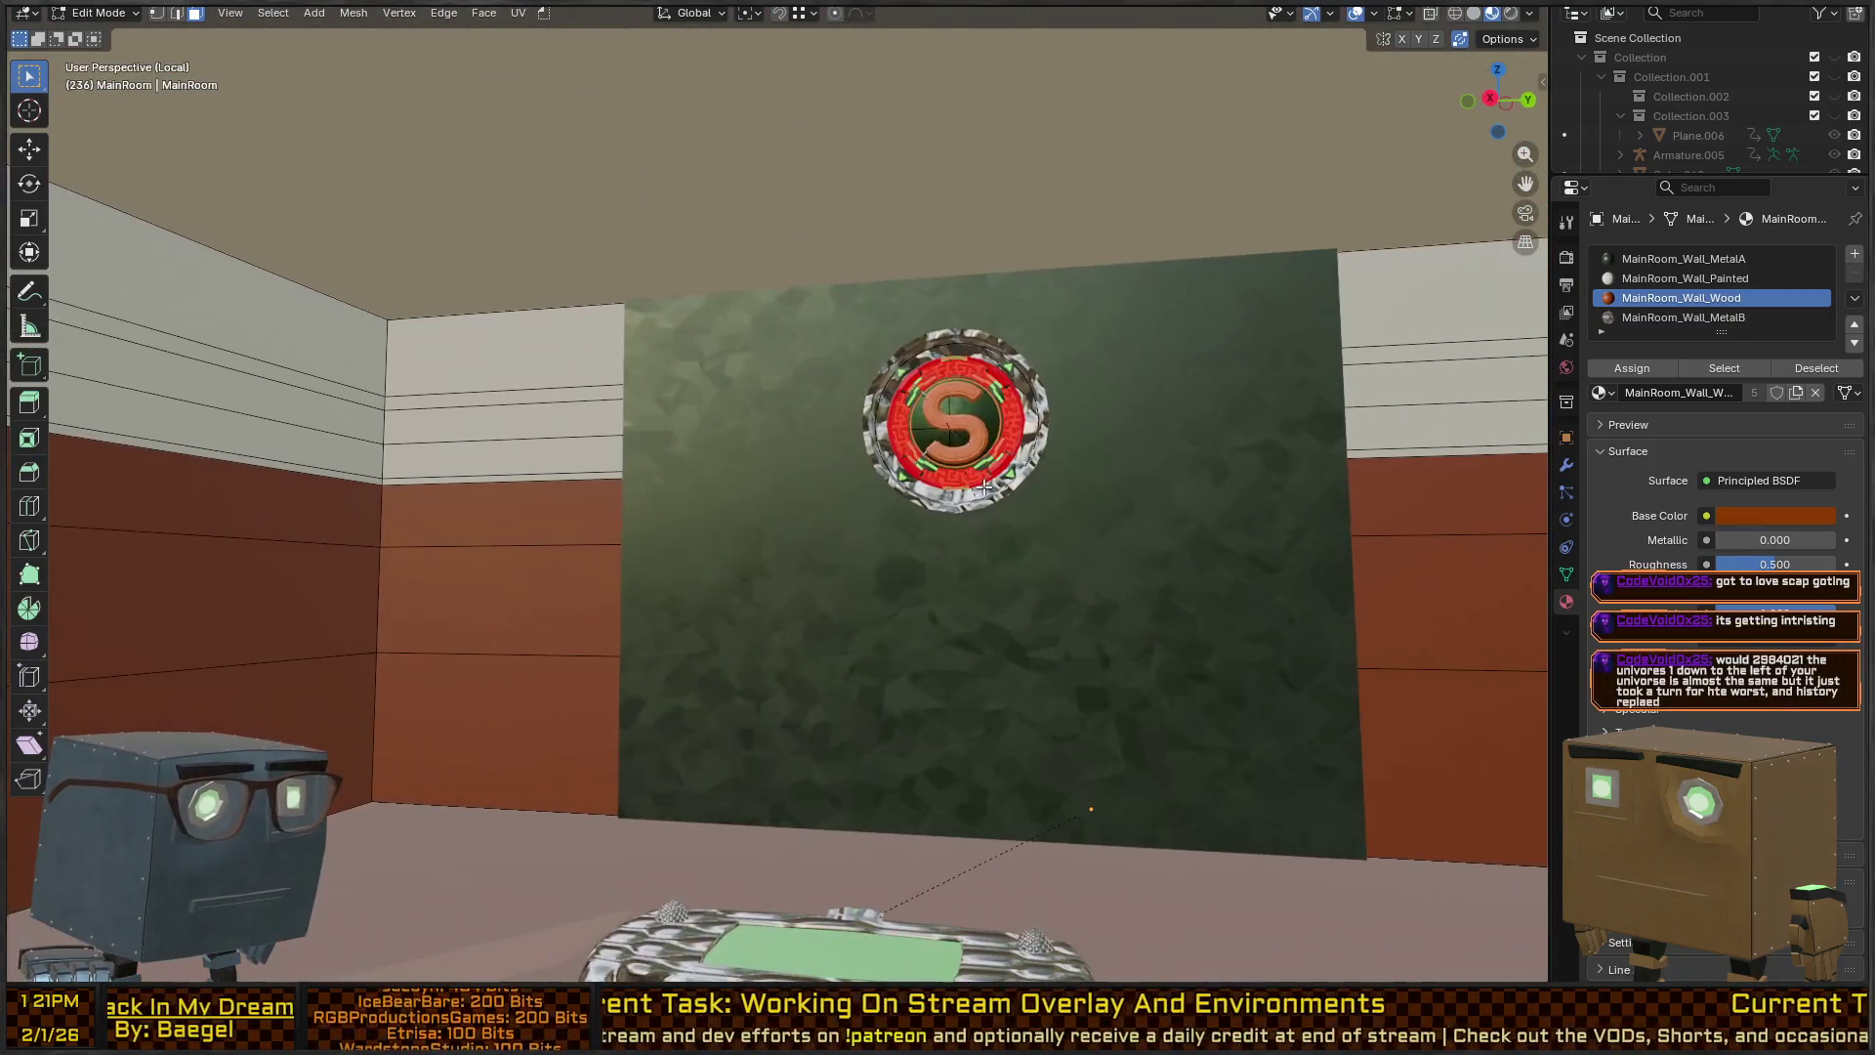
key(Tab)
click(1011, 424)
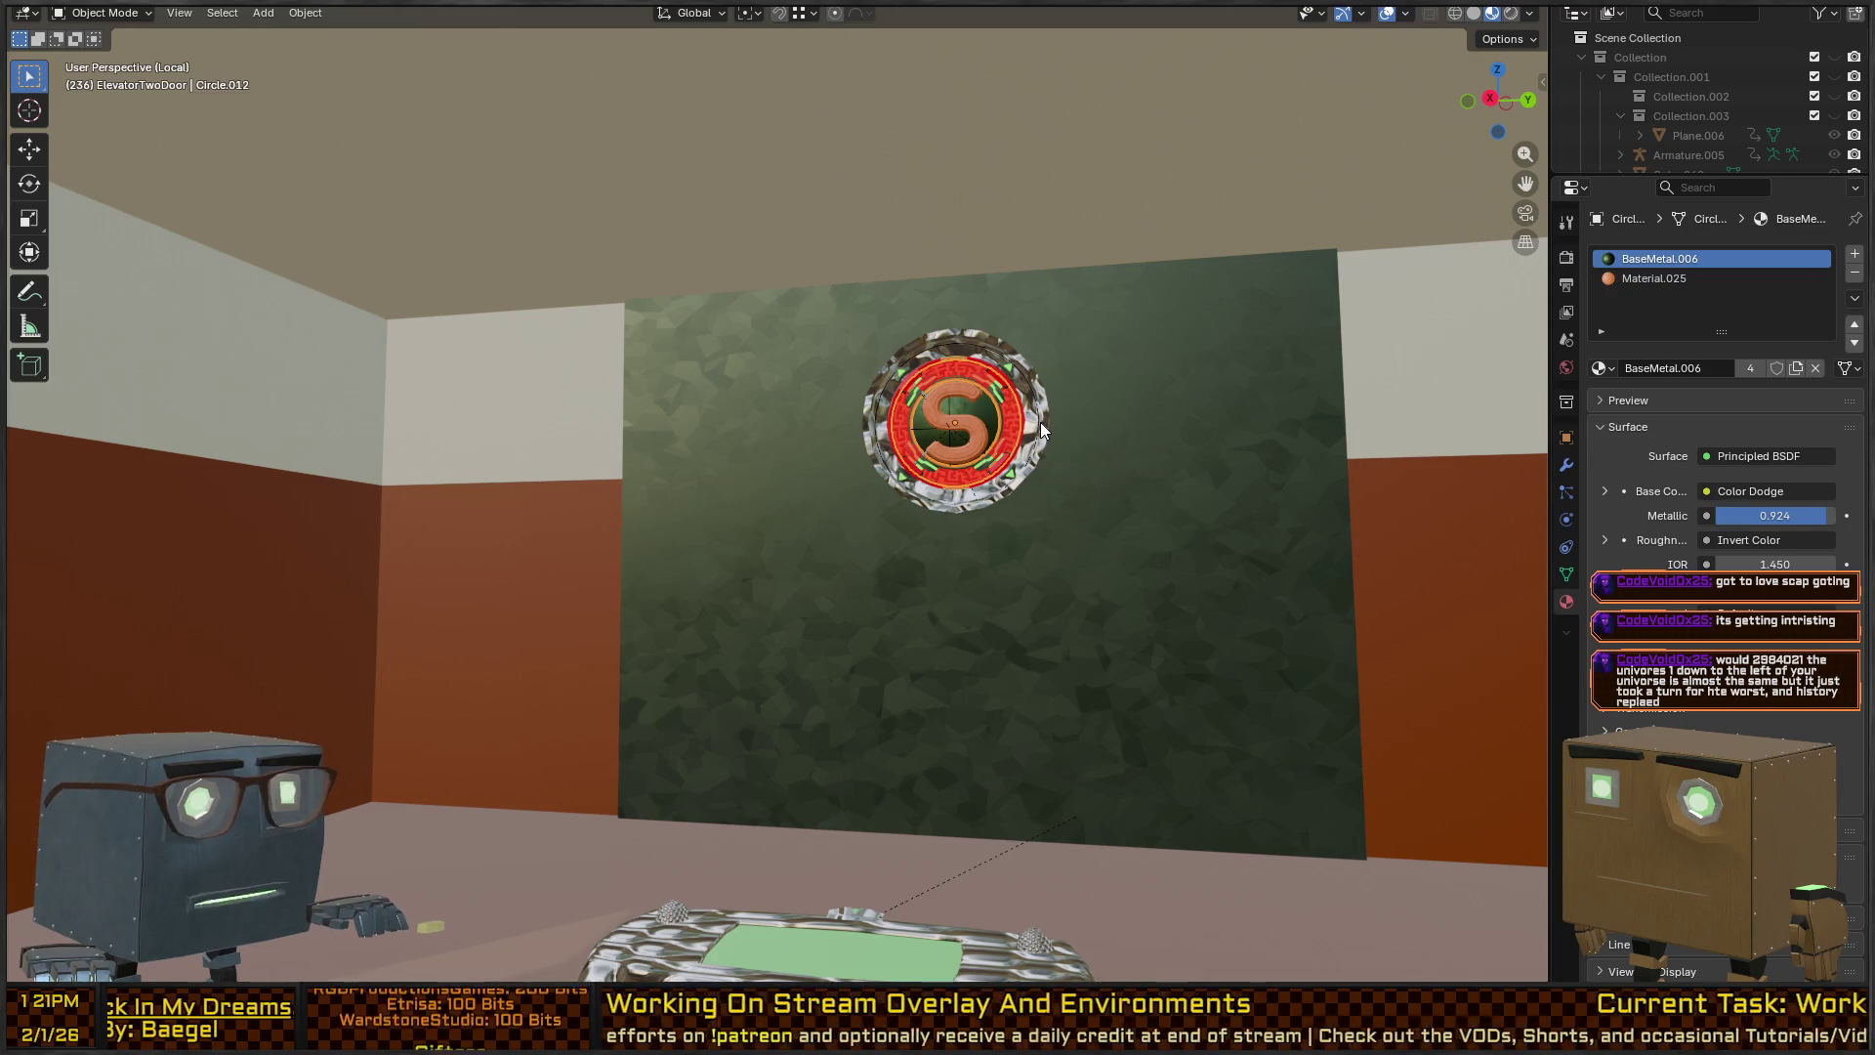
key(KP_Decimal)
mouse_move(1040, 422)
mouse_down()
mouse_move(997, 437)
mouse_move(1012, 492)
mouse_move(1080, 489)
mouse_up()
key(Tab)
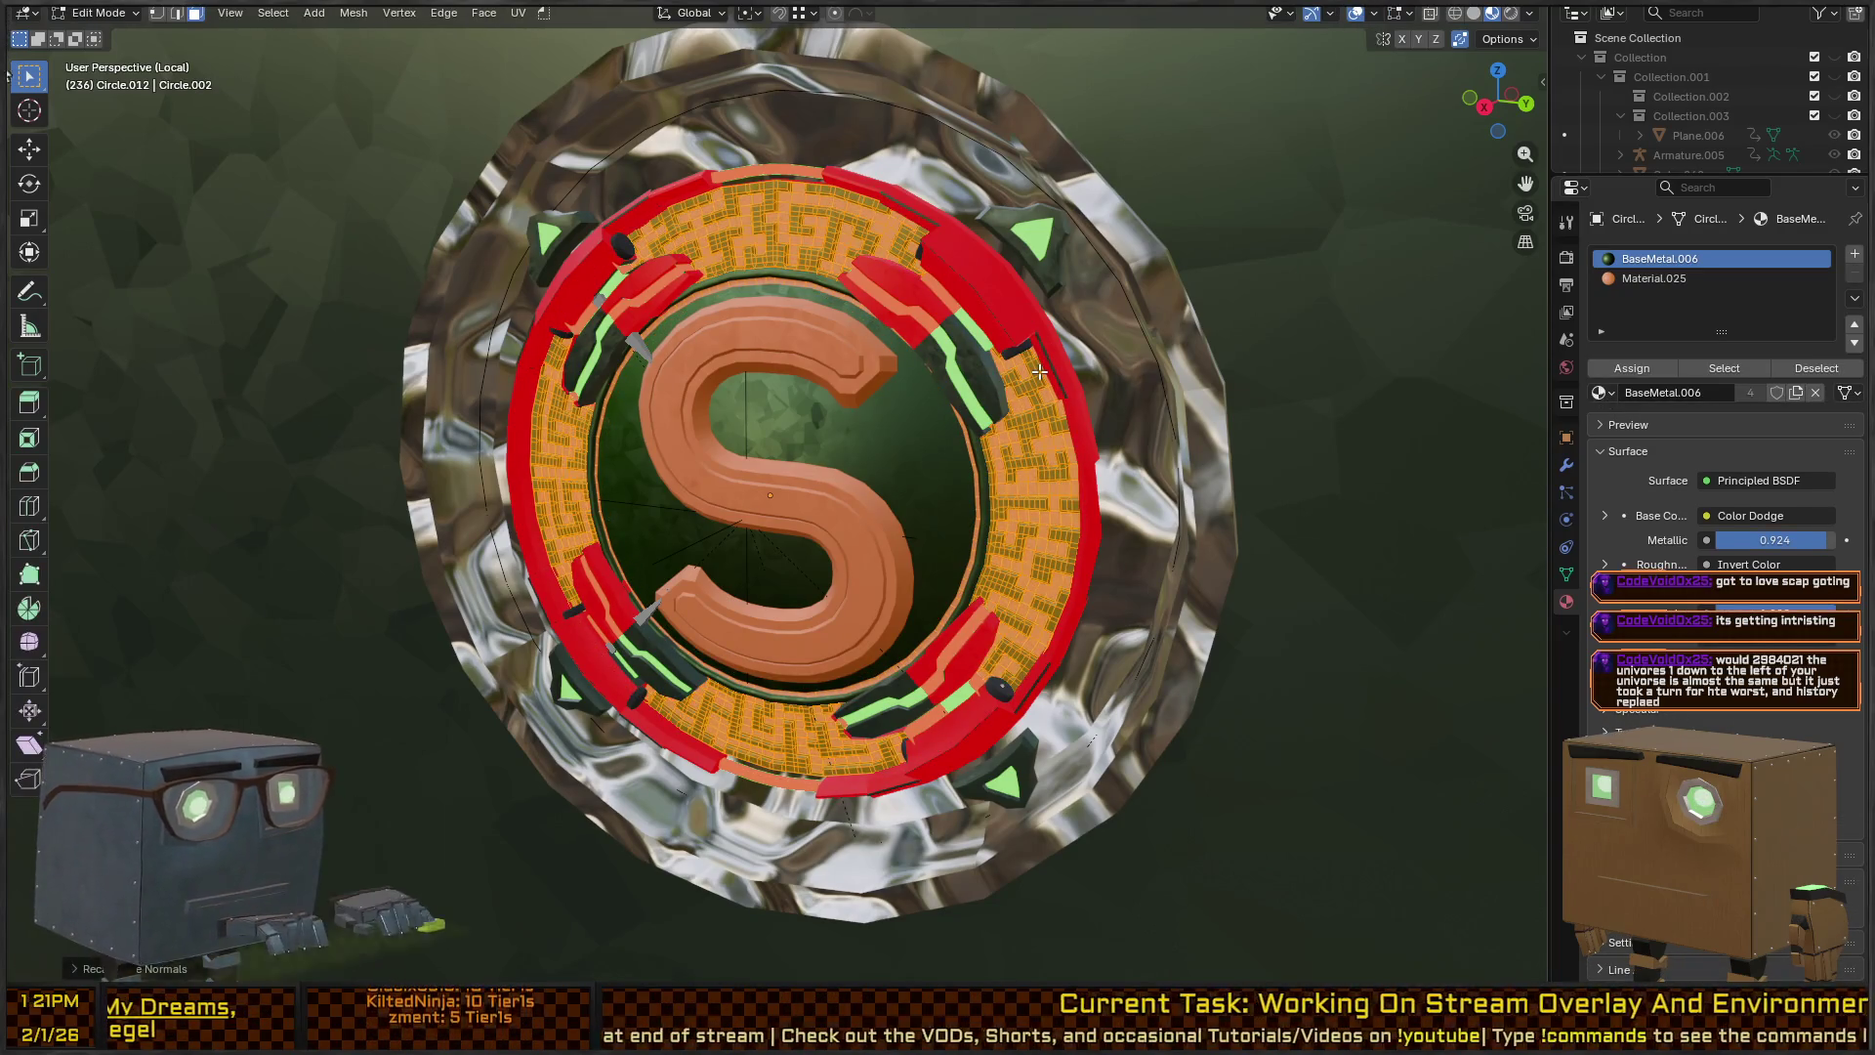
Recalculate normals on an emblem ring piece, then undo the change.
key(Tab)
click(1018, 291)
key(Tab)
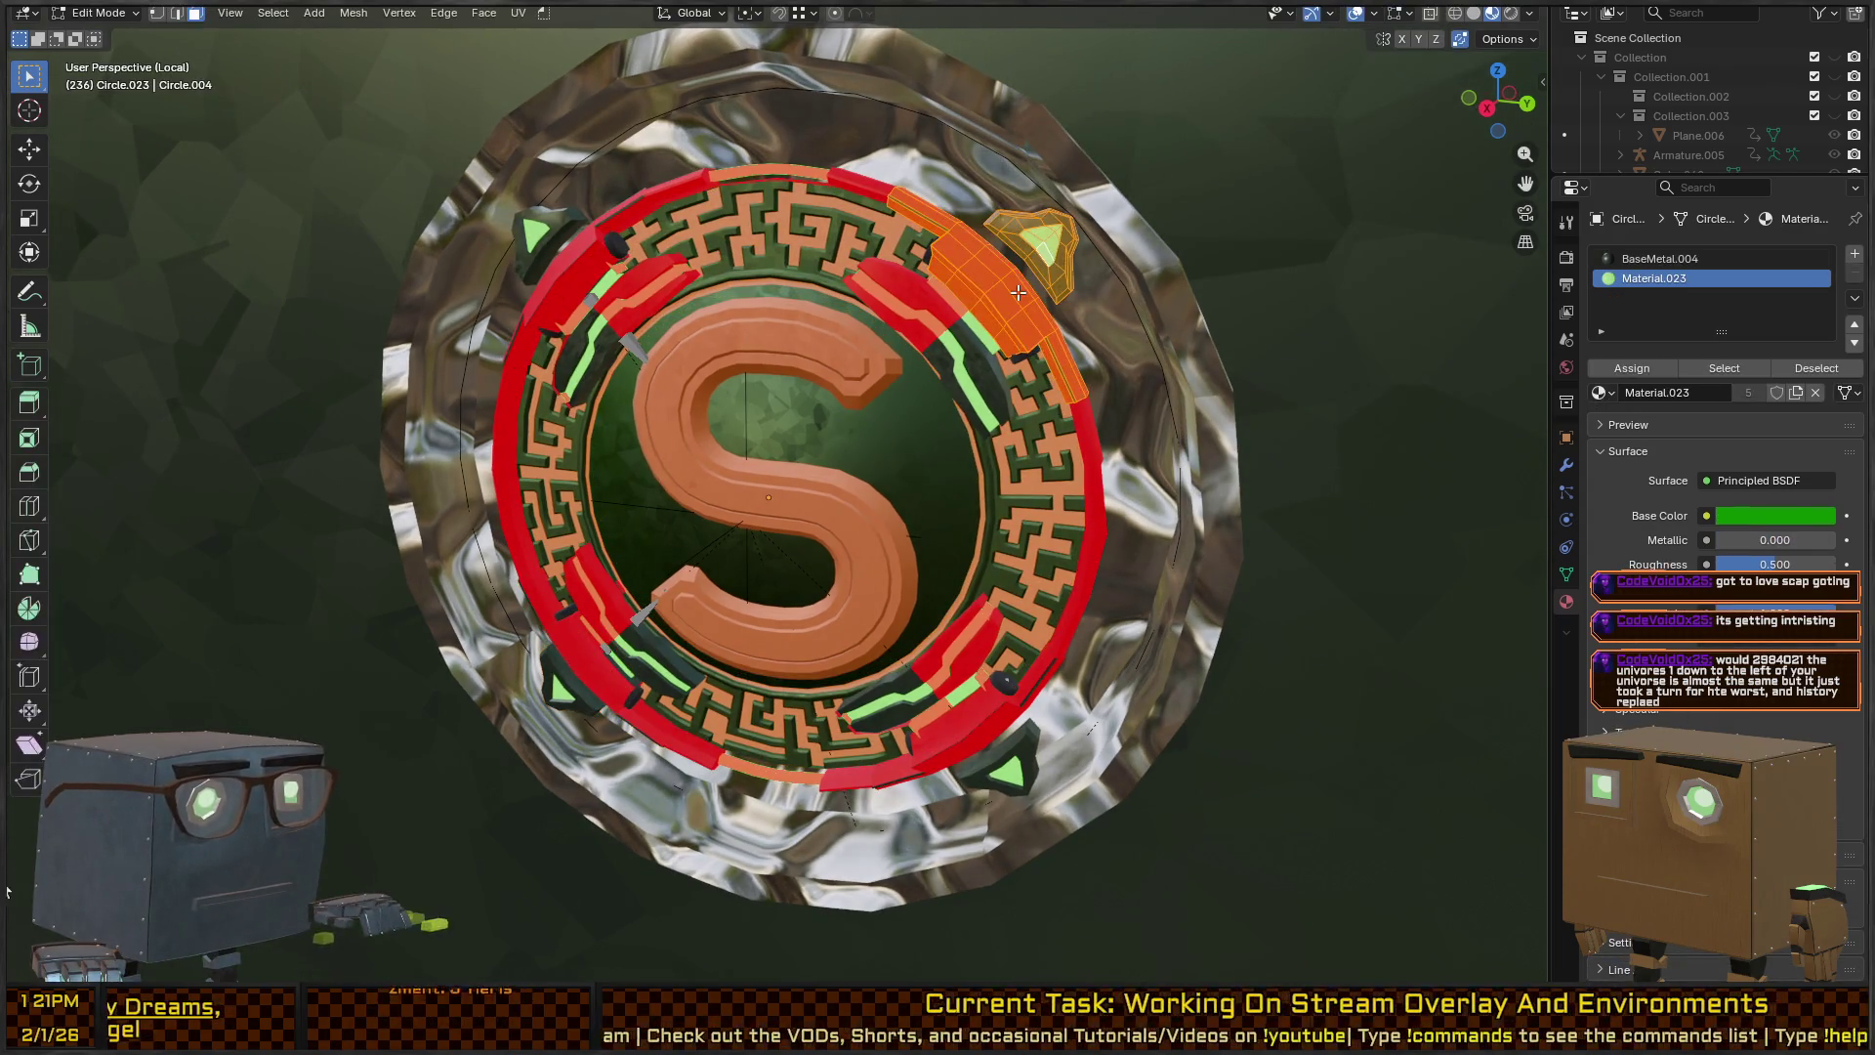
key(shift+n)
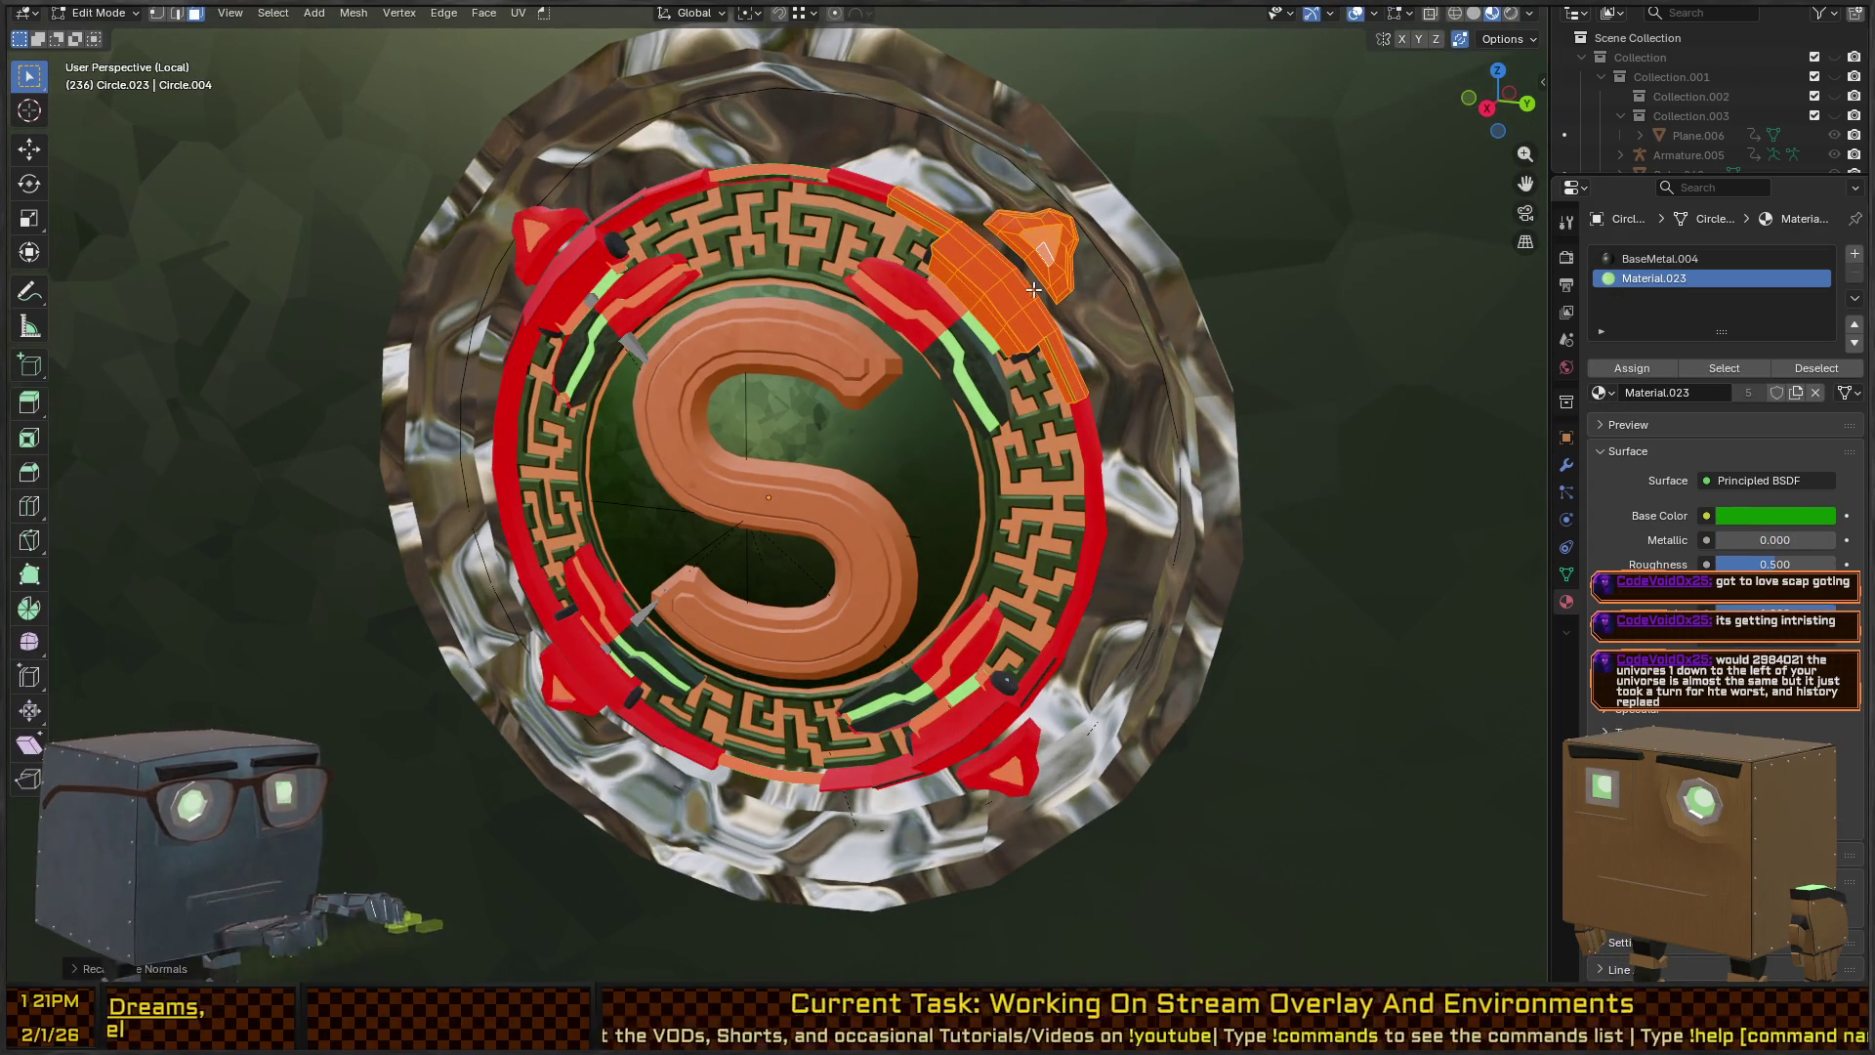
key(ctrl+shift+n)
key(Tab)
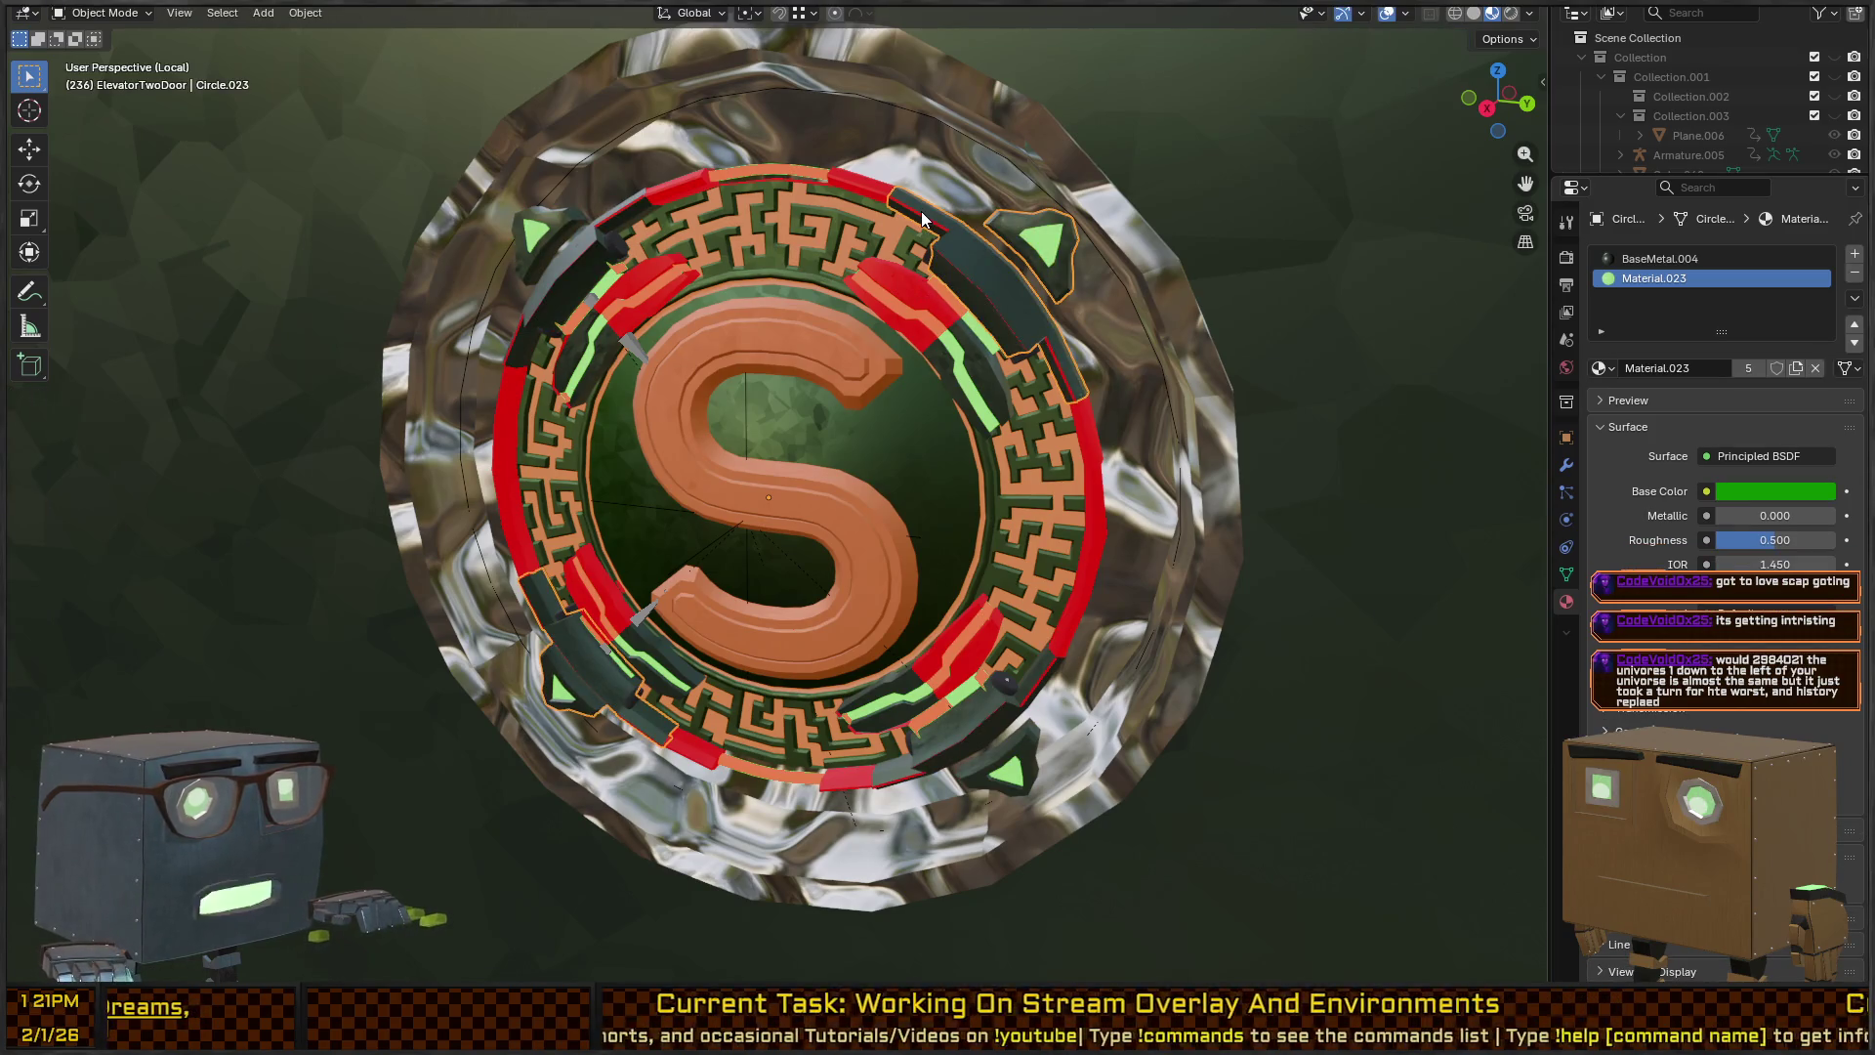
Edit the dark outer ring segment's mesh and select one strip of its faces.
click(923, 219)
key(Tab)
scroll(898, 480, up, 5)
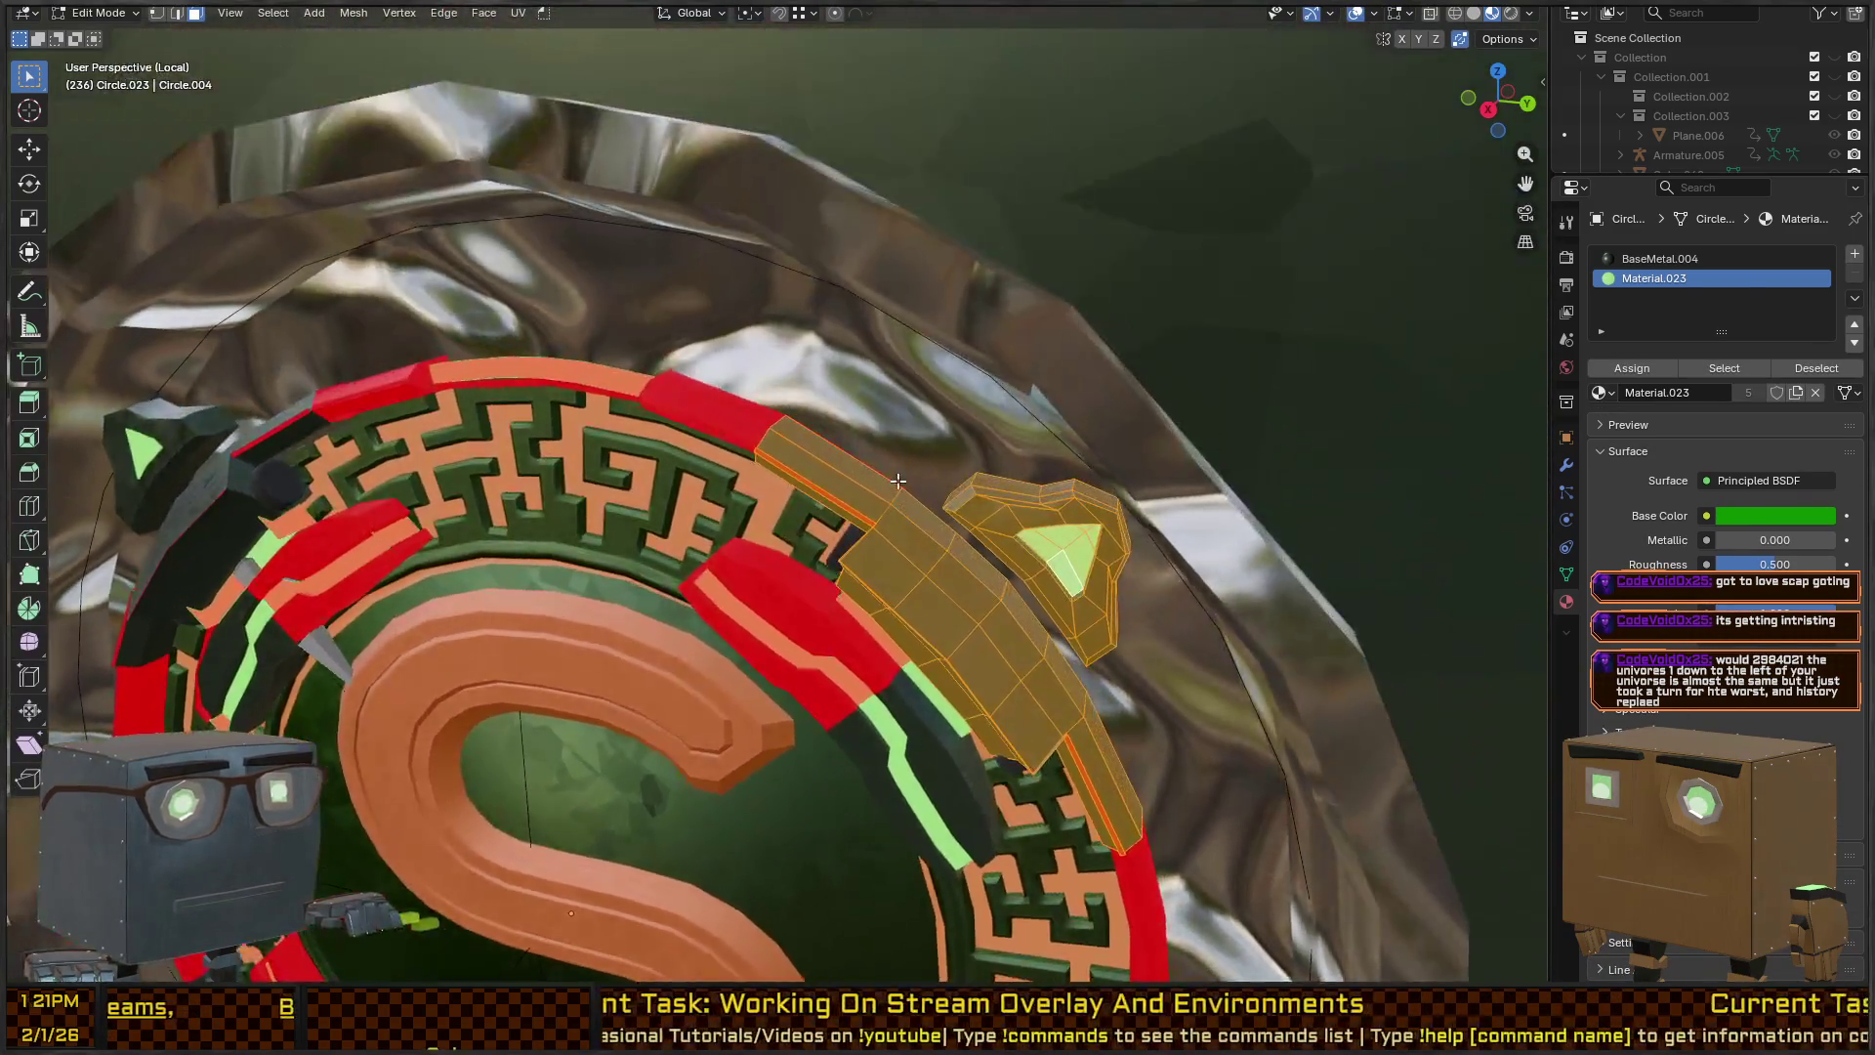
scroll(898, 481, up, 3)
click(944, 238)
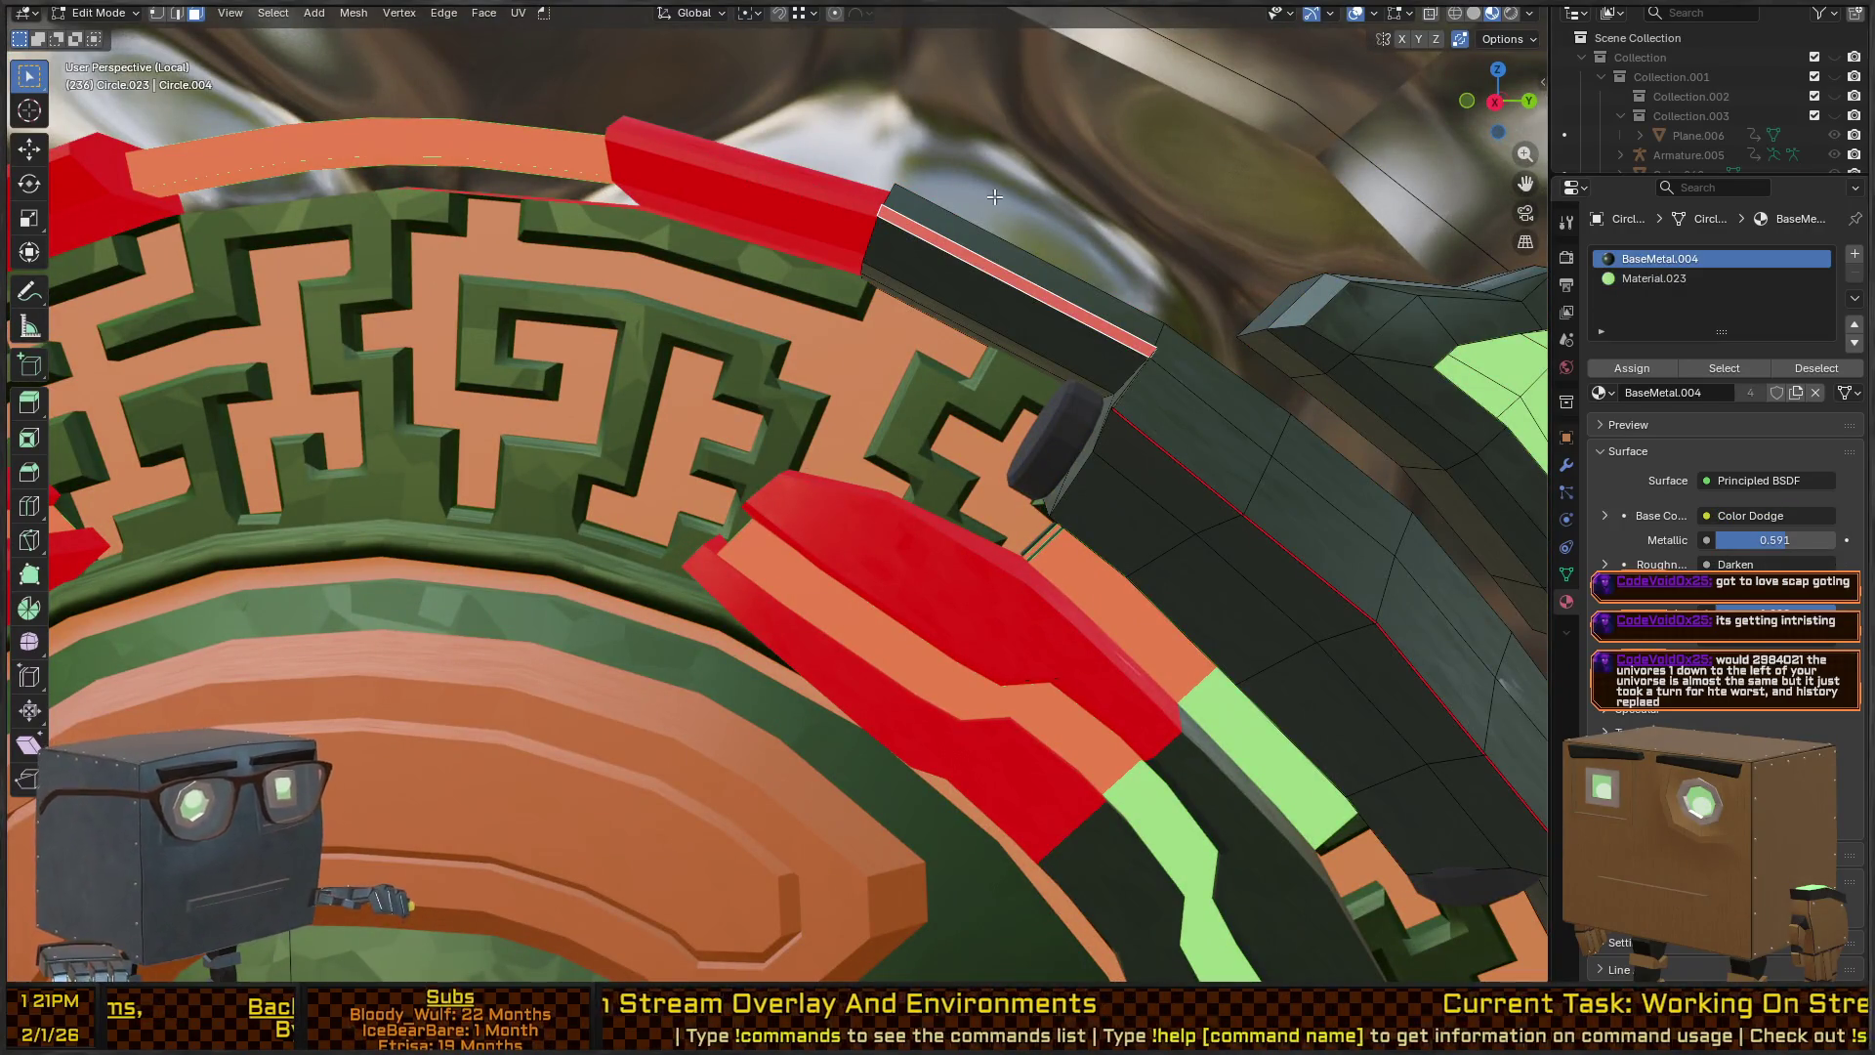
scroll(994, 197, down, 5)
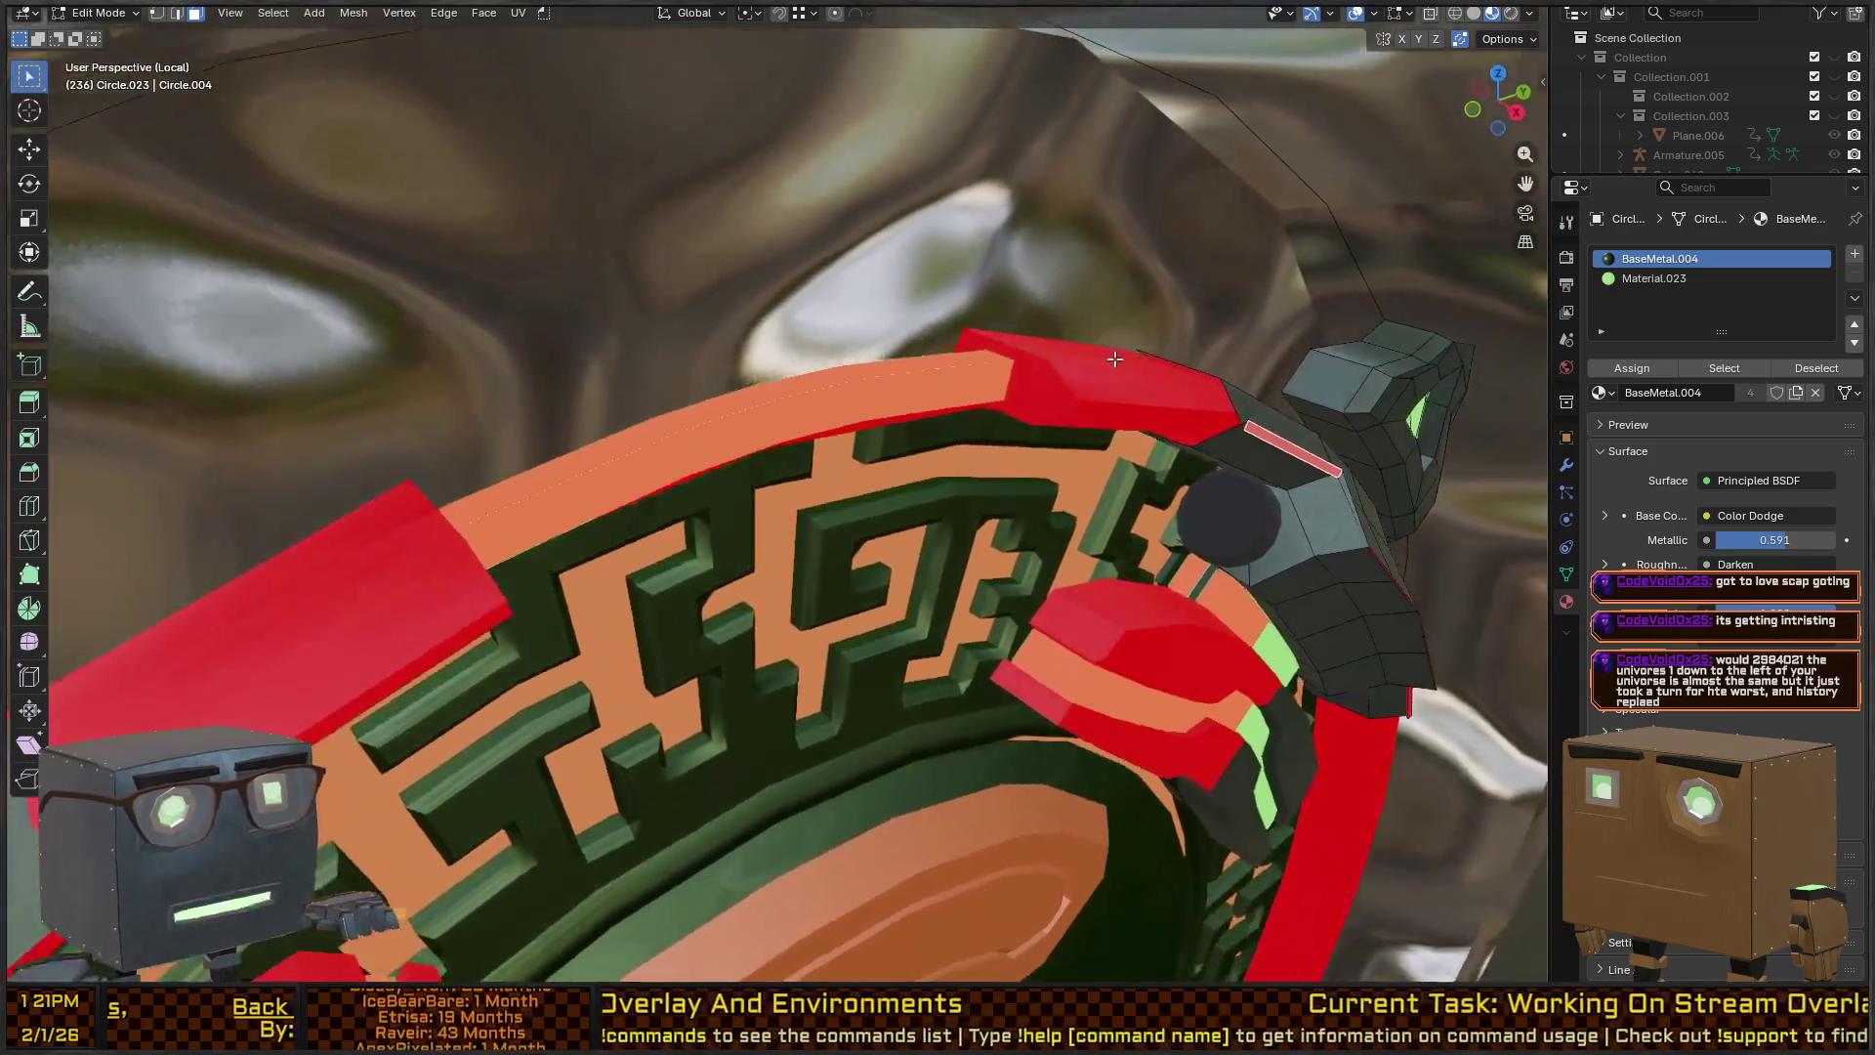
scroll(1116, 356, down, 6)
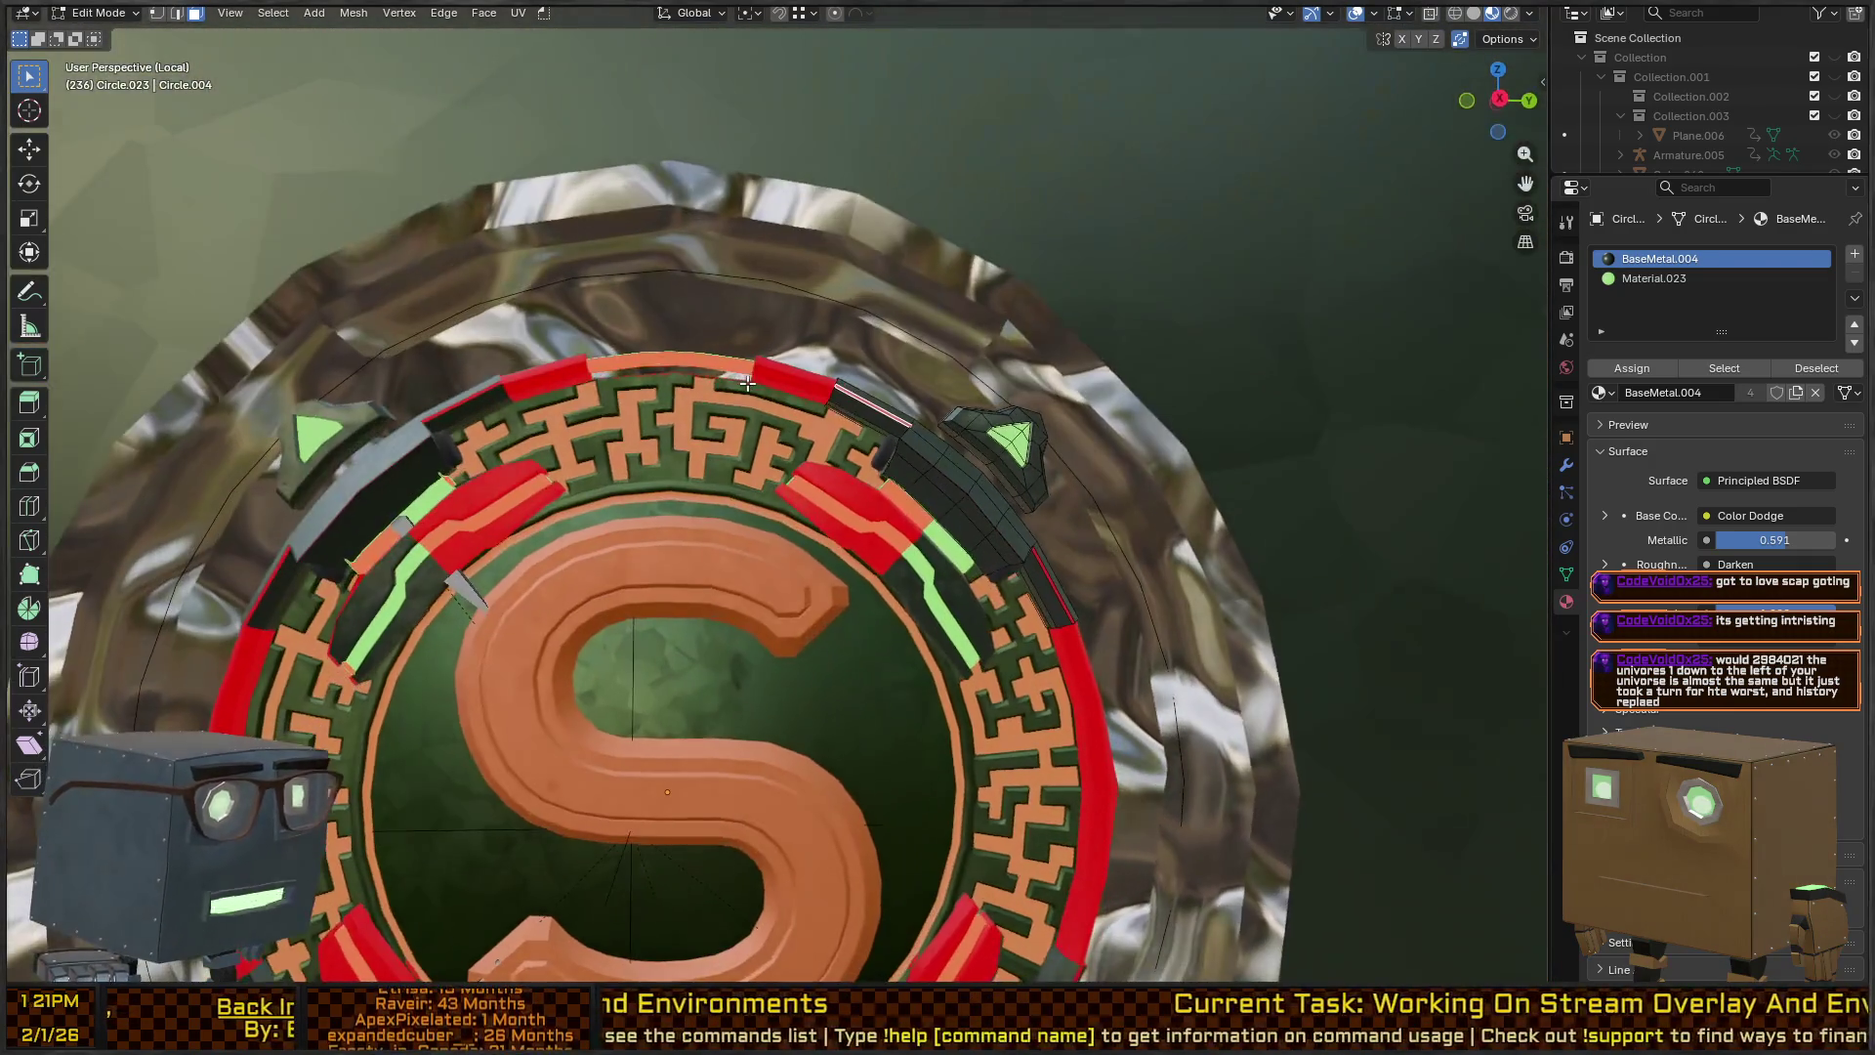
scroll(747, 384, down, 4)
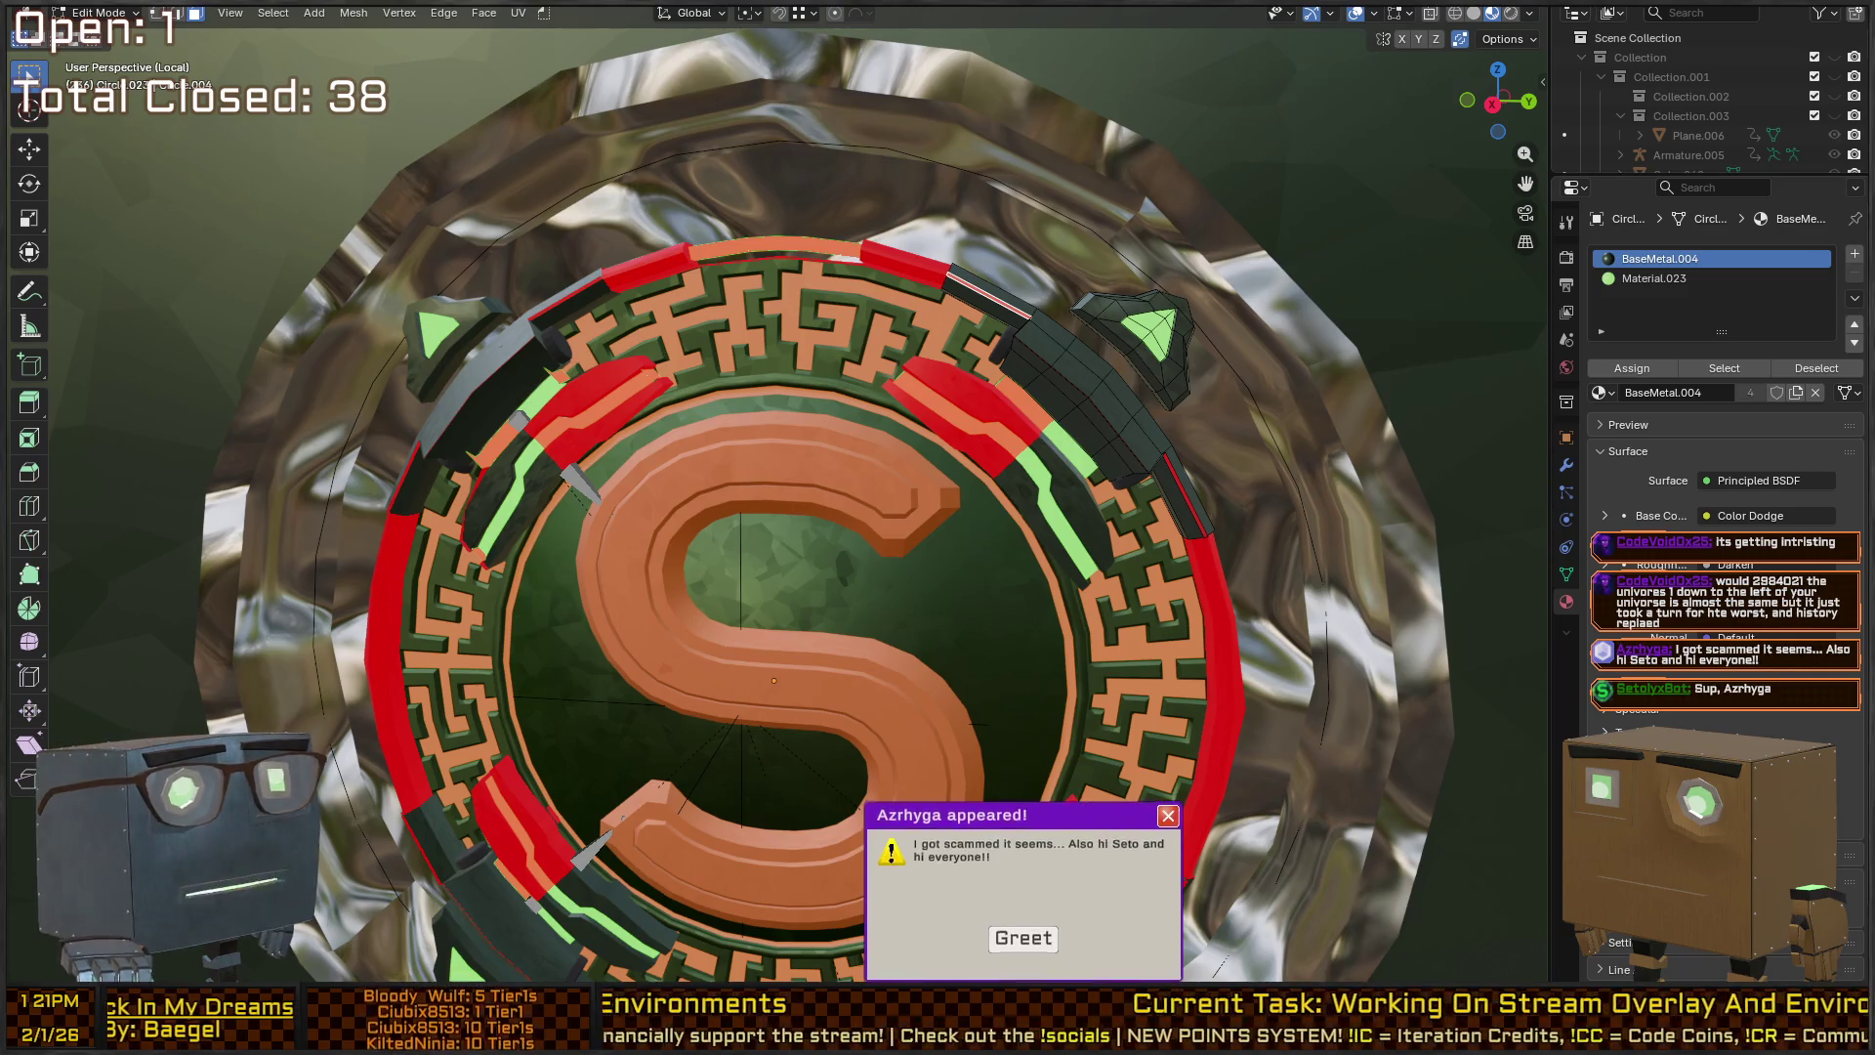
click(1045, 943)
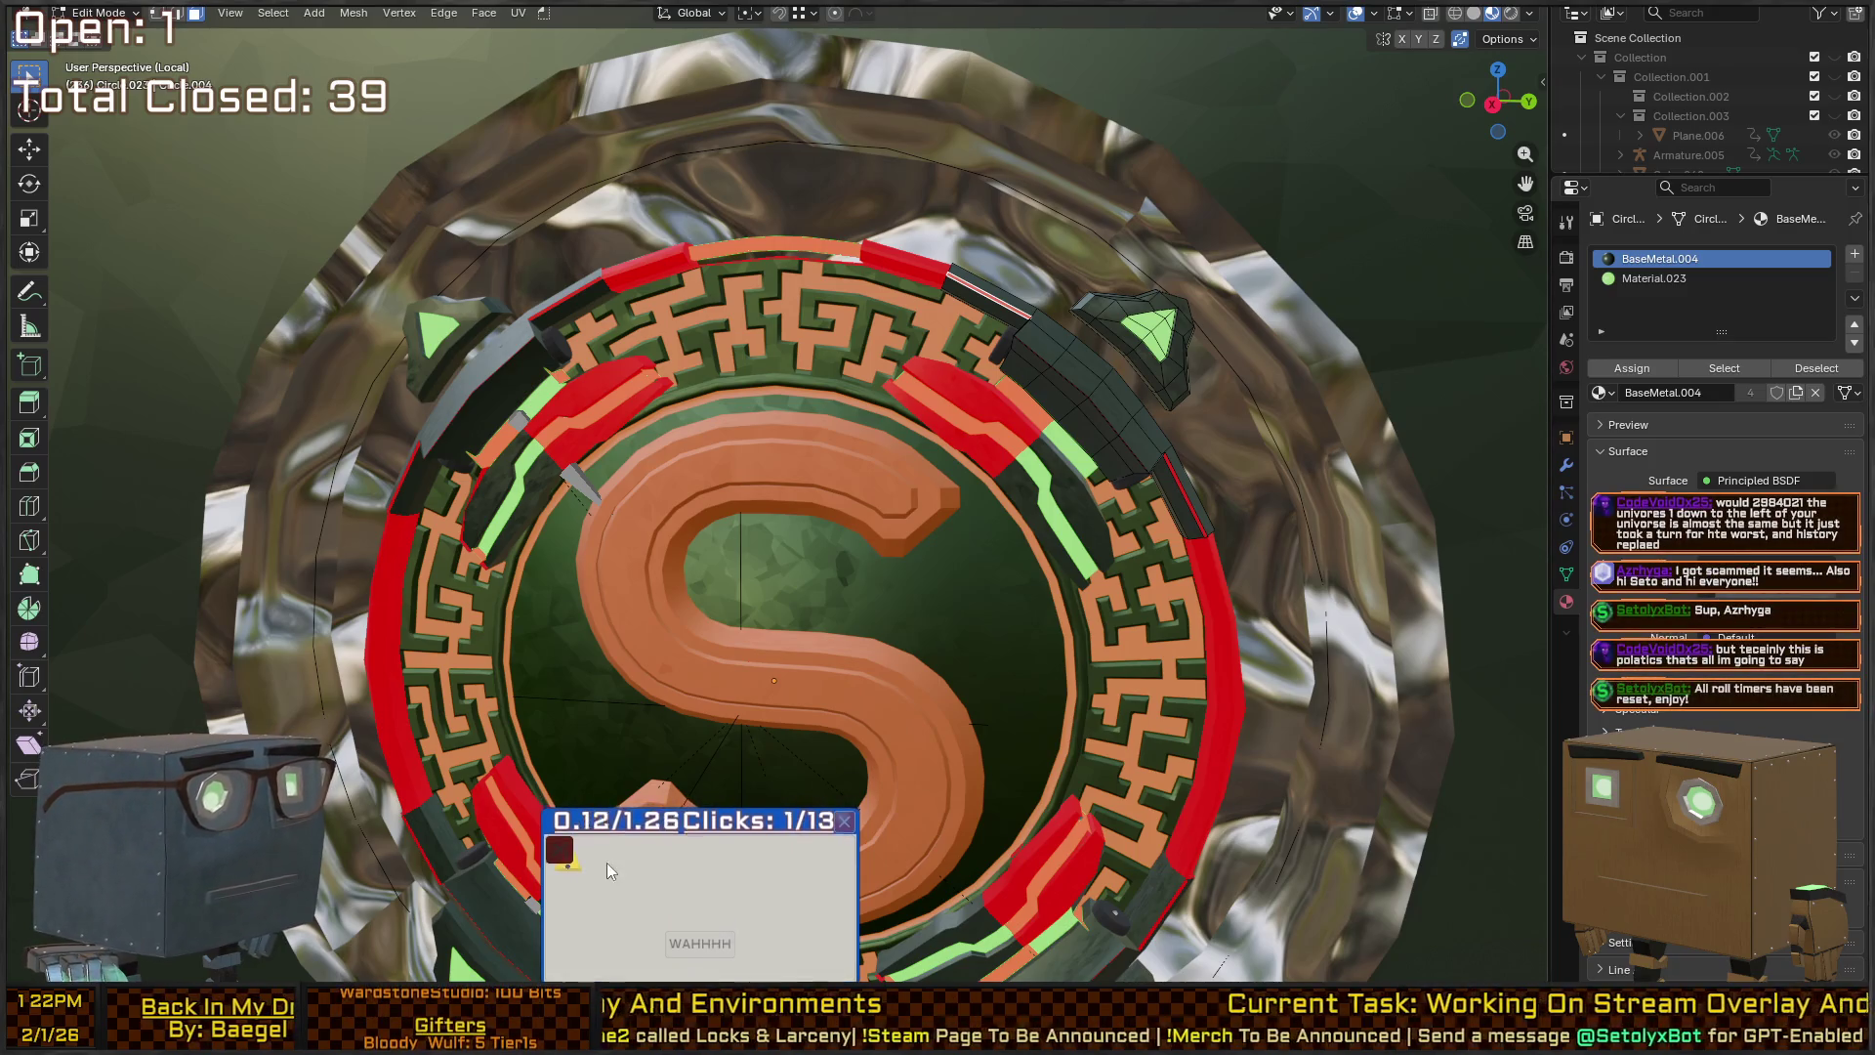
click(560, 851)
click(574, 867)
click(640, 904)
click(562, 939)
click(649, 863)
click(590, 855)
click(581, 861)
click(583, 859)
click(561, 854)
click(633, 856)
click(565, 852)
click(698, 940)
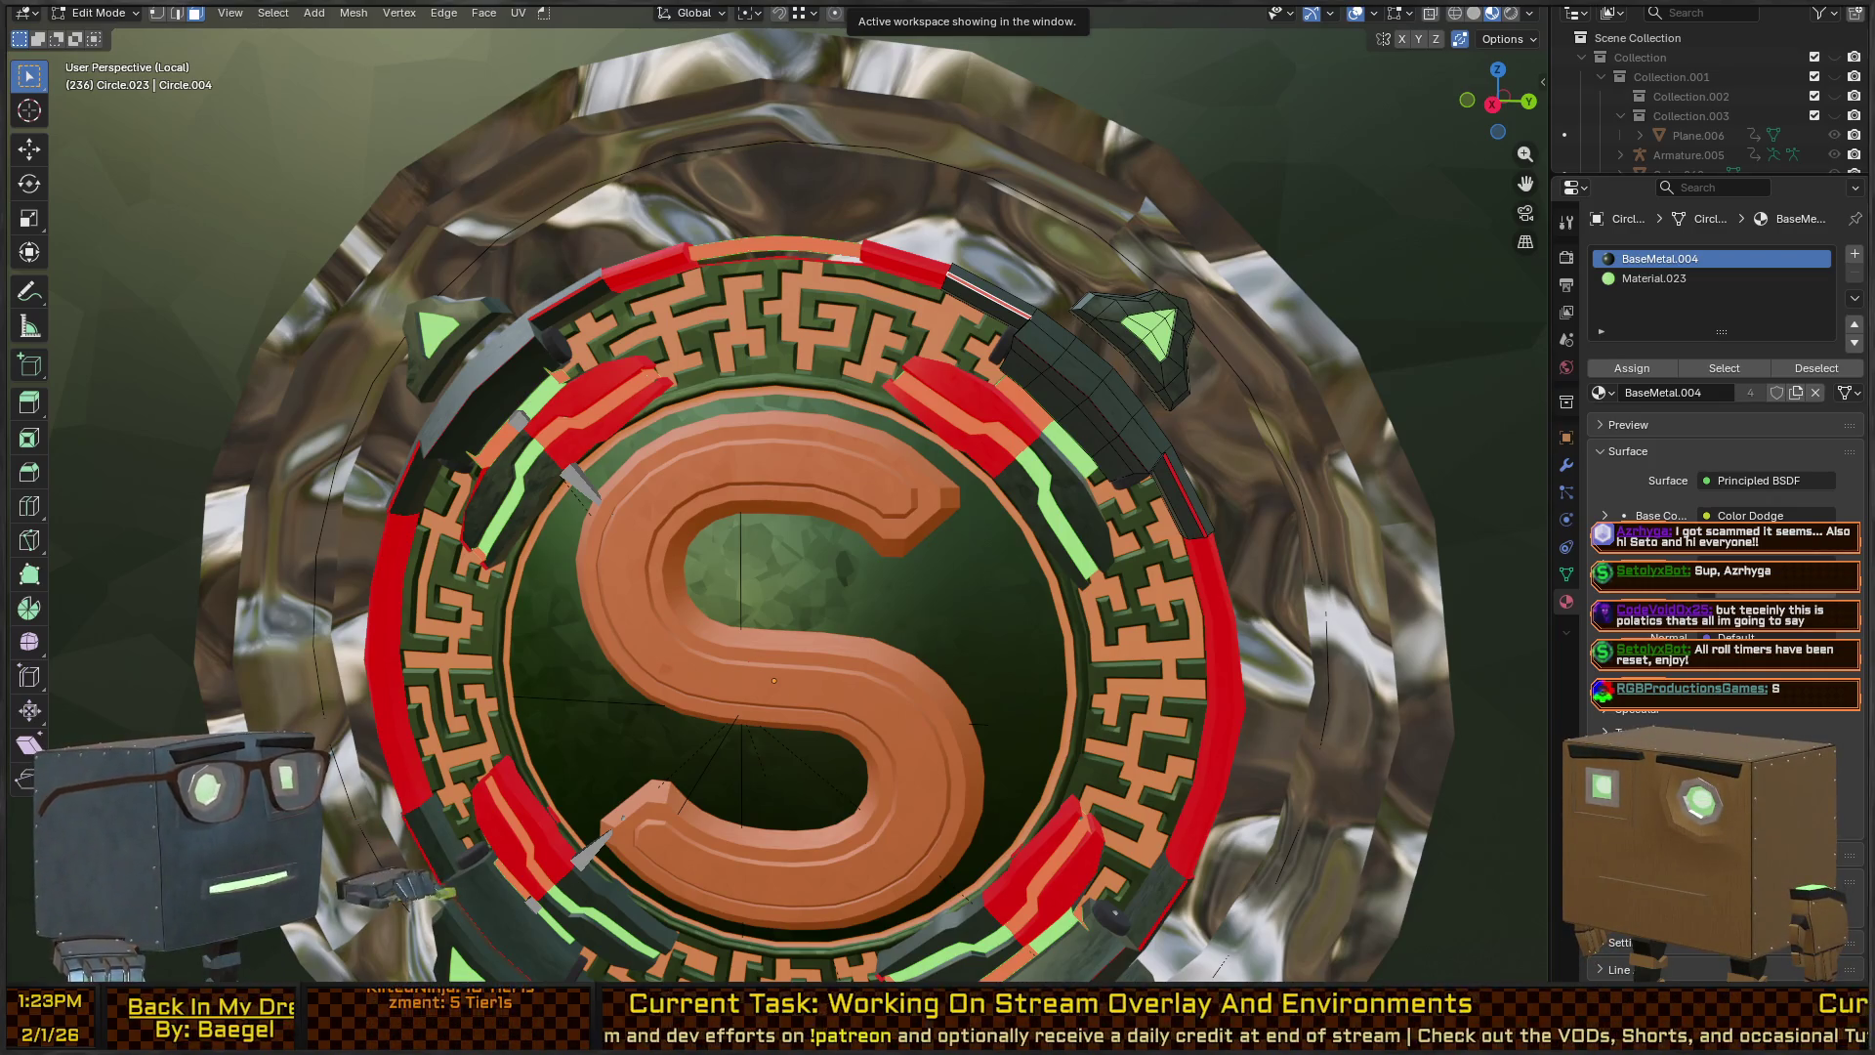
Pick a row of faces along the ring's rim, then circle-deselect part of it.
mouse_move(1179, 385)
mouse_down()
mouse_move(1024, 305)
mouse_move(967, 304)
mouse_up()
scroll(1023, 305, up, 4)
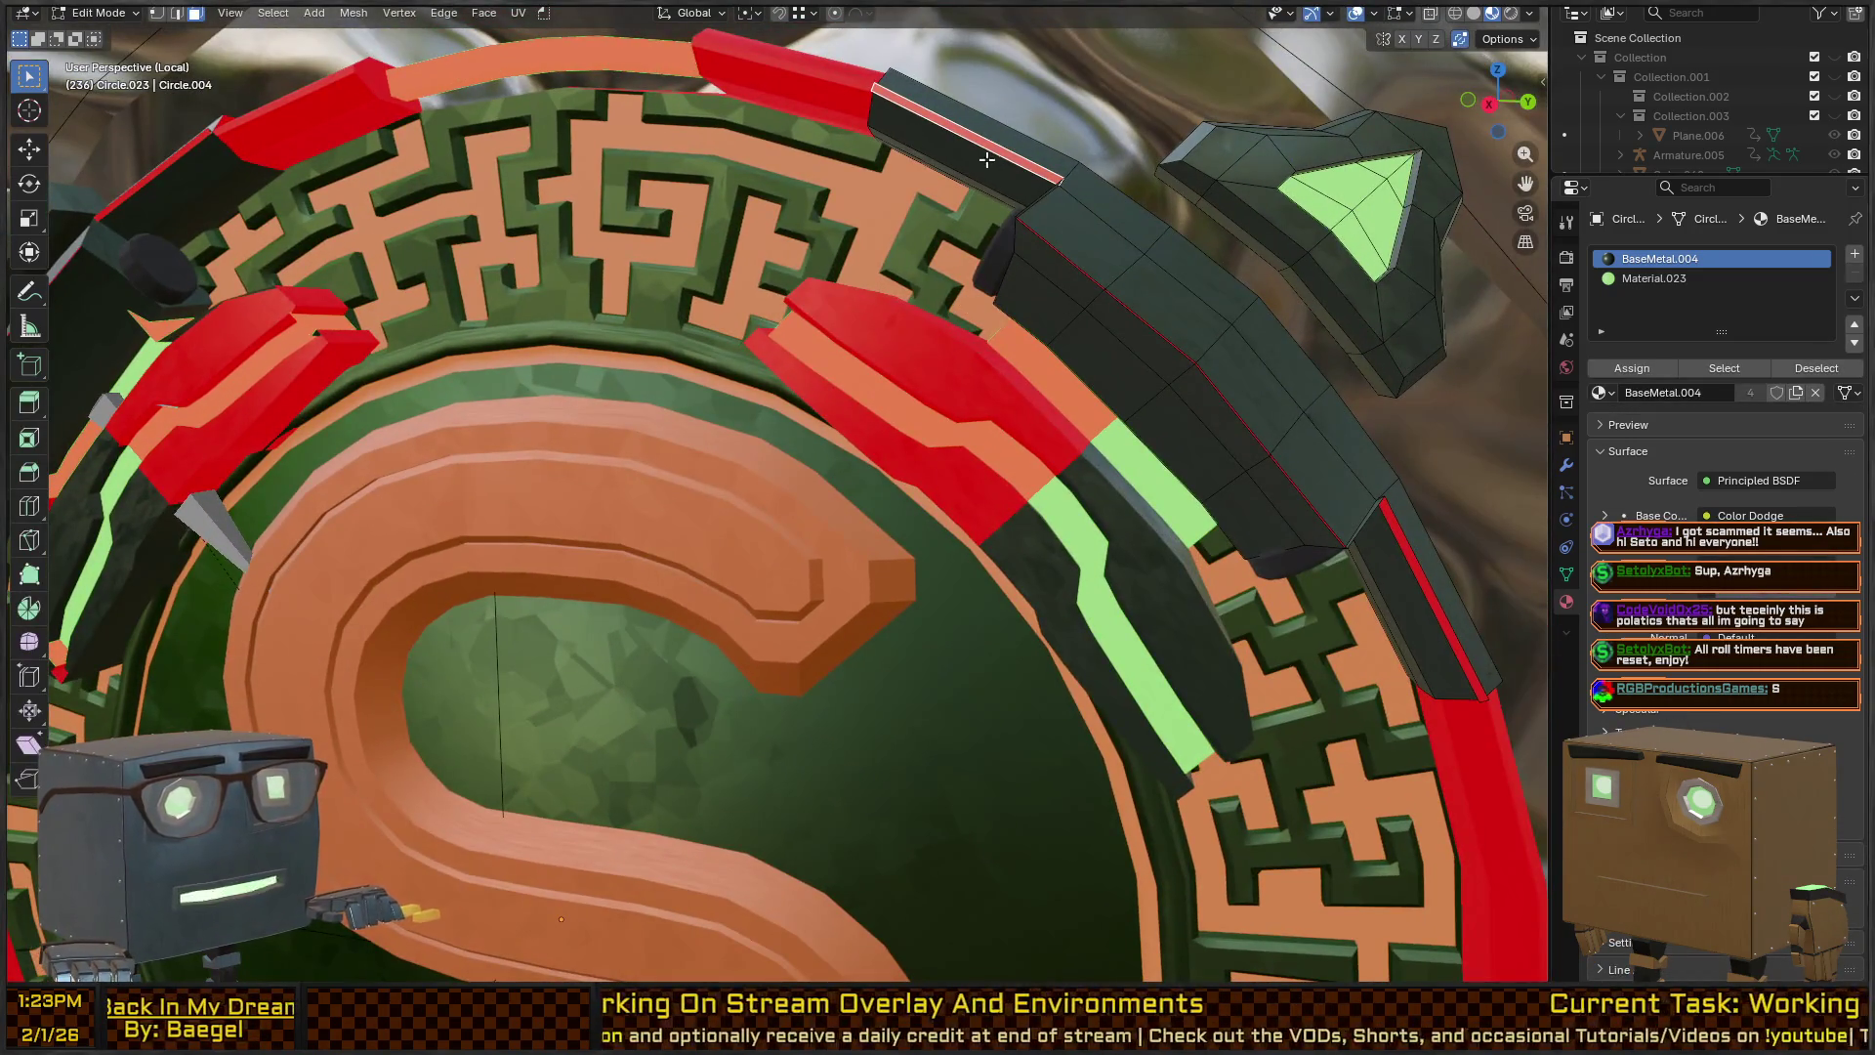
drag(1079, 190, 1175, 281)
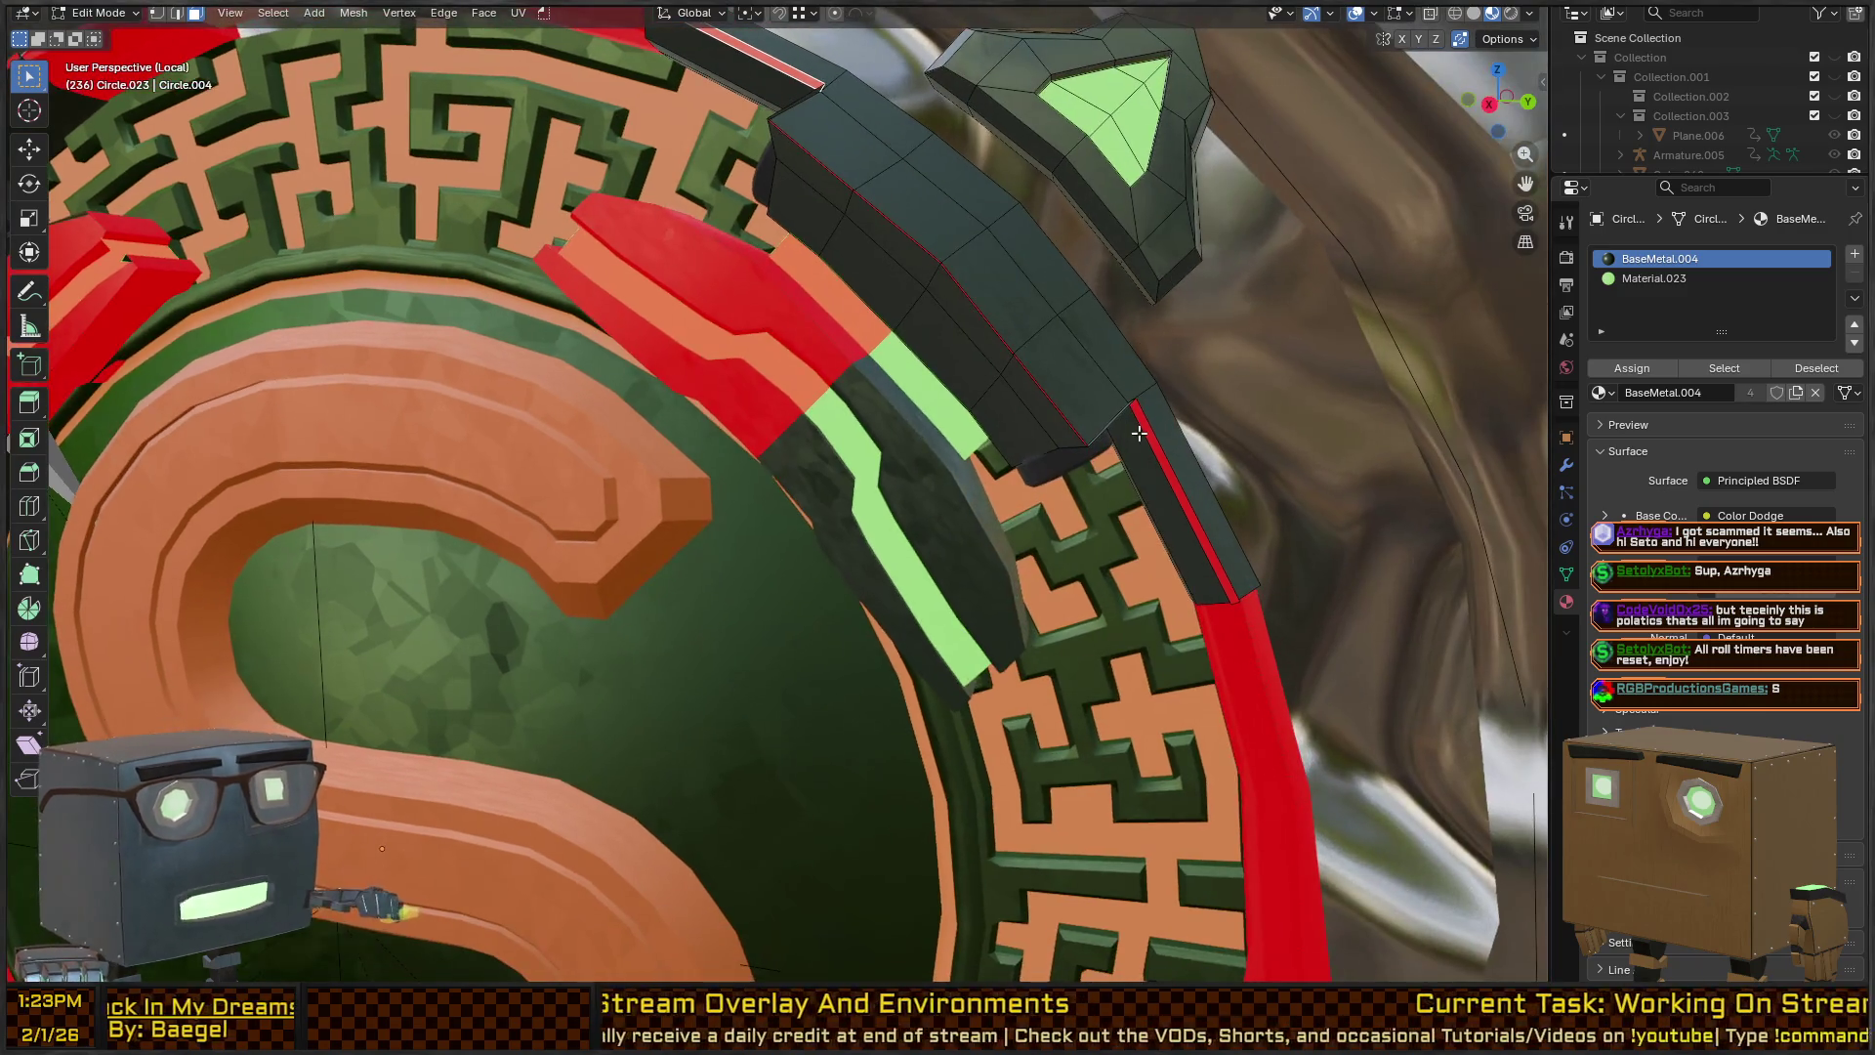
ctrl+click(1133, 422)
key(c)
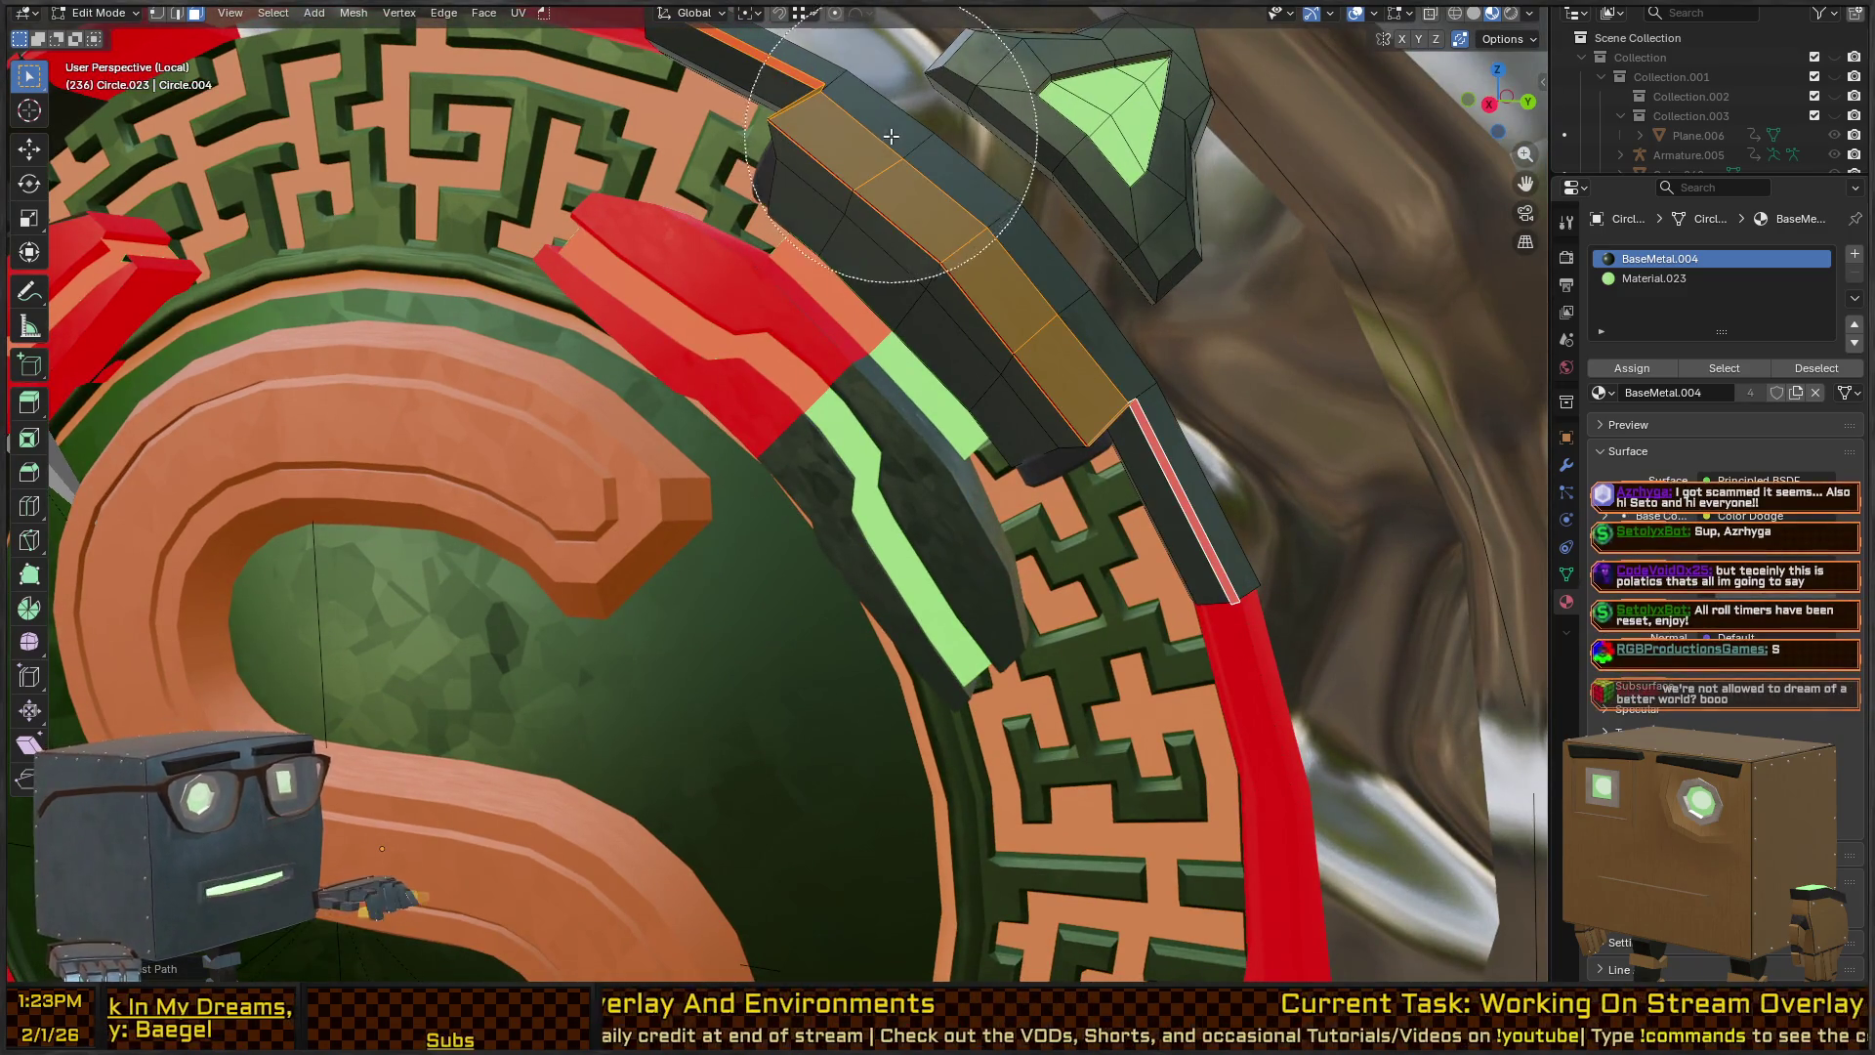
drag(970, 73, 1100, 179)
key(Escape)
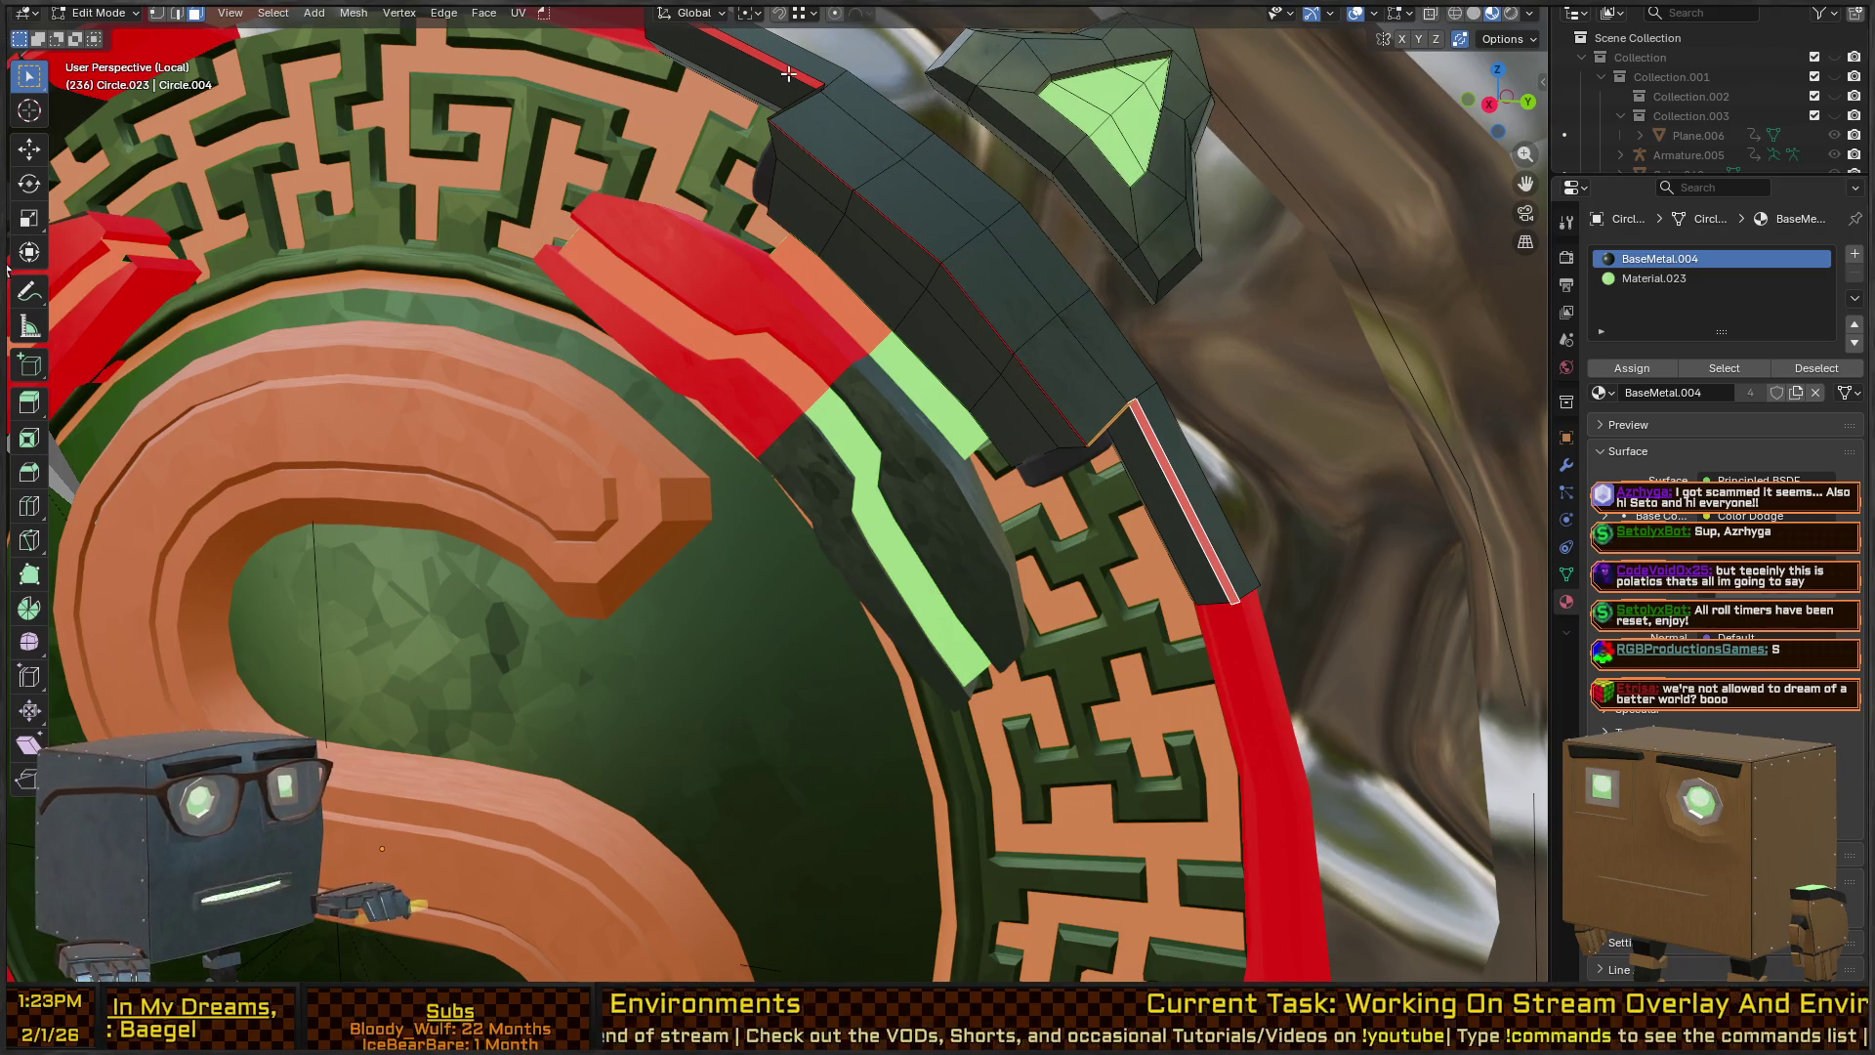
mouse_move(789, 71)
mouse_down()
mouse_move(879, 151)
mouse_move(992, 179)
mouse_move(952, 215)
mouse_move(1026, 198)
mouse_move(985, 205)
mouse_up()
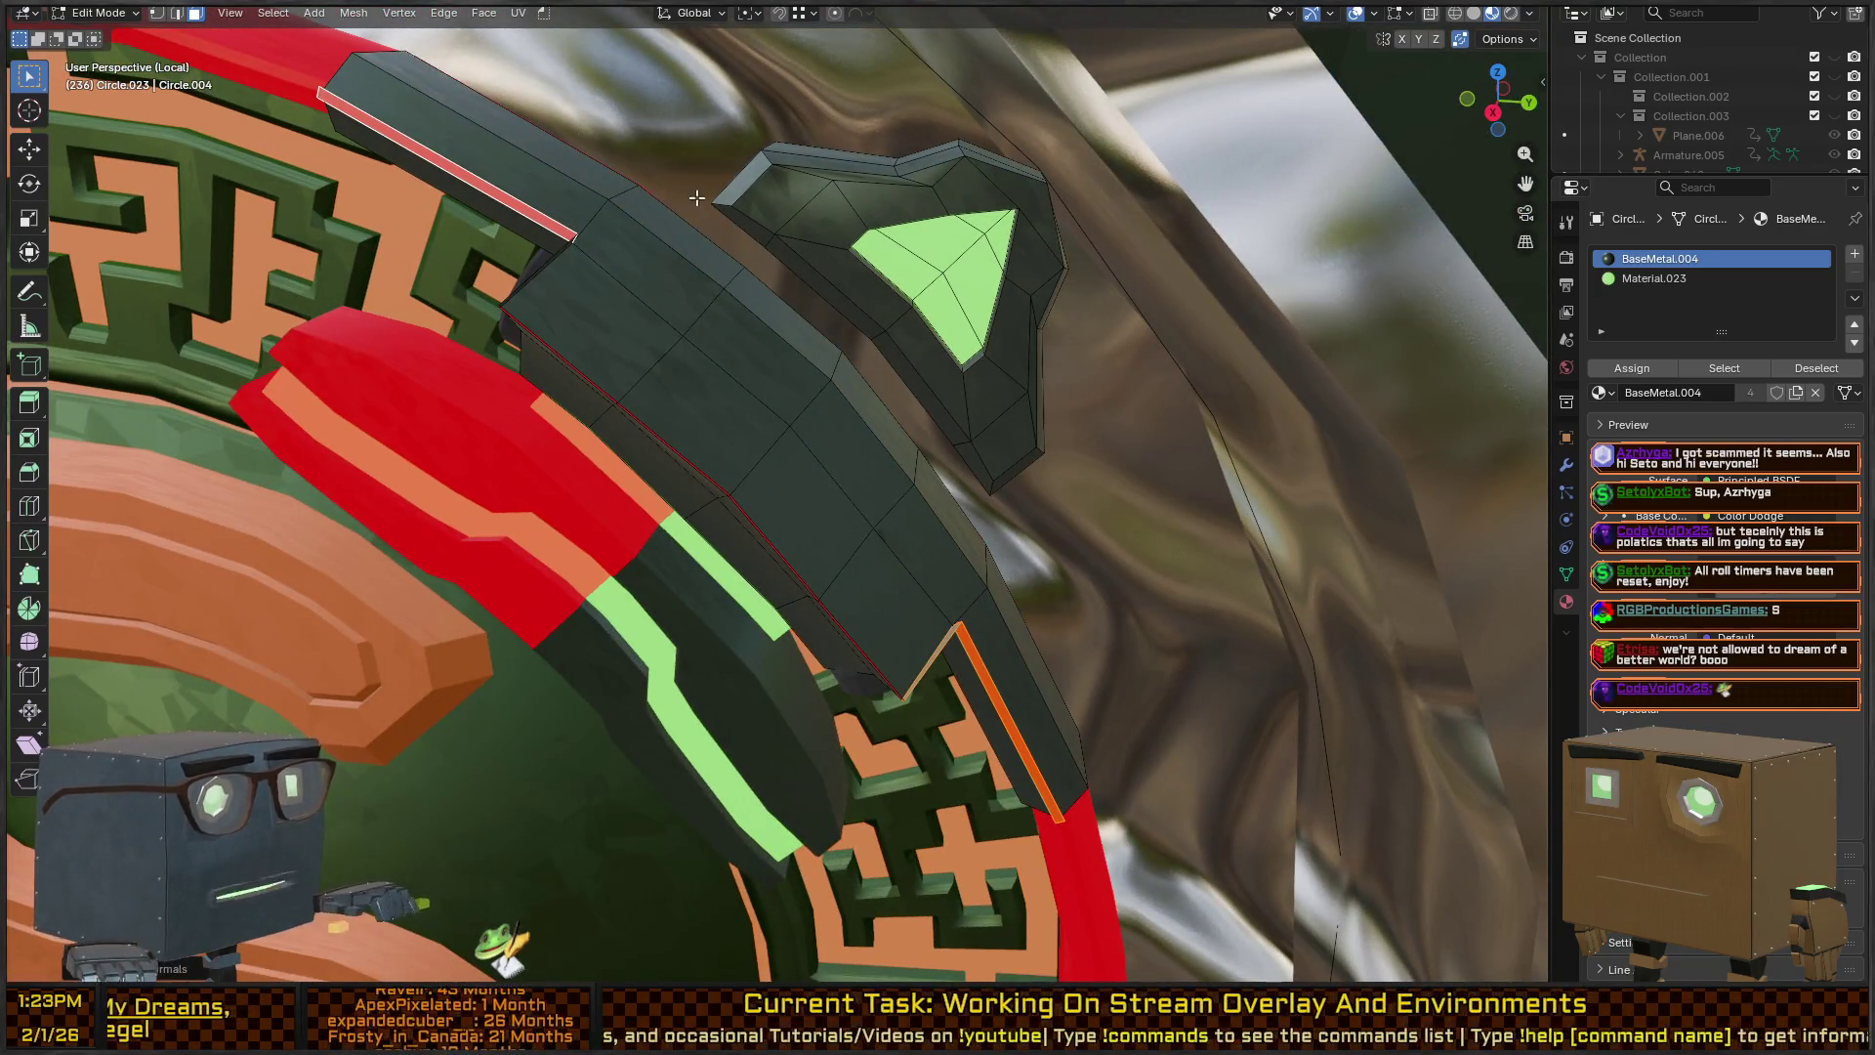
Return to Object Mode, zoom out to the whole S emblem, and select Circle.012.
key(Tab)
scroll(686, 195, down, 8)
mouse_move(686, 196)
mouse_down()
mouse_move(753, 217)
mouse_move(860, 208)
mouse_move(938, 456)
mouse_move(819, 489)
mouse_up()
scroll(938, 455, down, 4)
click(790, 513)
click(784, 507)
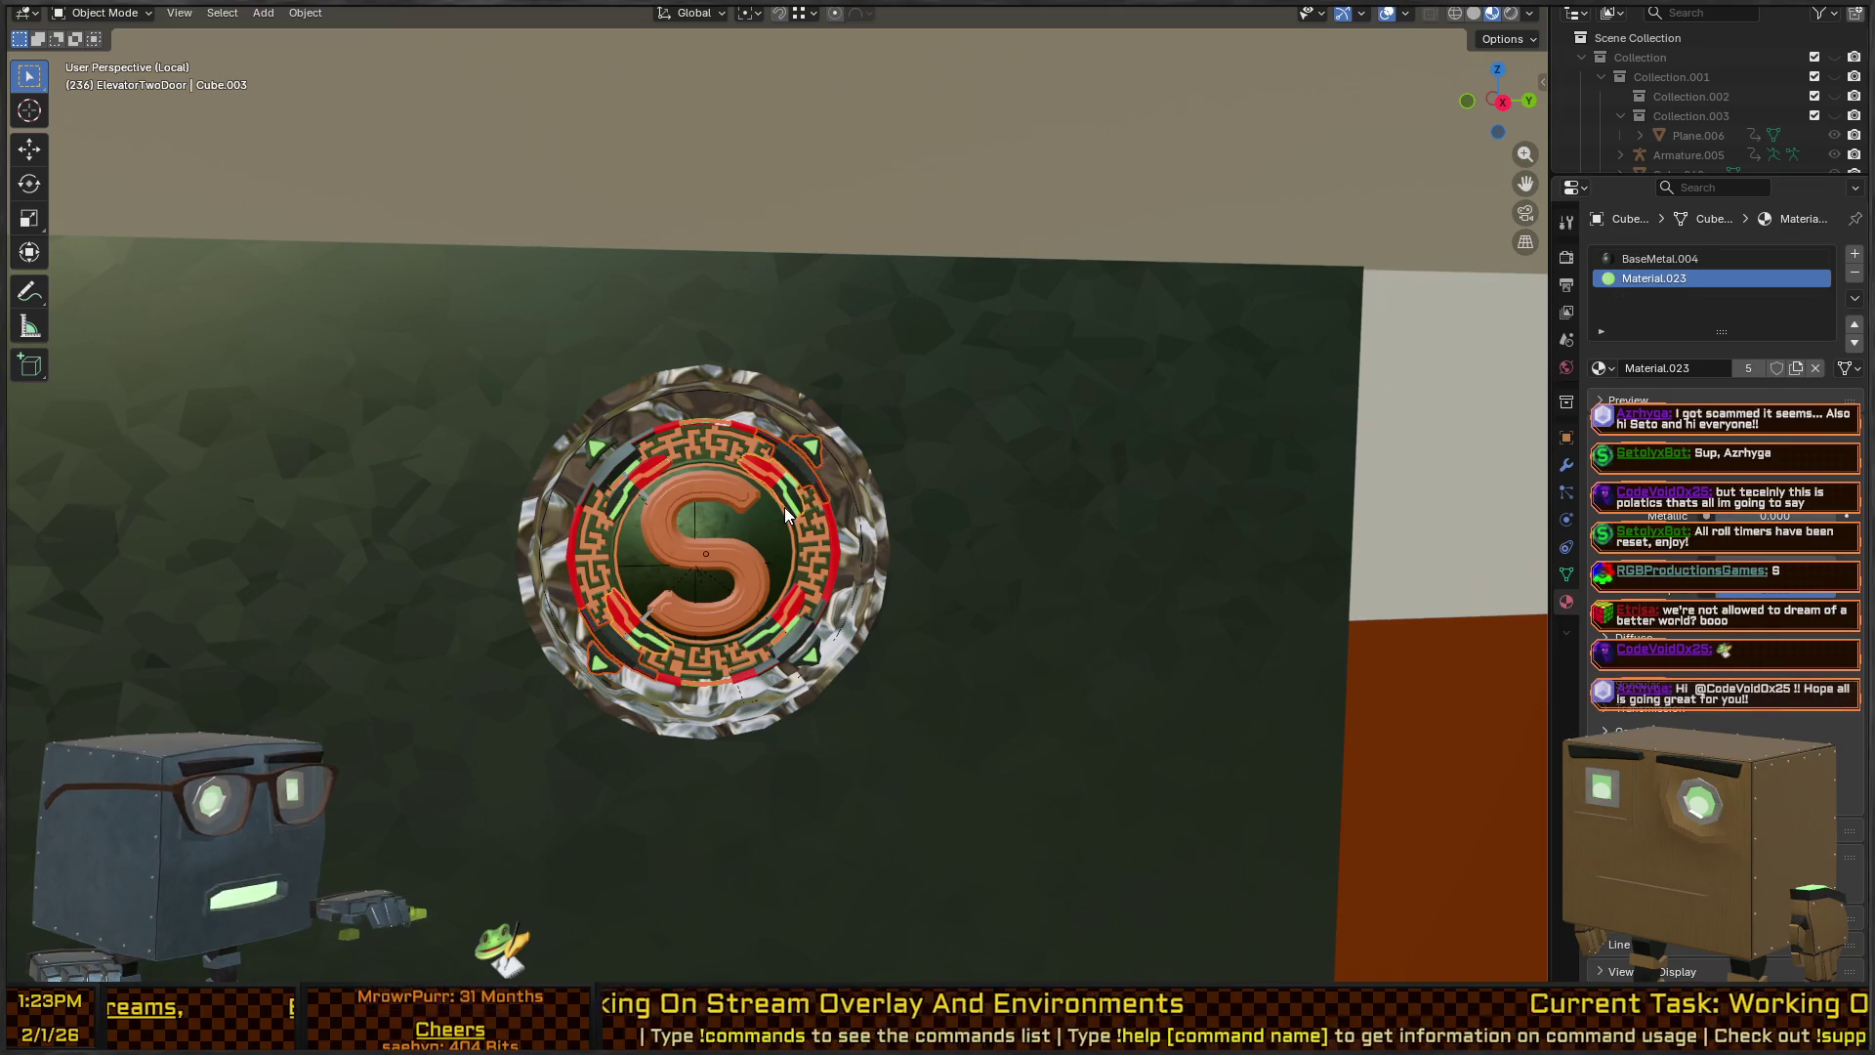
click(791, 531)
click(793, 521)
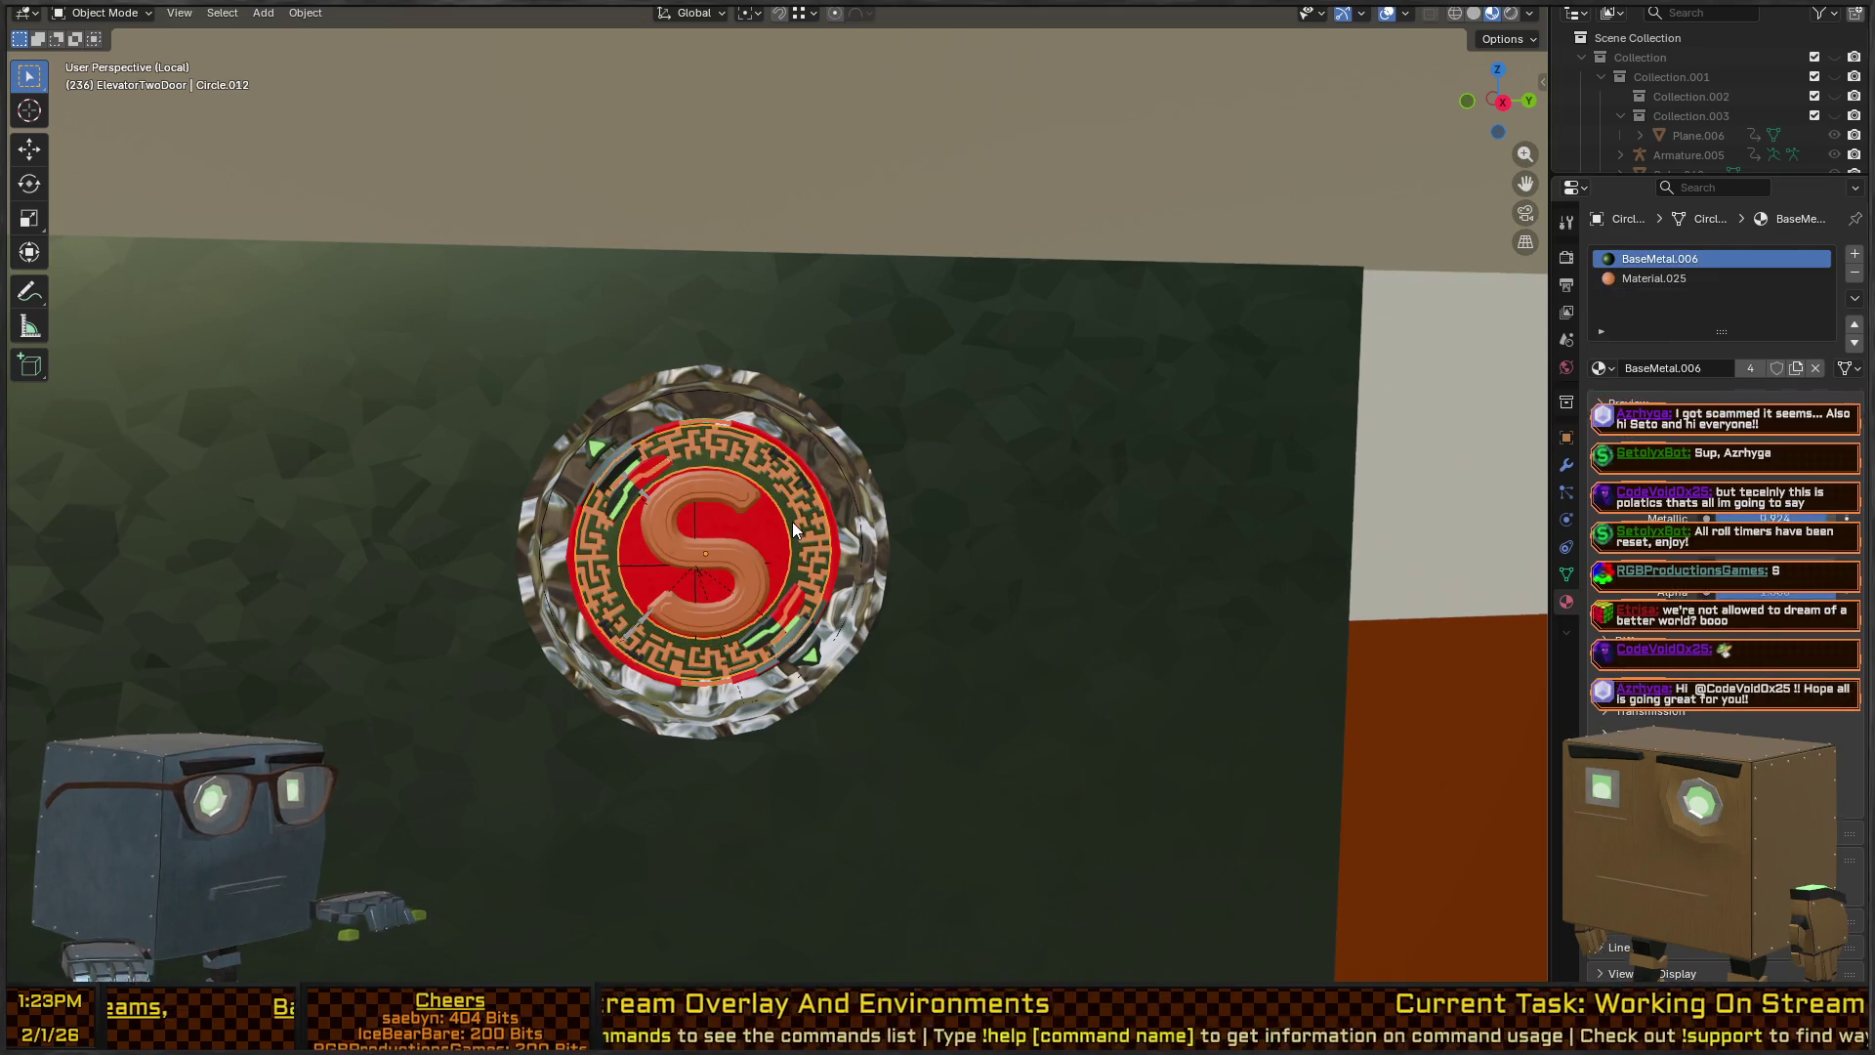
Hide the red maze disc, the orange S and the red emblem pieces.
click(789, 522)
key(h)
click(729, 553)
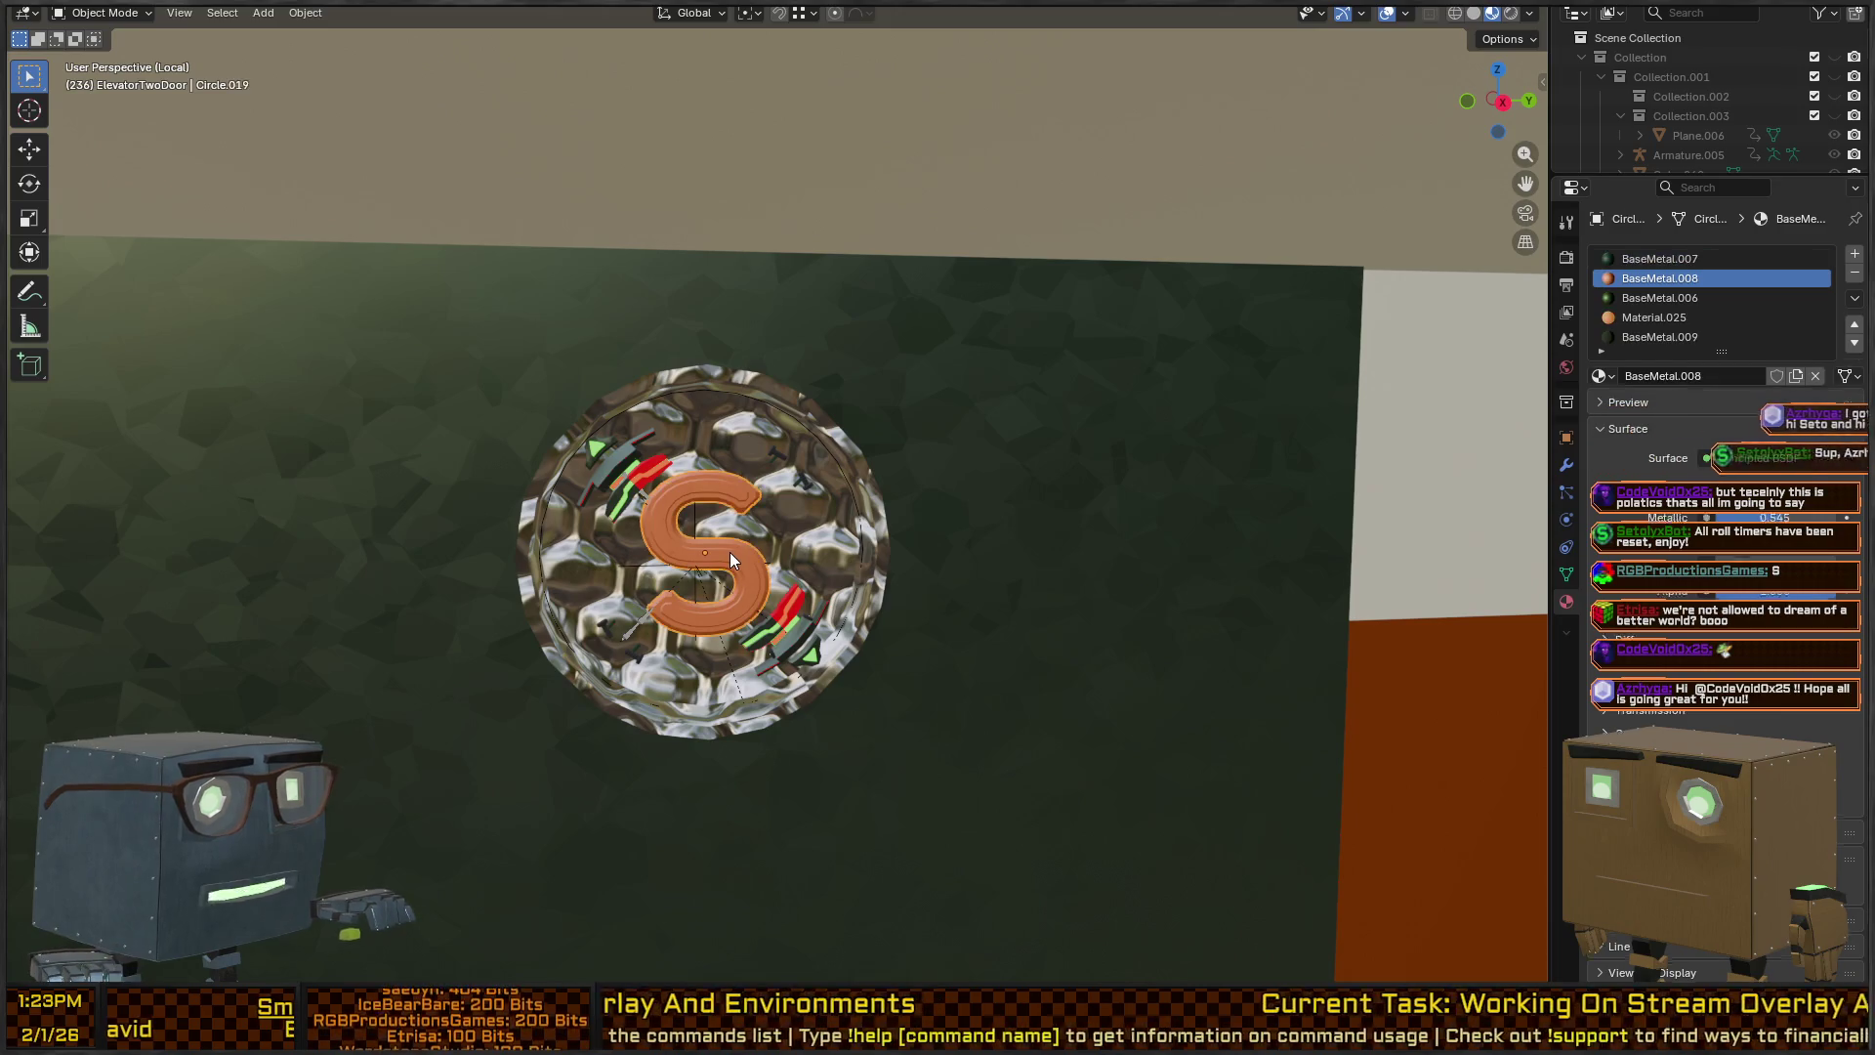
key(h)
click(781, 618)
key(h)
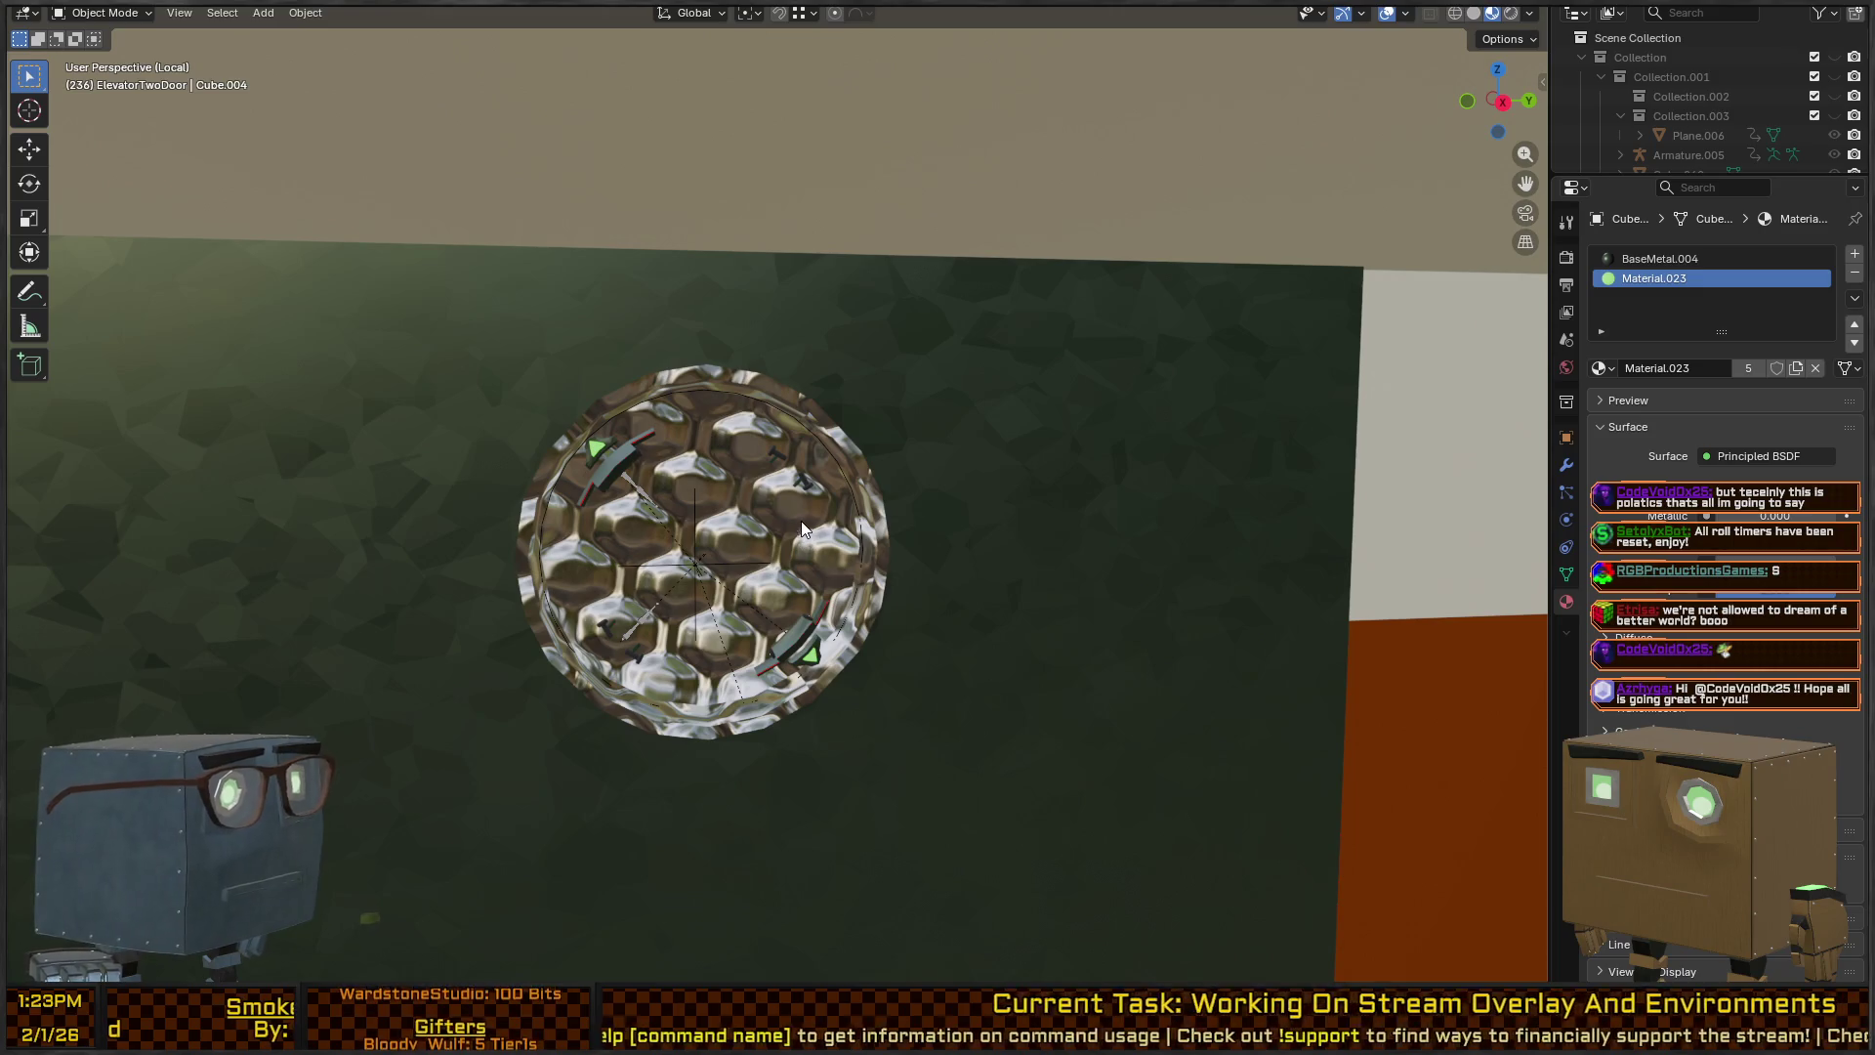
Select the honeycomb disc Cylinder.002 to show its Principled BSDF material Material.024.
click(625, 457)
mouse_move(731, 510)
mouse_down()
mouse_move(804, 529)
mouse_move(789, 455)
mouse_up()
click(781, 463)
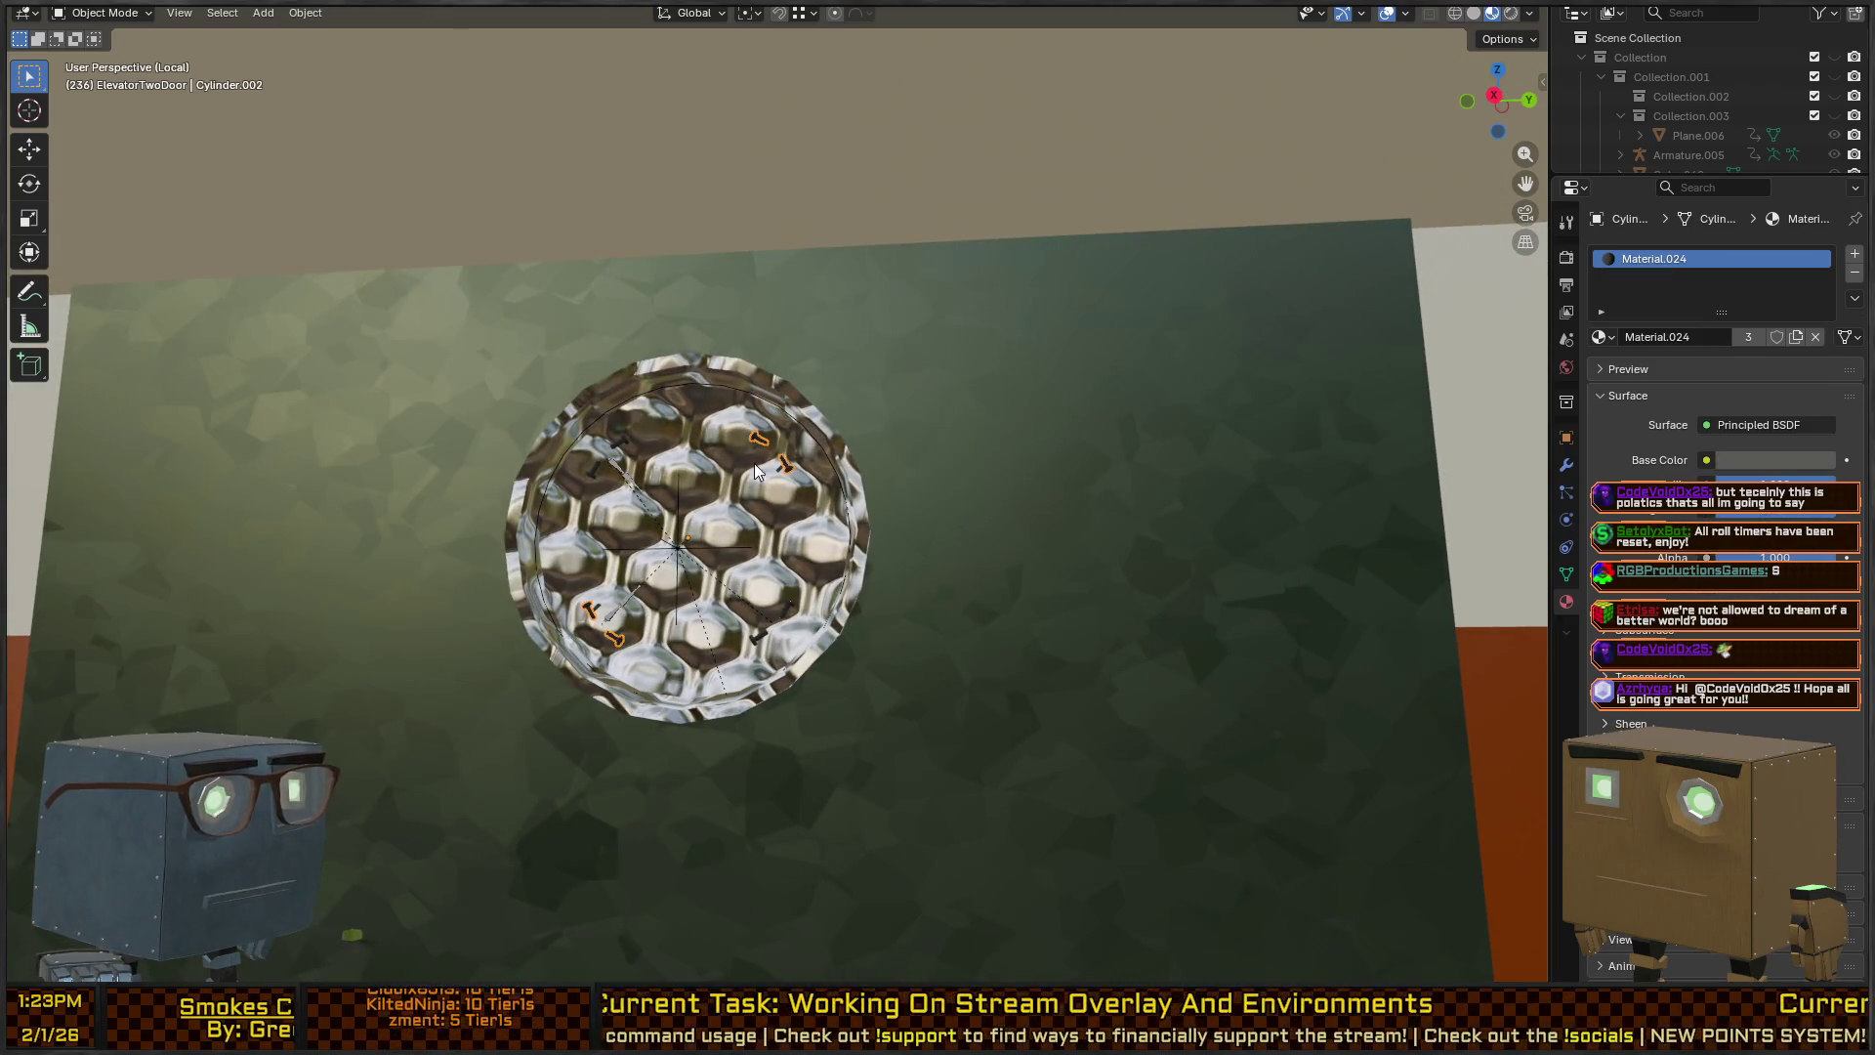
scroll(1638, 118, down, 5)
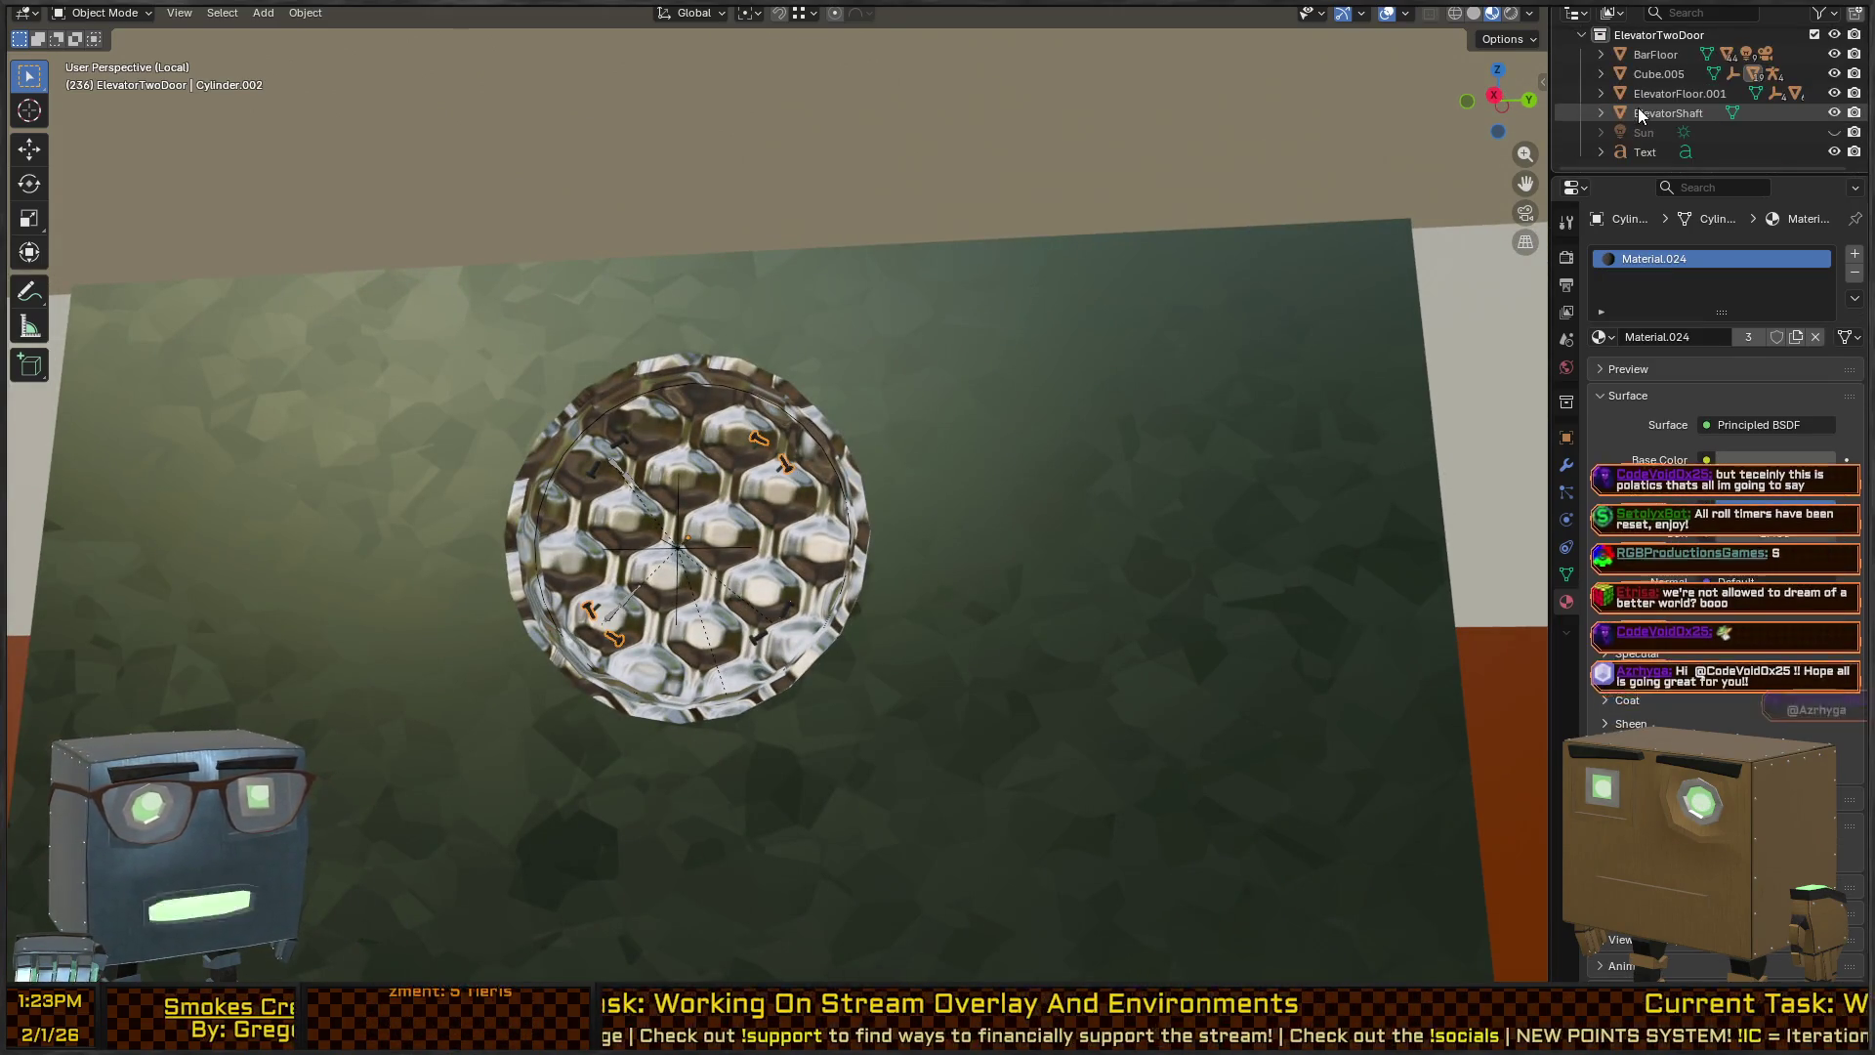
scroll(1682, 109, up, 5)
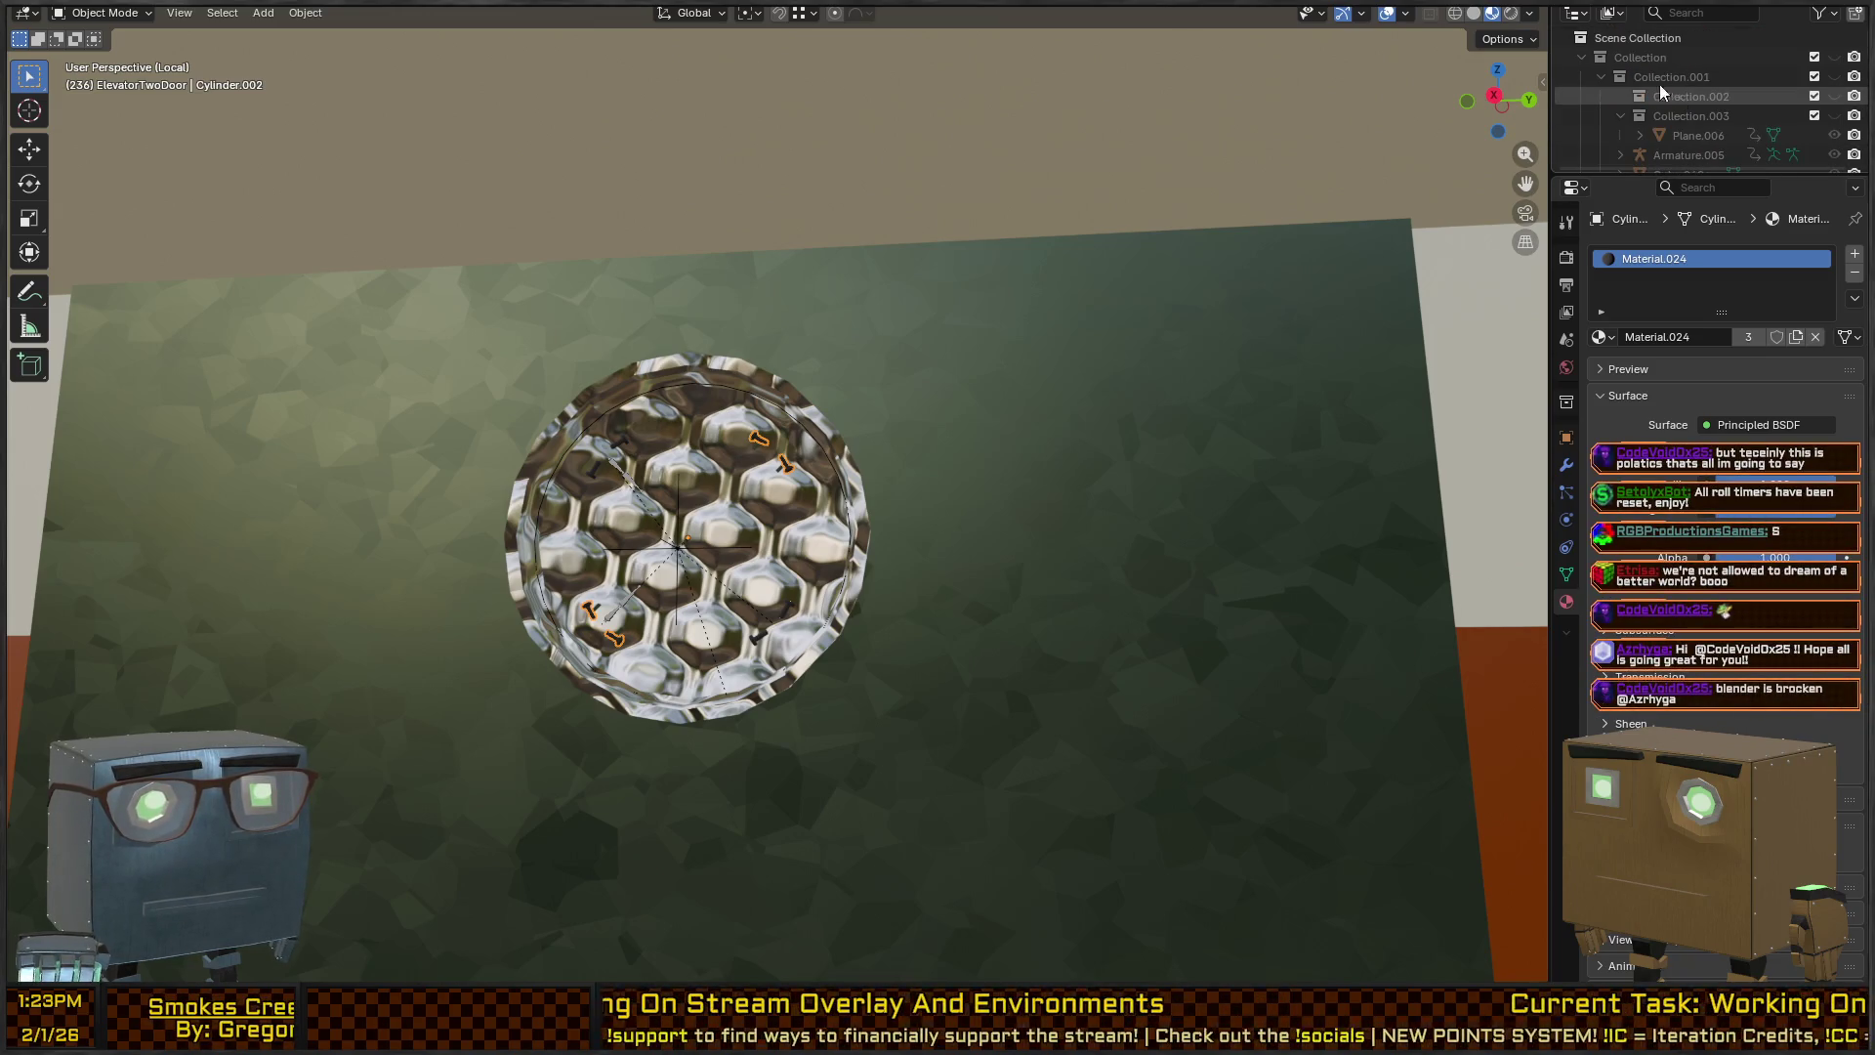
scroll(1709, 121, down, 8)
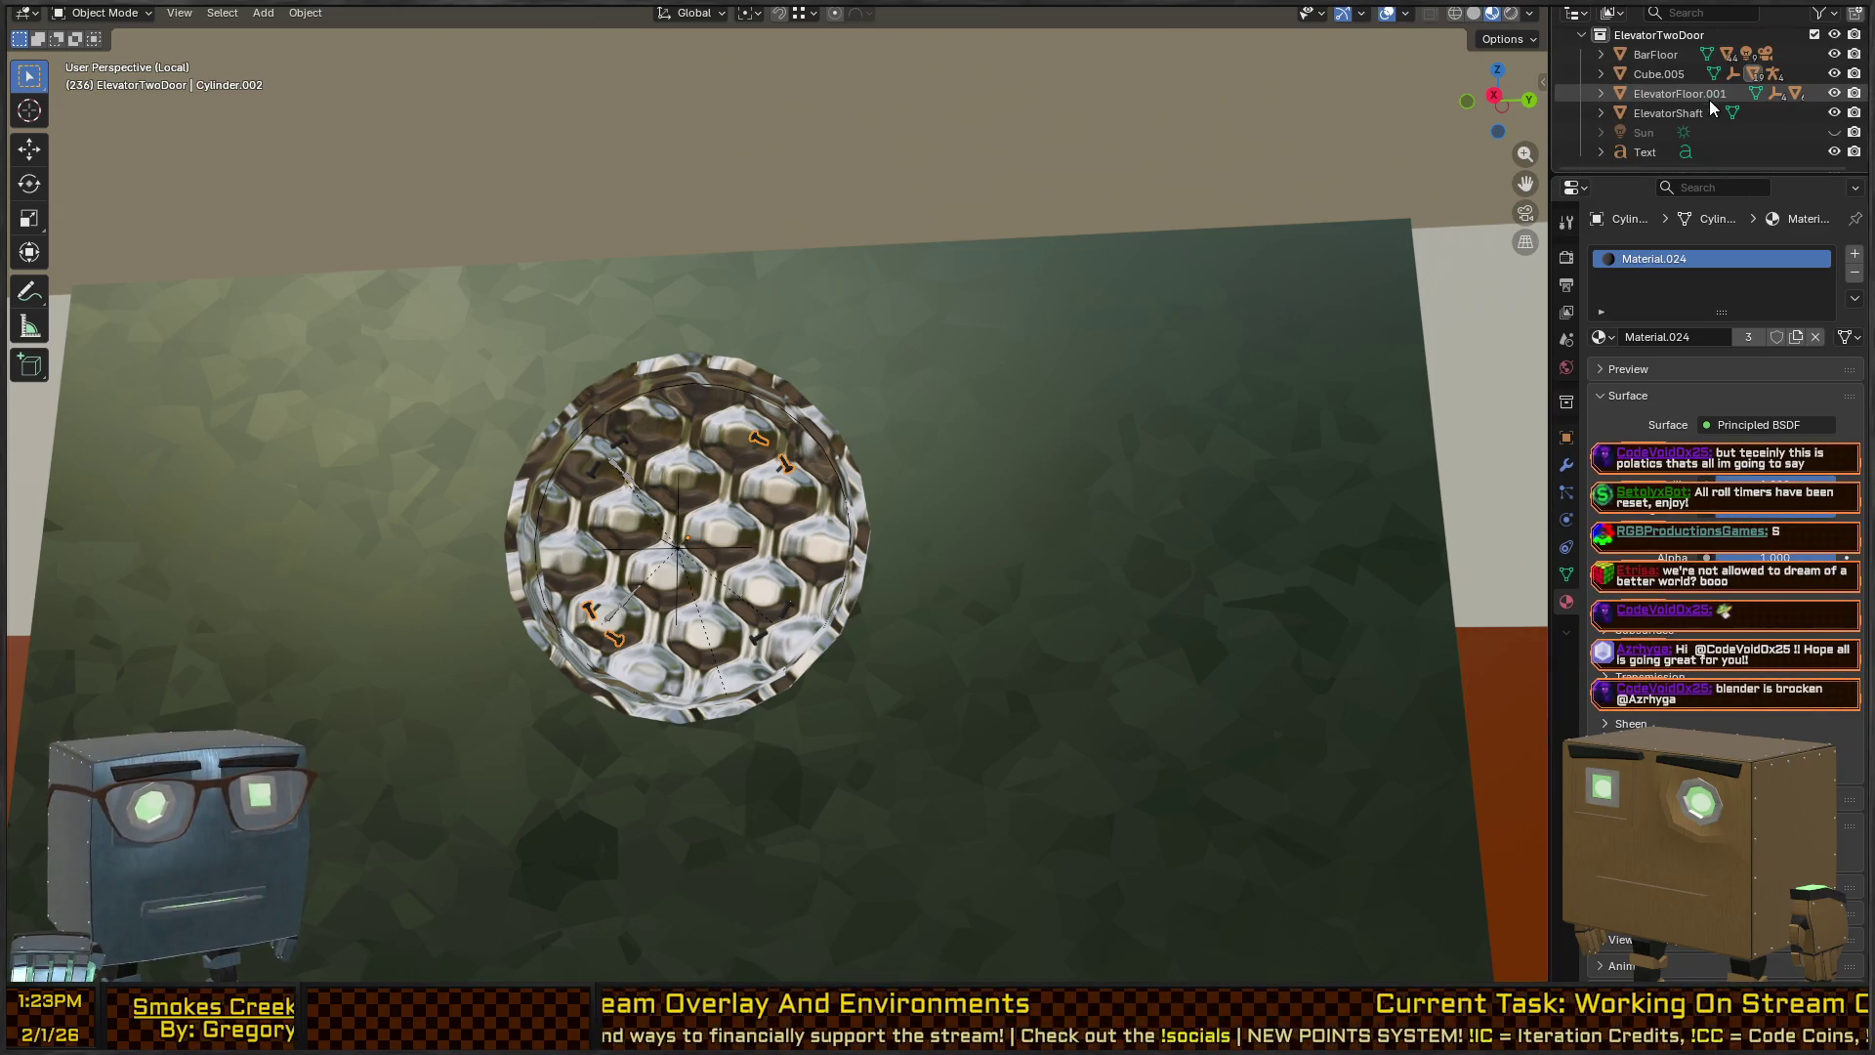
scroll(1627, 97, up, 5)
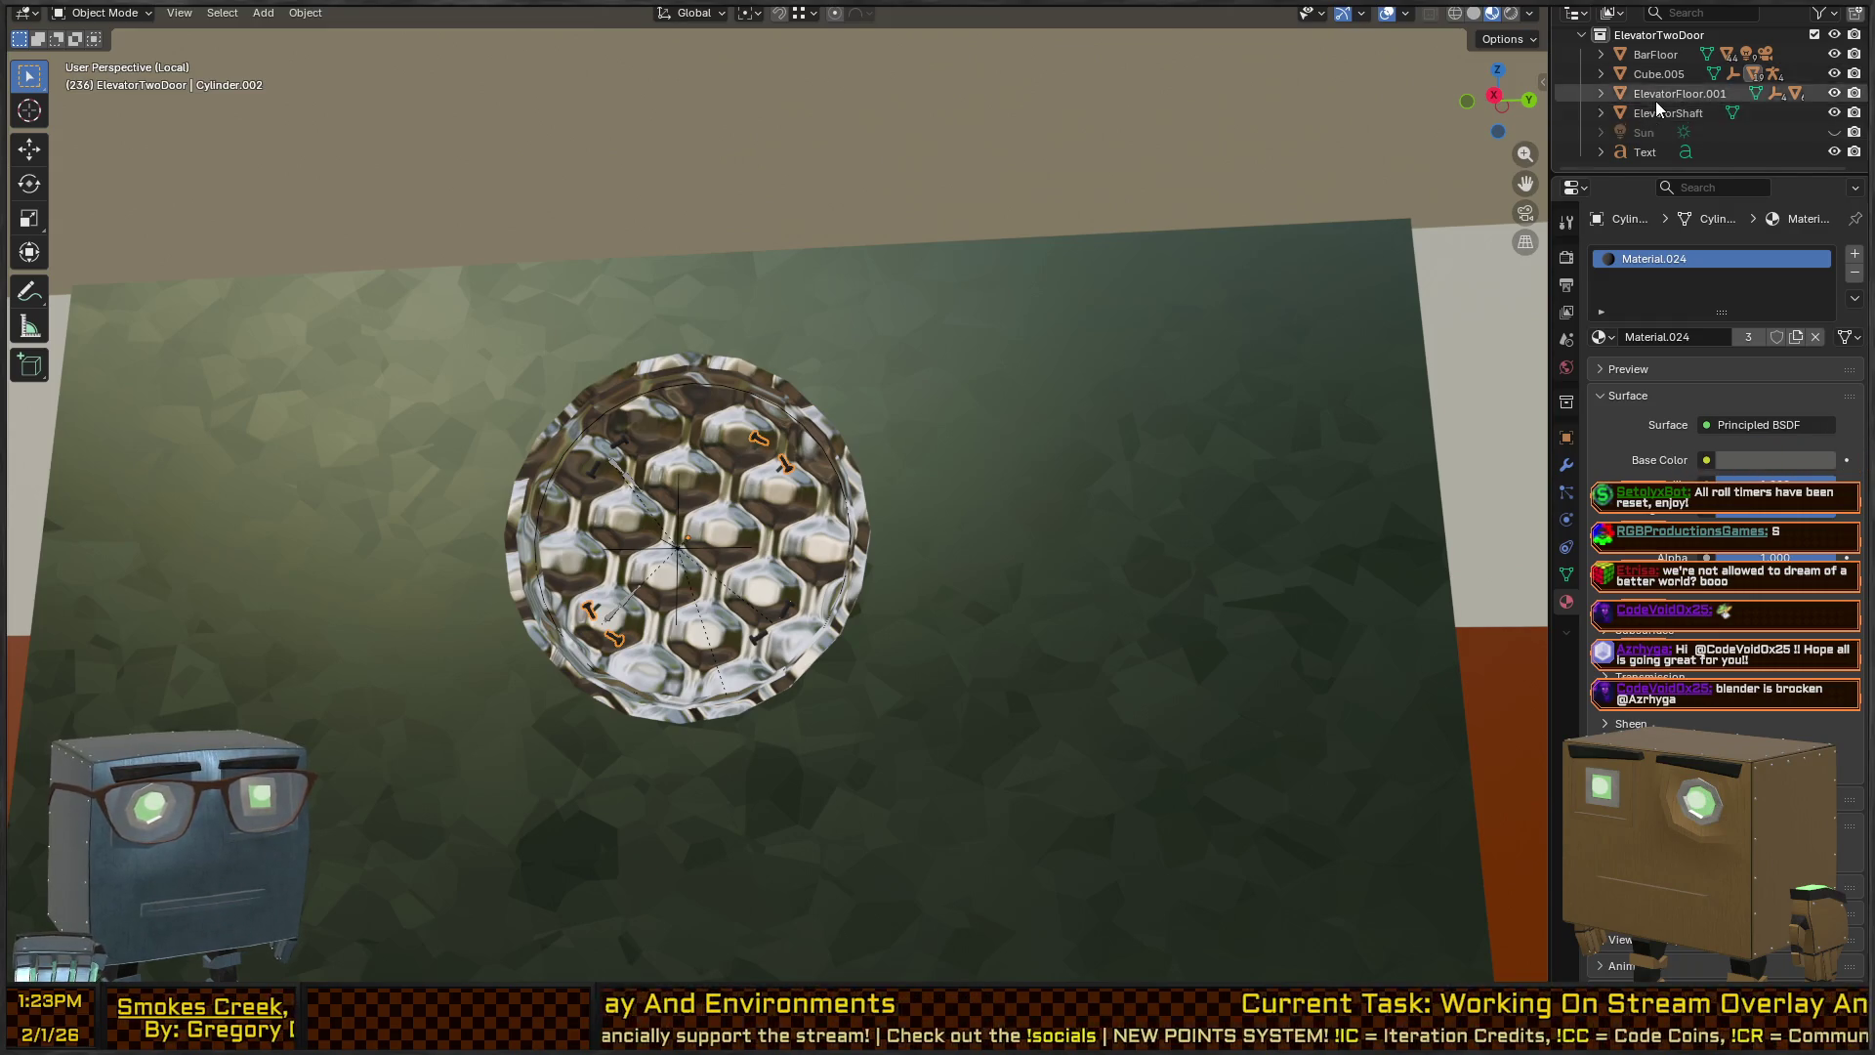
scroll(1625, 97, up, 10)
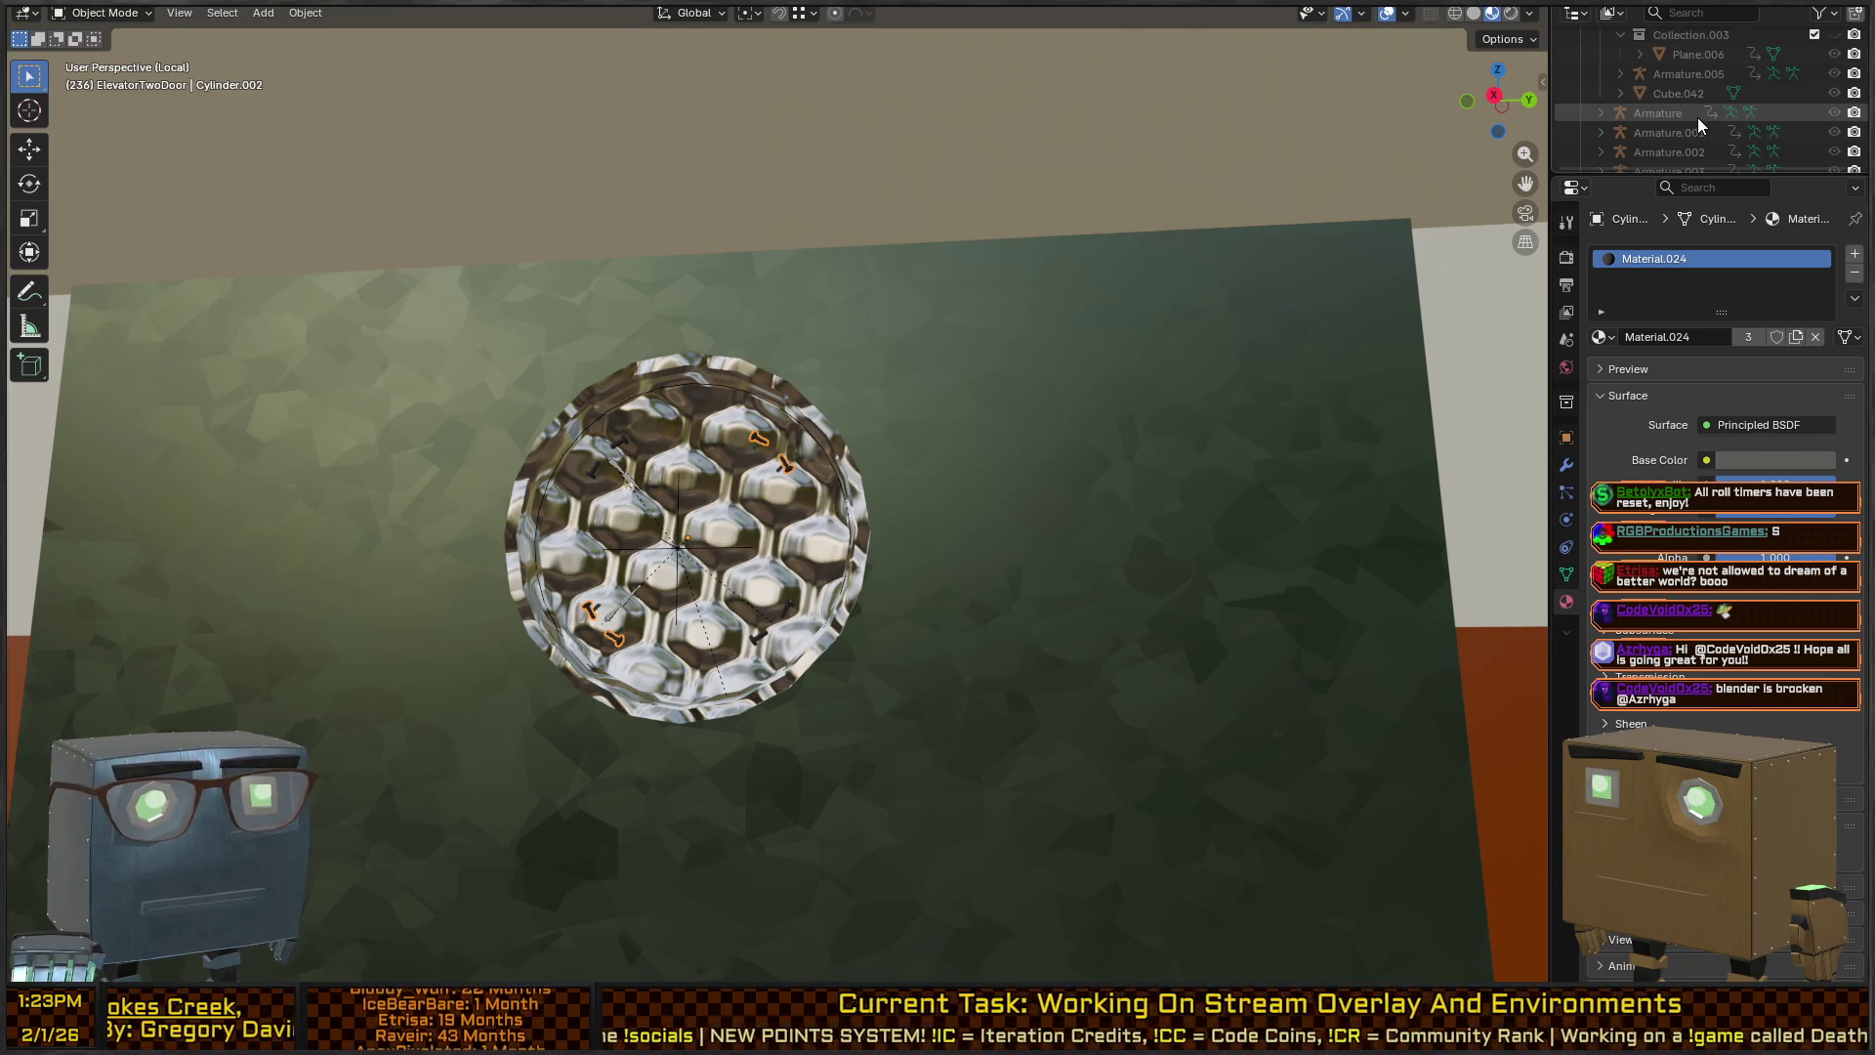
scroll(1700, 117, up, 3)
mouse_move(977, 371)
mouse_down()
mouse_move(838, 530)
mouse_move(776, 530)
mouse_move(838, 479)
mouse_up()
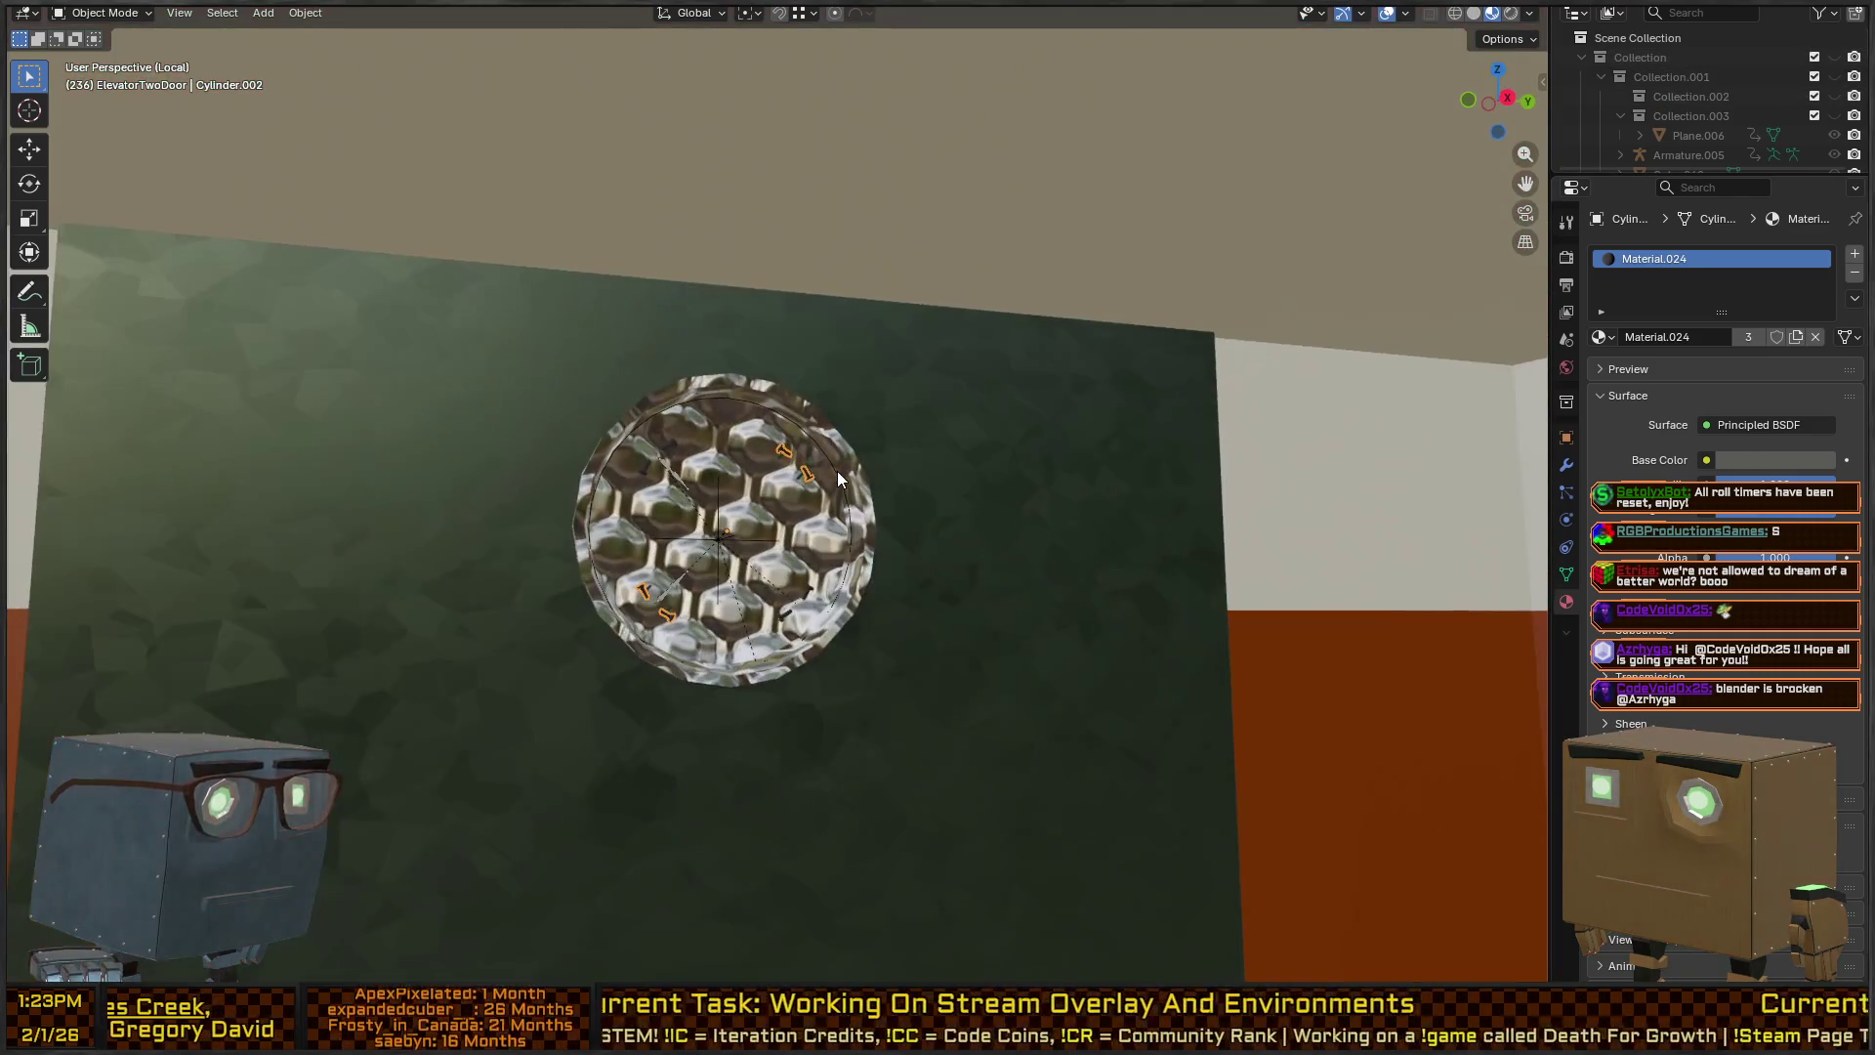
Select the Empty at the emblem's centre, then make Armature.004 active.
scroll(836, 488, up, 6)
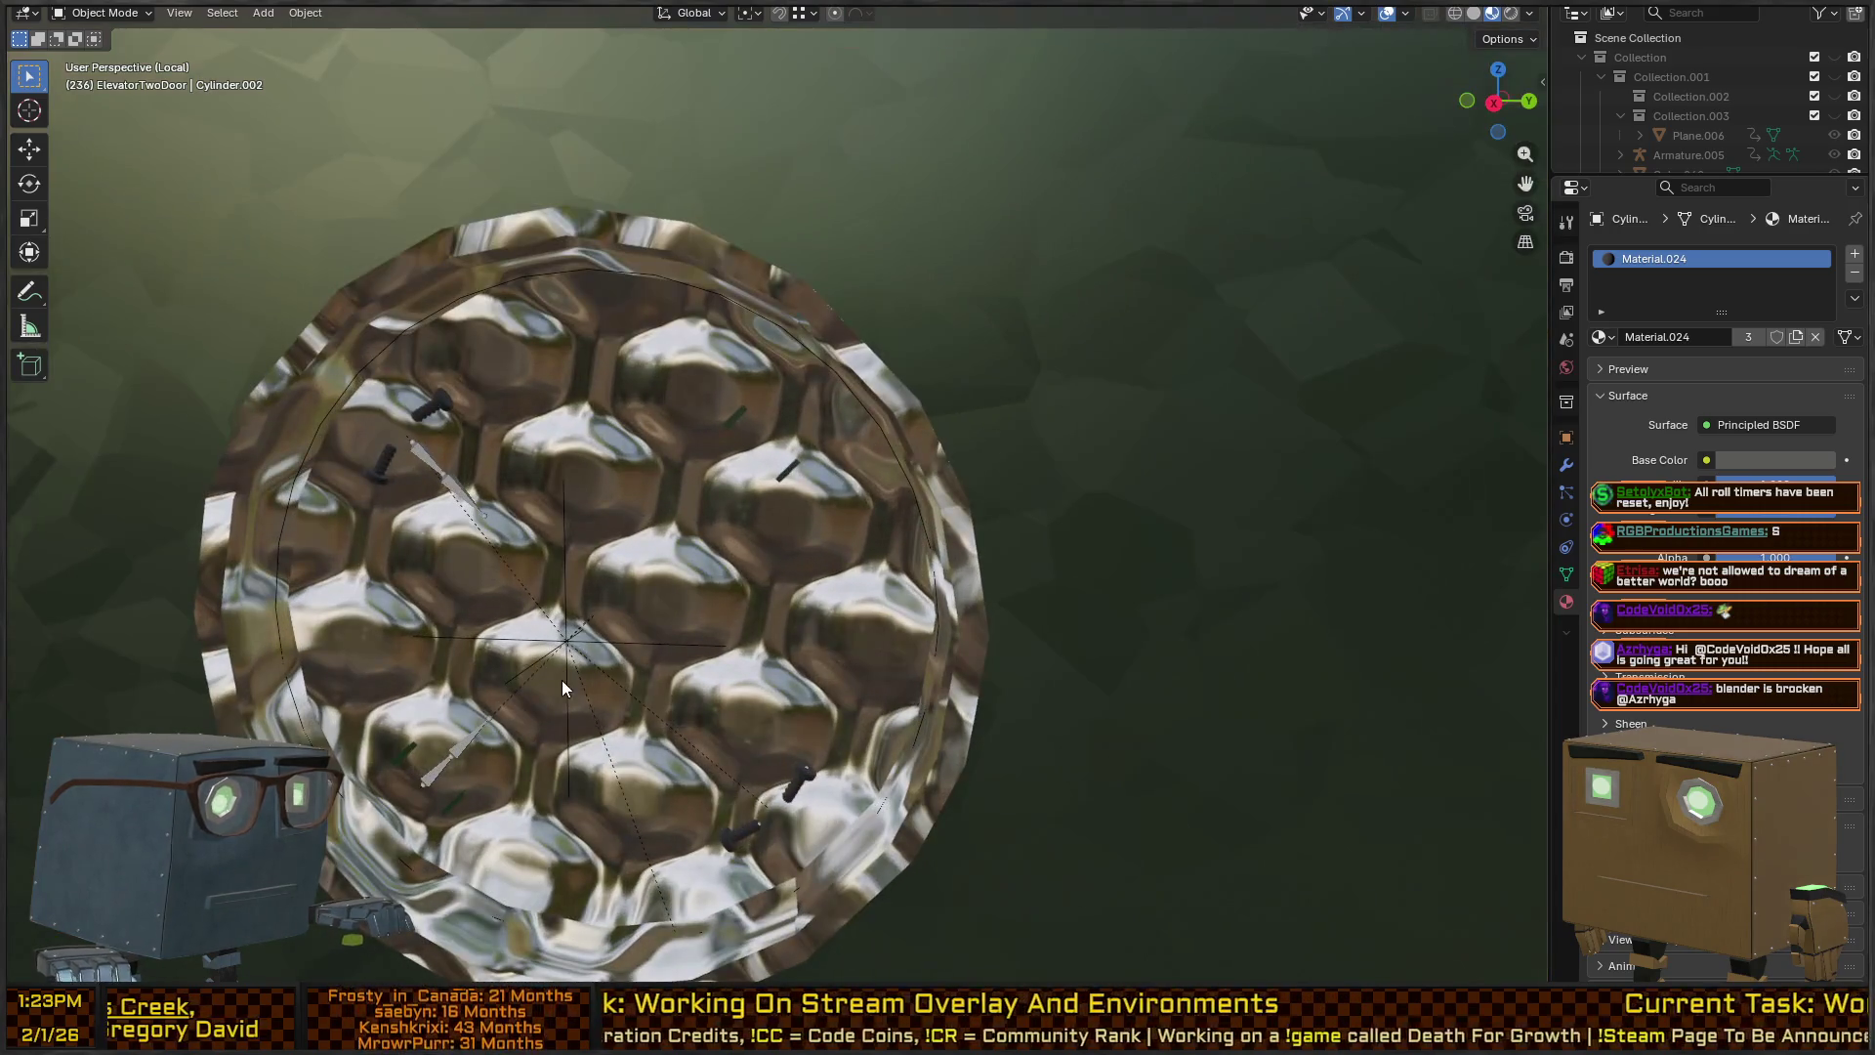
click(565, 642)
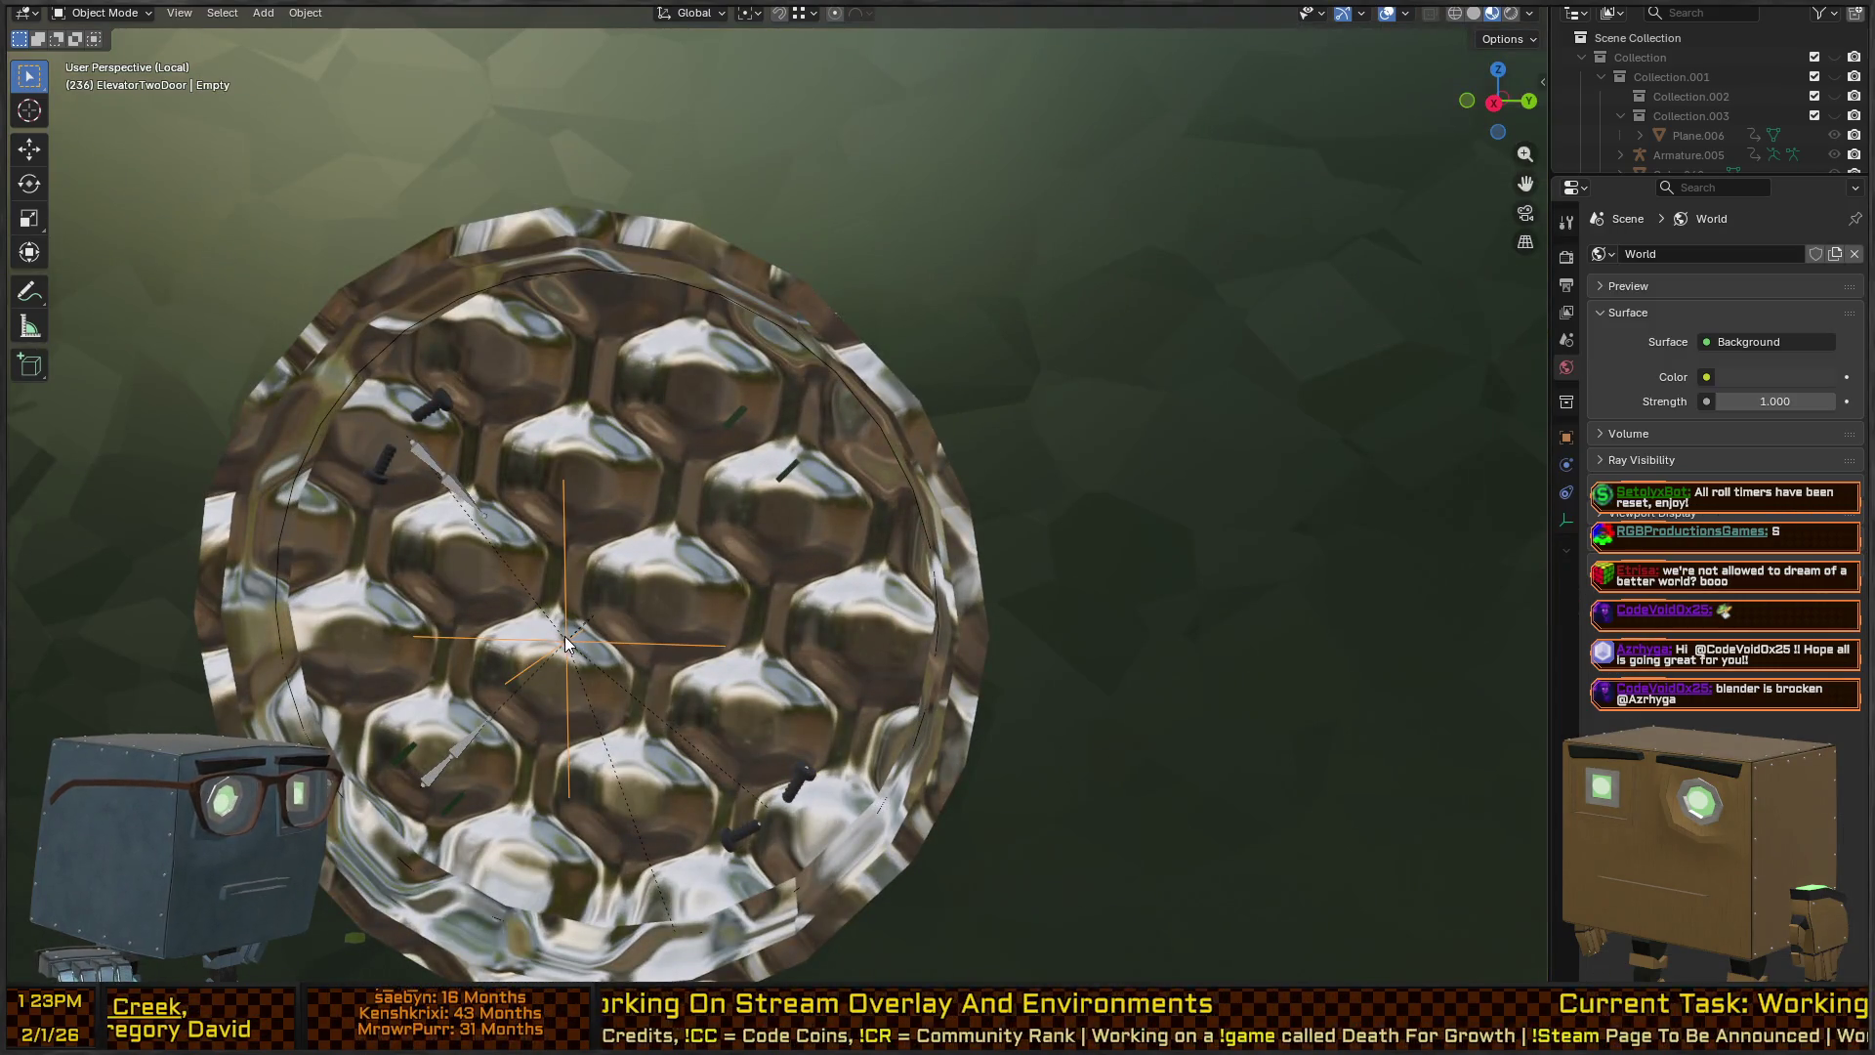
shift+click(625, 616)
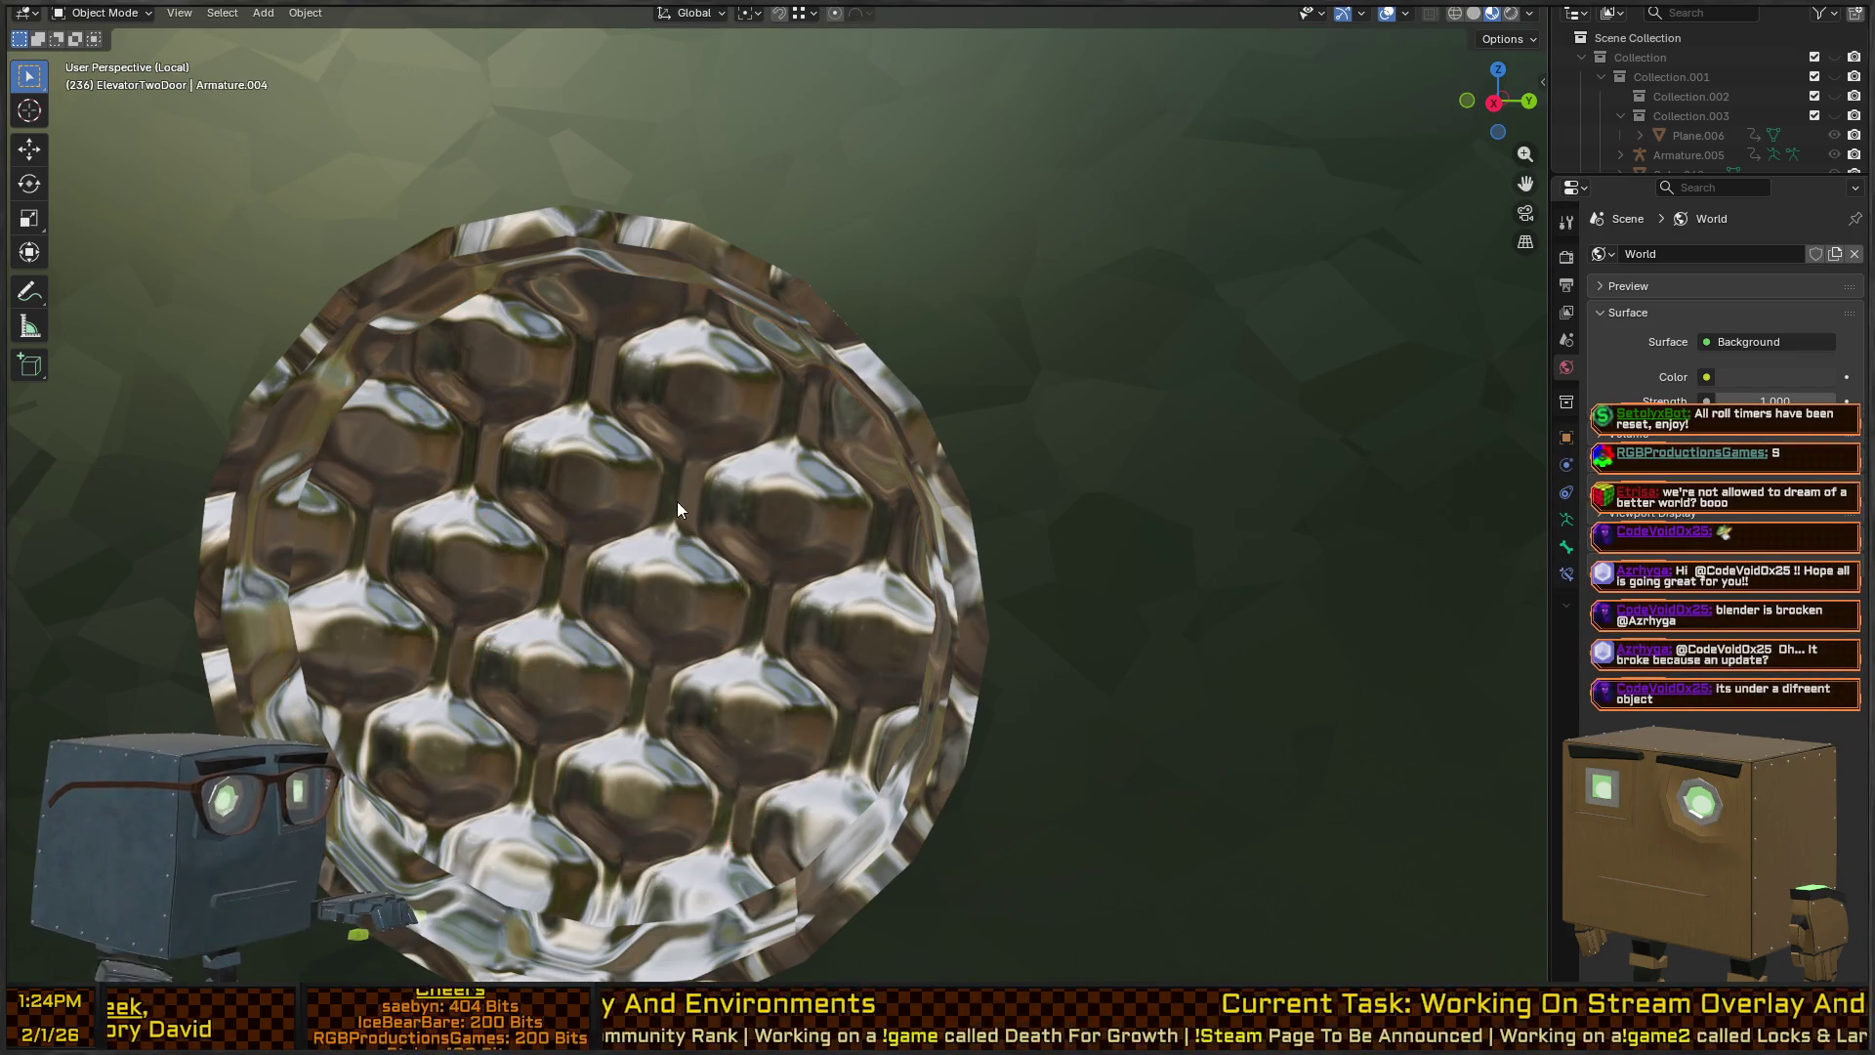
Select the green wall MainRoom.001, listing MainRoom_Wall_MetalA and MainRoom_Wall_MetalB.
scroll(743, 479, down, 7)
scroll(918, 526, up, 1)
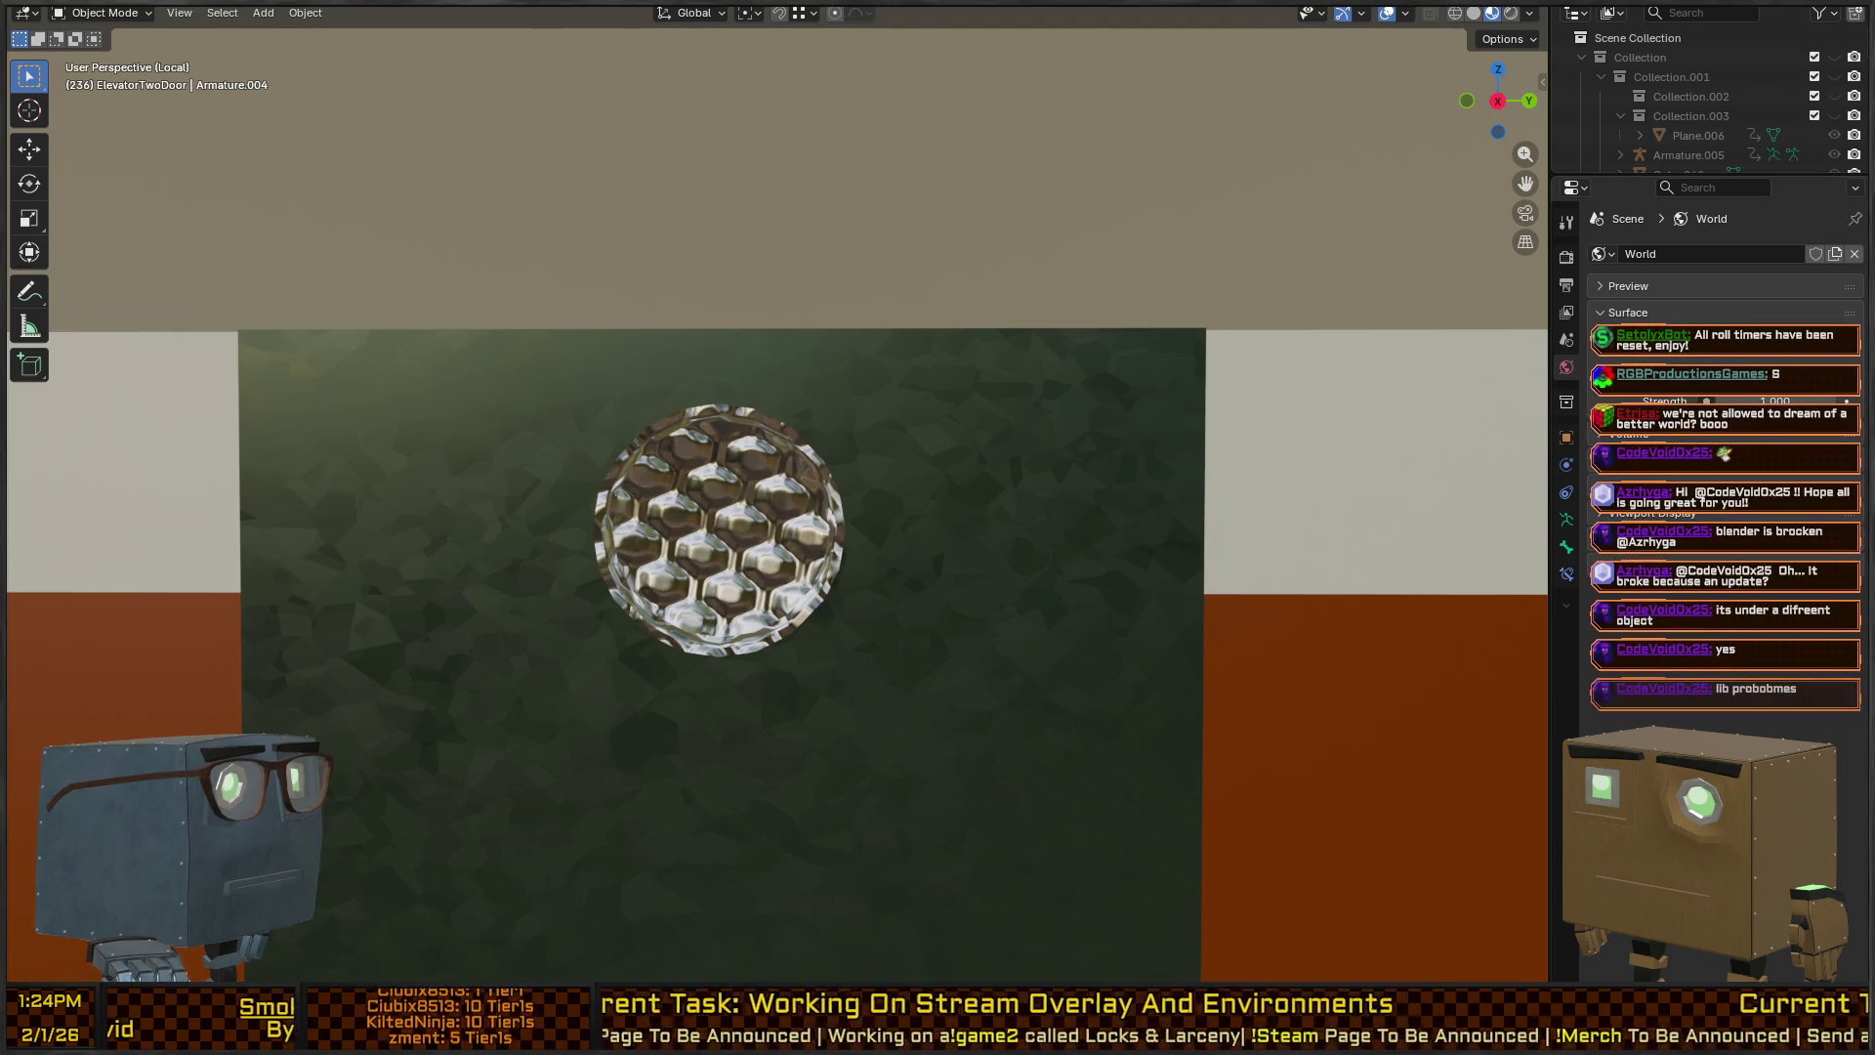
scroll(1063, 472, down, 3)
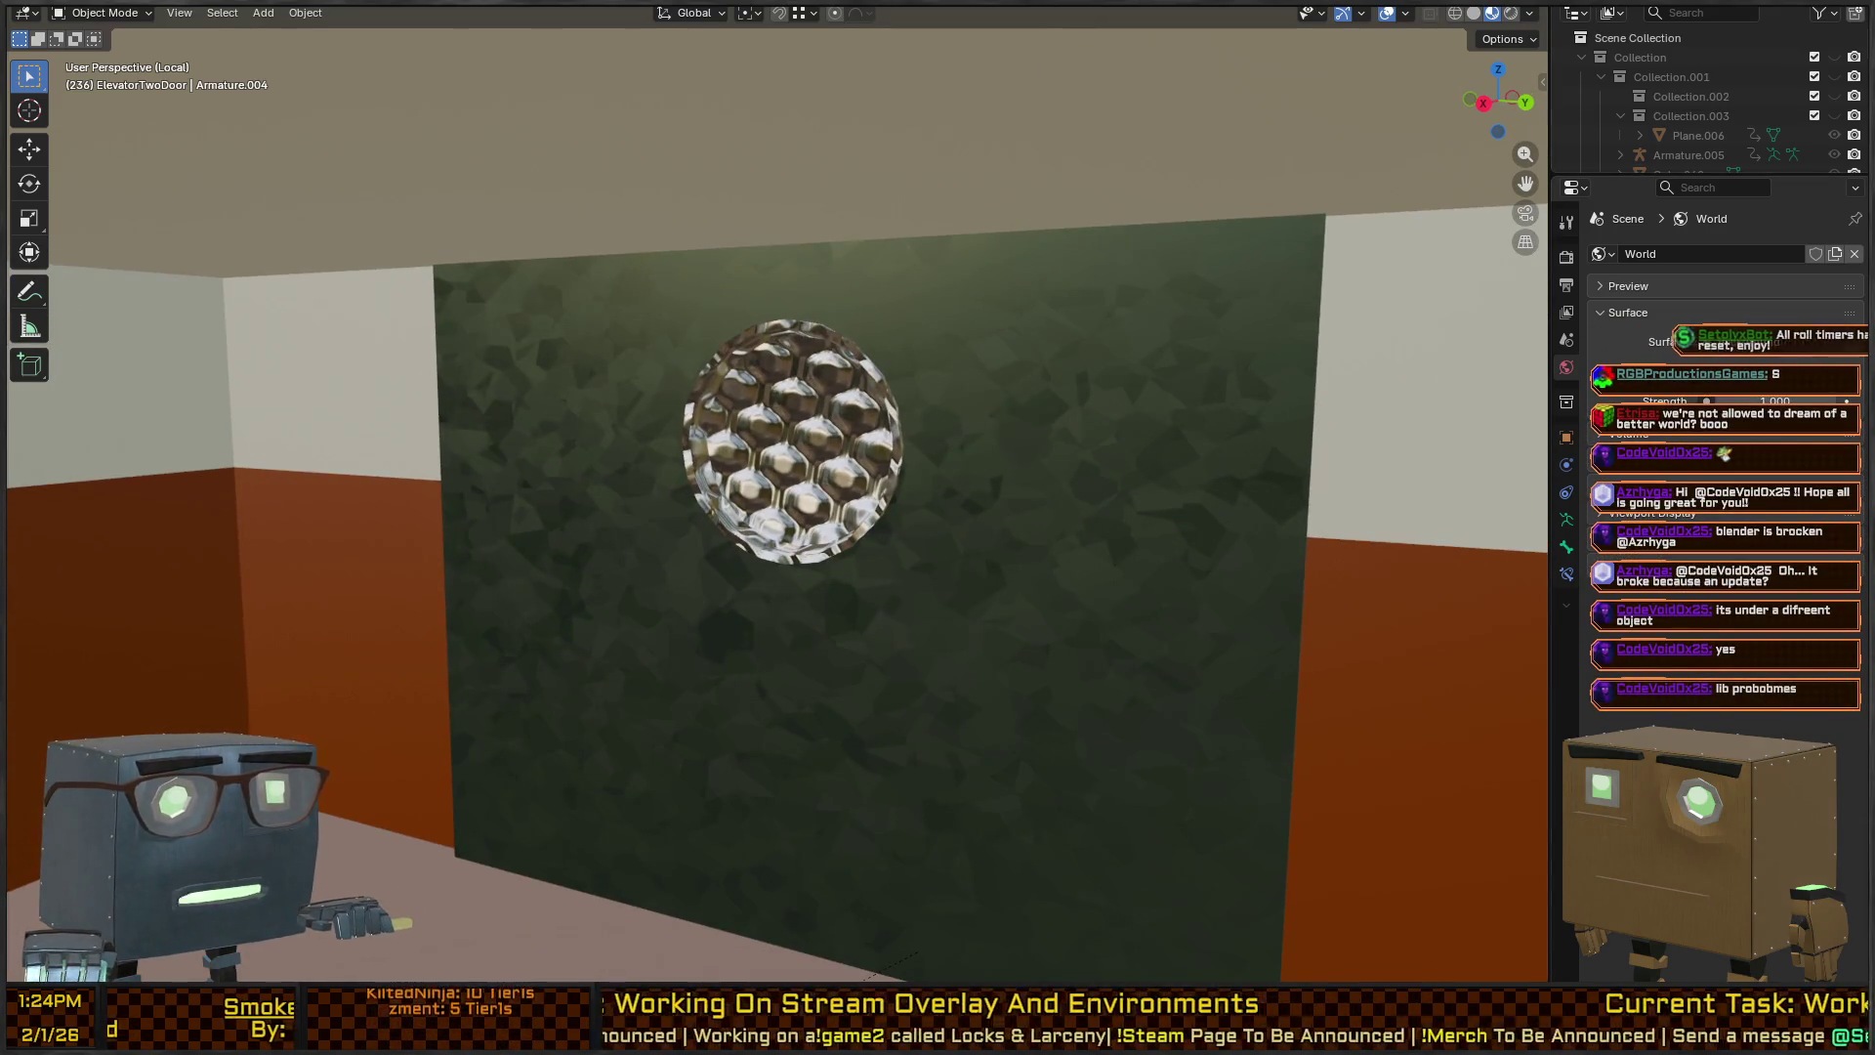
scroll(1667, 131, down, 5)
scroll(1666, 131, up, 8)
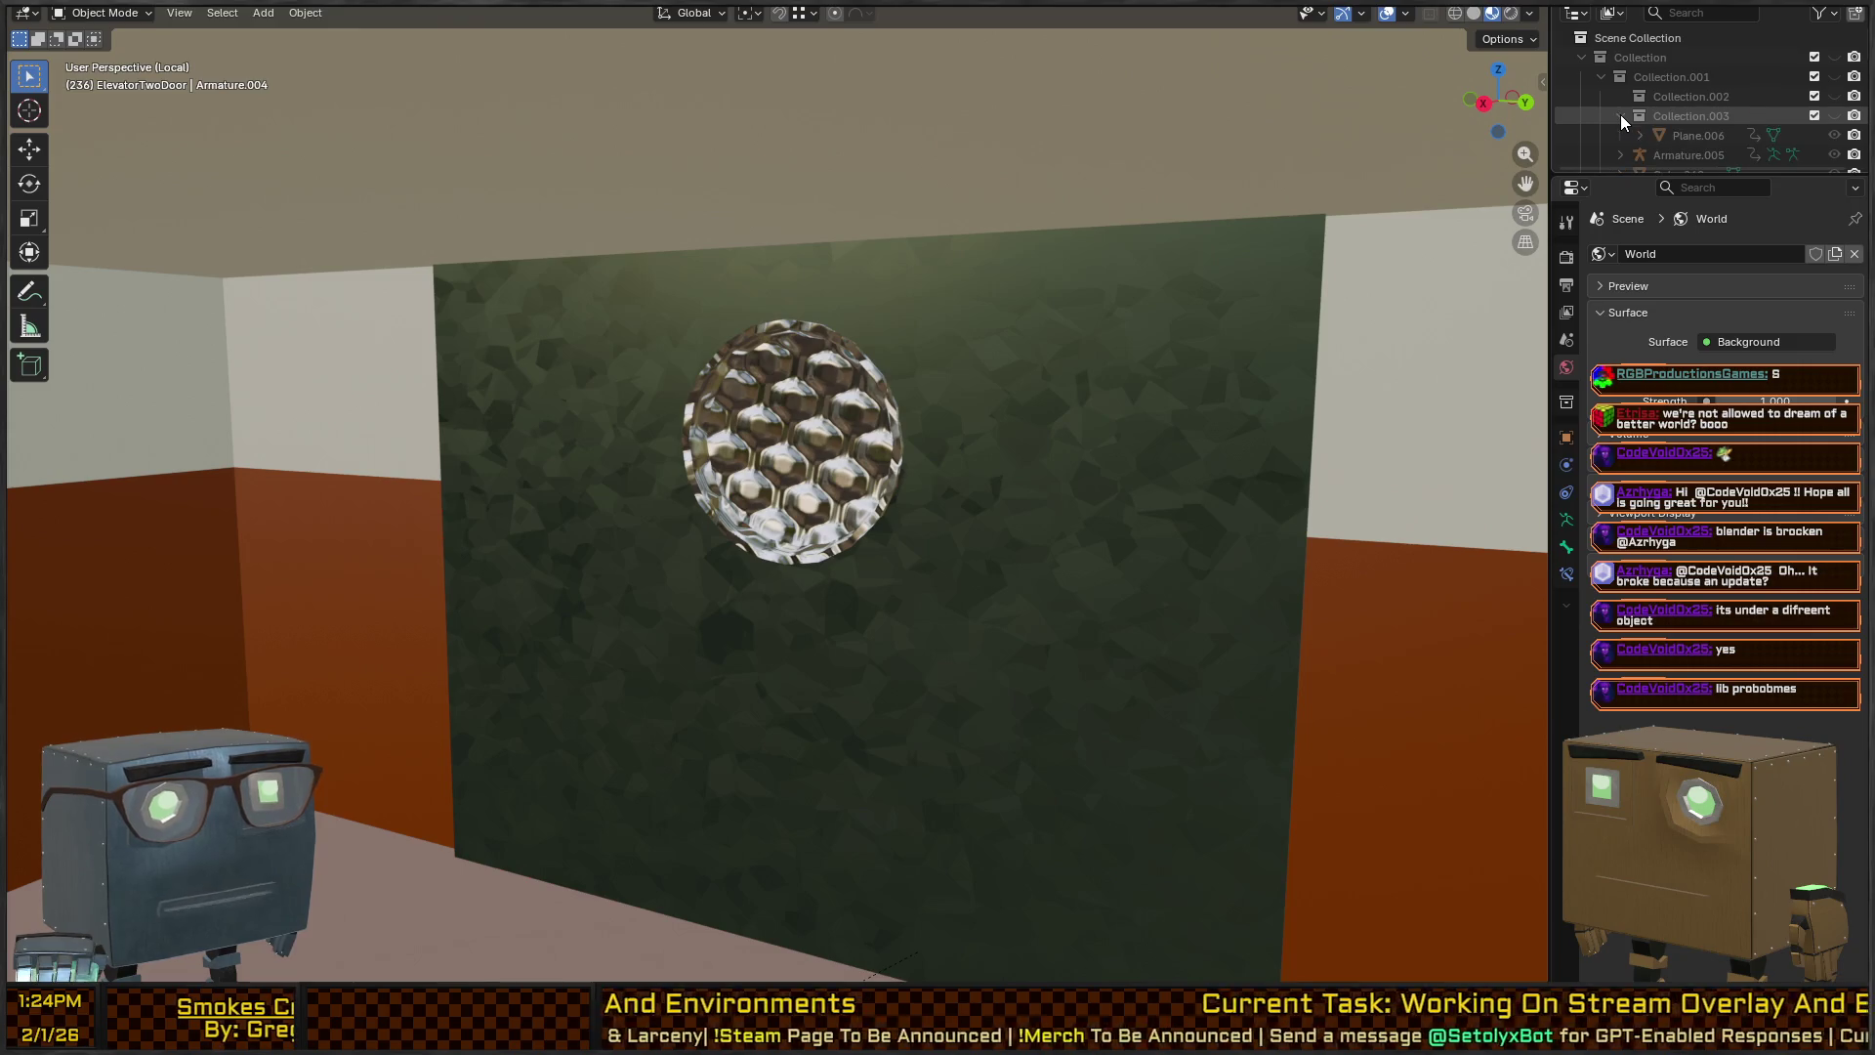
scroll(976, 383, down, 10)
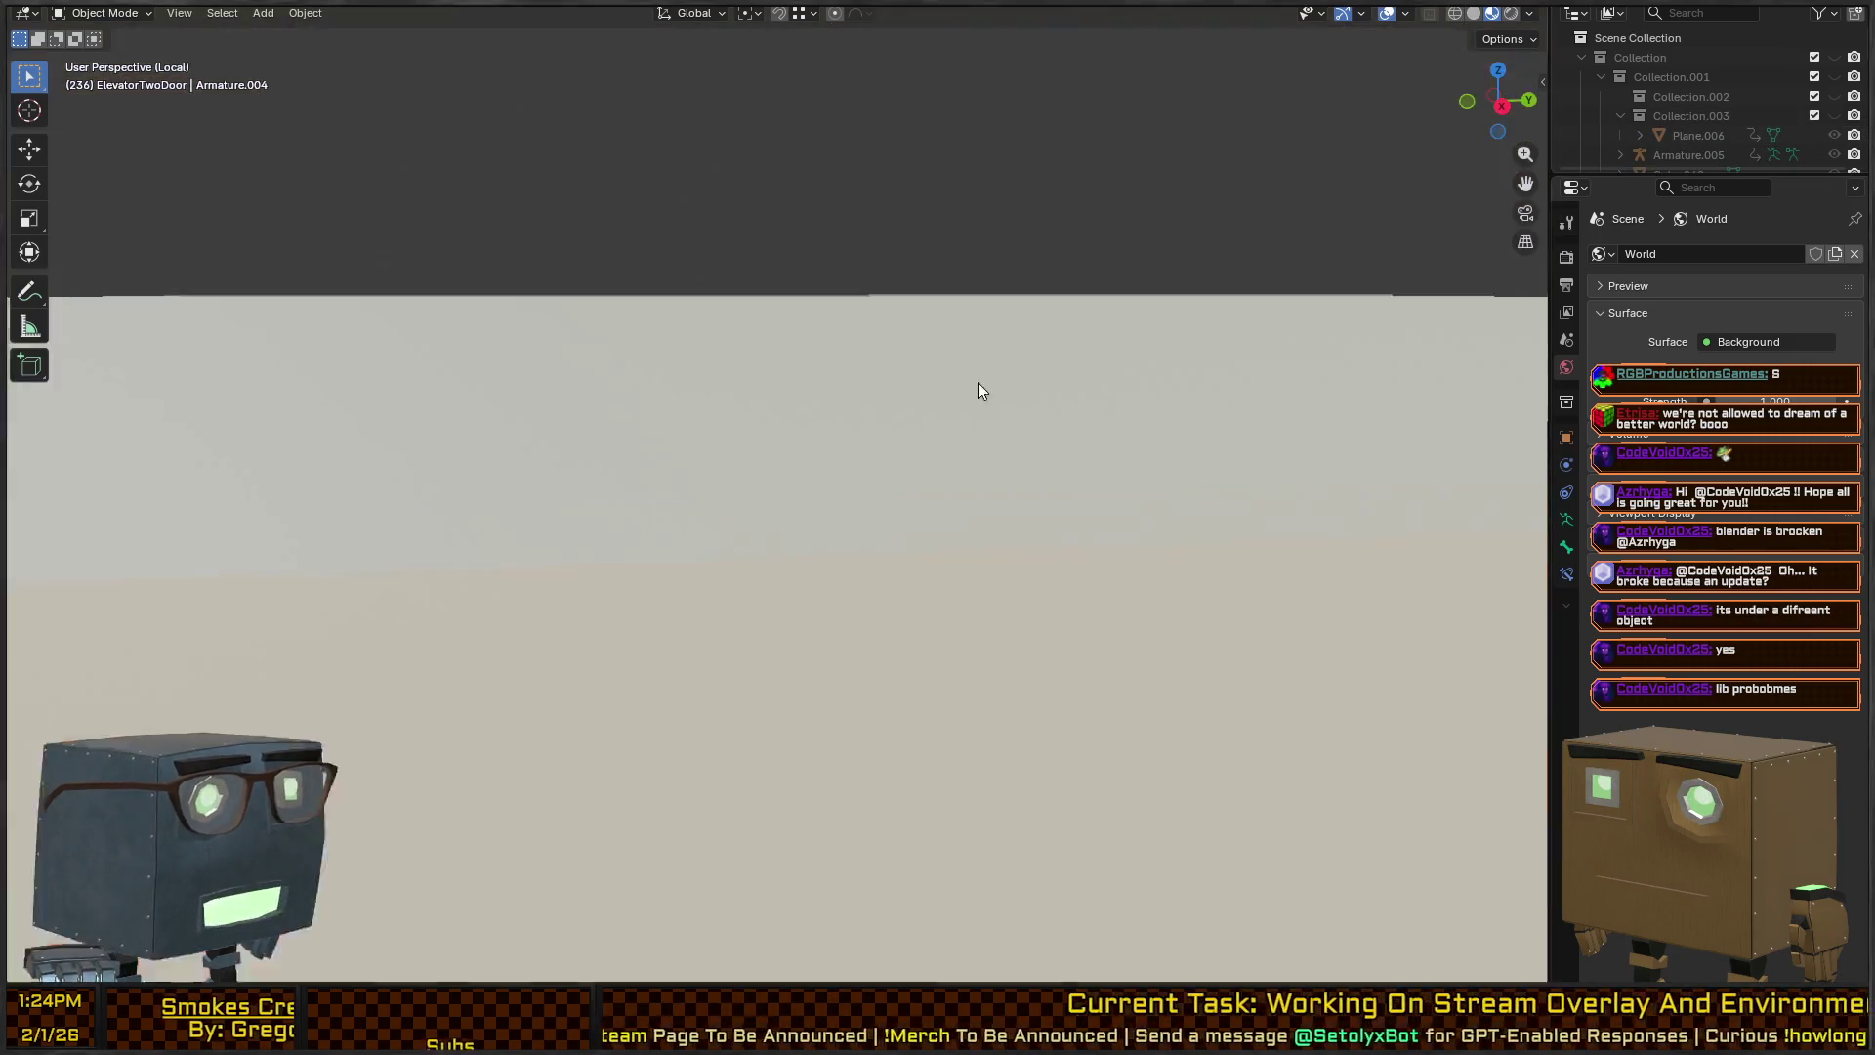
scroll(993, 367, up, 8)
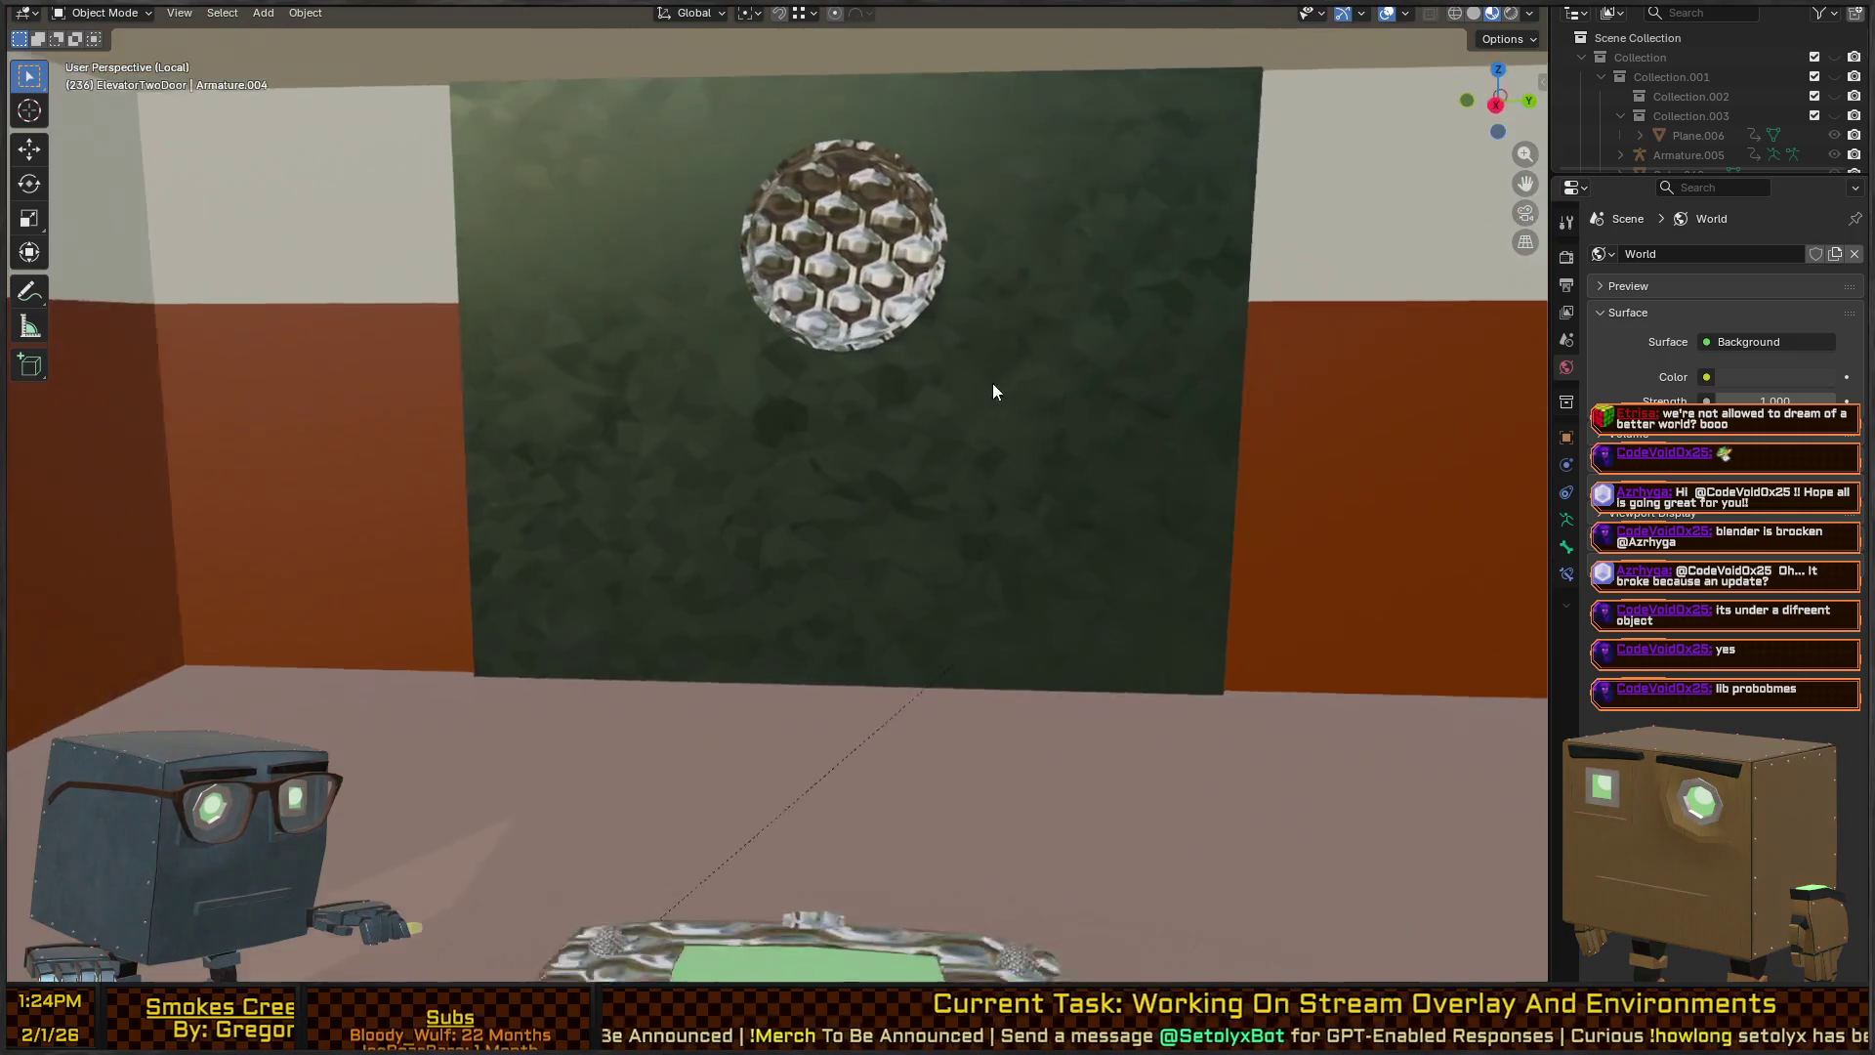
click(822, 381)
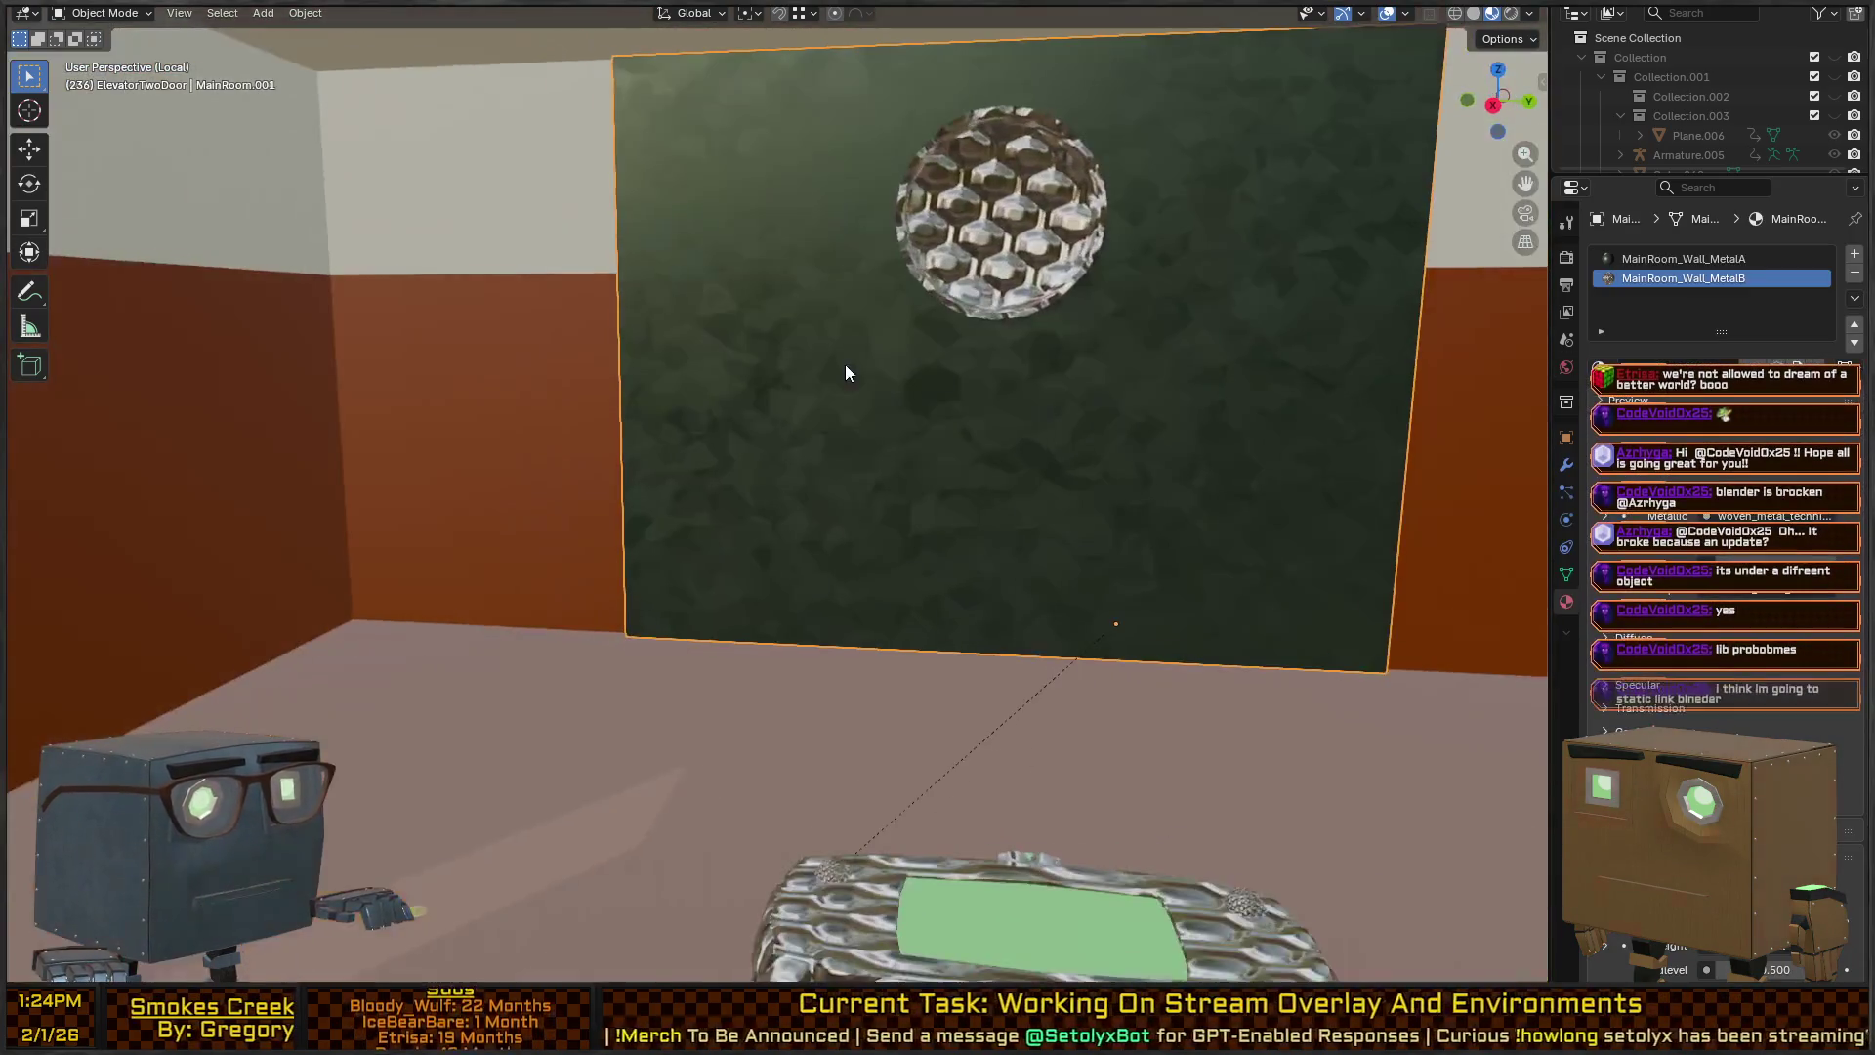
Cancel a move of the green wall and select MainRoom, showing its four wall materials.
key(g)
right_click(975, 249)
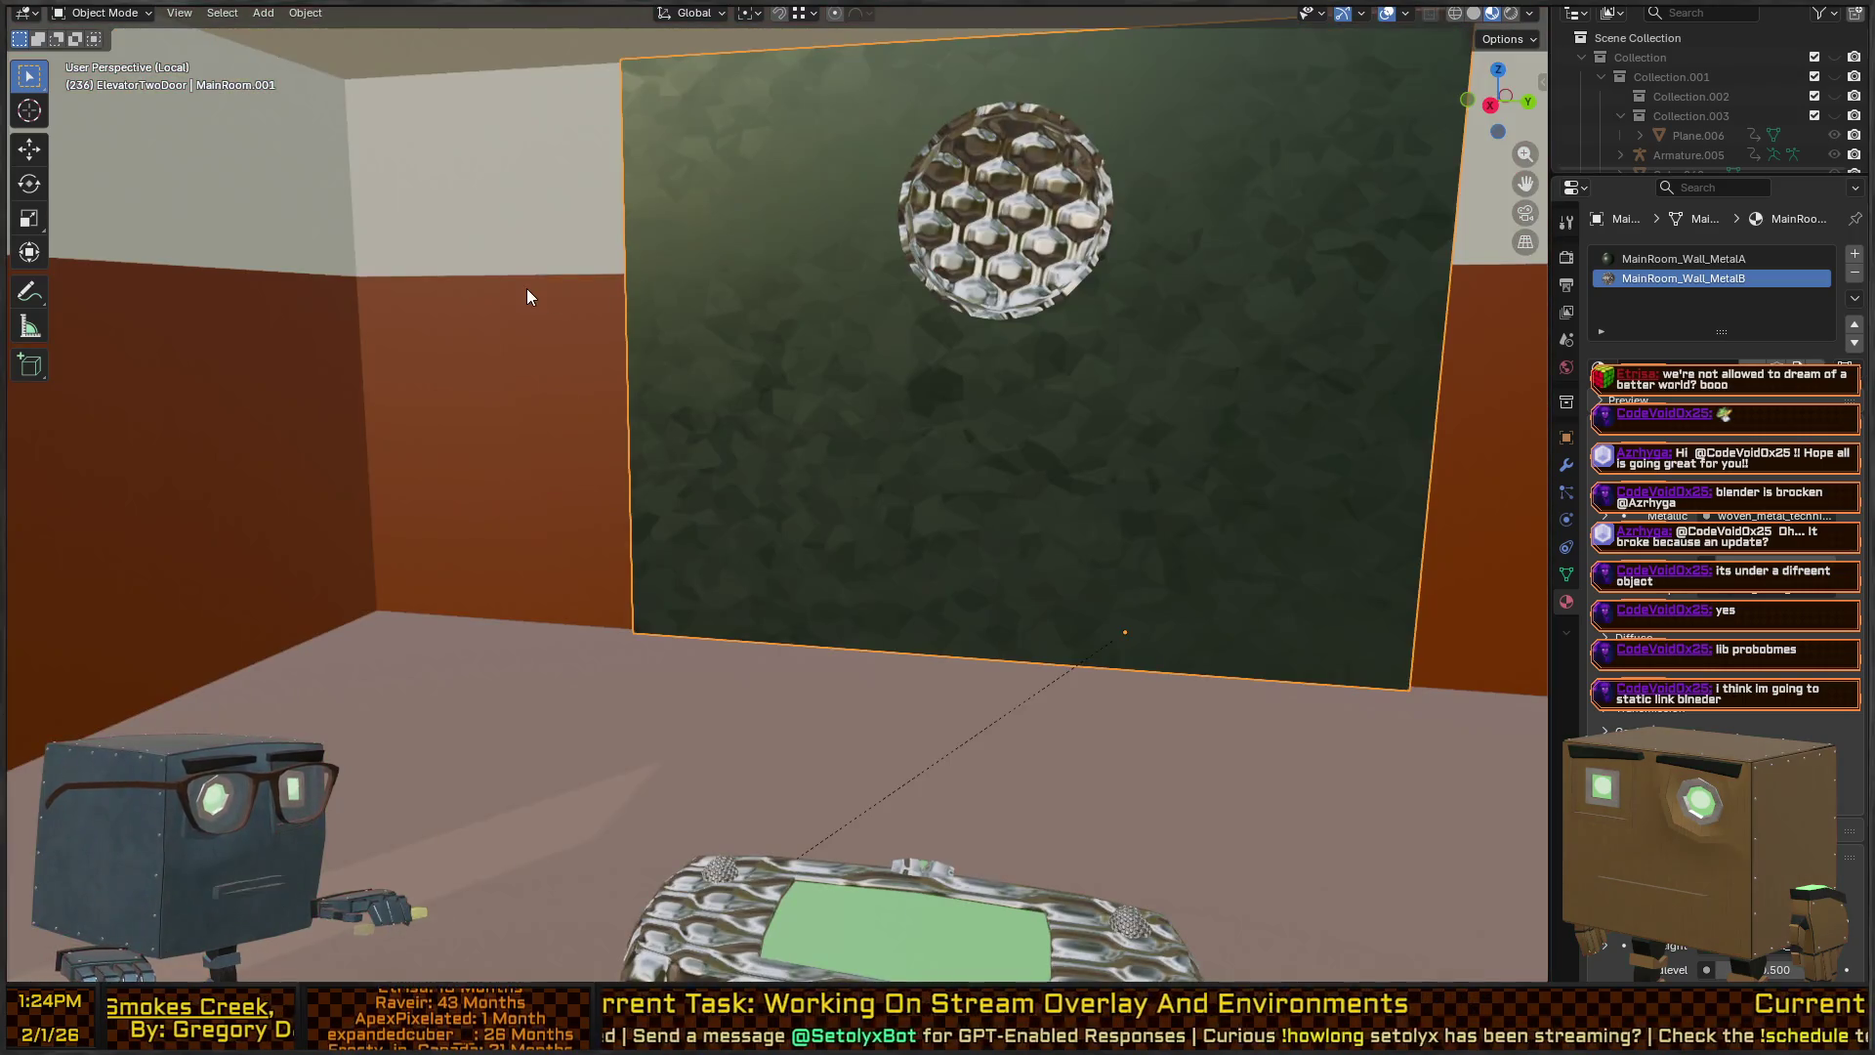
click(525, 289)
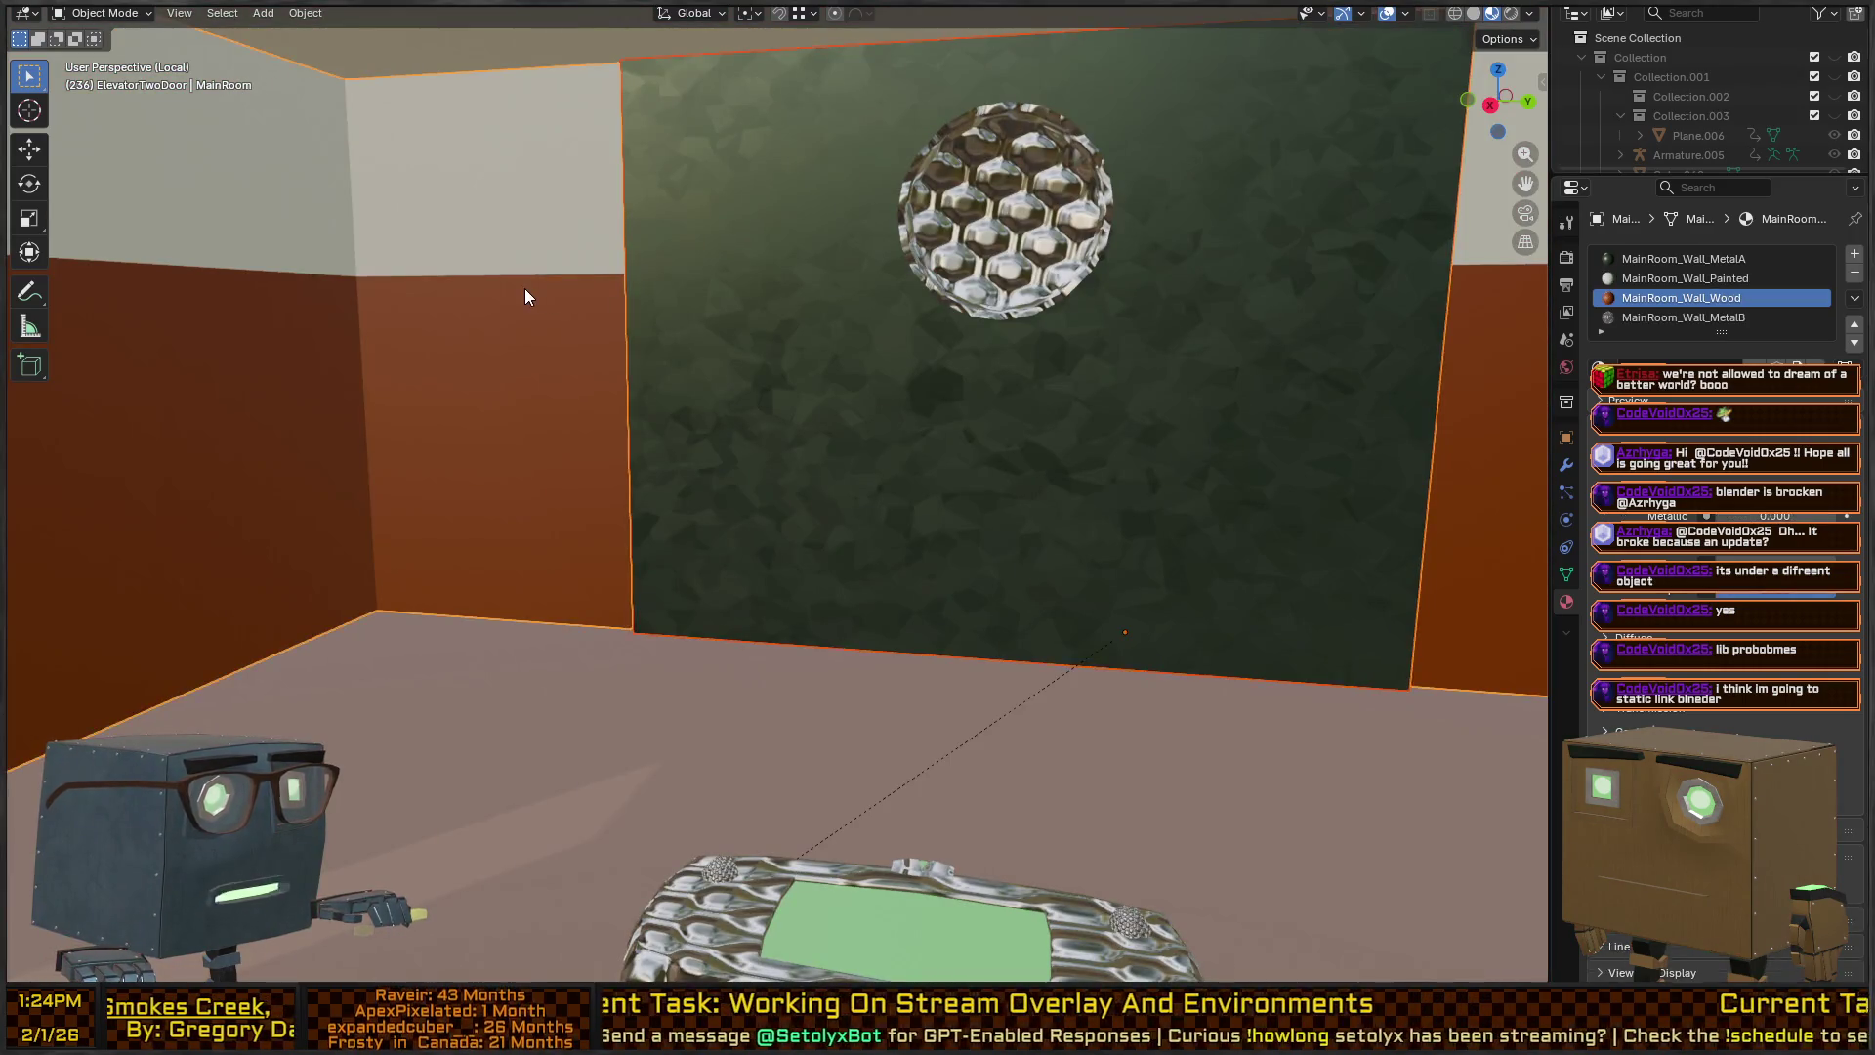
scroll(586, 298, down, 8)
scroll(818, 621, up, 5)
Dismiss circle select, bring up Quick Favorites, then switch to Unity's NewsStudio scene.
key(c)
key(Escape)
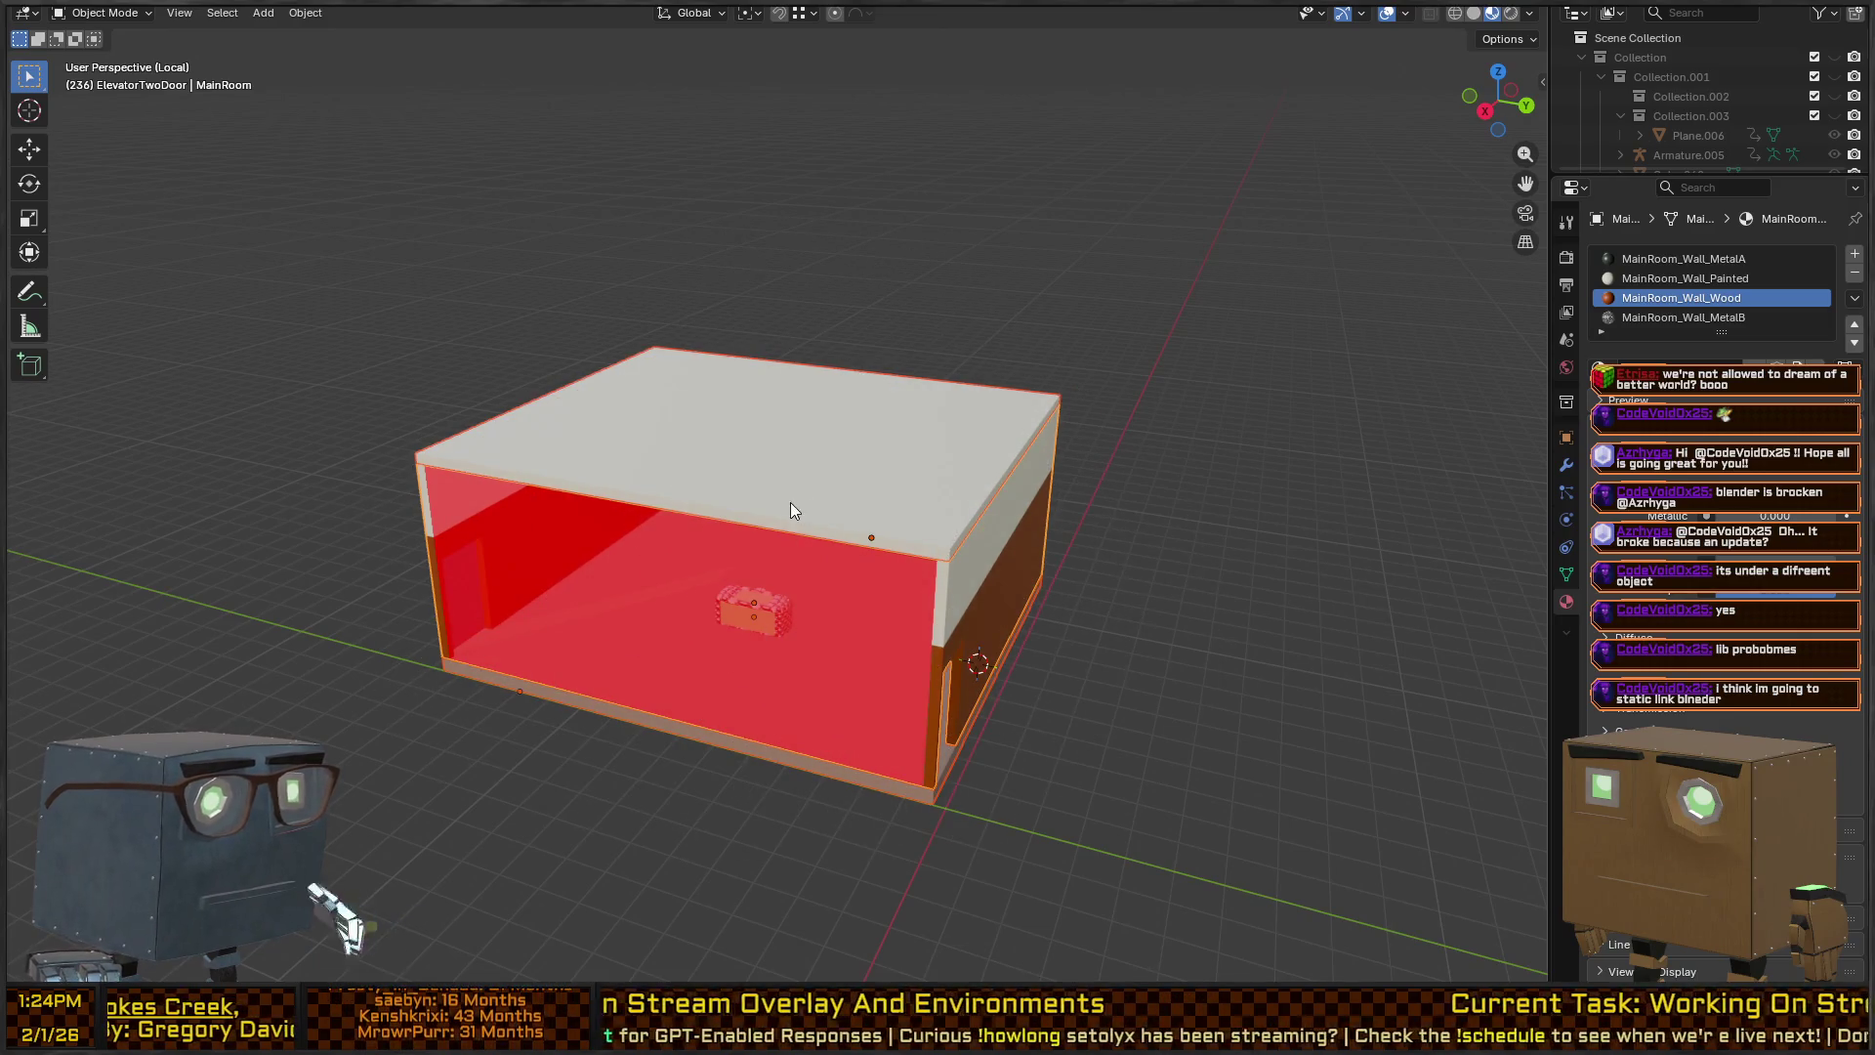
key(q)
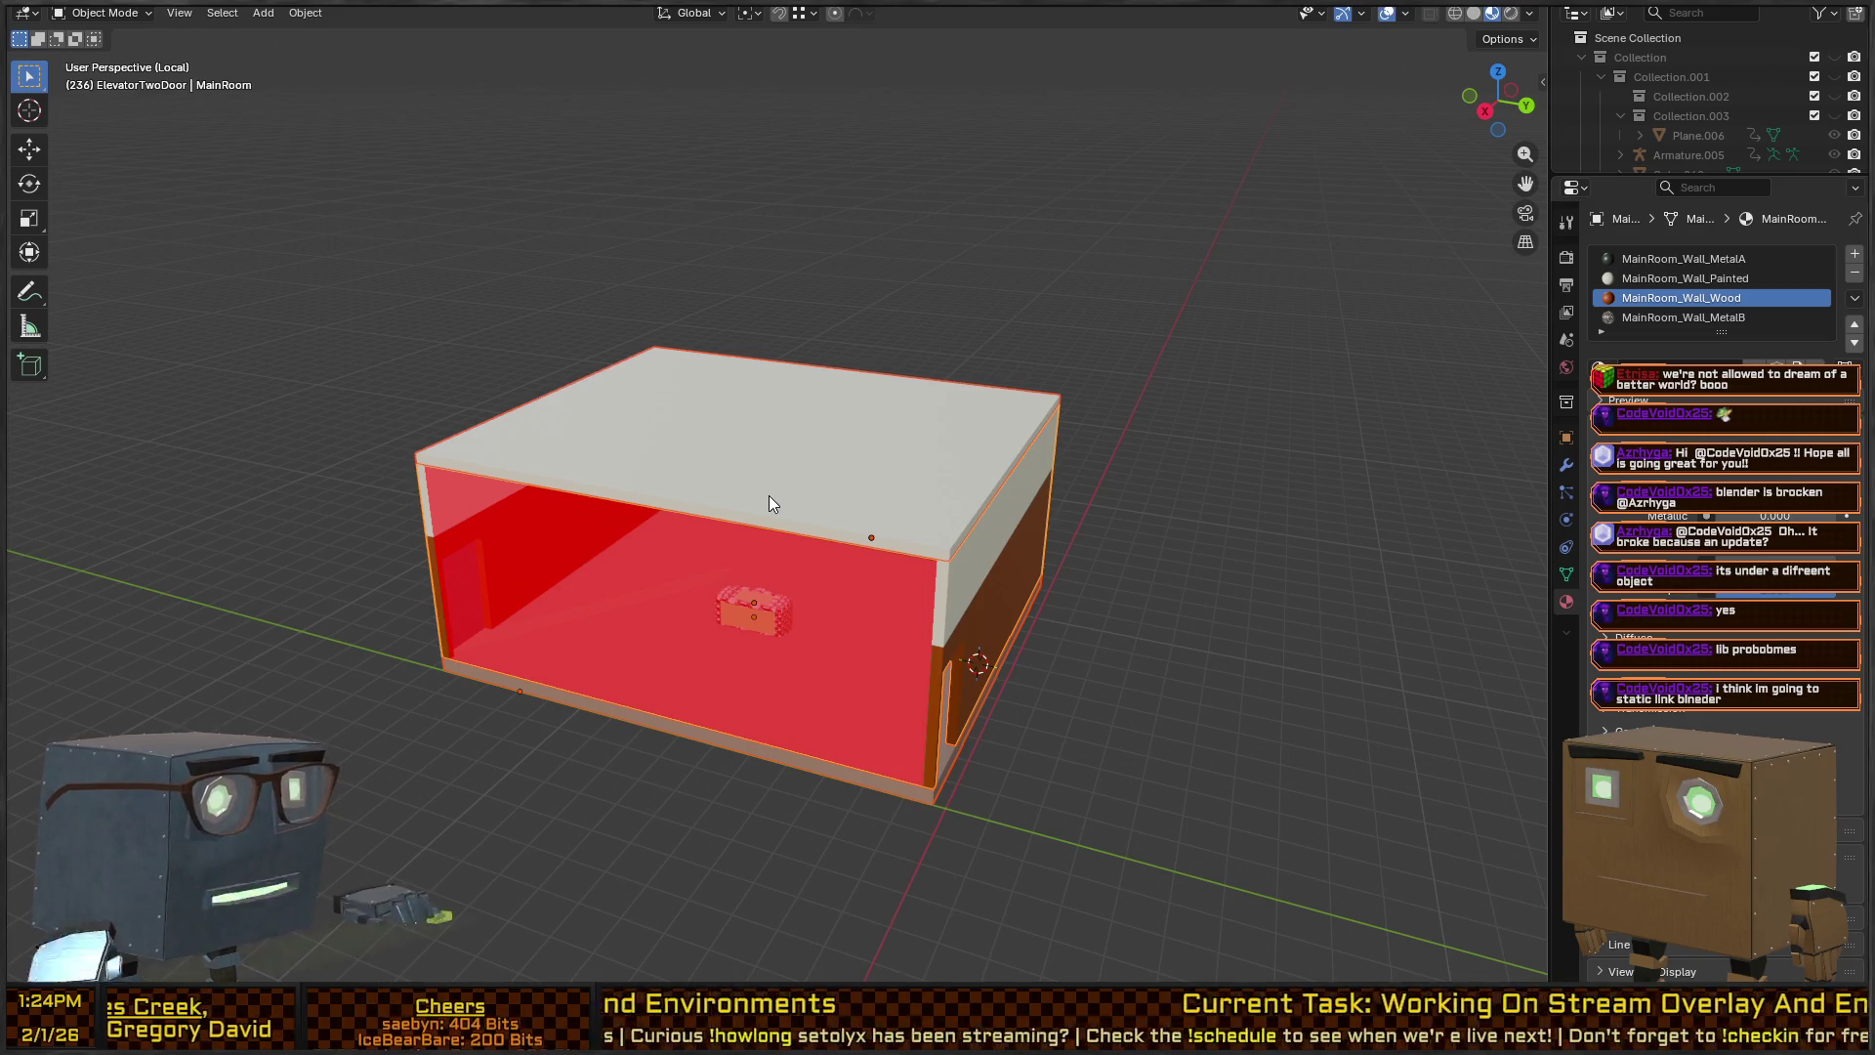
key(alt+Tab)
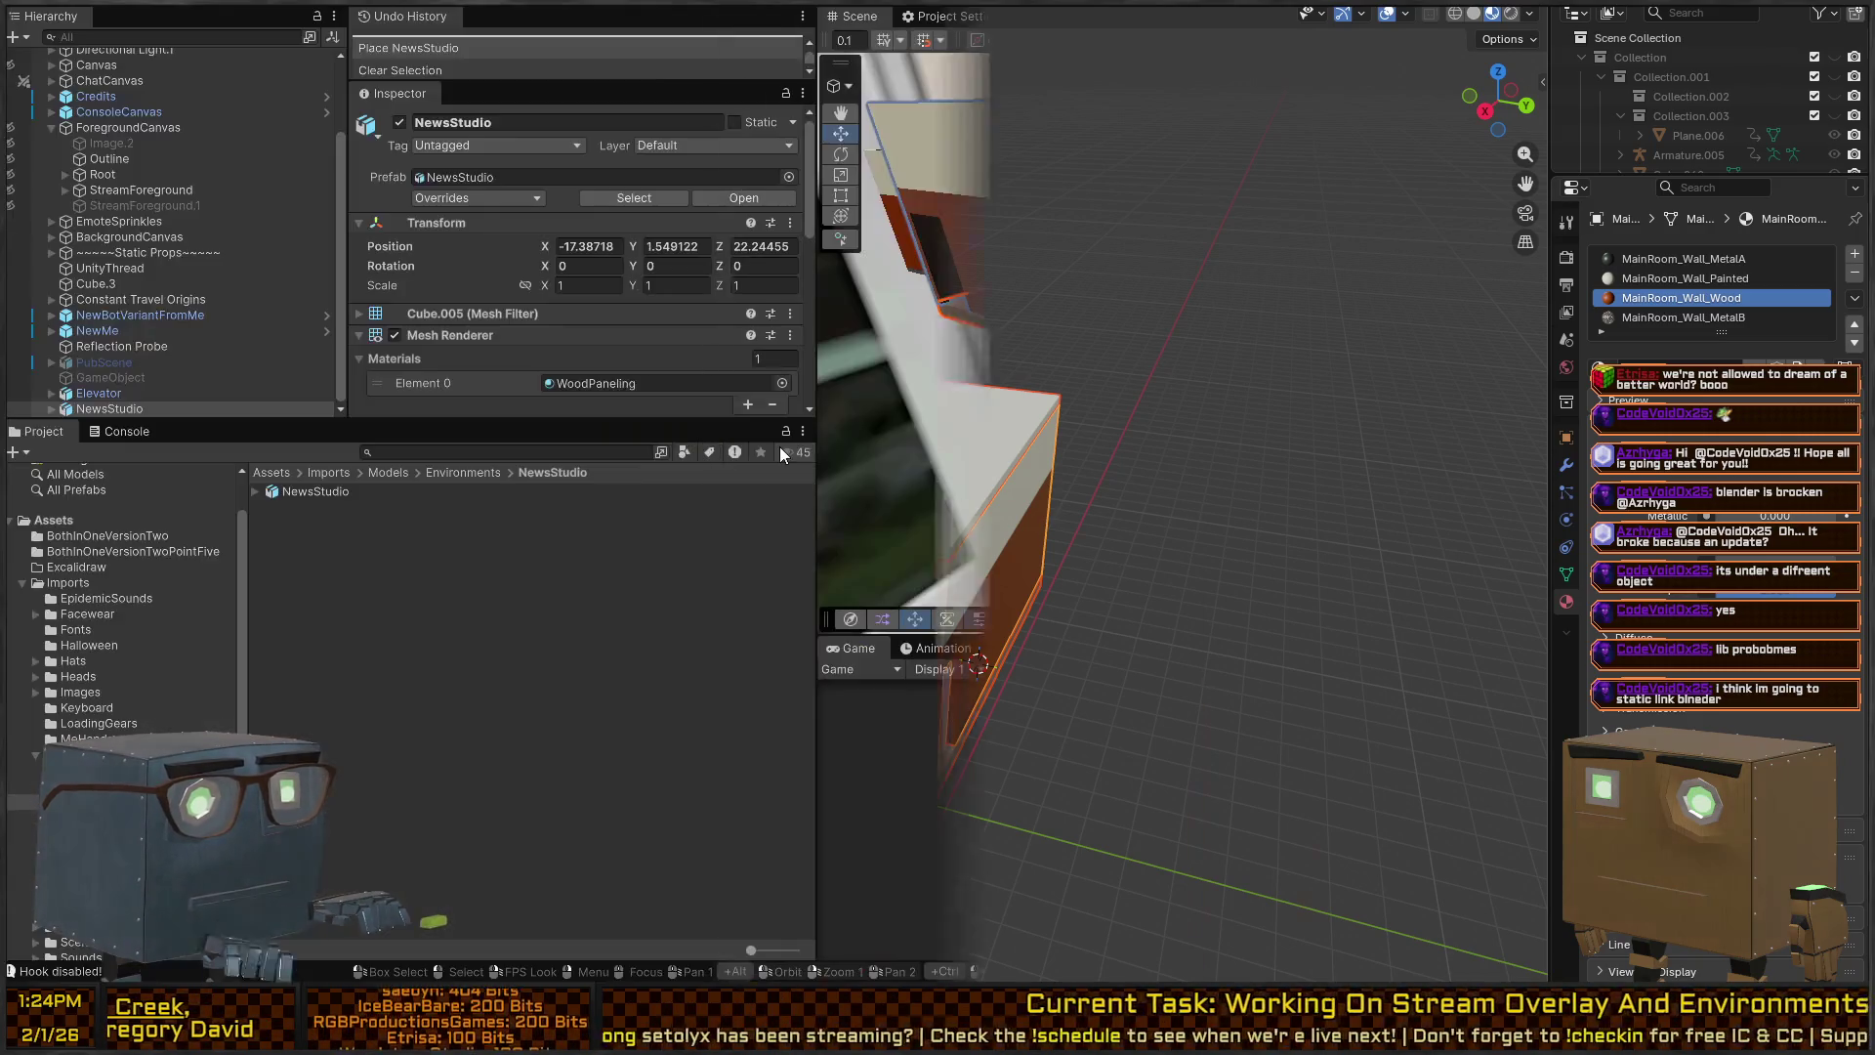
key(w)
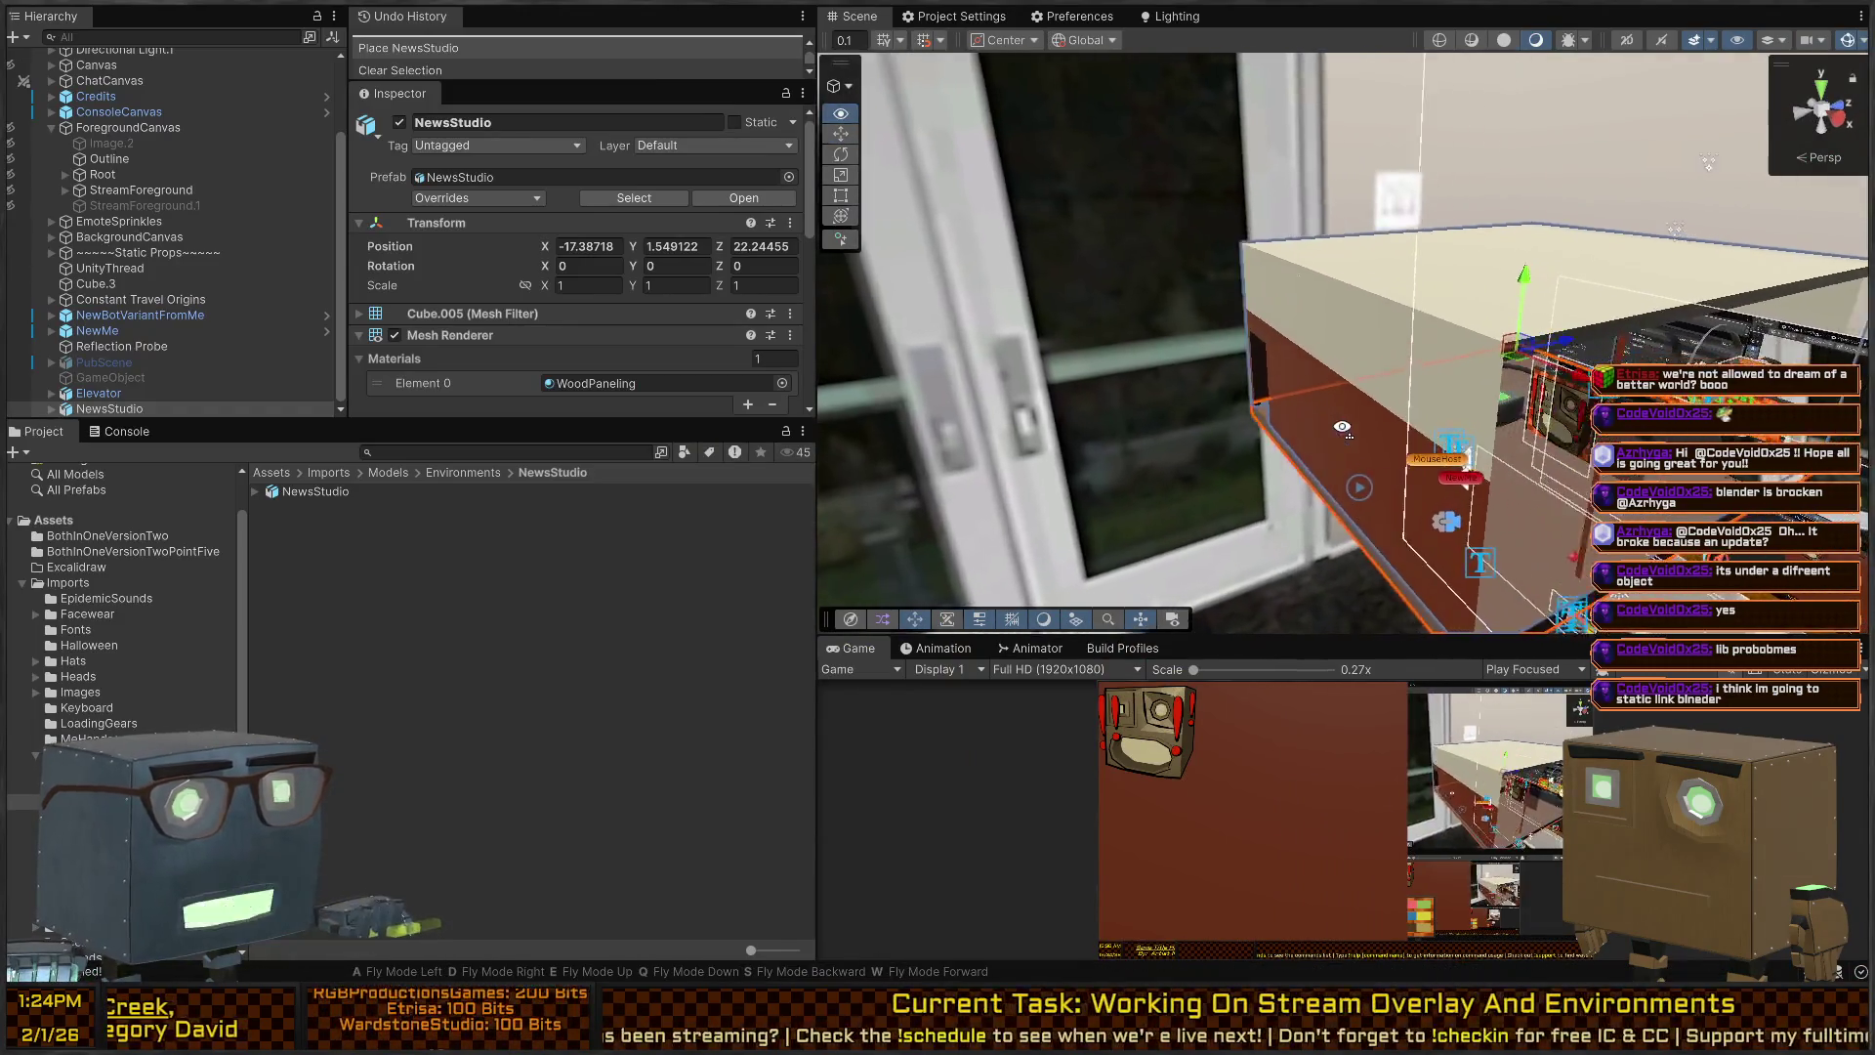
key(w)
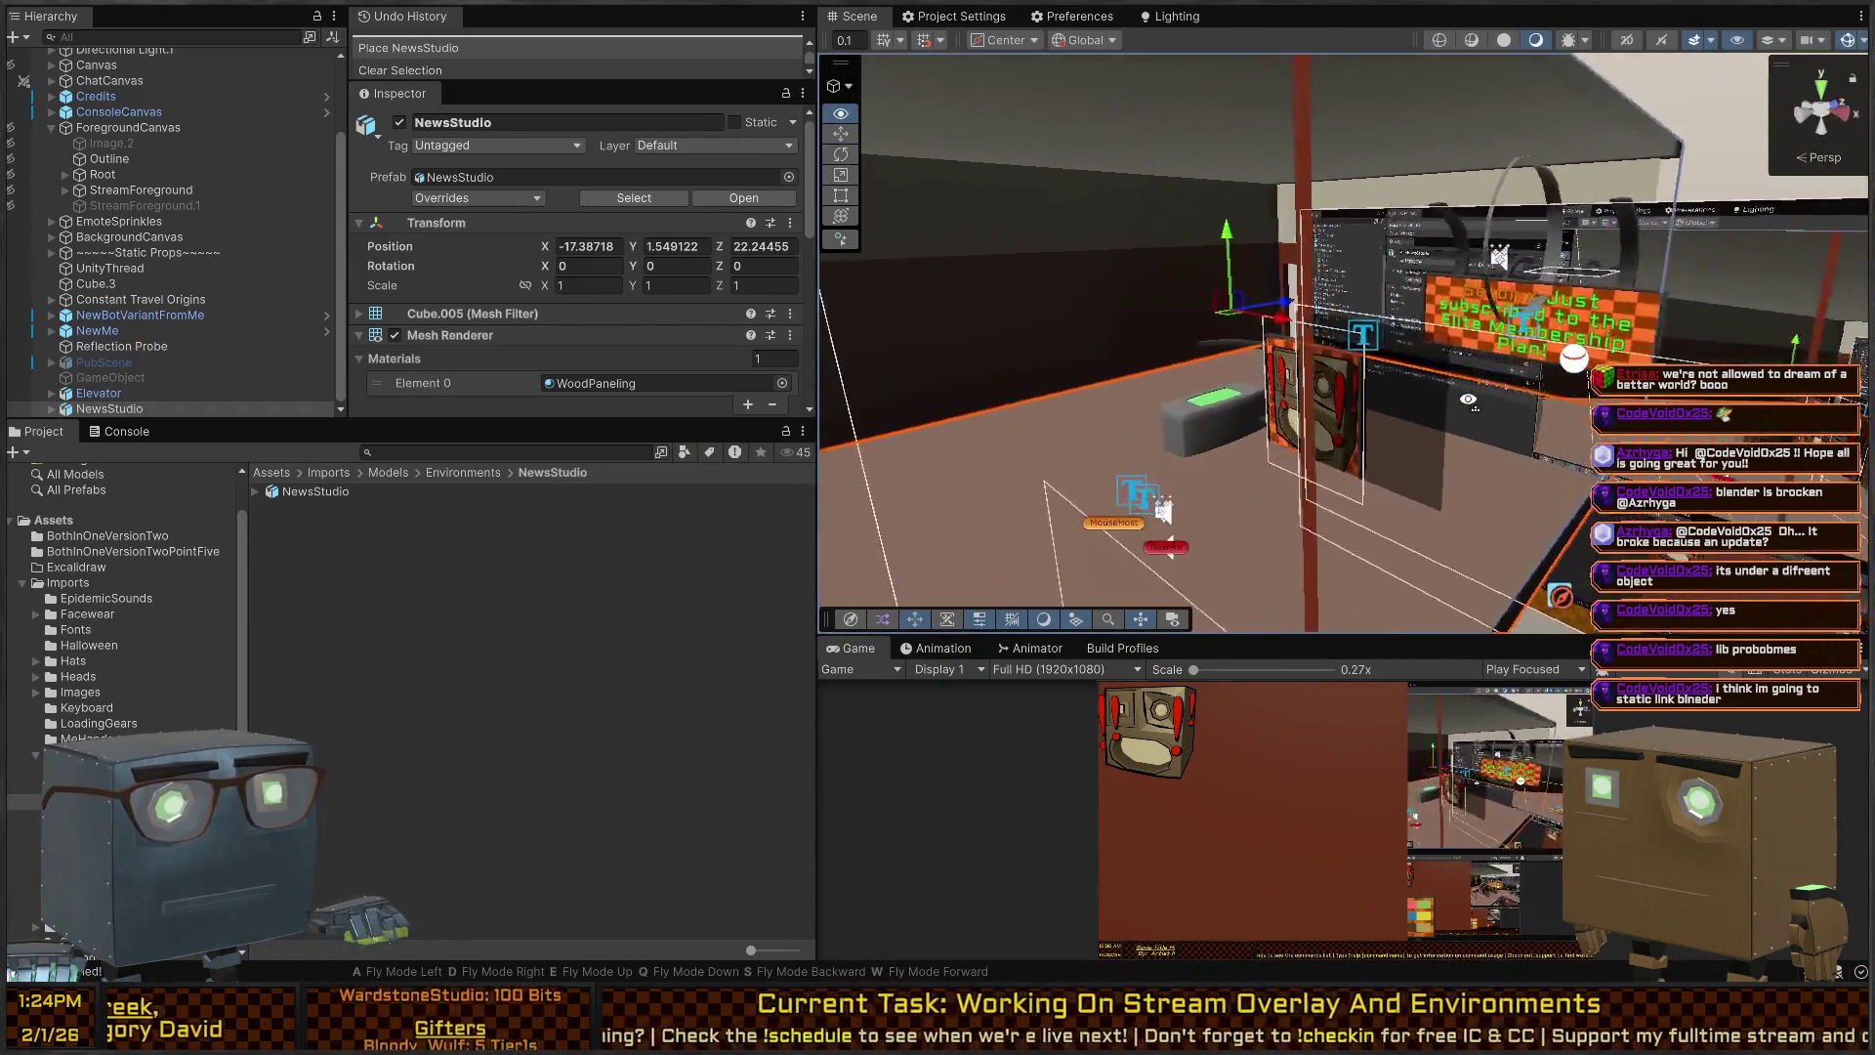
key(f)
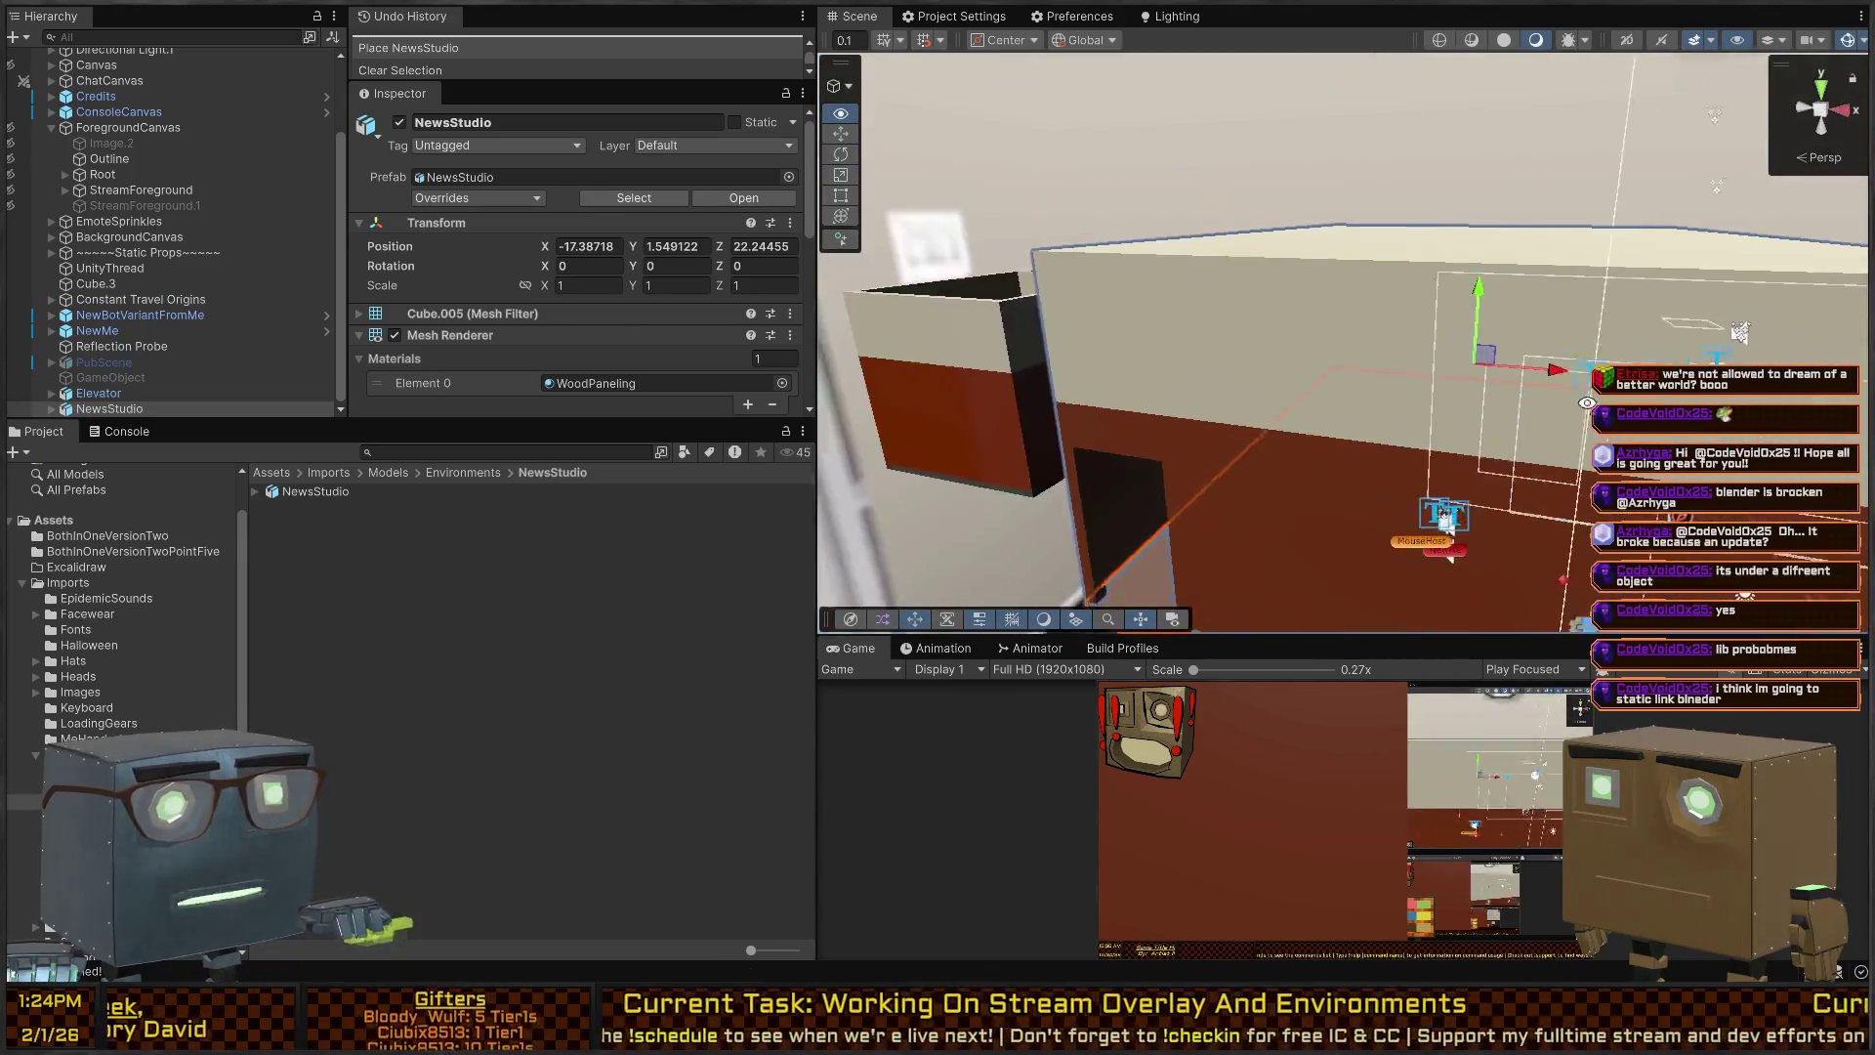
key(ctrl+super+Left)
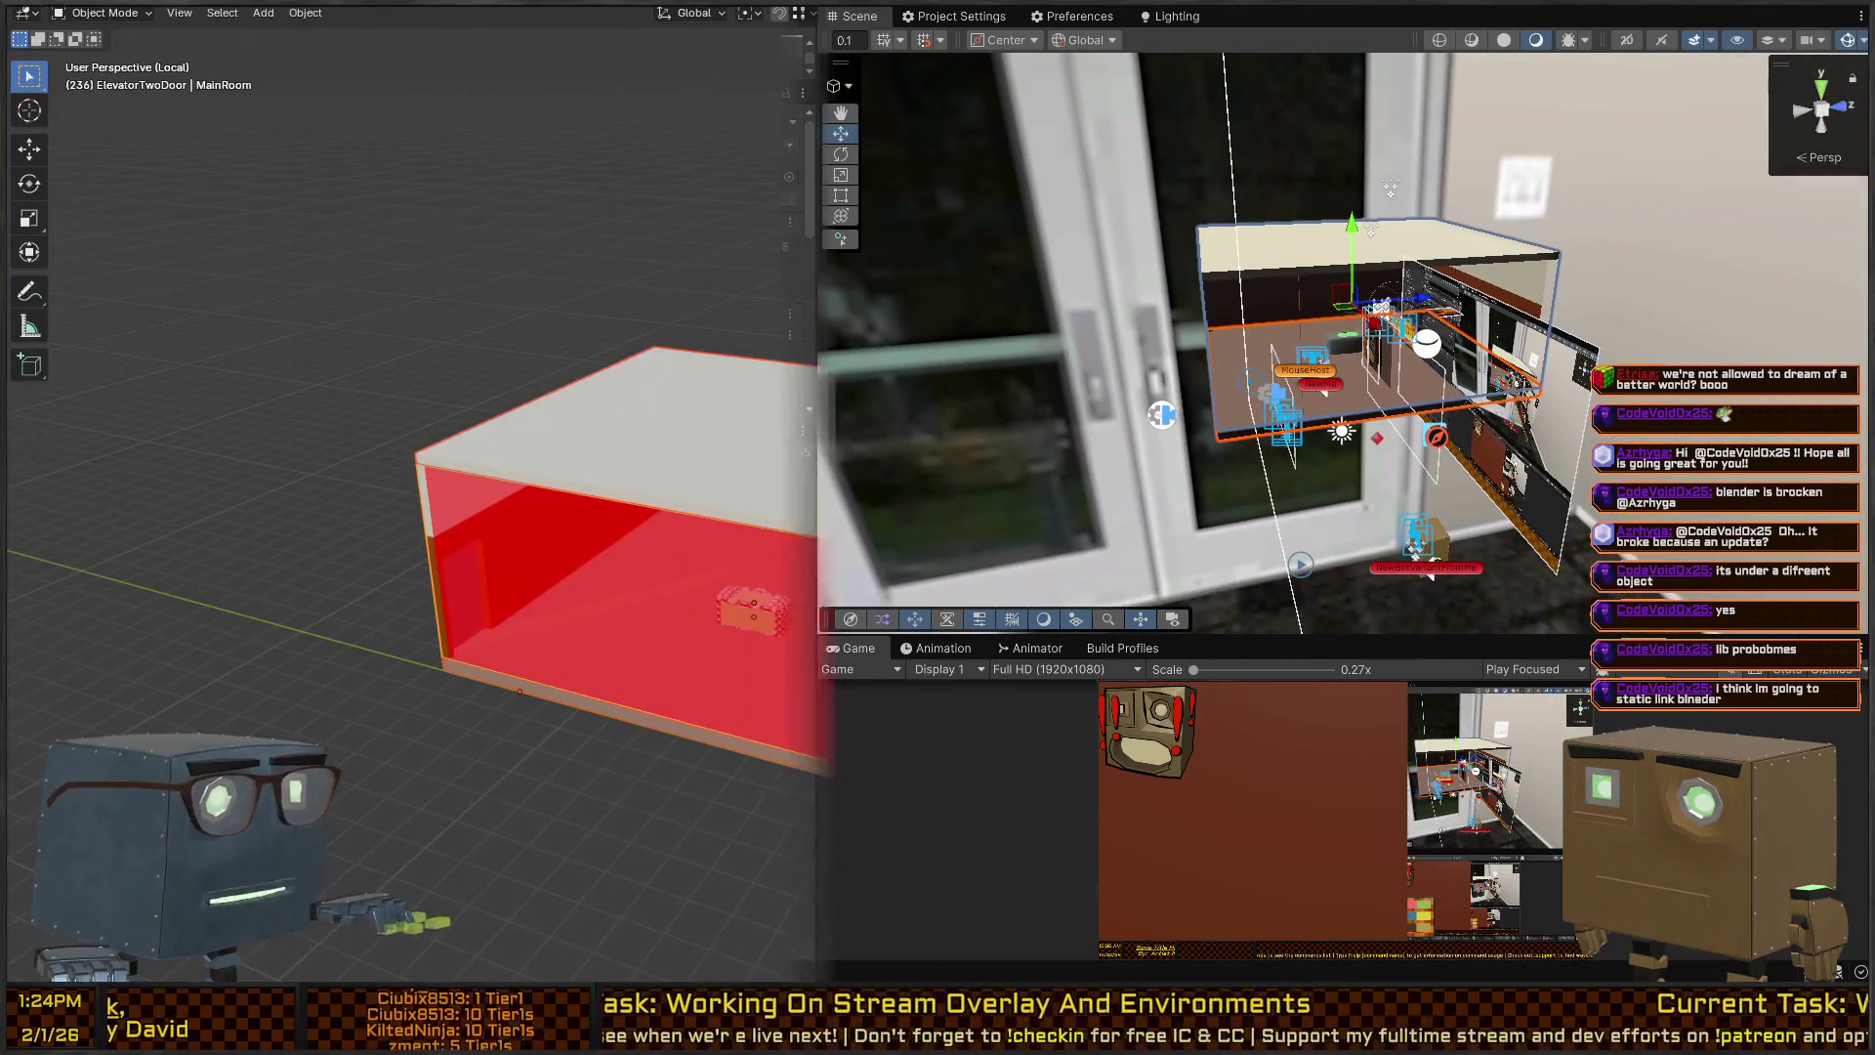
scroll(979, 560, down, 3)
scroll(975, 518, up, 3)
key(KP_8)
key(KP_8)
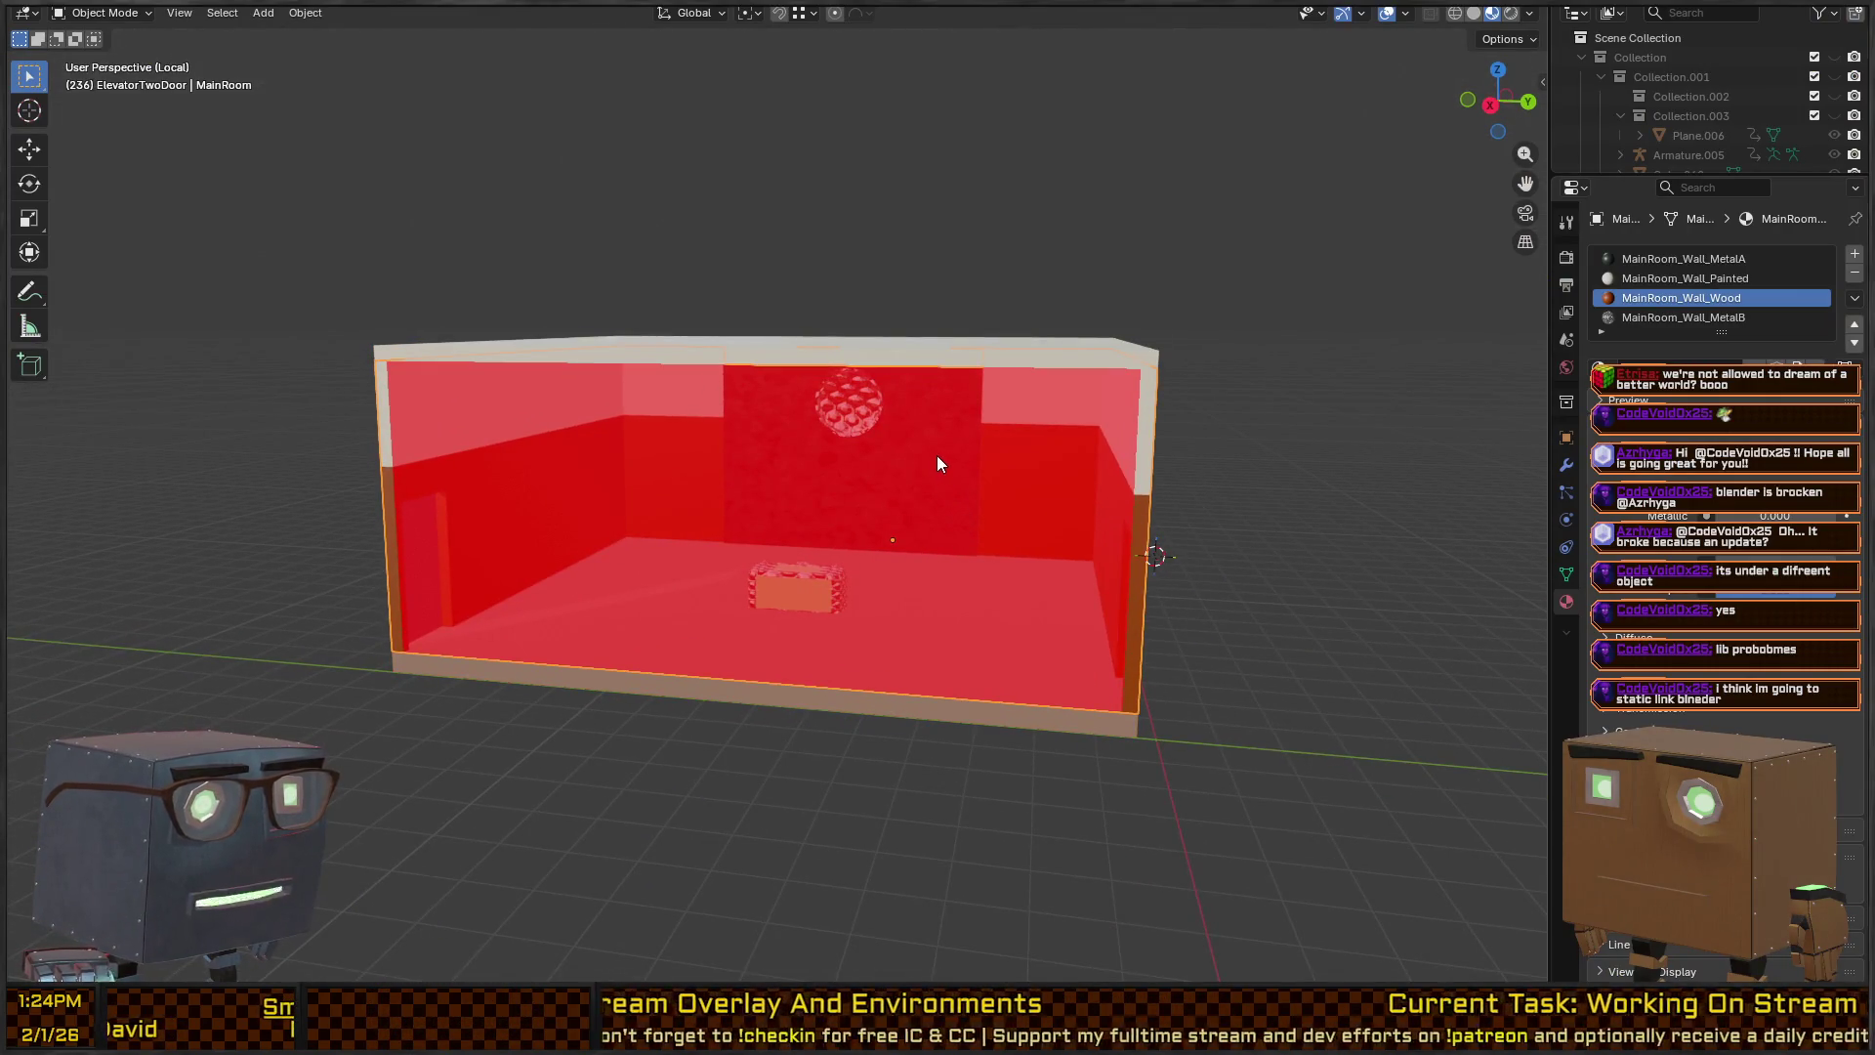
Apply the scale of the ElevatorTwoDoor object via Ctrl+A.
key(KP_2)
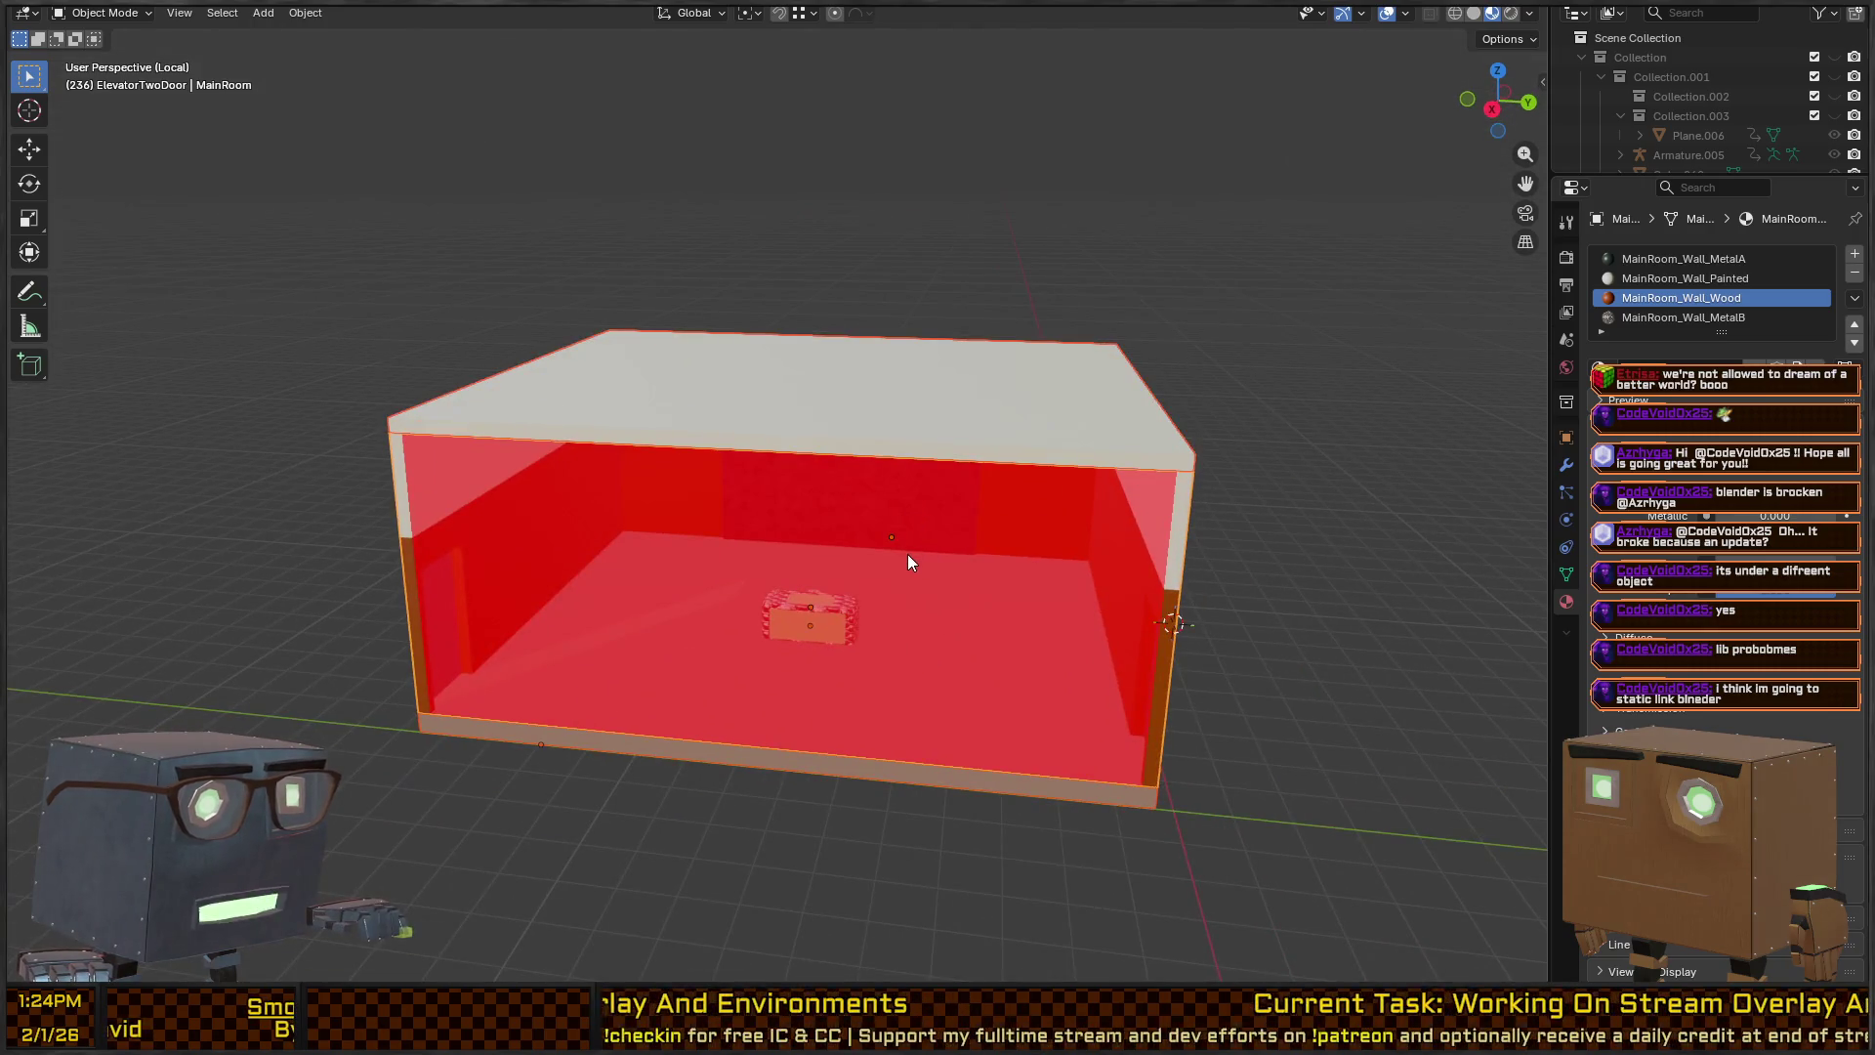
scroll(908, 563, down, 3)
key(ctrl+a)
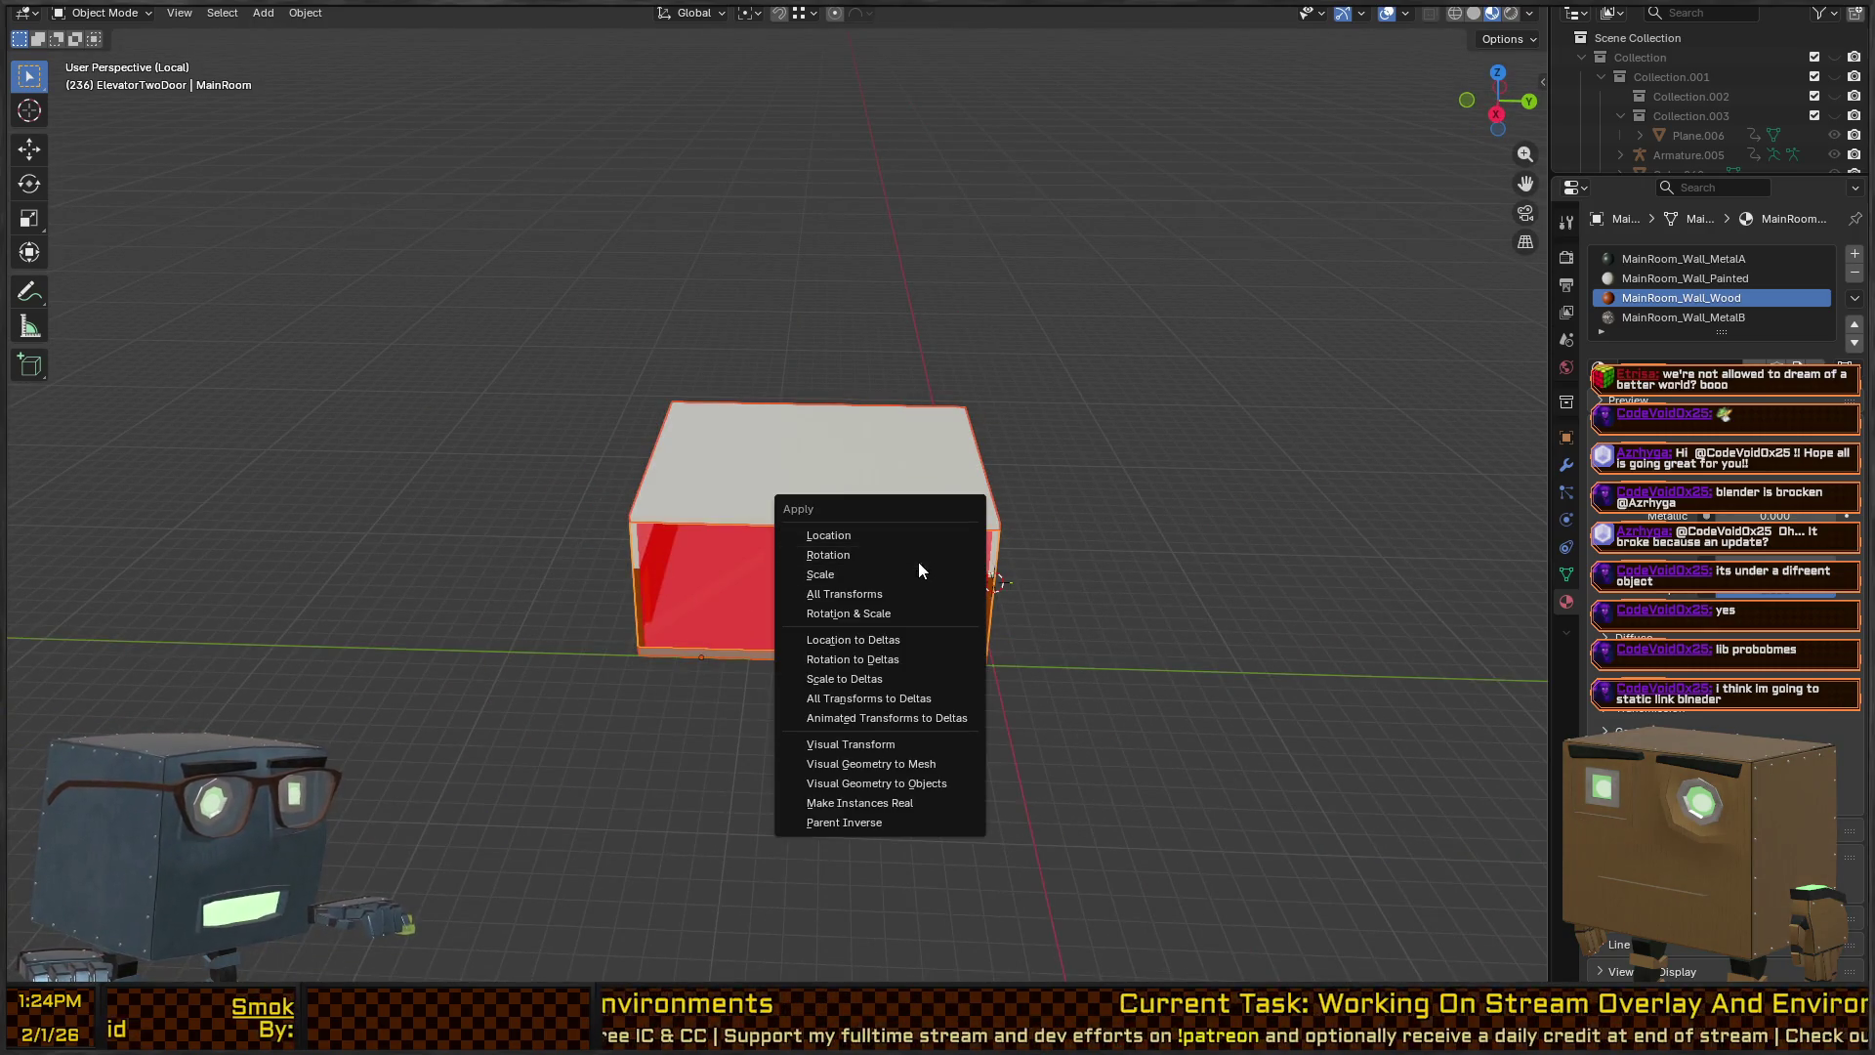
click(919, 574)
key(ctrl+a)
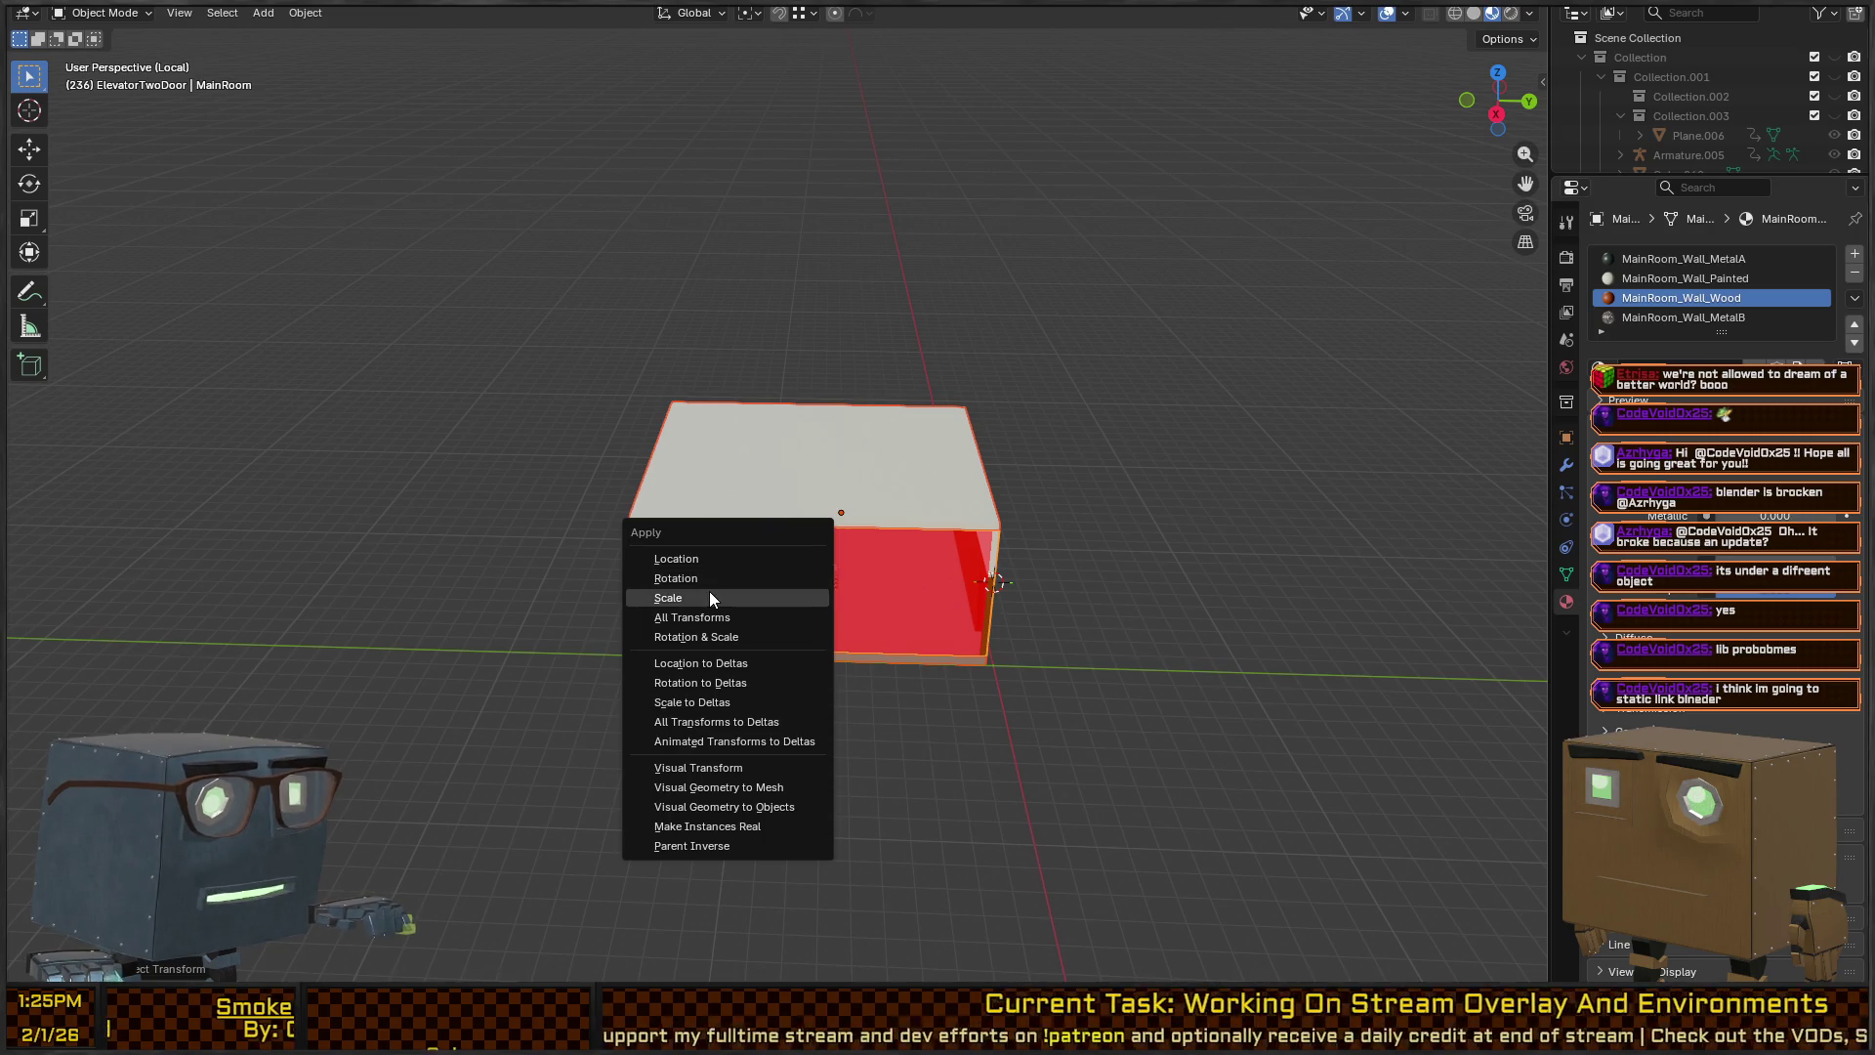
click(709, 597)
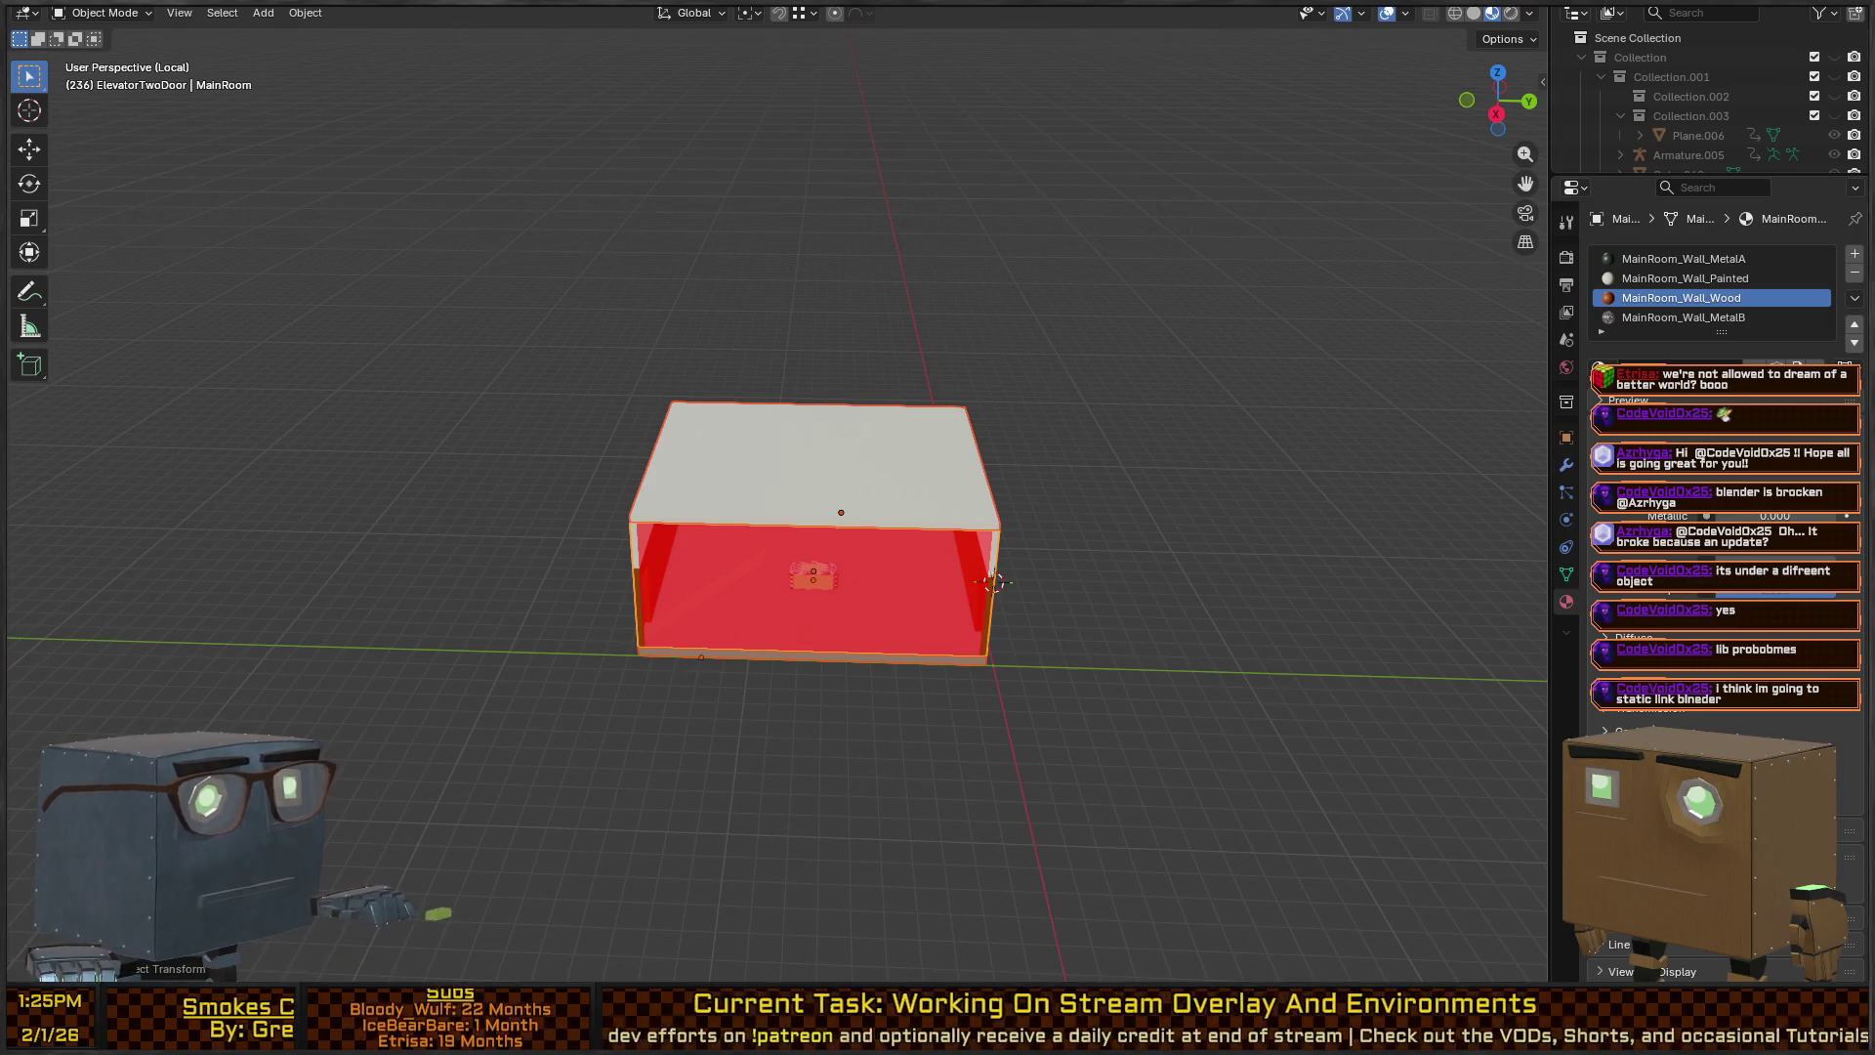
In Unity, fly the Scene view into the NewsStudio and select both room objects.
key(alt+Tab)
mouse_move(1053, 350)
mouse_down()
mouse_move(1051, 435)
mouse_move(1071, 449)
mouse_move(1295, 439)
mouse_move(1211, 381)
mouse_move(1803, 387)
mouse_move(1424, 485)
mouse_move(1410, 326)
mouse_move(1649, 340)
mouse_move(1162, 291)
mouse_move(1377, 530)
mouse_move(1274, 237)
mouse_move(1073, 36)
mouse_move(1061, 275)
mouse_move(1326, 297)
mouse_move(1256, 434)
mouse_move(977, 180)
mouse_move(1584, 290)
mouse_move(1205, 479)
mouse_up()
key(e)
key(w)
shift+click(1205, 479)
Shift the two NewsStudio objects along X and check the result in the maximized view.
mouse_move(1464, 367)
mouse_down()
mouse_move(1638, 388)
mouse_move(1531, 351)
mouse_move(1553, 241)
mouse_move(1245, 300)
mouse_move(1339, 308)
mouse_move(1244, 398)
mouse_move(1280, 406)
mouse_move(1231, 410)
mouse_move(1309, 383)
mouse_up()
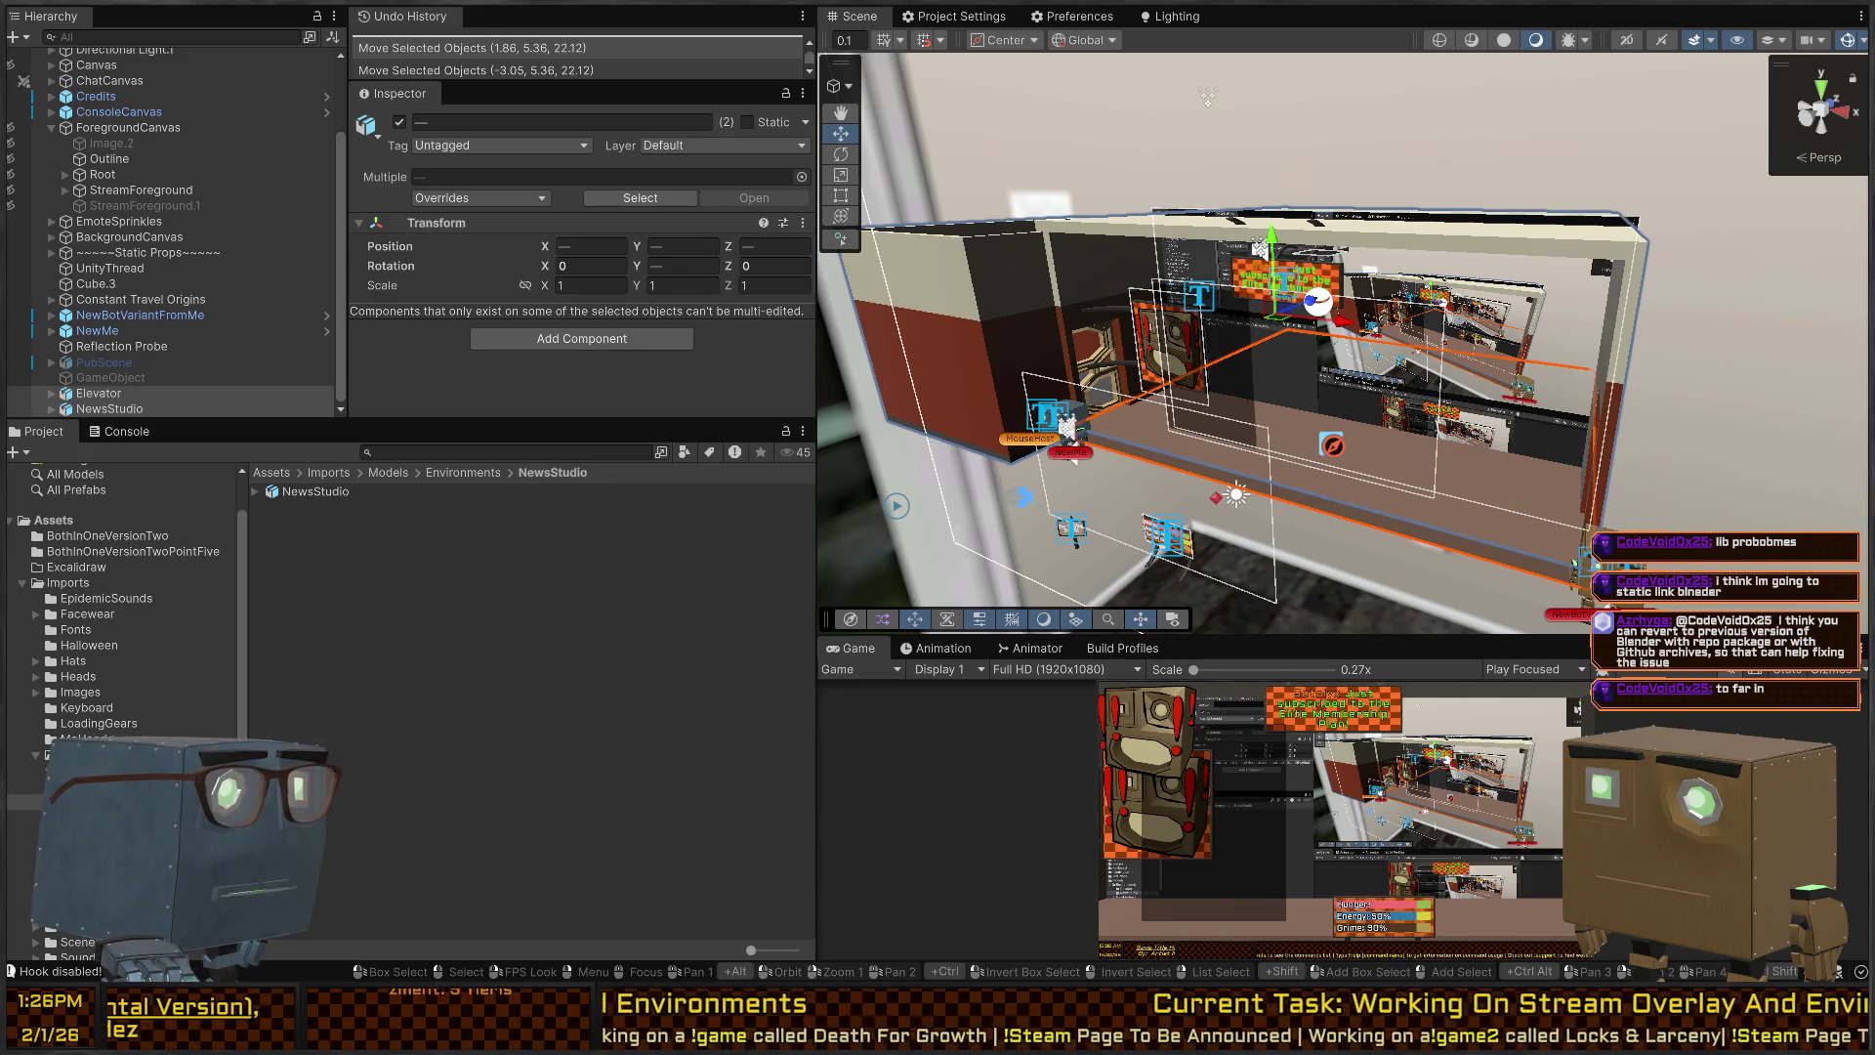
mouse_move(1300, 283)
mouse_down()
mouse_move(1242, 341)
mouse_move(1315, 314)
mouse_move(1093, 426)
mouse_up()
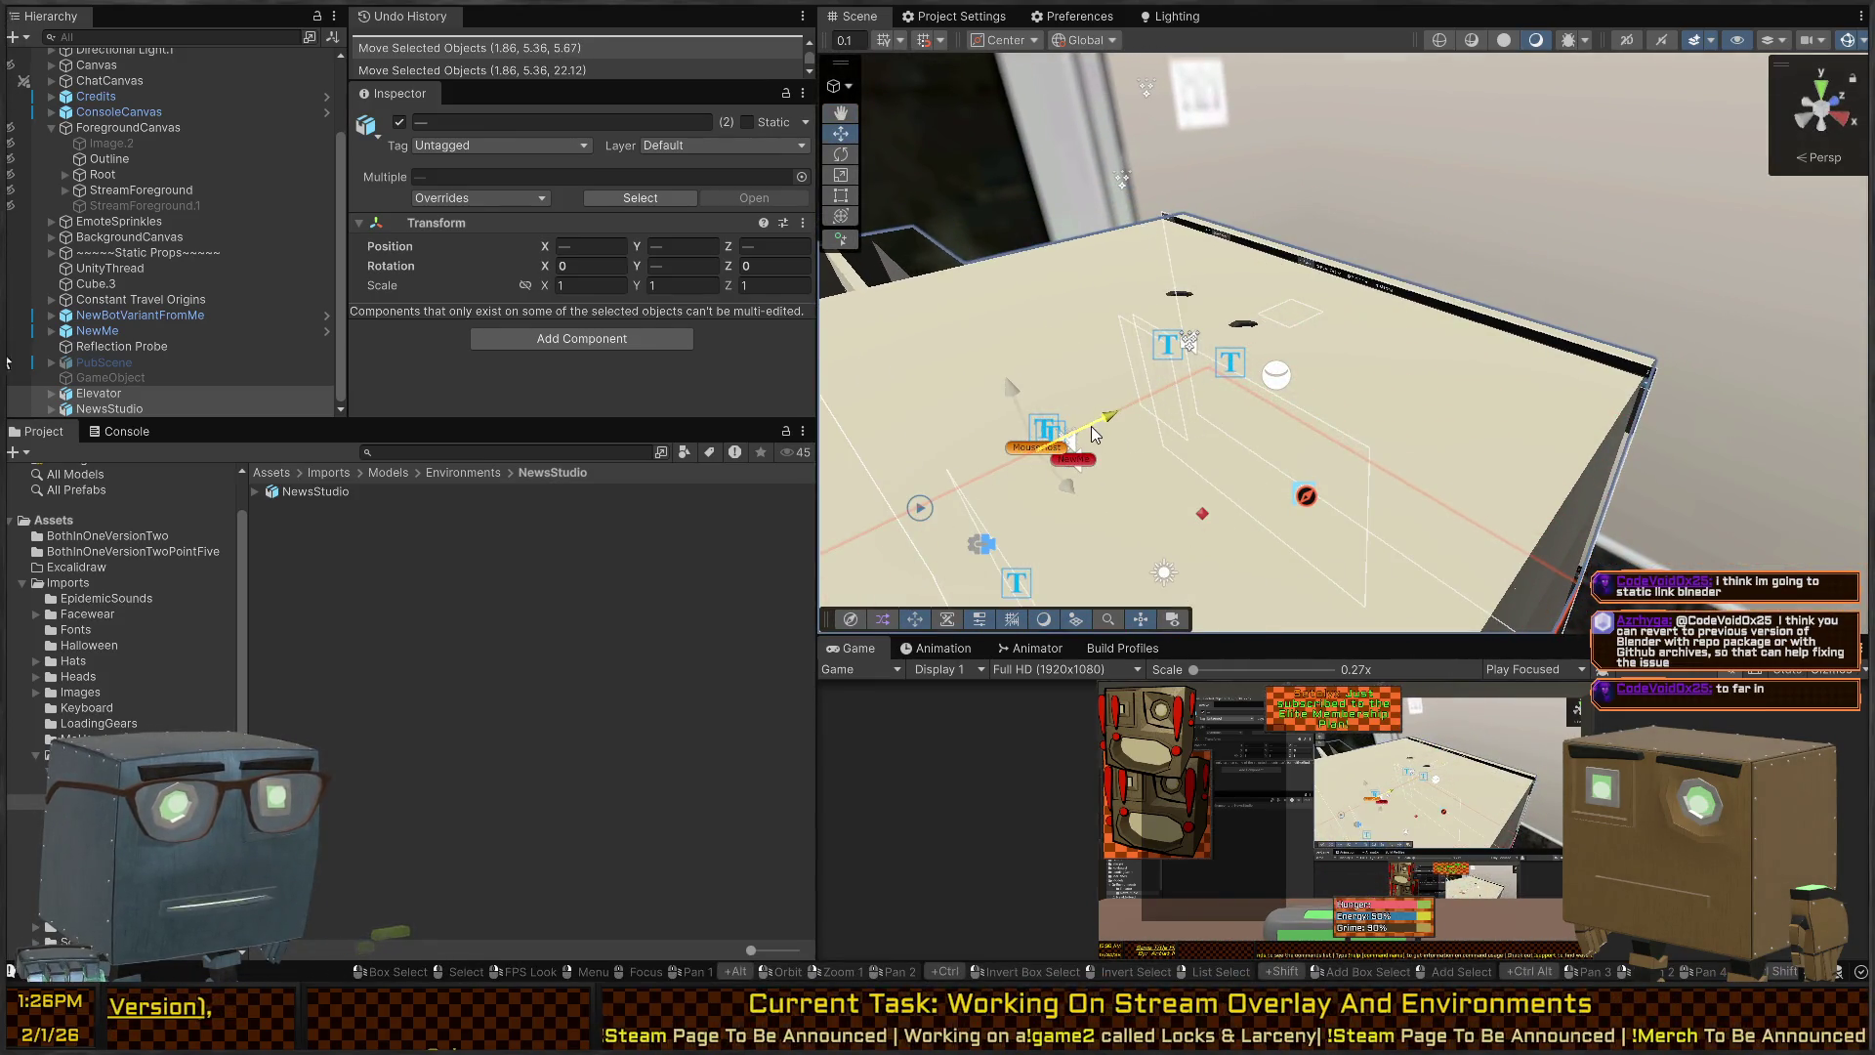
mouse_move(1207, 299)
mouse_down()
mouse_move(1440, 309)
mouse_move(1452, 223)
mouse_up()
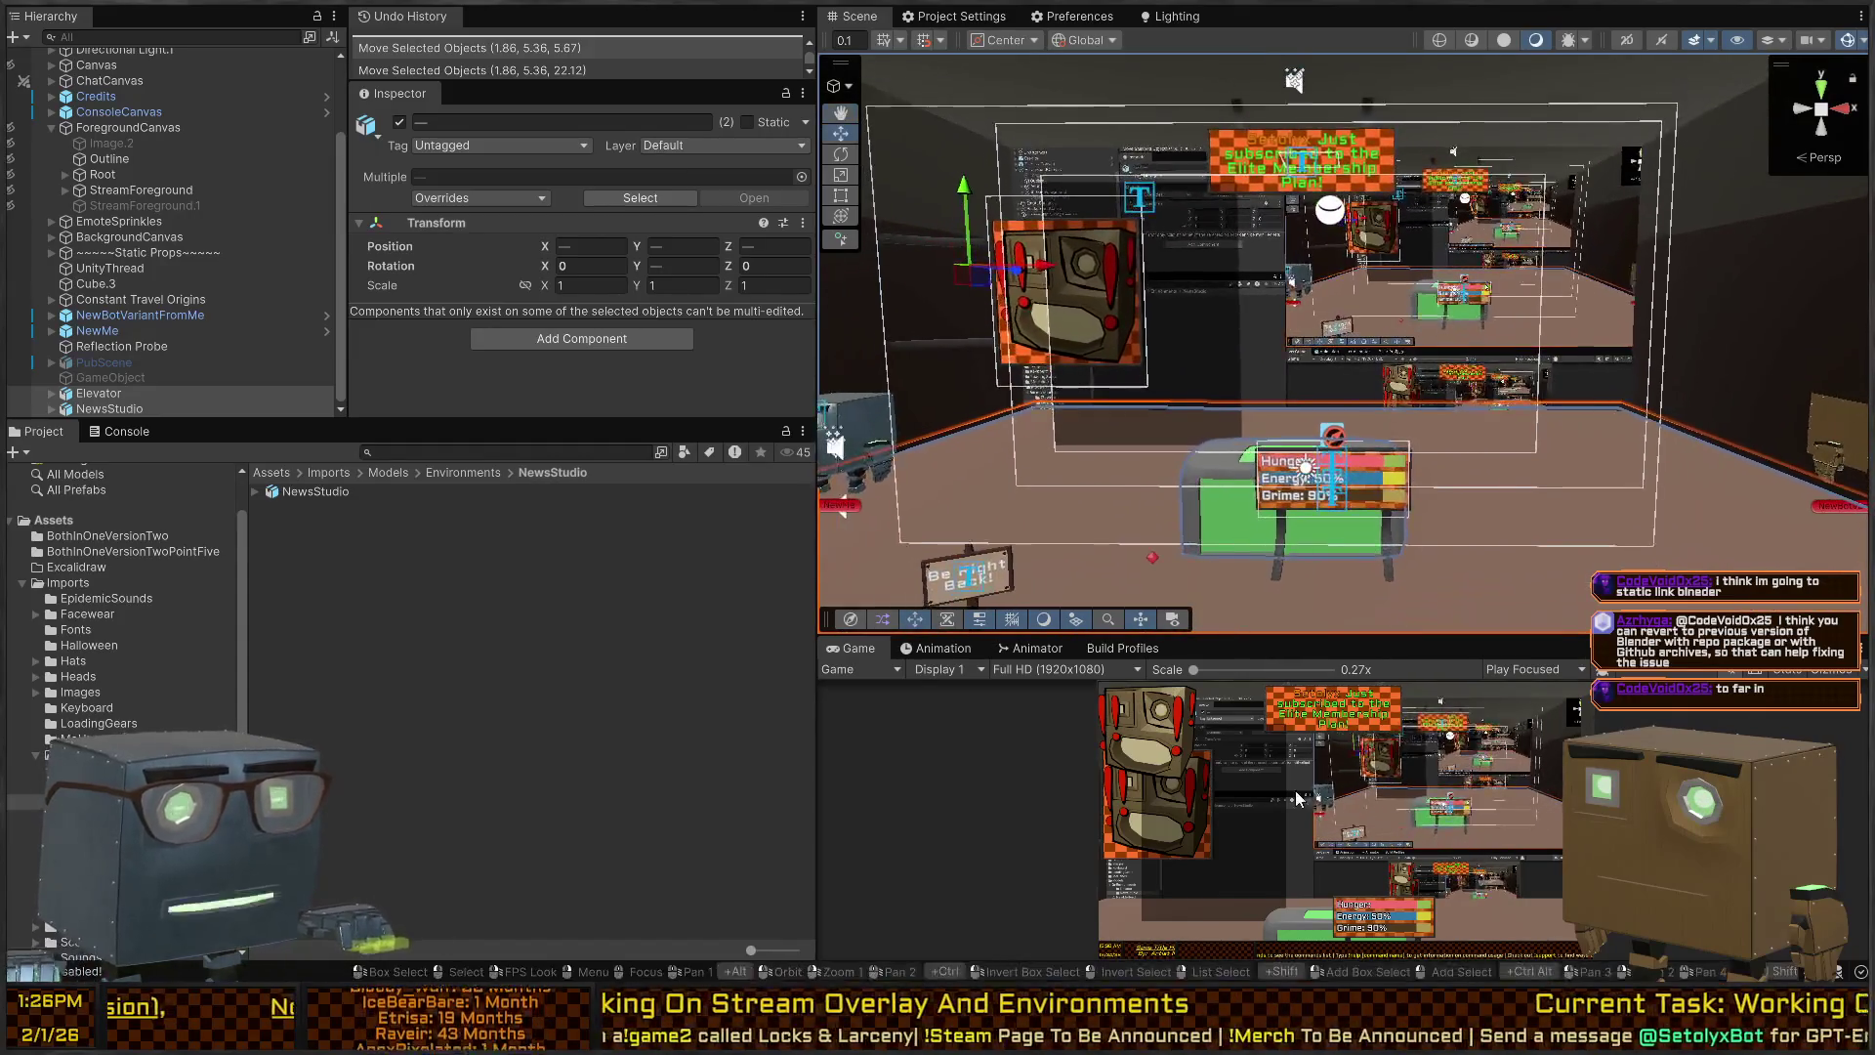
key(shift+space)
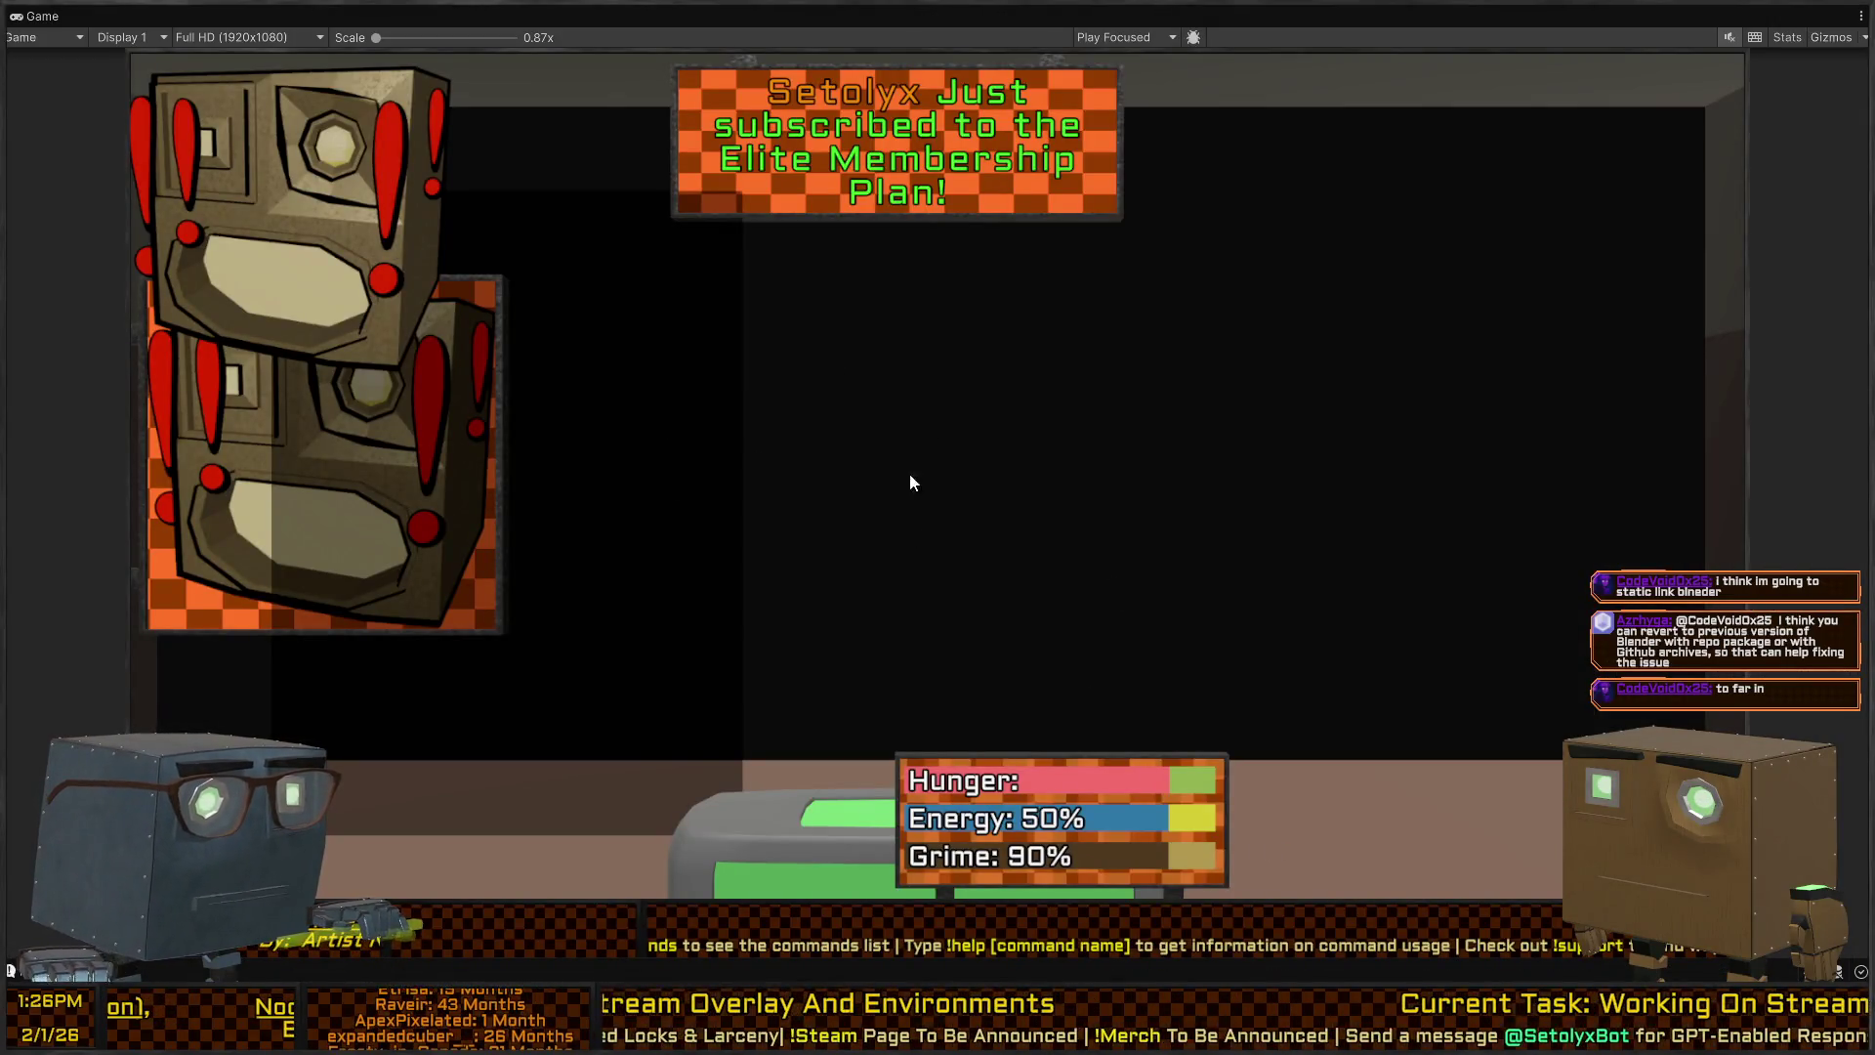
key(shift+space)
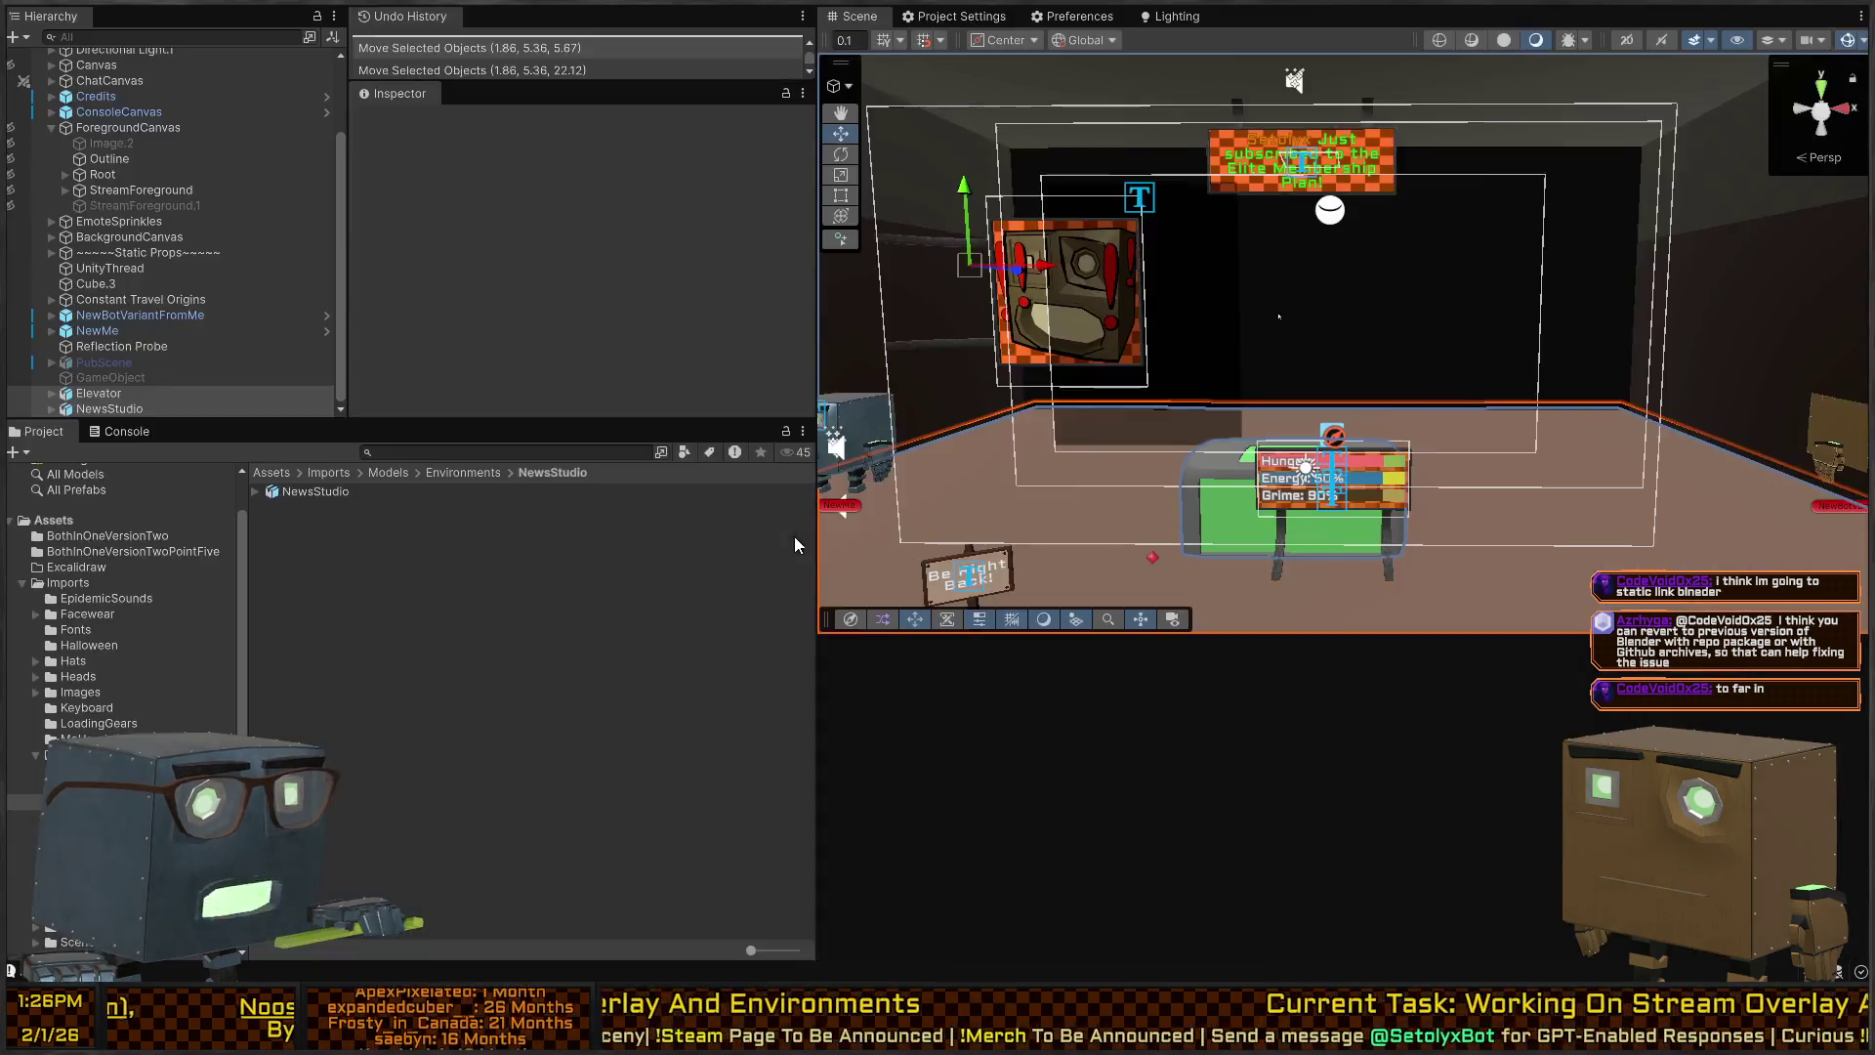
mouse_move(1344, 440)
mouse_down()
mouse_move(833, 449)
mouse_move(1316, 450)
mouse_move(1465, 303)
mouse_up()
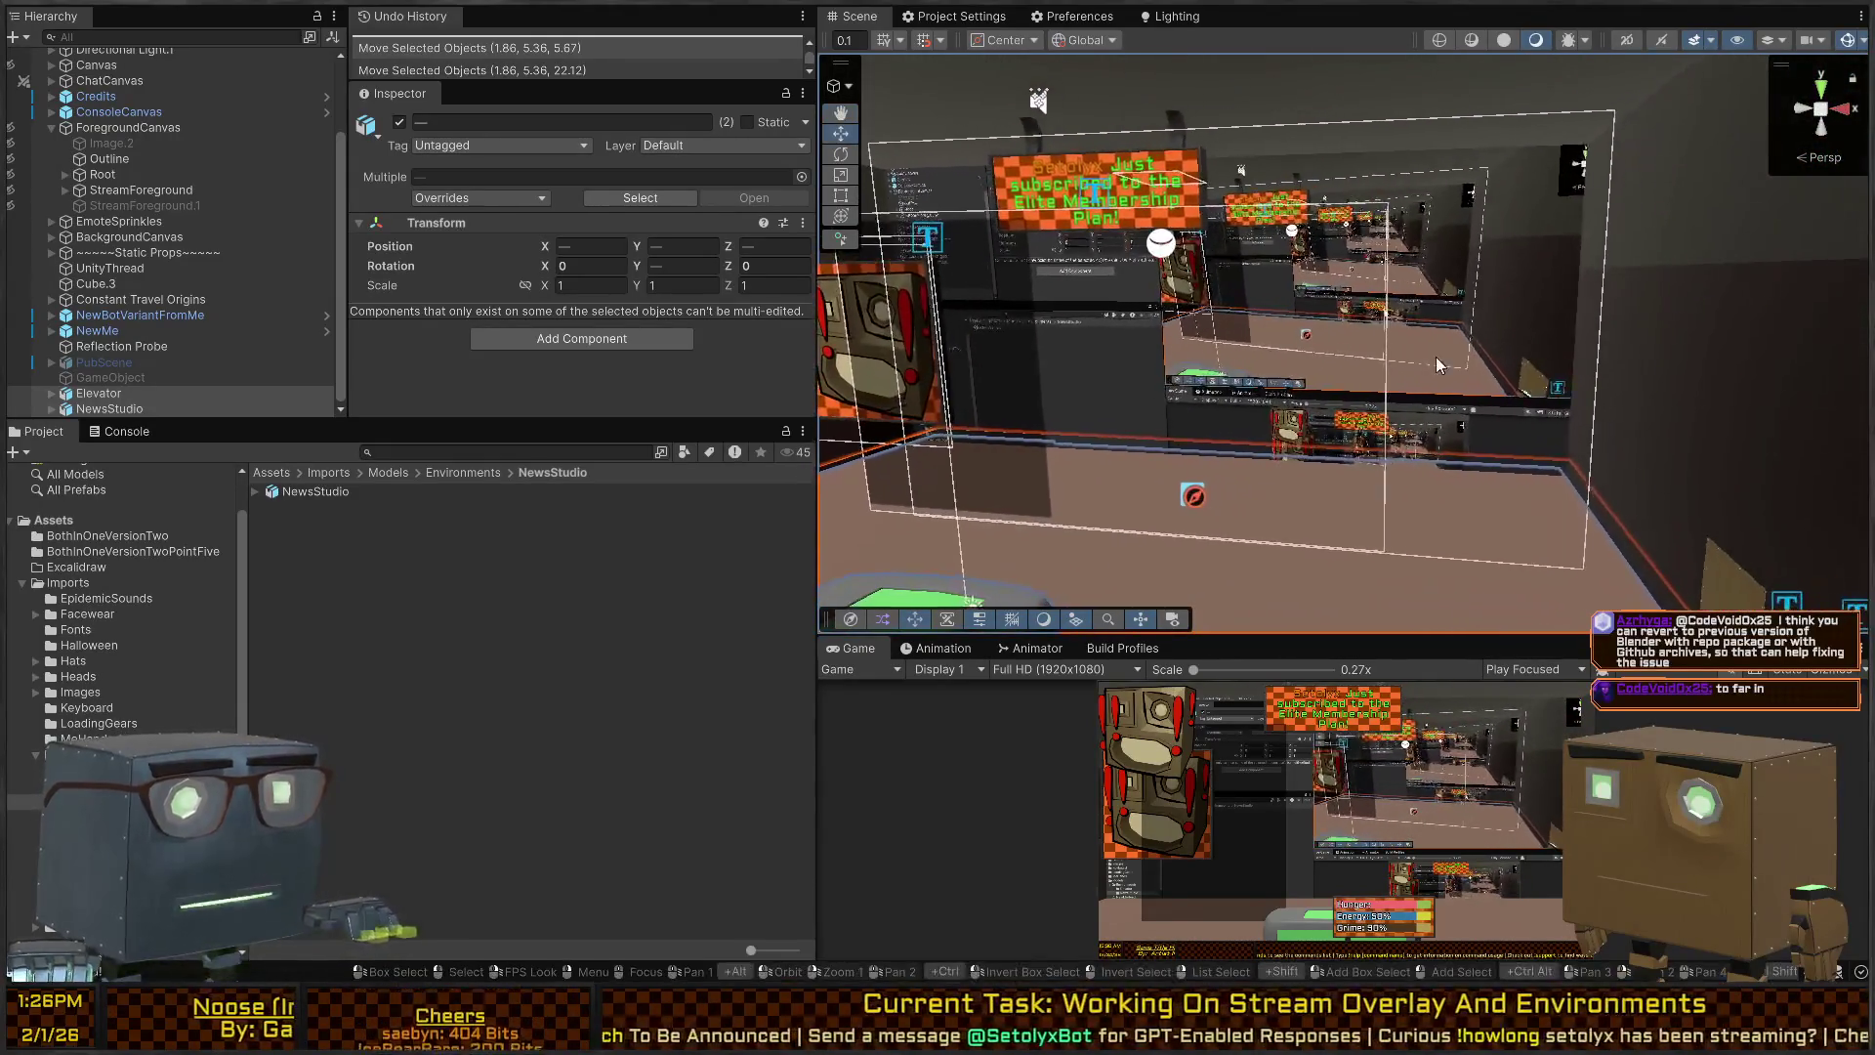
Deactivate the BackgroundCanvas with Alt+Shift+A and fly into the studio to see the room.
click(1540, 233)
click(1541, 232)
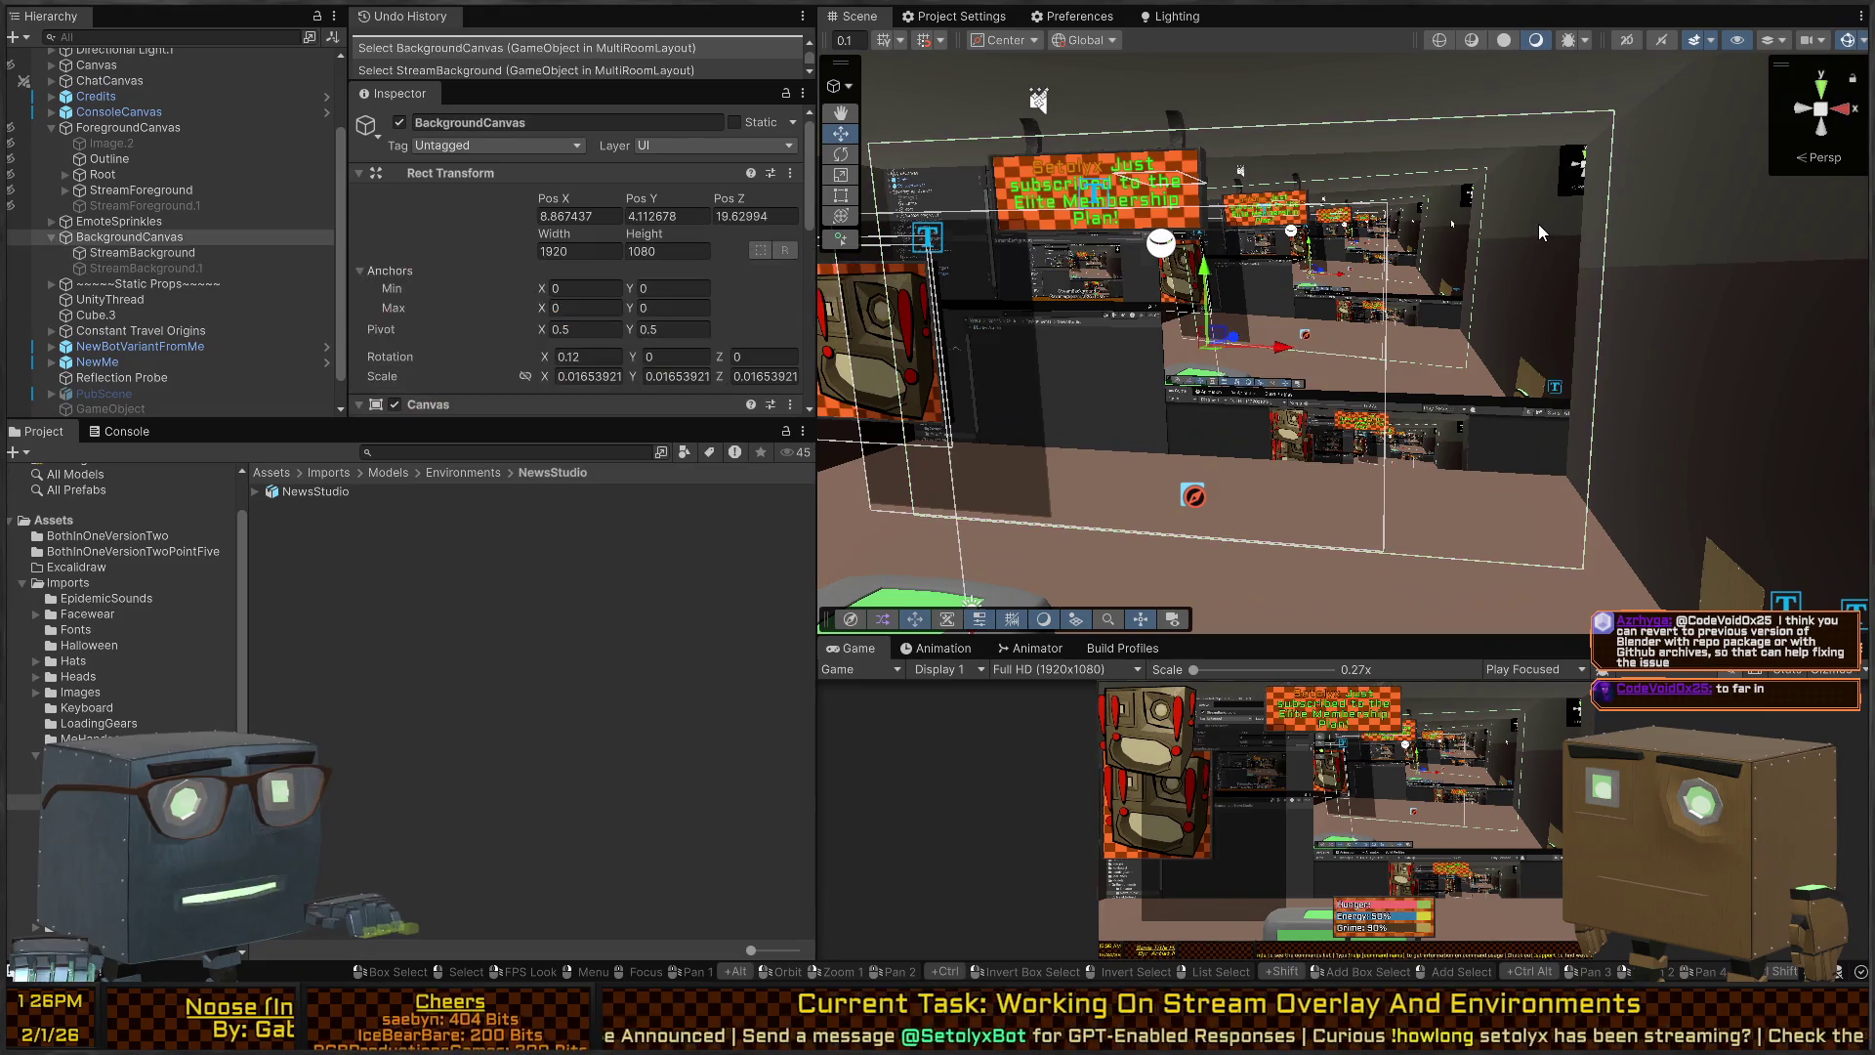
click(111, 253)
click(116, 242)
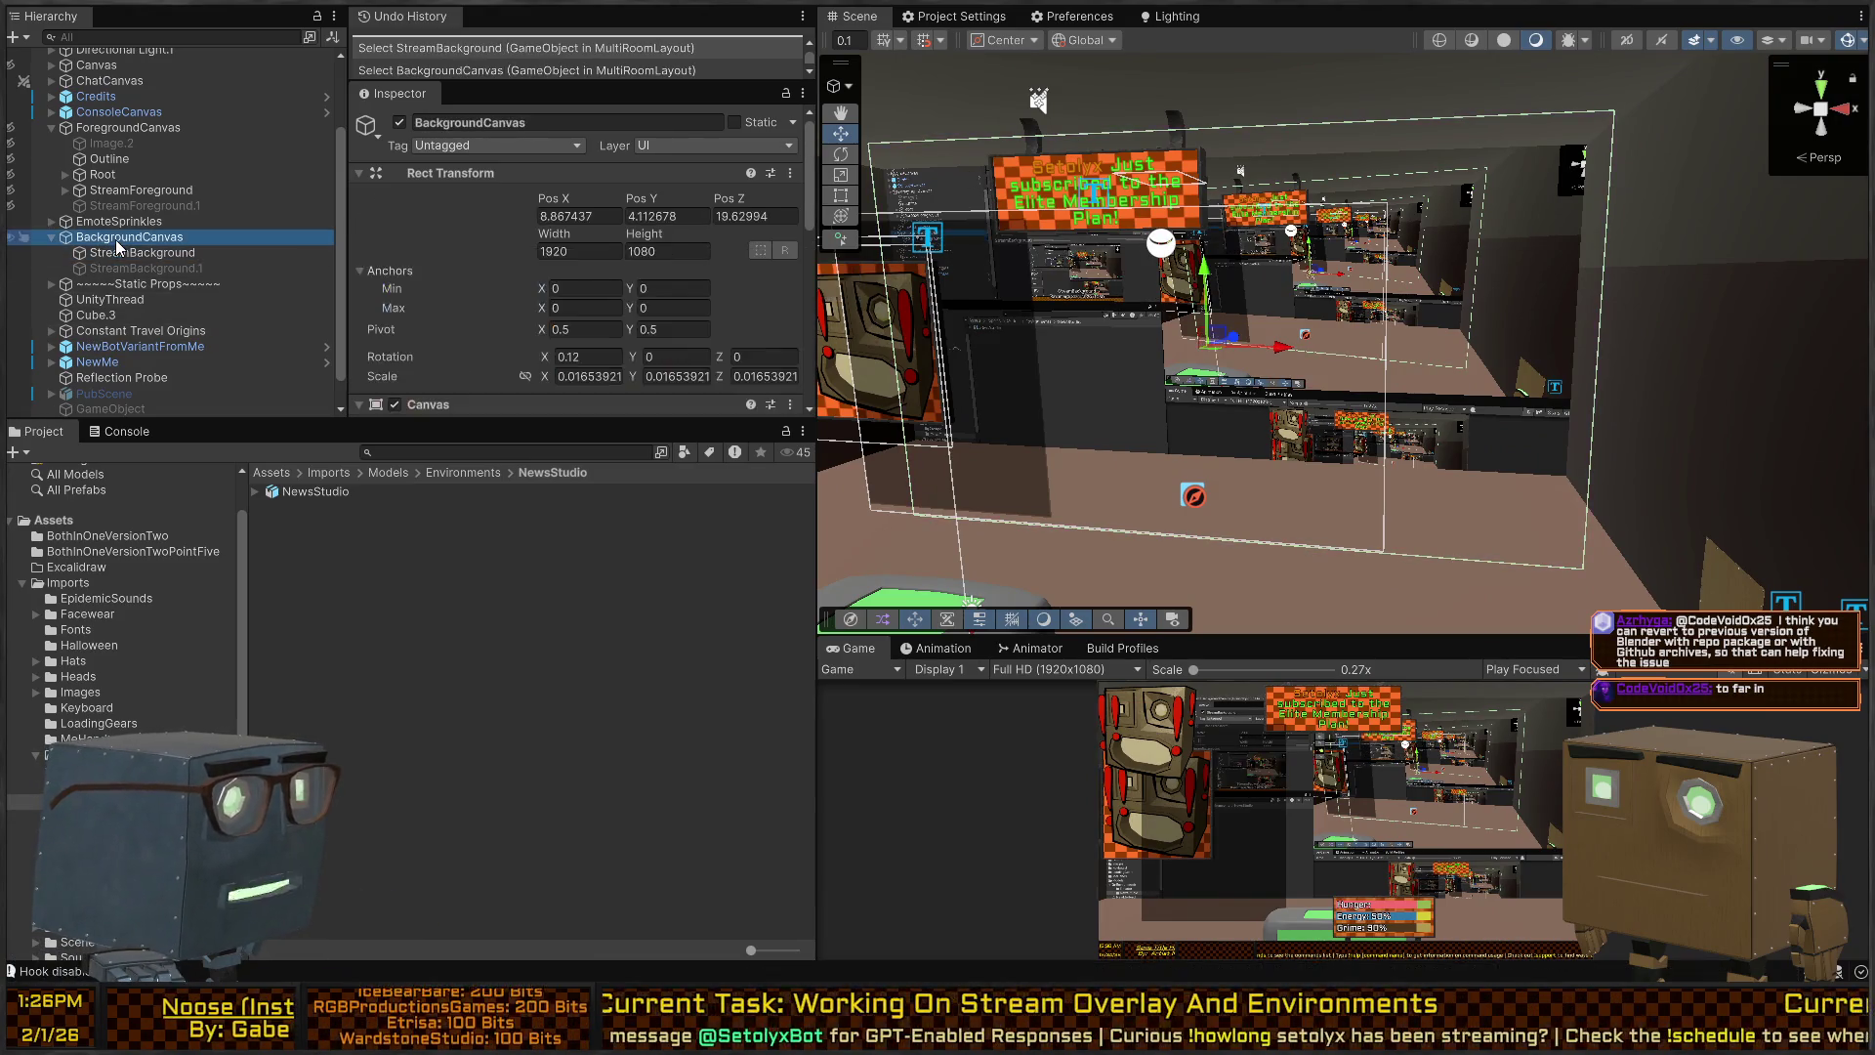
key(alt+shift+a)
mouse_move(1100, 266)
mouse_down()
mouse_move(1280, 372)
mouse_move(1618, 383)
mouse_up()
key(w)
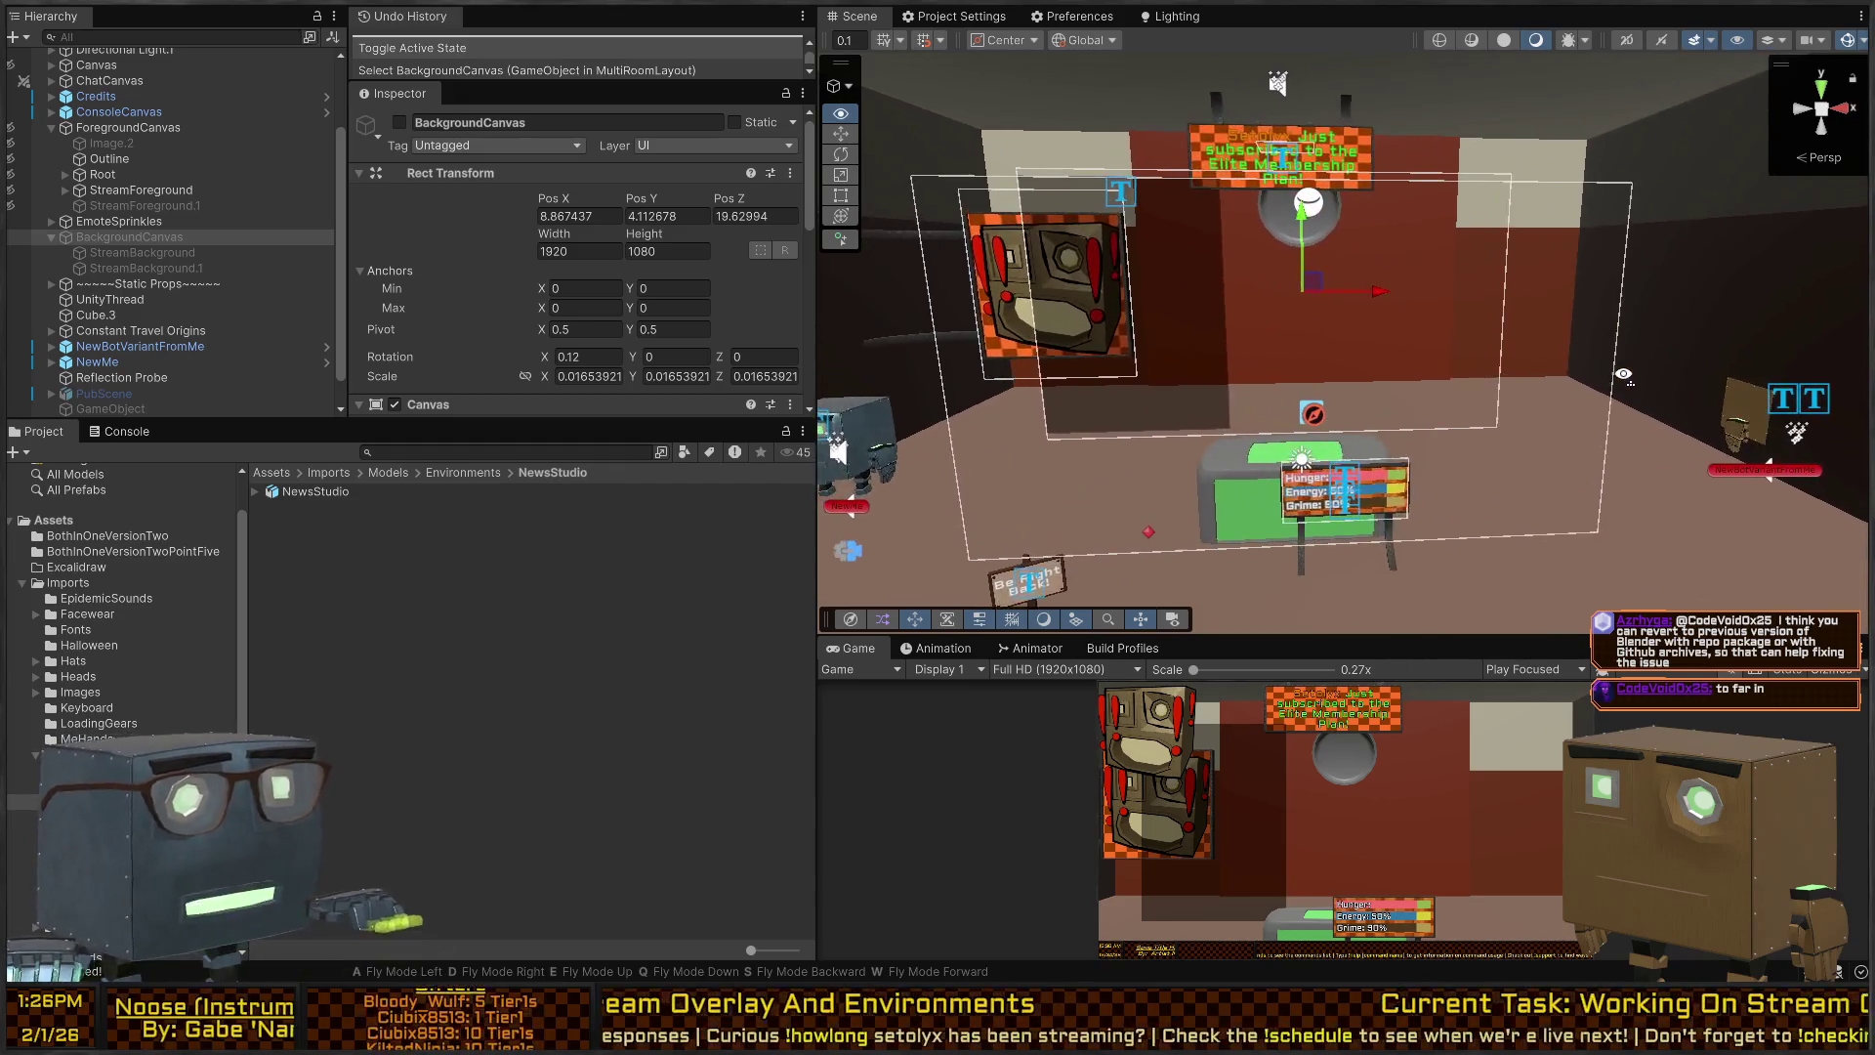
mouse_move(1606, 359)
mouse_down()
mouse_move(1213, 396)
mouse_move(1468, 361)
mouse_move(1430, 368)
mouse_up()
key(s)
key(w)
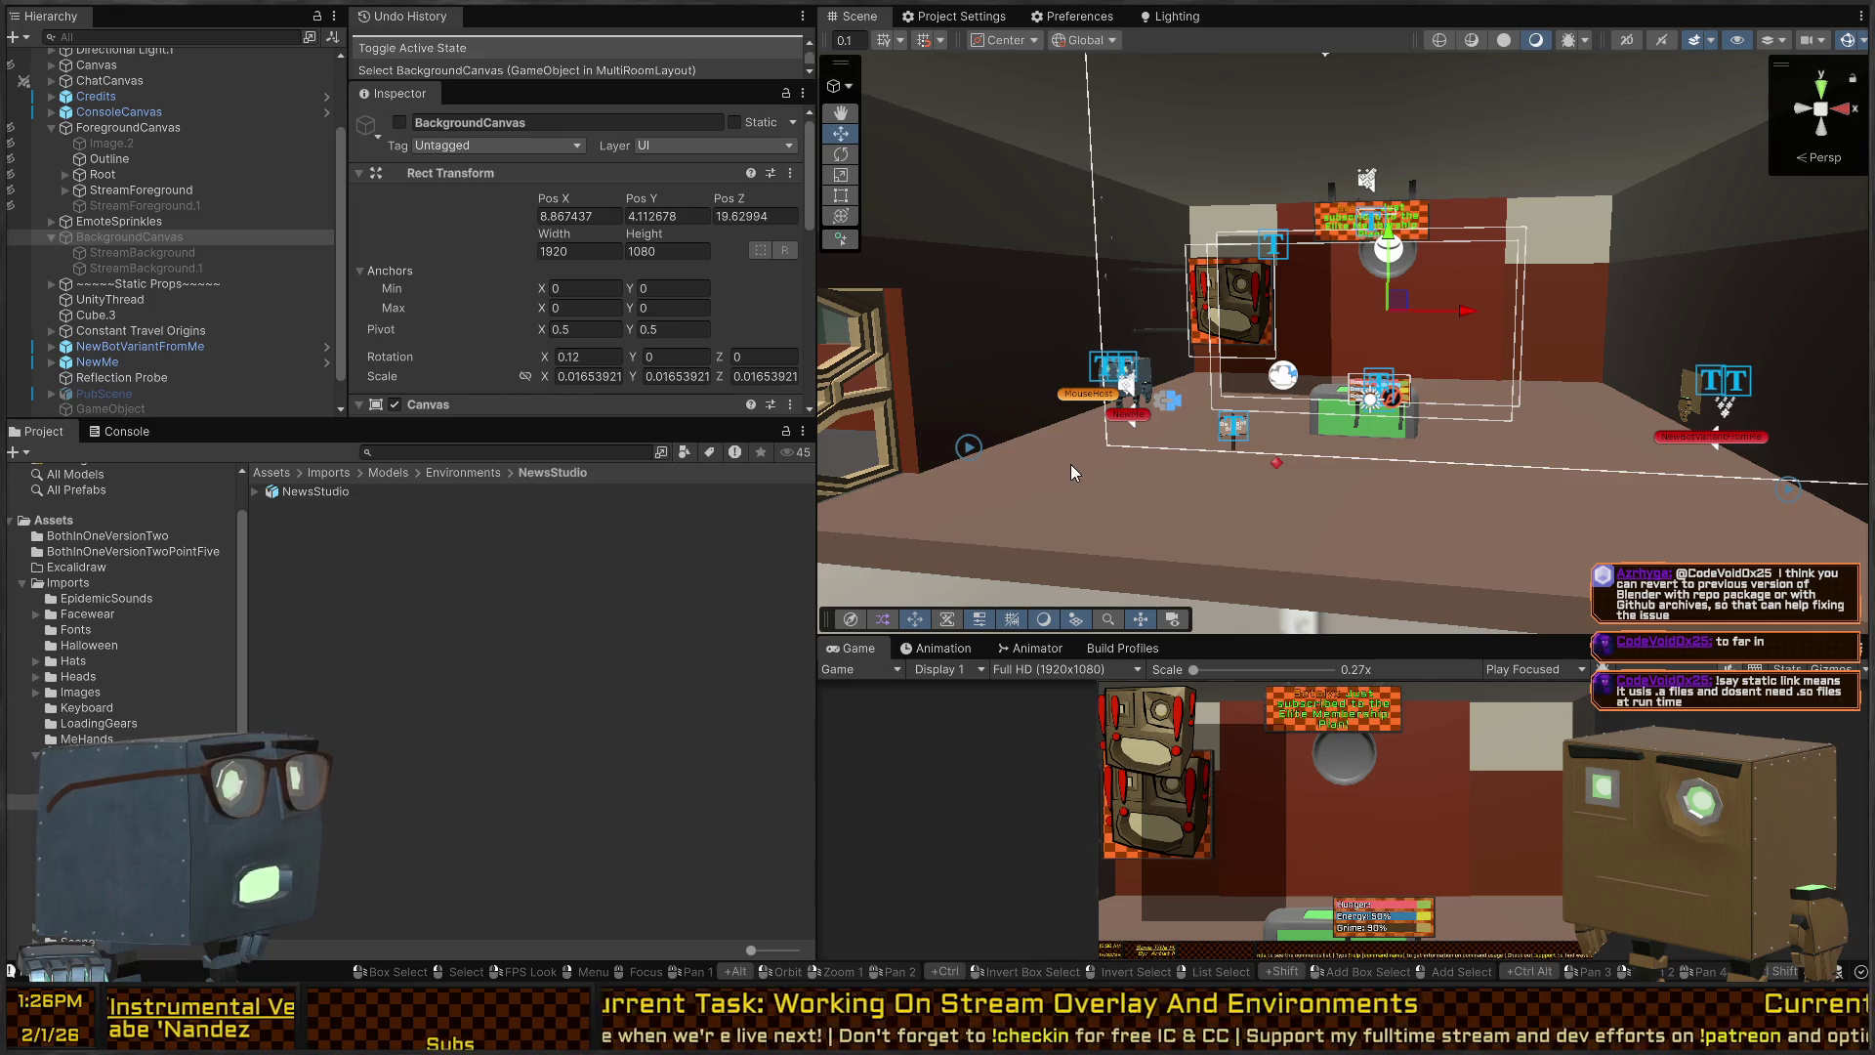
mouse_move(1142, 461)
mouse_down()
mouse_move(1269, 431)
mouse_move(1018, 387)
mouse_move(900, 393)
mouse_move(1388, 379)
mouse_move(1203, 422)
mouse_move(1304, 390)
mouse_move(1290, 369)
mouse_move(1032, 371)
mouse_move(1500, 381)
mouse_up()
Click through Credits, MainRoom.001, Root and EmoteSprinkles, ending on the NotificationScreen.
click(1303, 390)
click(1341, 377)
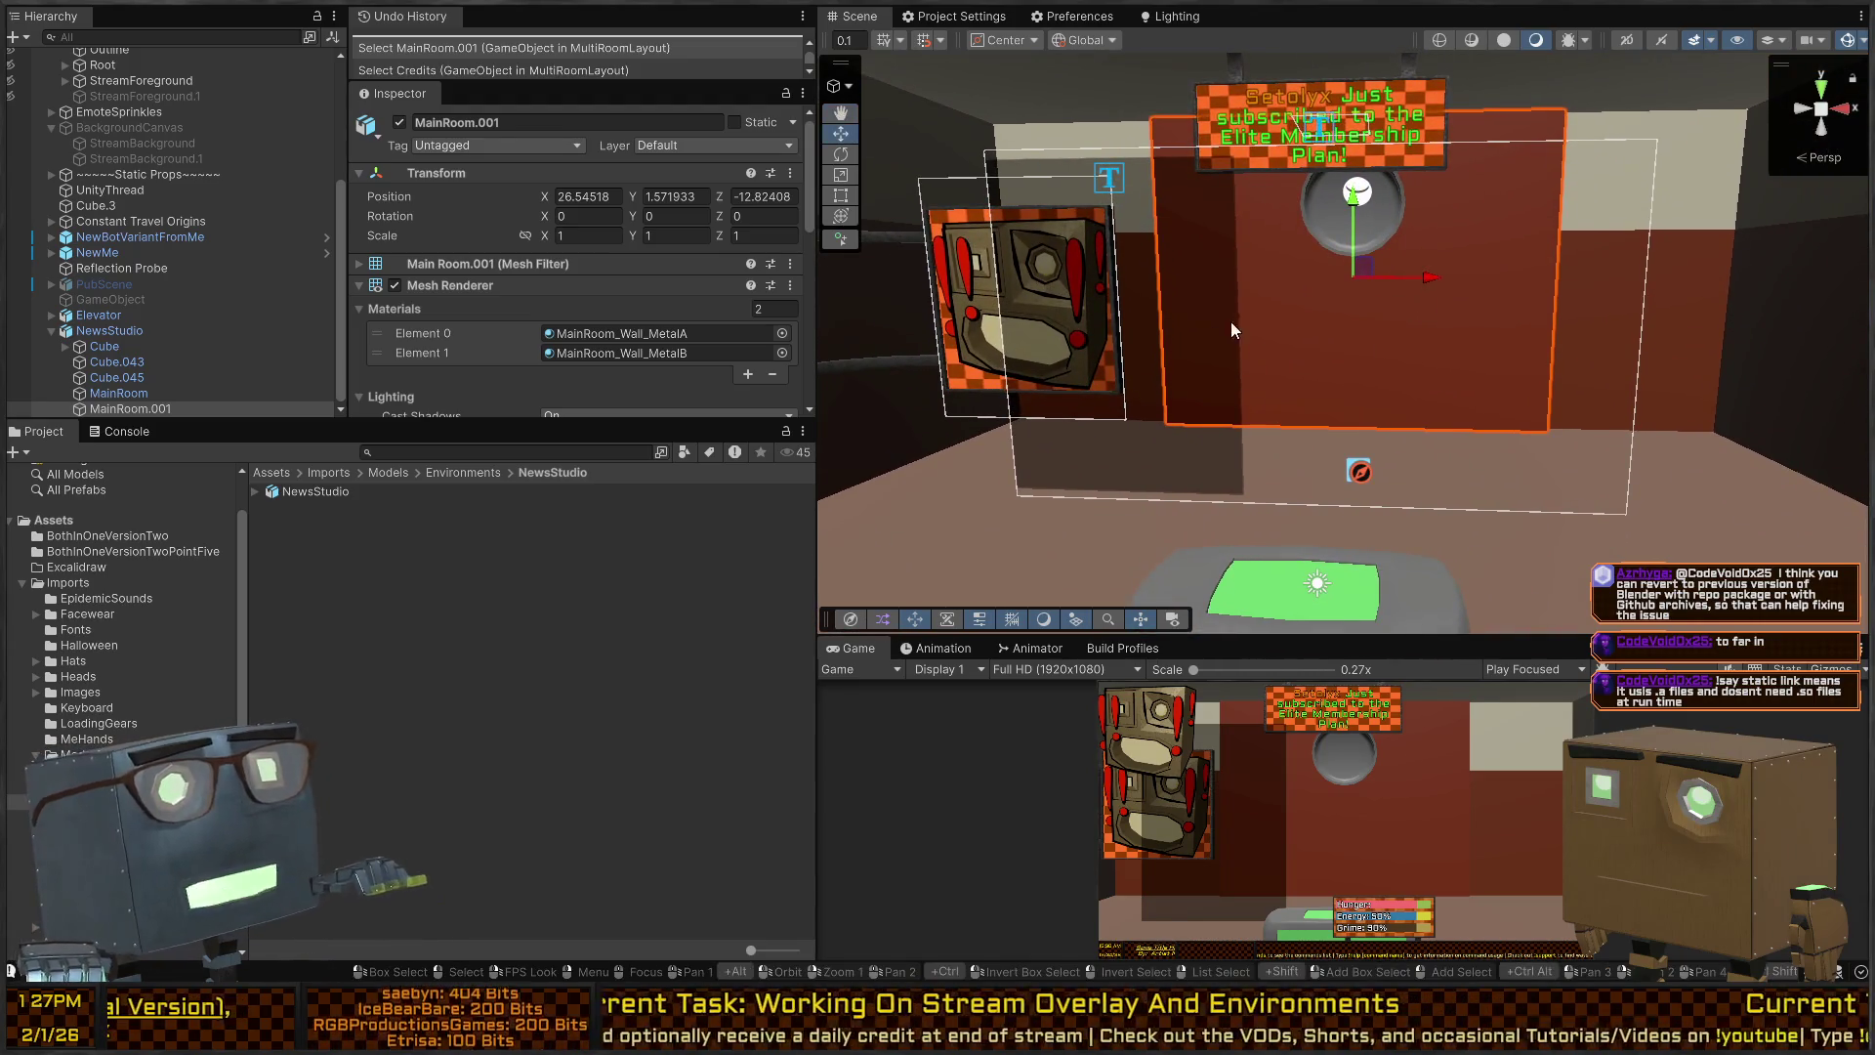
click(1246, 284)
click(1209, 284)
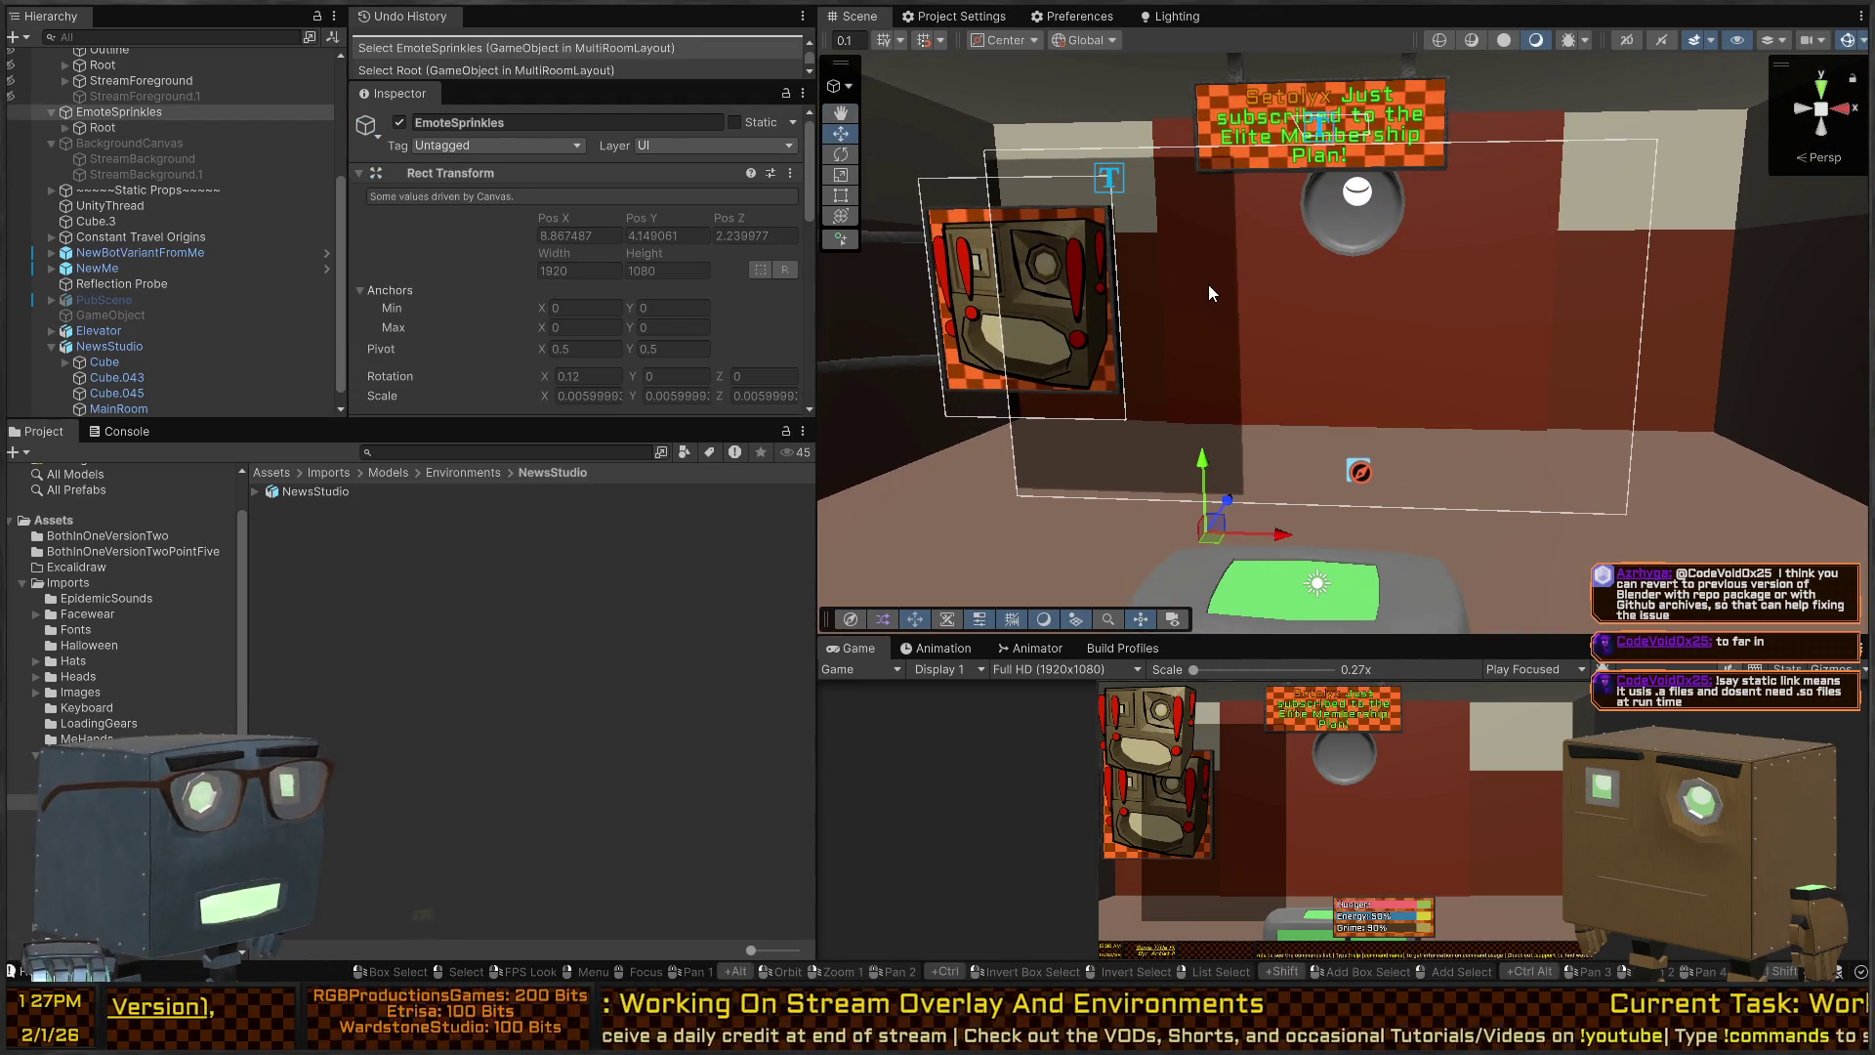
mouse_move(1270, 283)
mouse_down()
mouse_move(1327, 254)
mouse_move(1479, 260)
mouse_move(1446, 266)
mouse_up()
click(1327, 254)
scroll(124, 152, up, 3)
click(122, 152)
drag(1289, 240, 1298, 237)
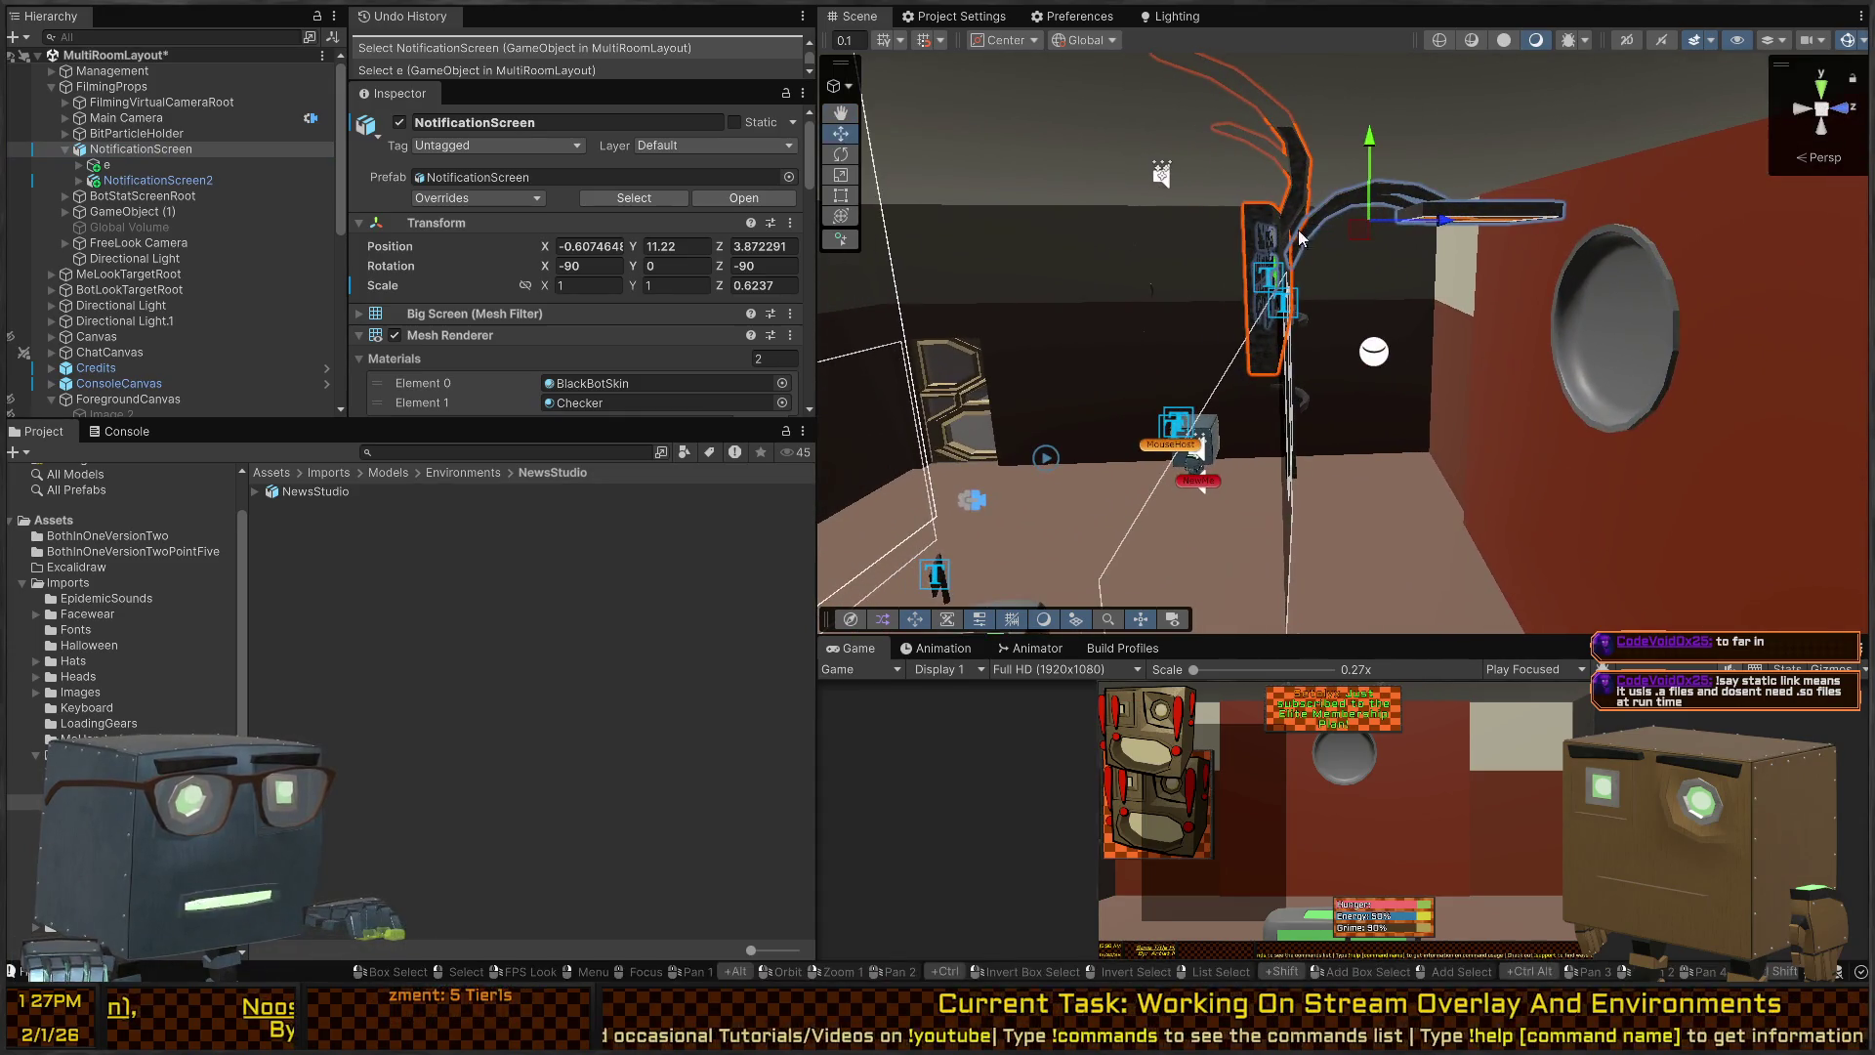
drag(1439, 228, 1561, 226)
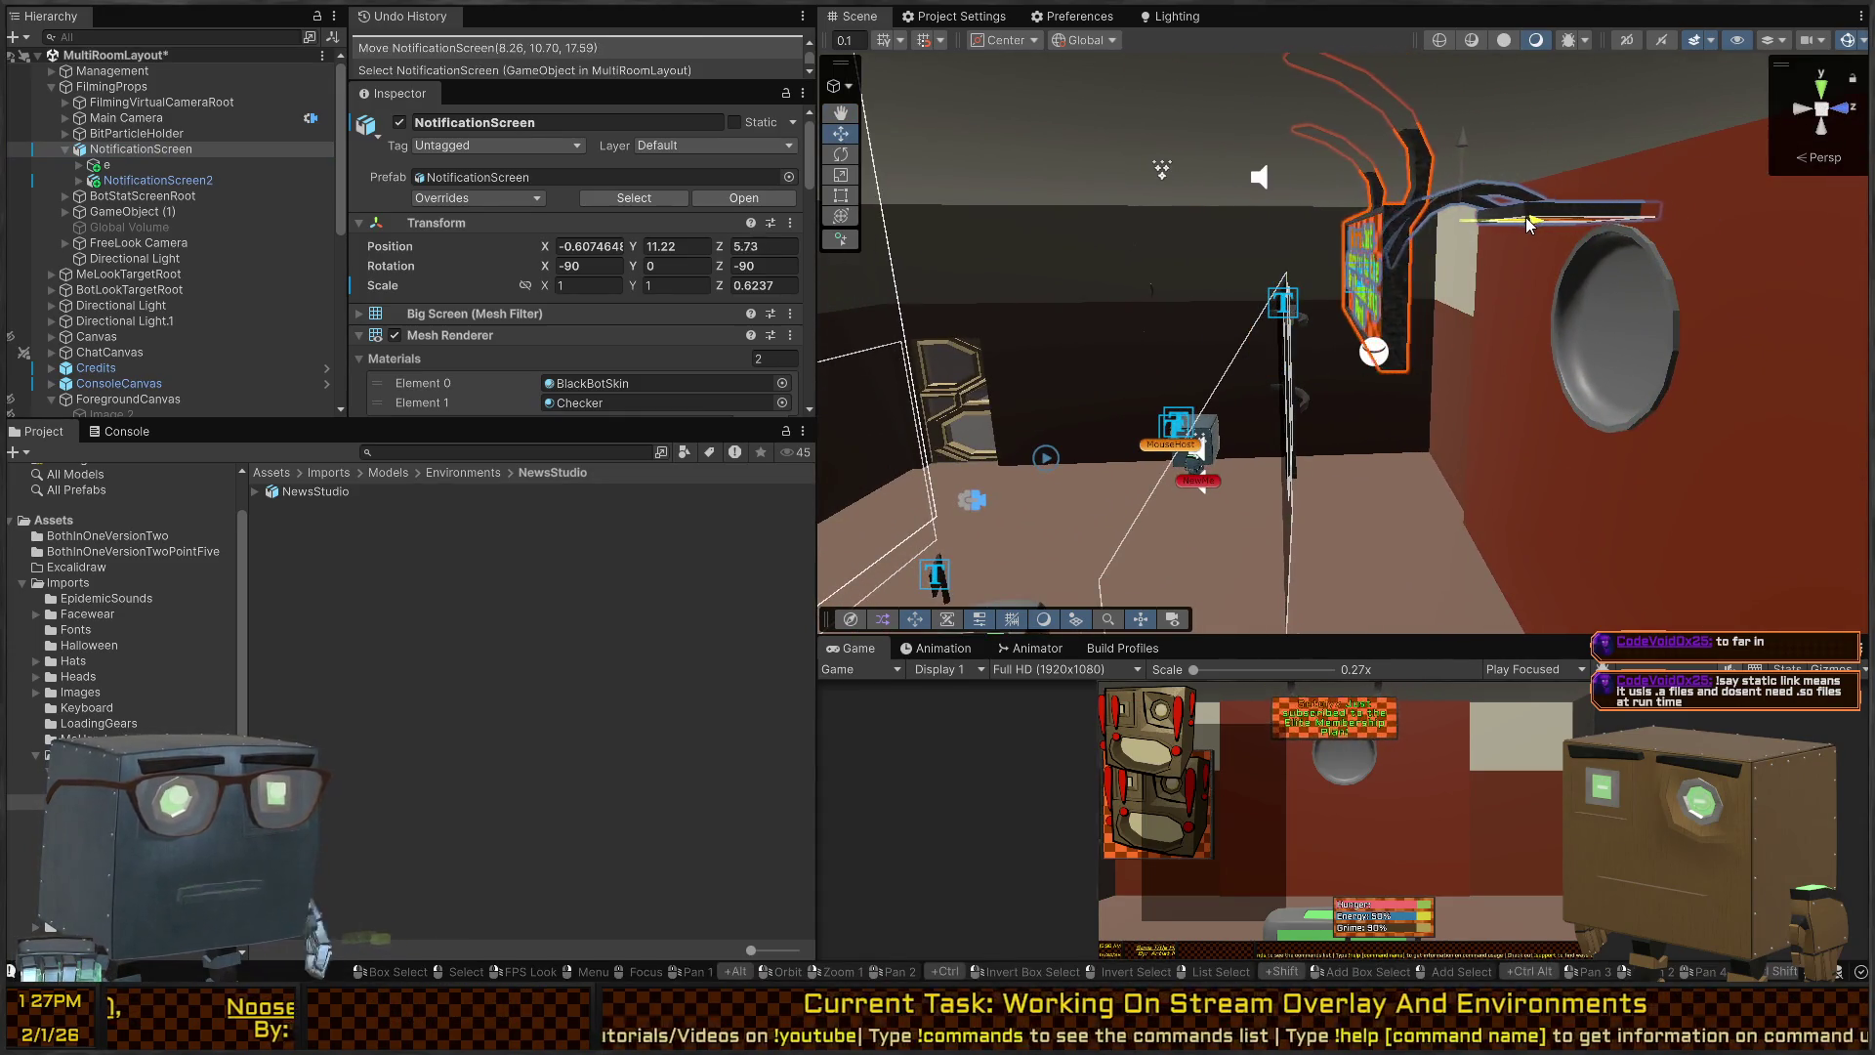
mouse_move(1011, 263)
mouse_down()
mouse_move(1376, 318)
mouse_move(1595, 318)
mouse_move(1678, 295)
mouse_up()
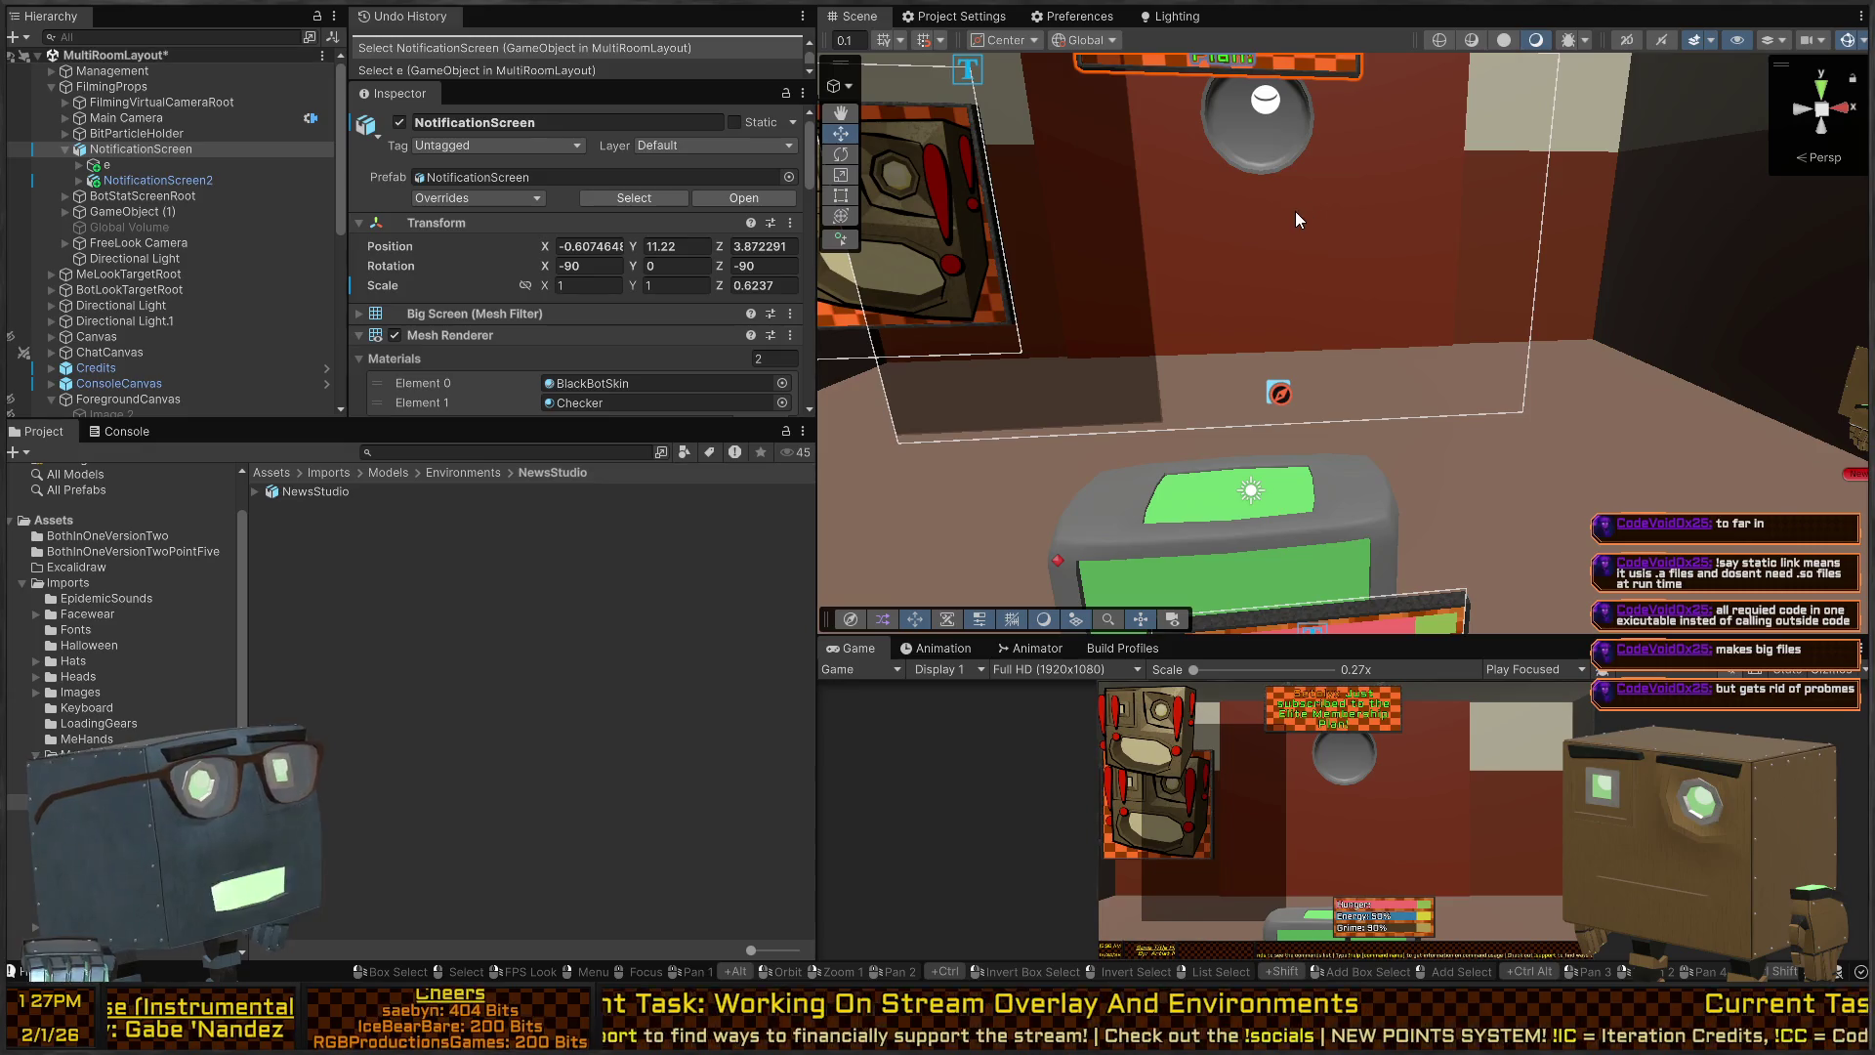
key(f)
drag(1437, 192, 1308, 255)
key(w)
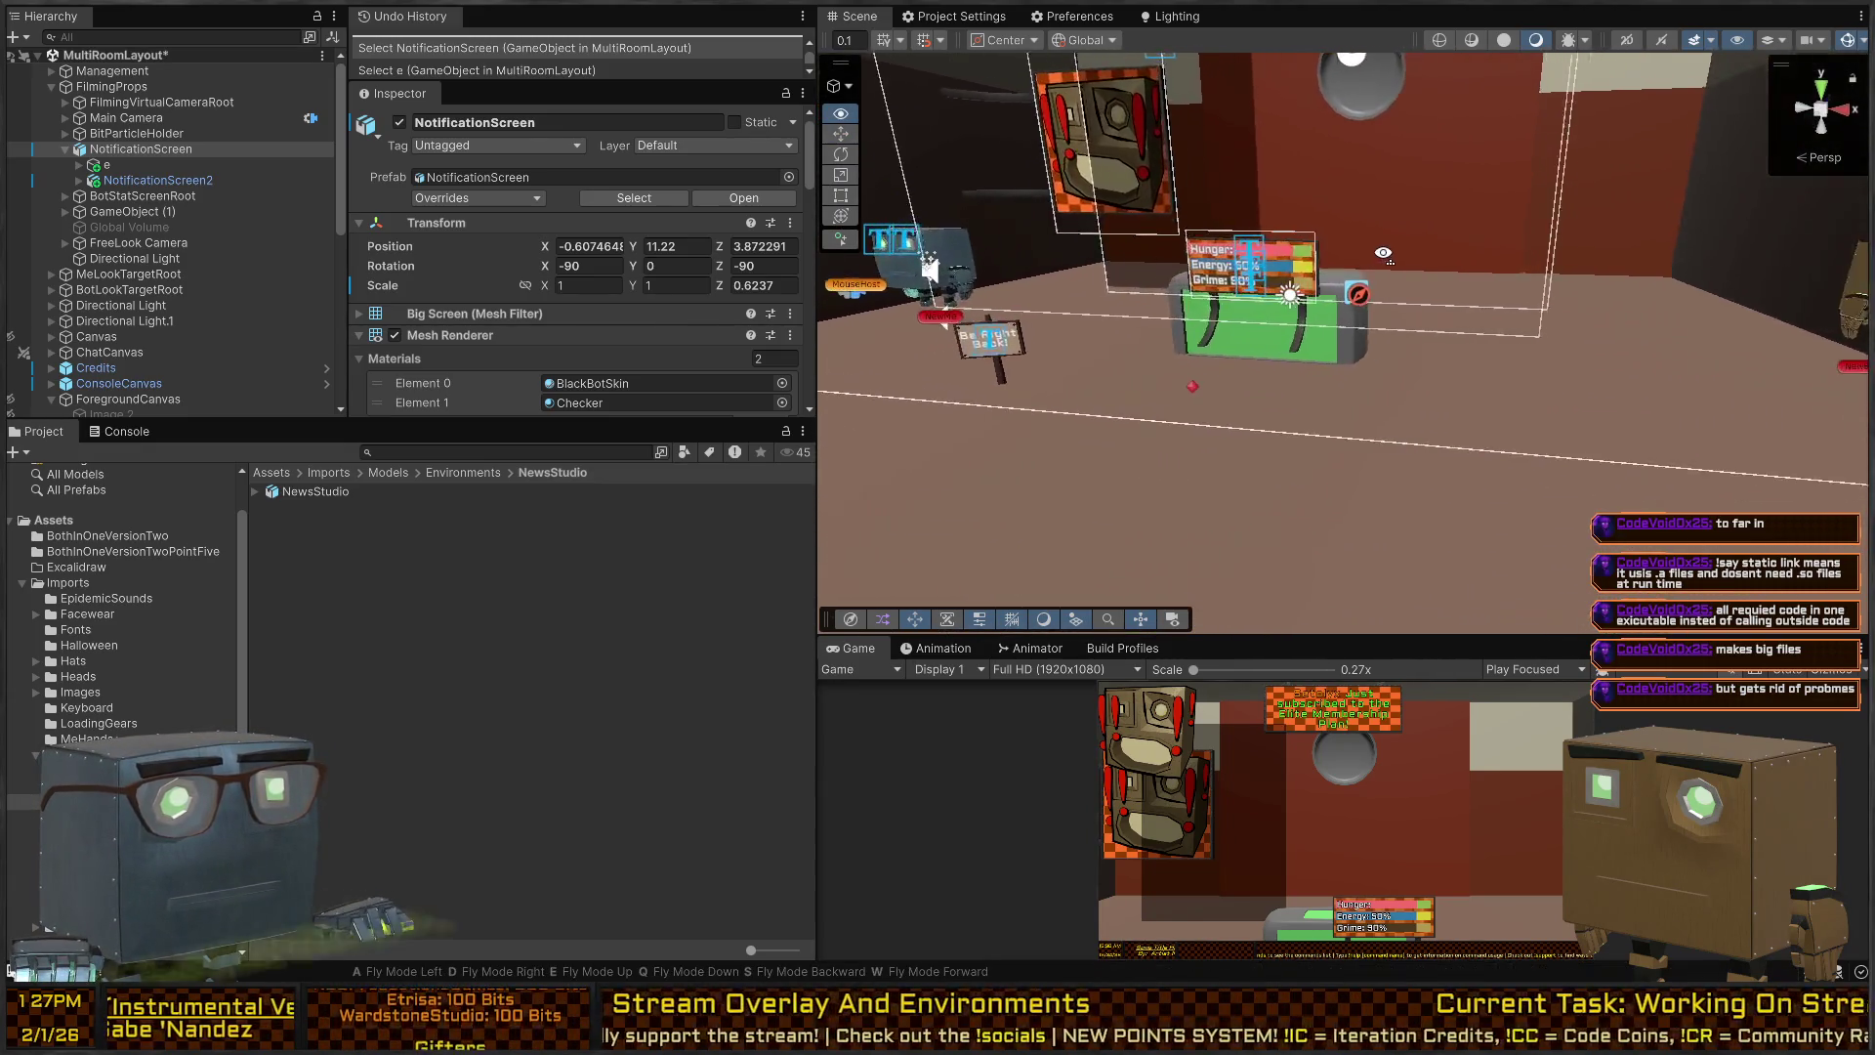
mouse_move(1368, 501)
mouse_down()
mouse_move(1249, 305)
mouse_move(1304, 317)
mouse_up()
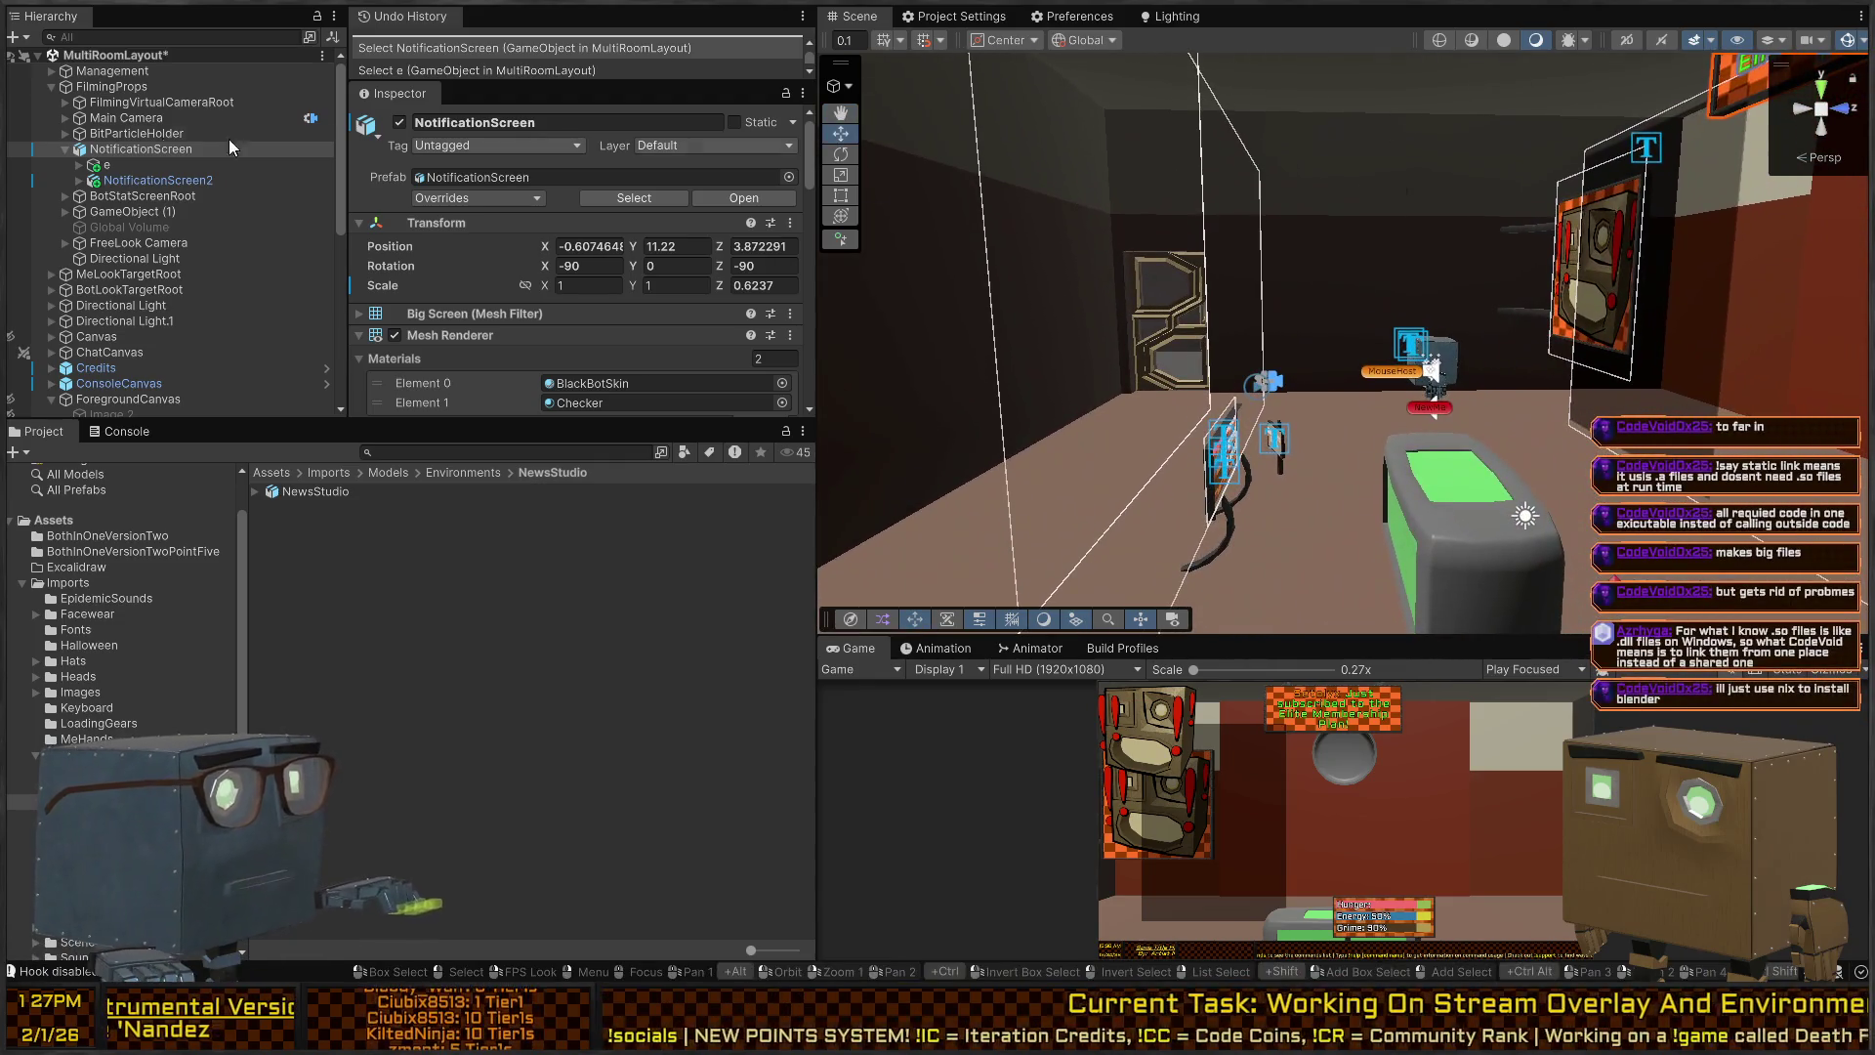
click(123, 102)
double_click(125, 117)
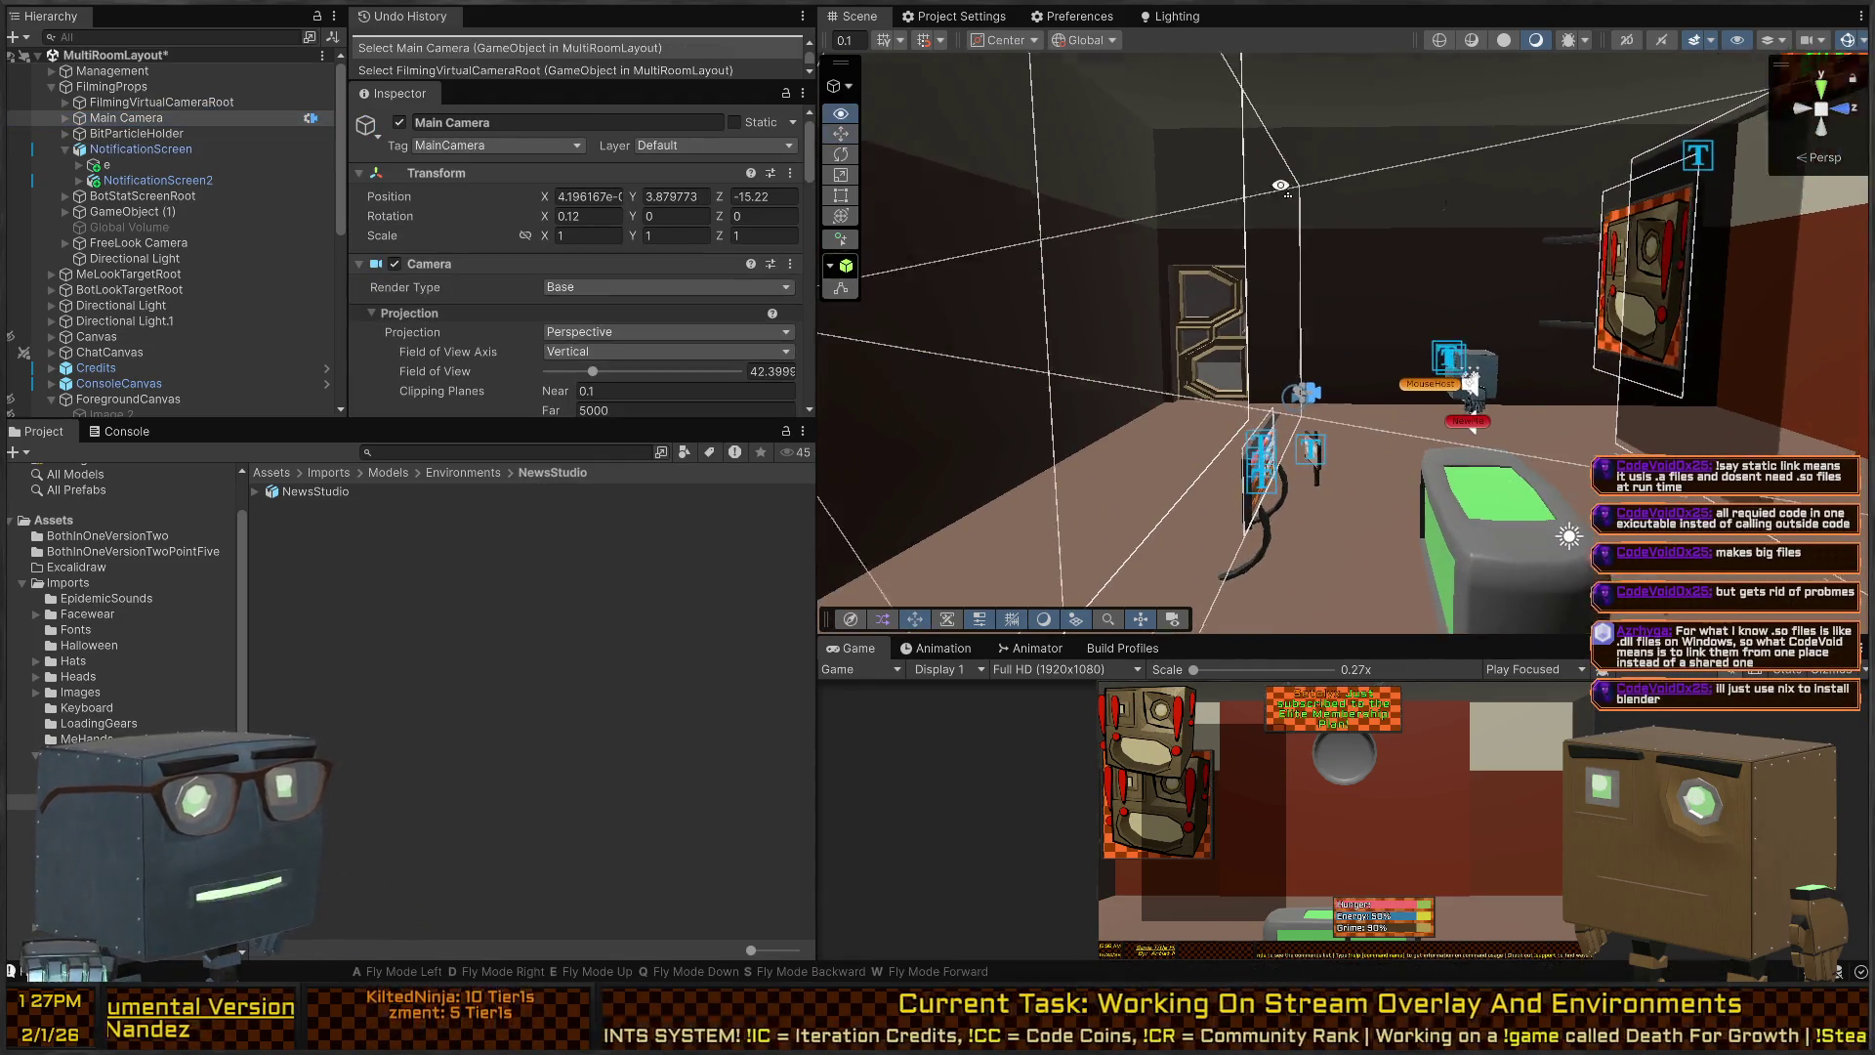
mouse_move(1162, 191)
mouse_down()
mouse_move(1317, 224)
mouse_move(1124, 242)
mouse_up()
click(115, 89)
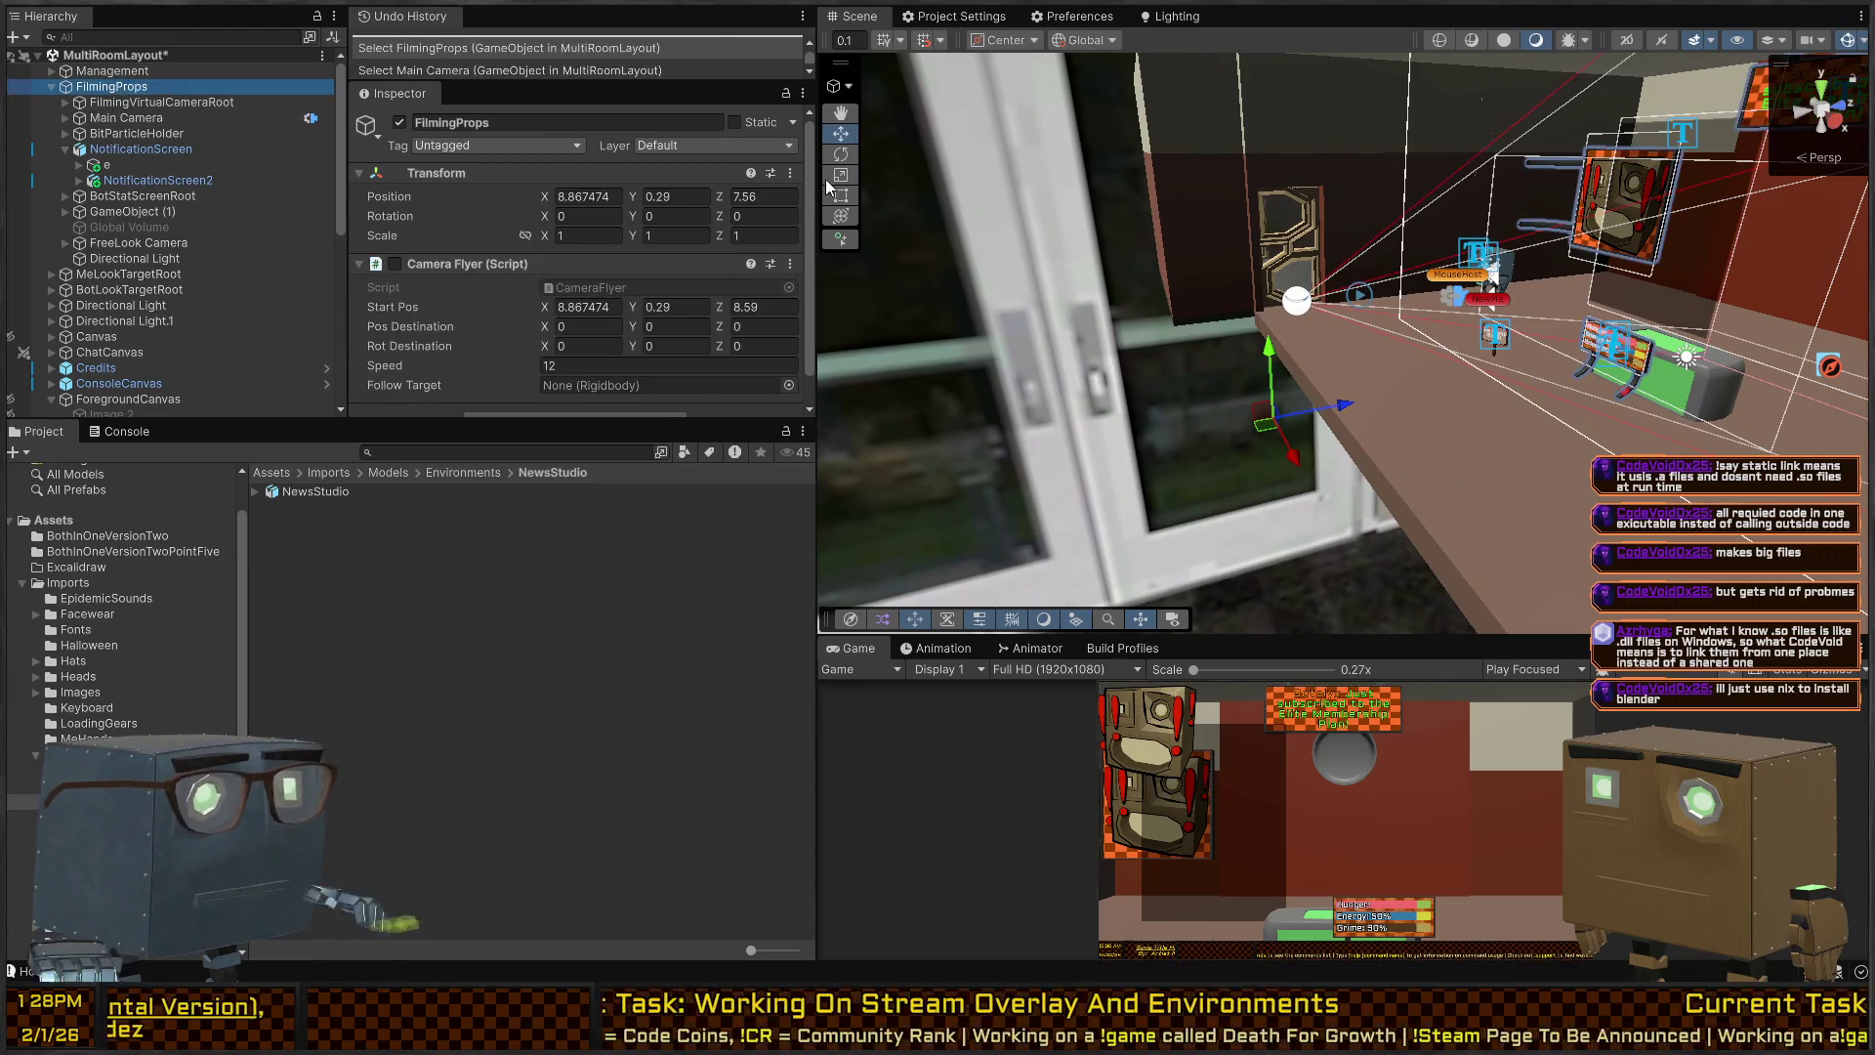
Drag FilmingProps along its Z axis to Z -3.8, then select the NewsStudio room.
drag(1357, 406, 1272, 406)
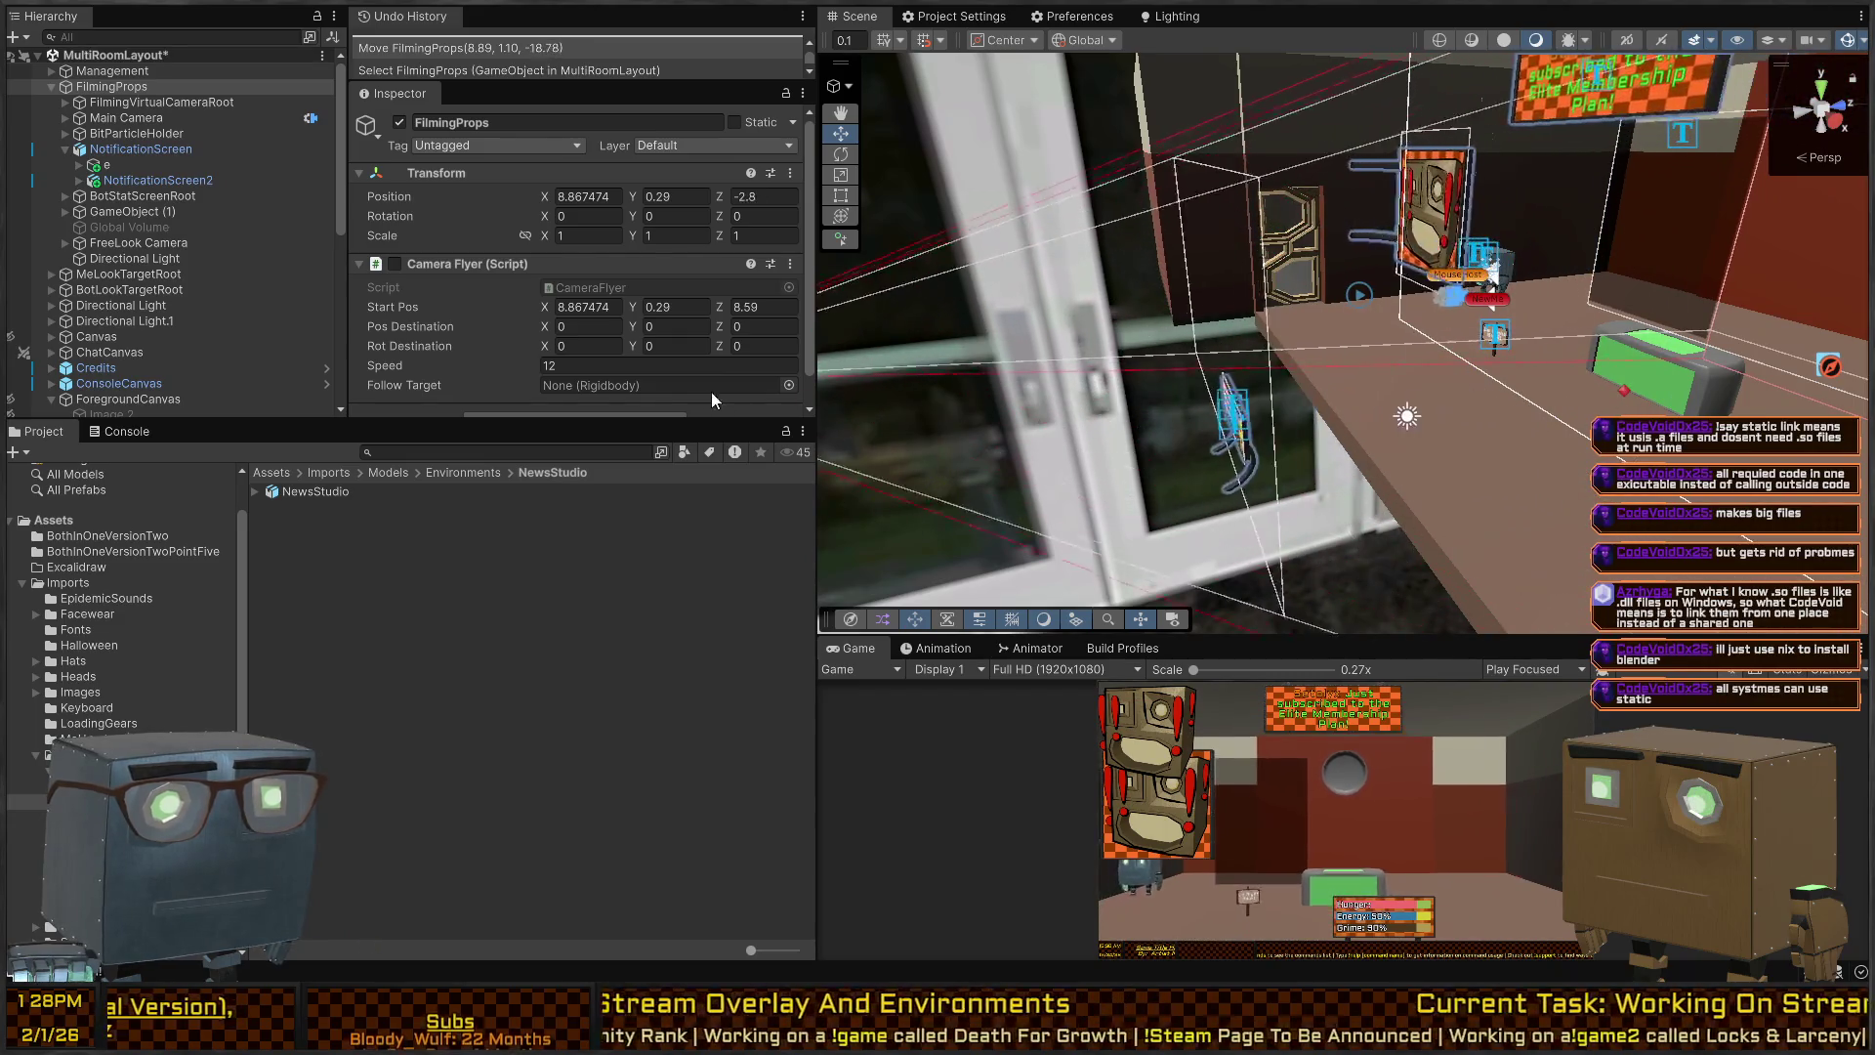
mouse_move(1386, 326)
mouse_down()
mouse_move(1727, 280)
mouse_move(1689, 348)
mouse_move(1631, 352)
mouse_move(1715, 406)
mouse_move(1795, 401)
mouse_move(1756, 400)
mouse_up()
mouse_move(1749, 322)
mouse_down()
mouse_move(1742, 293)
mouse_move(1727, 302)
mouse_up()
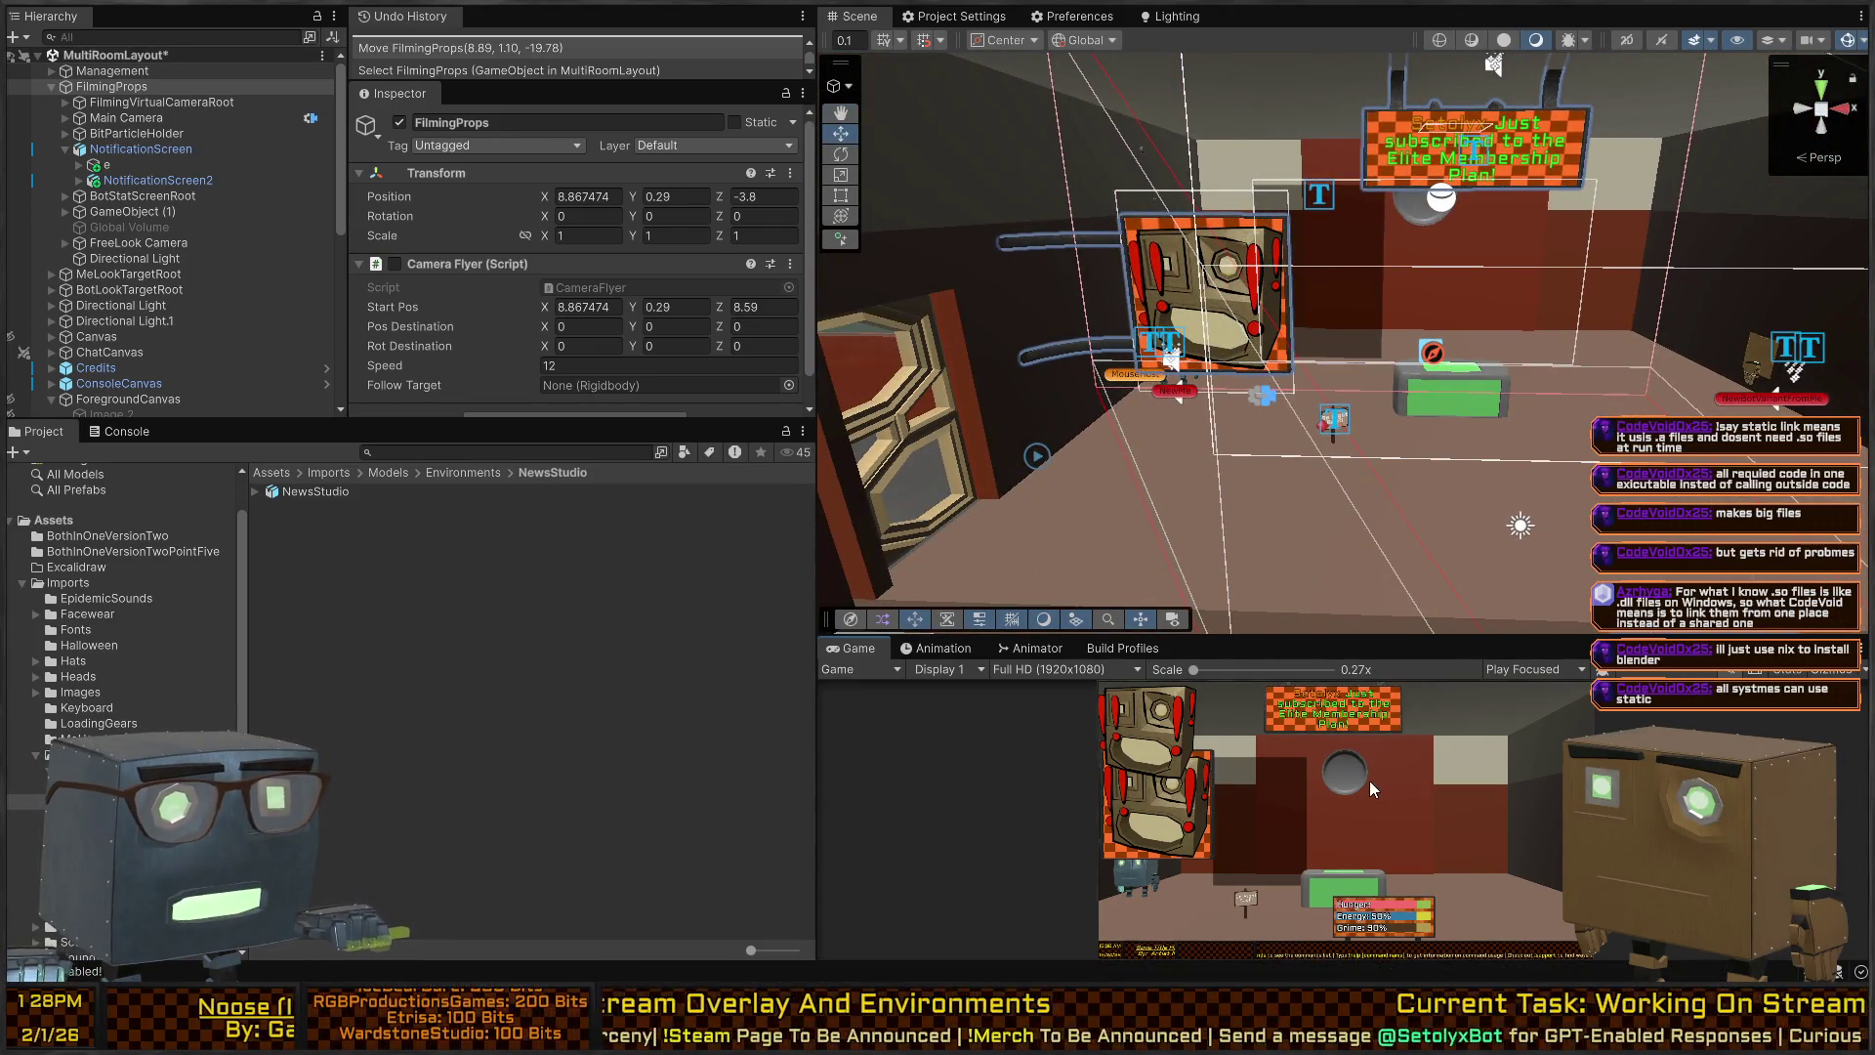
mouse_move(1504, 391)
mouse_down()
mouse_move(1491, 512)
mouse_move(1297, 530)
mouse_move(1538, 531)
mouse_move(1503, 533)
mouse_up()
click(1516, 355)
mouse_move(1487, 349)
mouse_down()
mouse_move(1142, 309)
mouse_move(1454, 395)
mouse_move(1472, 357)
mouse_move(1359, 291)
mouse_move(1233, 348)
mouse_up()
click(1508, 379)
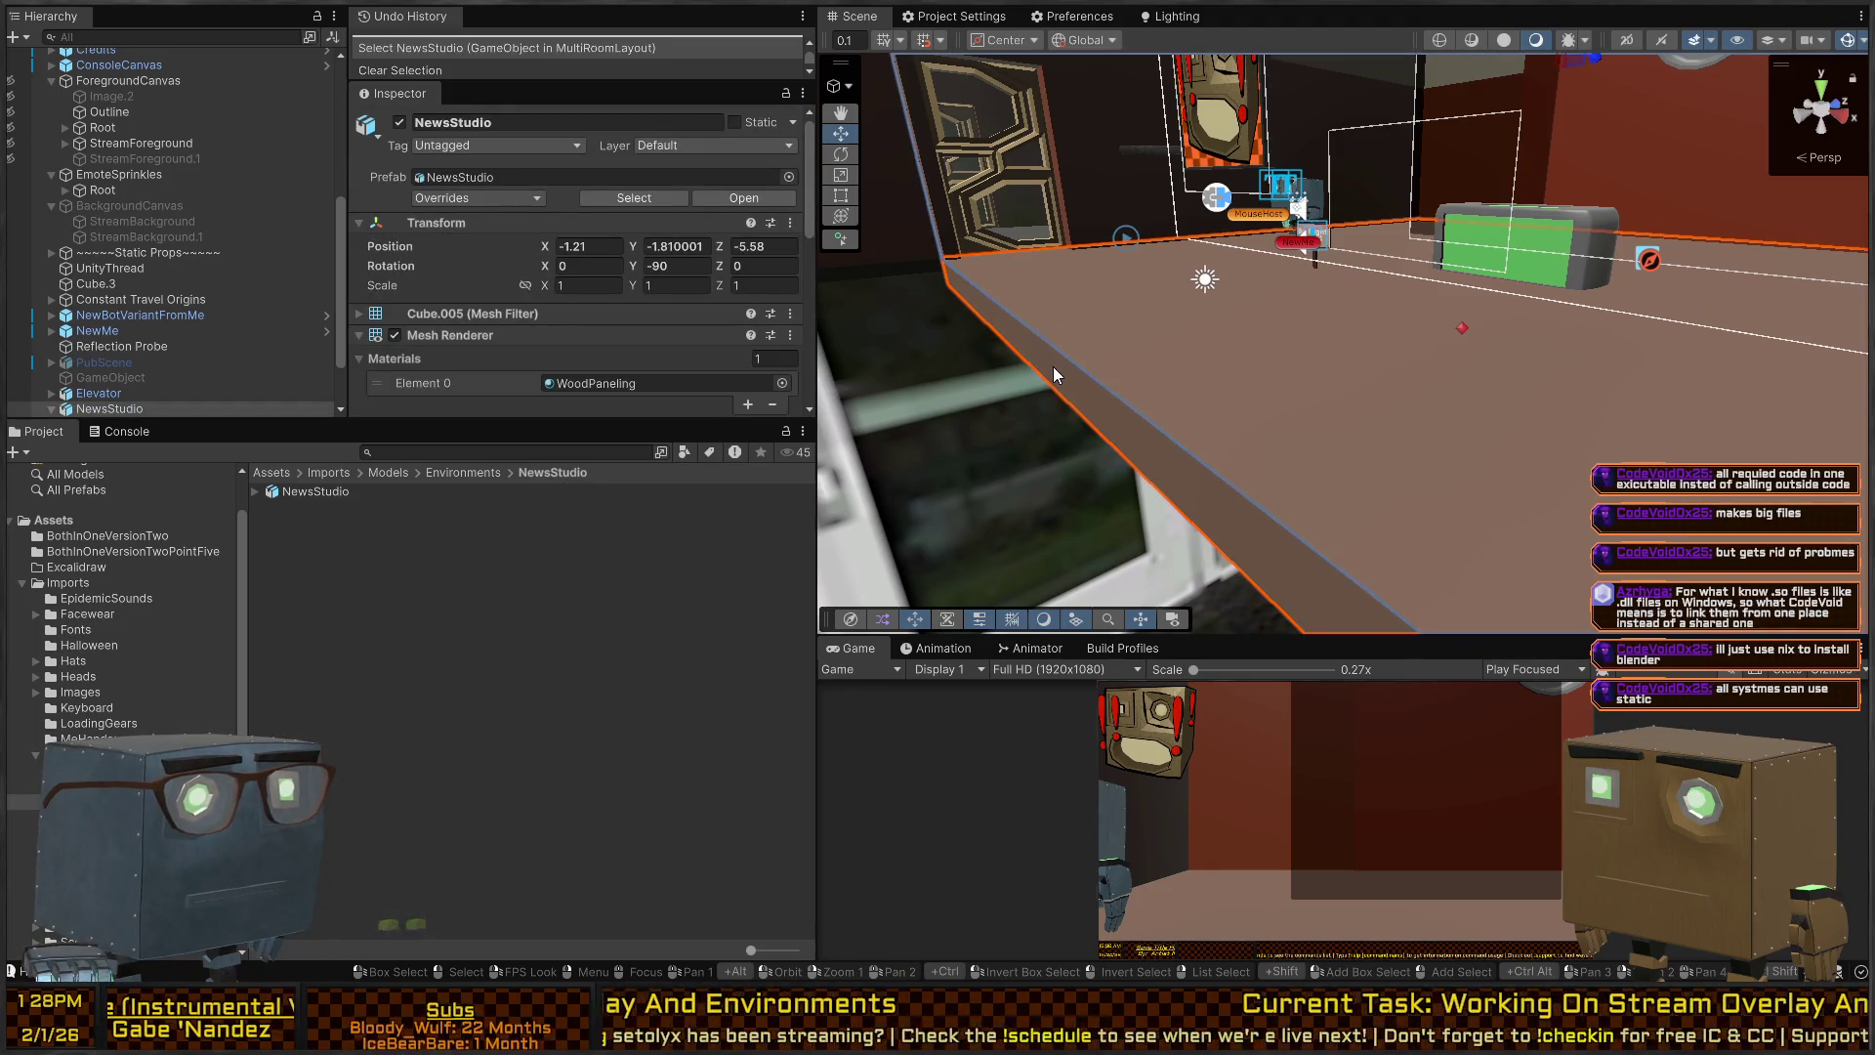
scroll(103, 361, down, 2)
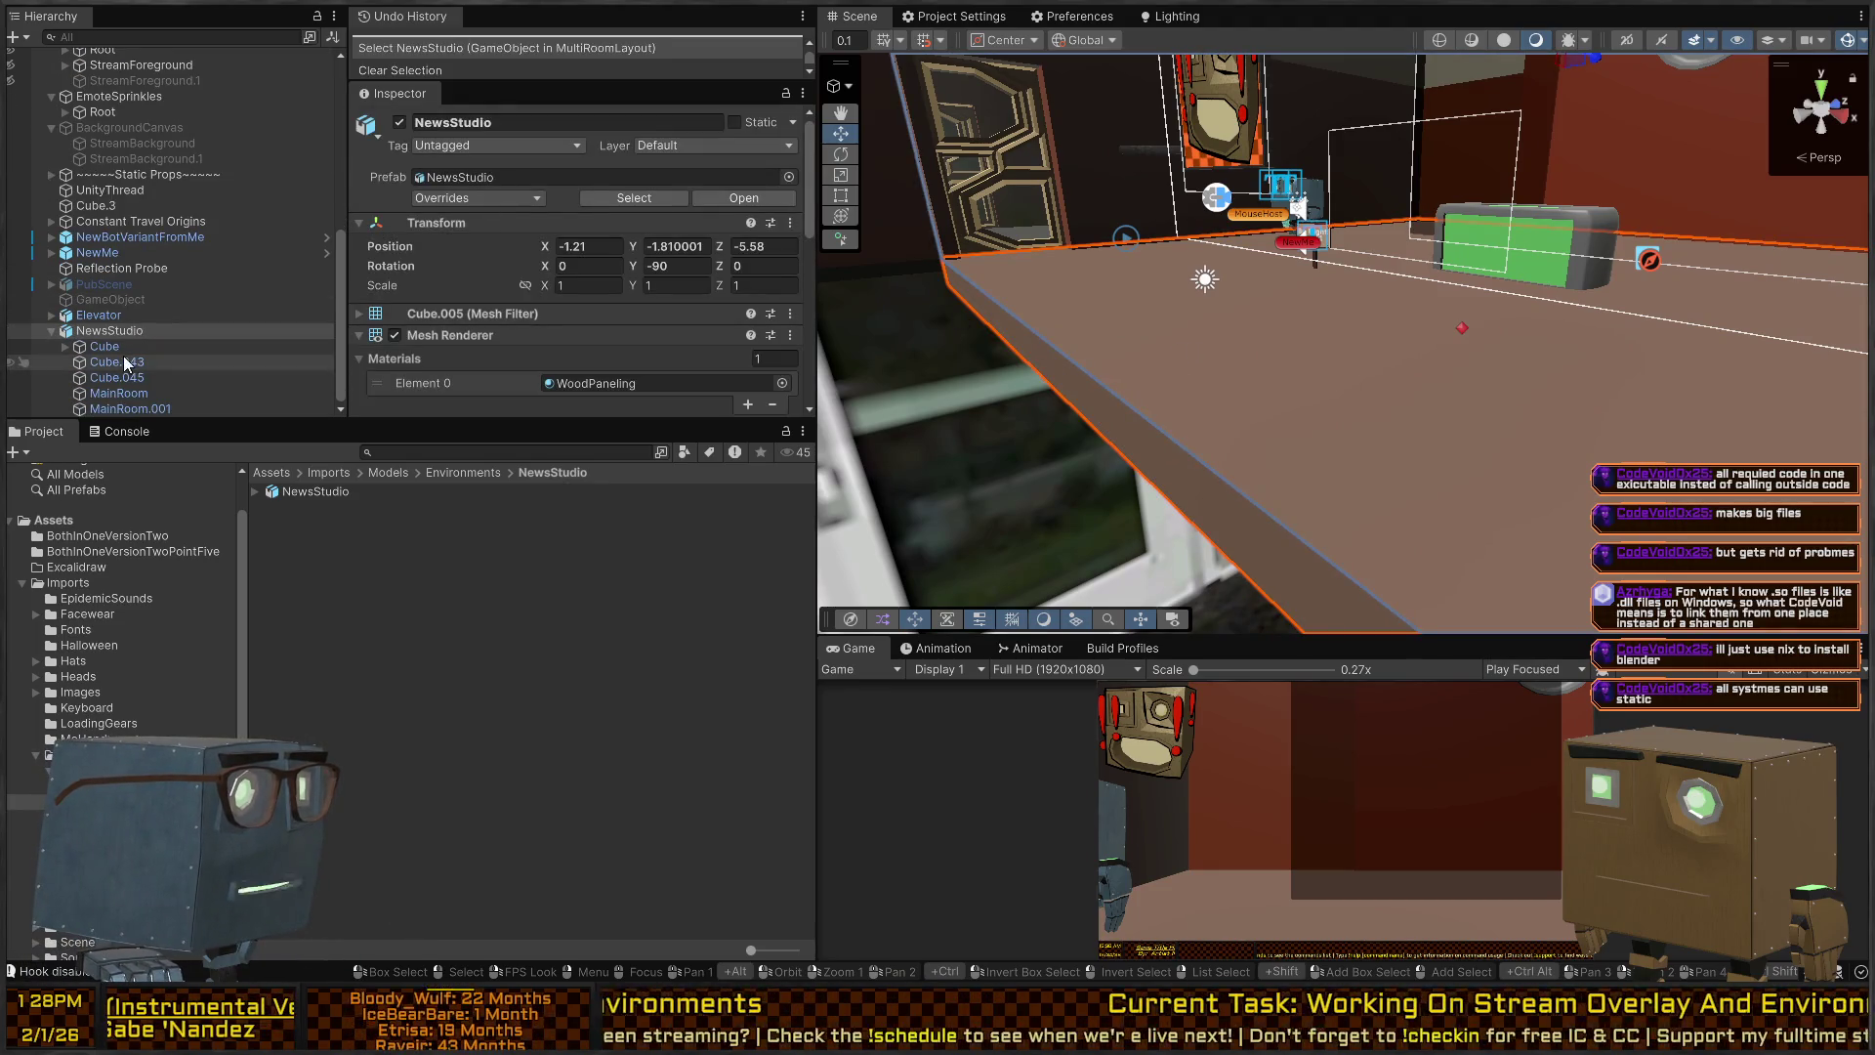
key(Down)
click(110, 377)
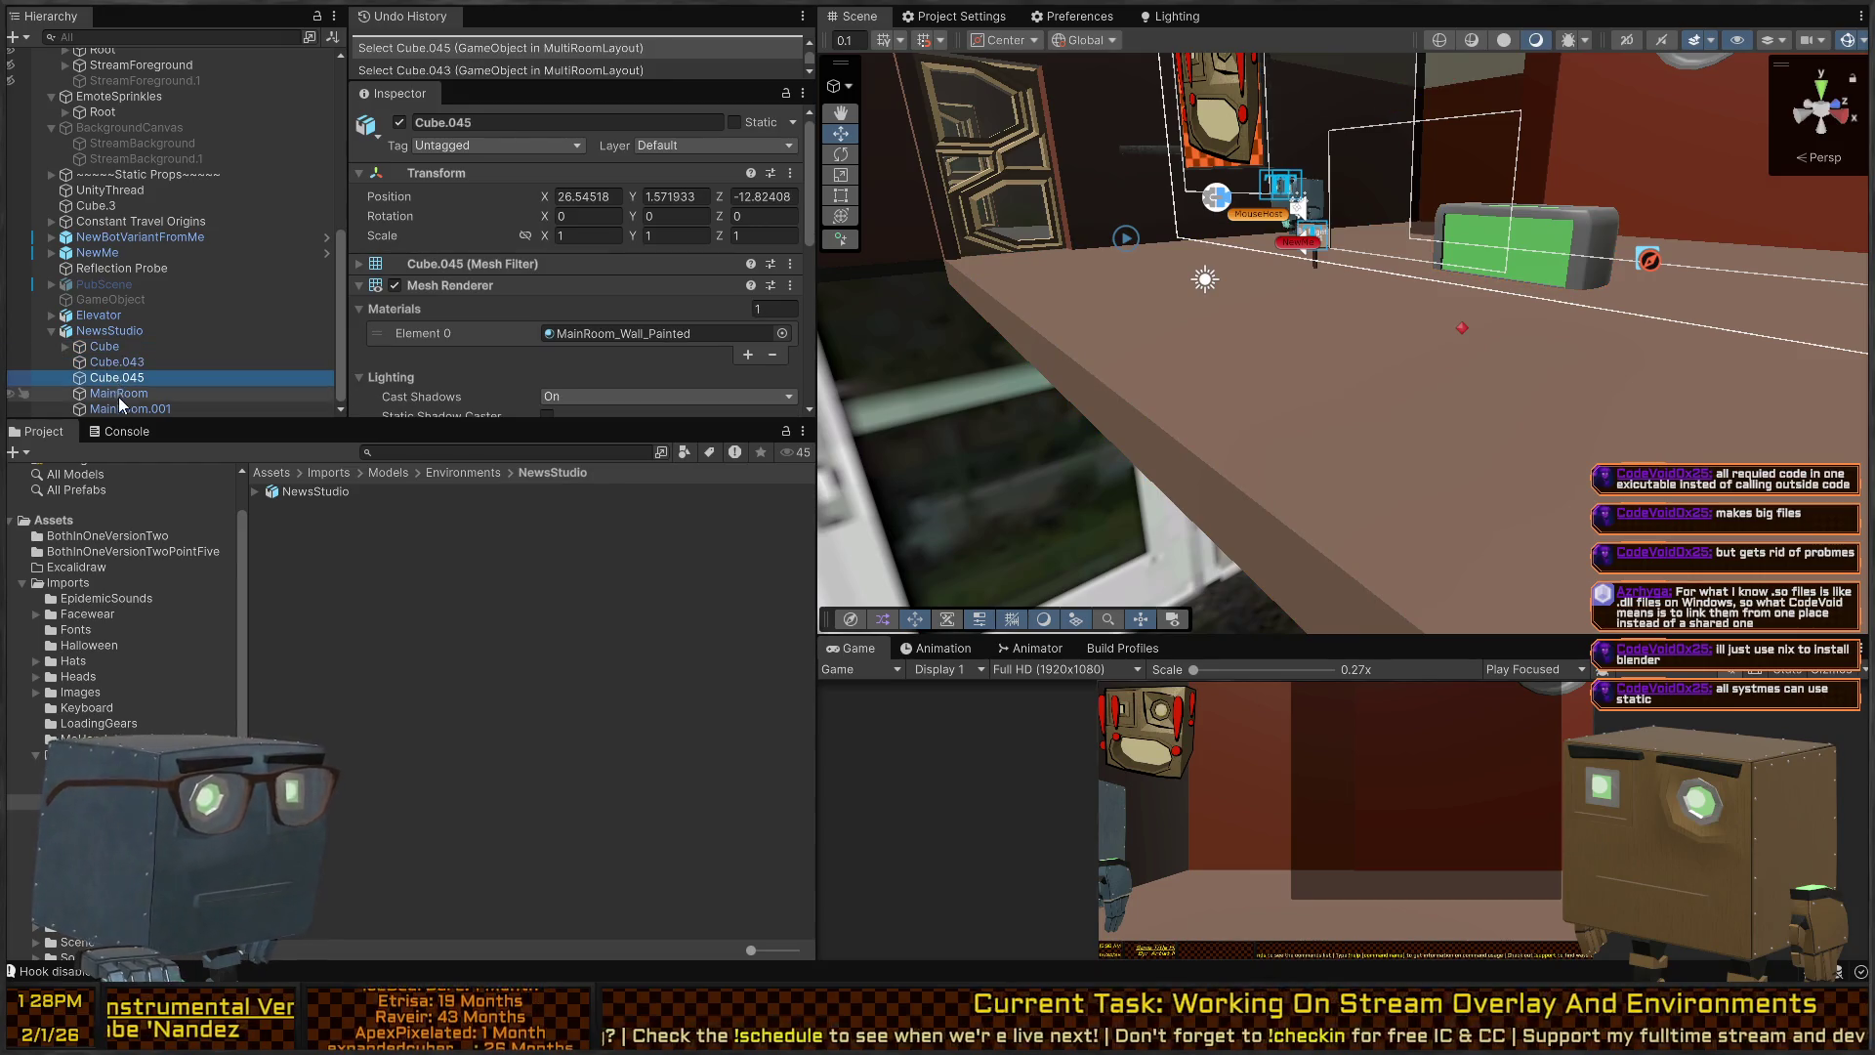
click(121, 407)
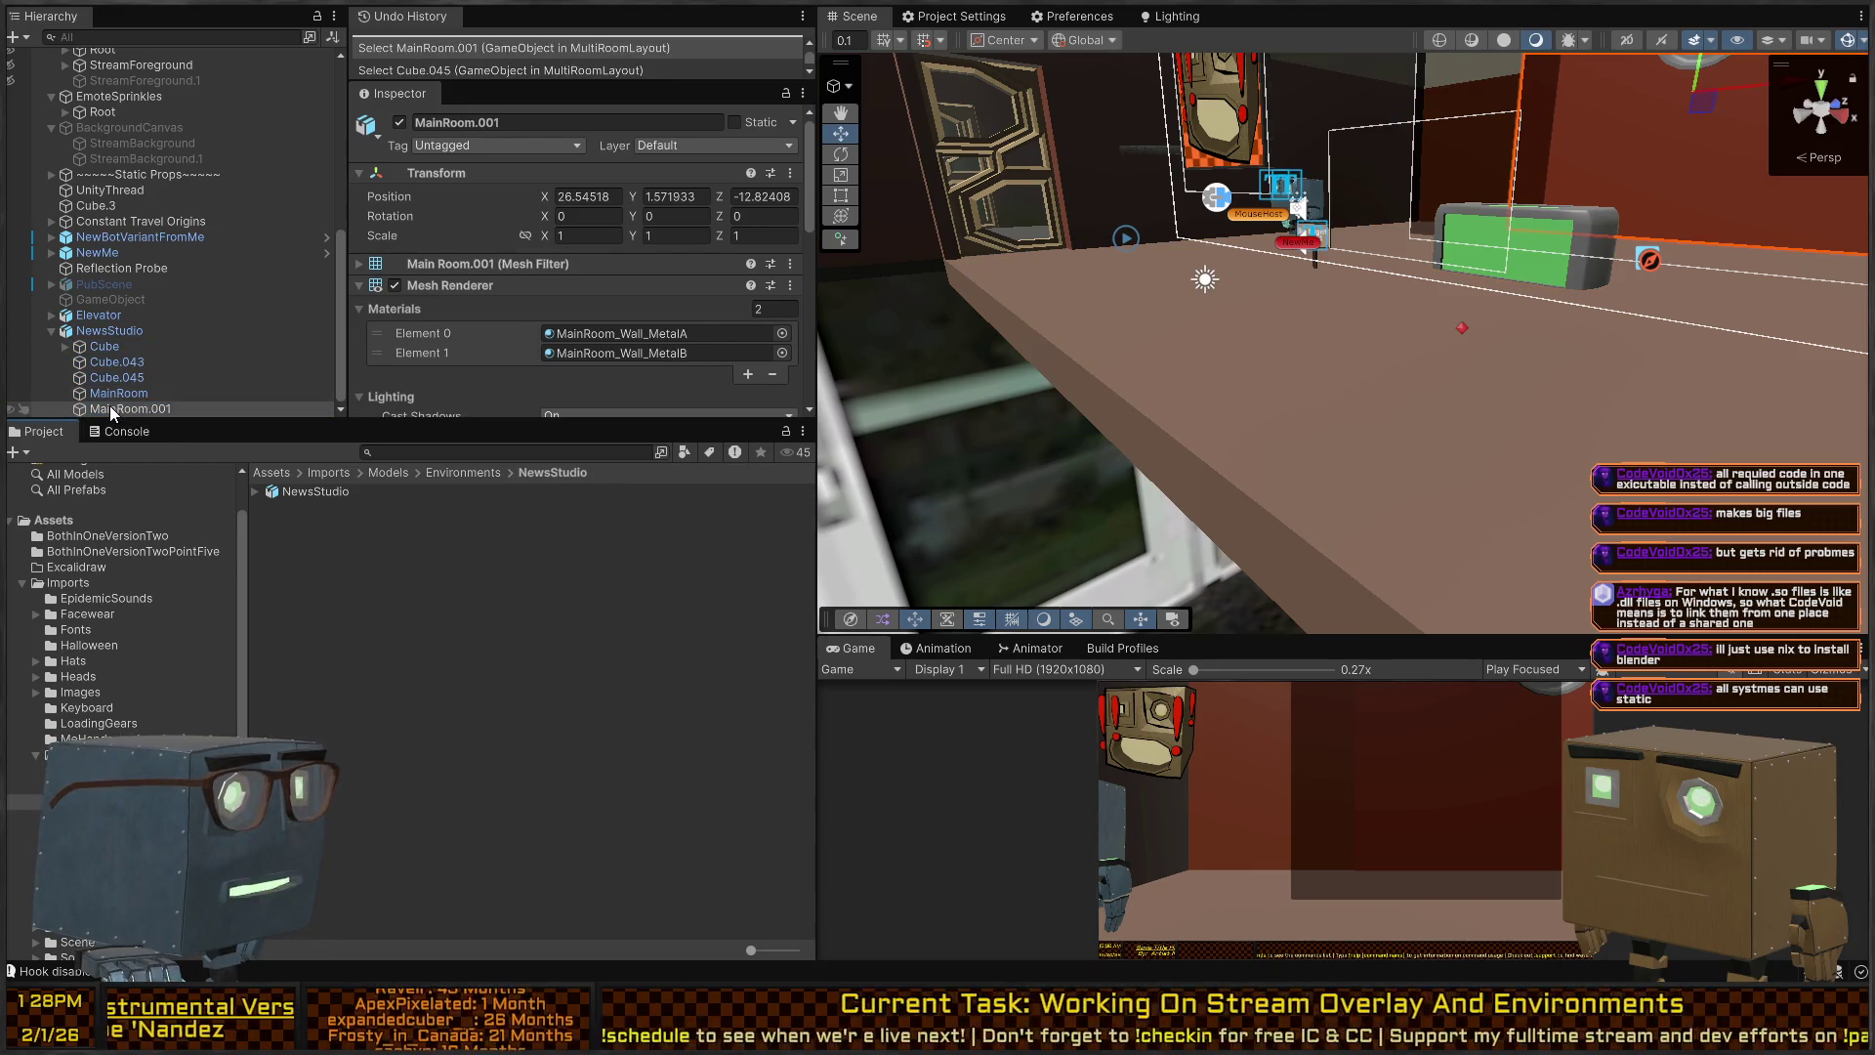
click(107, 348)
click(65, 347)
click(125, 364)
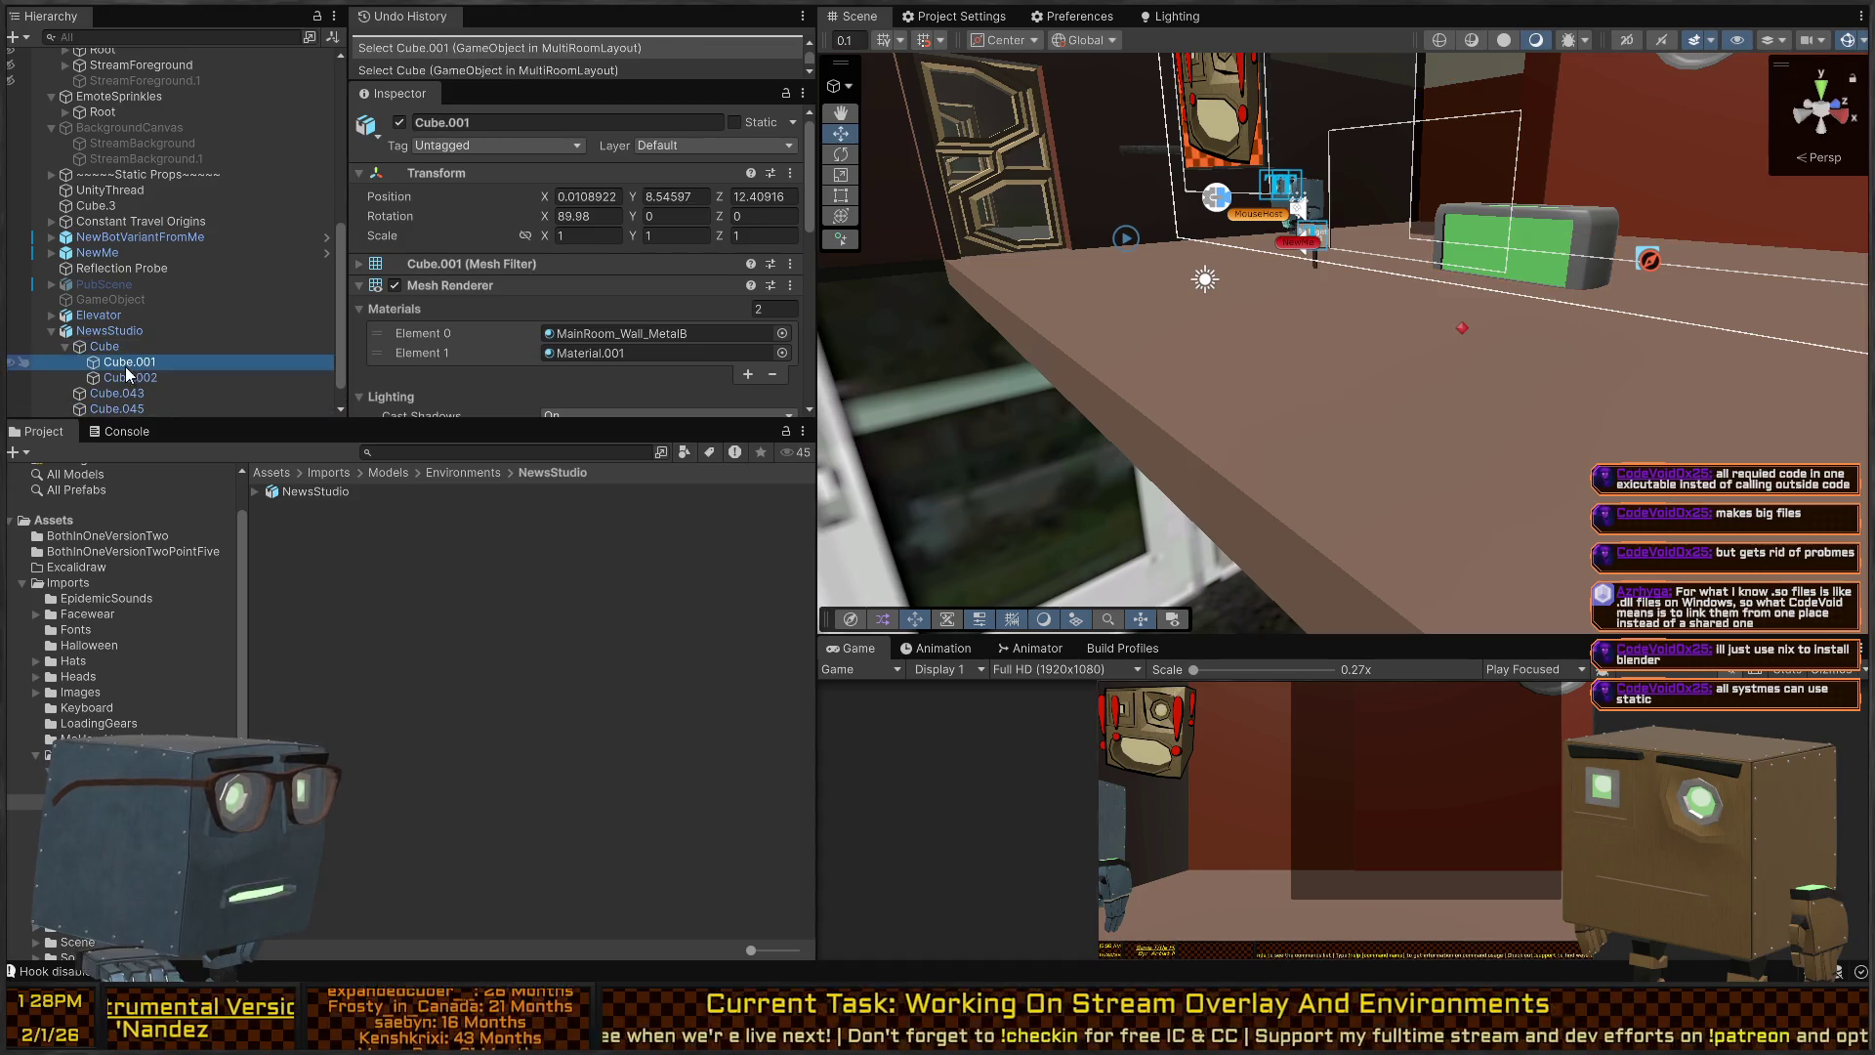
click(126, 378)
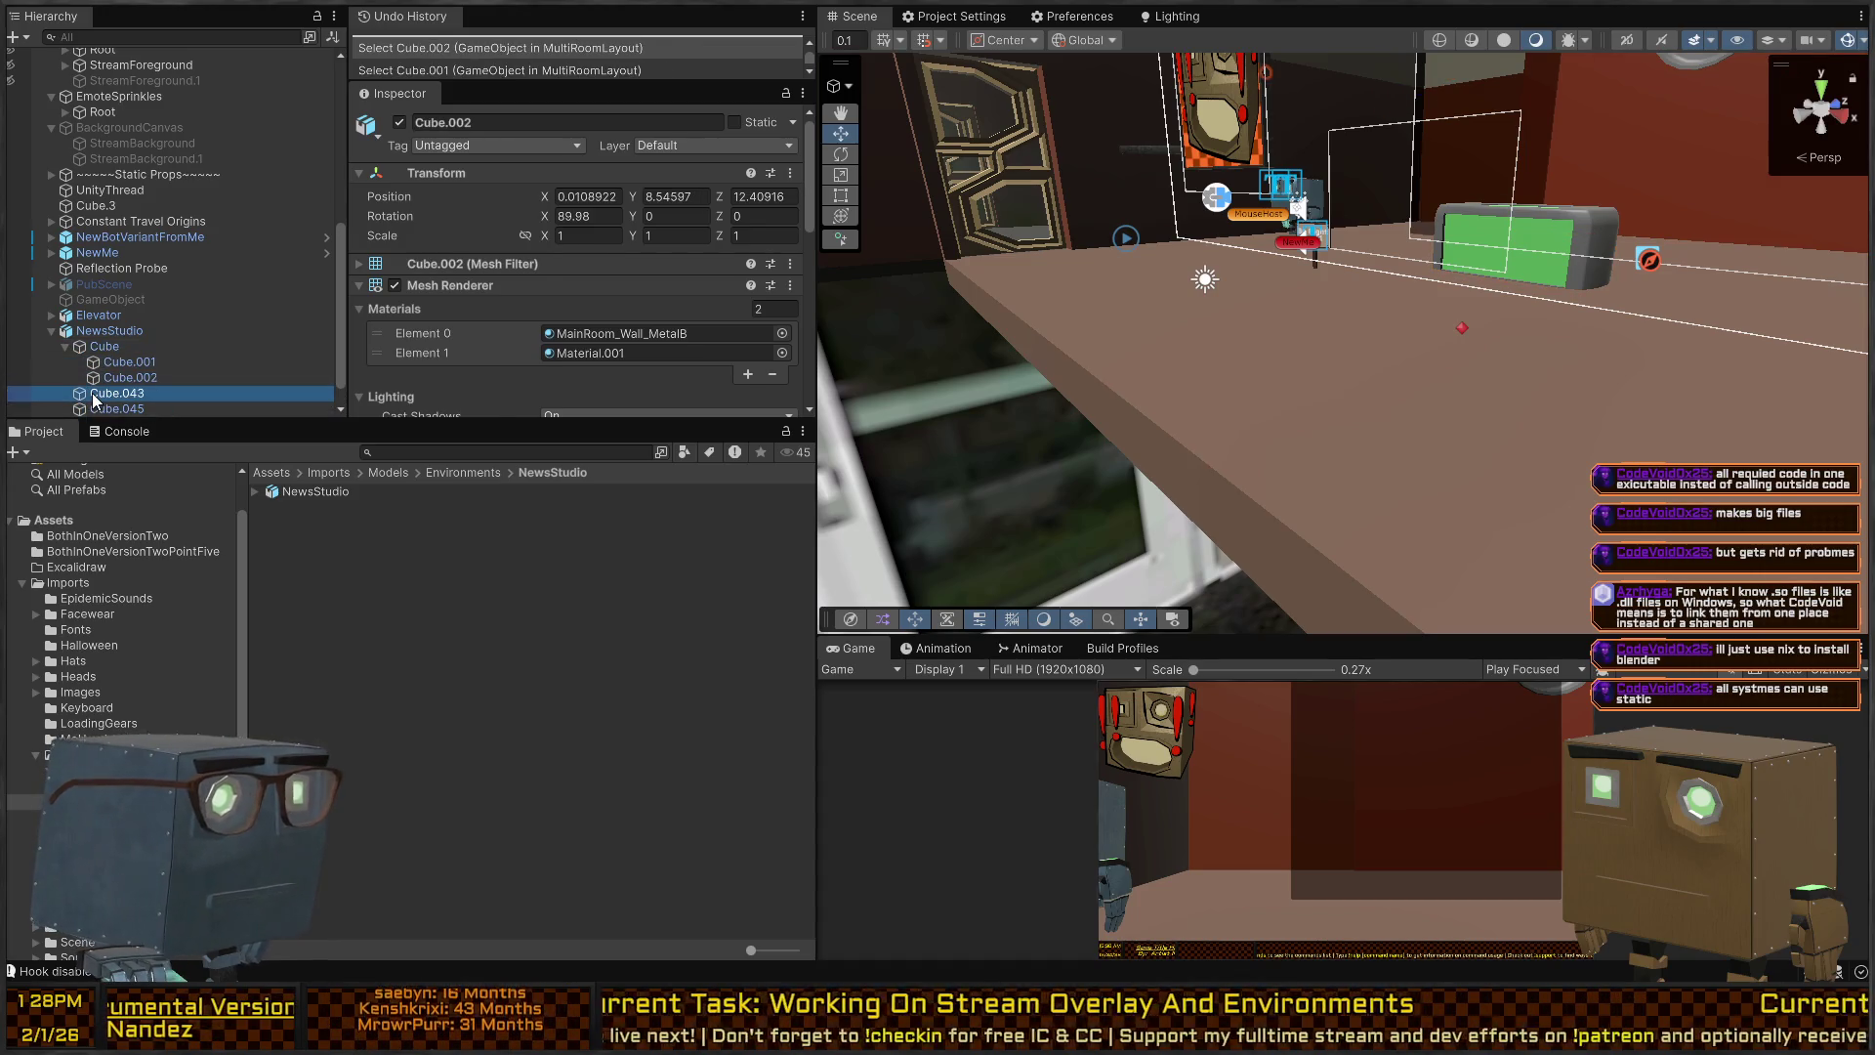
click(110, 406)
key(s)
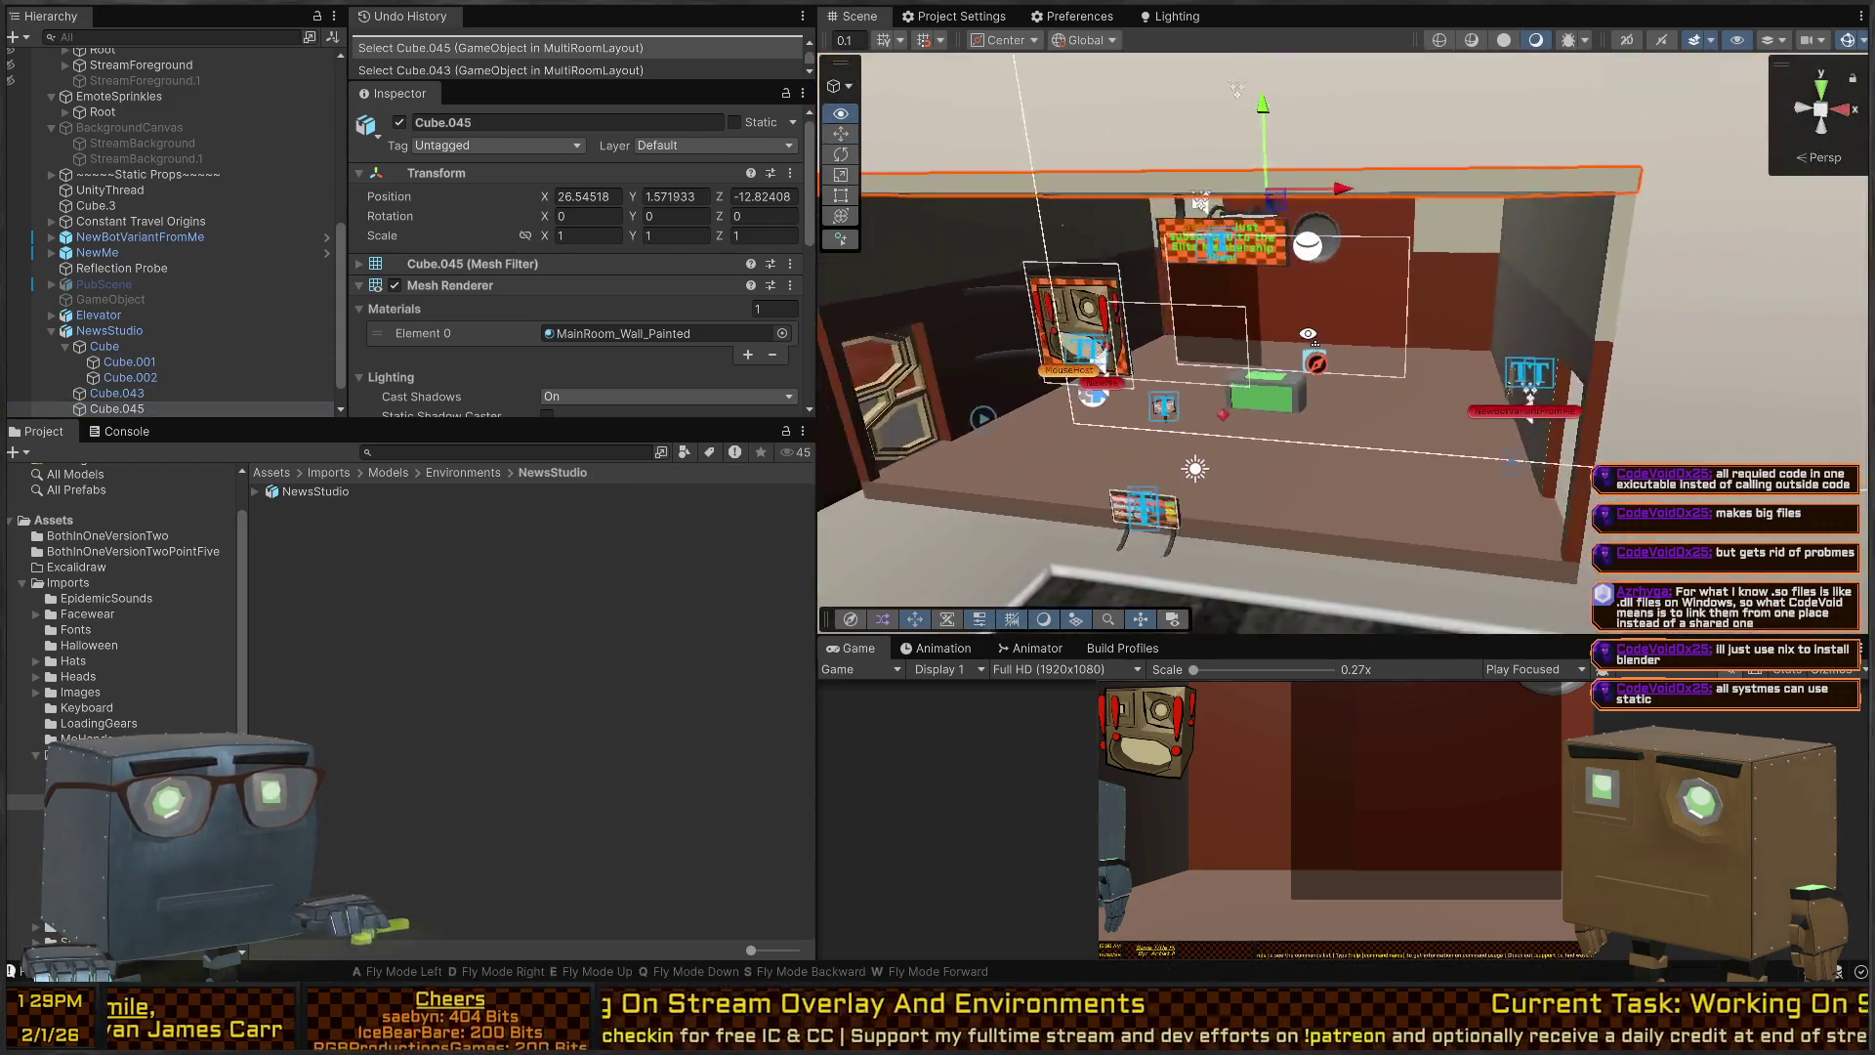
click(1334, 451)
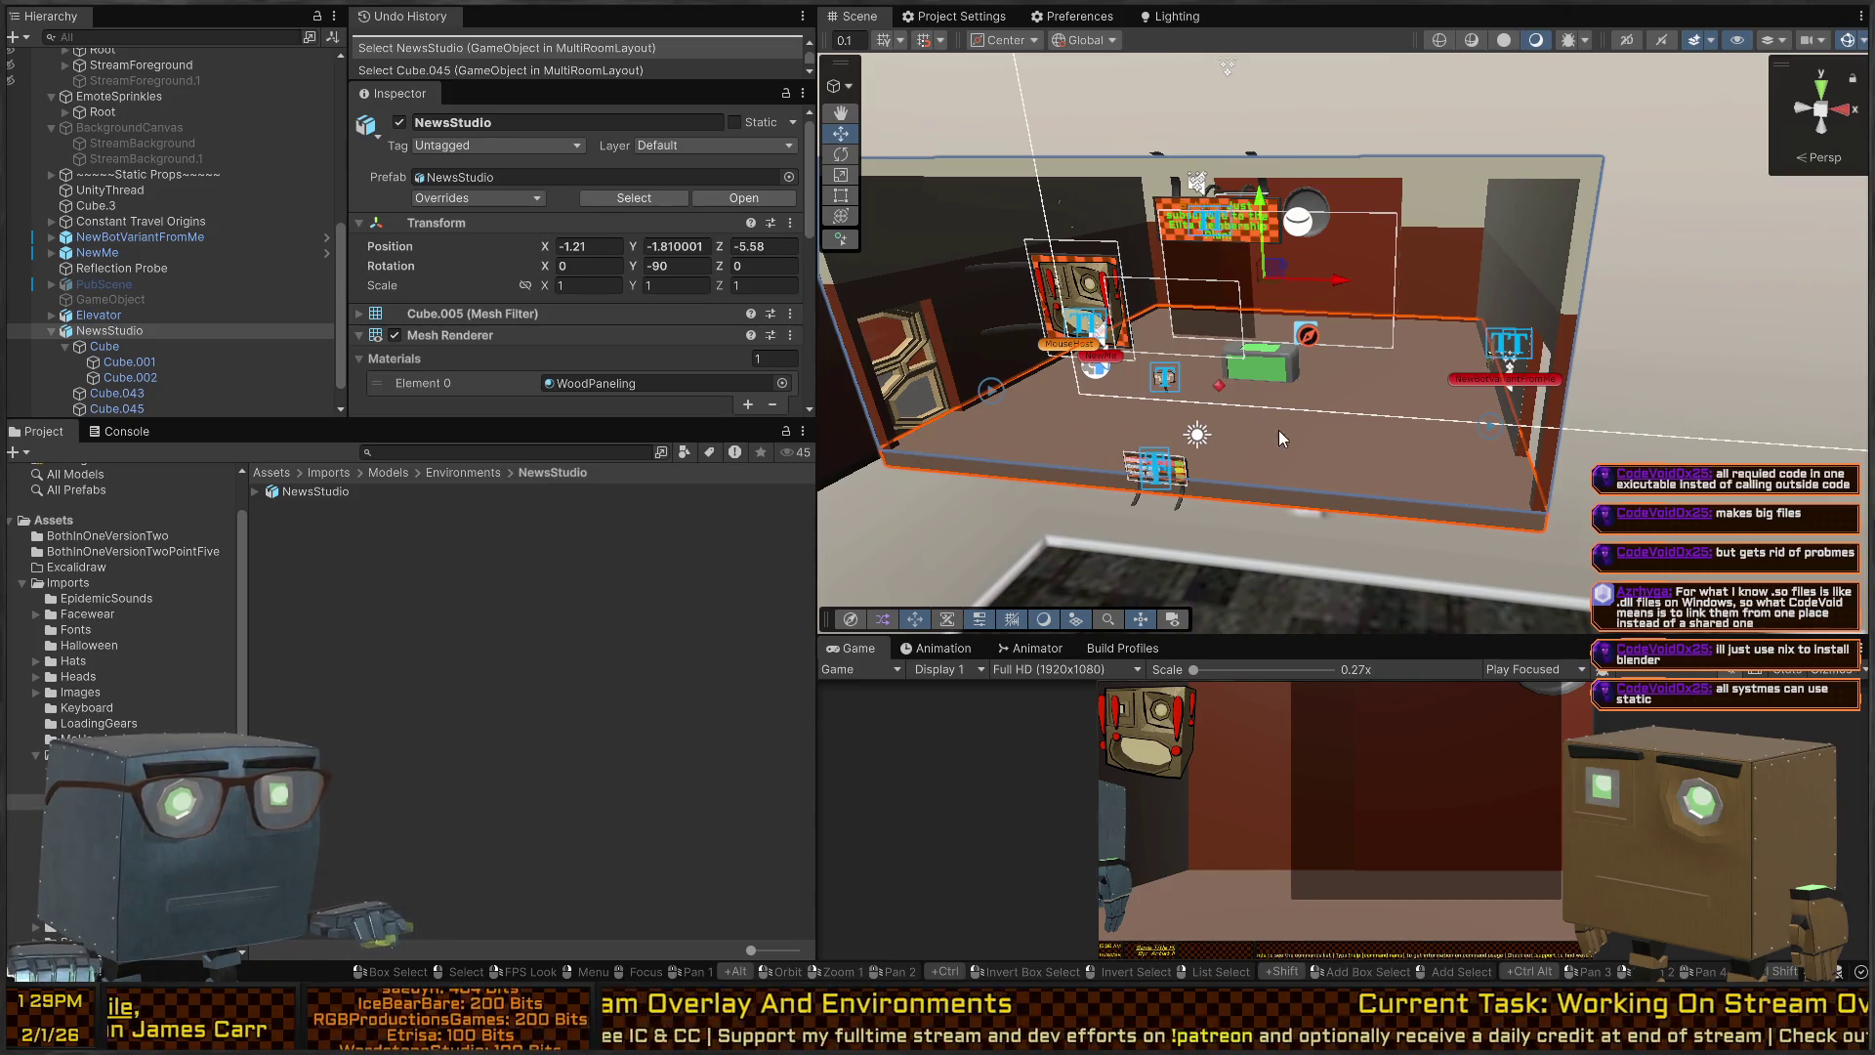
key(t)
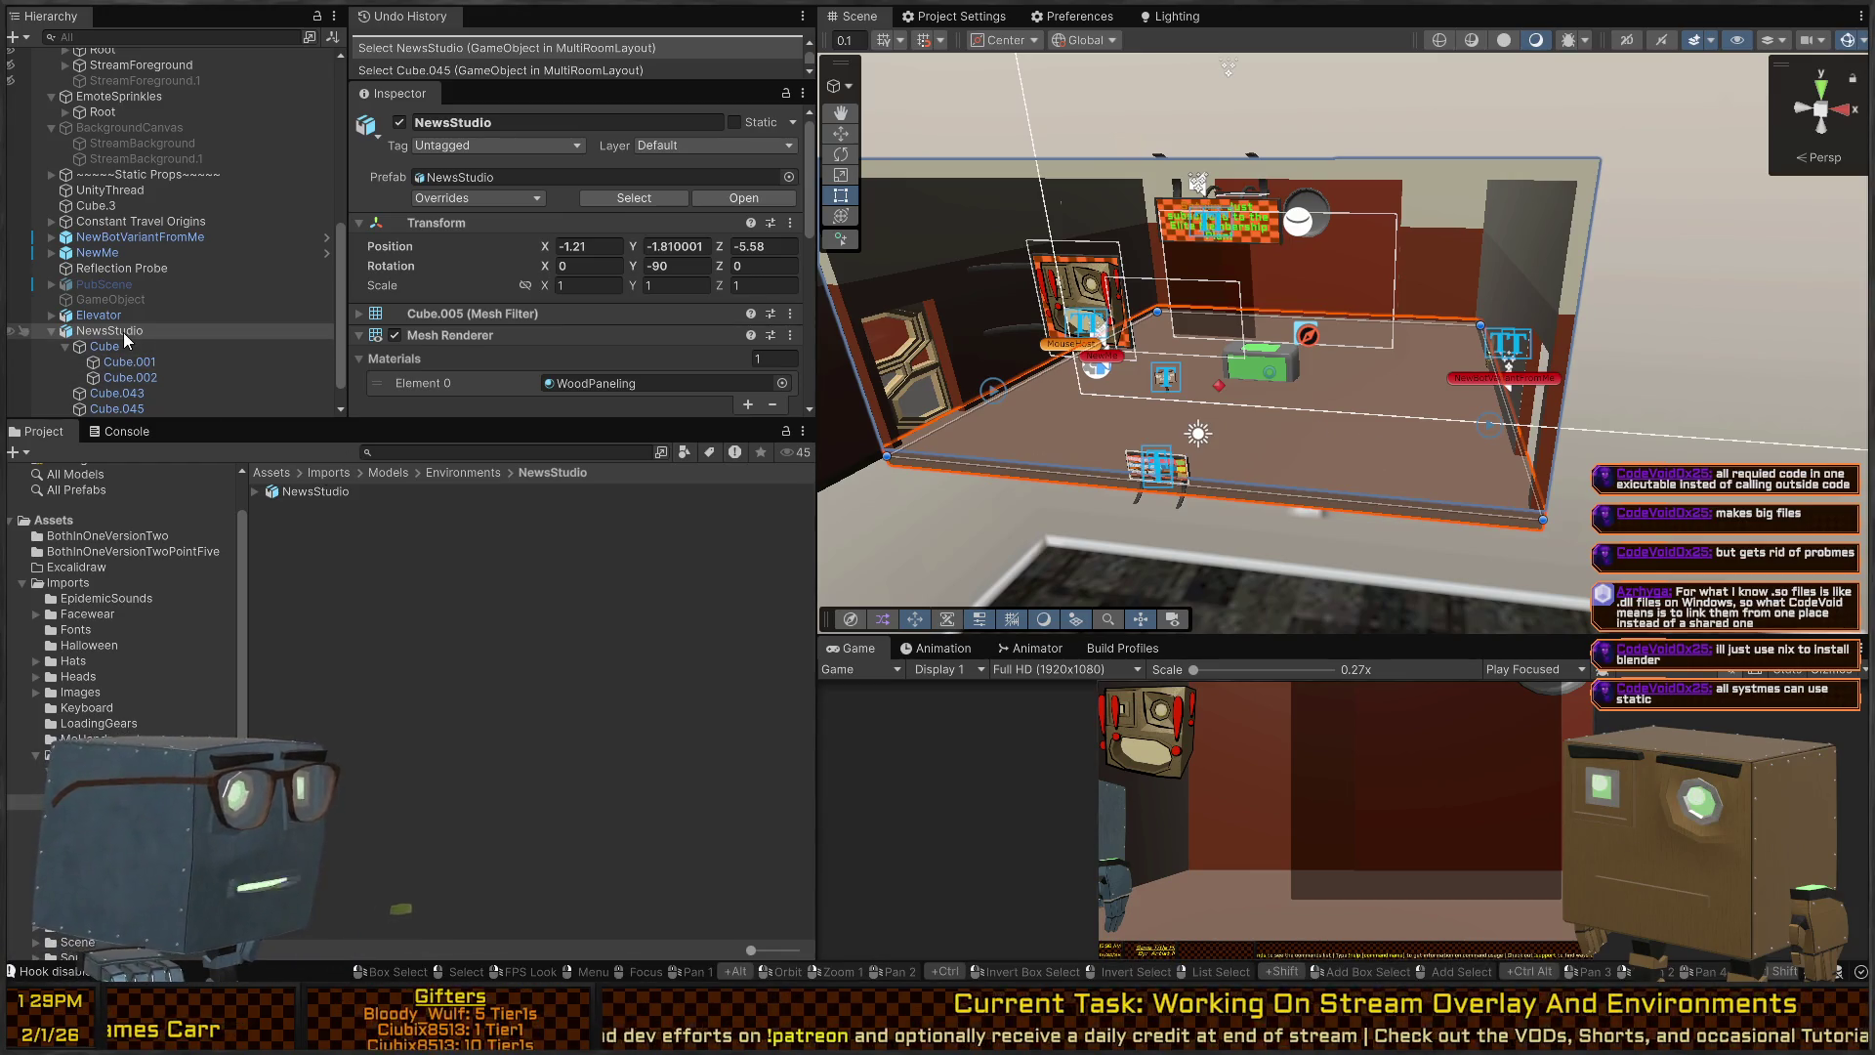
scroll(420, 282, down, 3)
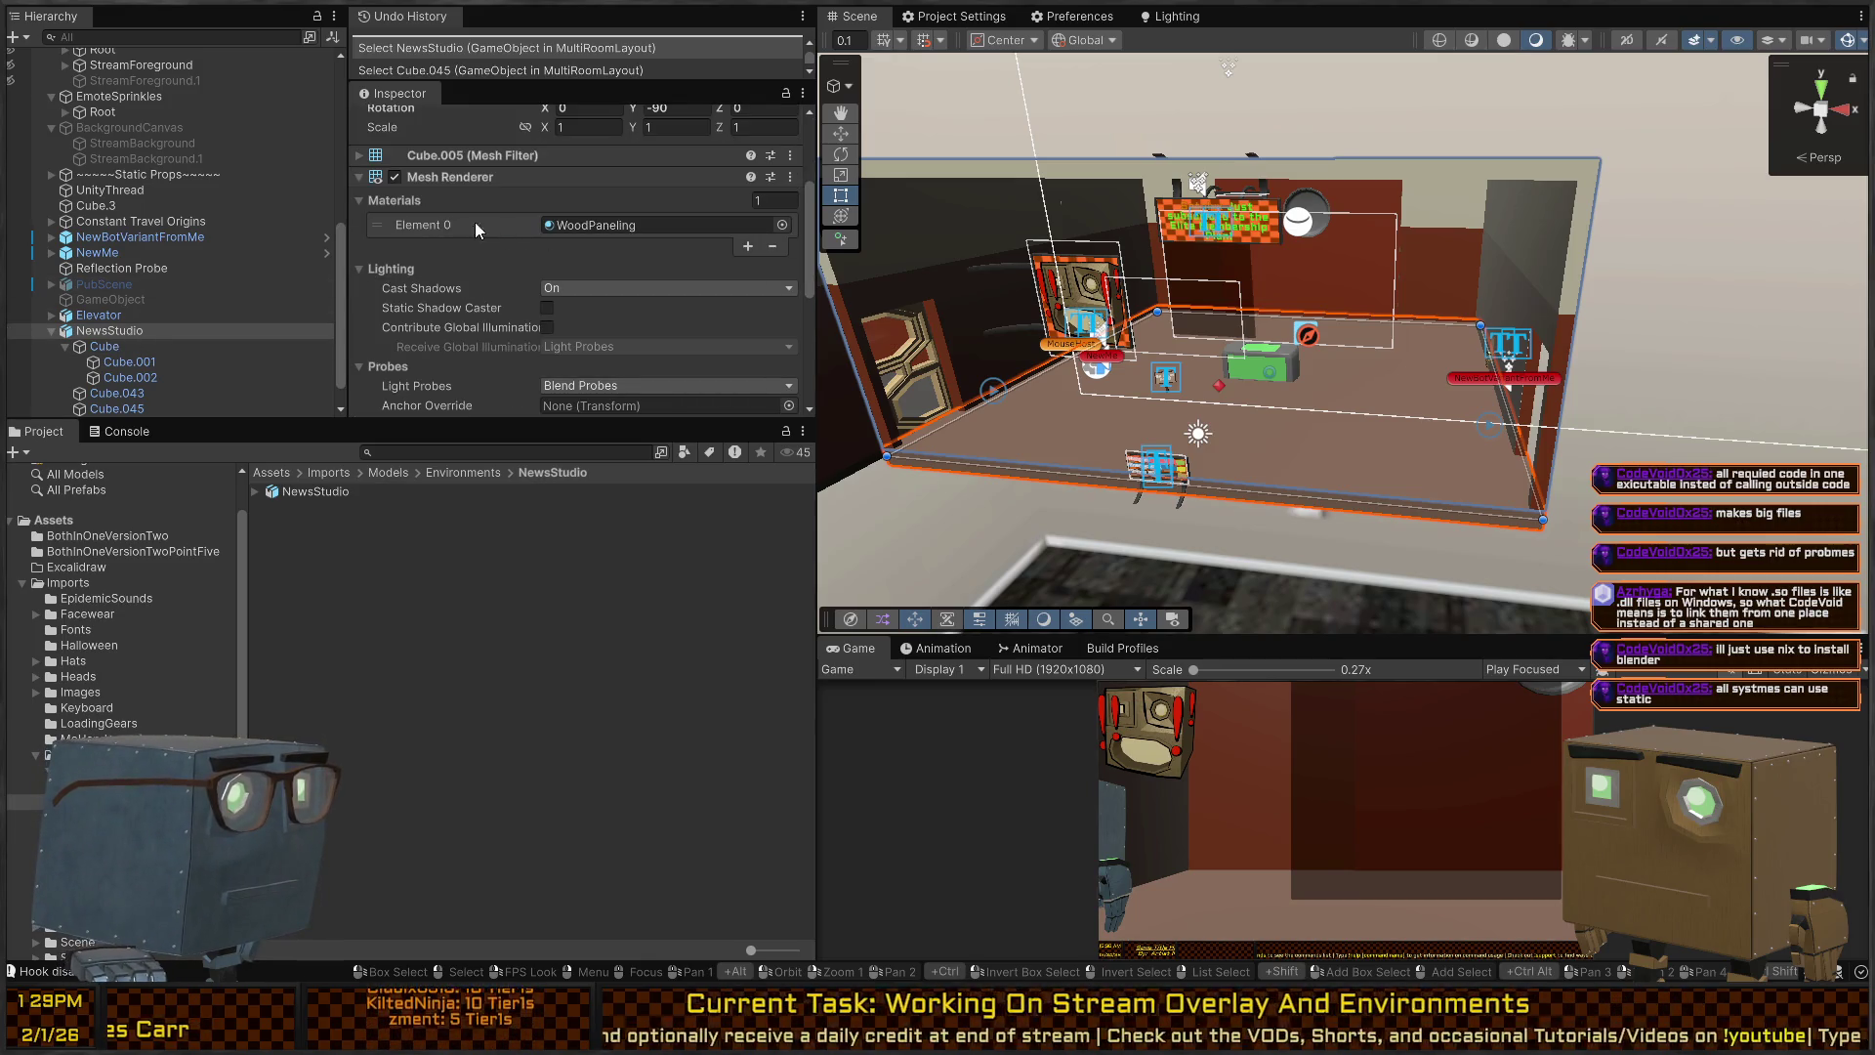
click(396, 177)
click(396, 176)
scroll(582, 324, down, 5)
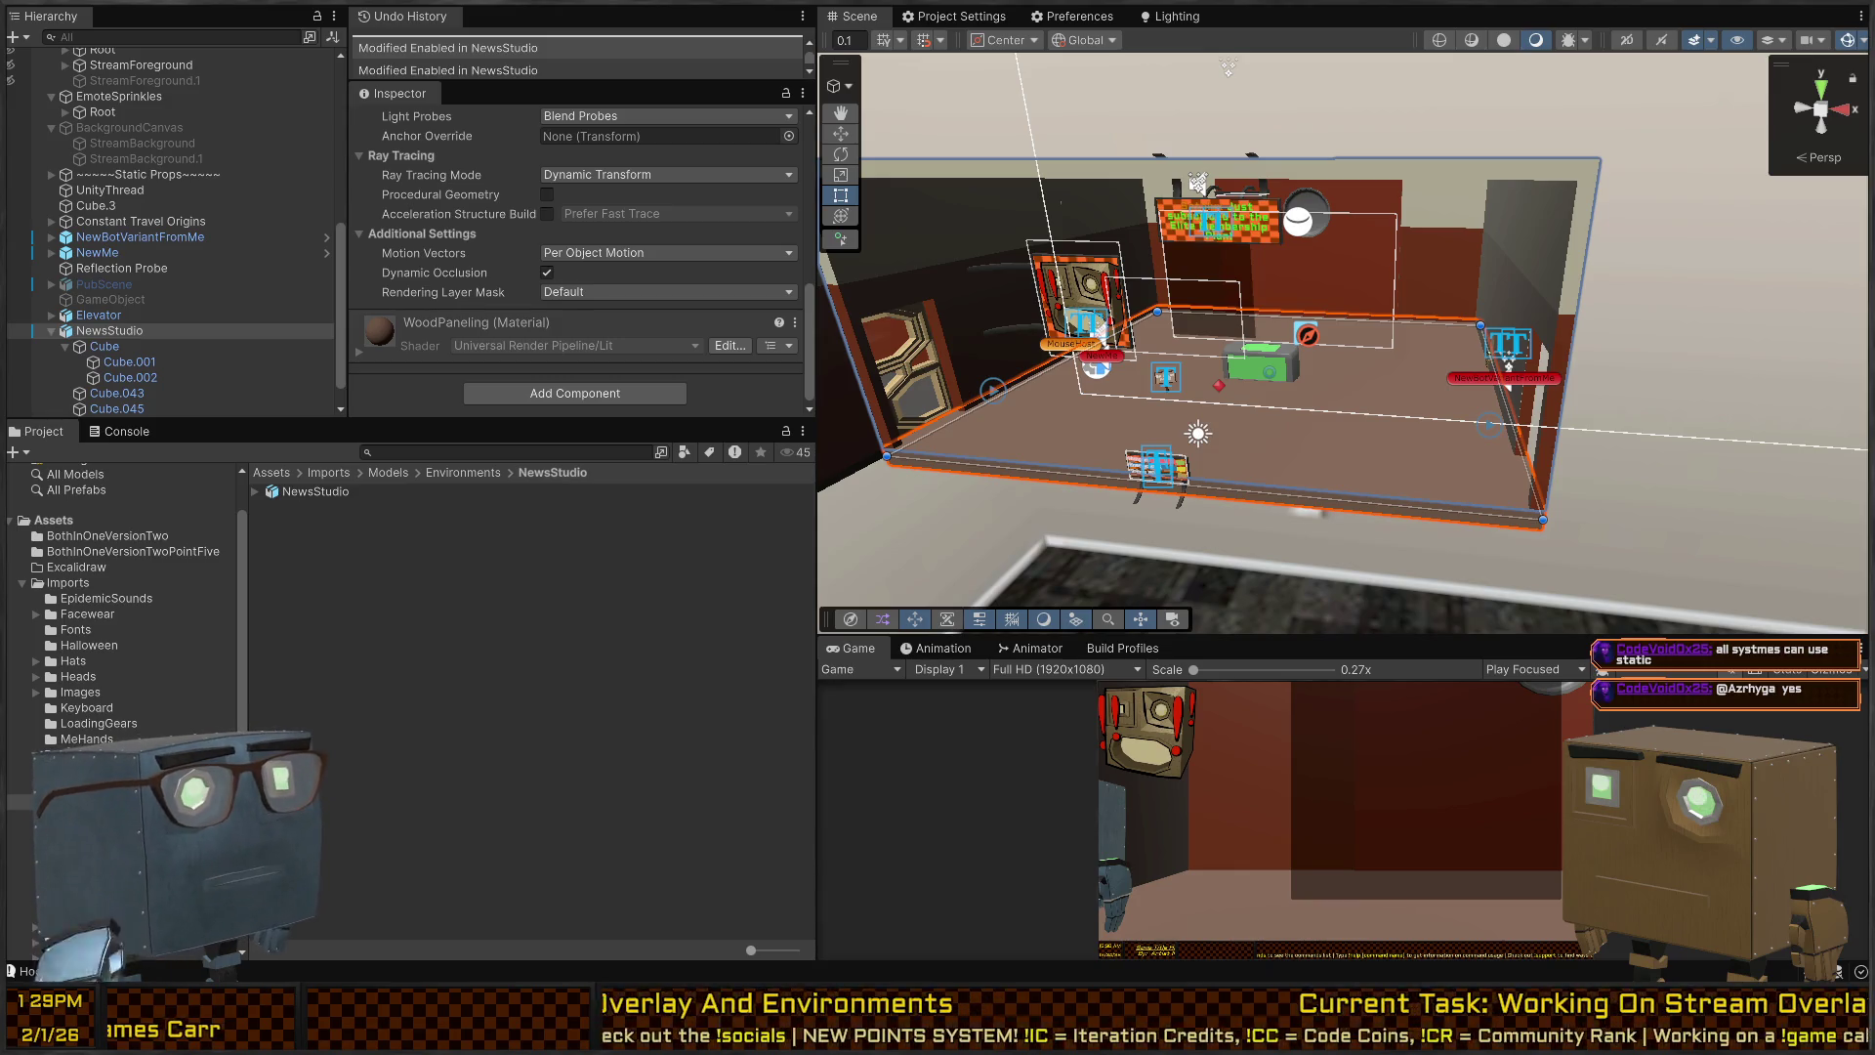
drag(1244, 166, 1209, 209)
Frame the room, check the NewMe avatar's Nav Agent Movement settings, and reselect NewsStudio.
key(f)
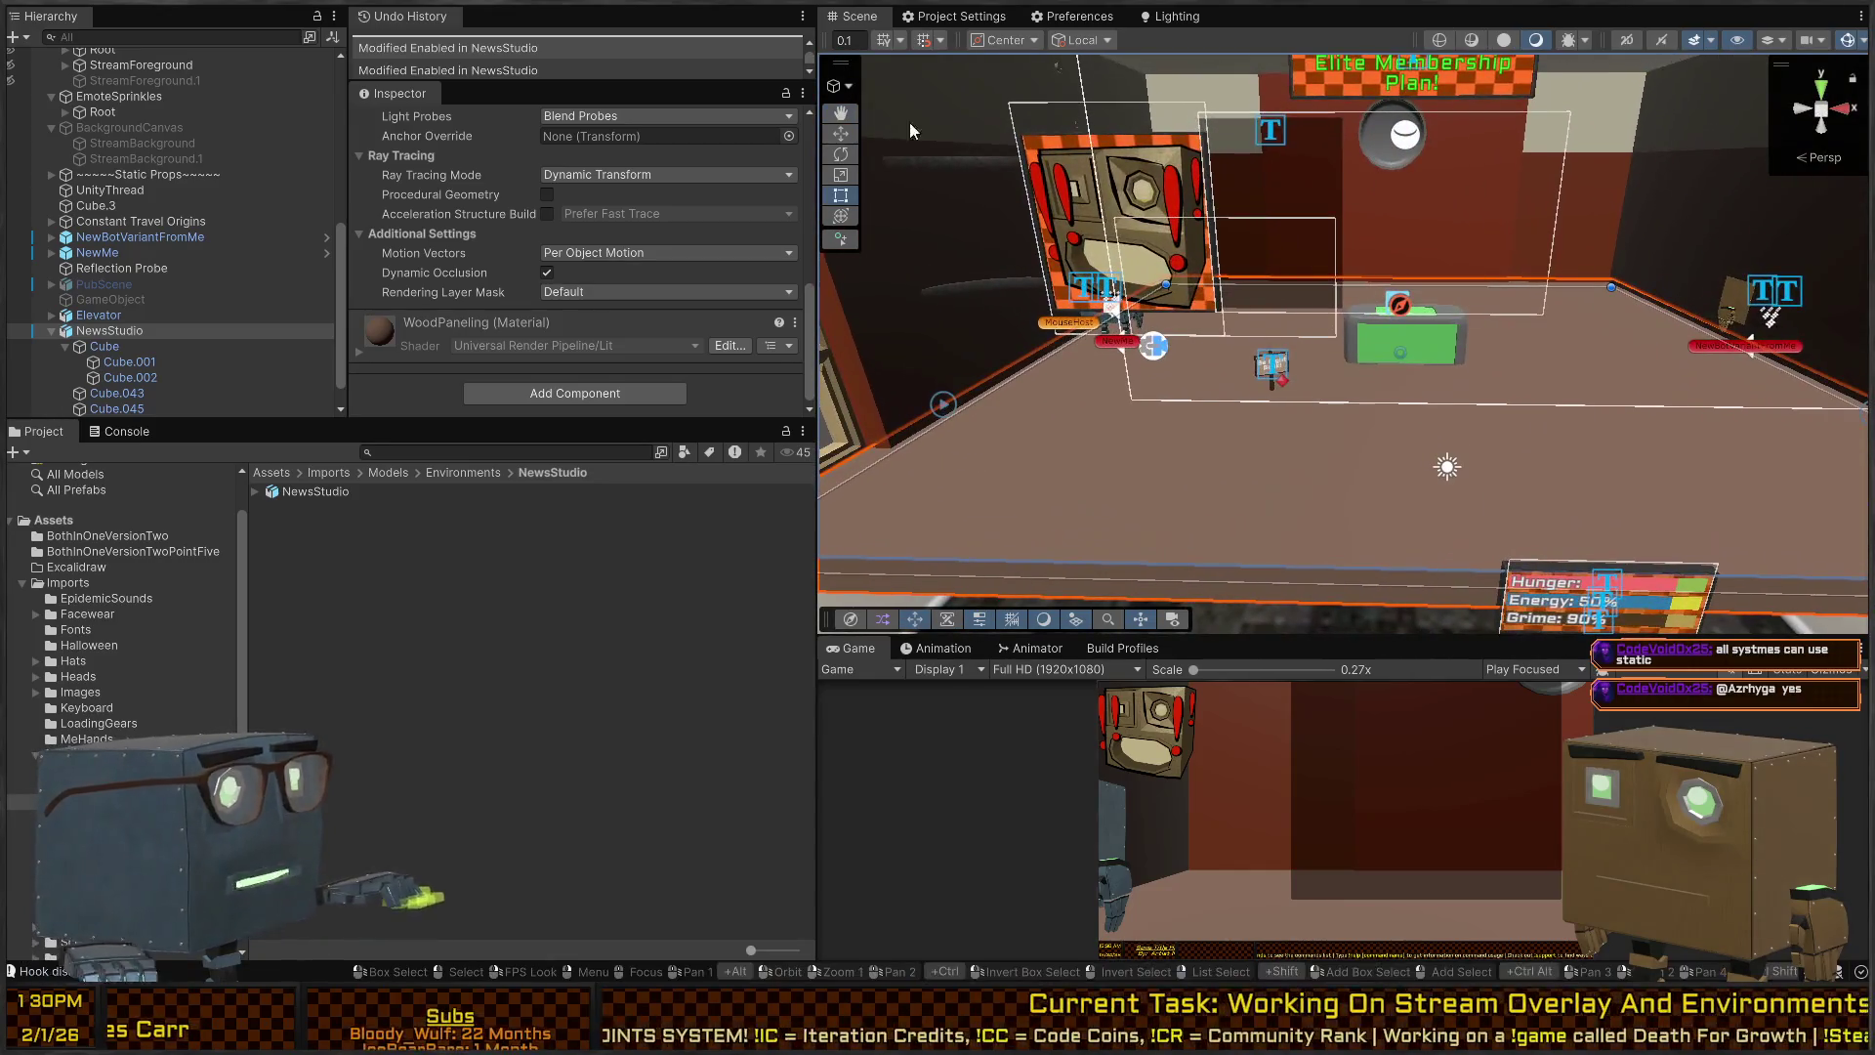
click(113, 252)
scroll(539, 241, up, 10)
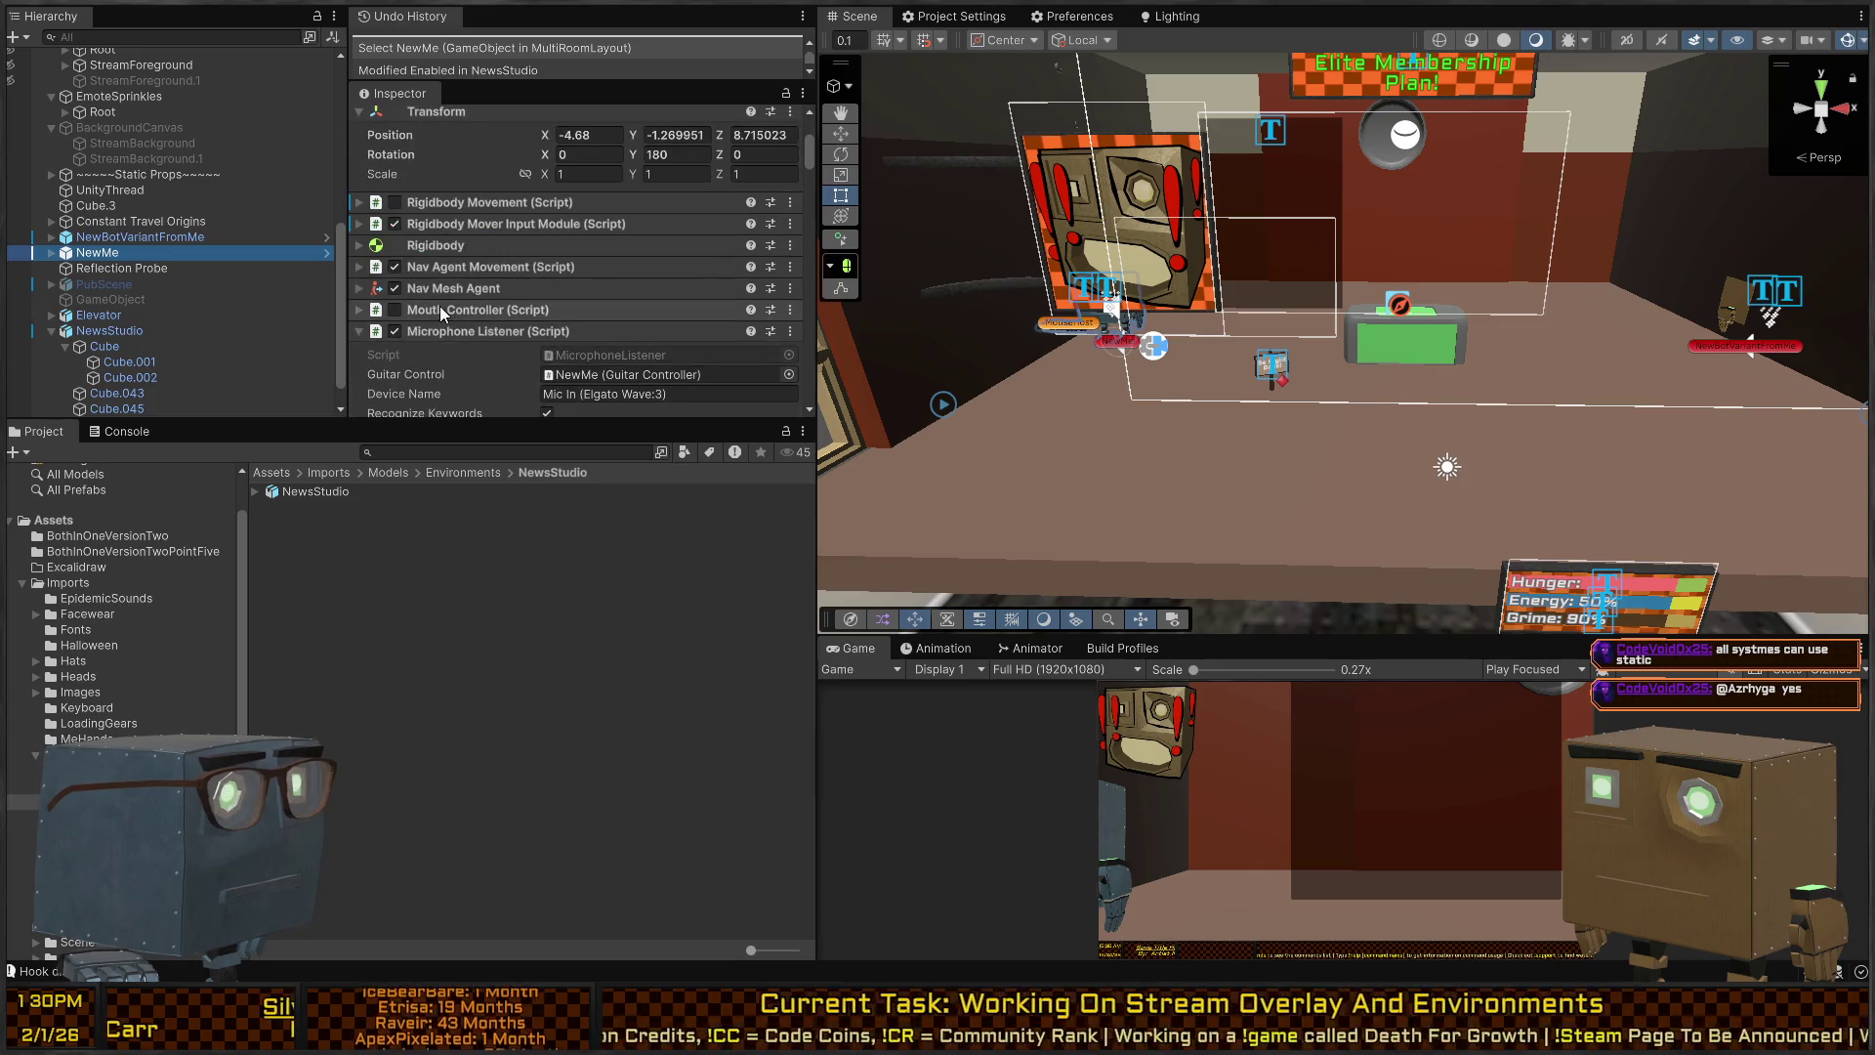
click(479, 268)
click(478, 267)
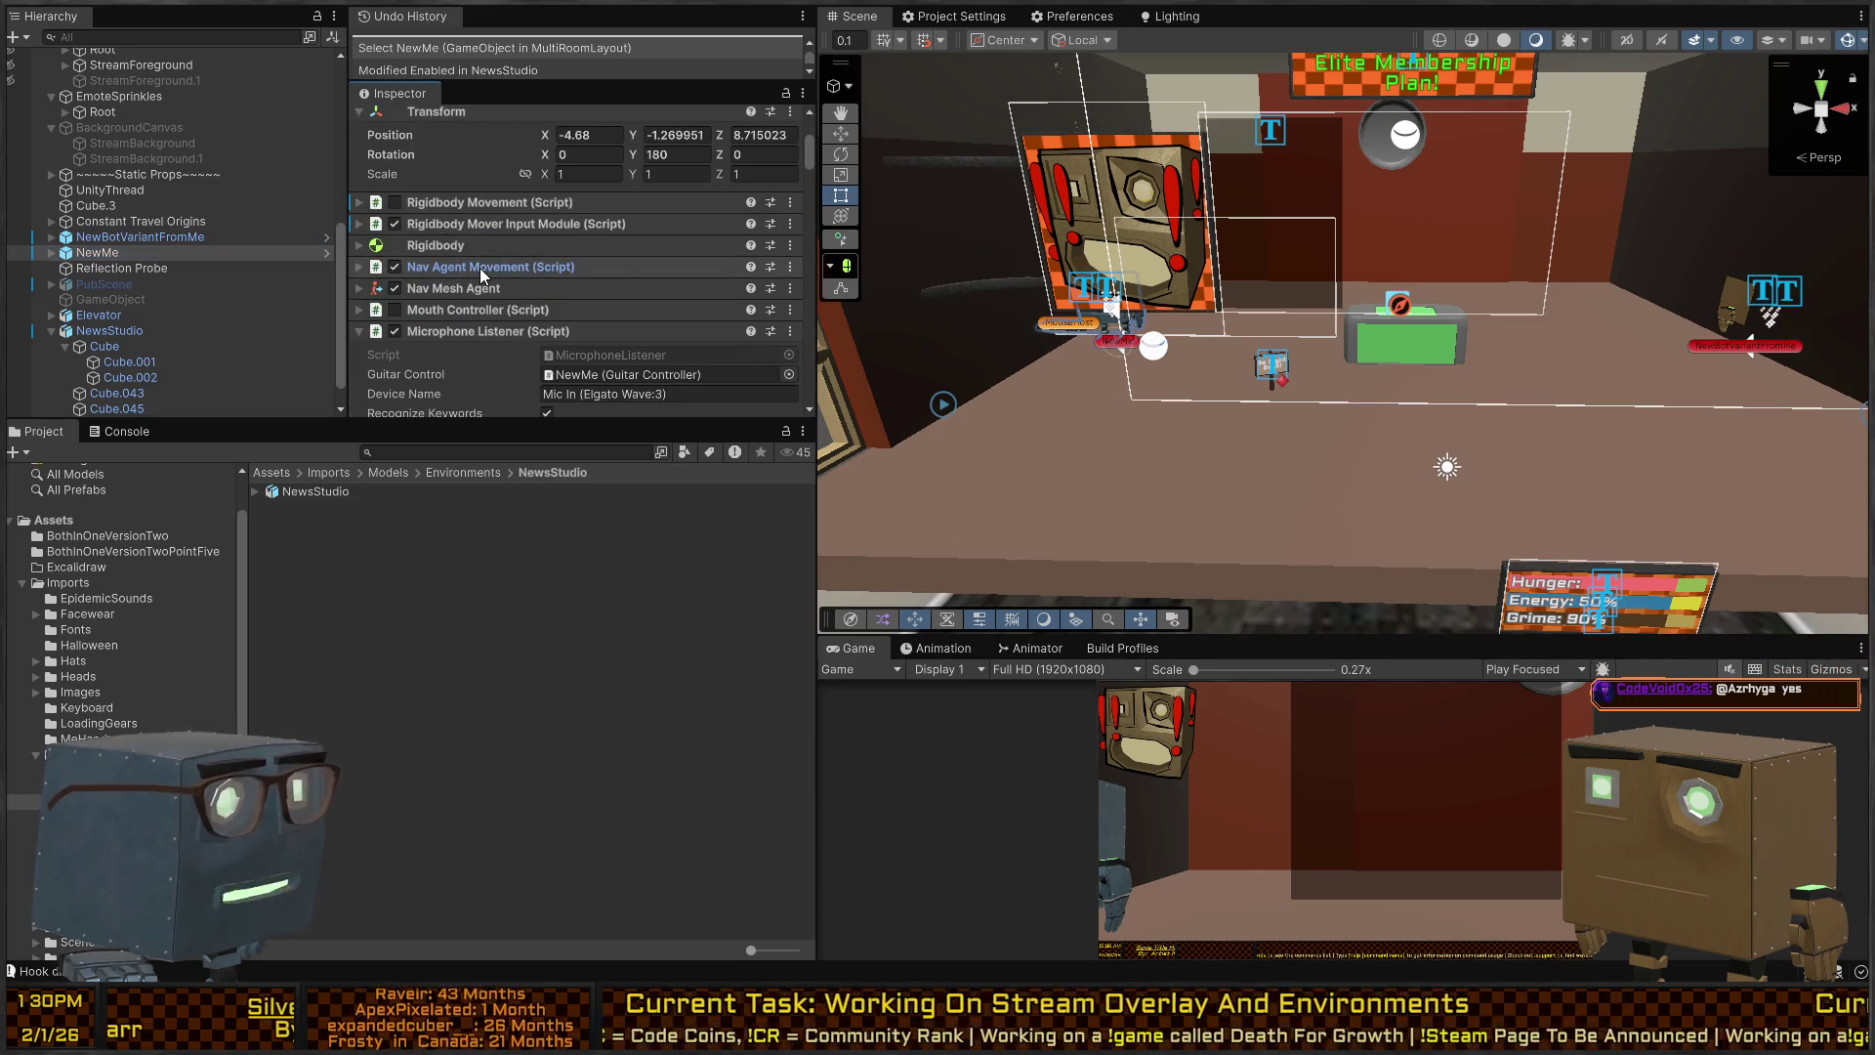
click(1357, 537)
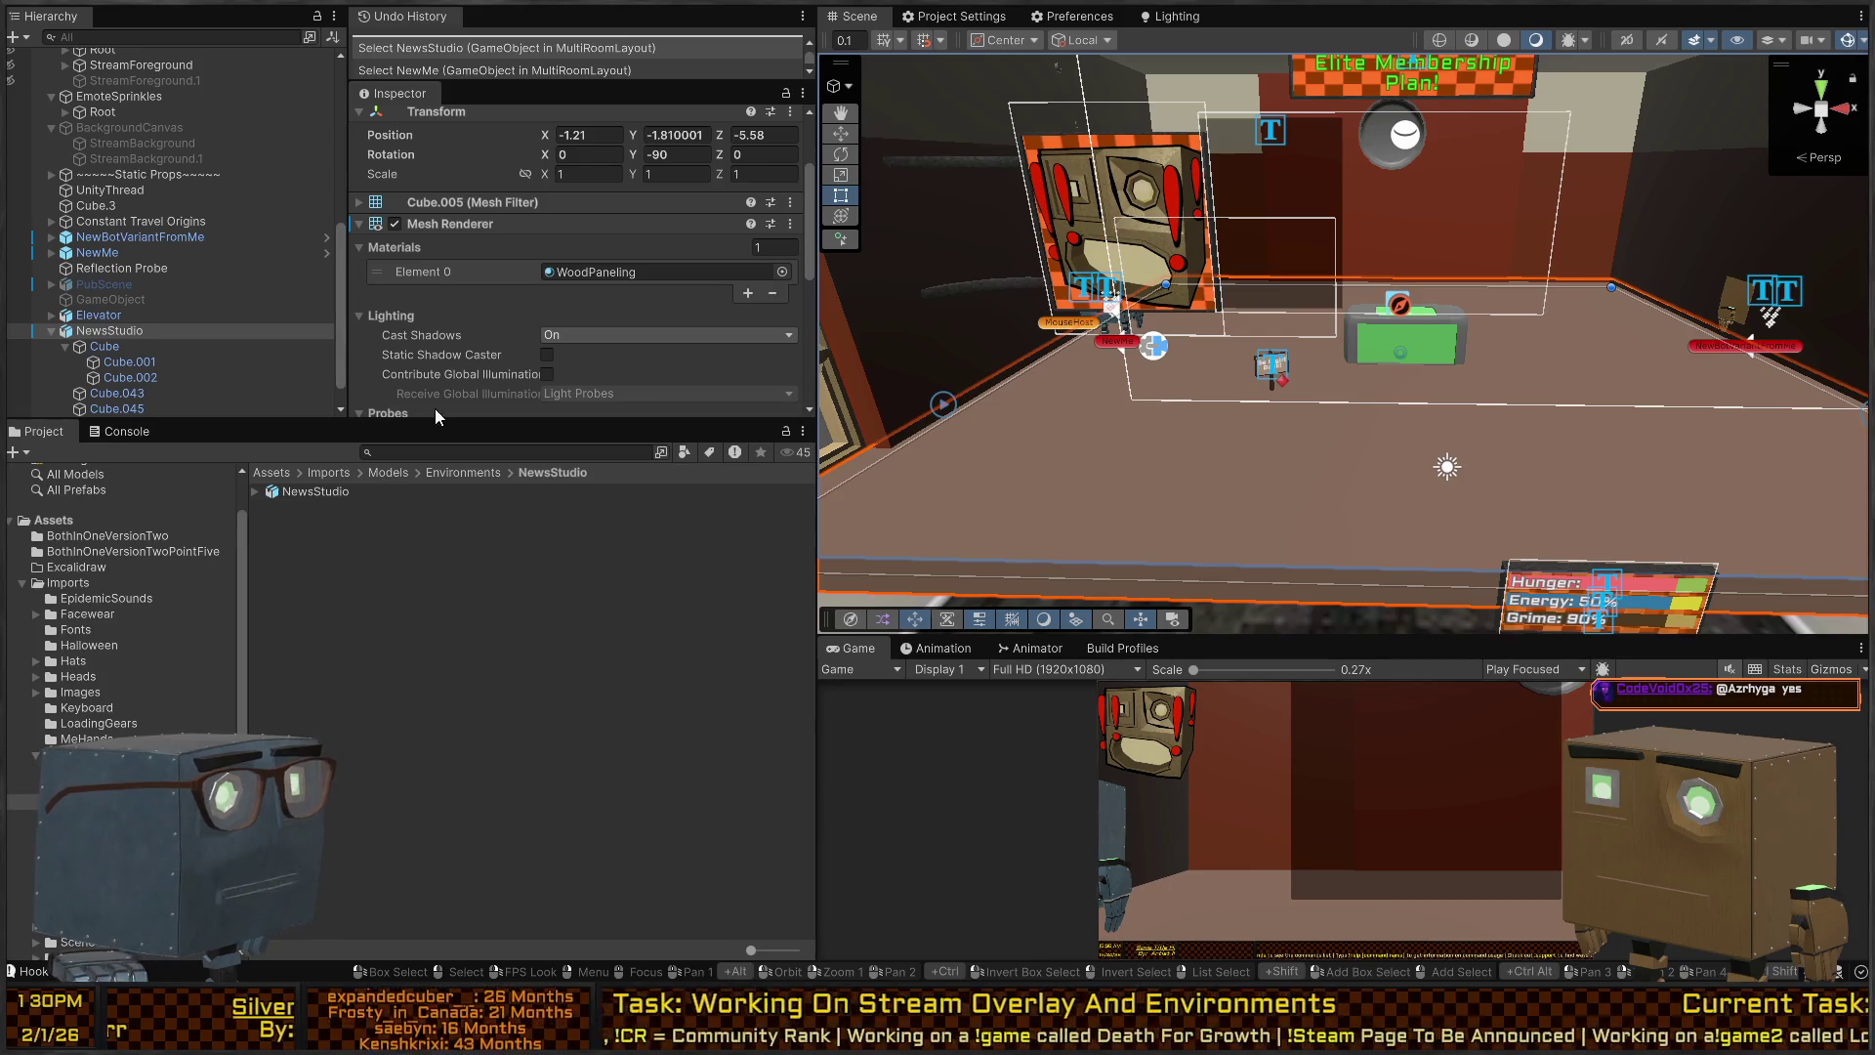
scroll(488, 269, down, 10)
click(137, 335)
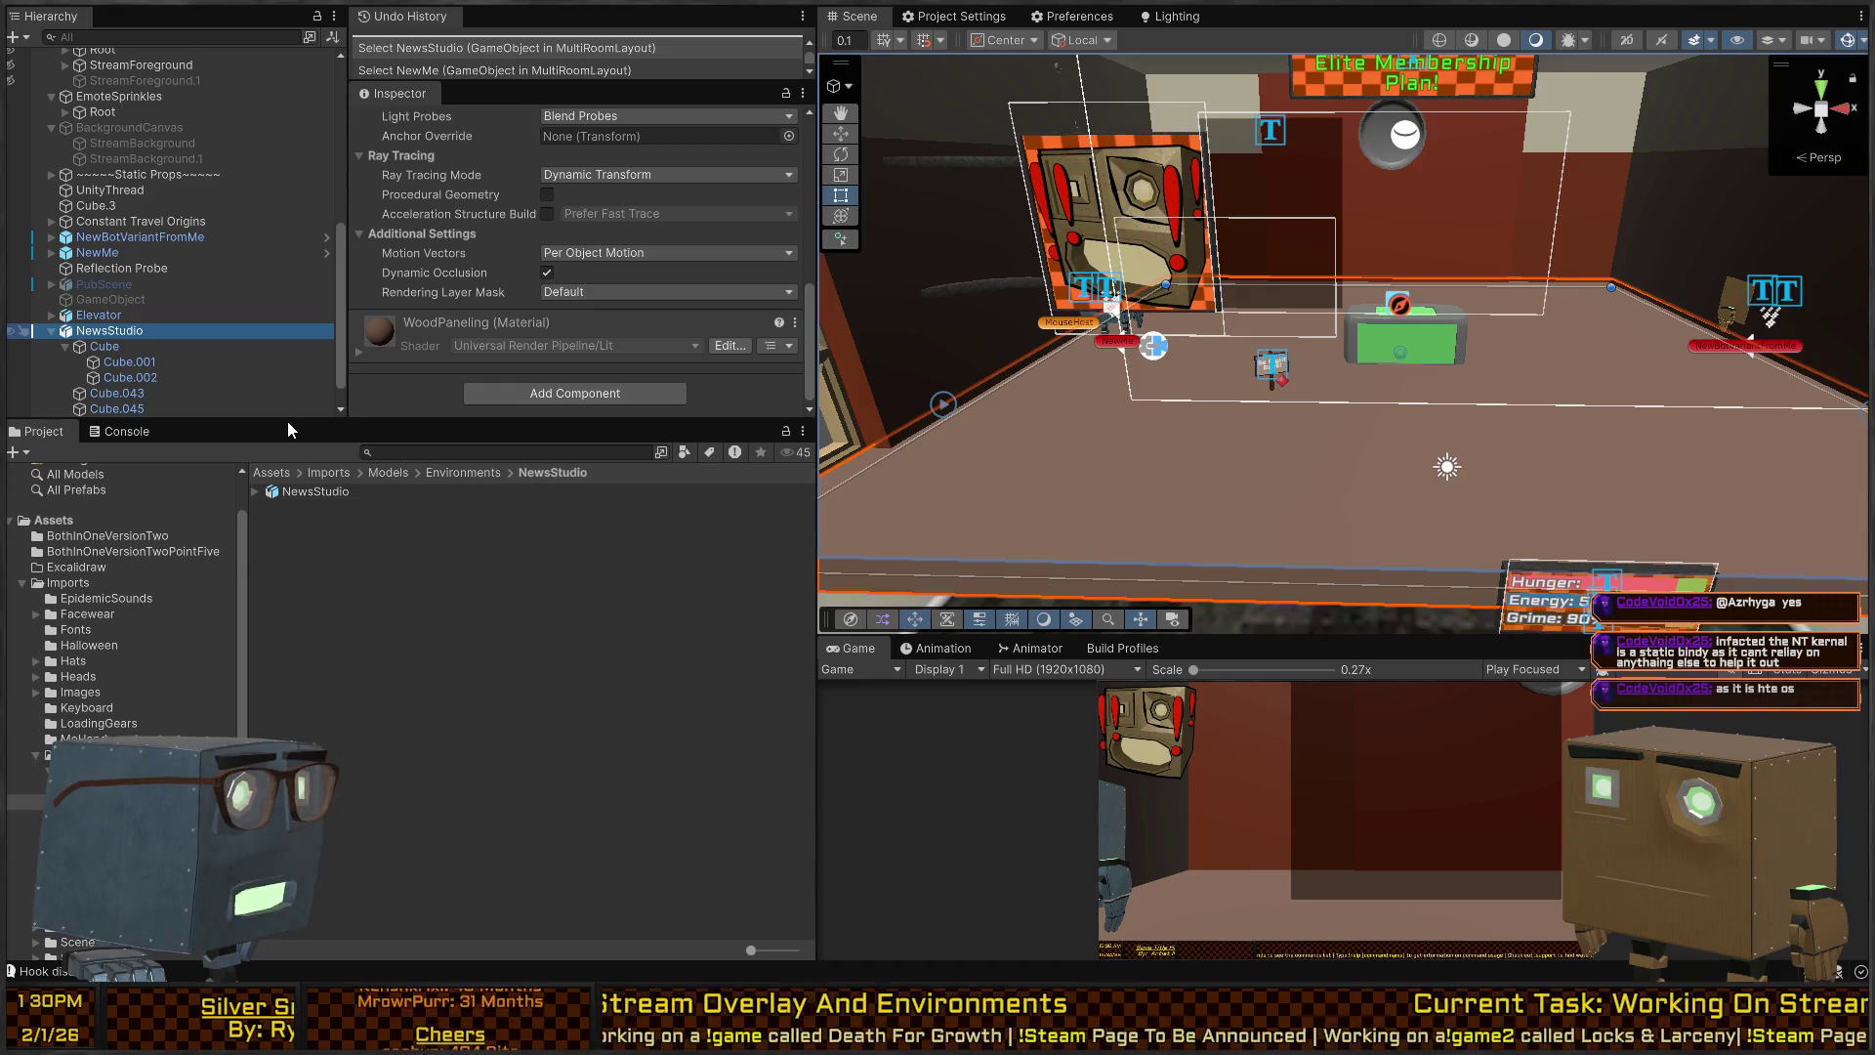
Group the floor under a new parent named 'NewsStudio' and rename the floor 'StudioGround'.
key(ctrl+shift+g)
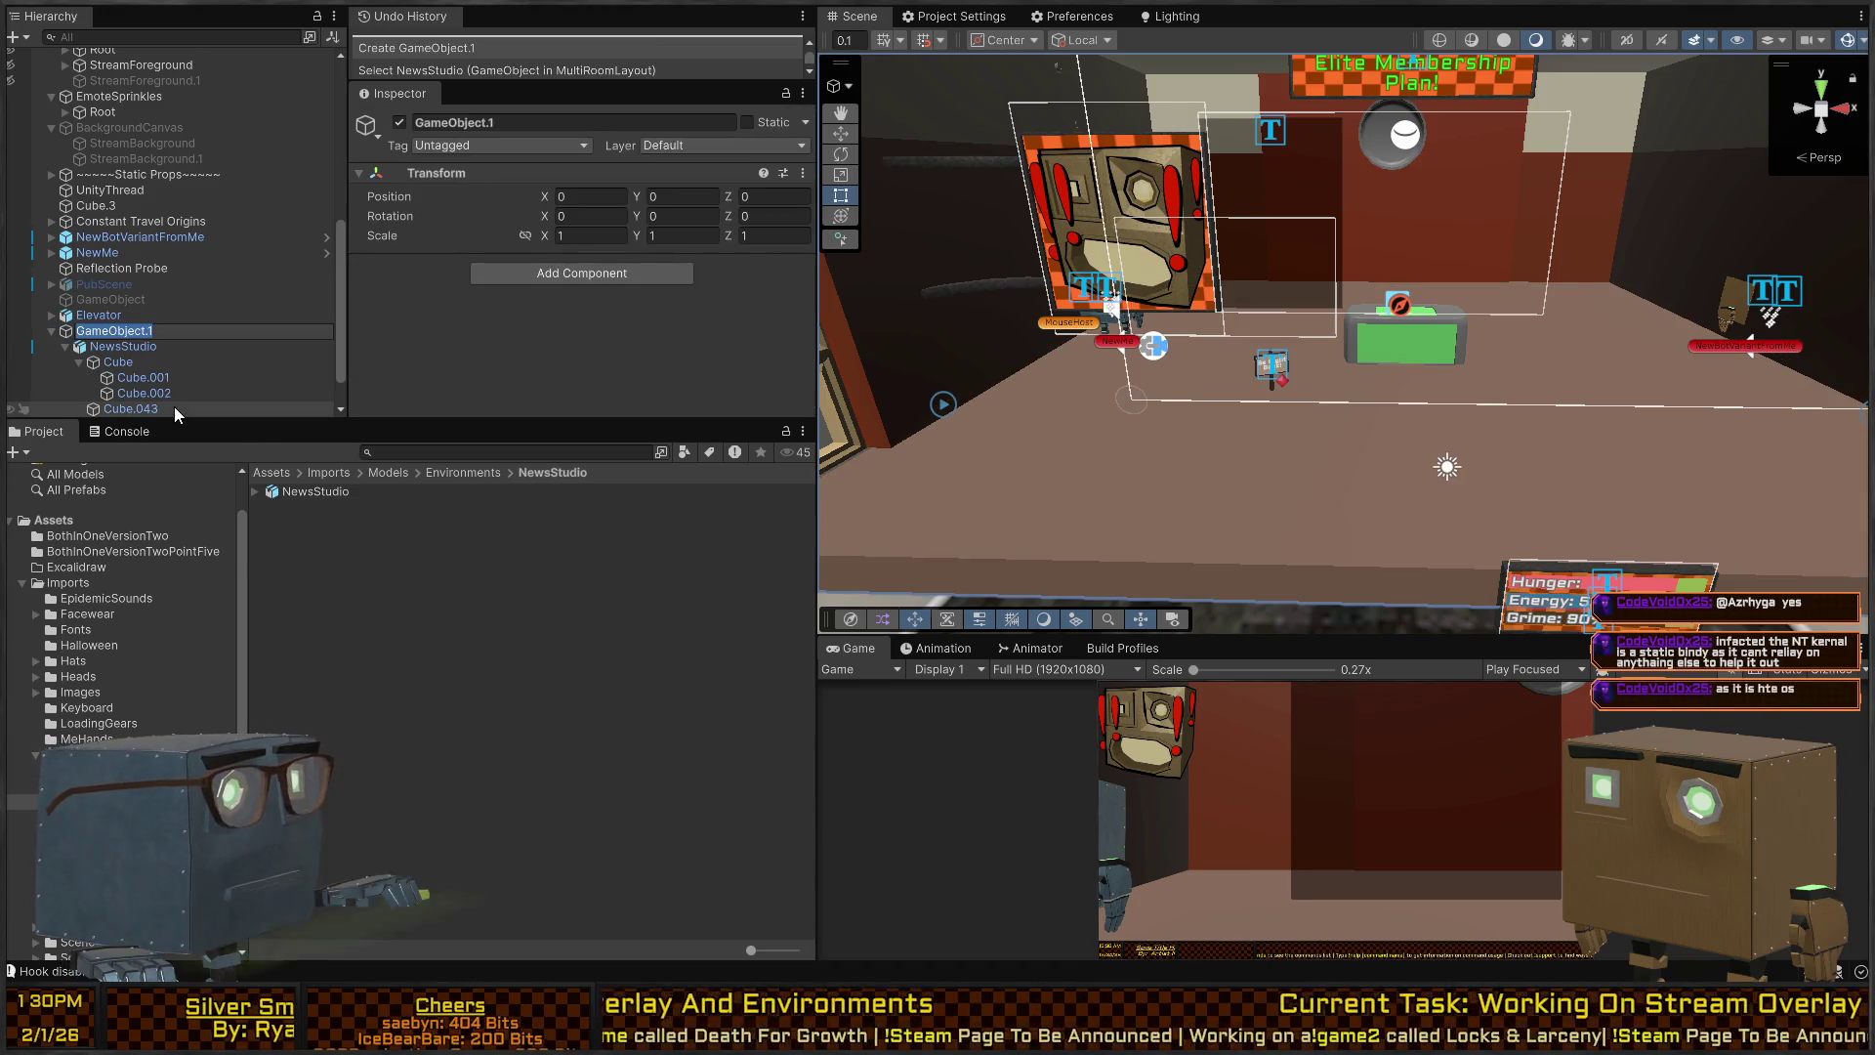
text(NewsStudio)
key(Return)
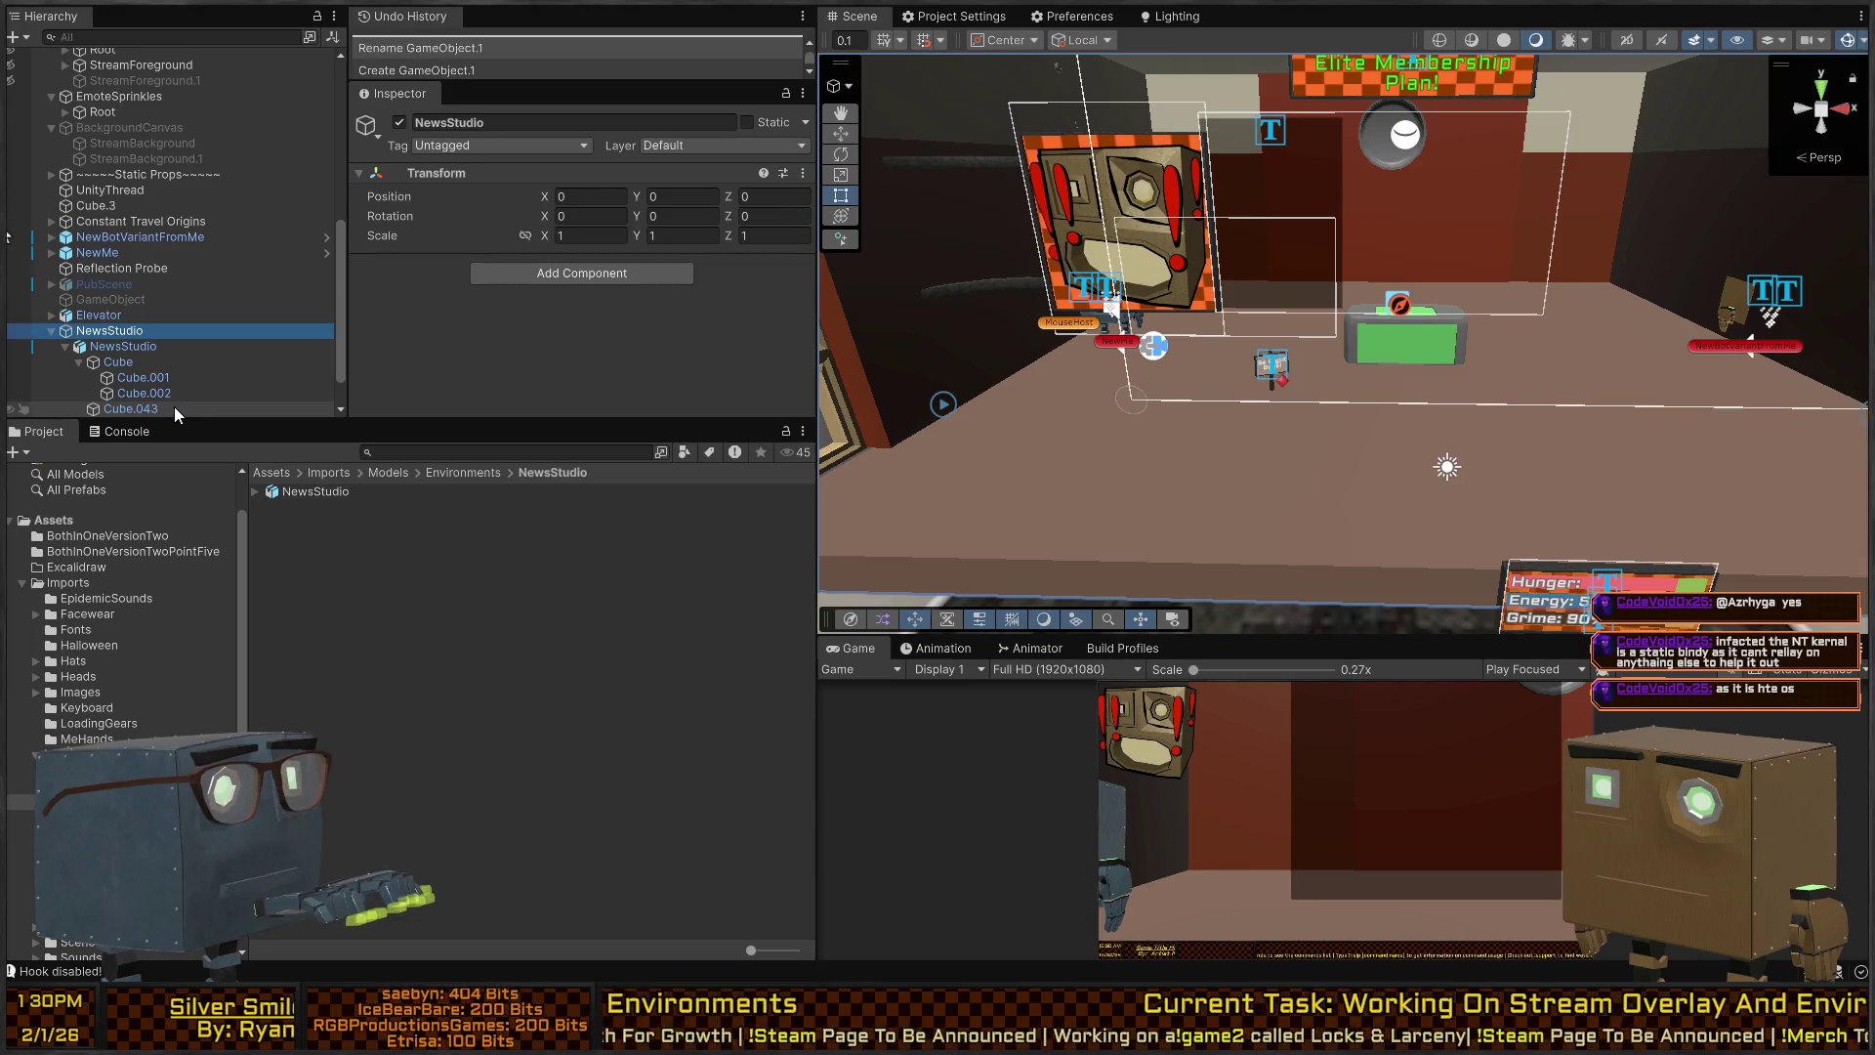
key(Down)
key(F2)
text(StudioGround)
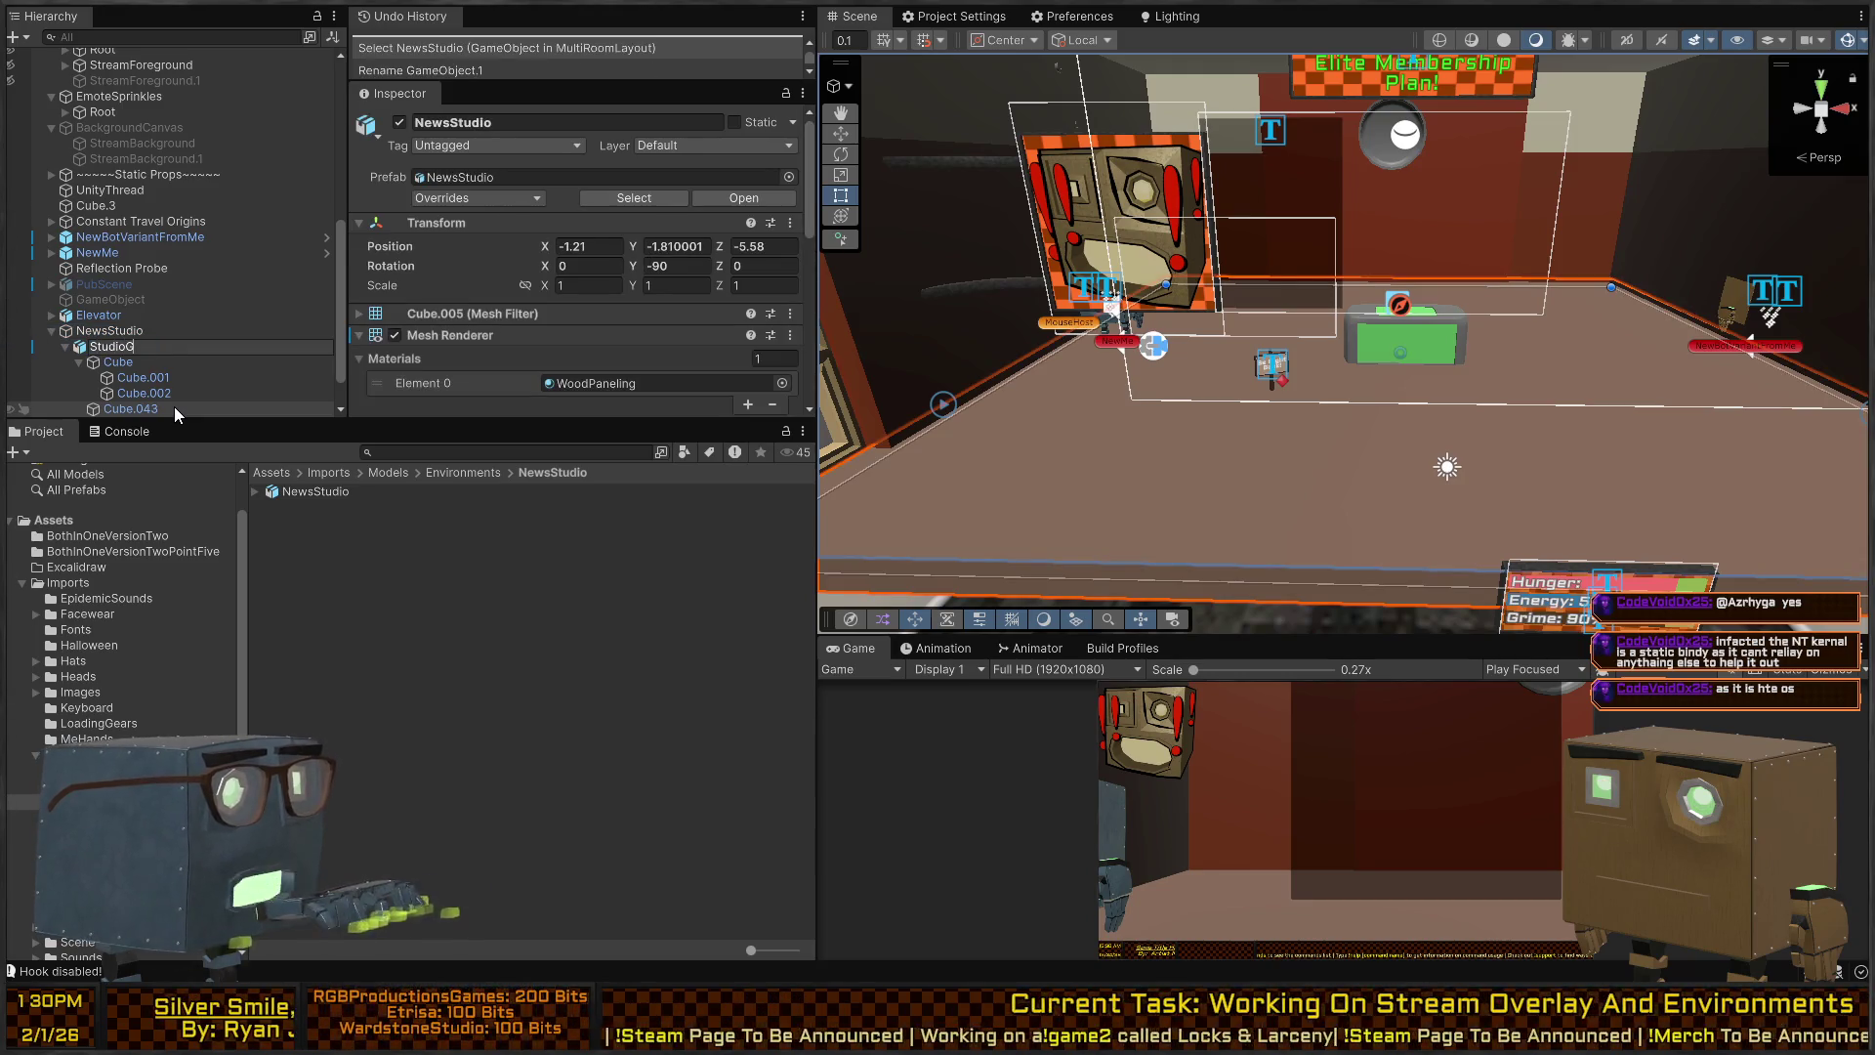
key(Return)
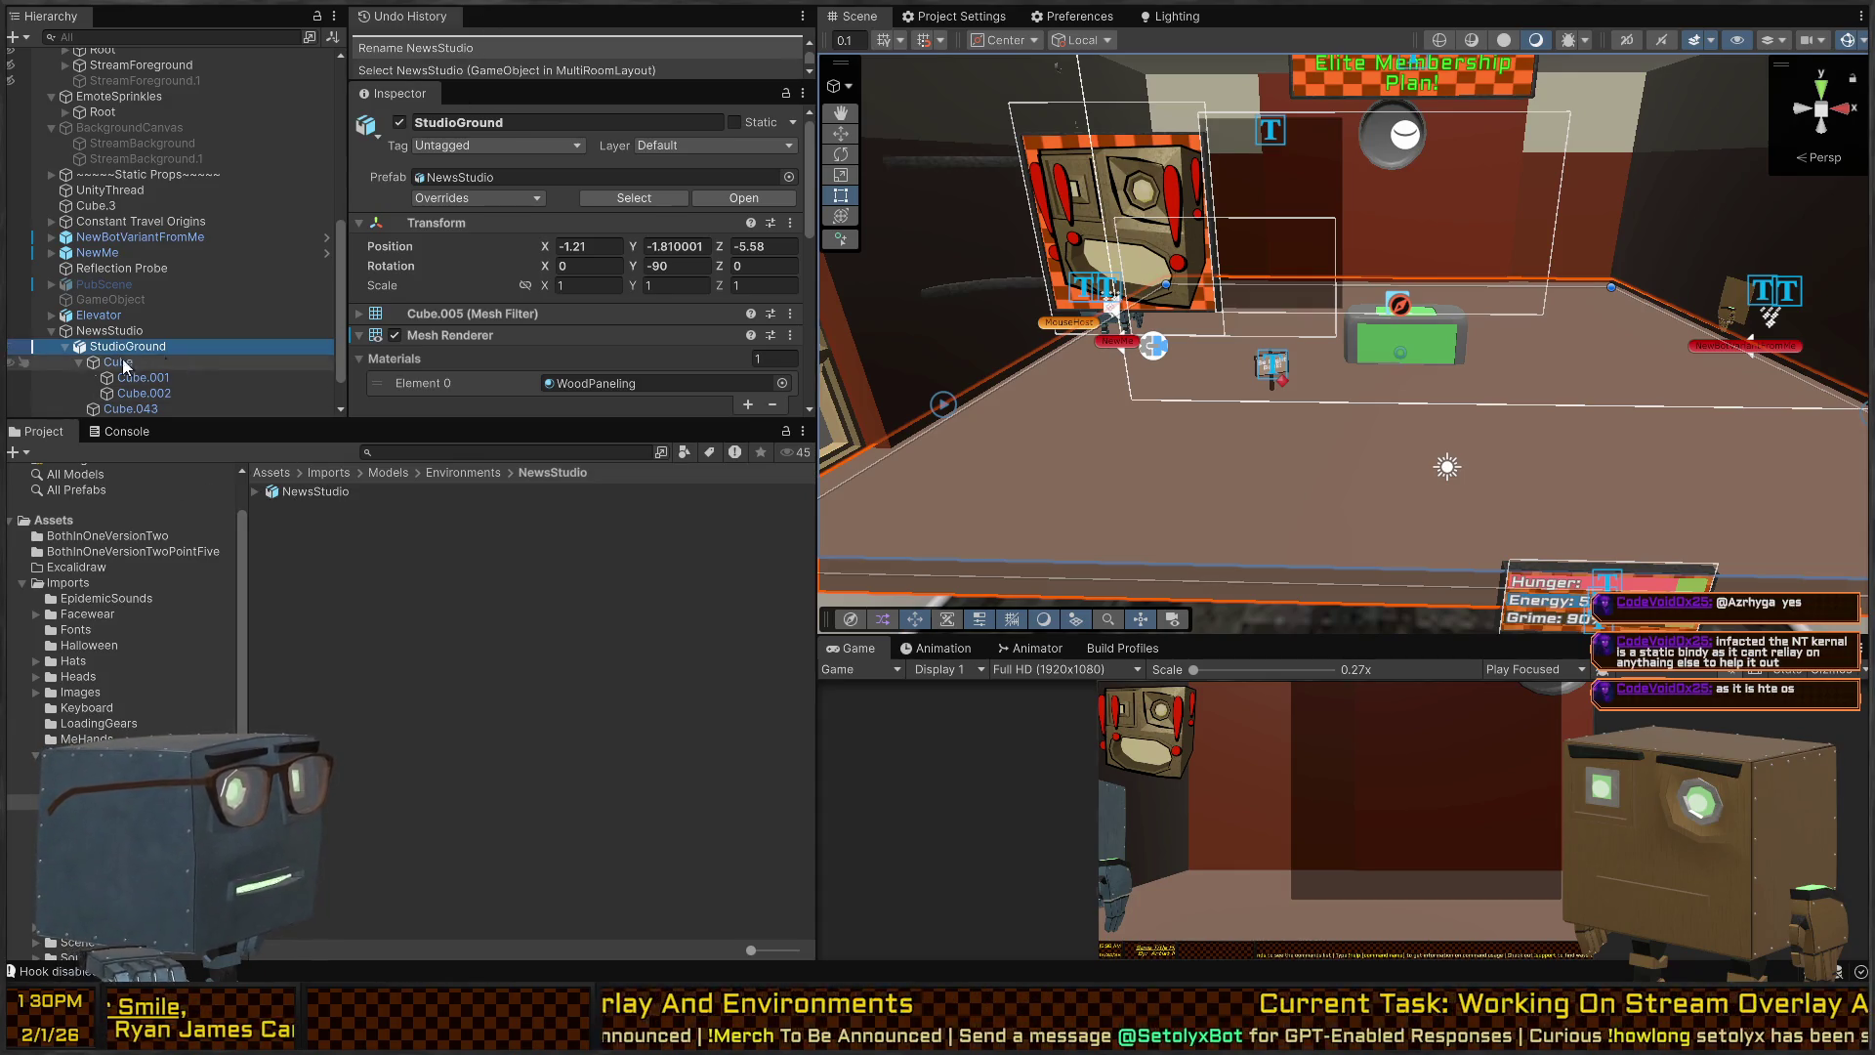
scroll(506, 300, down, 10)
click(532, 395)
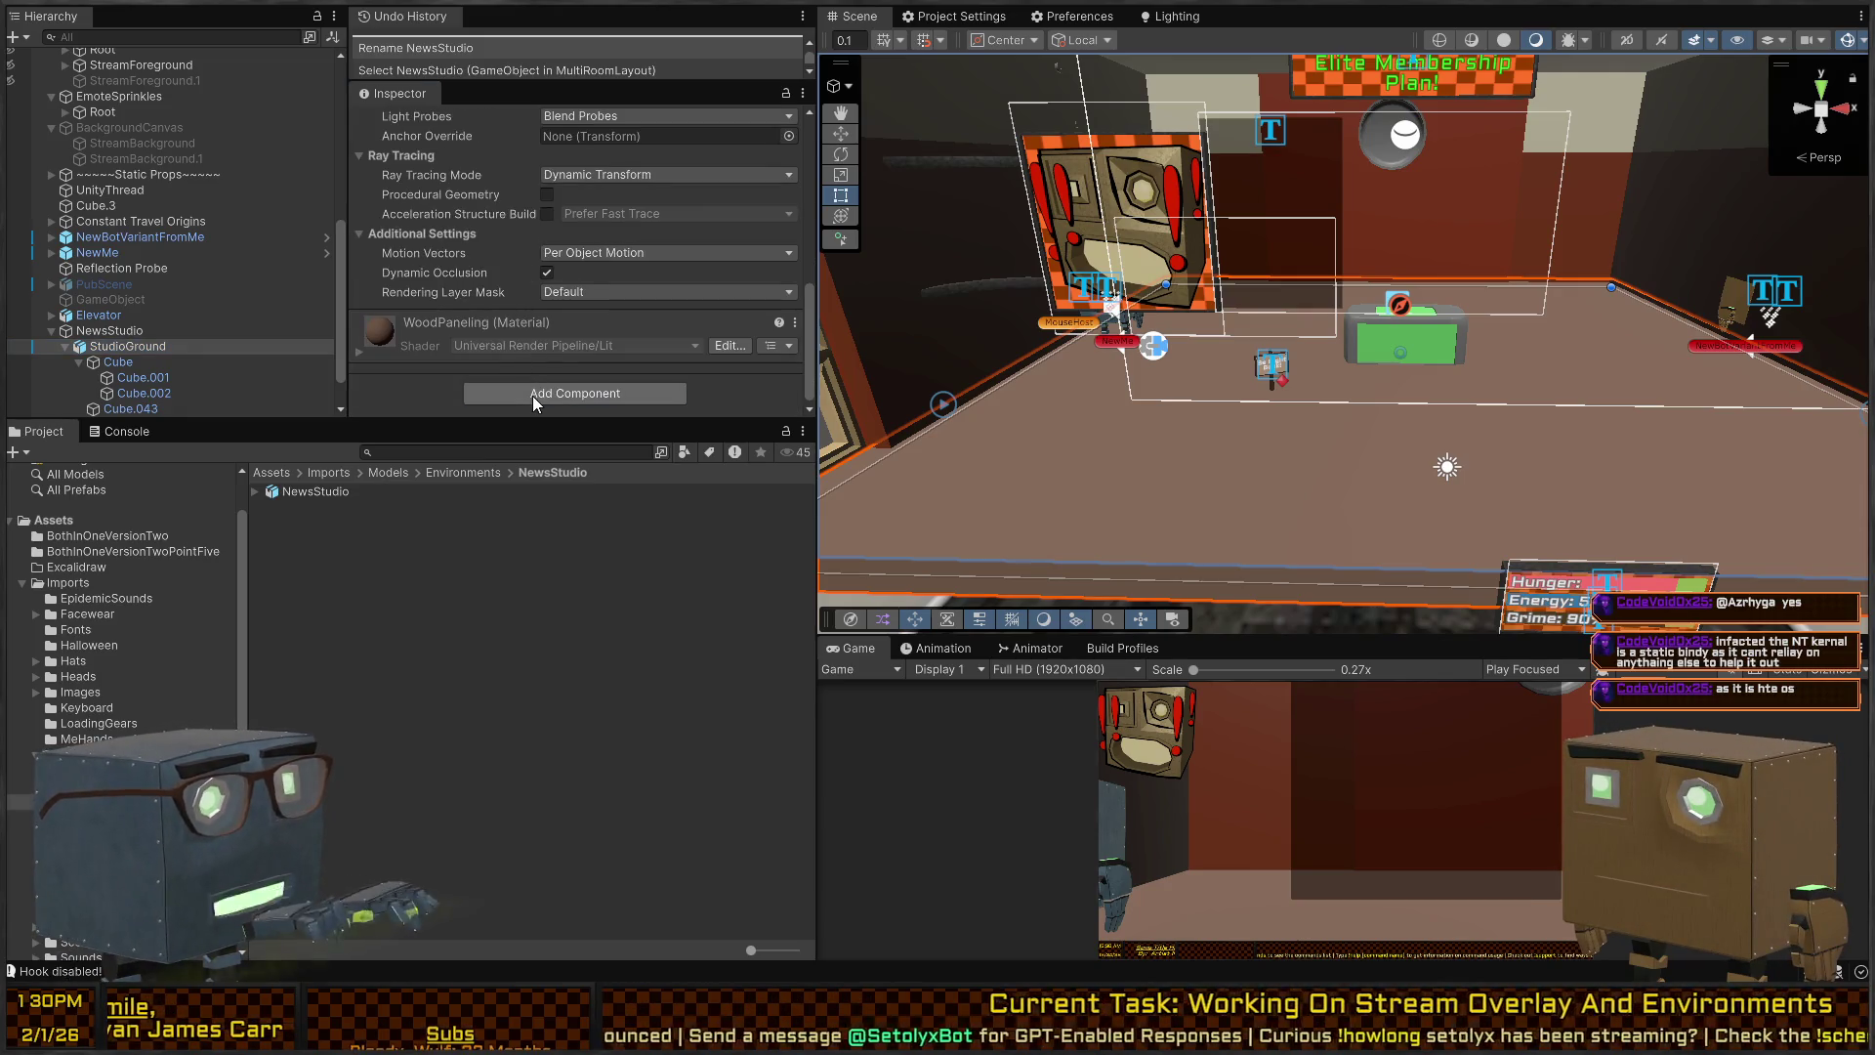
Add a NavMeshSurface set to Current Object Hierarchy and Physics Colliders geometry.
key(Return)
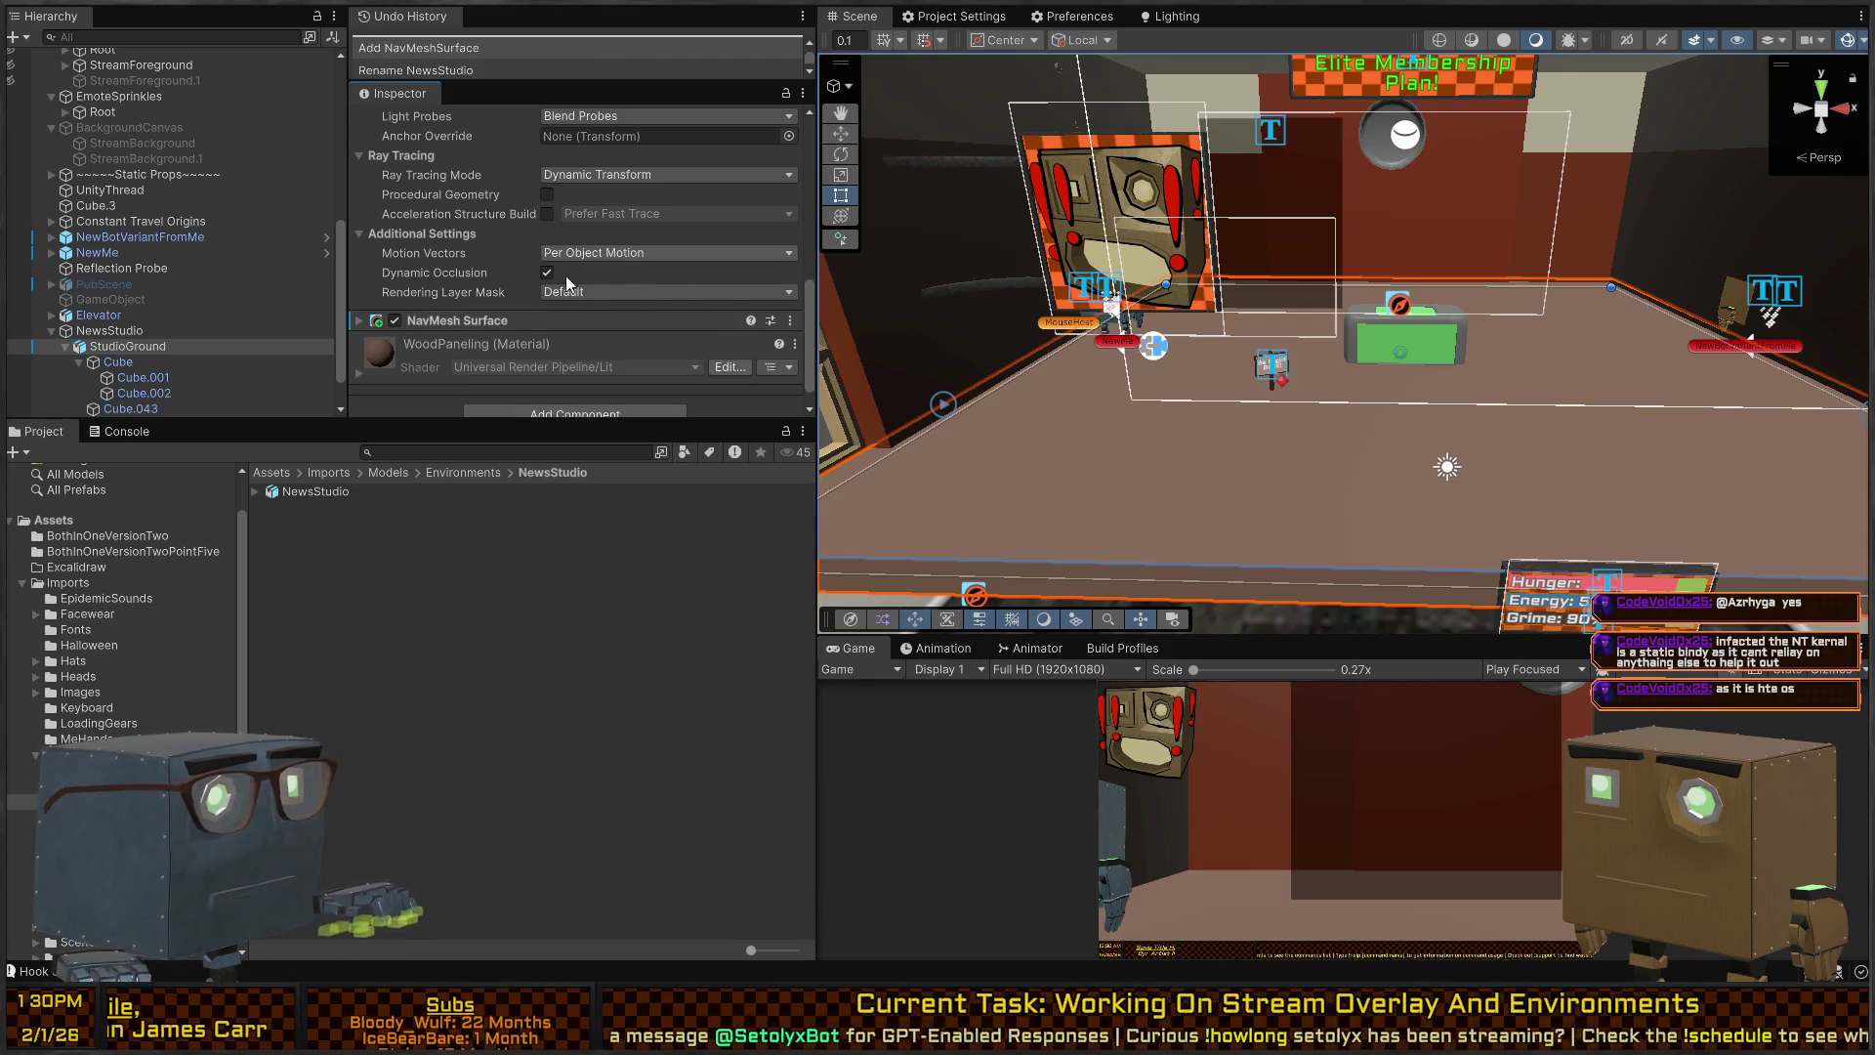
scroll(484, 321, down, 5)
scroll(595, 261, down, 2)
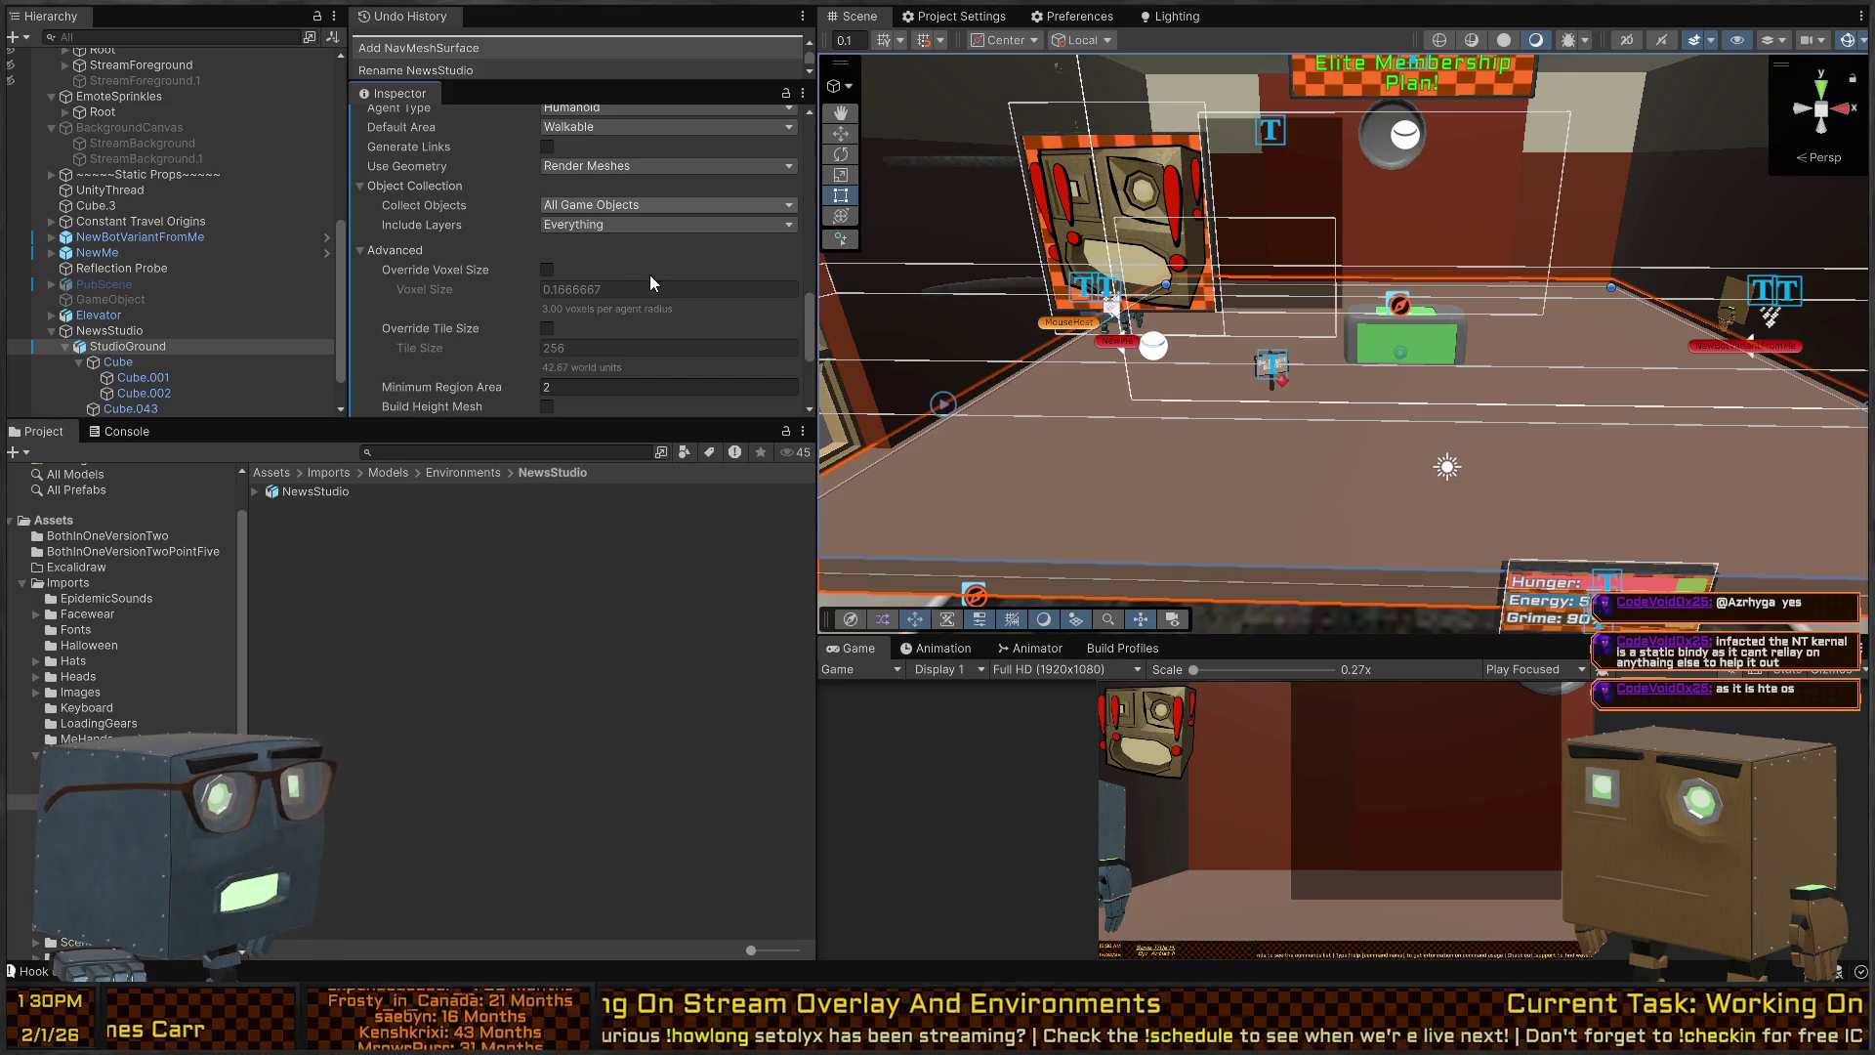
click(606, 205)
click(618, 267)
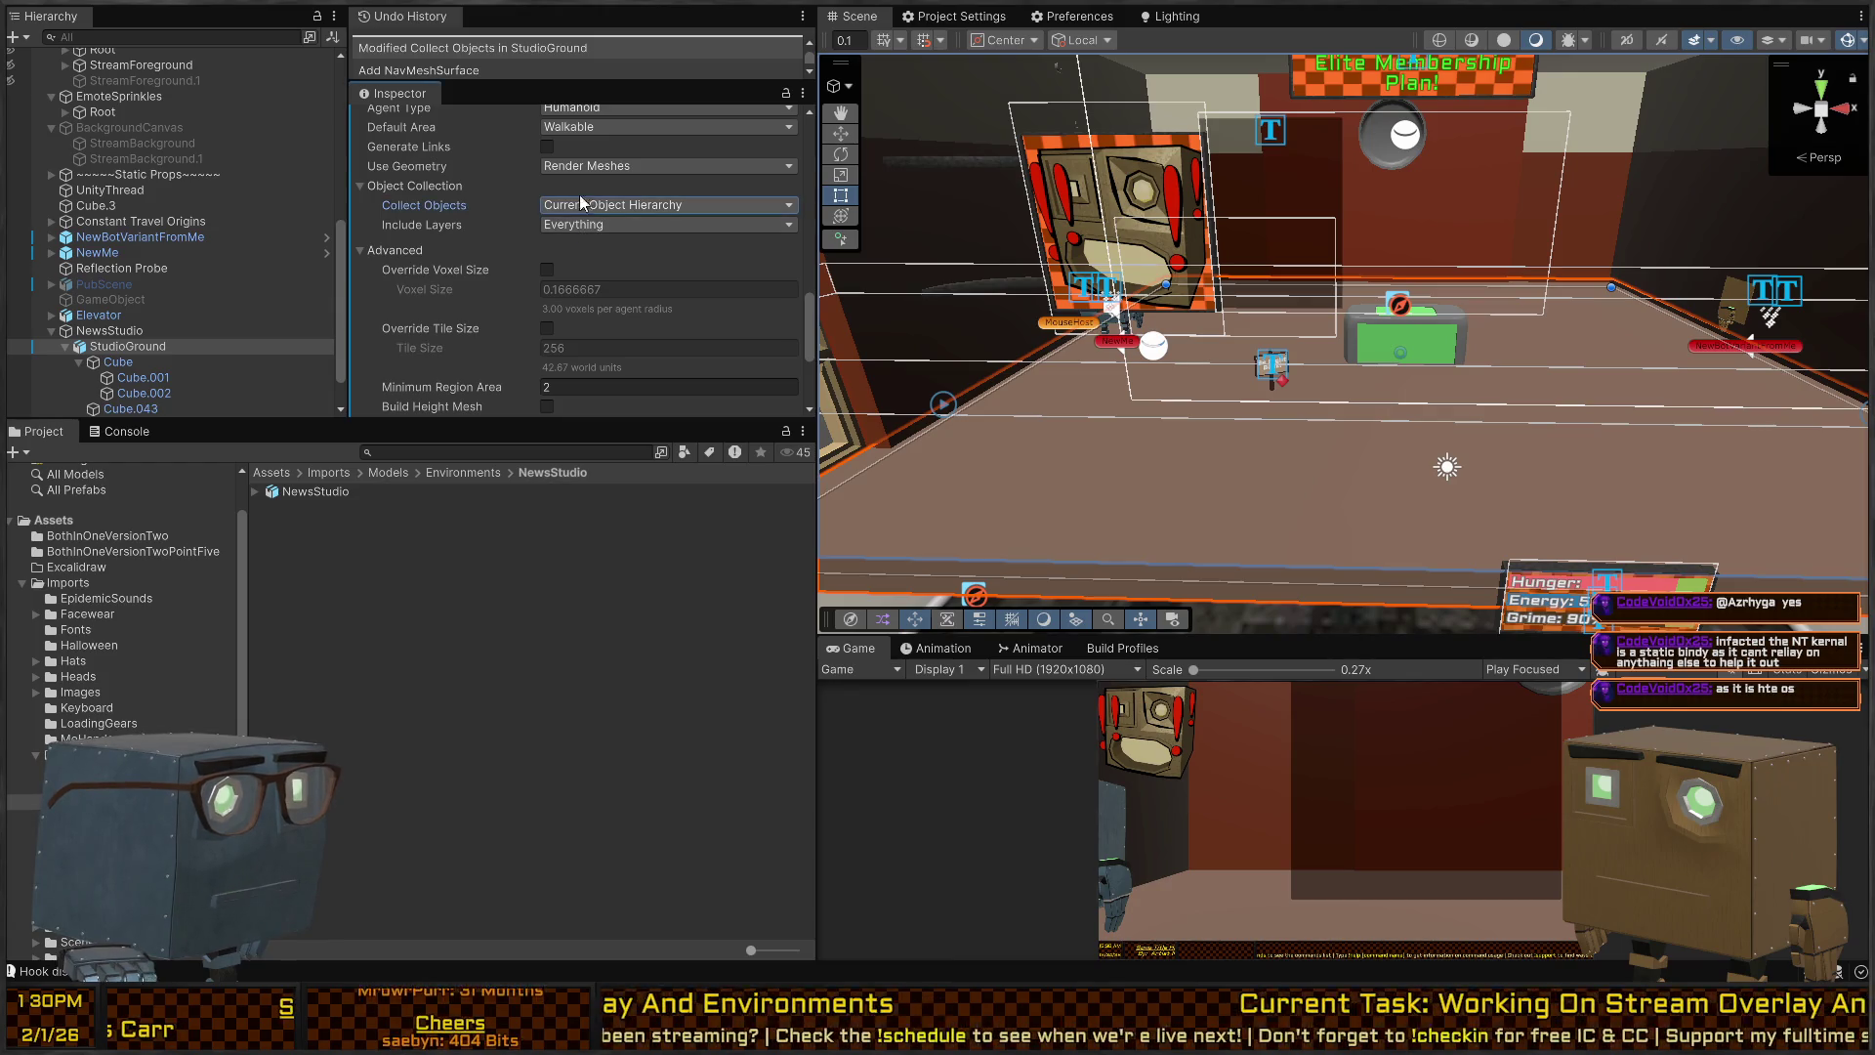
click(590, 164)
click(600, 215)
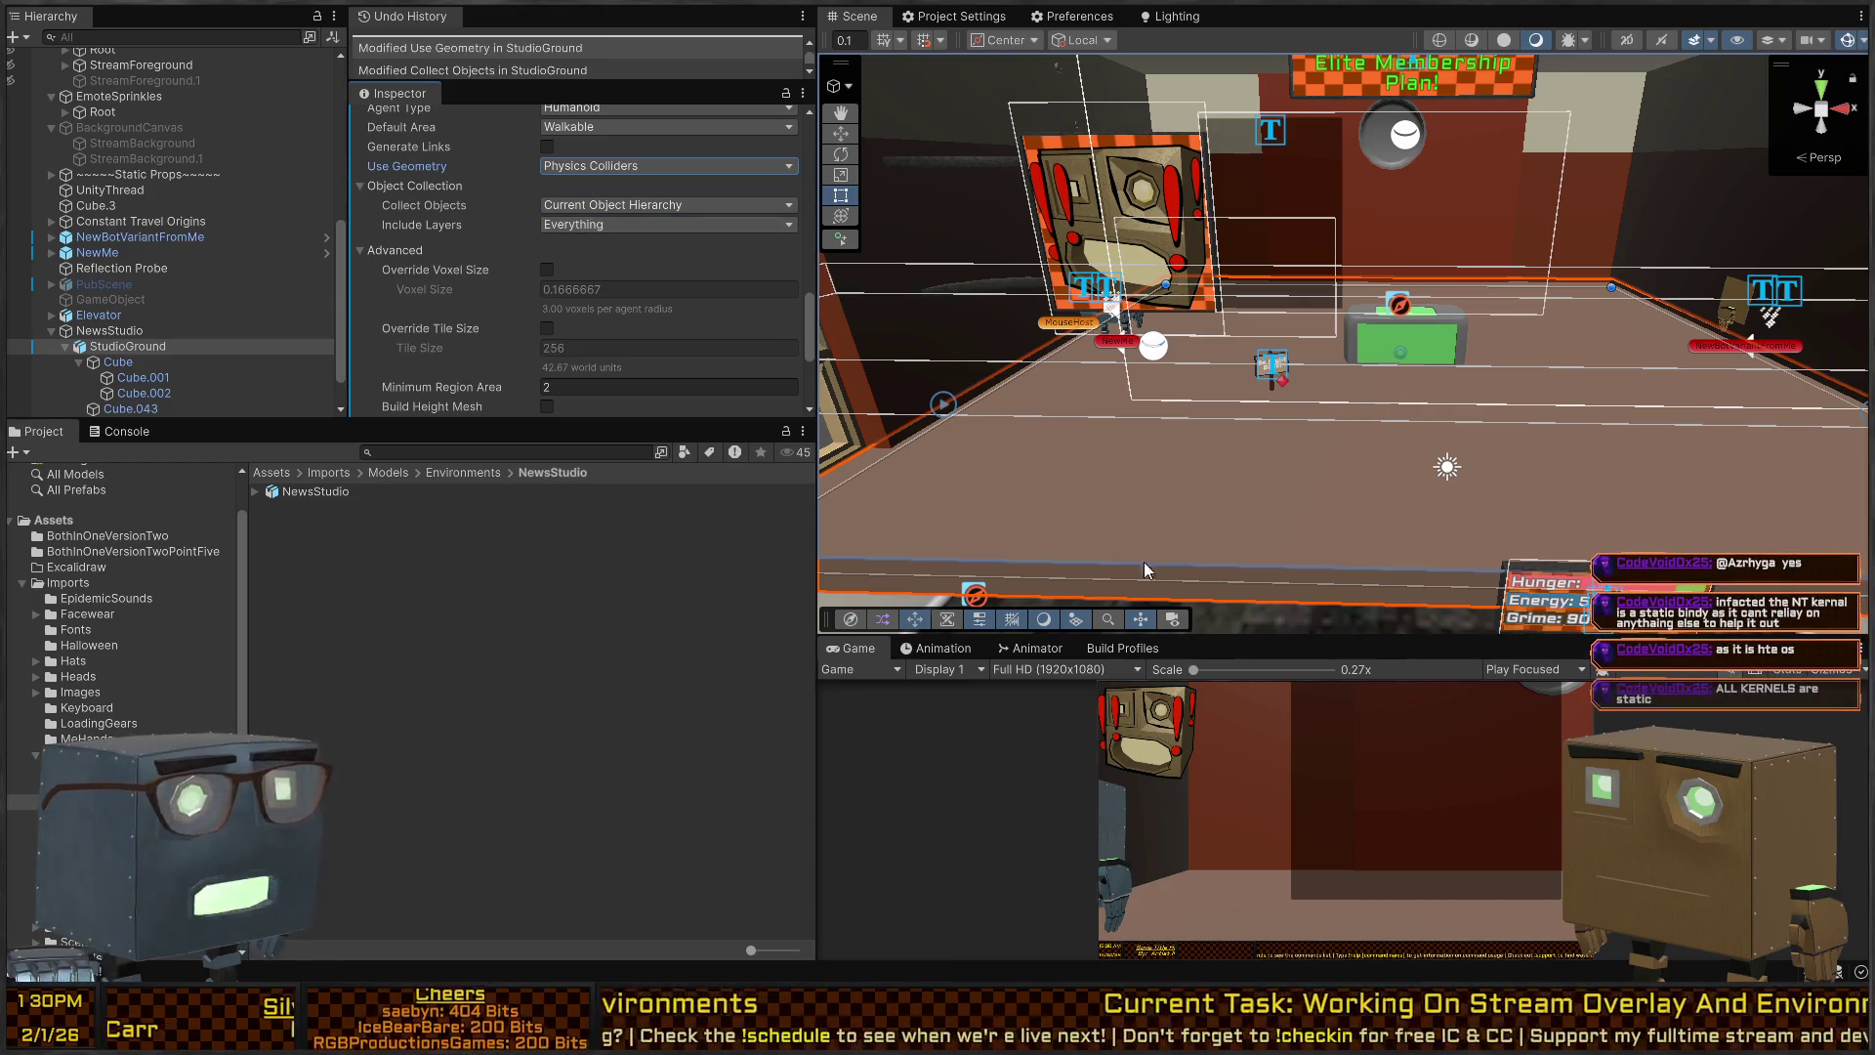
Move the NavMesh surface onto the NewsStudio parent and add a Box Collider to StudioGround.
scroll(471, 272, up, 1)
mouse_move(119, 343)
mouse_down()
mouse_move(447, 279)
mouse_move(389, 222)
mouse_move(105, 326)
mouse_move(121, 345)
mouse_up()
drag(516, 298, 543, 397)
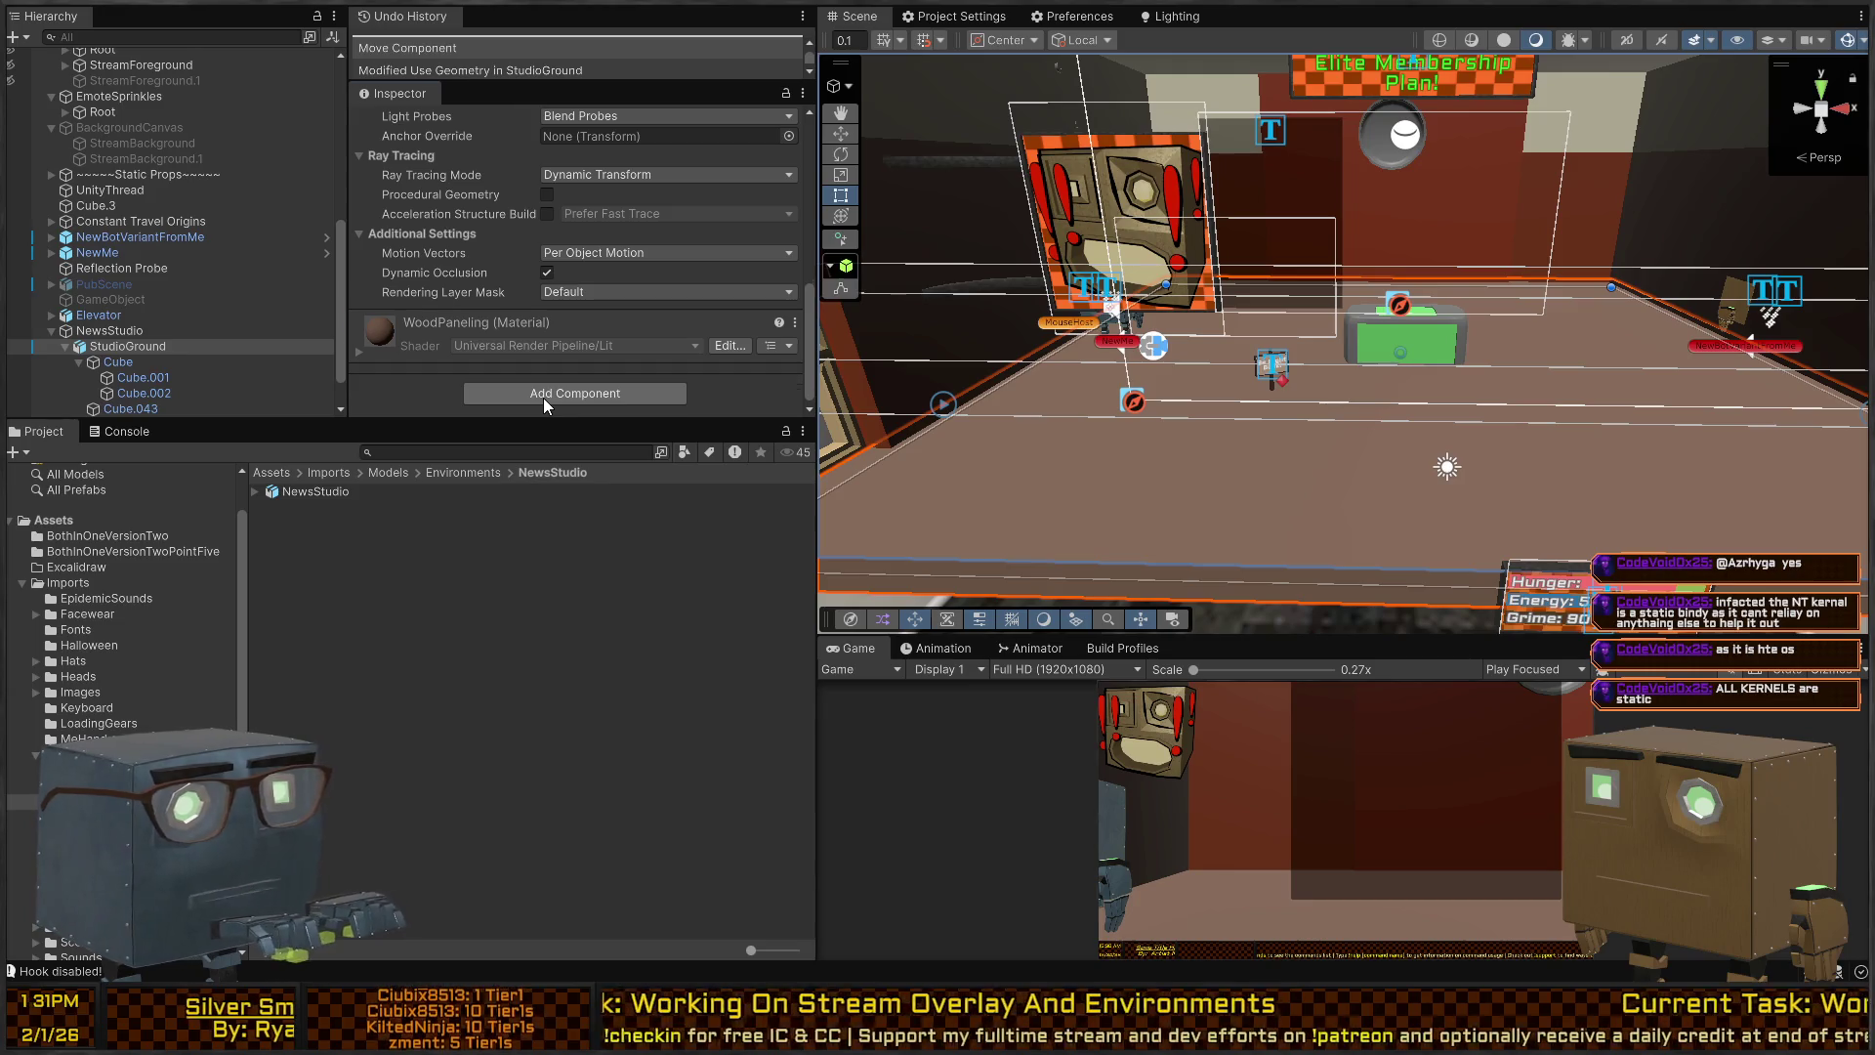
click(544, 397)
drag(1270, 293, 1453, 251)
key(f)
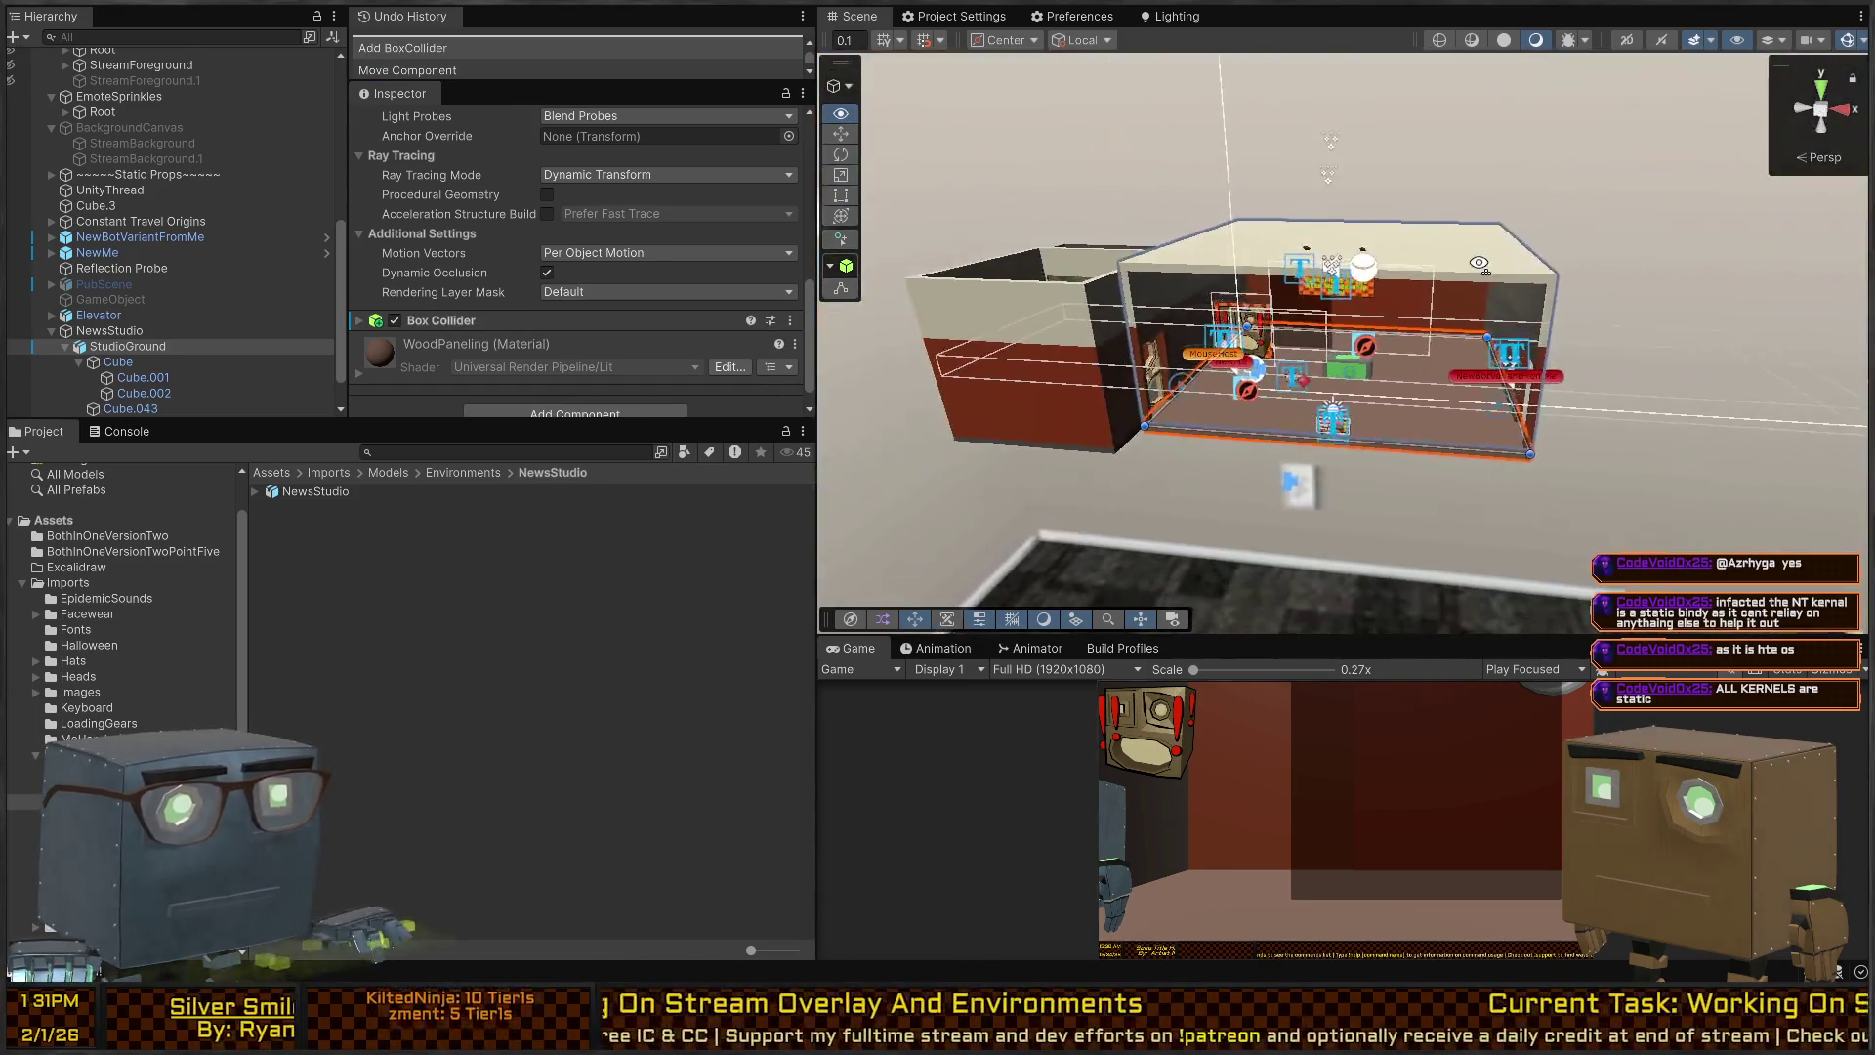
click(512, 323)
mouse_move(1348, 254)
mouse_down()
mouse_move(1374, 229)
mouse_move(1329, 254)
mouse_up()
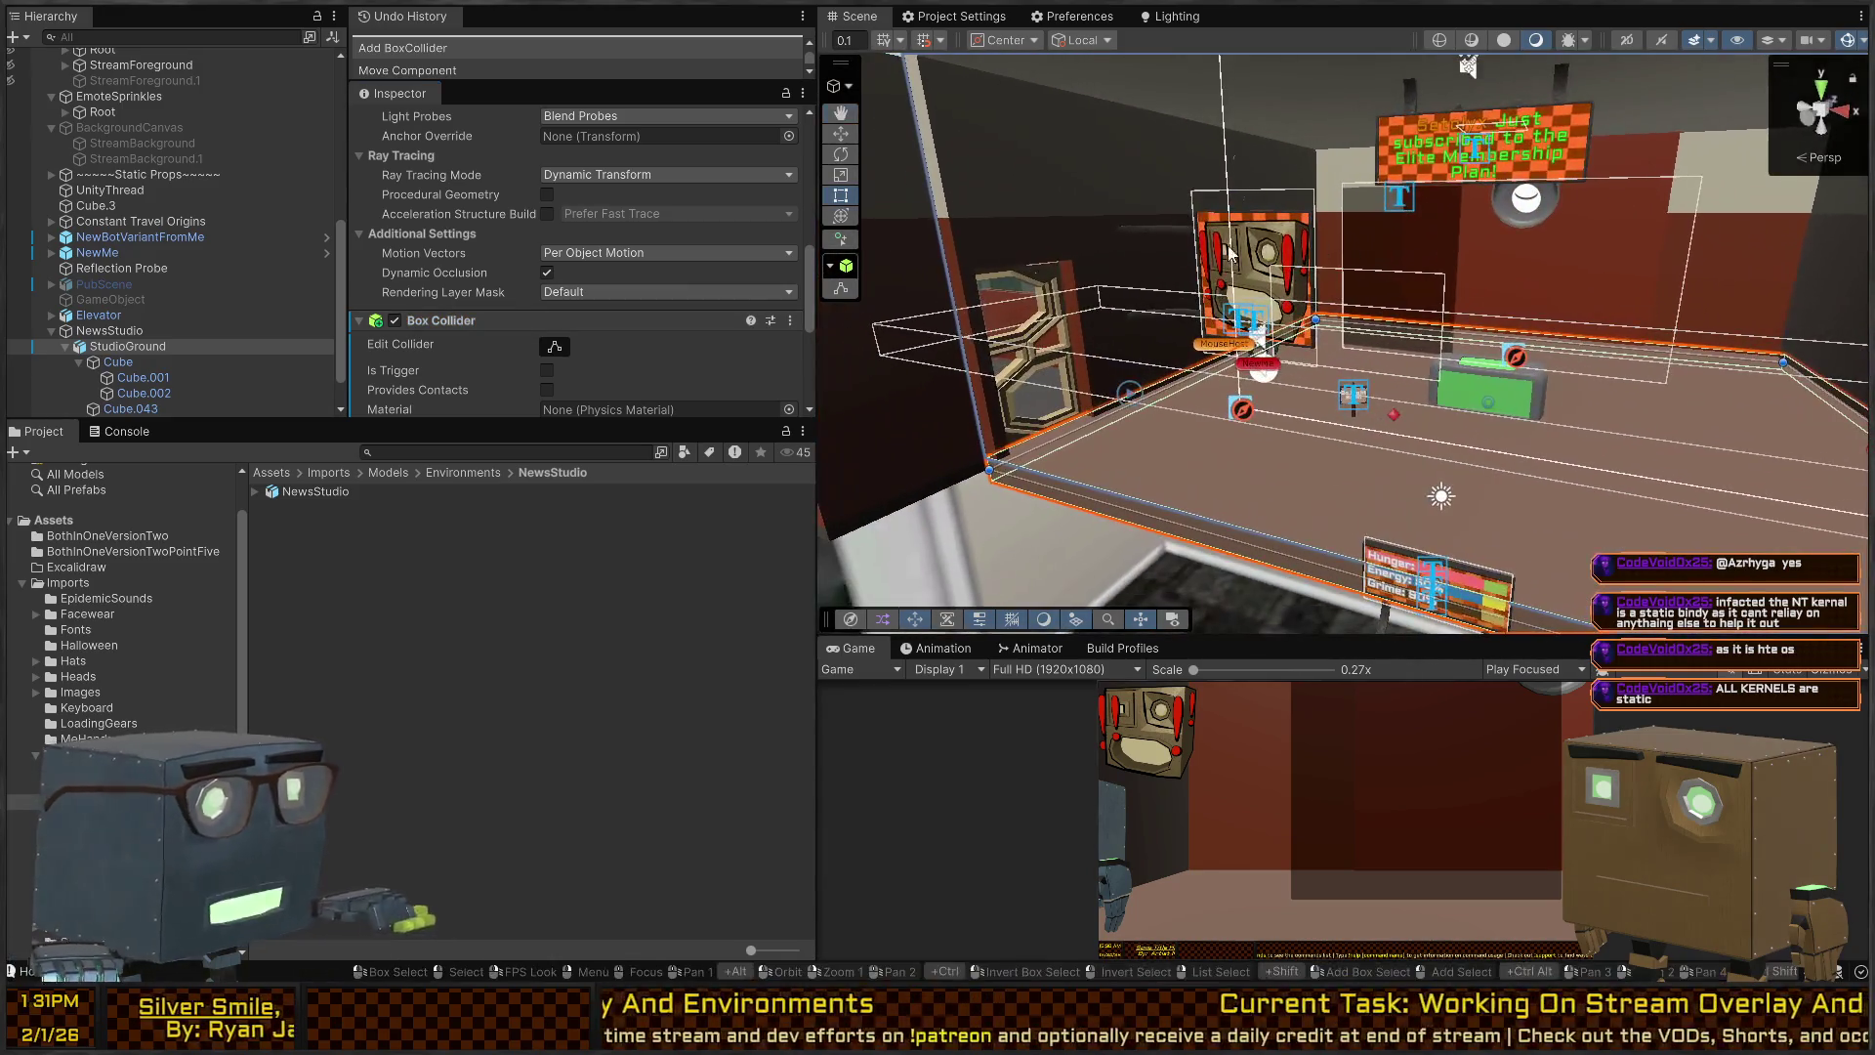
click(109, 330)
click(735, 355)
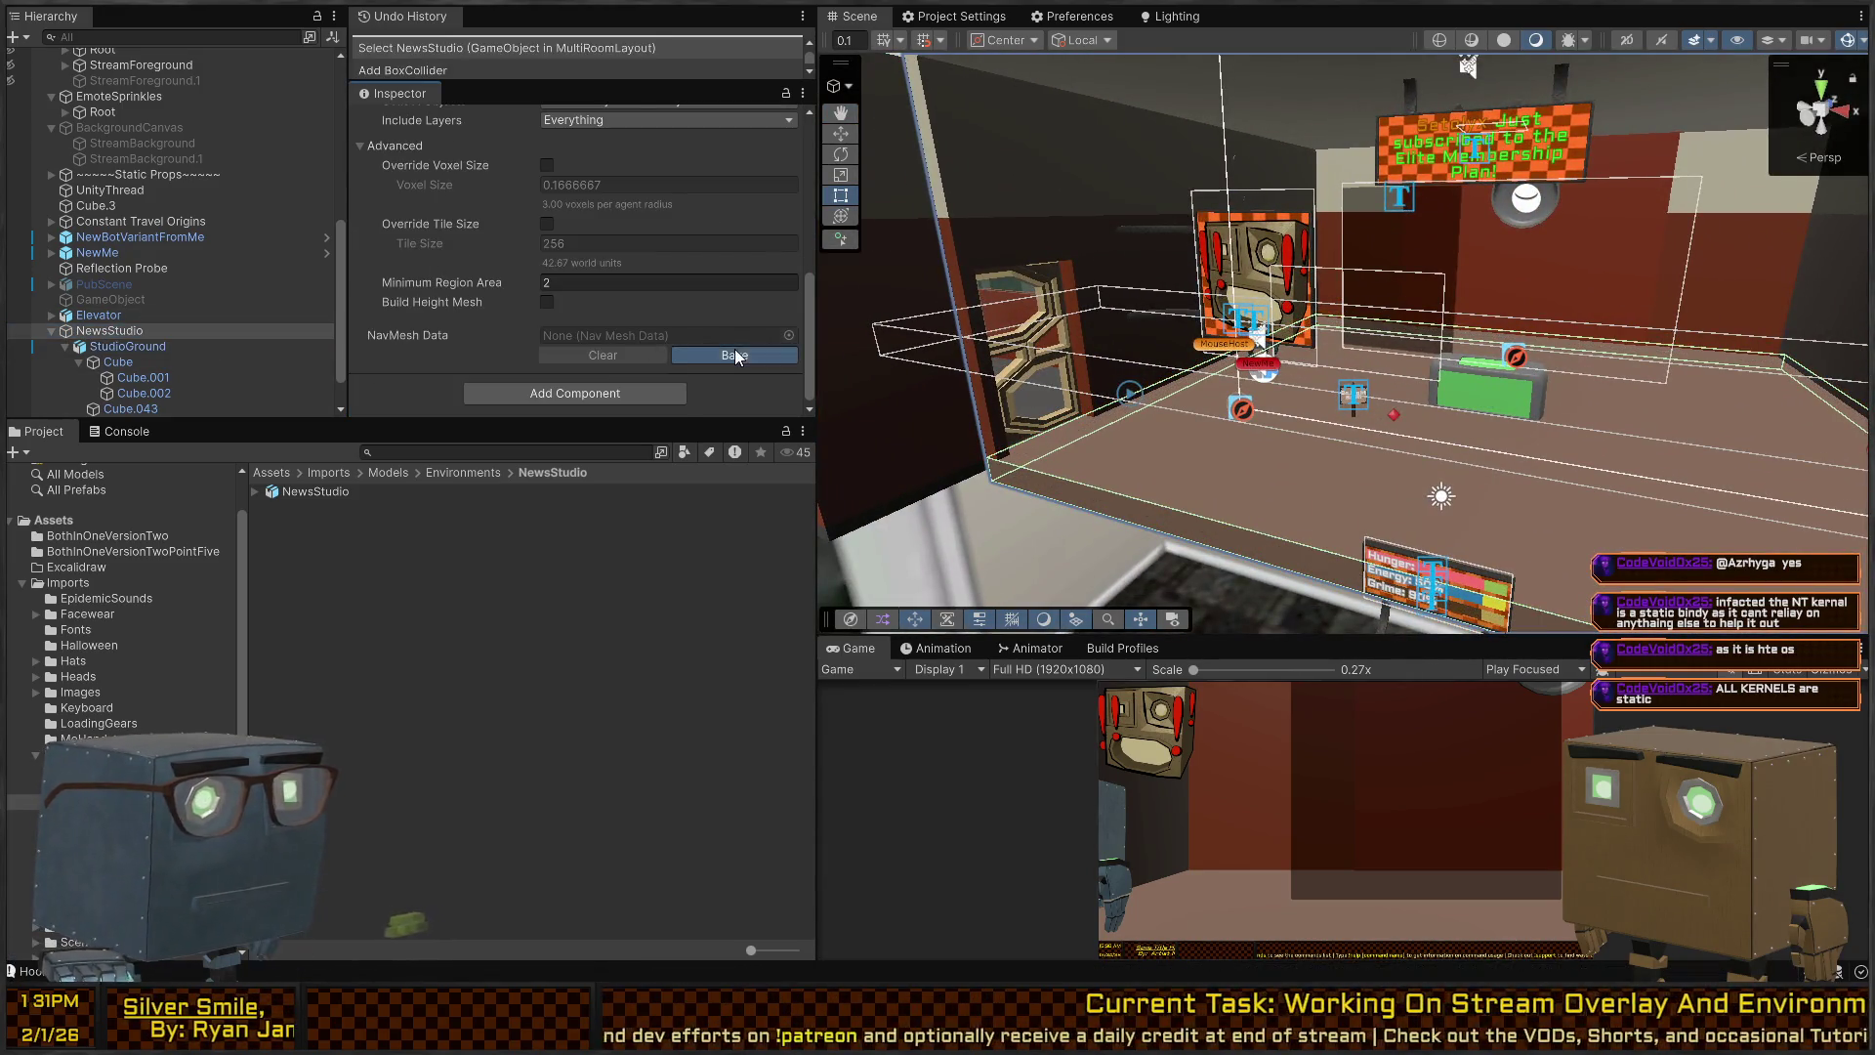
Enable Show NavMesh in the AI Navigation overlay to see the cyan walkable floor.
drag(1270, 352, 1239, 371)
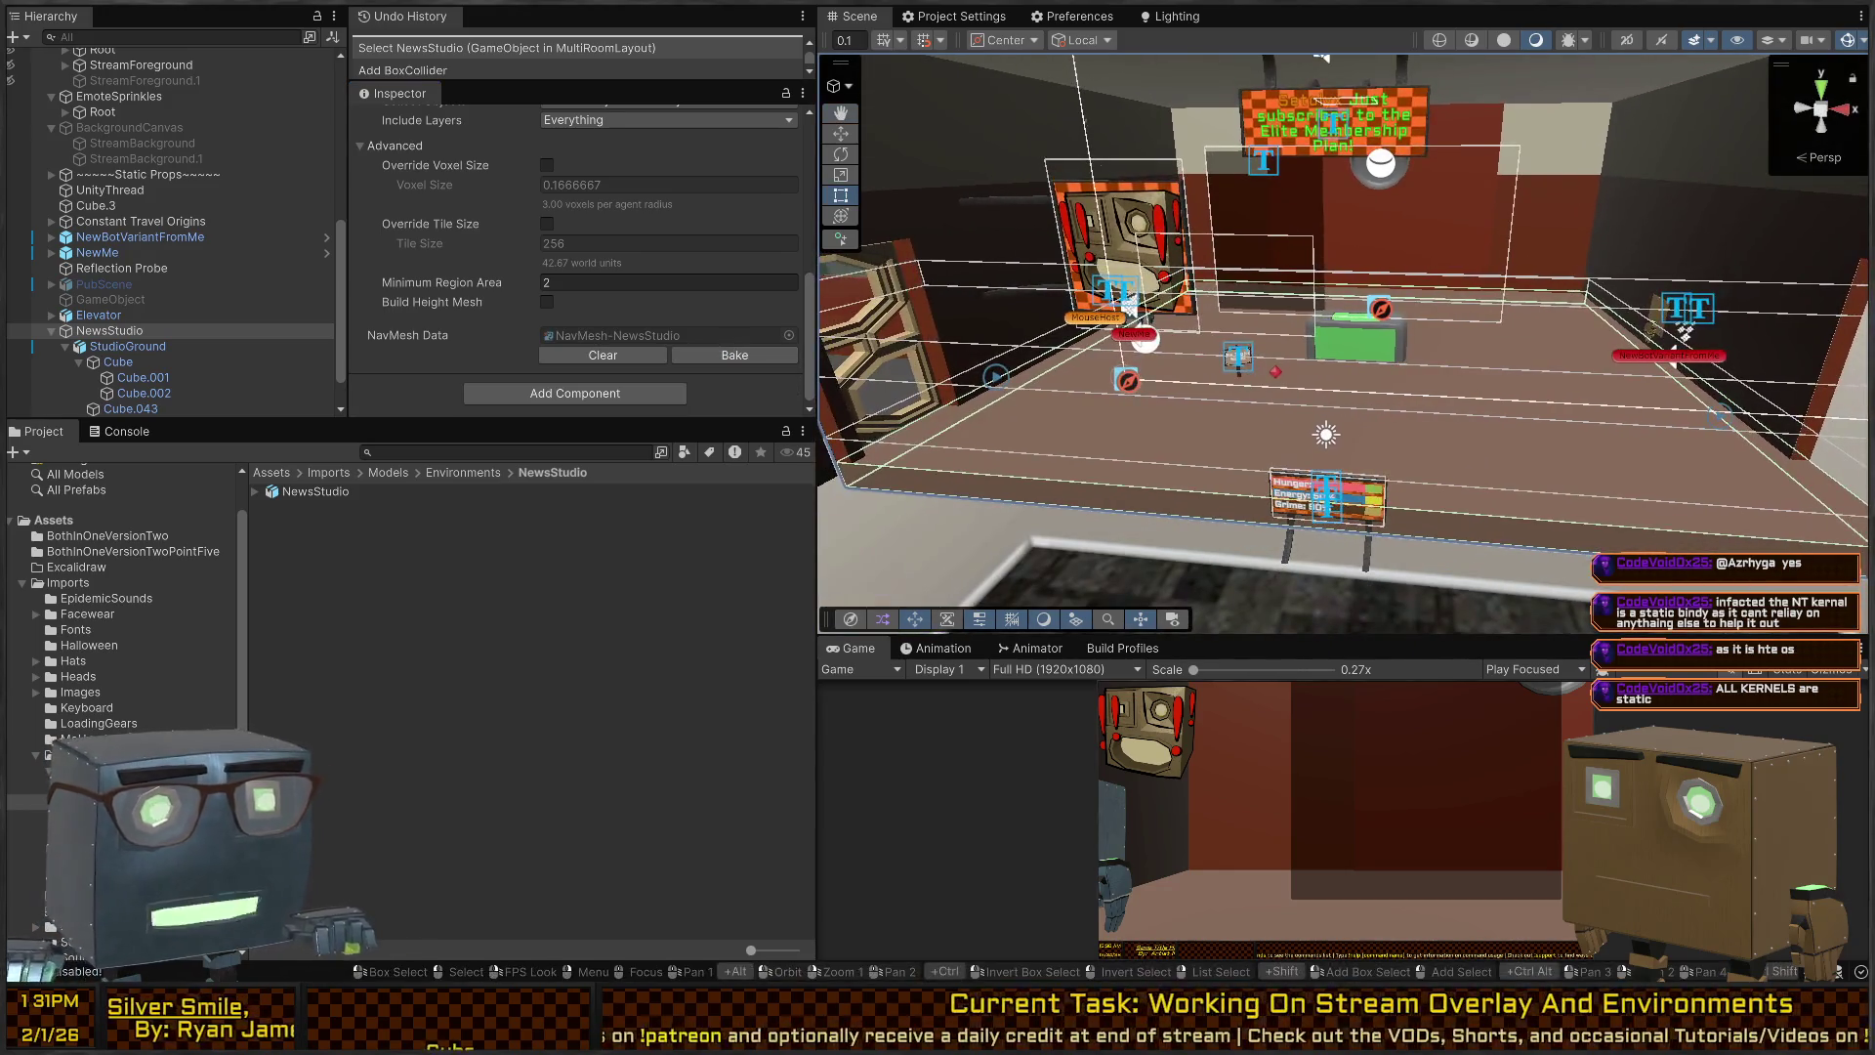
click(1173, 621)
click(1174, 621)
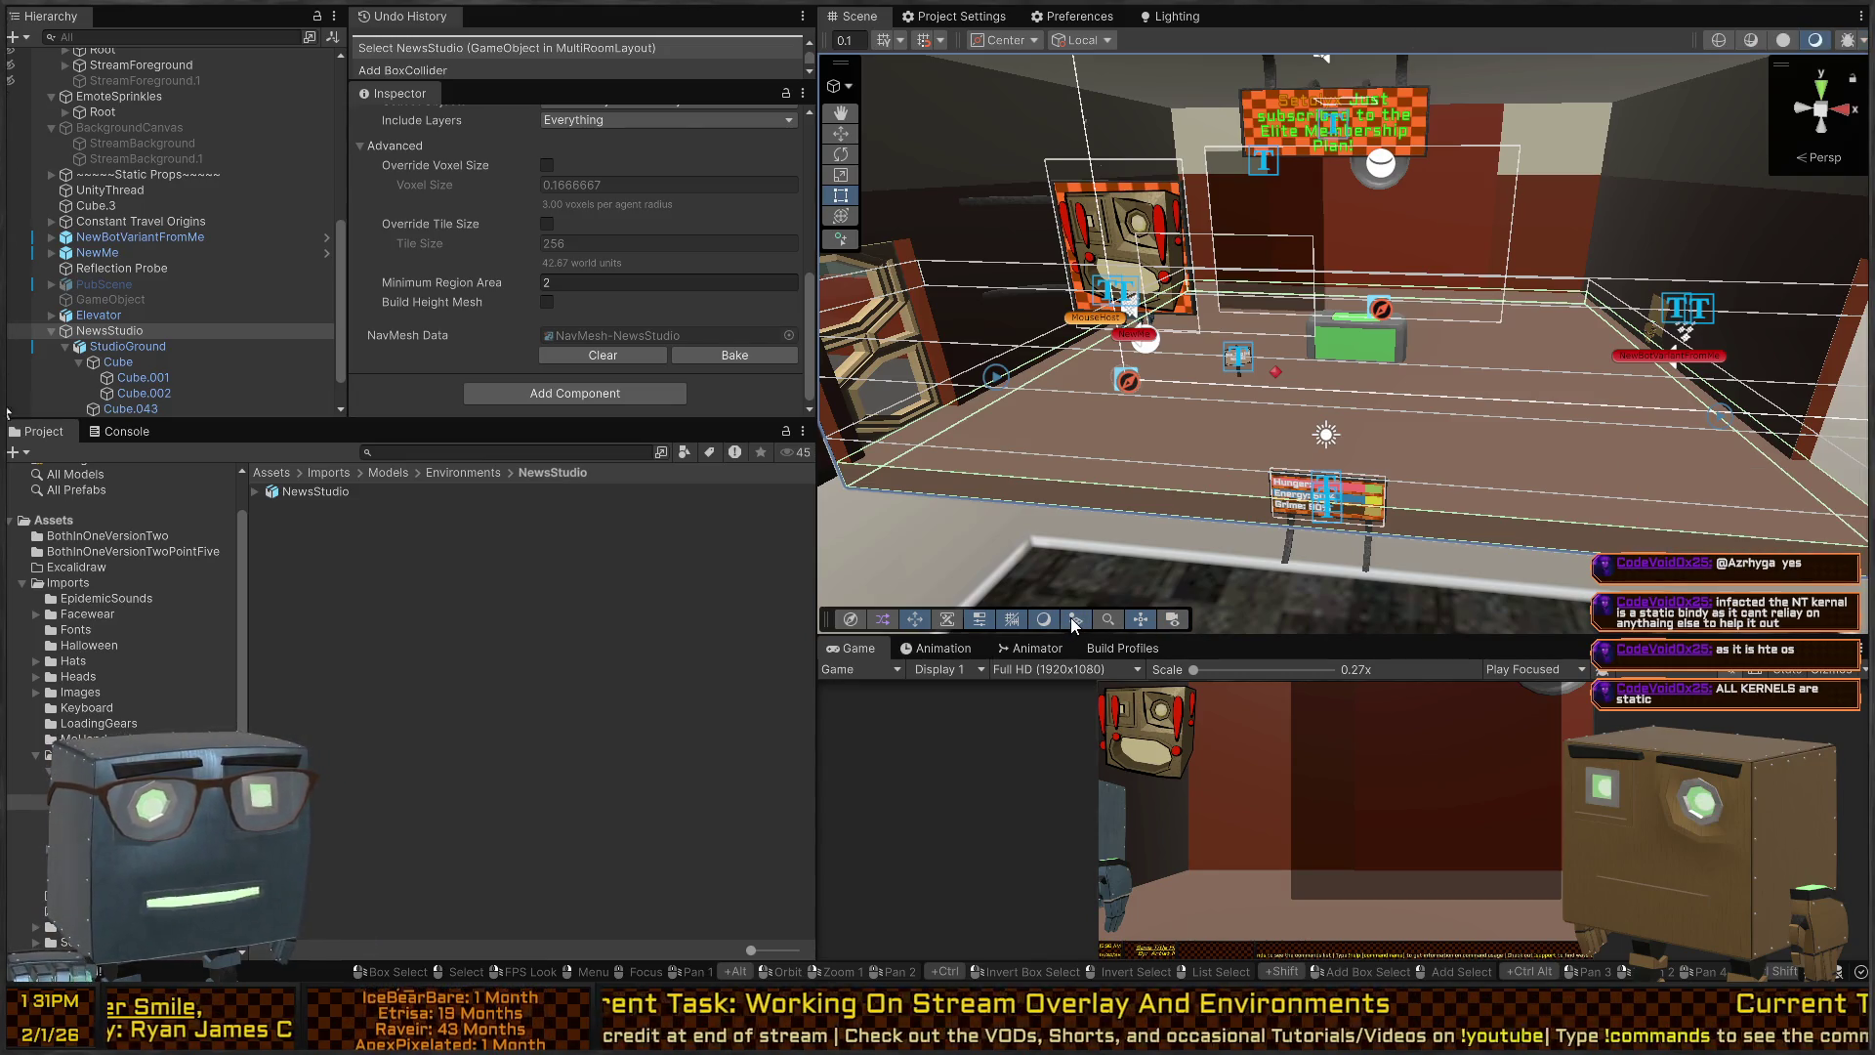
click(948, 621)
click(850, 619)
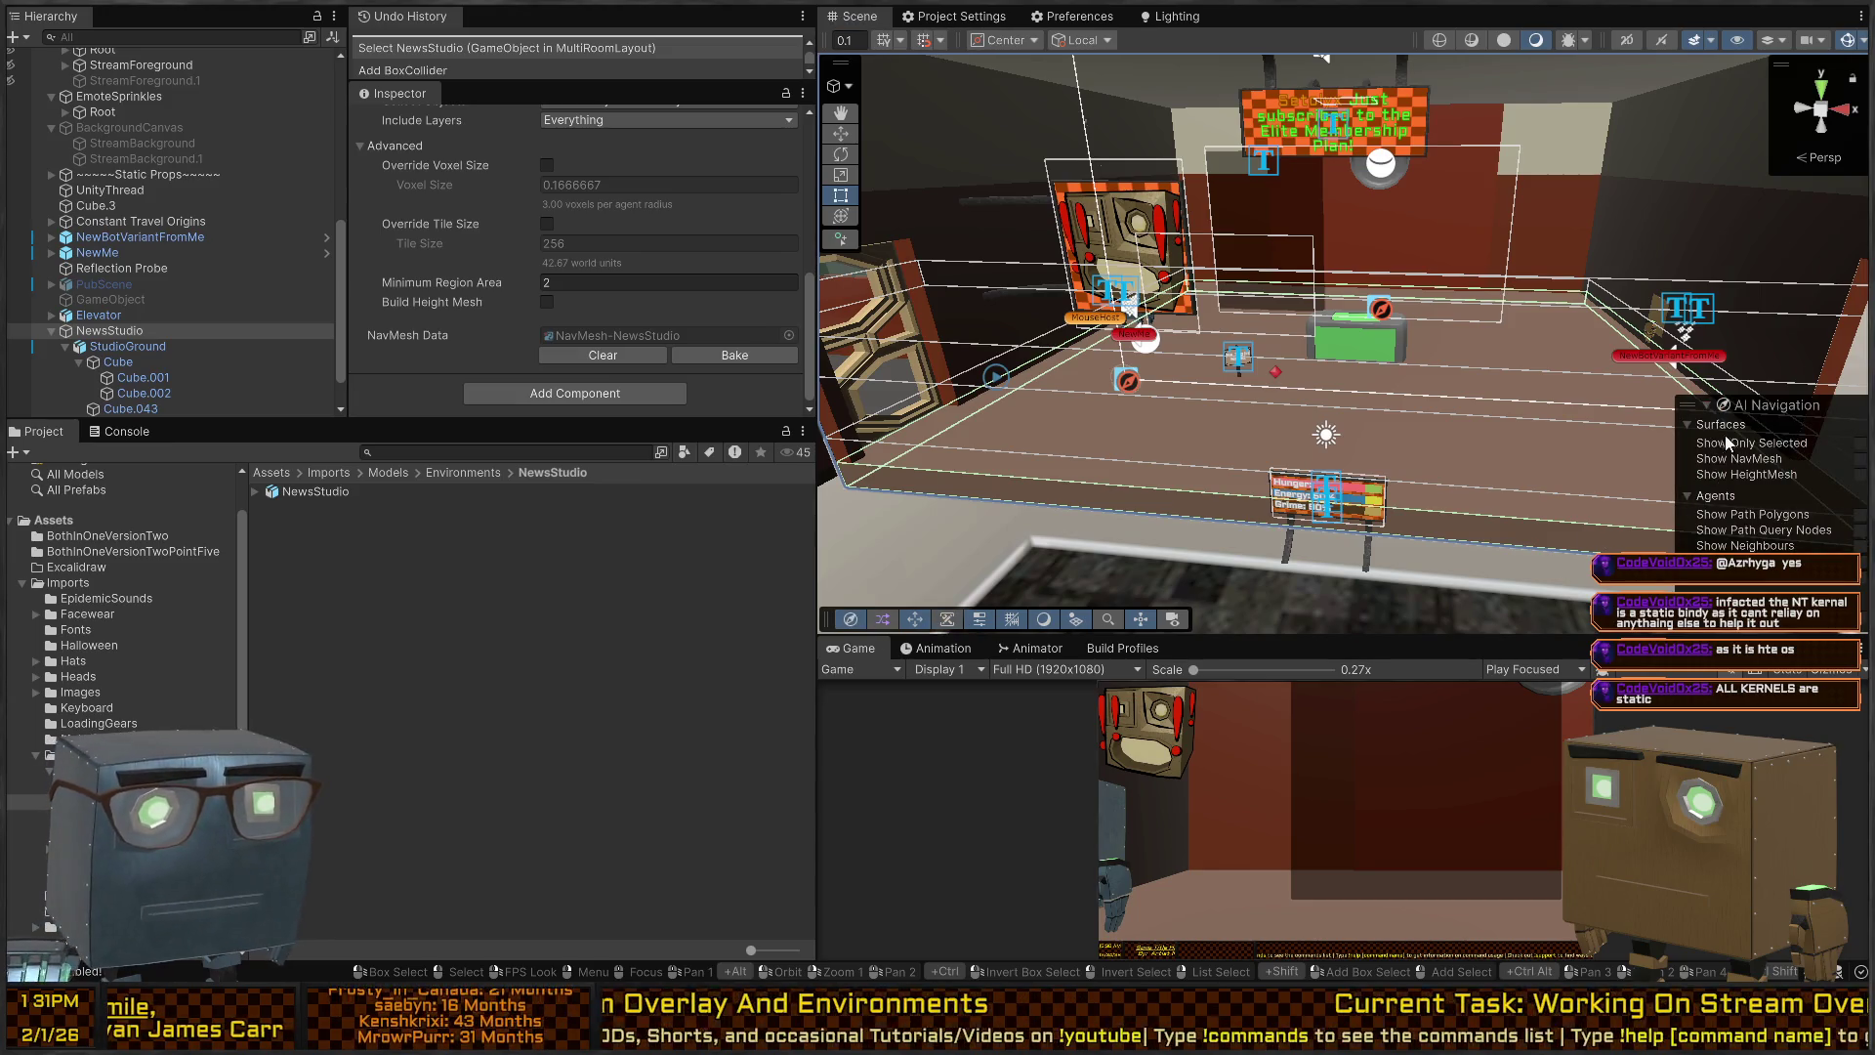
click(1861, 459)
mouse_move(1837, 459)
mouse_down()
mouse_move(838, 367)
mouse_move(1118, 337)
mouse_up()
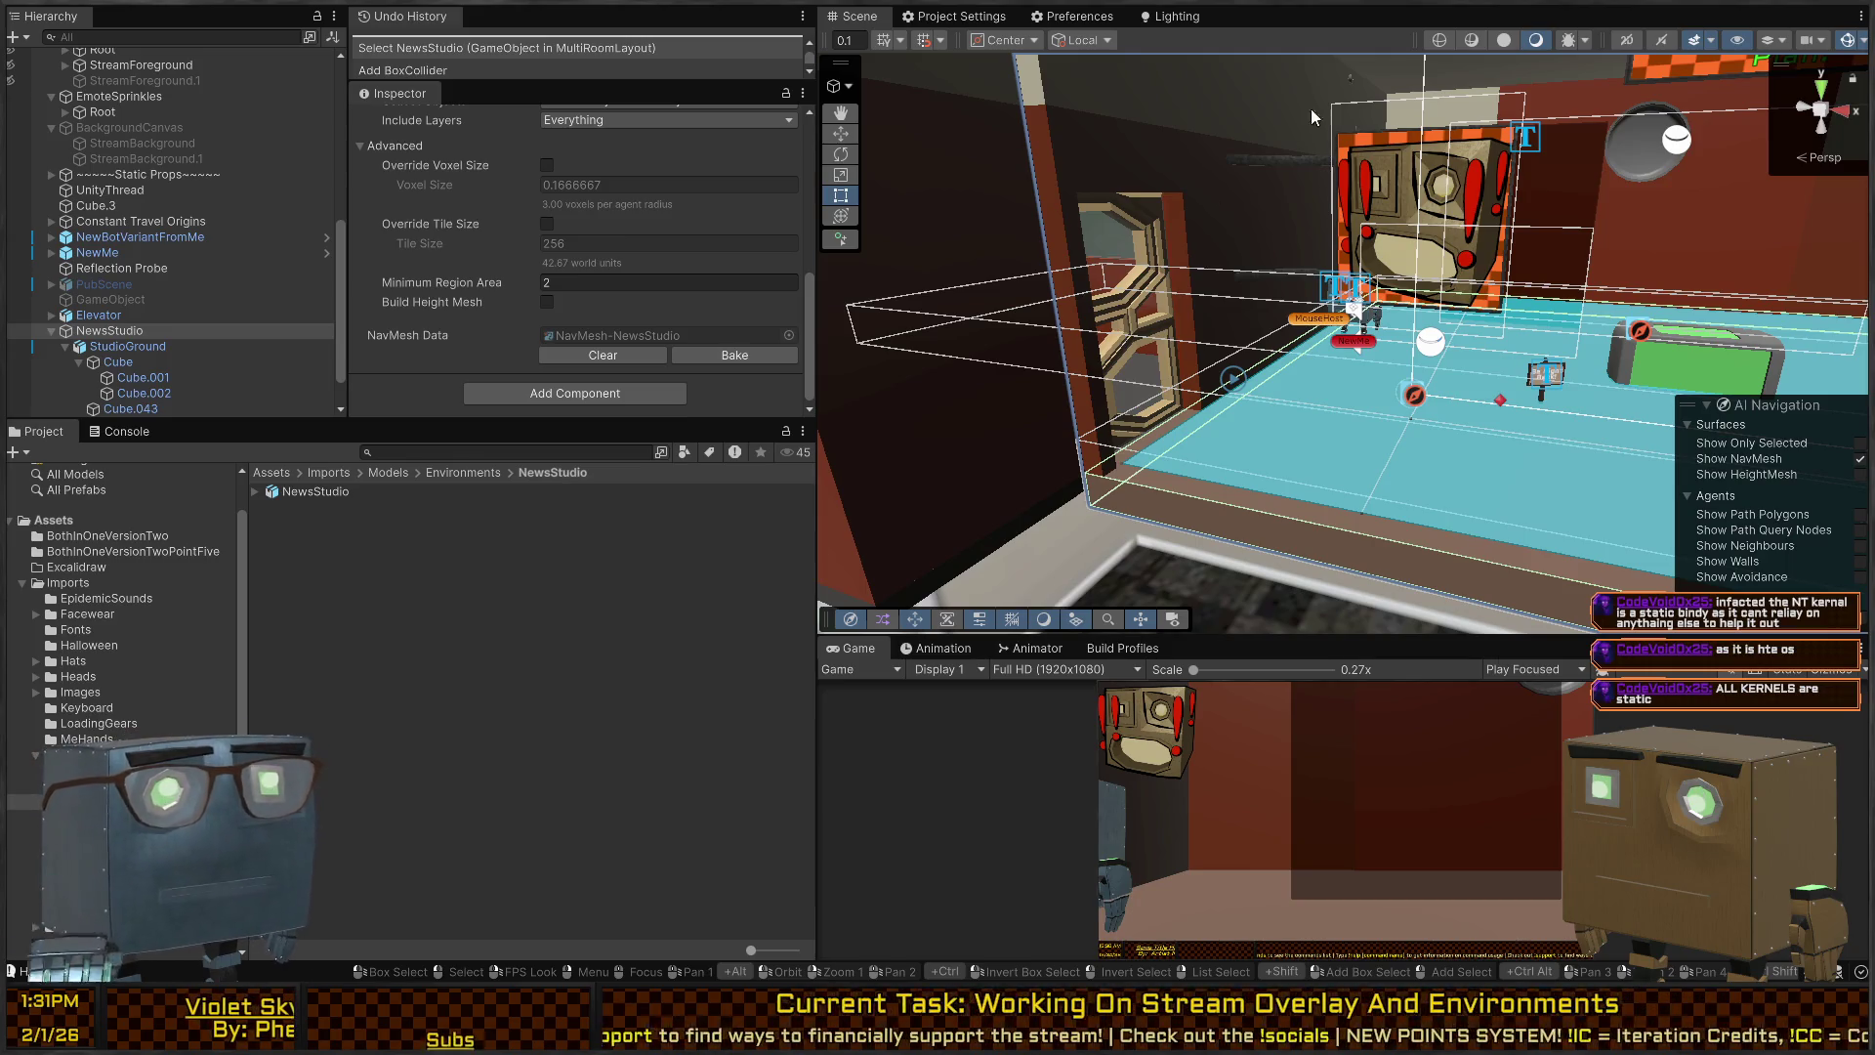
Select the Cube under StudioGround and set its Position X to 0.
mouse_move(1429, 289)
mouse_down()
mouse_move(1347, 281)
mouse_move(1252, 303)
mouse_up()
click(1285, 322)
click(133, 377)
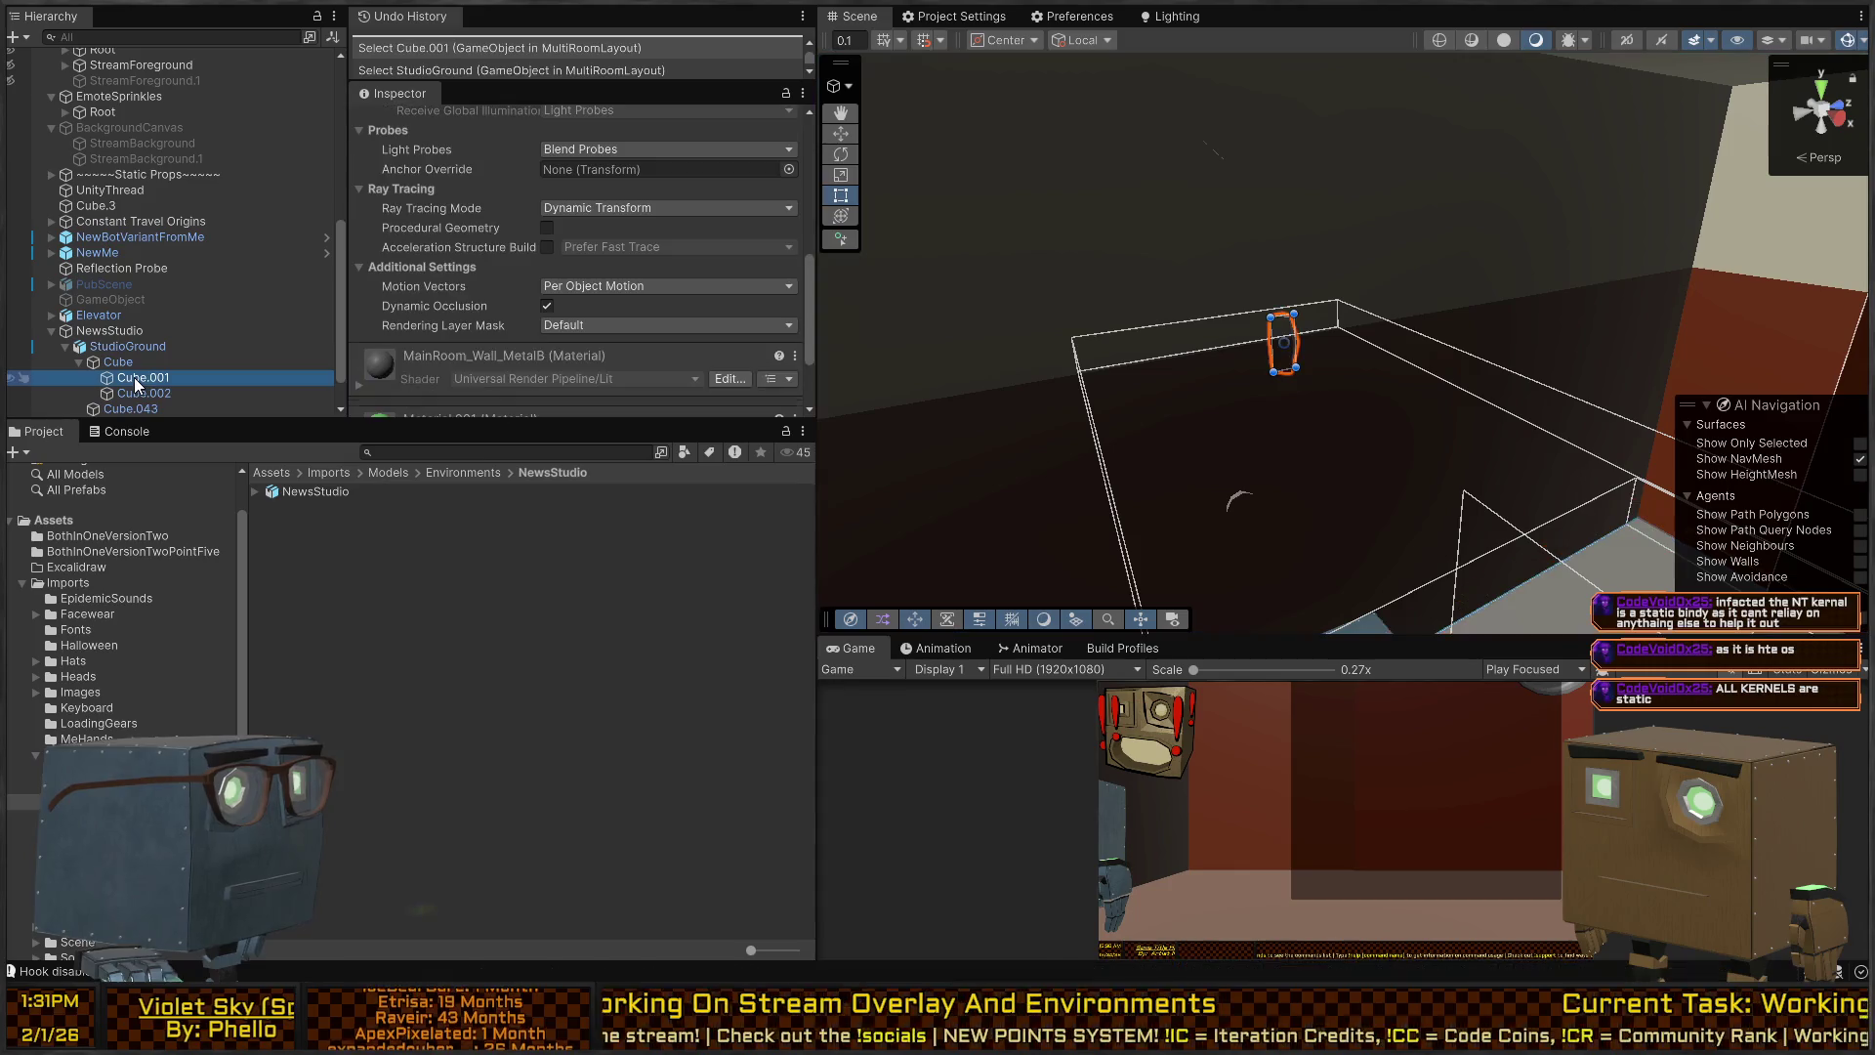
click(133, 360)
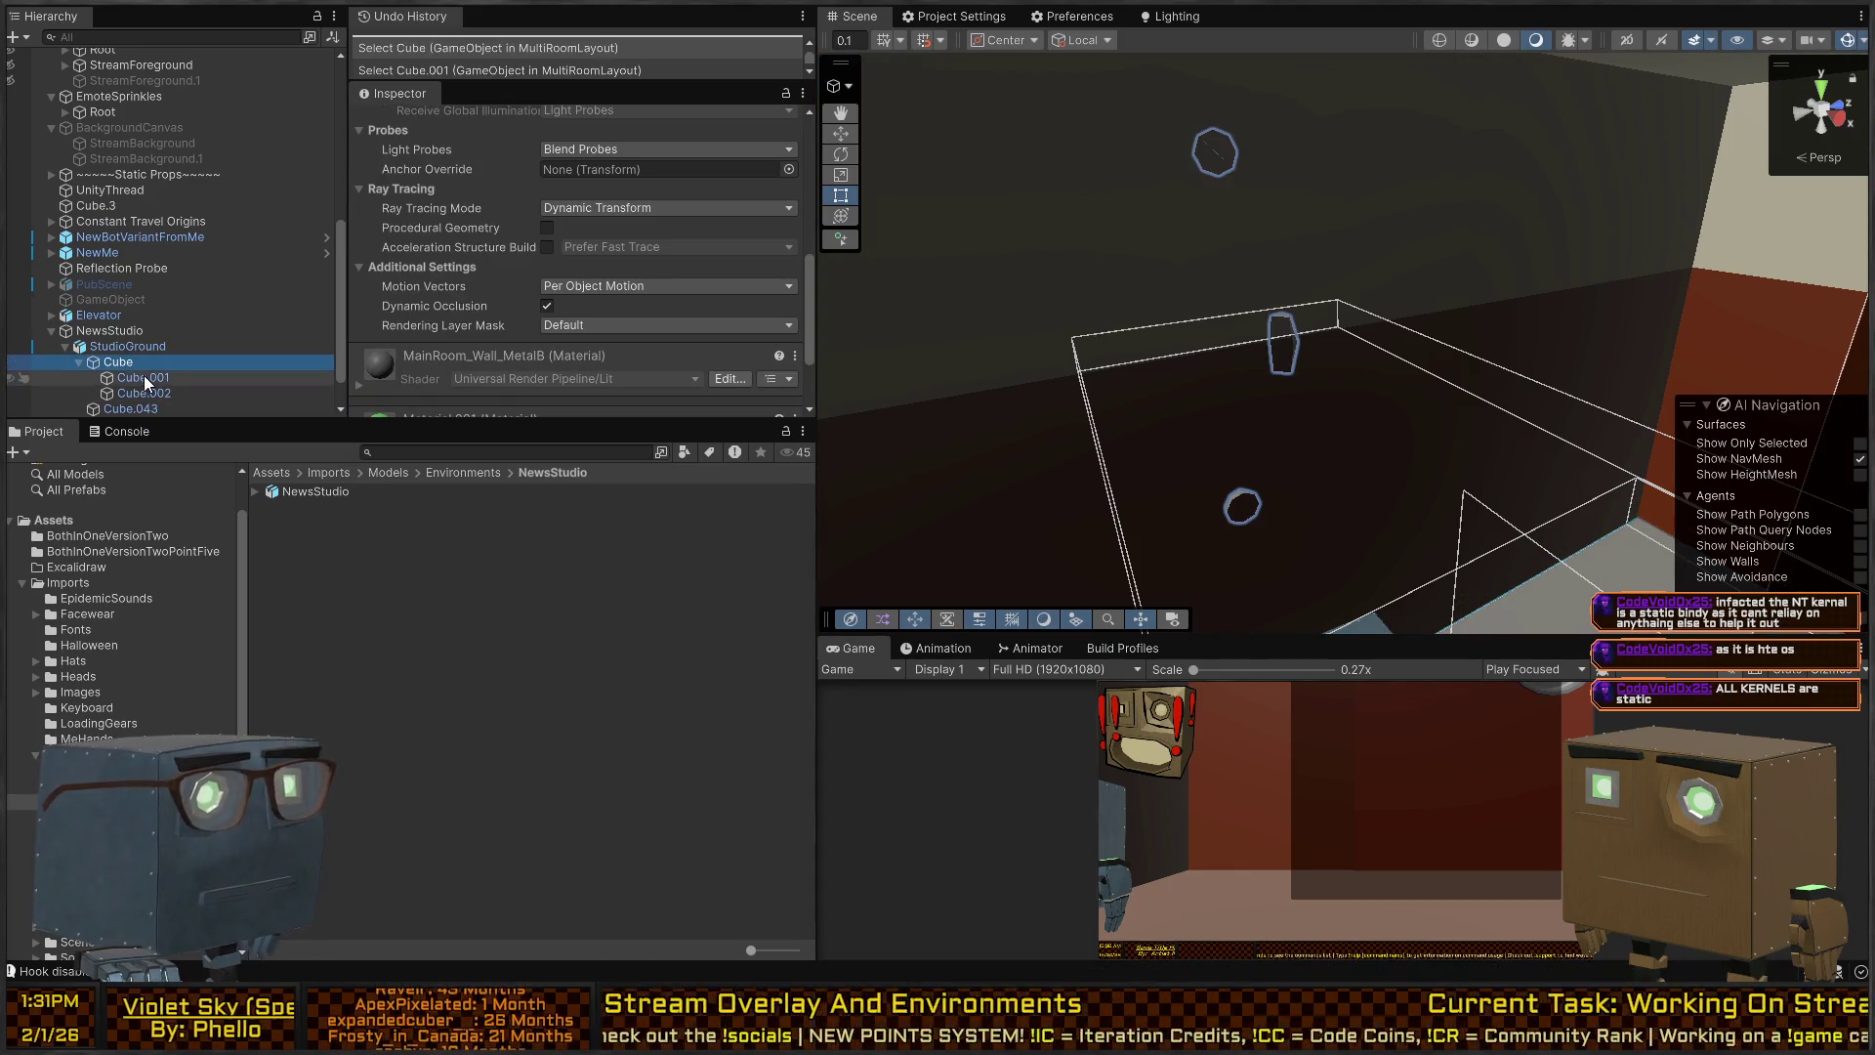
mouse_move(1164, 326)
mouse_down()
mouse_move(1661, 367)
mouse_move(1348, 346)
mouse_up()
mouse_move(251, 272)
mouse_down()
mouse_move(166, 335)
mouse_move(213, 313)
mouse_move(398, 333)
mouse_move(140, 330)
mouse_move(1483, 352)
mouse_move(416, 267)
mouse_up()
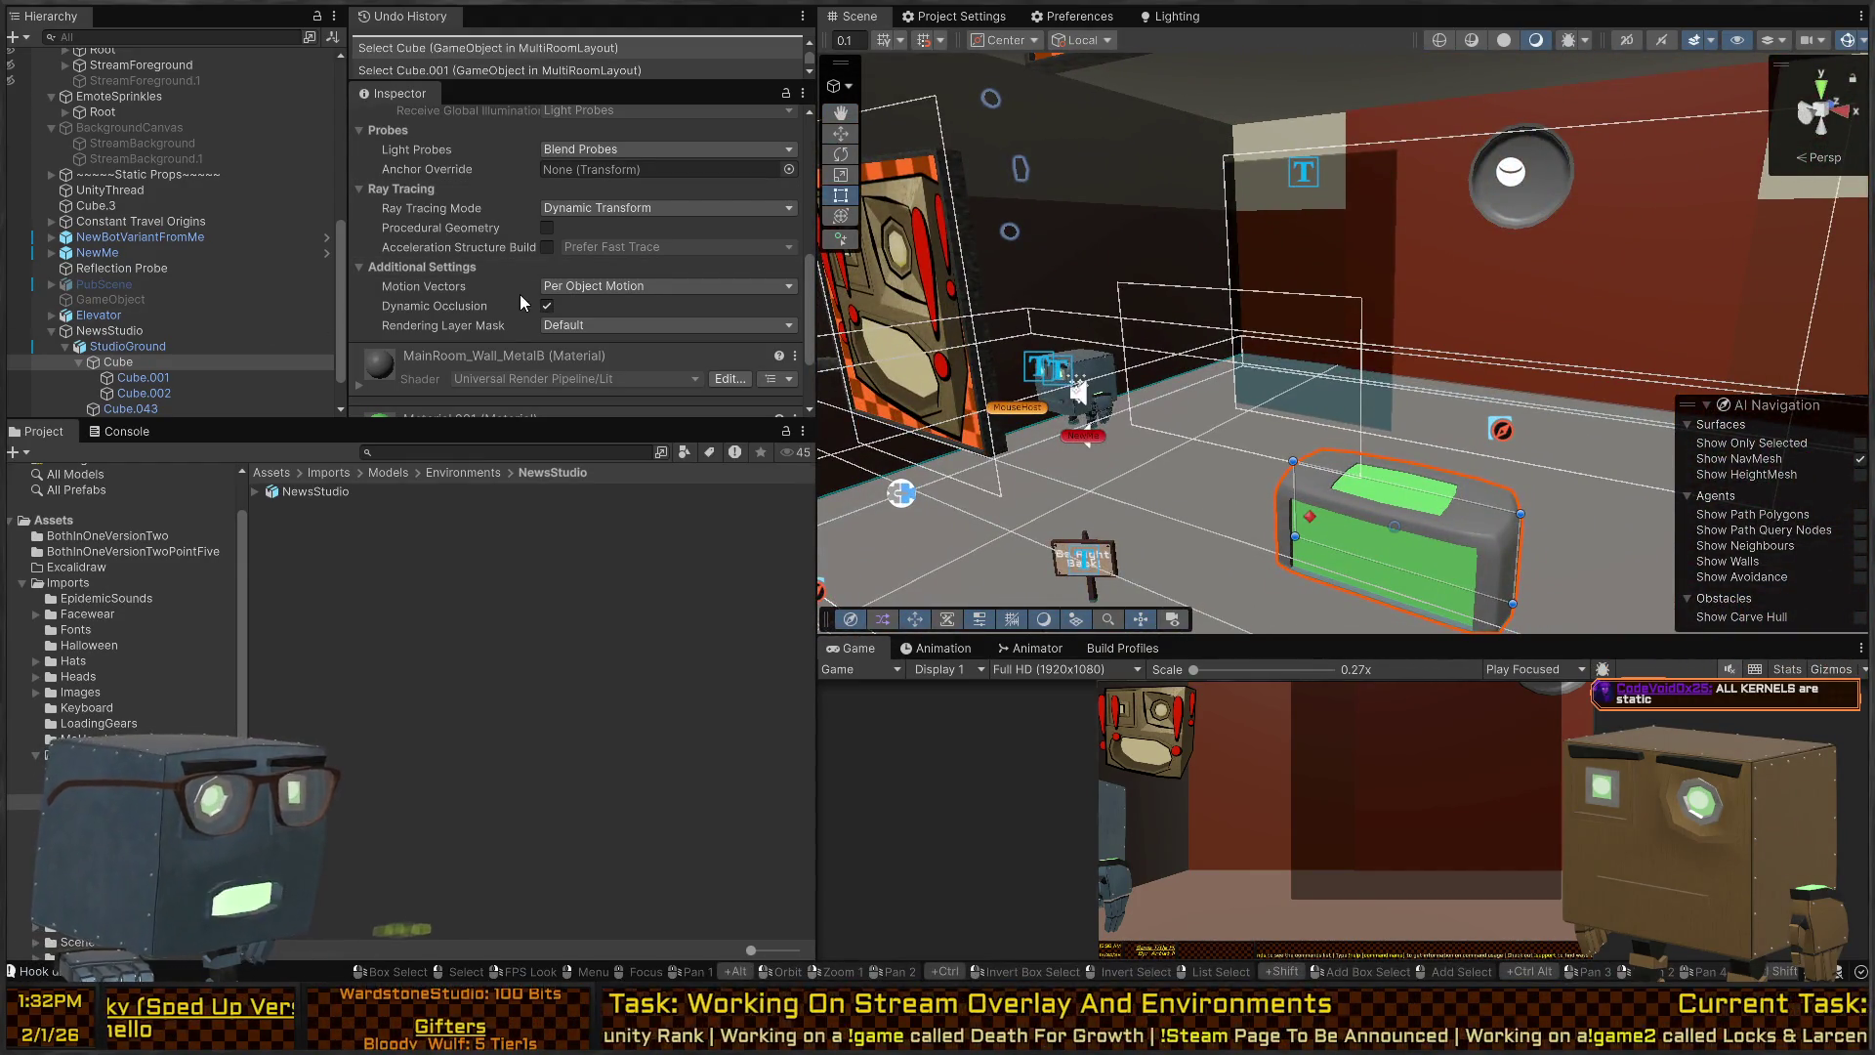
scroll(527, 302, up, 10)
click(621, 199)
text(0)
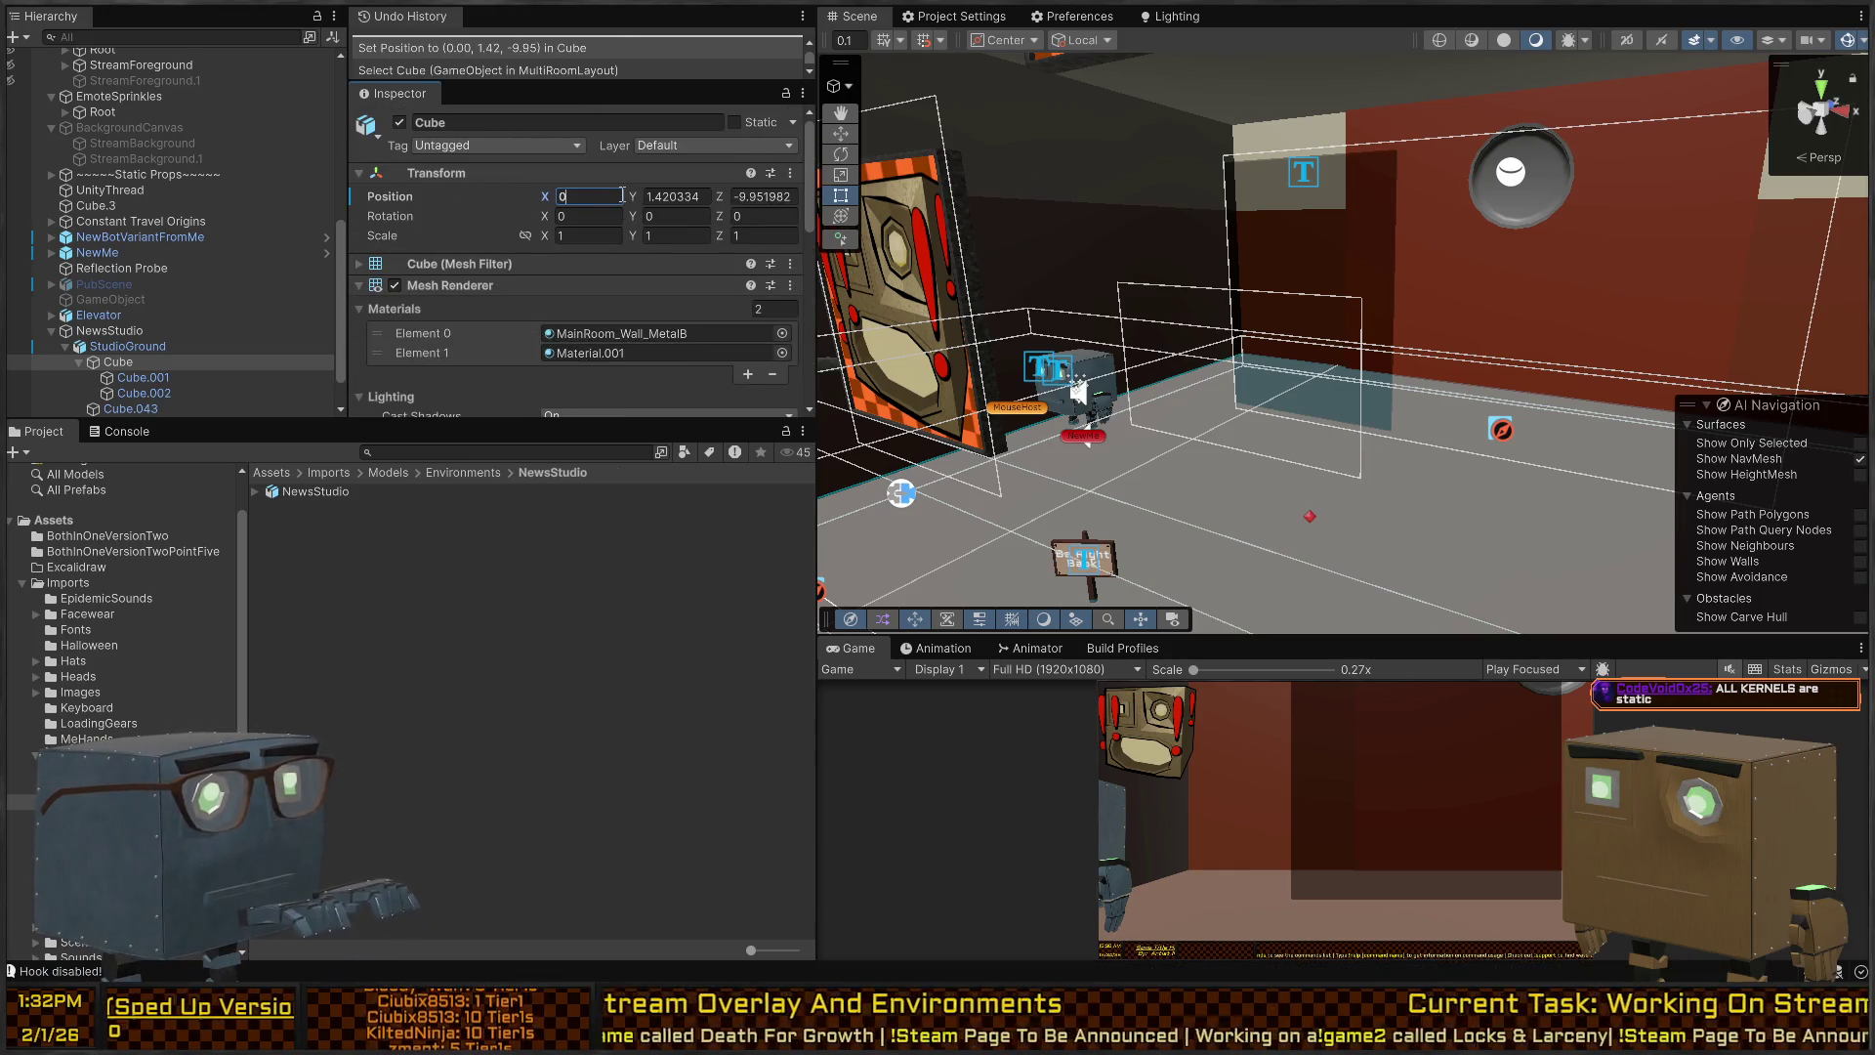
click(142, 378)
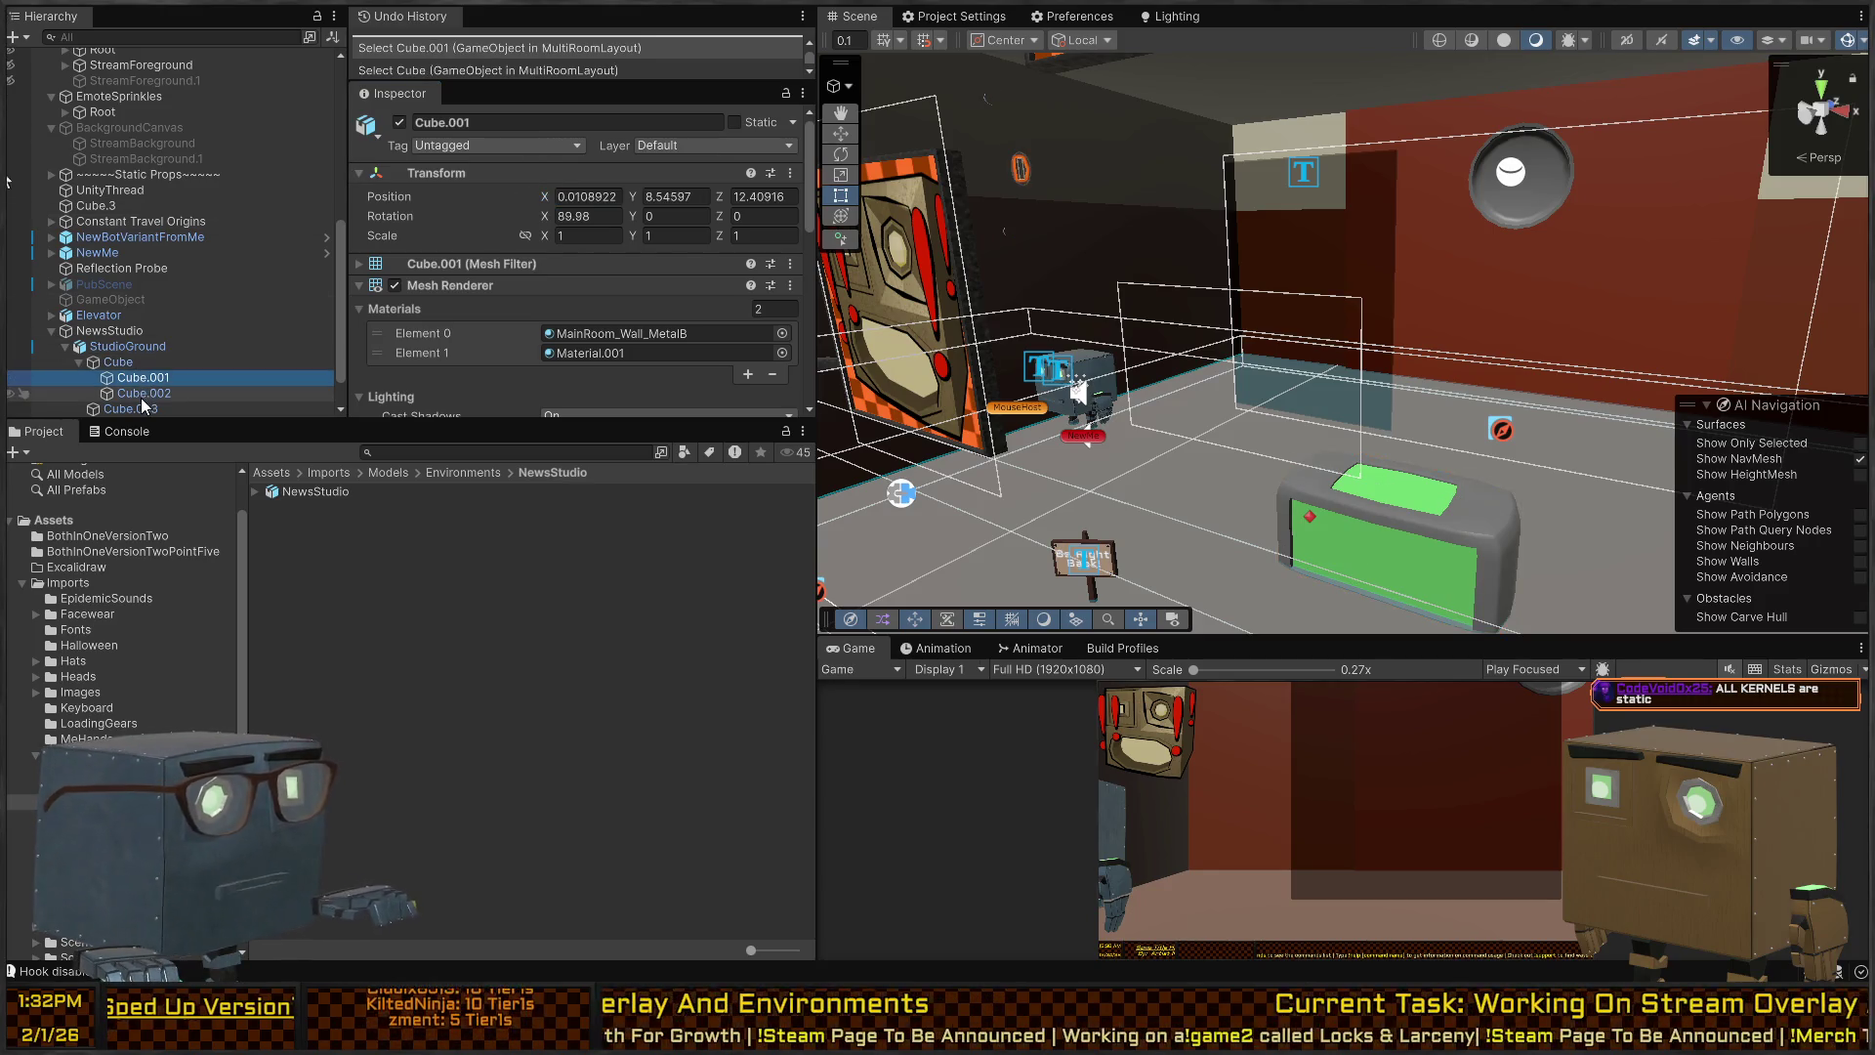
Multi-select Cube.001 and Cube.002 and zero their position values to 0, 0, 0.
click(143, 394)
click(138, 404)
click(146, 379)
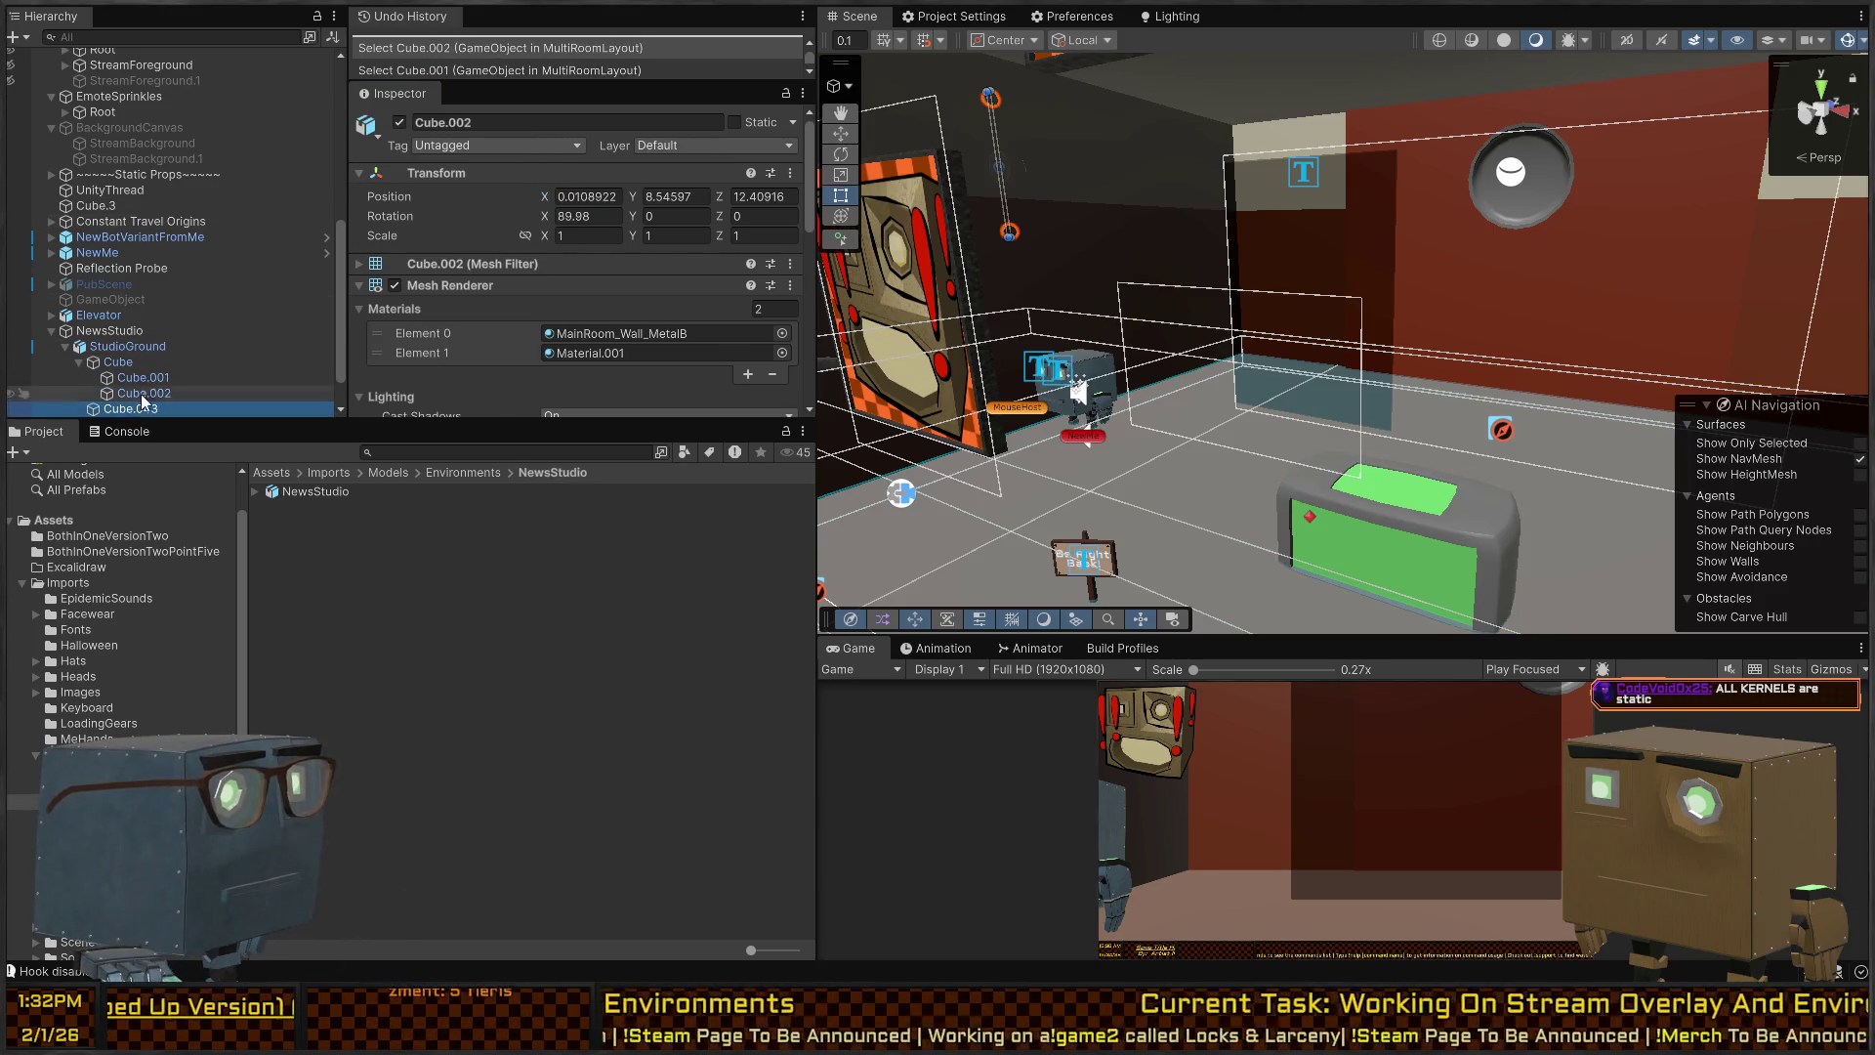
shift+click(145, 394)
click(573, 193)
text(0)
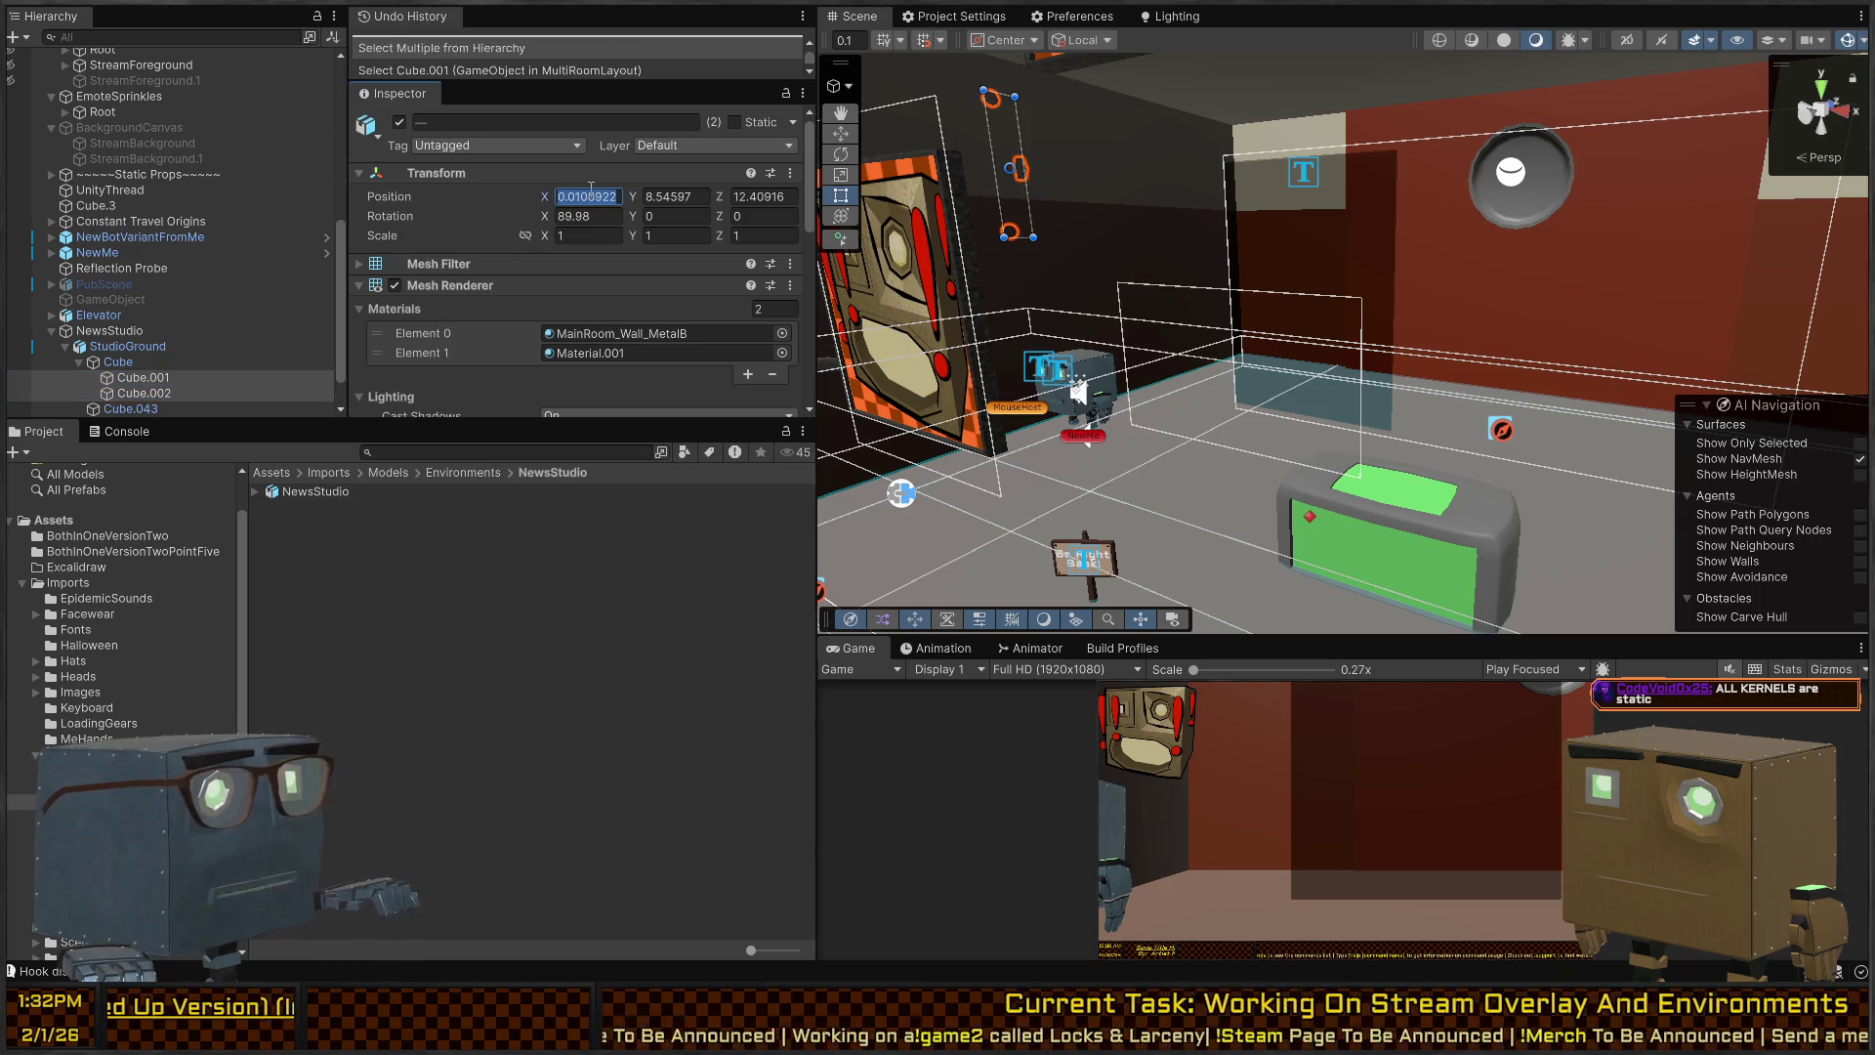
key(Tab)
text(0)
key(Tab)
text(0)
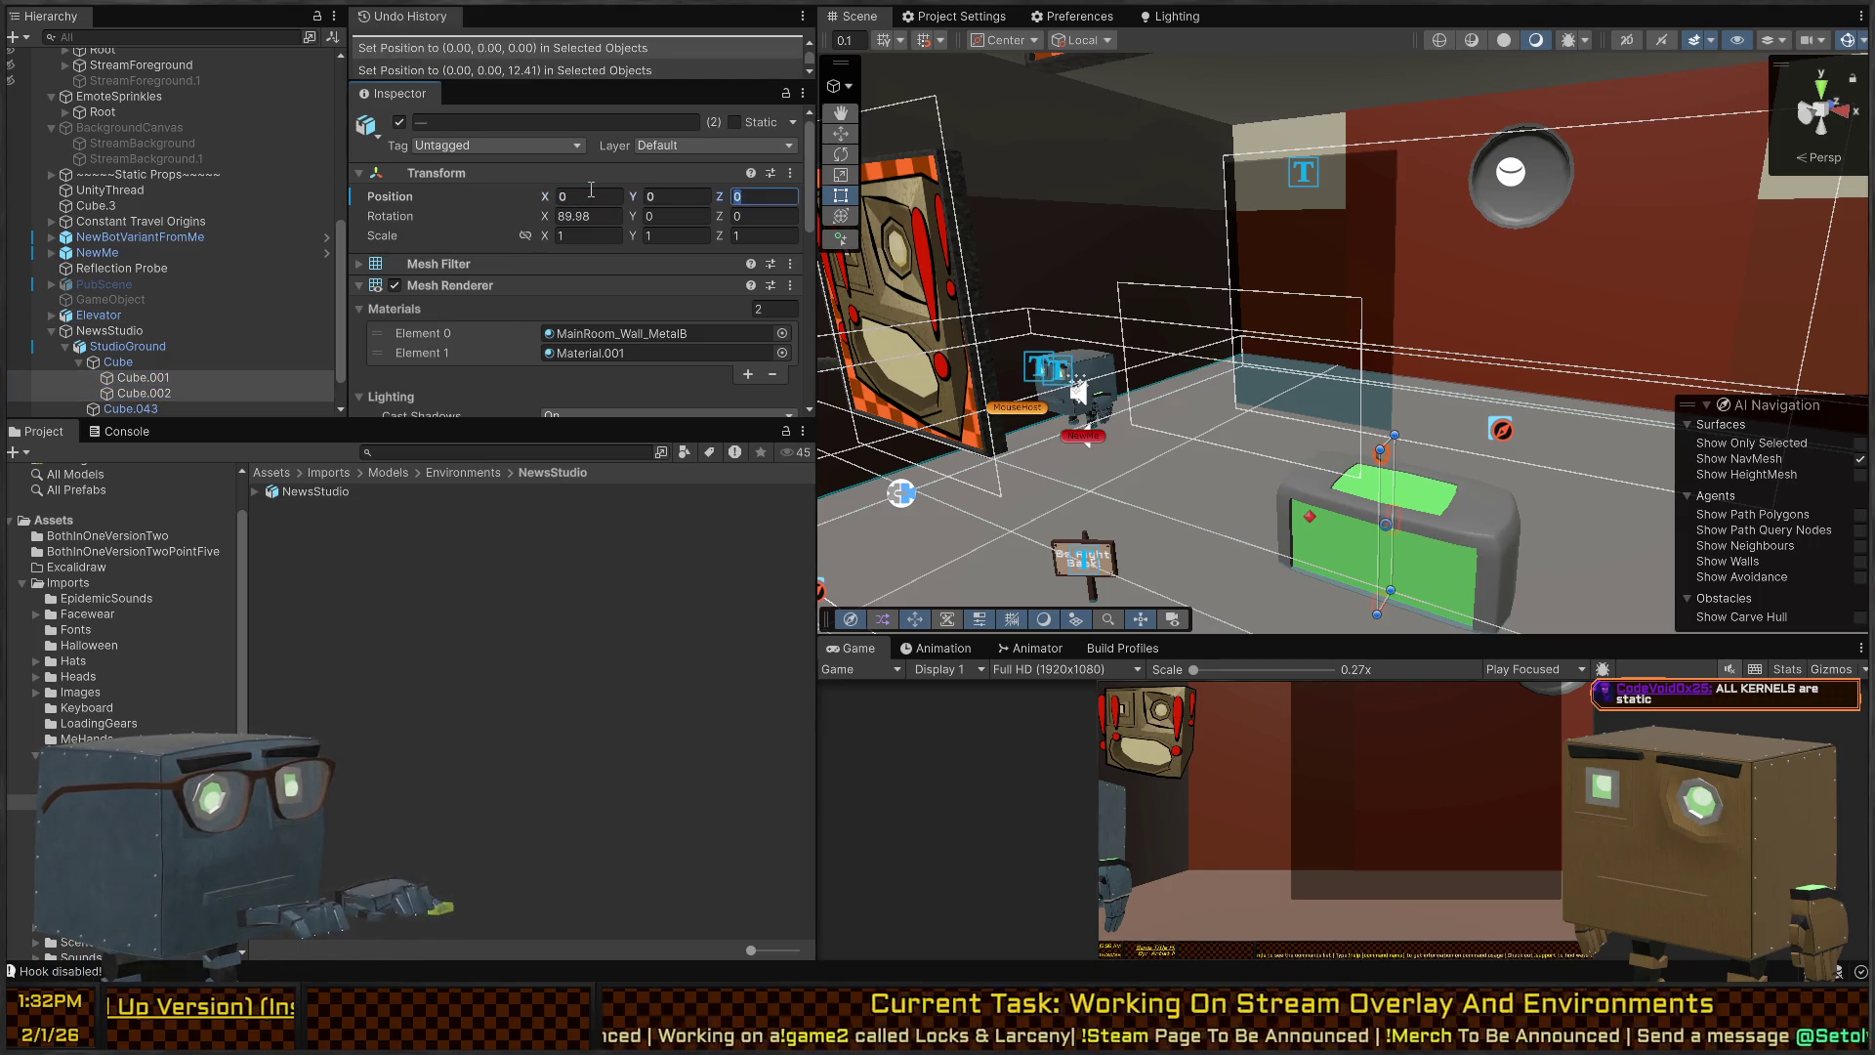
text(0)
right_click(1168, 484)
key(w)
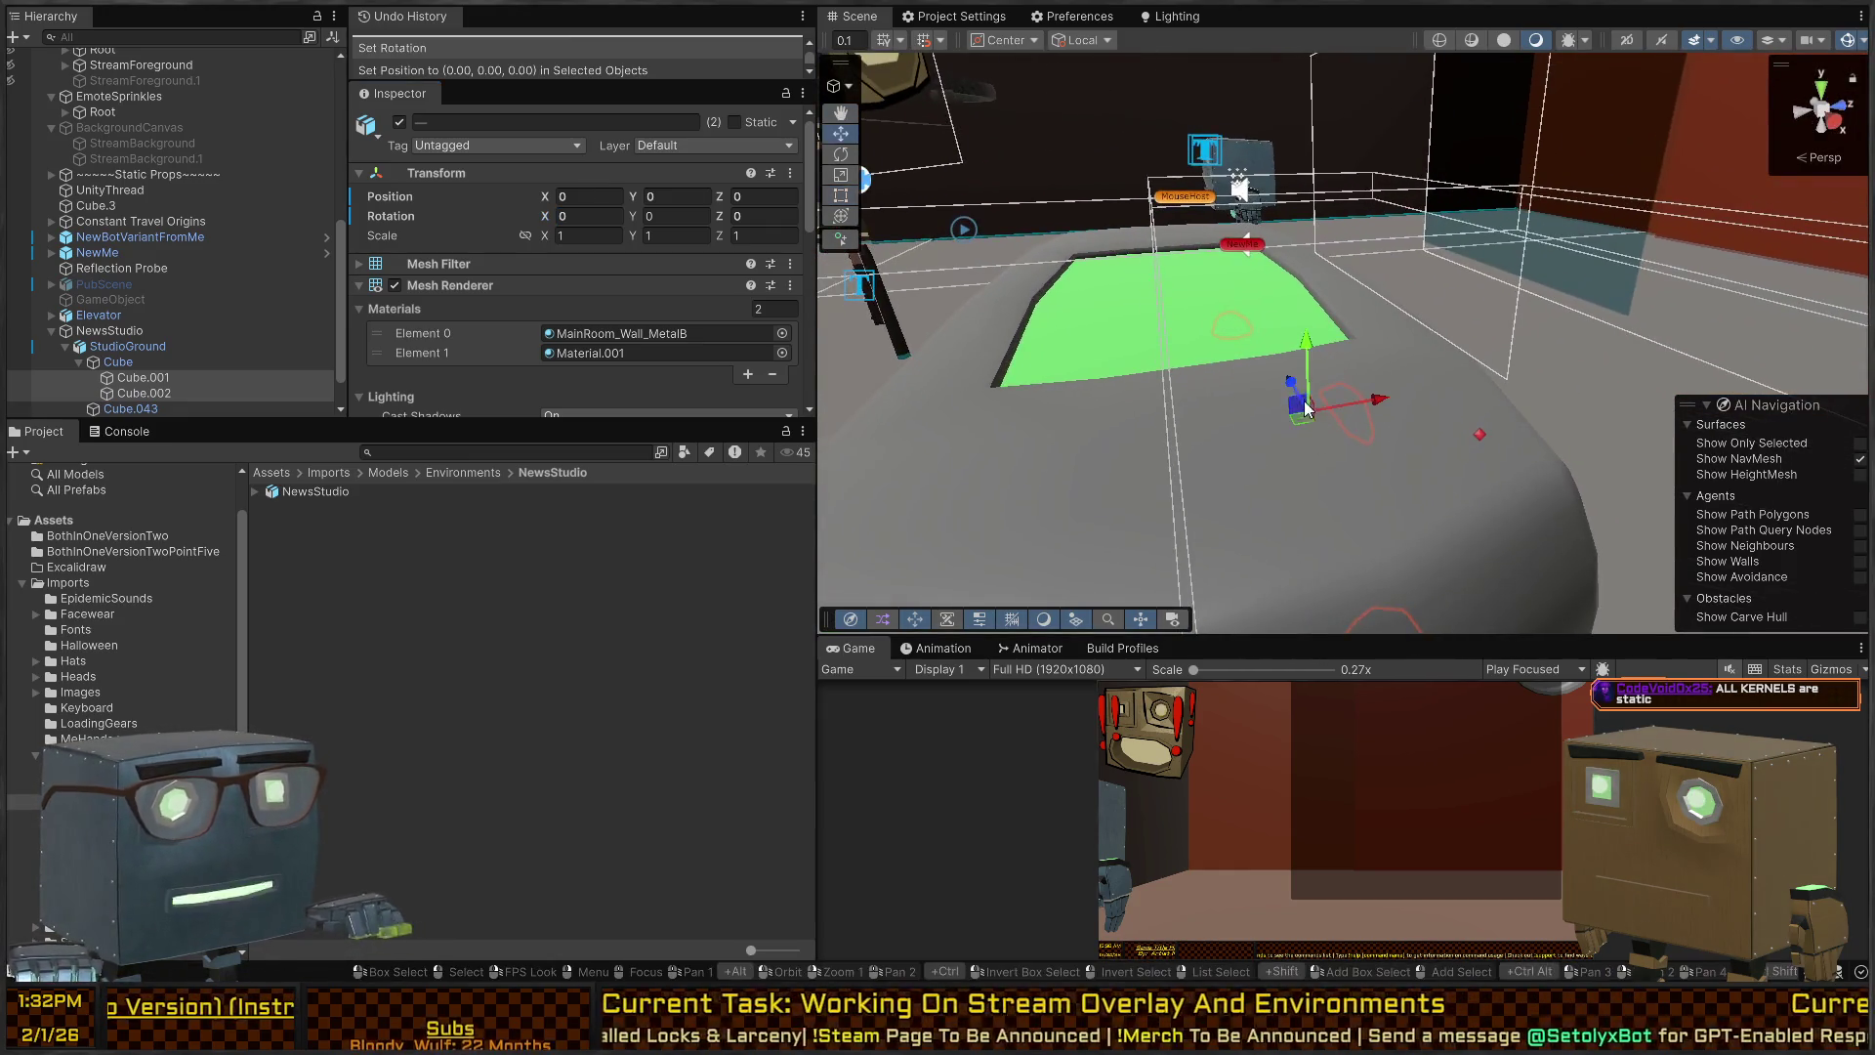
Drag Cube.001 and Cube.002 onto the green-topped desk top, then orbit to verify placement.
mouse_move(1291, 405)
mouse_down()
mouse_move(1270, 285)
mouse_move(1301, 255)
mouse_up()
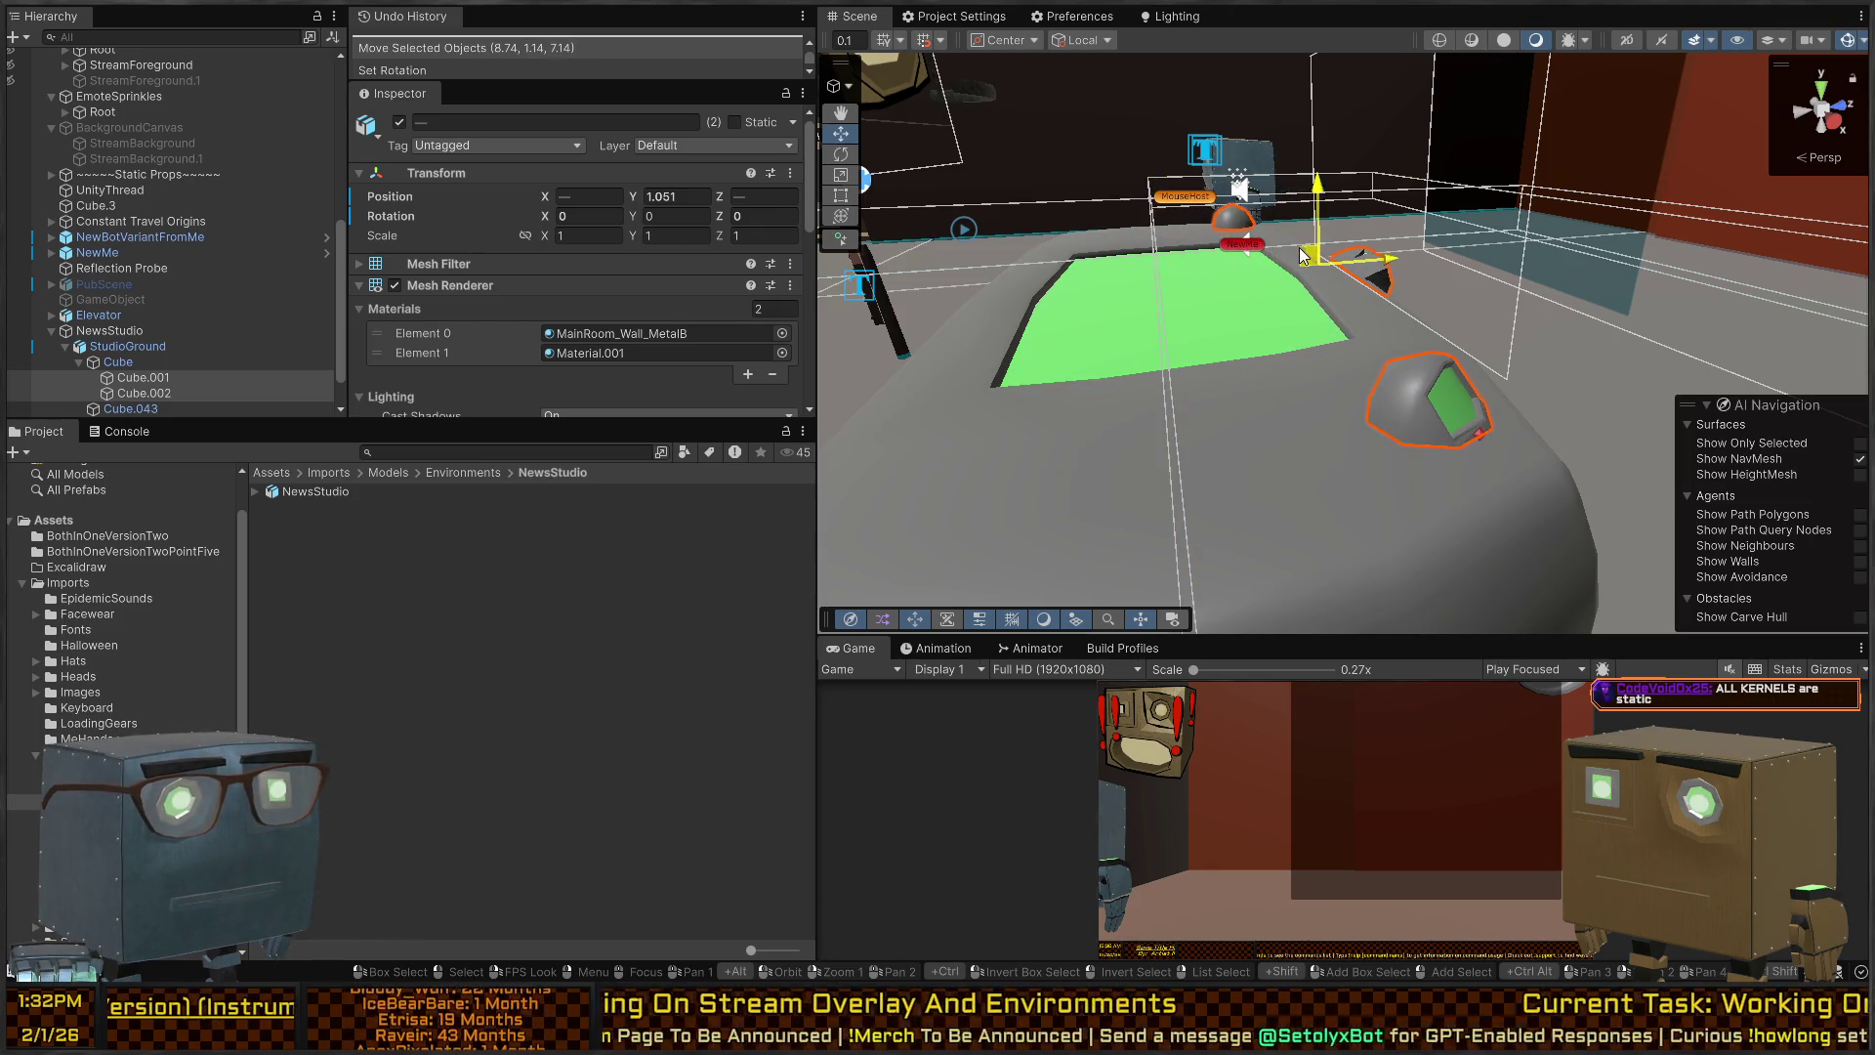
mouse_move(1575, 279)
mouse_down()
mouse_move(1017, 277)
mouse_move(741, 344)
mouse_move(349, 336)
mouse_move(117, 303)
mouse_move(1837, 254)
mouse_move(1777, 155)
mouse_up()
drag(1422, 318, 1414, 329)
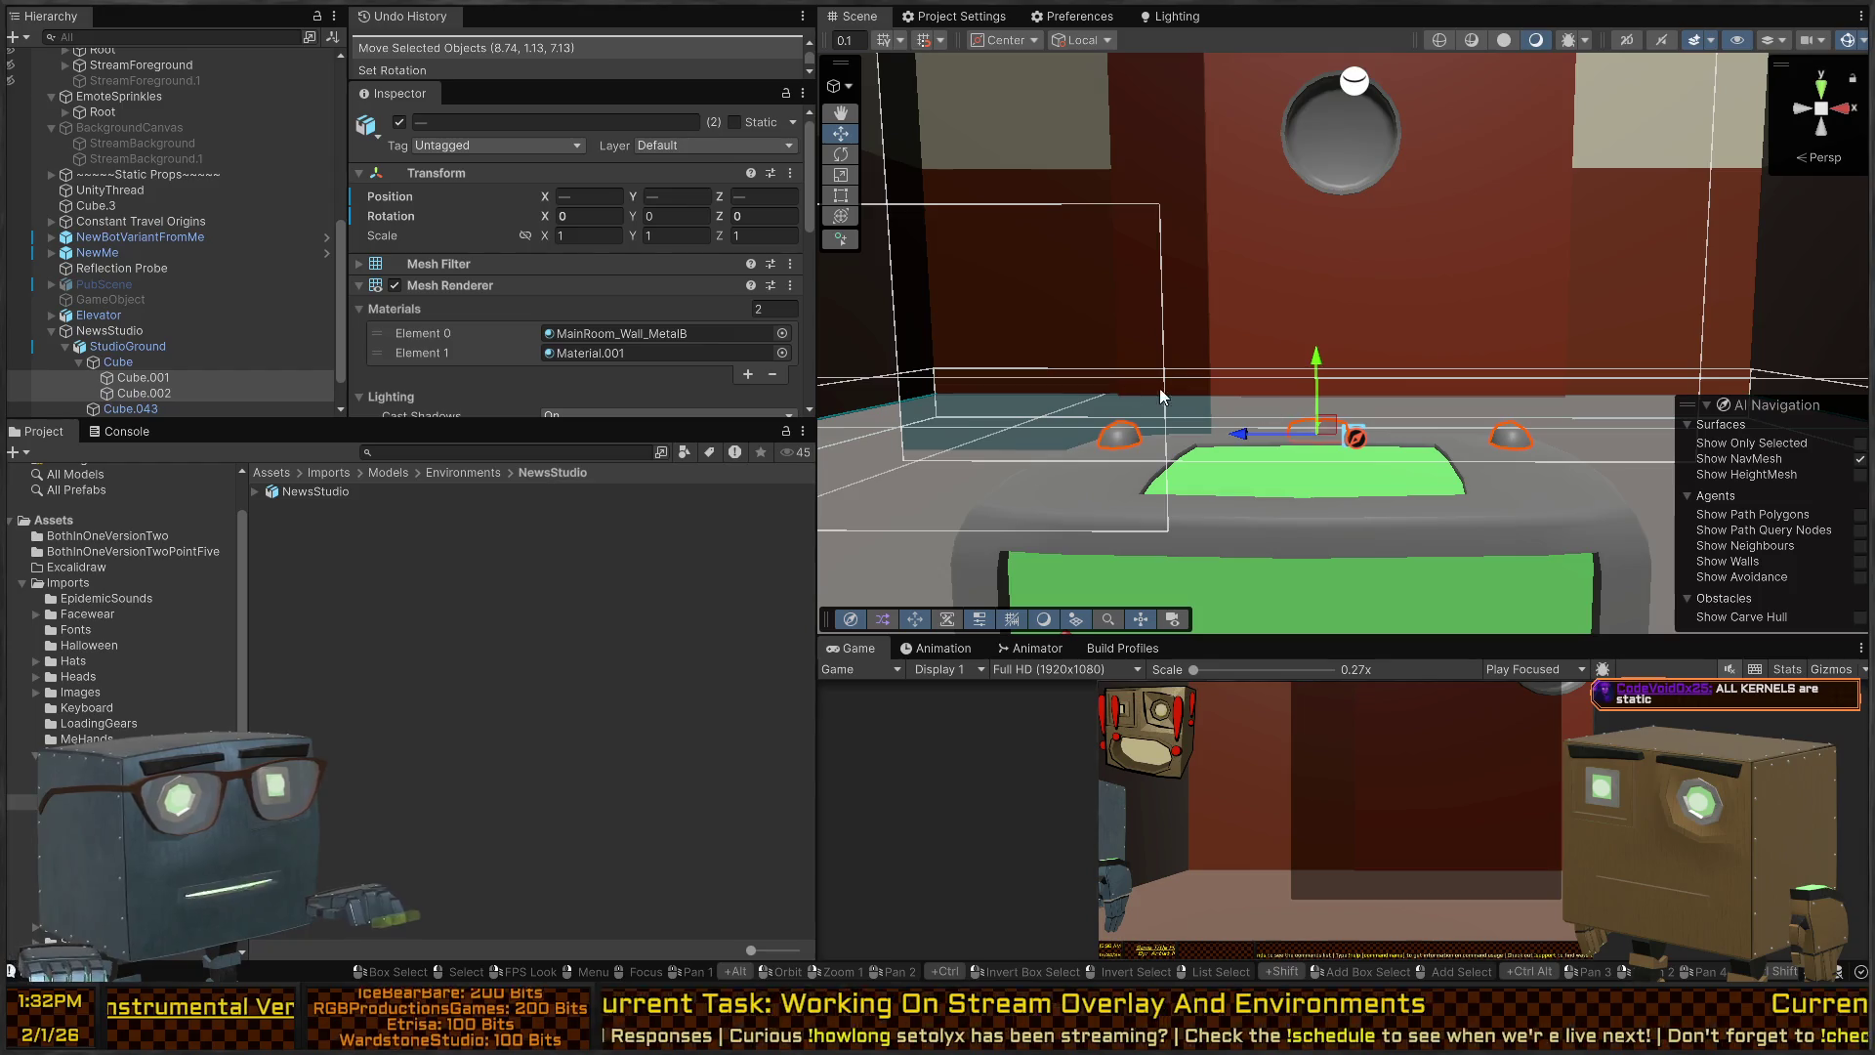
mouse_move(1319, 366)
mouse_down()
mouse_move(1340, 381)
mouse_move(1129, 414)
mouse_move(1753, 389)
mouse_up()
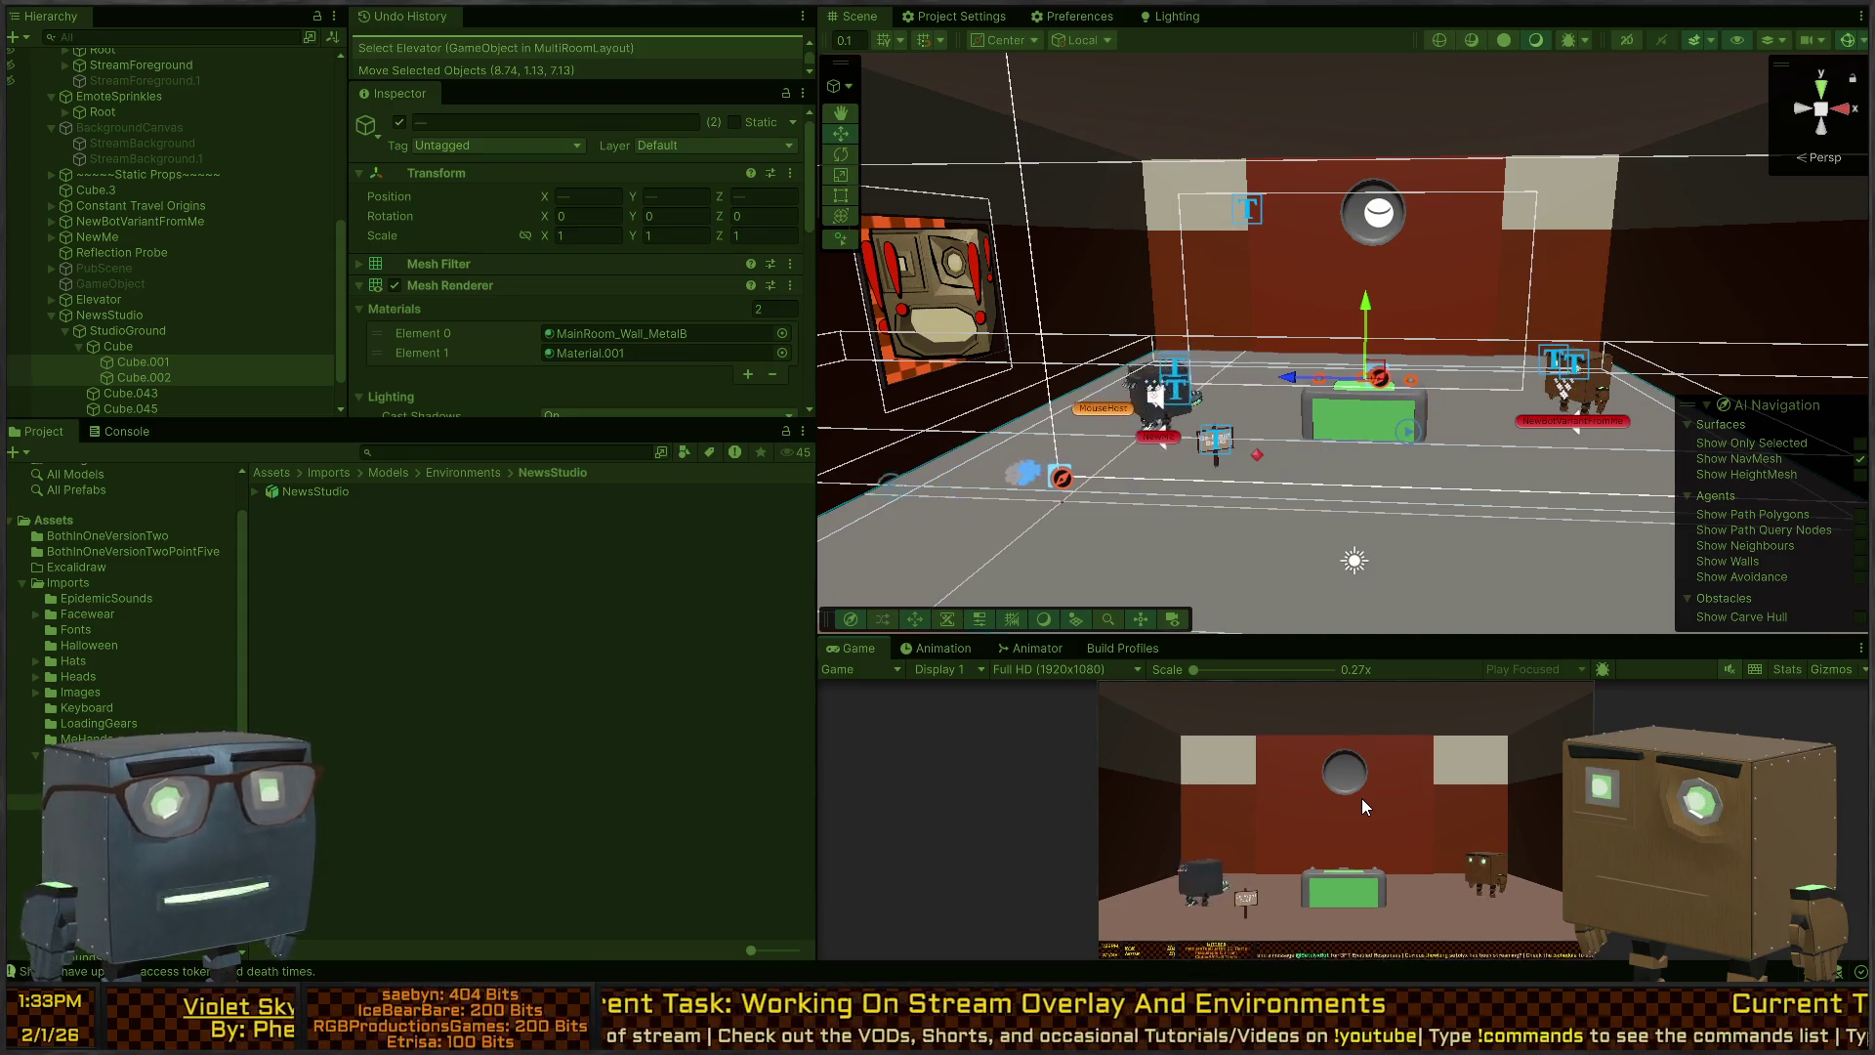
click(1333, 794)
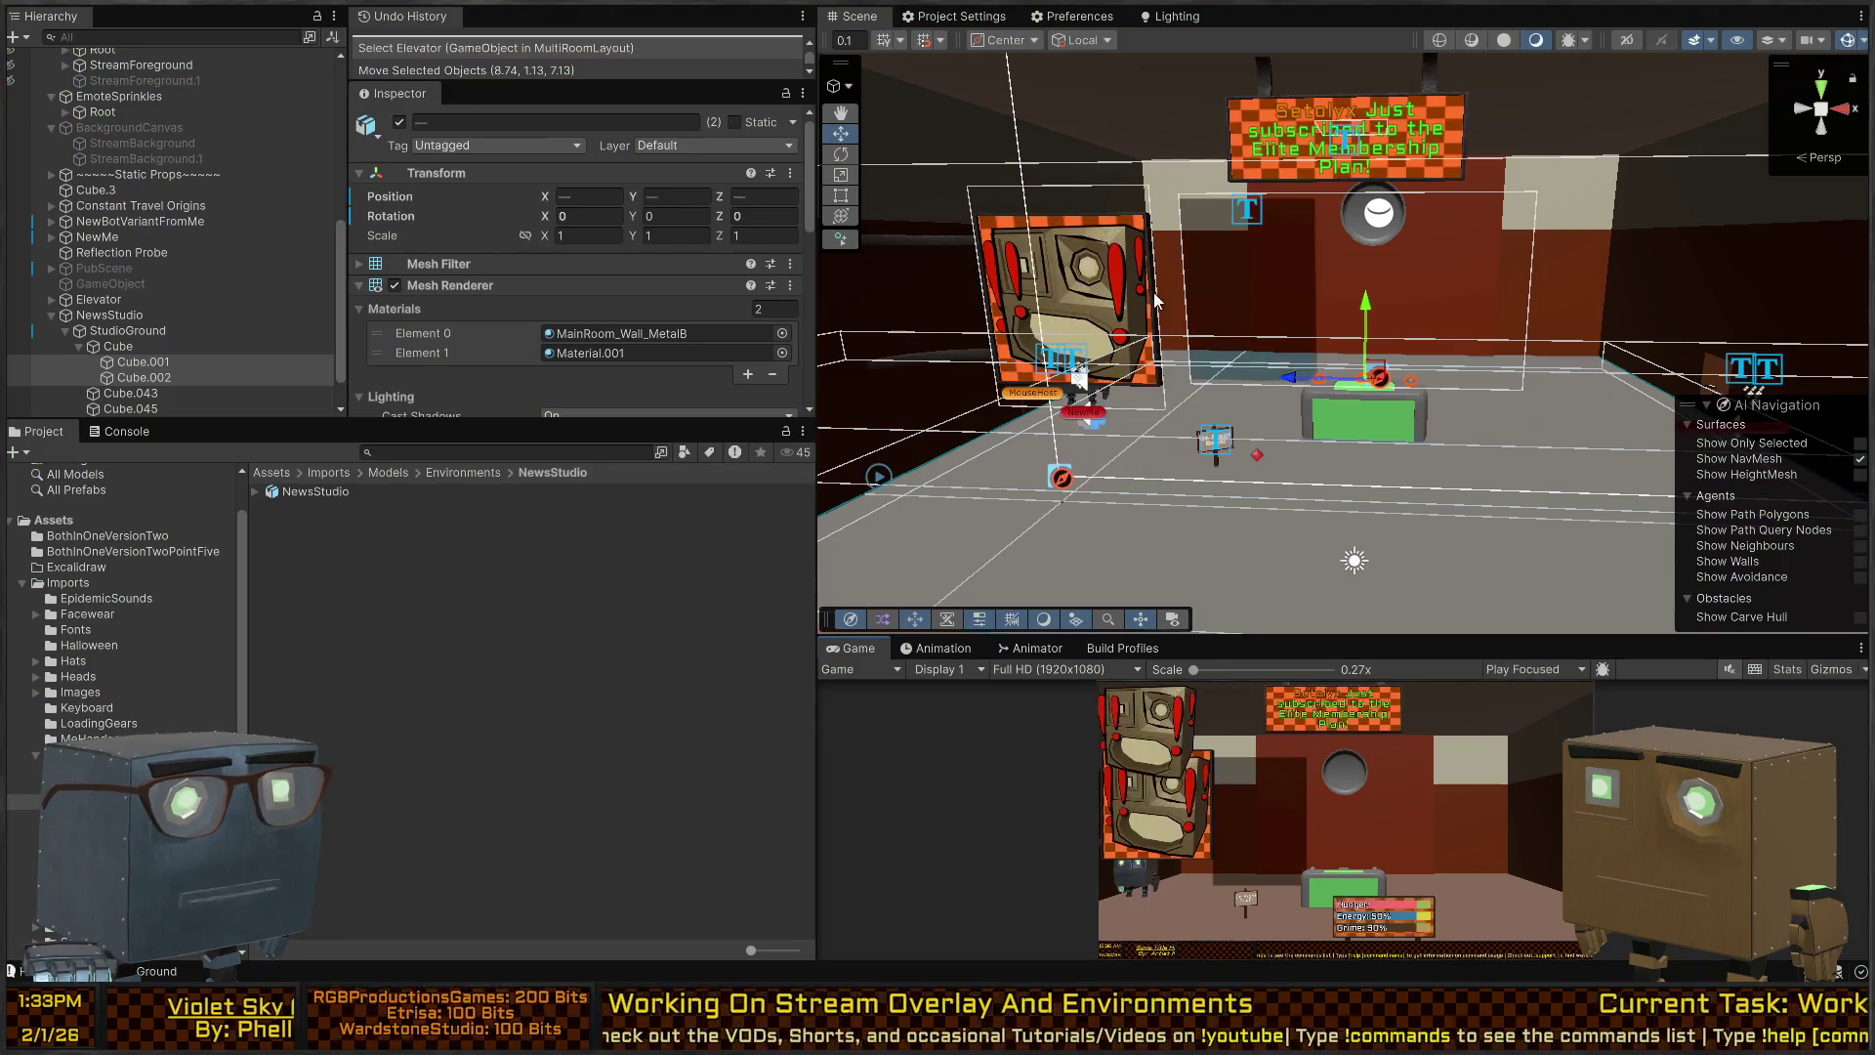
Expand ForegroundCanvas Root and BottomBarGroup in the Hierarchy to inspect its Panel child.
click(1367, 426)
mouse_move(1368, 425)
mouse_down()
mouse_move(1250, 458)
mouse_move(1215, 427)
mouse_up()
click(1315, 422)
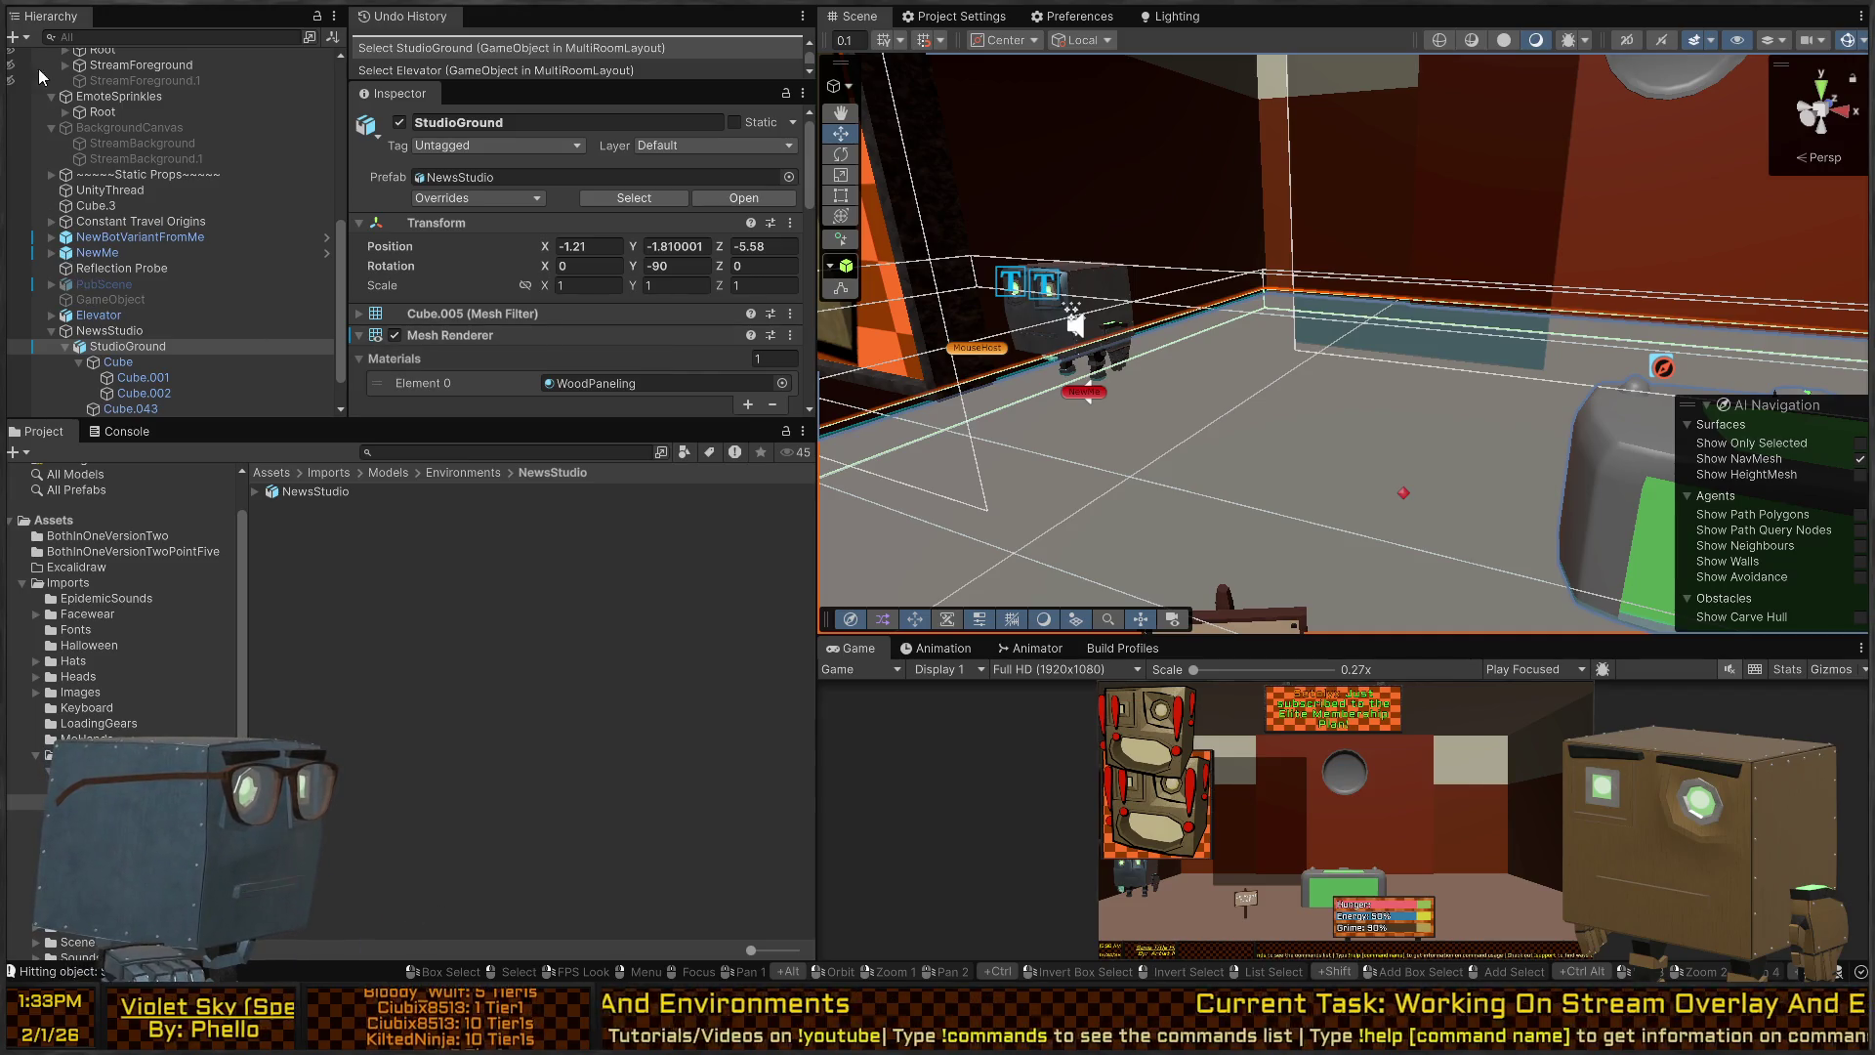
scroll(84, 154, up, 3)
scroll(94, 162, up, 3)
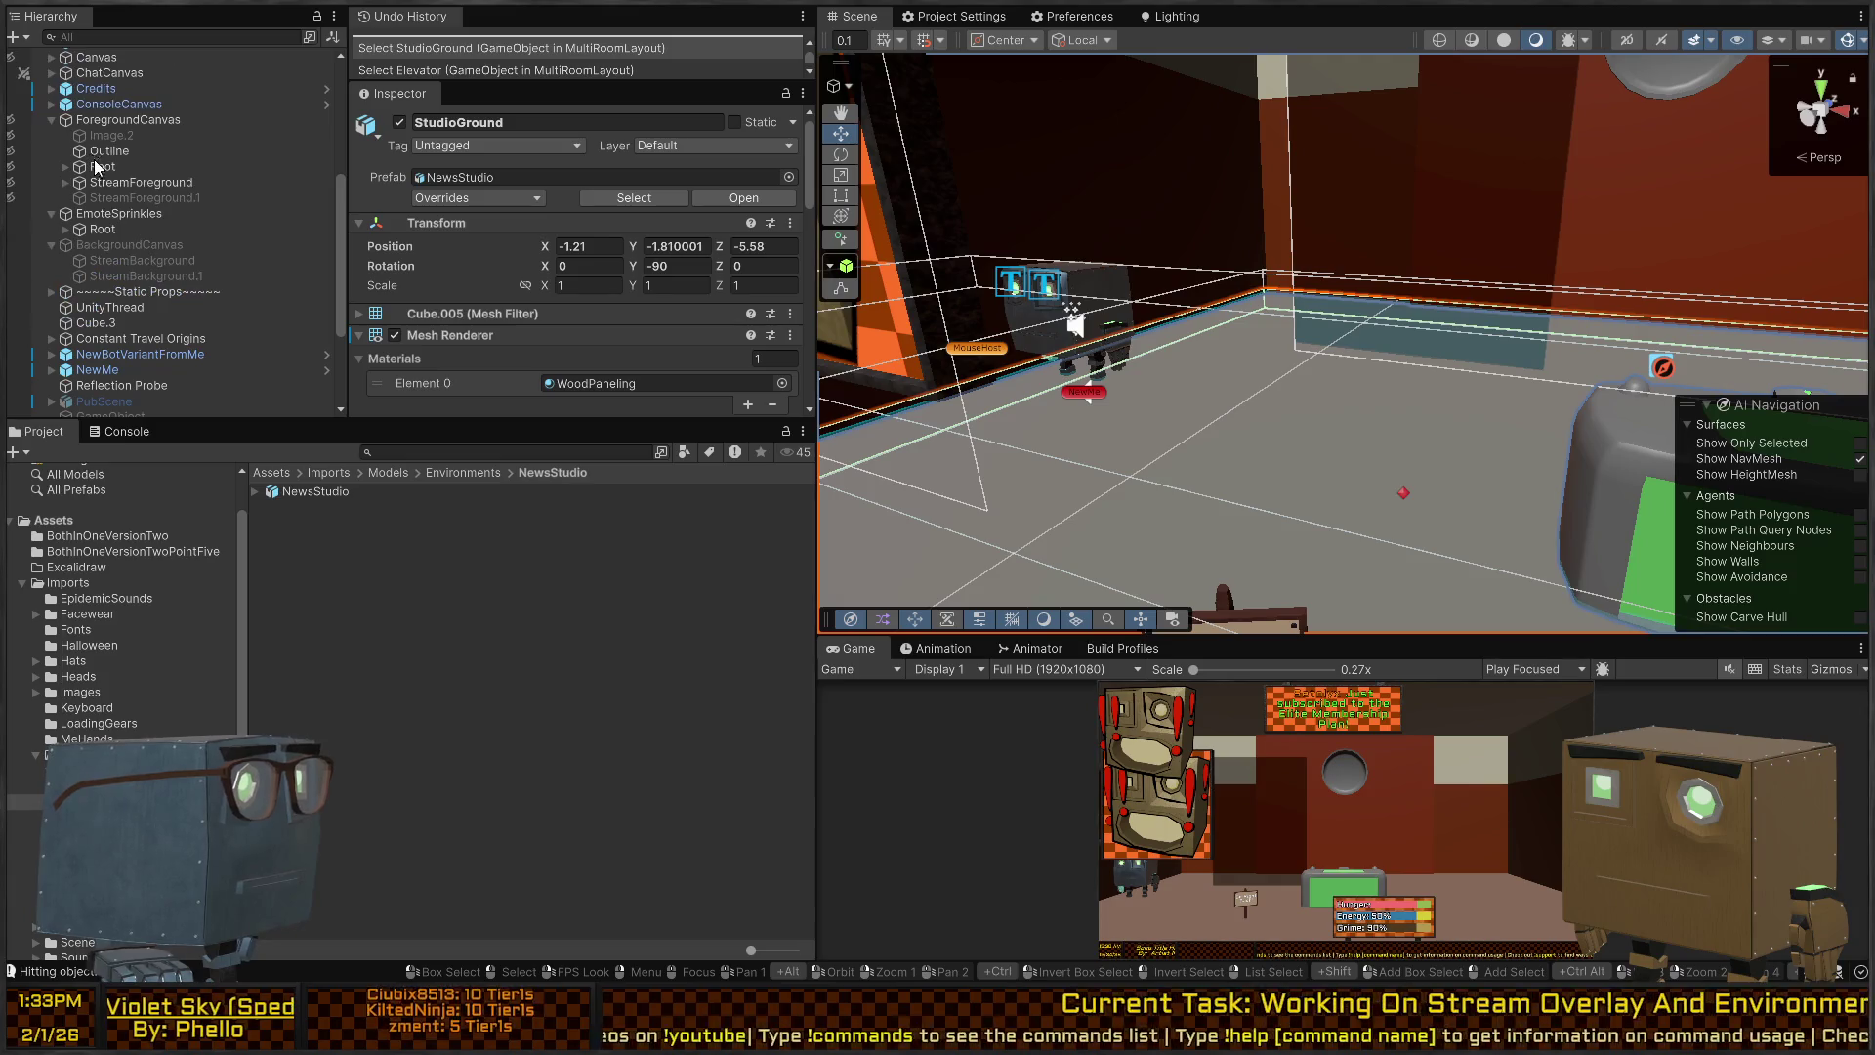
click(66, 166)
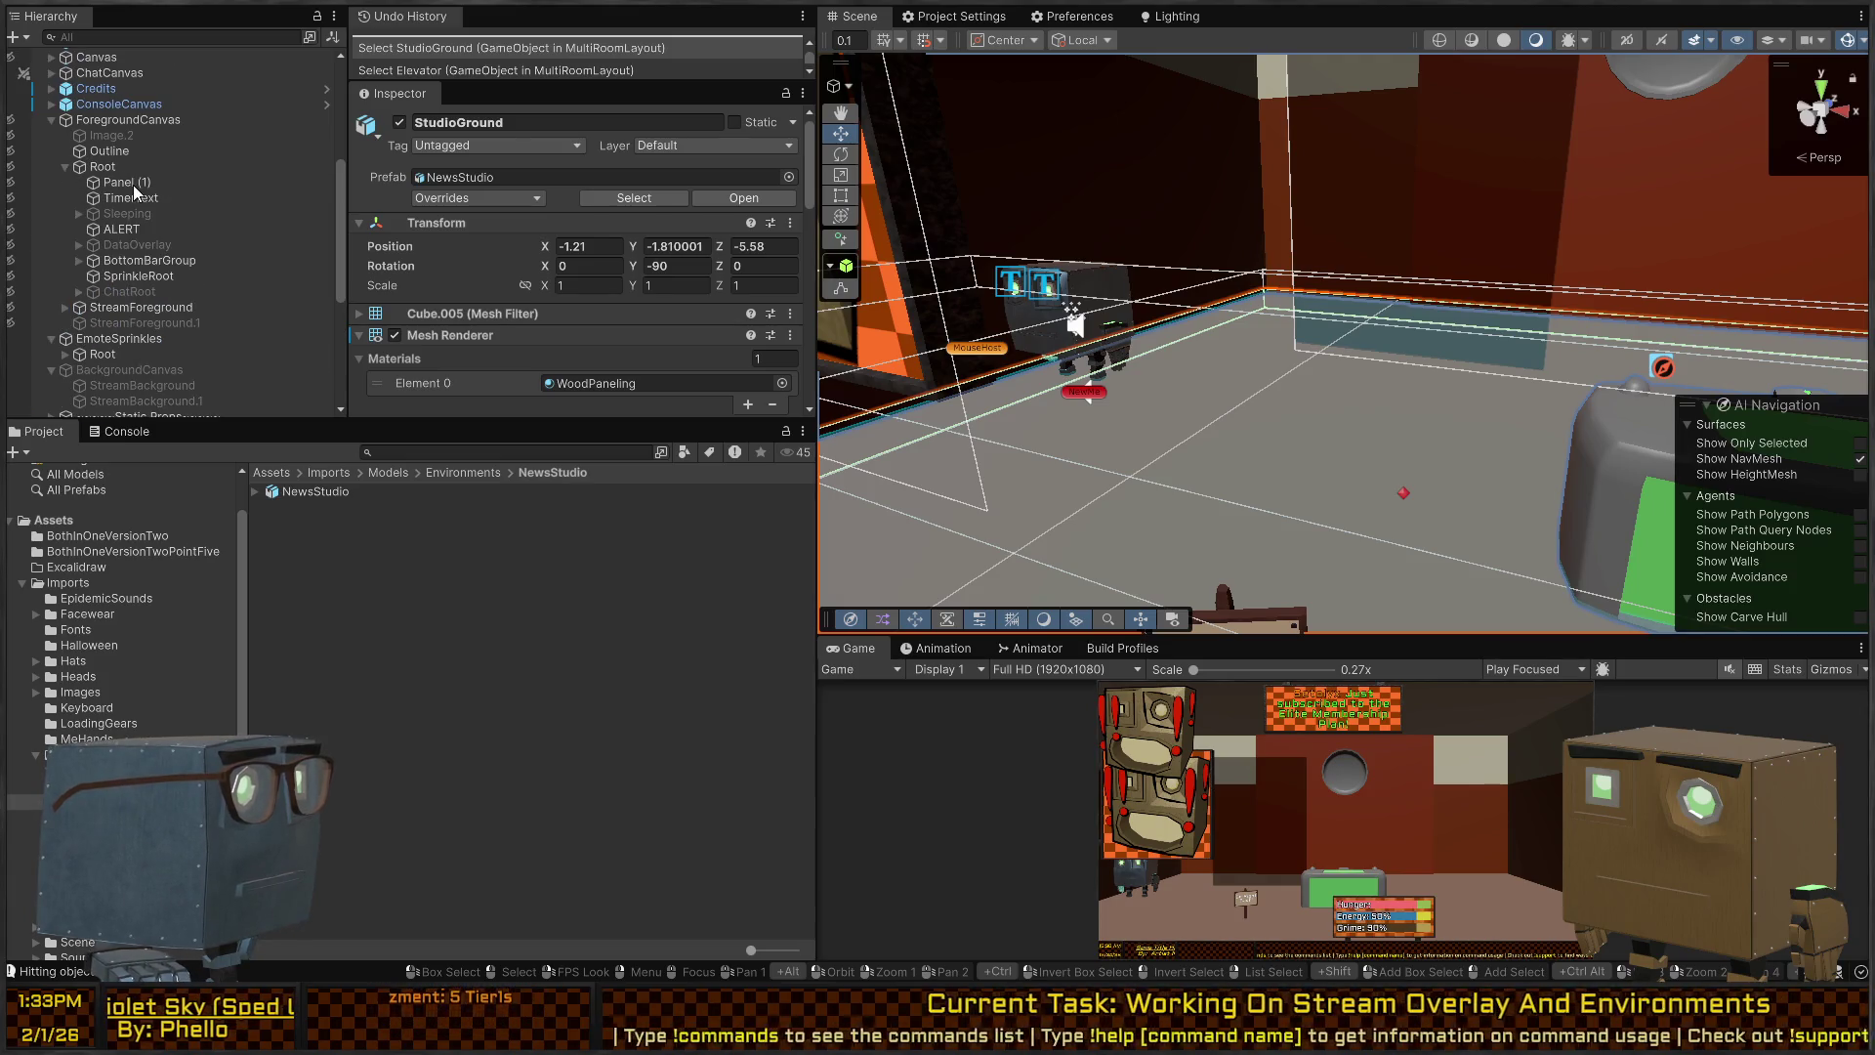
click(143, 258)
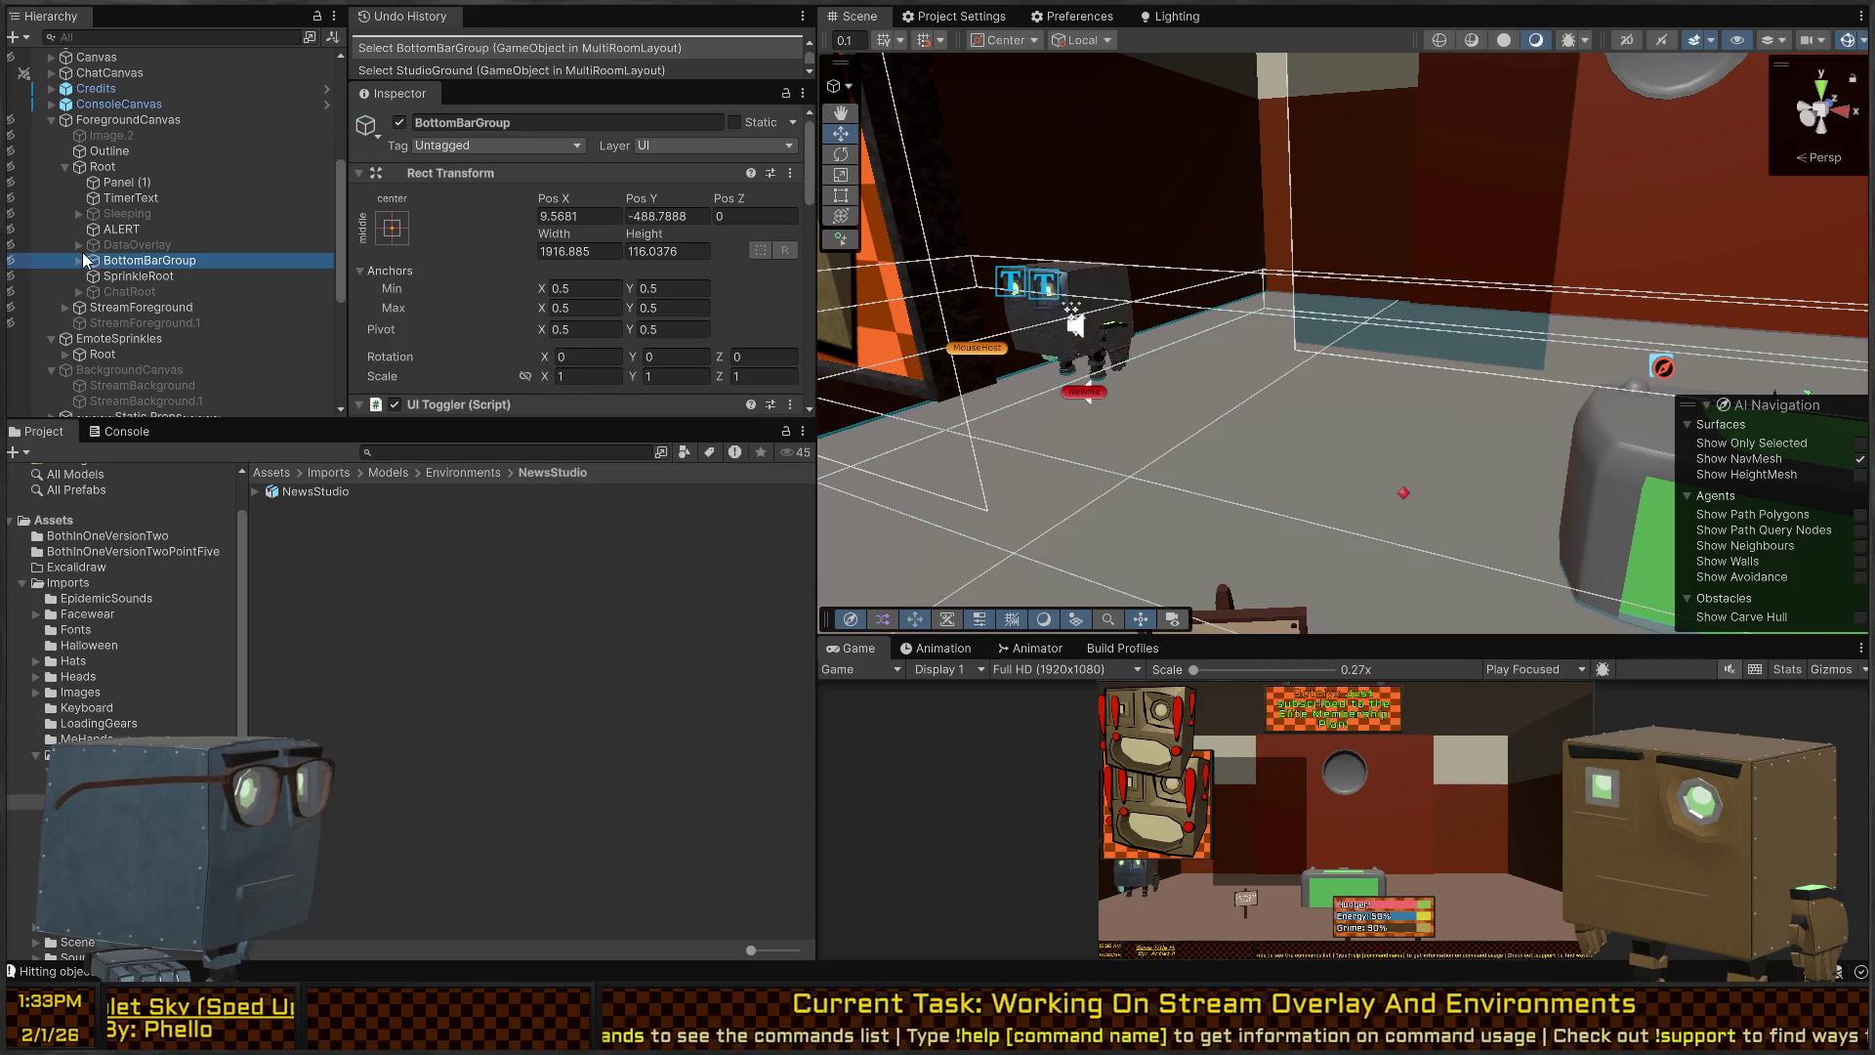
click(78, 246)
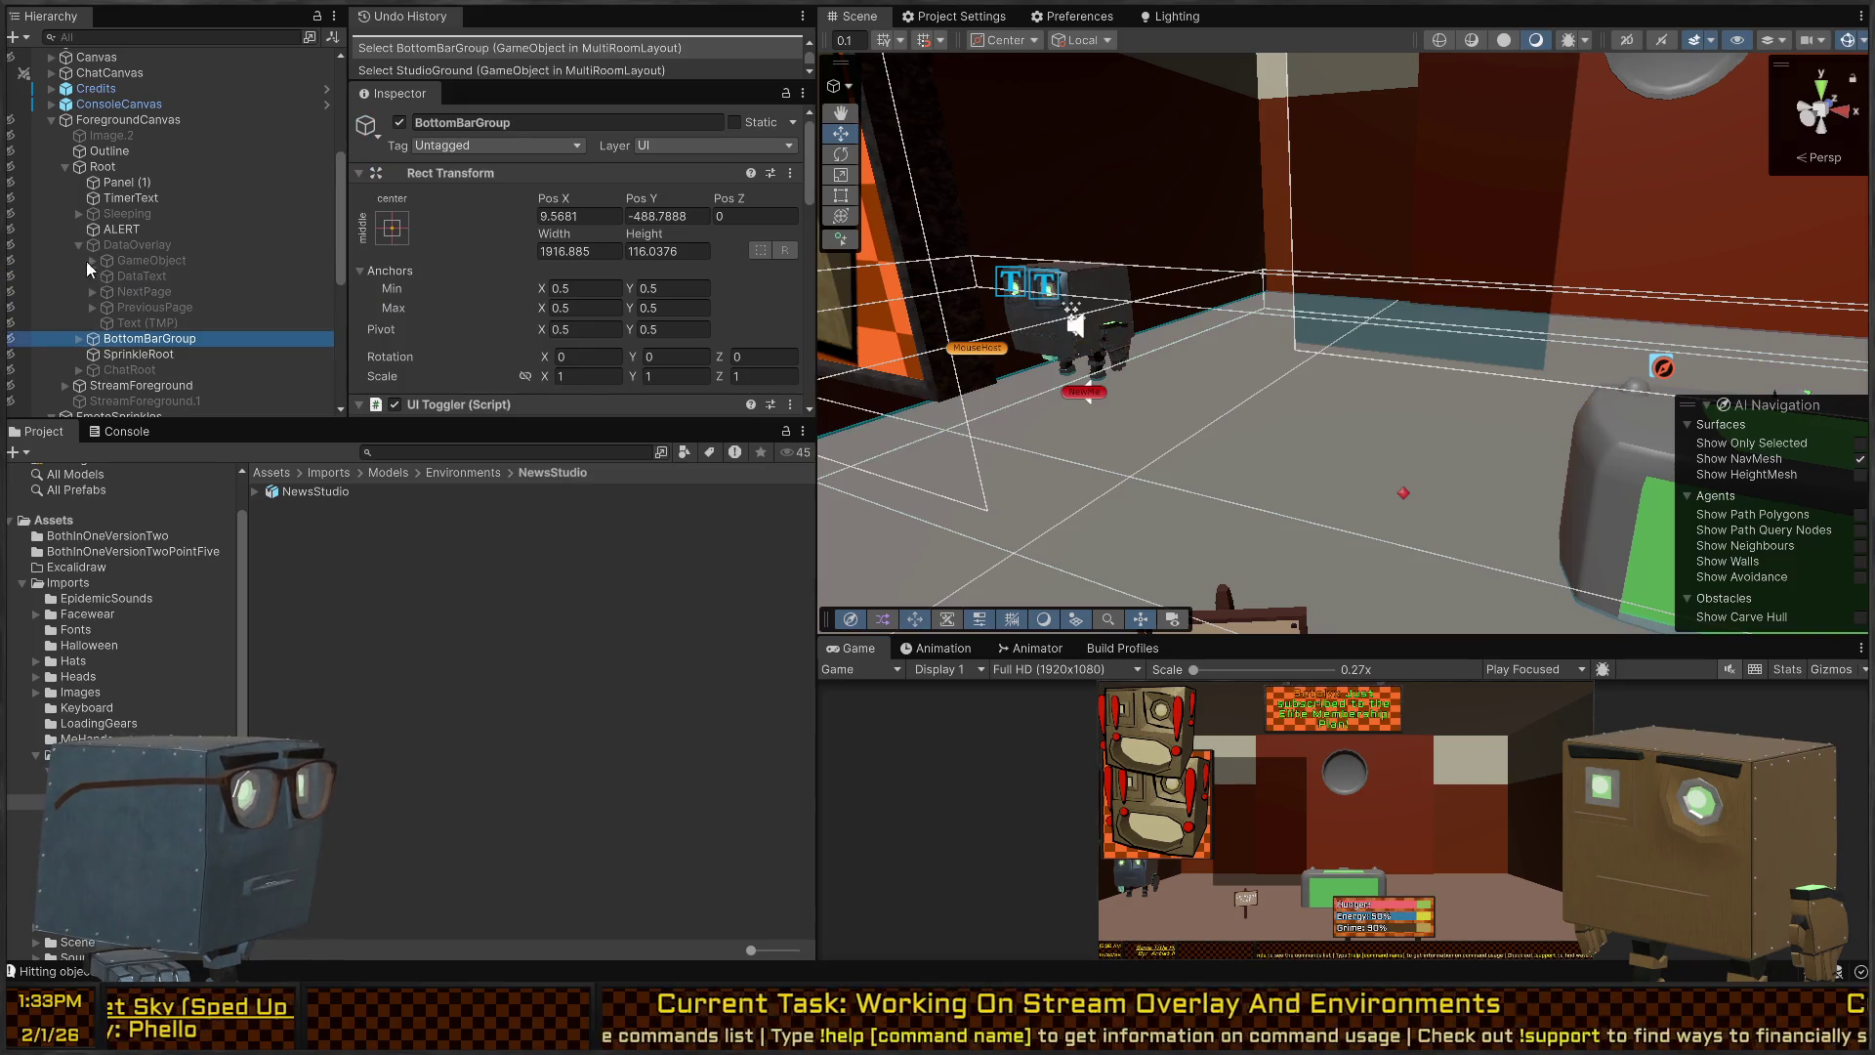
click(78, 244)
click(79, 261)
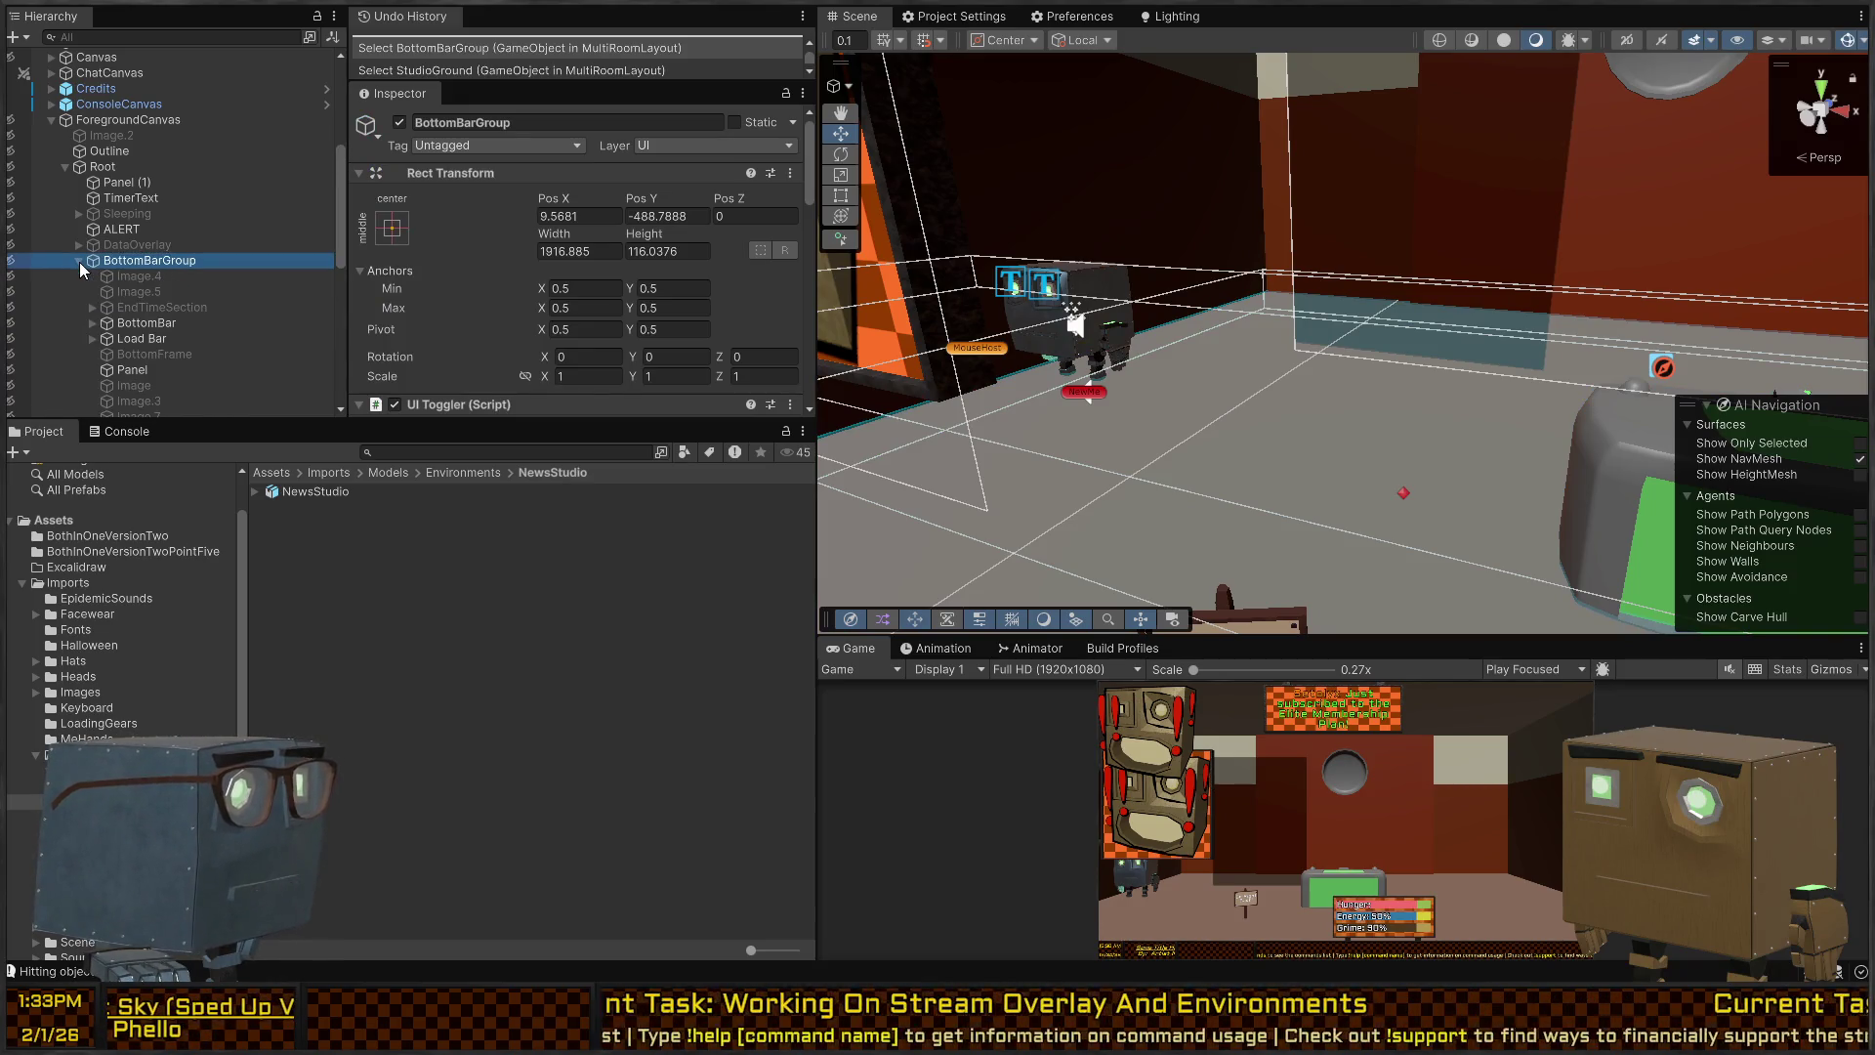
scroll(132, 272, down, 3)
click(144, 254)
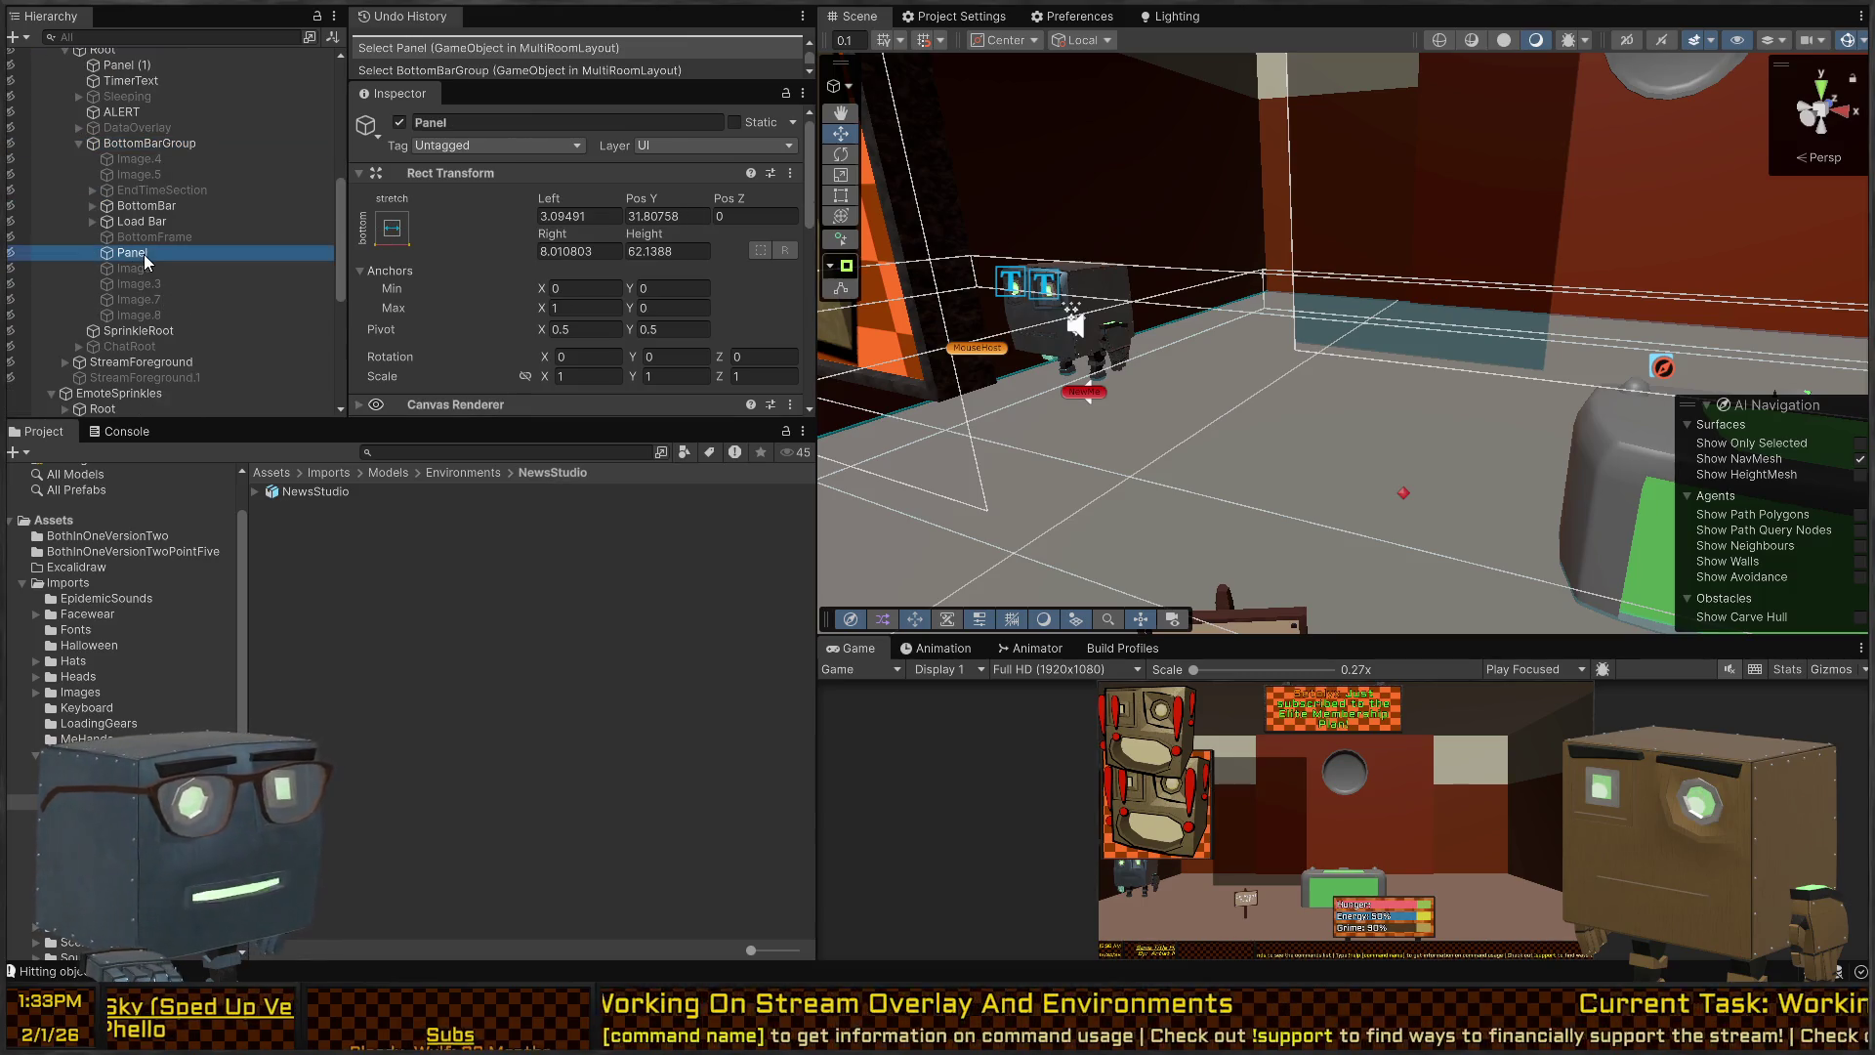
click(78, 143)
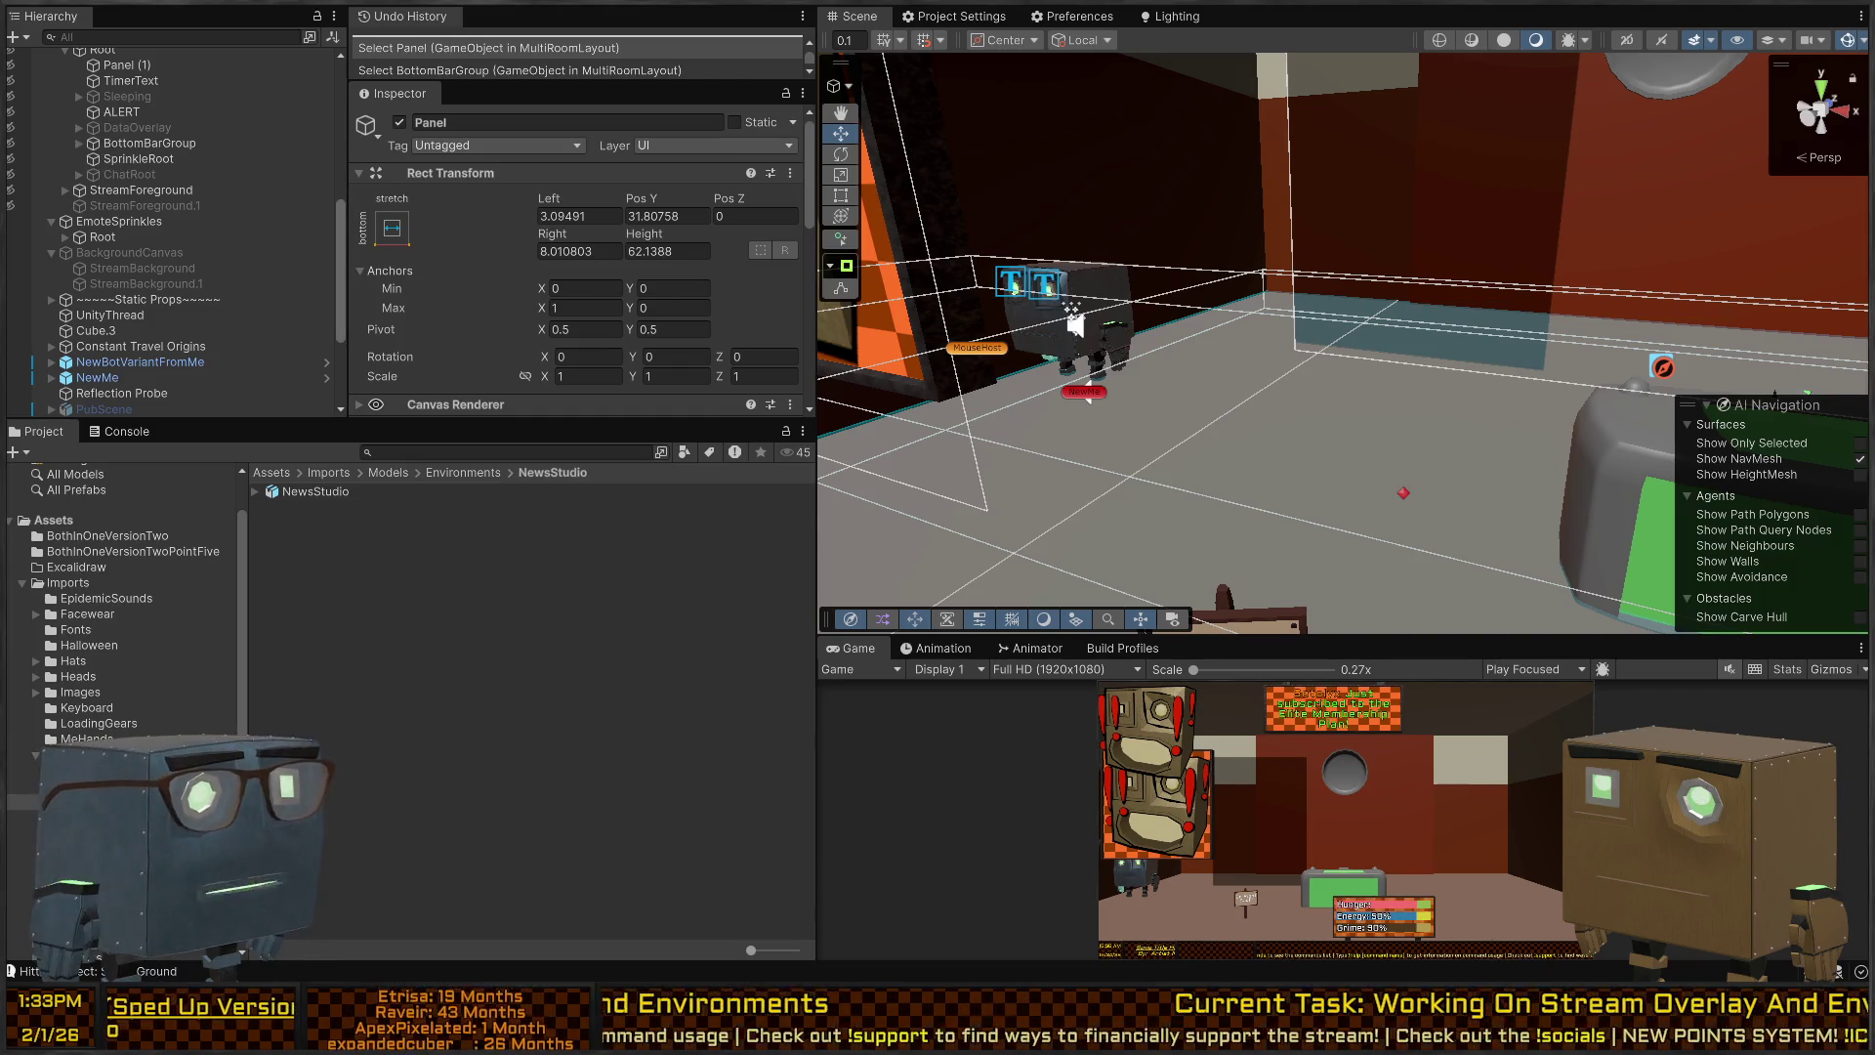
Frame TimerText in the scene, then review Panel (1), Sleeping, ALERT and ConsoleCanvas.
scroll(107, 283, up, 4)
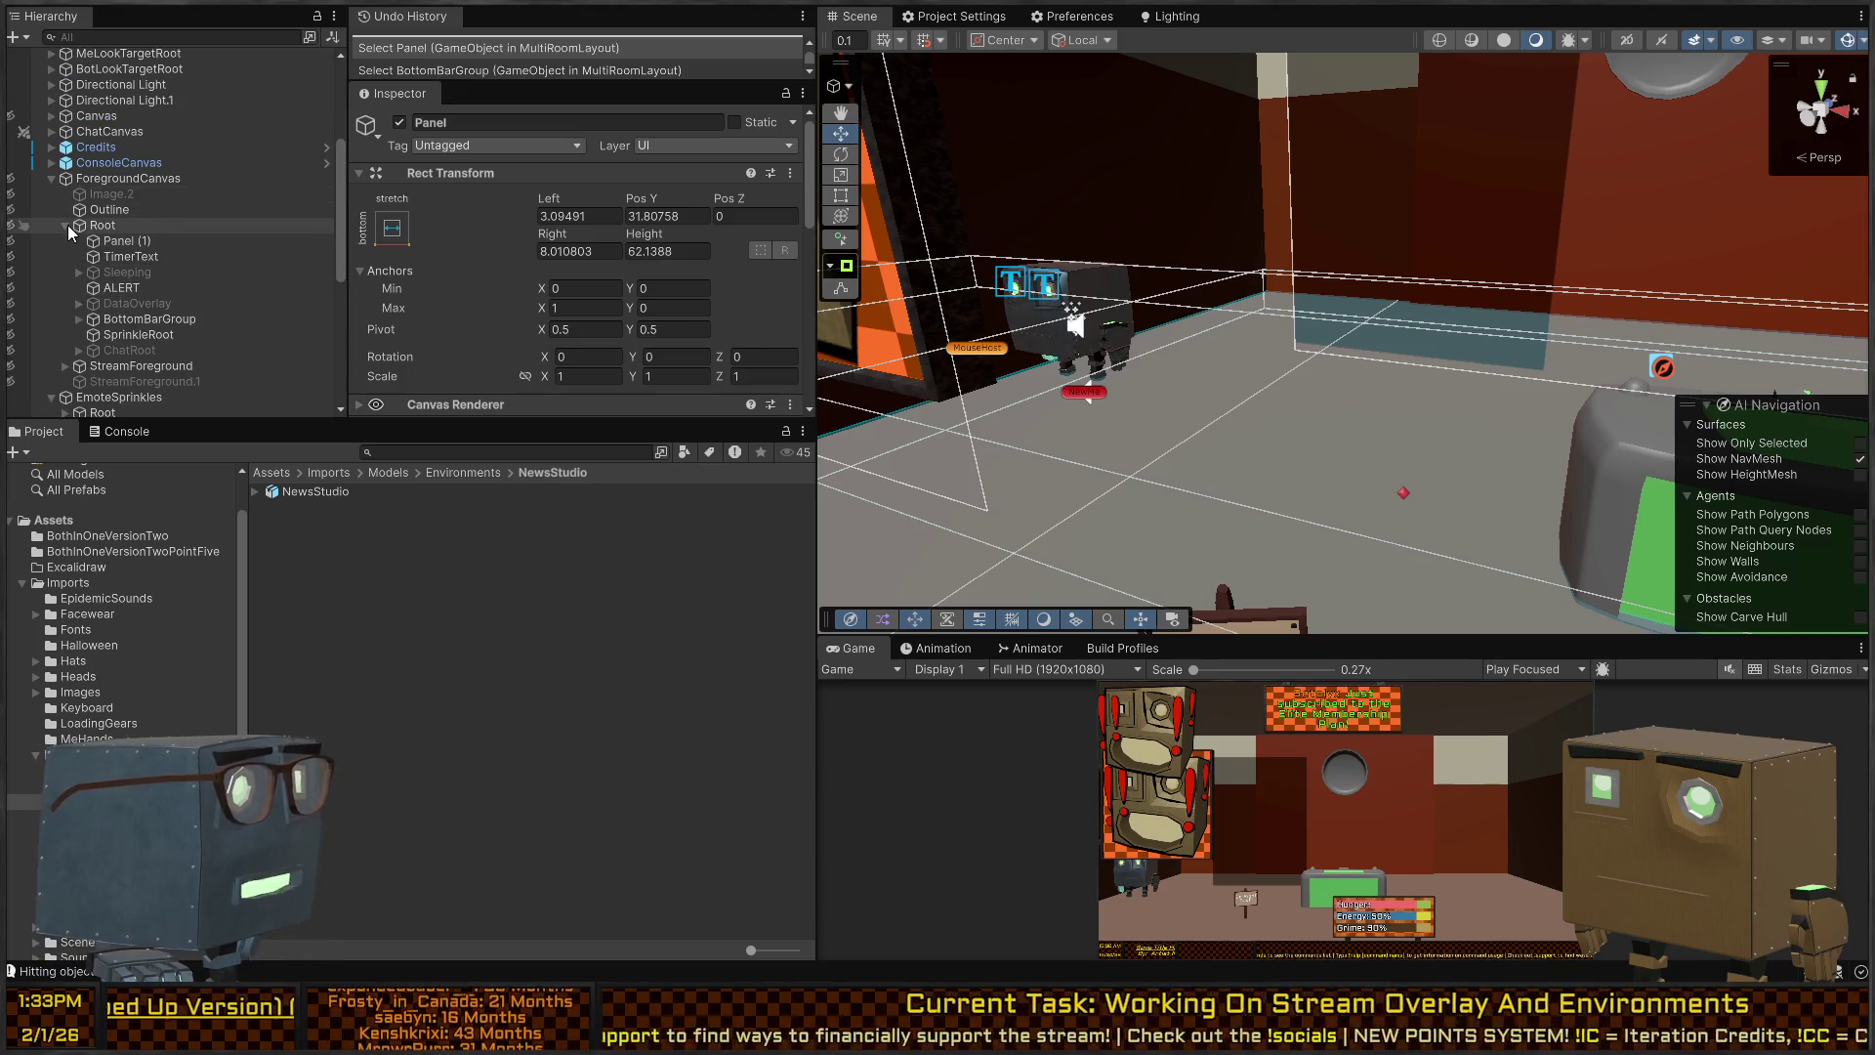
click(108, 242)
click(121, 258)
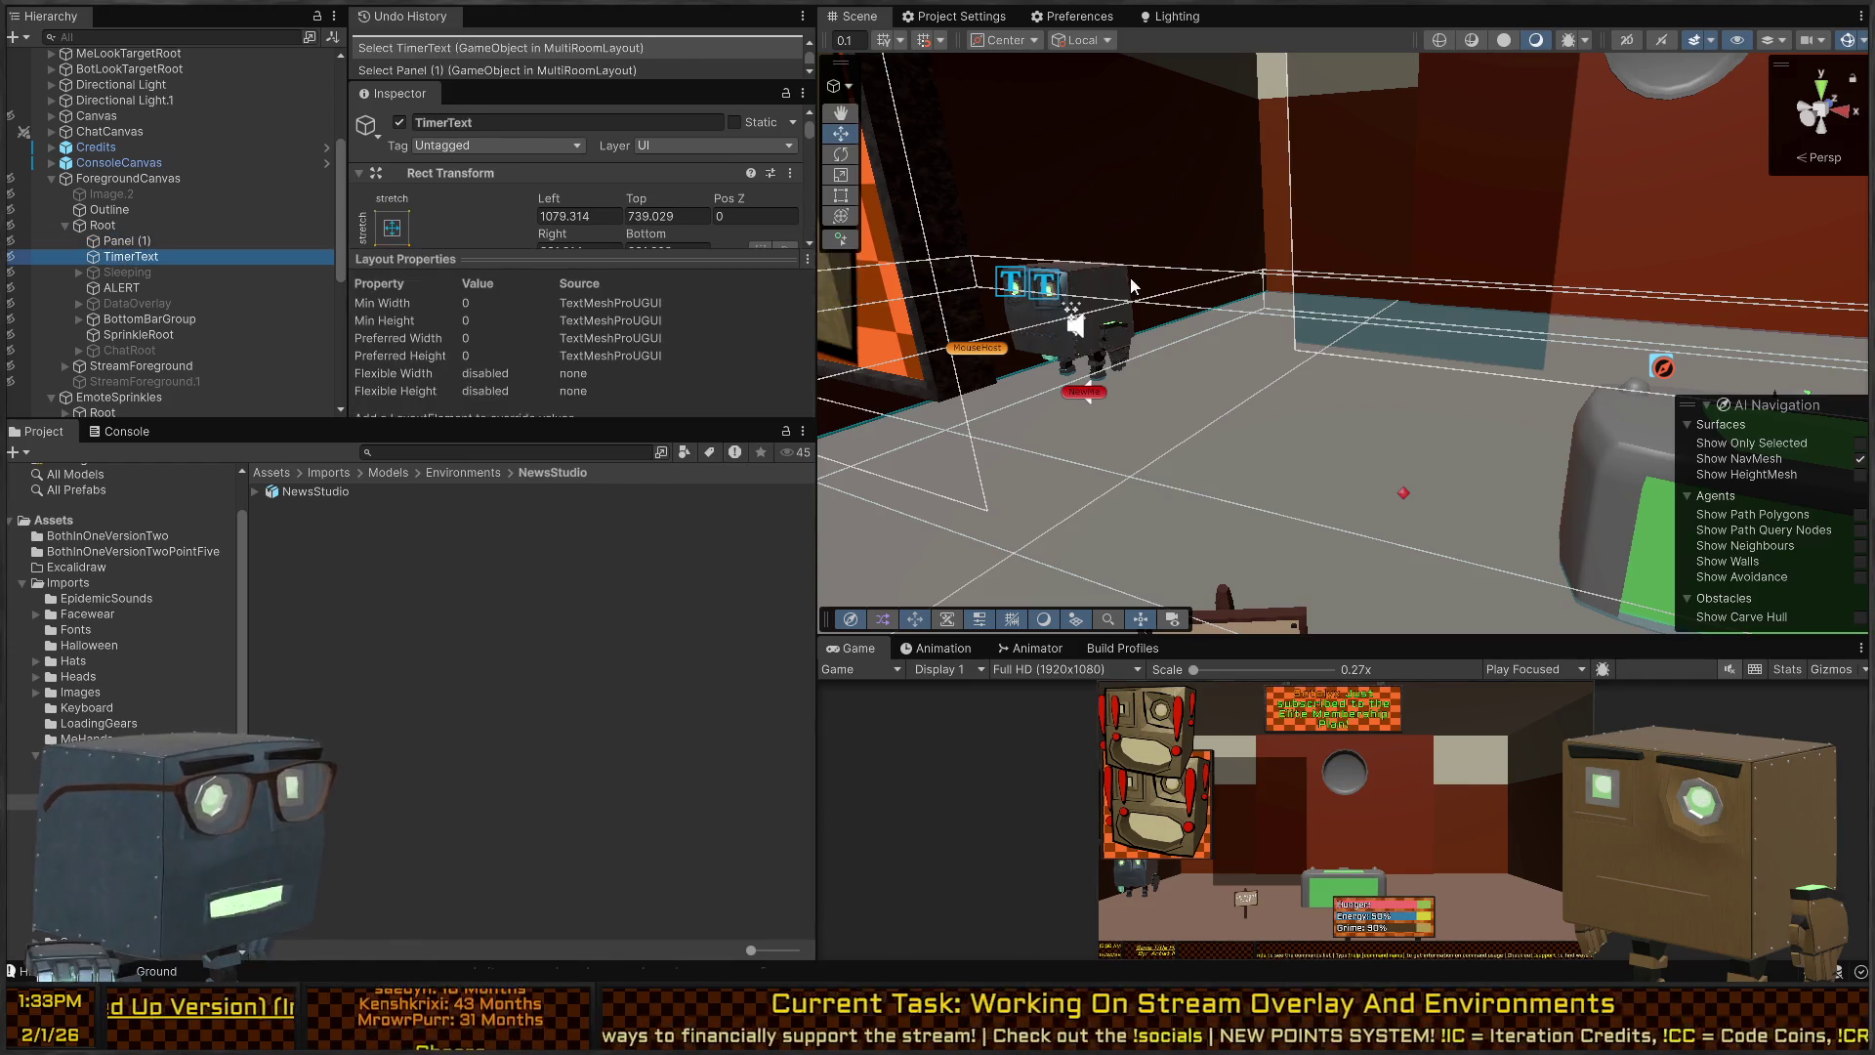
key(f)
mouse_move(1227, 277)
mouse_down()
mouse_move(1088, 119)
mouse_move(1204, 400)
mouse_move(977, 337)
mouse_up()
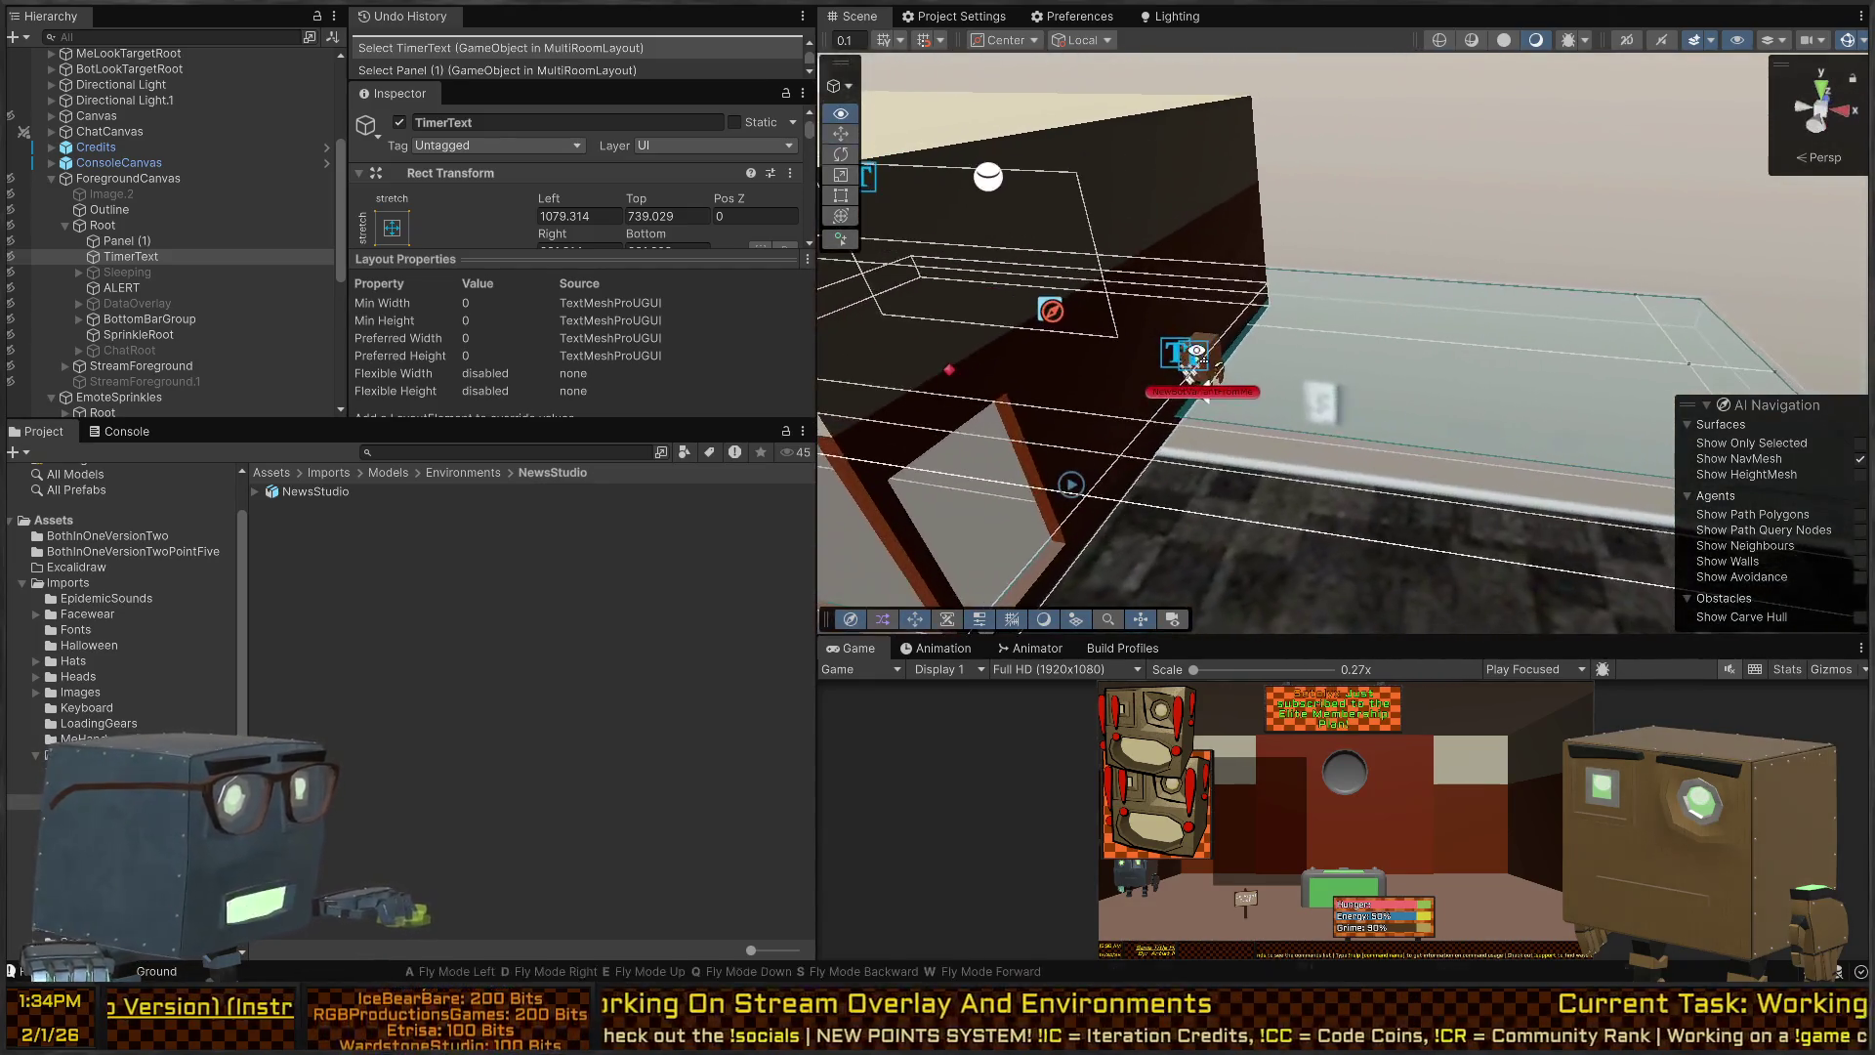
click(117, 241)
click(125, 273)
click(121, 287)
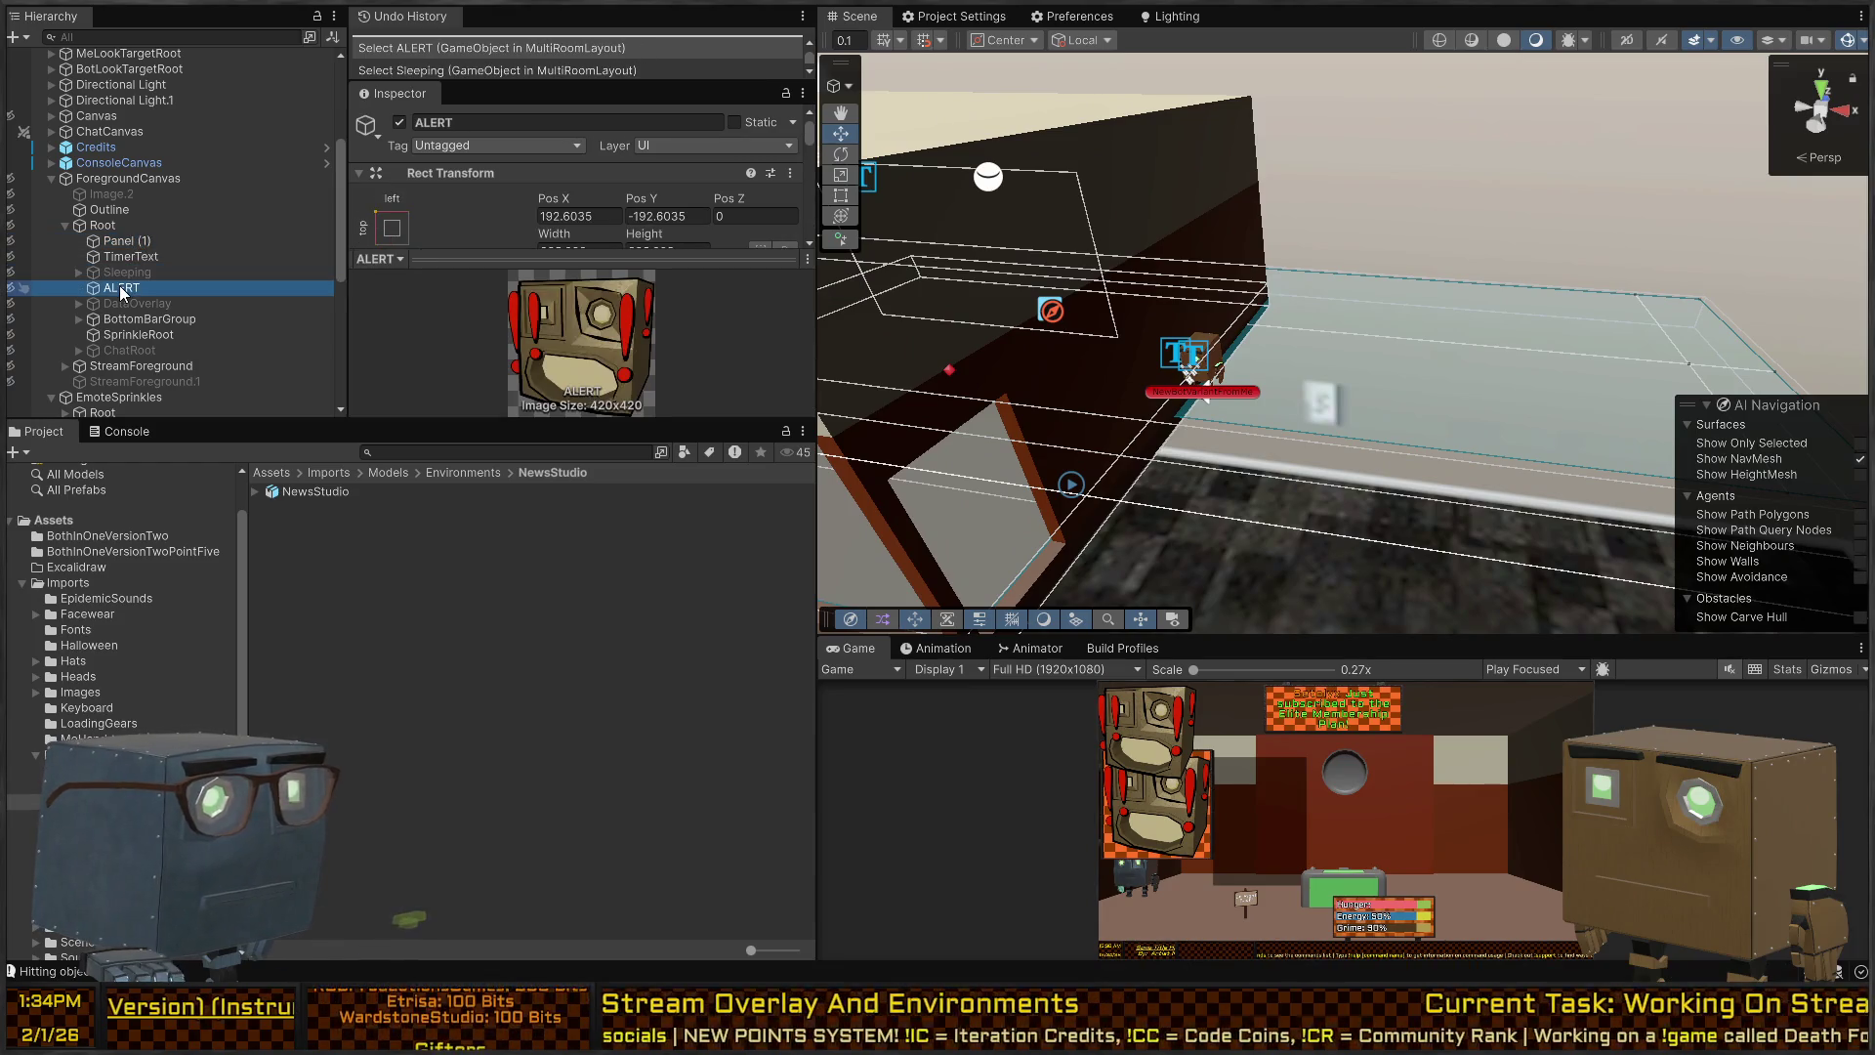
click(1475, 393)
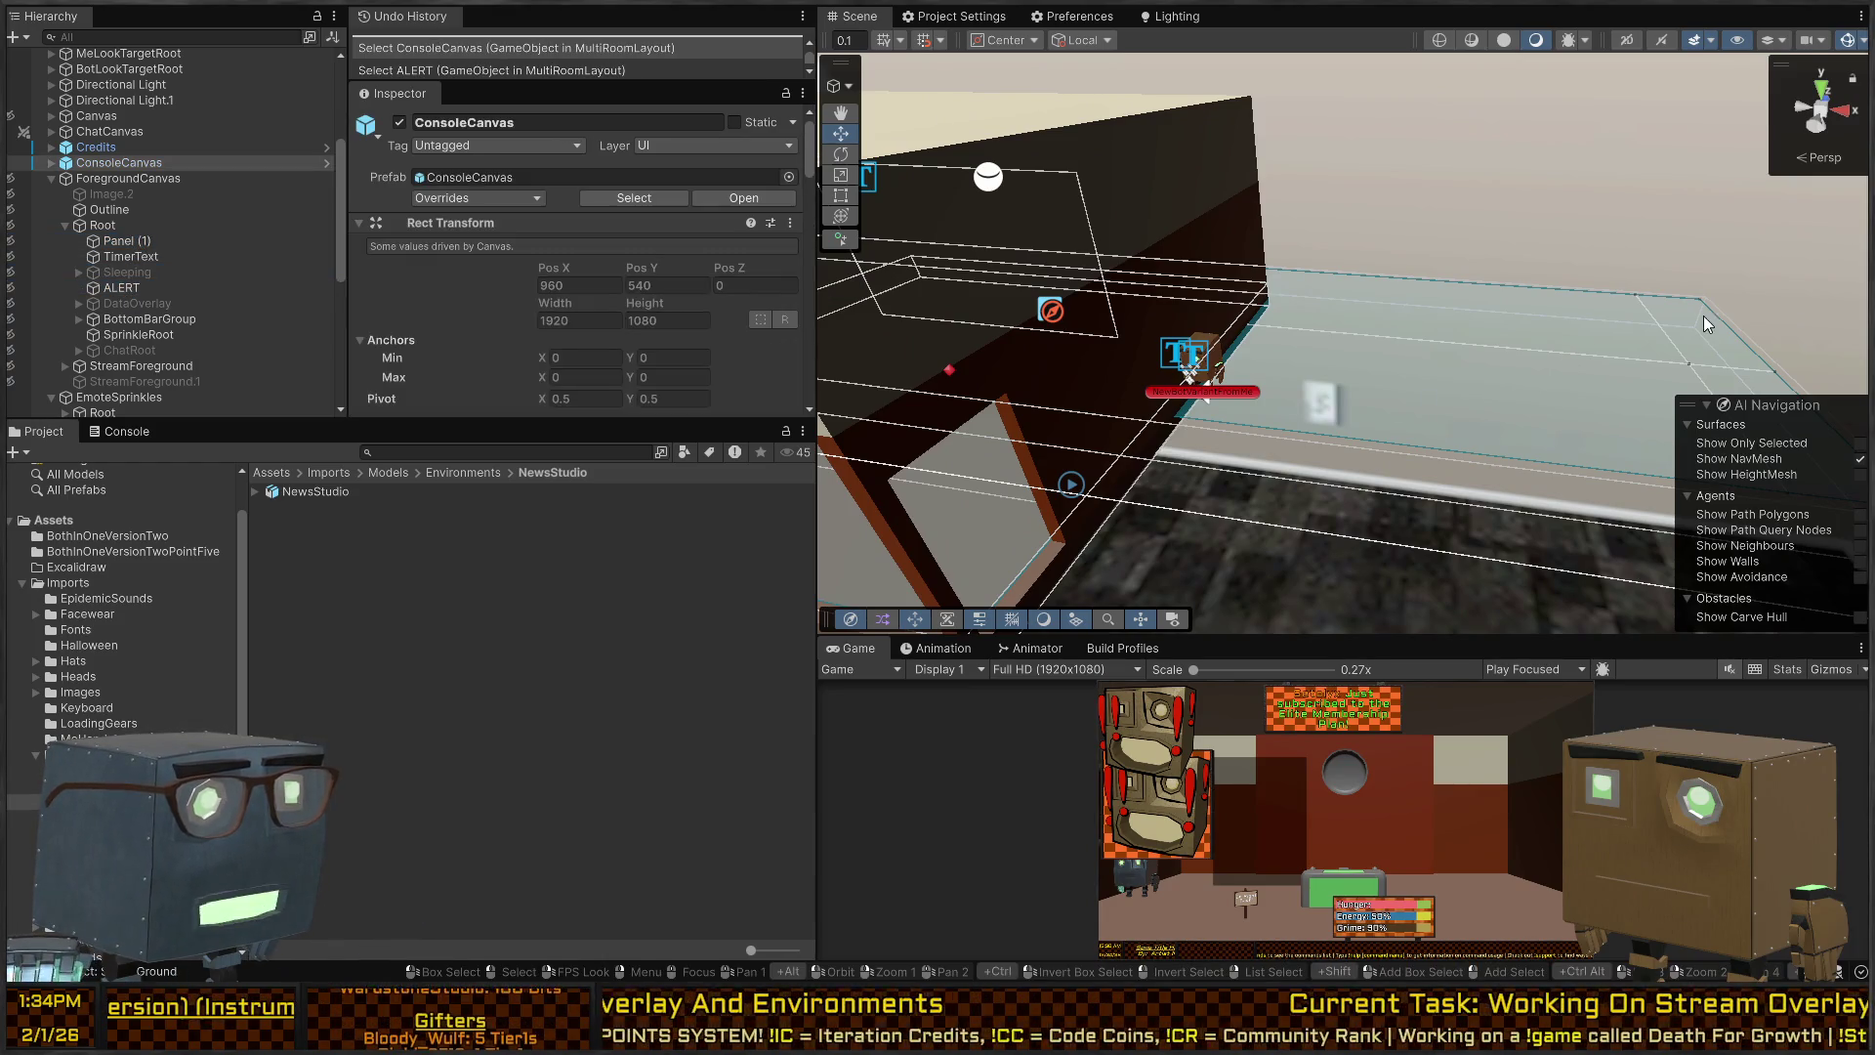
drag(1549, 318, 1495, 315)
scroll(98, 182, up, 3)
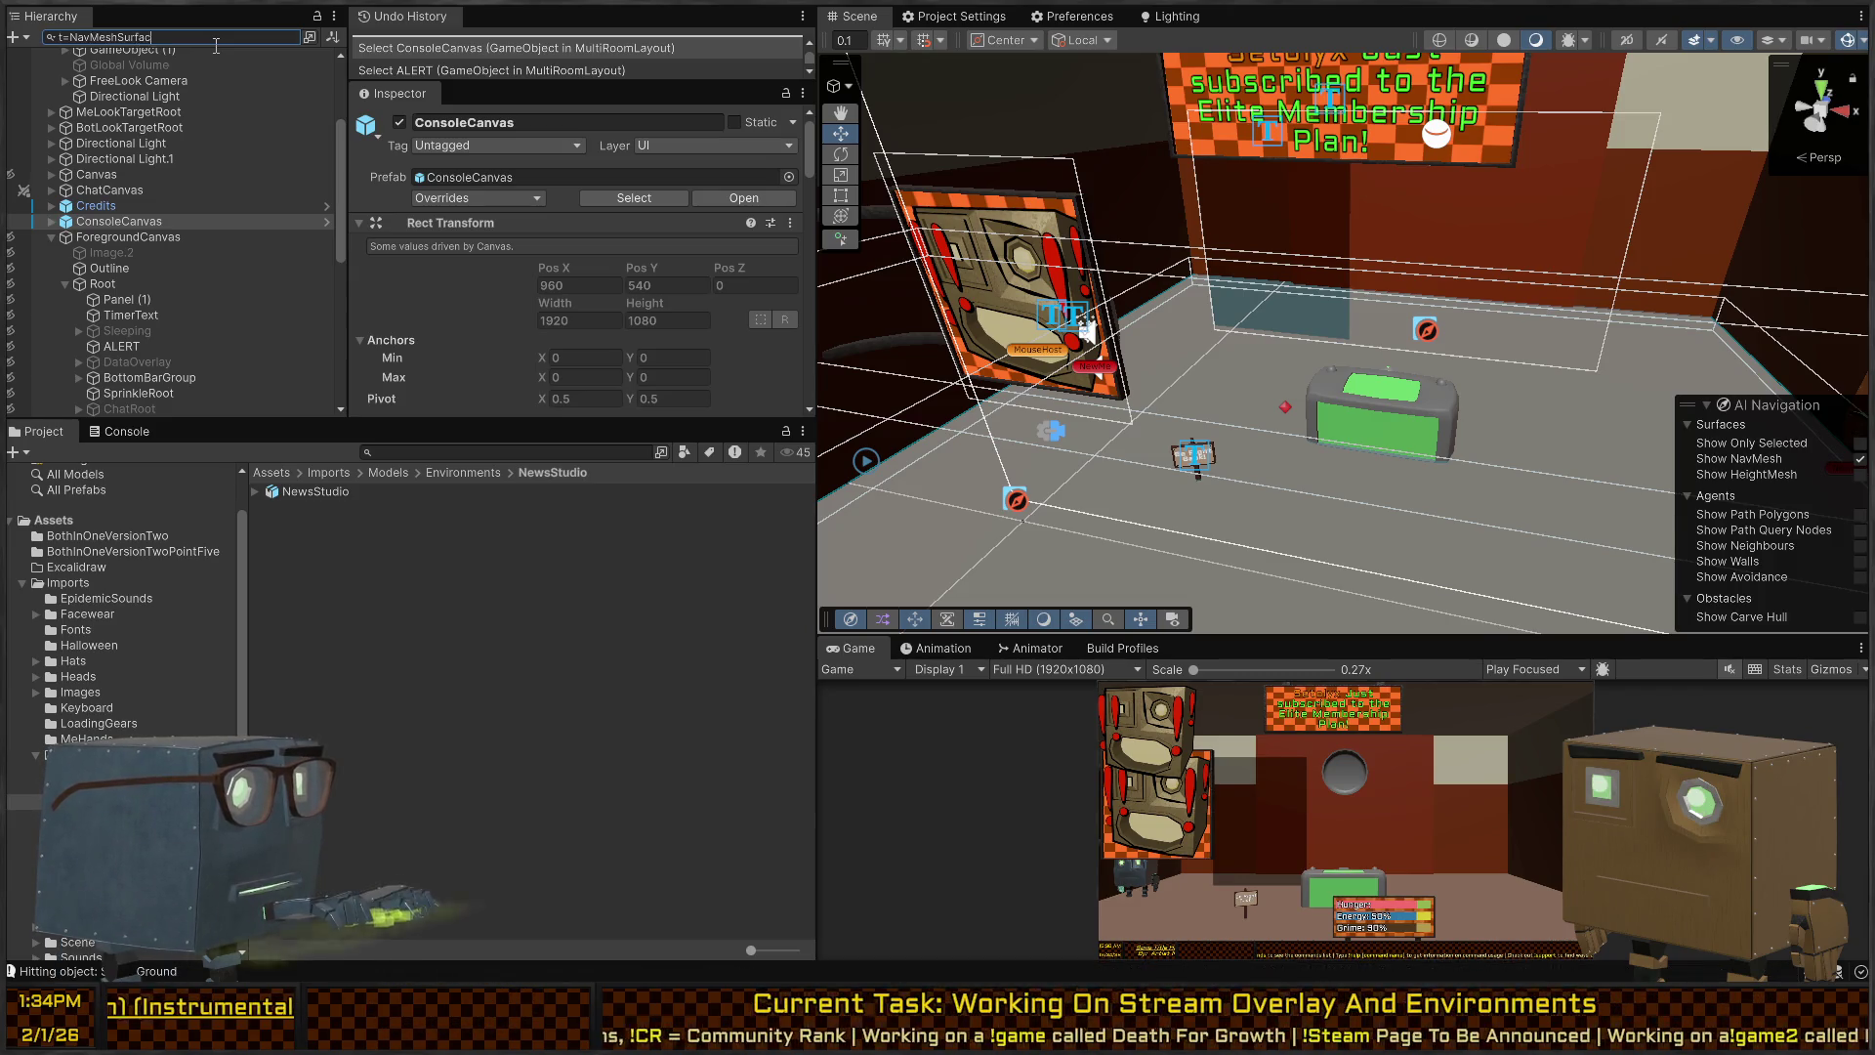
Find the Floor object via the t:NavMeshSurface filter and delete it.
text(t:NavMeshSurface)
click(102, 74)
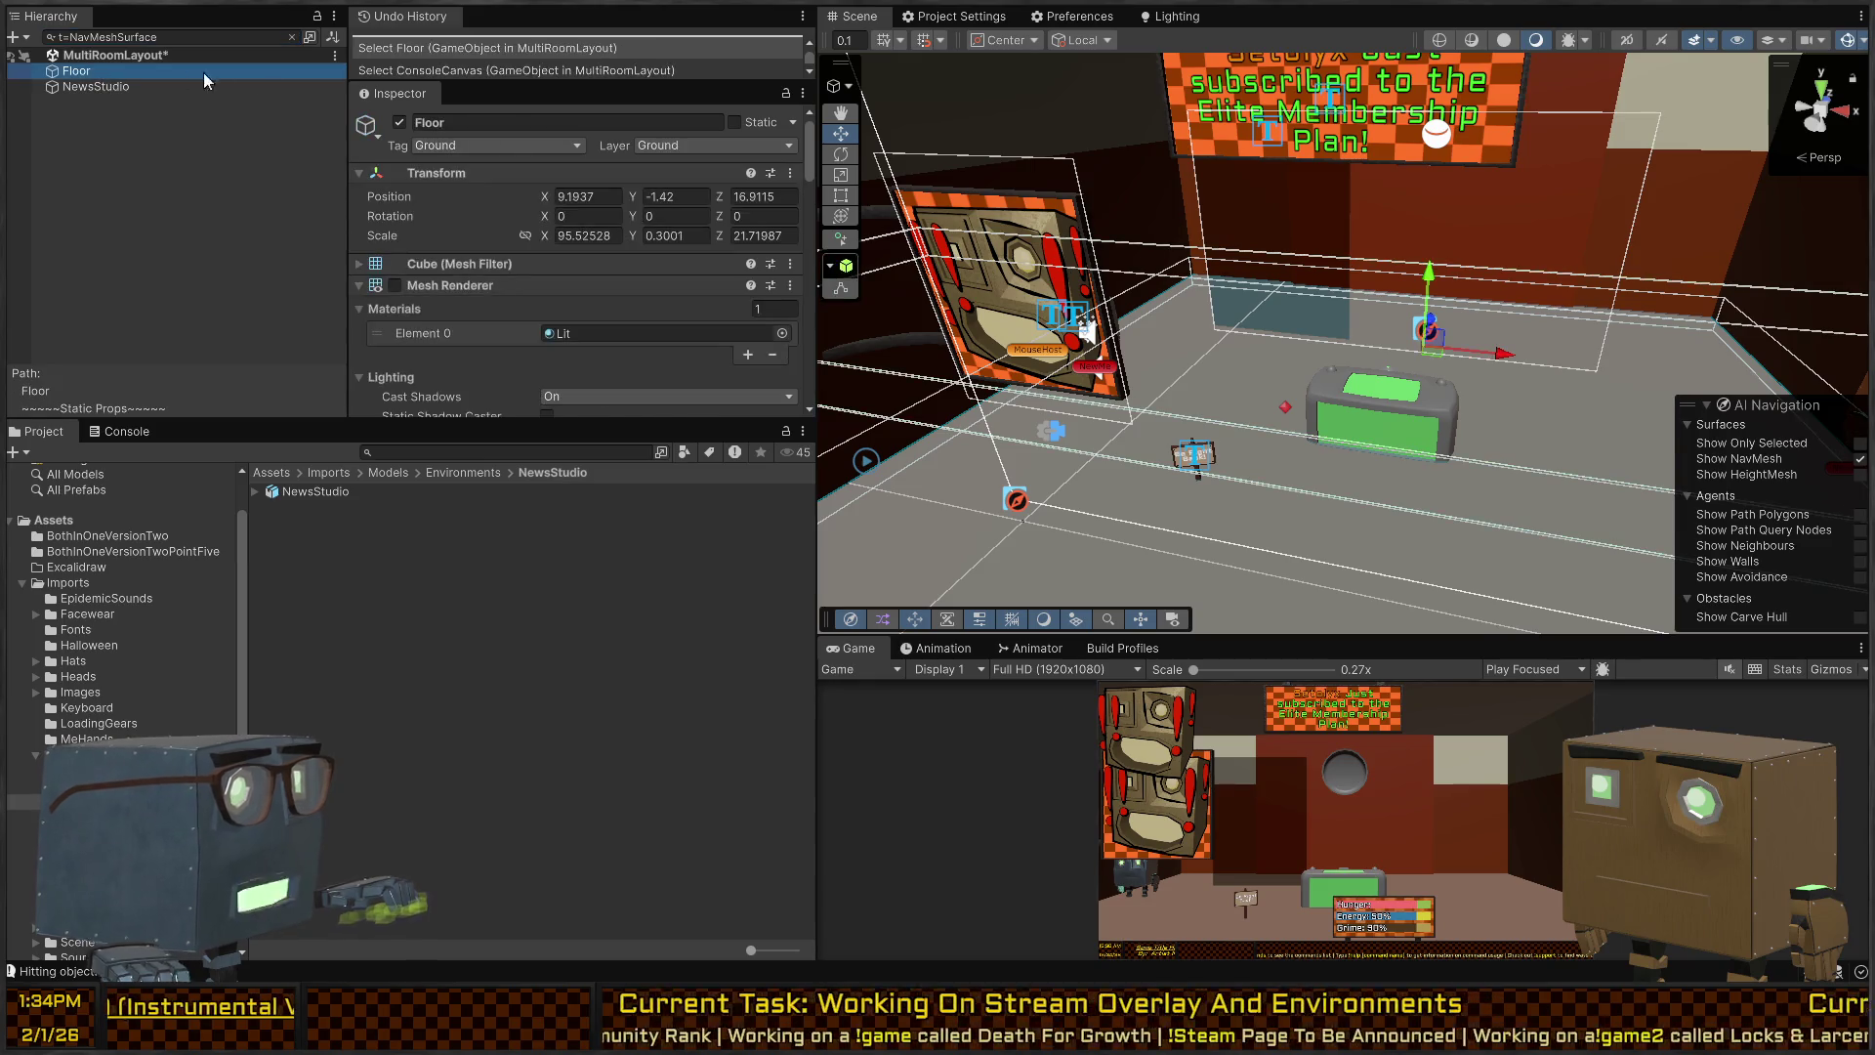
click(296, 39)
mouse_move(1446, 256)
mouse_down()
mouse_move(1090, 264)
mouse_move(1179, 293)
mouse_move(1326, 257)
mouse_move(1260, 447)
mouse_move(1309, 471)
mouse_move(1290, 481)
mouse_up()
key(Delete)
Put the StudioGround floor on the Ground layer and run Play to test navigation.
click(1260, 448)
click(1275, 491)
scroll(176, 293, down, 3)
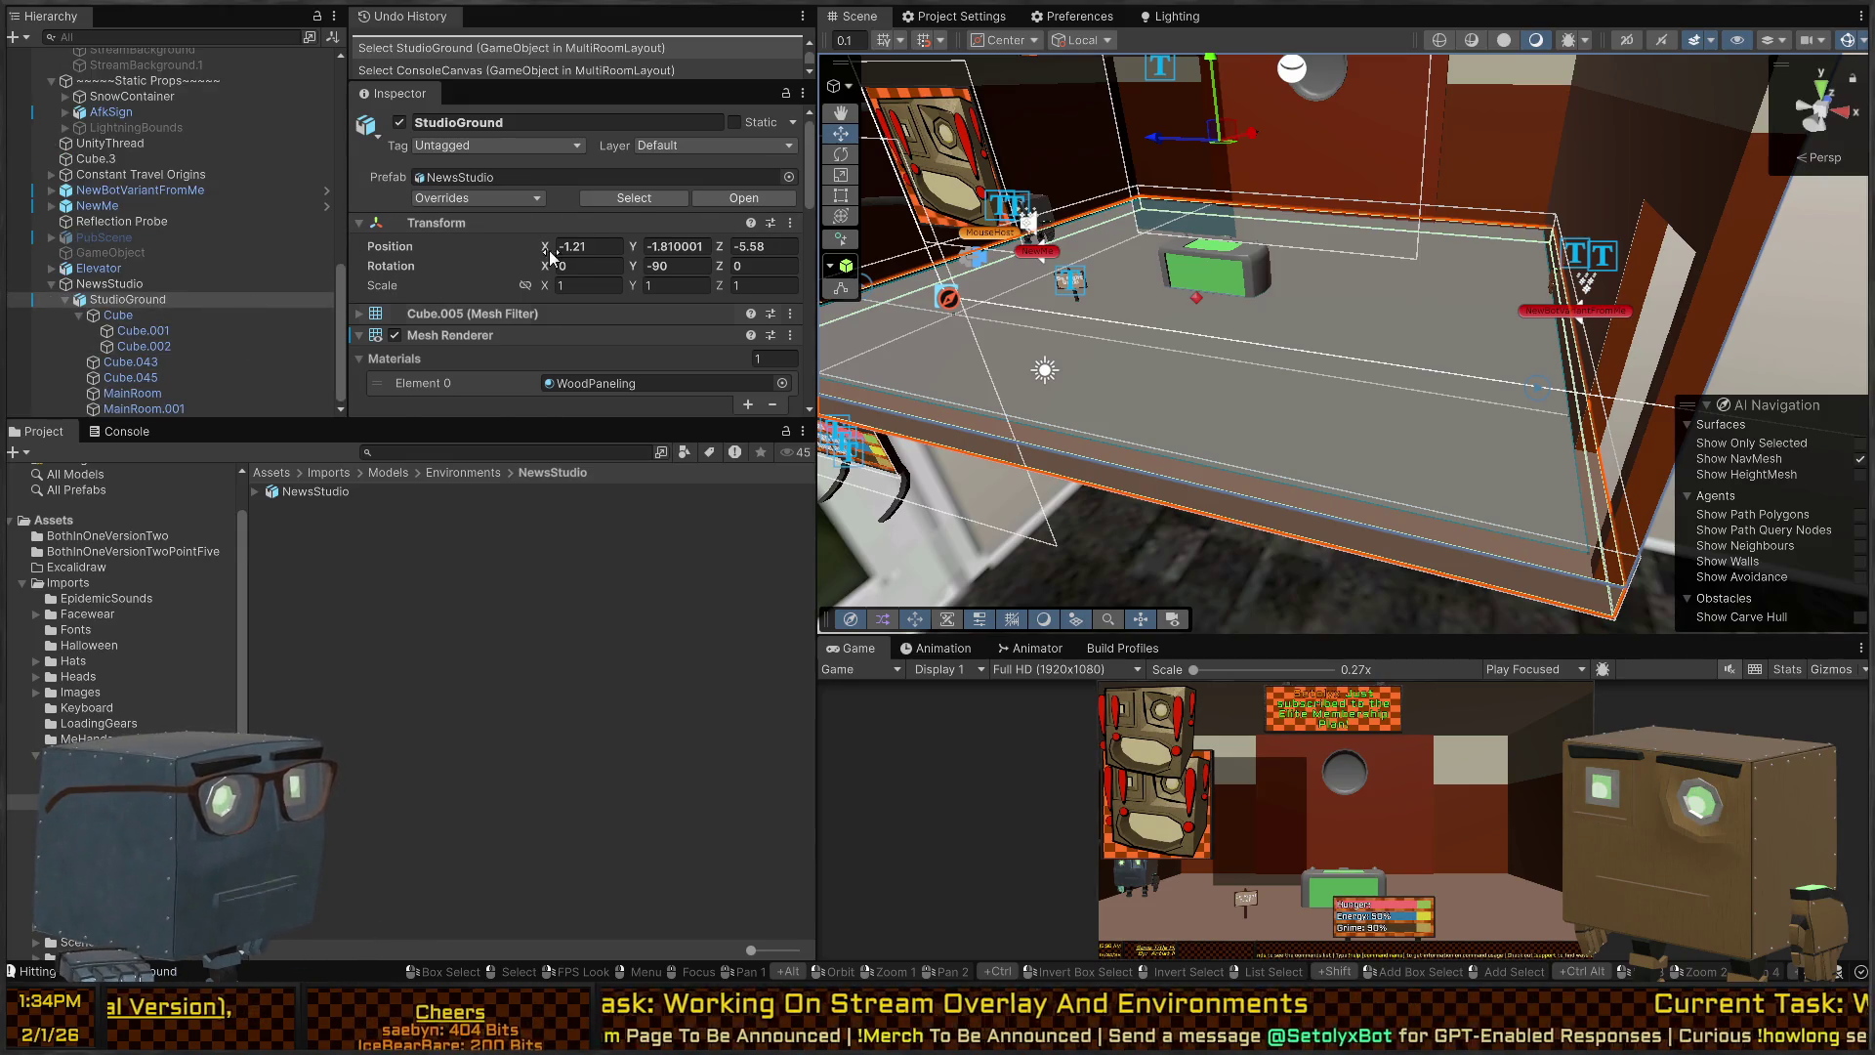
scroll(550, 254, down, 2)
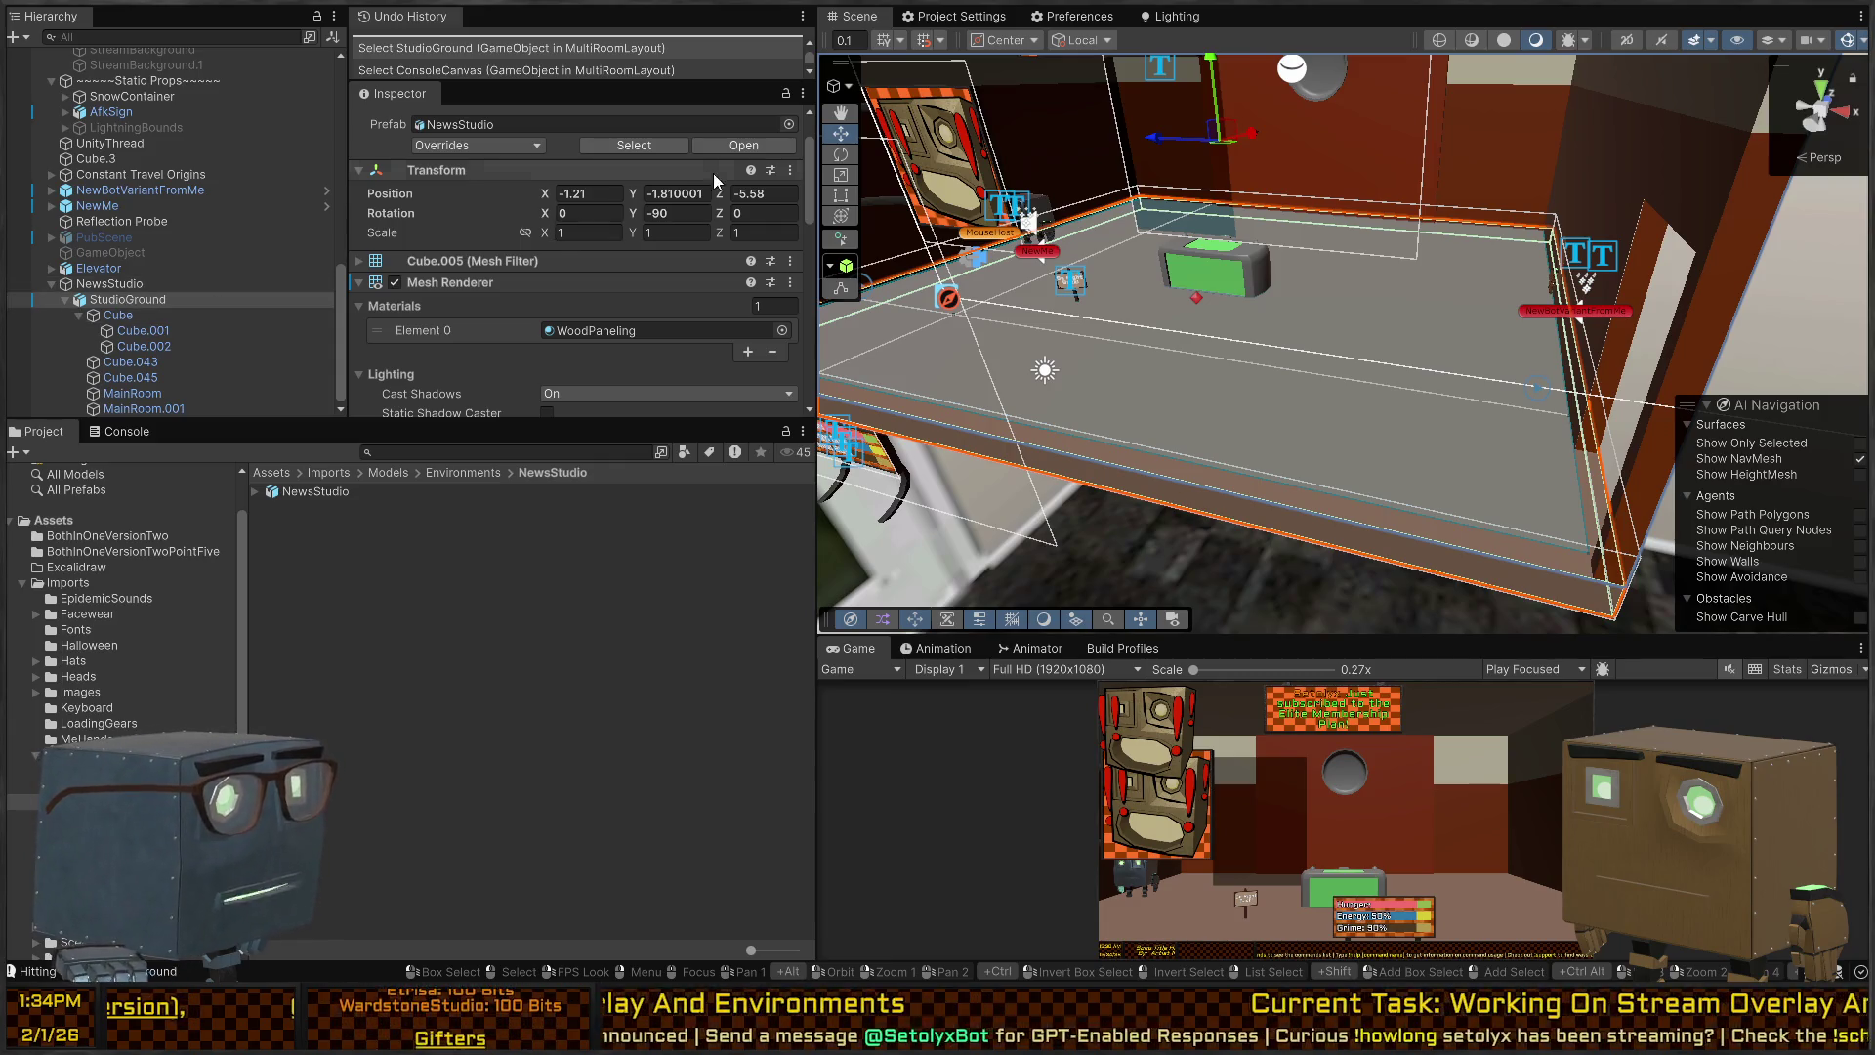
scroll(701, 200, up, 2)
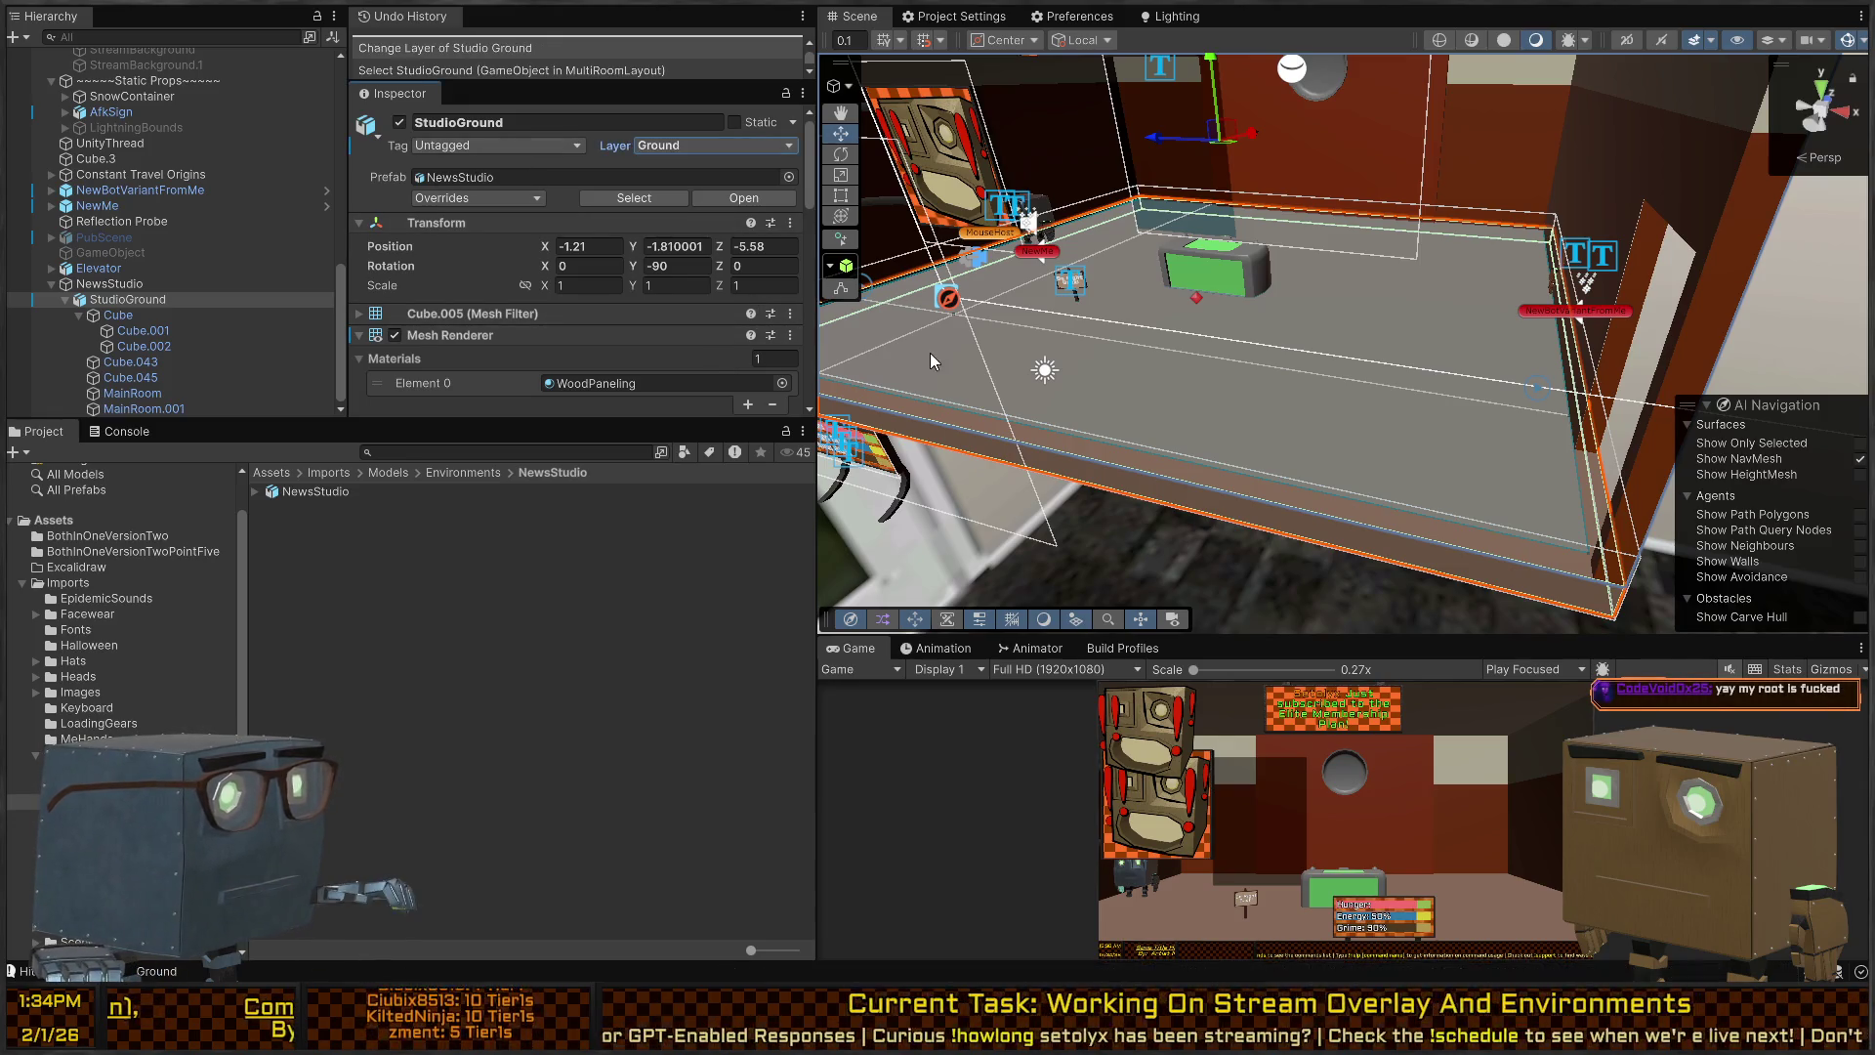
mouse_move(931, 357)
mouse_down()
mouse_move(1272, 285)
mouse_move(1190, 305)
mouse_up()
key(ctrl+p)
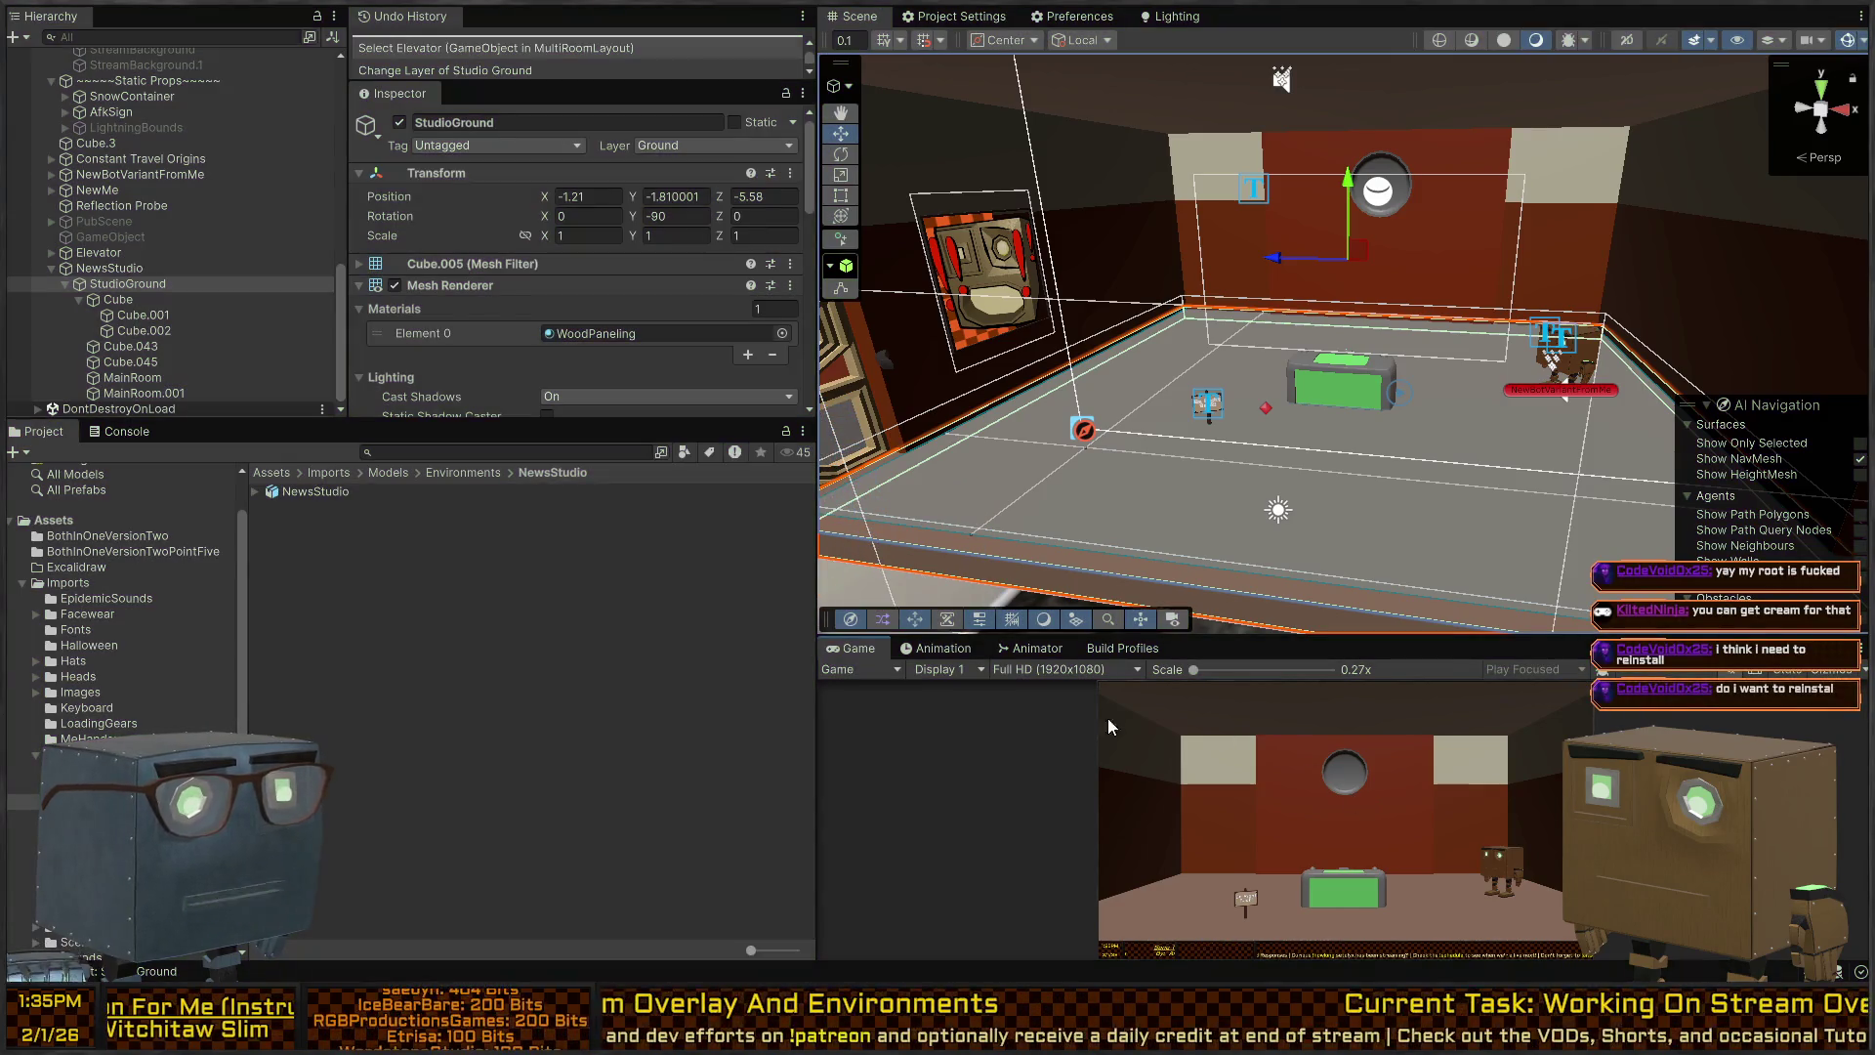
Add a NavMeshSurface component to the Elevator object.
mouse_move(1324, 390)
mouse_down()
mouse_move(1499, 486)
mouse_move(1285, 448)
mouse_up()
click(1286, 447)
drag(1147, 422, 1094, 390)
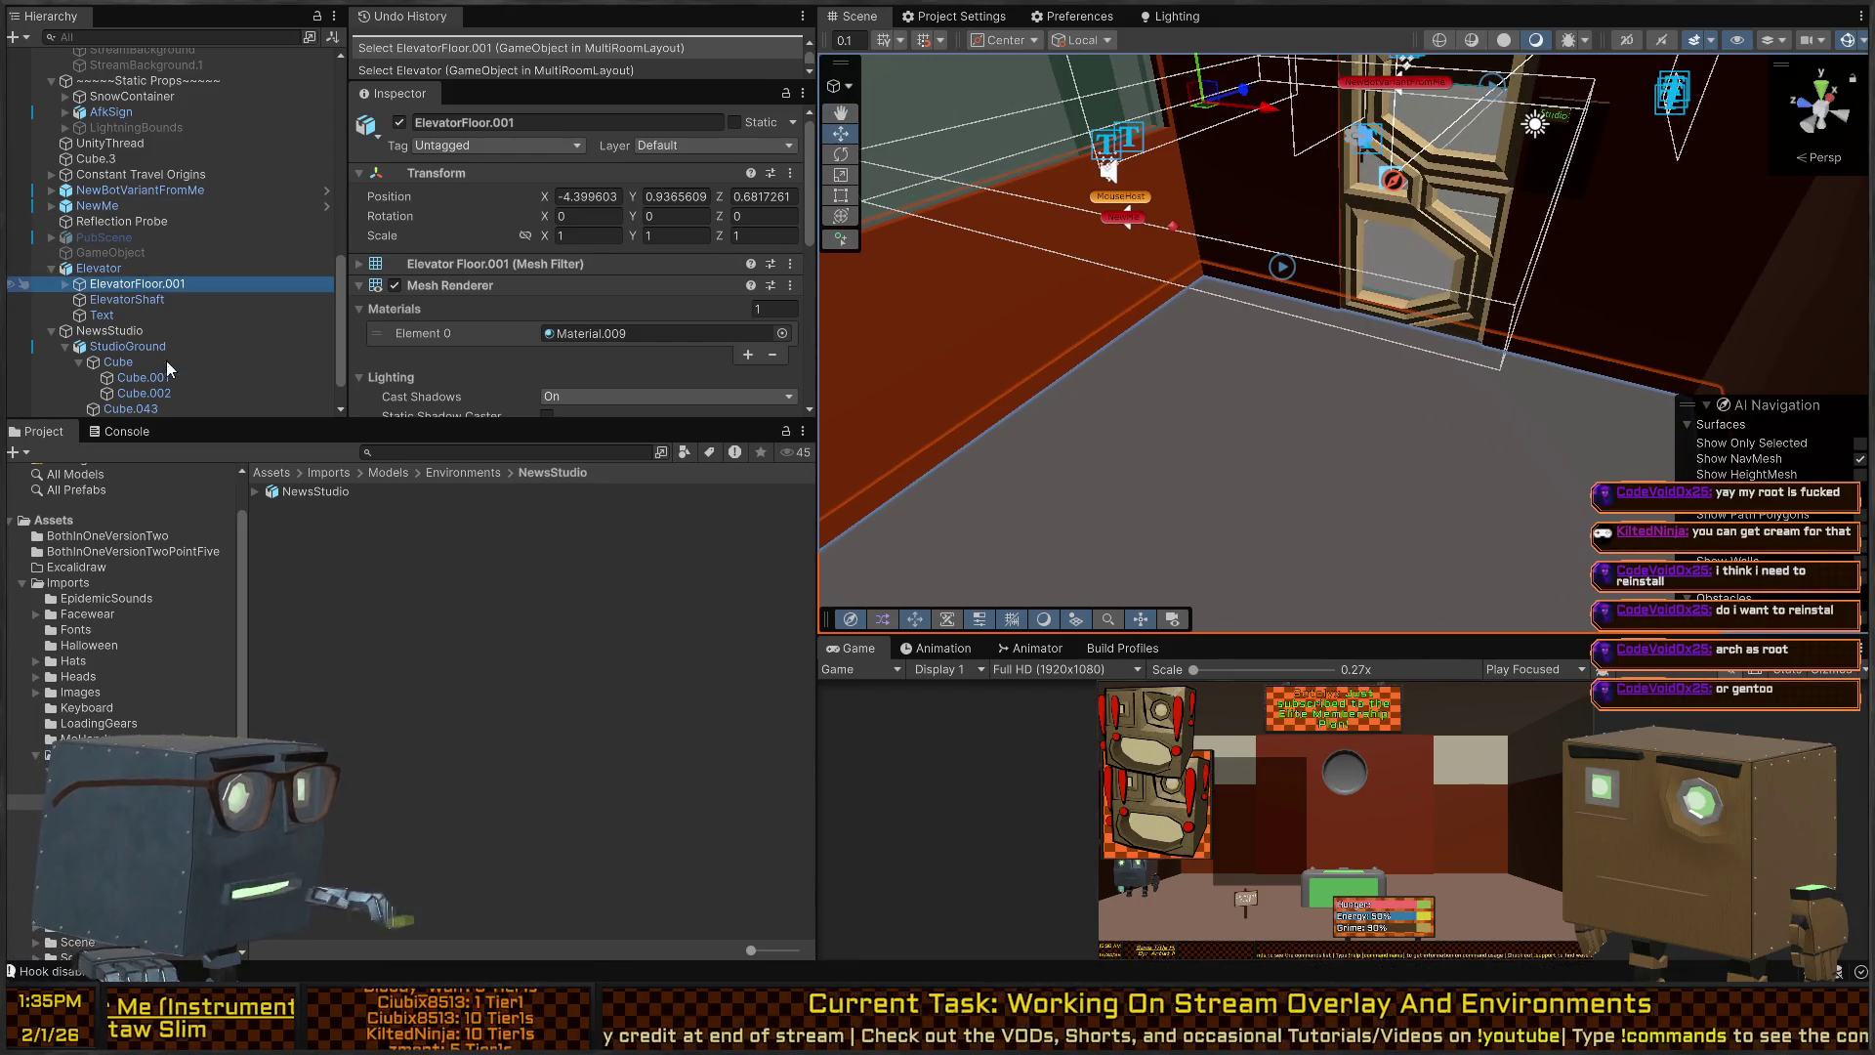
click(76, 272)
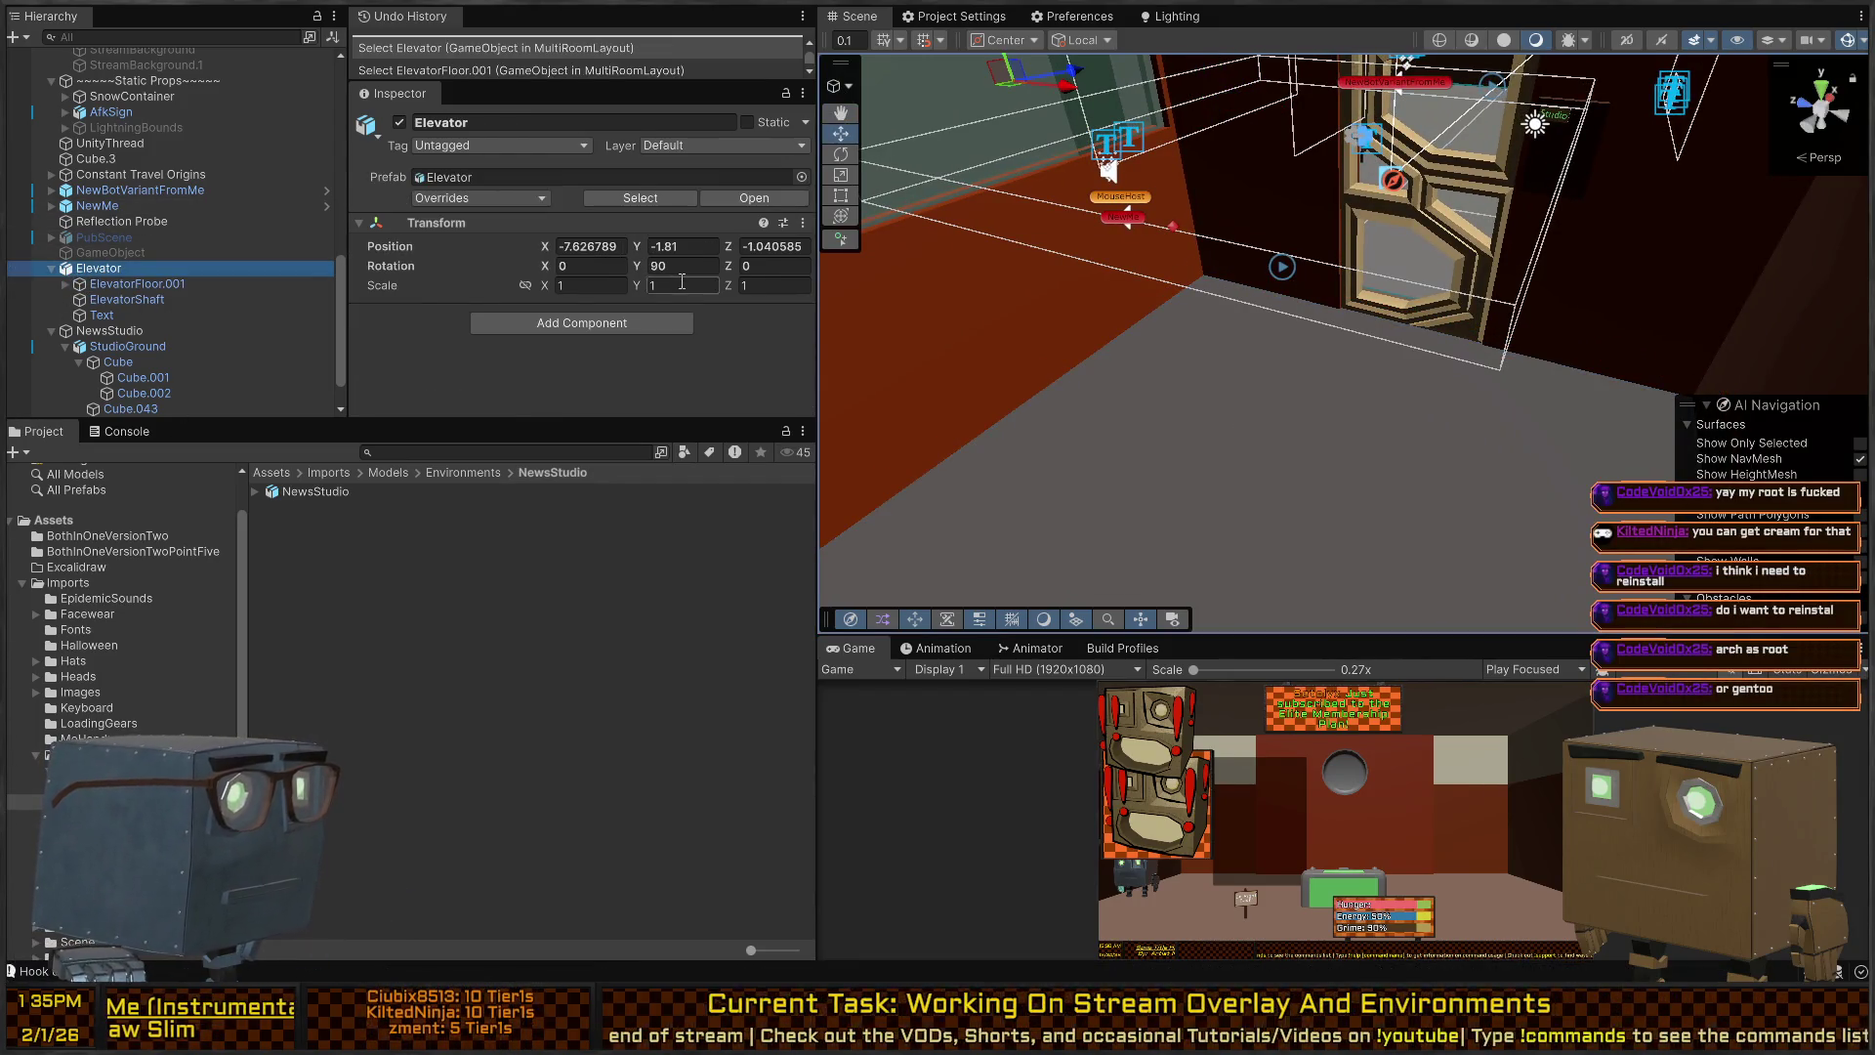
click(522, 328)
key(Return)
Add a Box Collider to ElevatorFloor.001.
click(137, 284)
scroll(586, 322, down, 5)
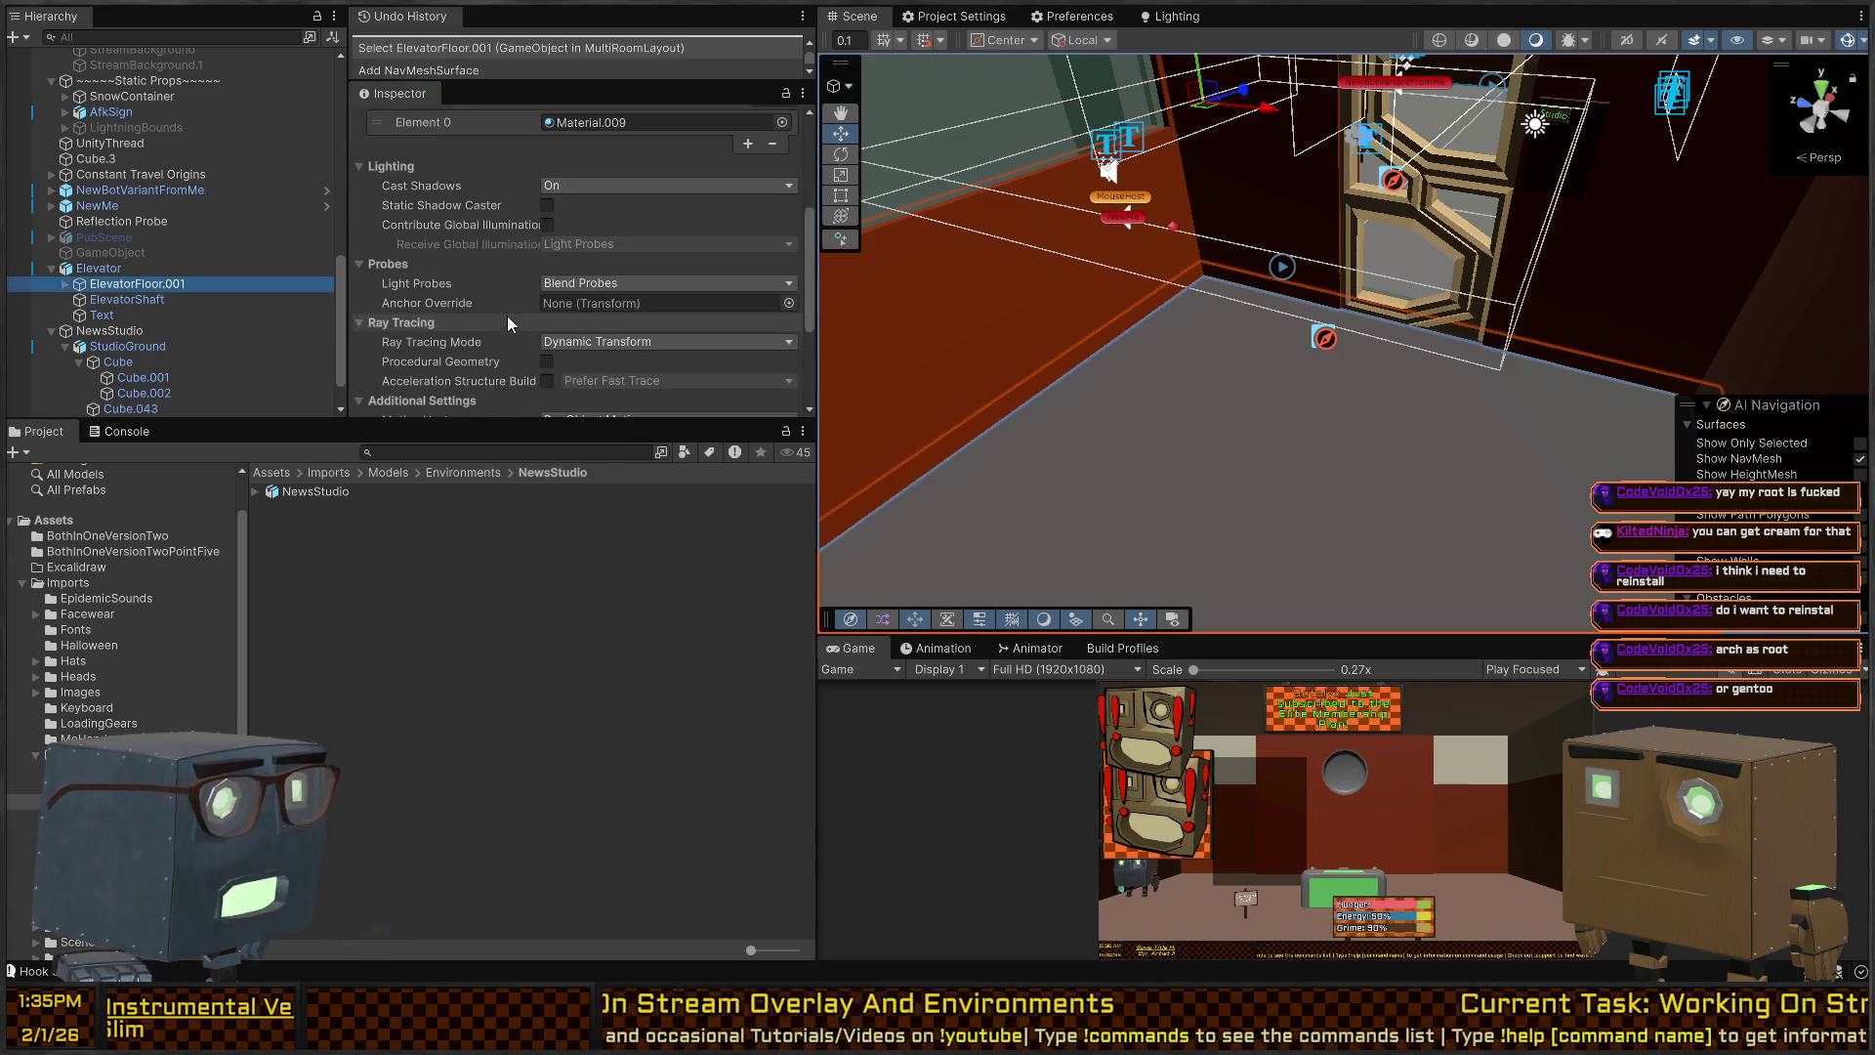
click(565, 390)
text(box)
key(Return)
scroll(686, 323, down, 3)
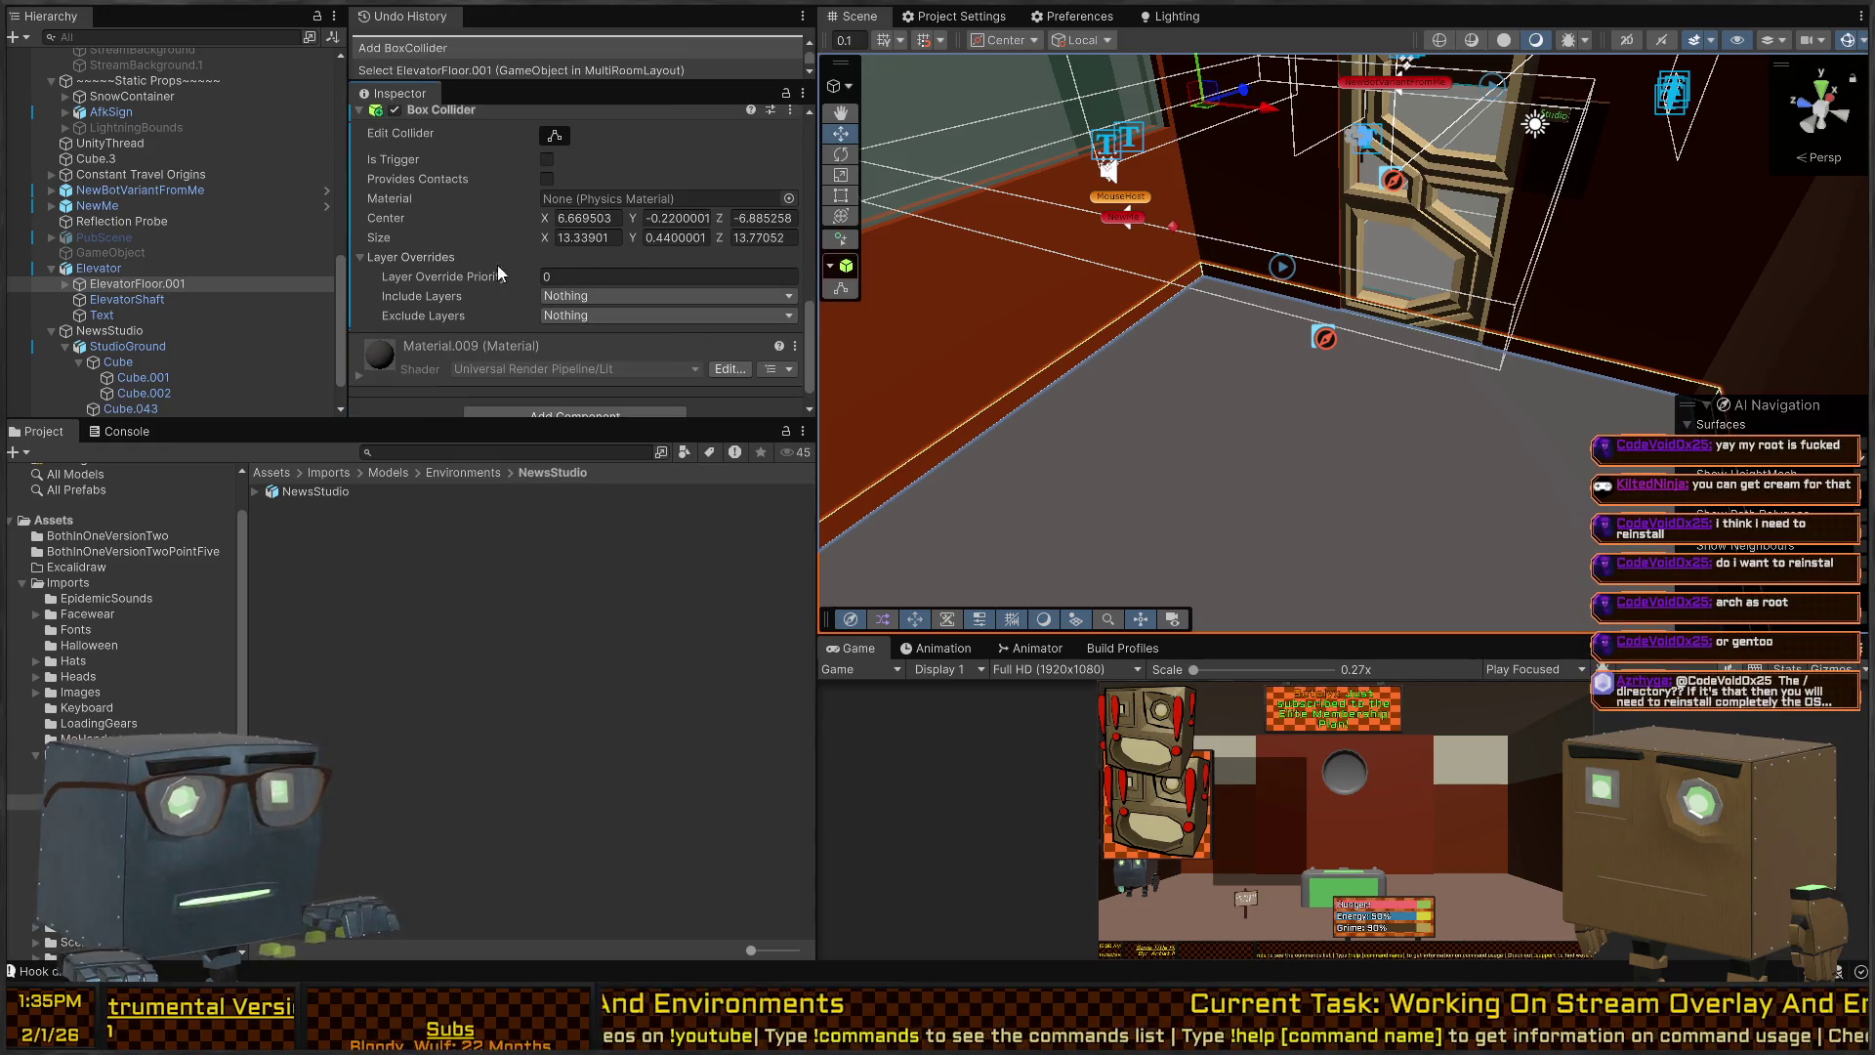
Set the Elevator's Collect Objects to Current Object Hierarchy, bake, and inspect the resulting NavMesh.
click(127, 268)
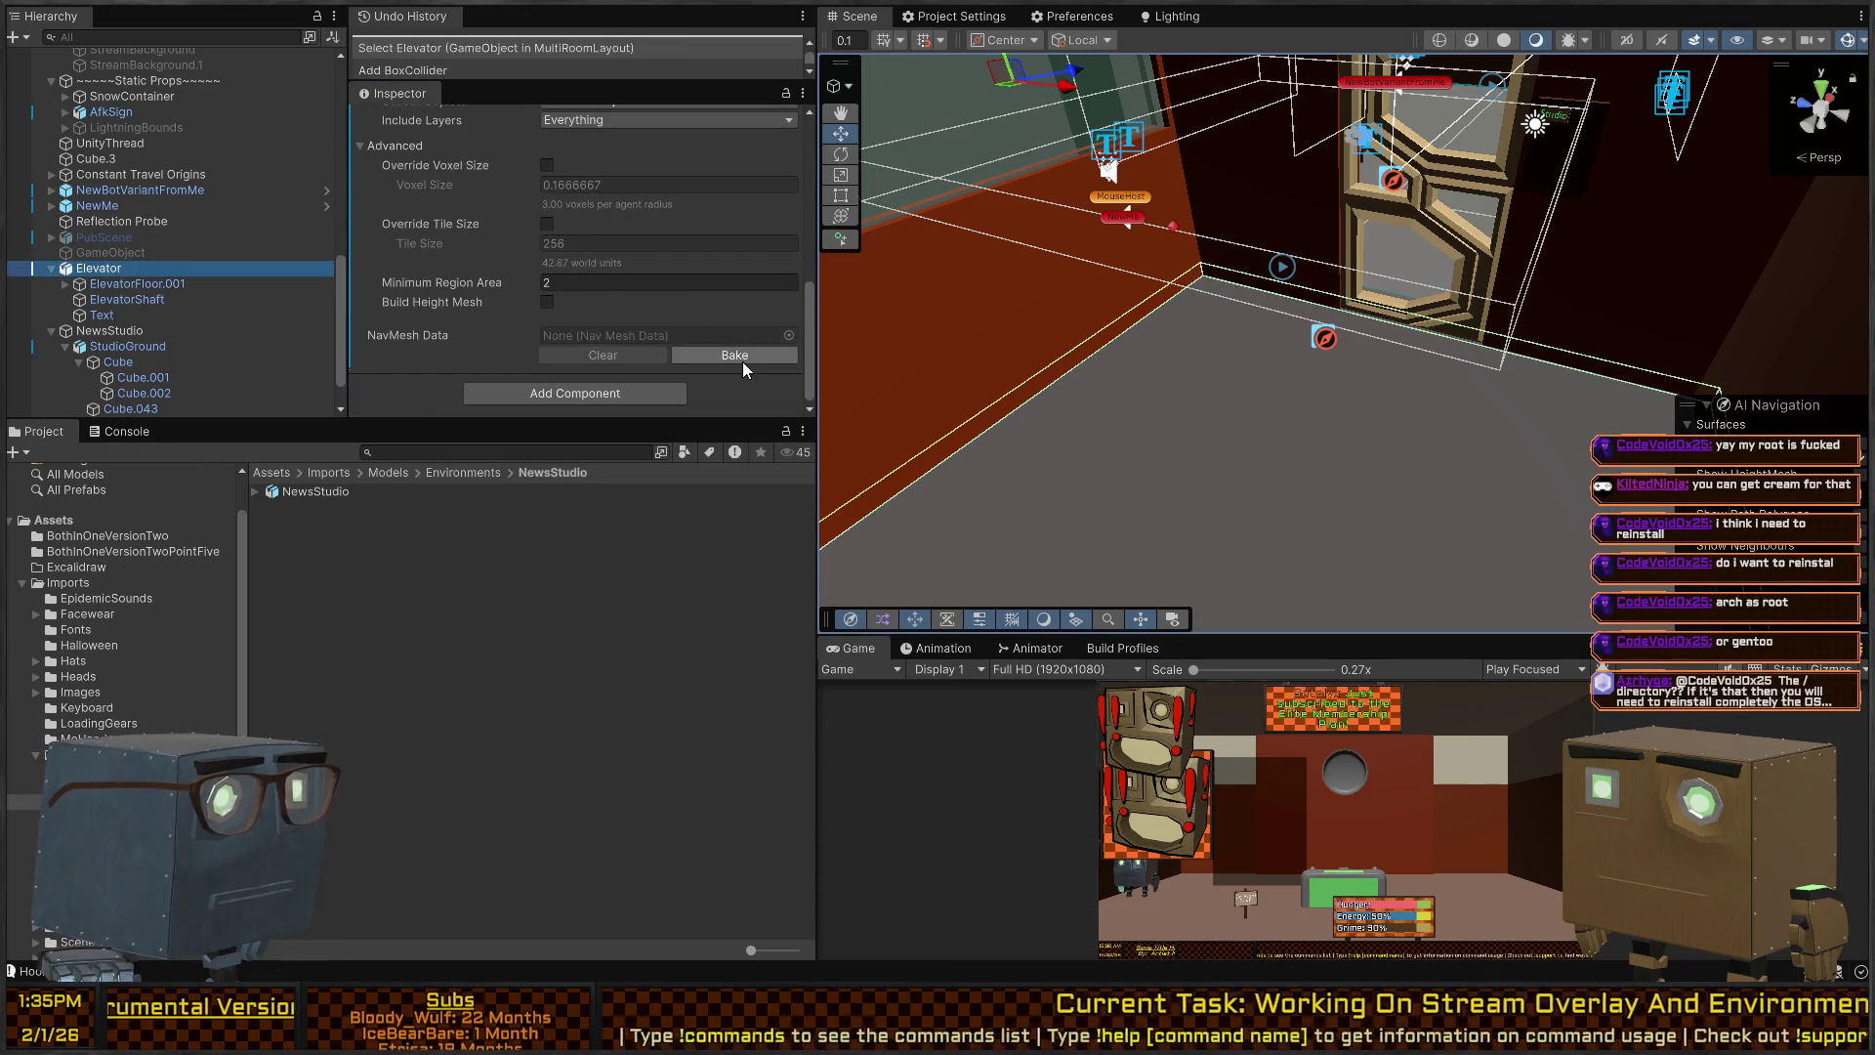
scroll(639, 283, up, 4)
click(596, 311)
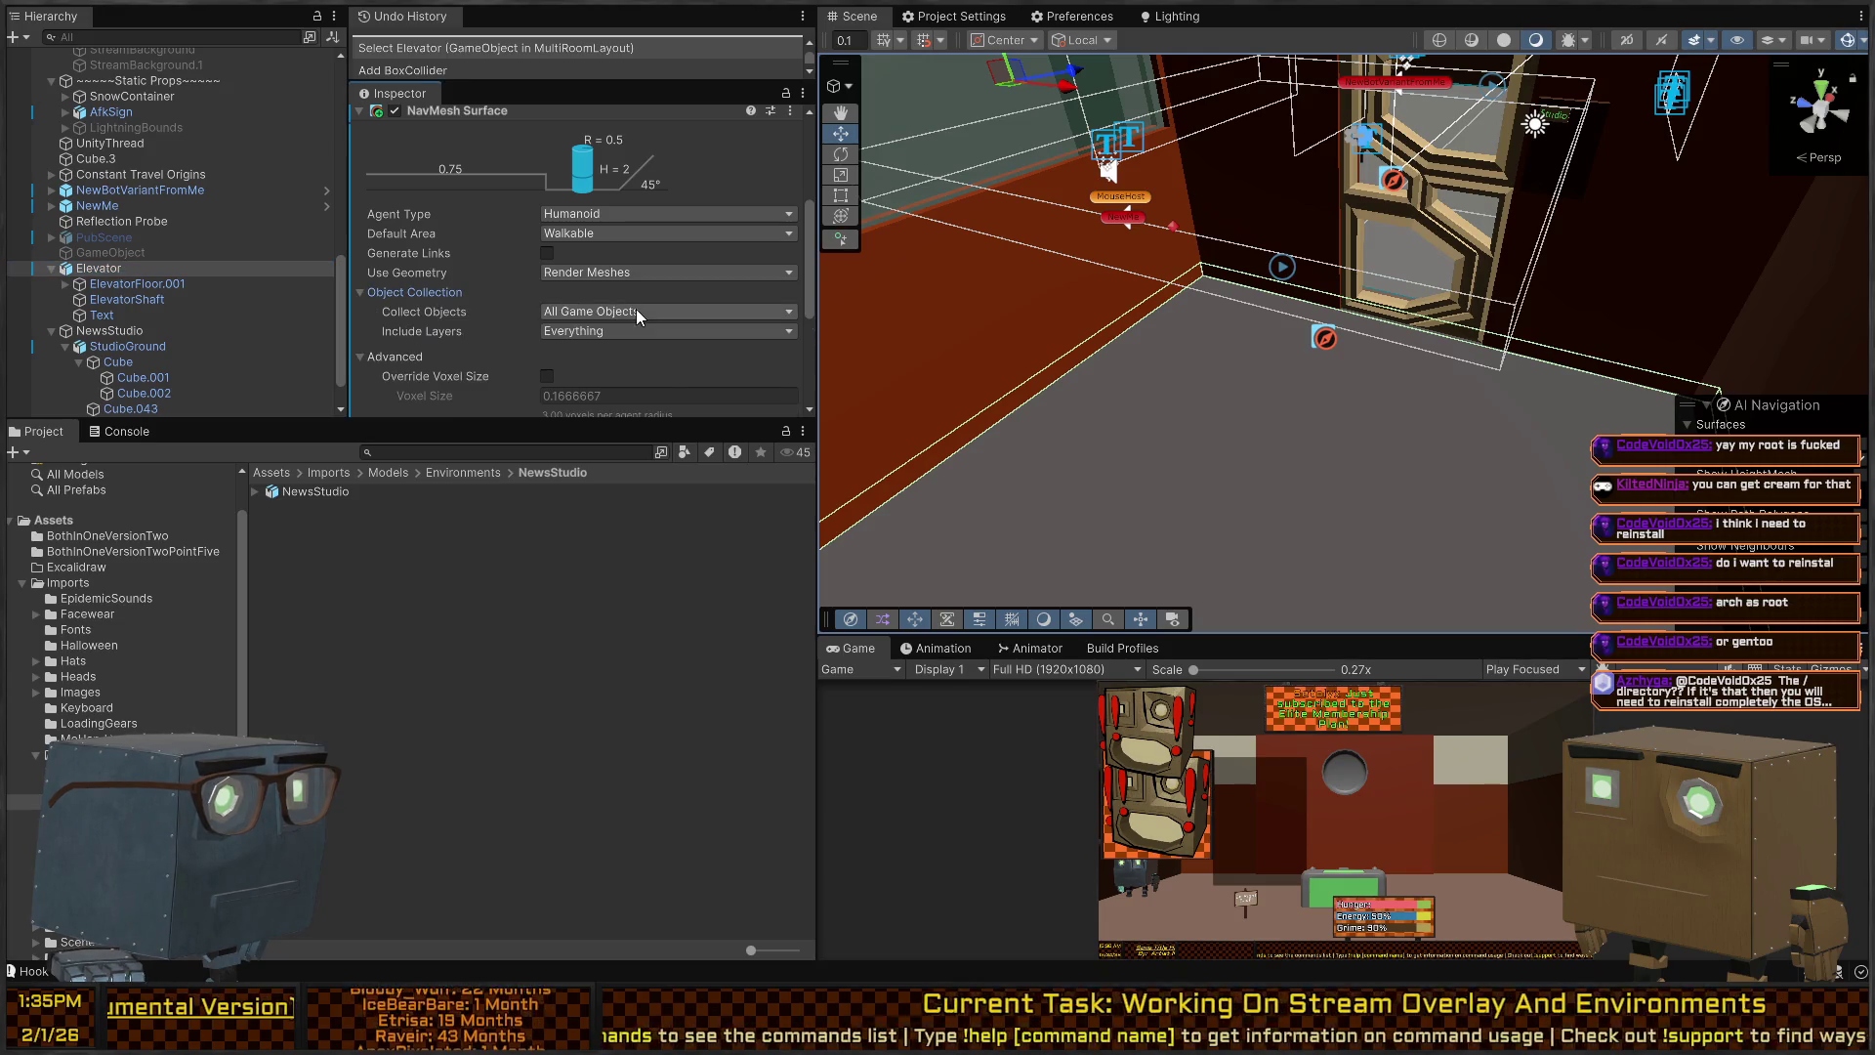
click(701, 377)
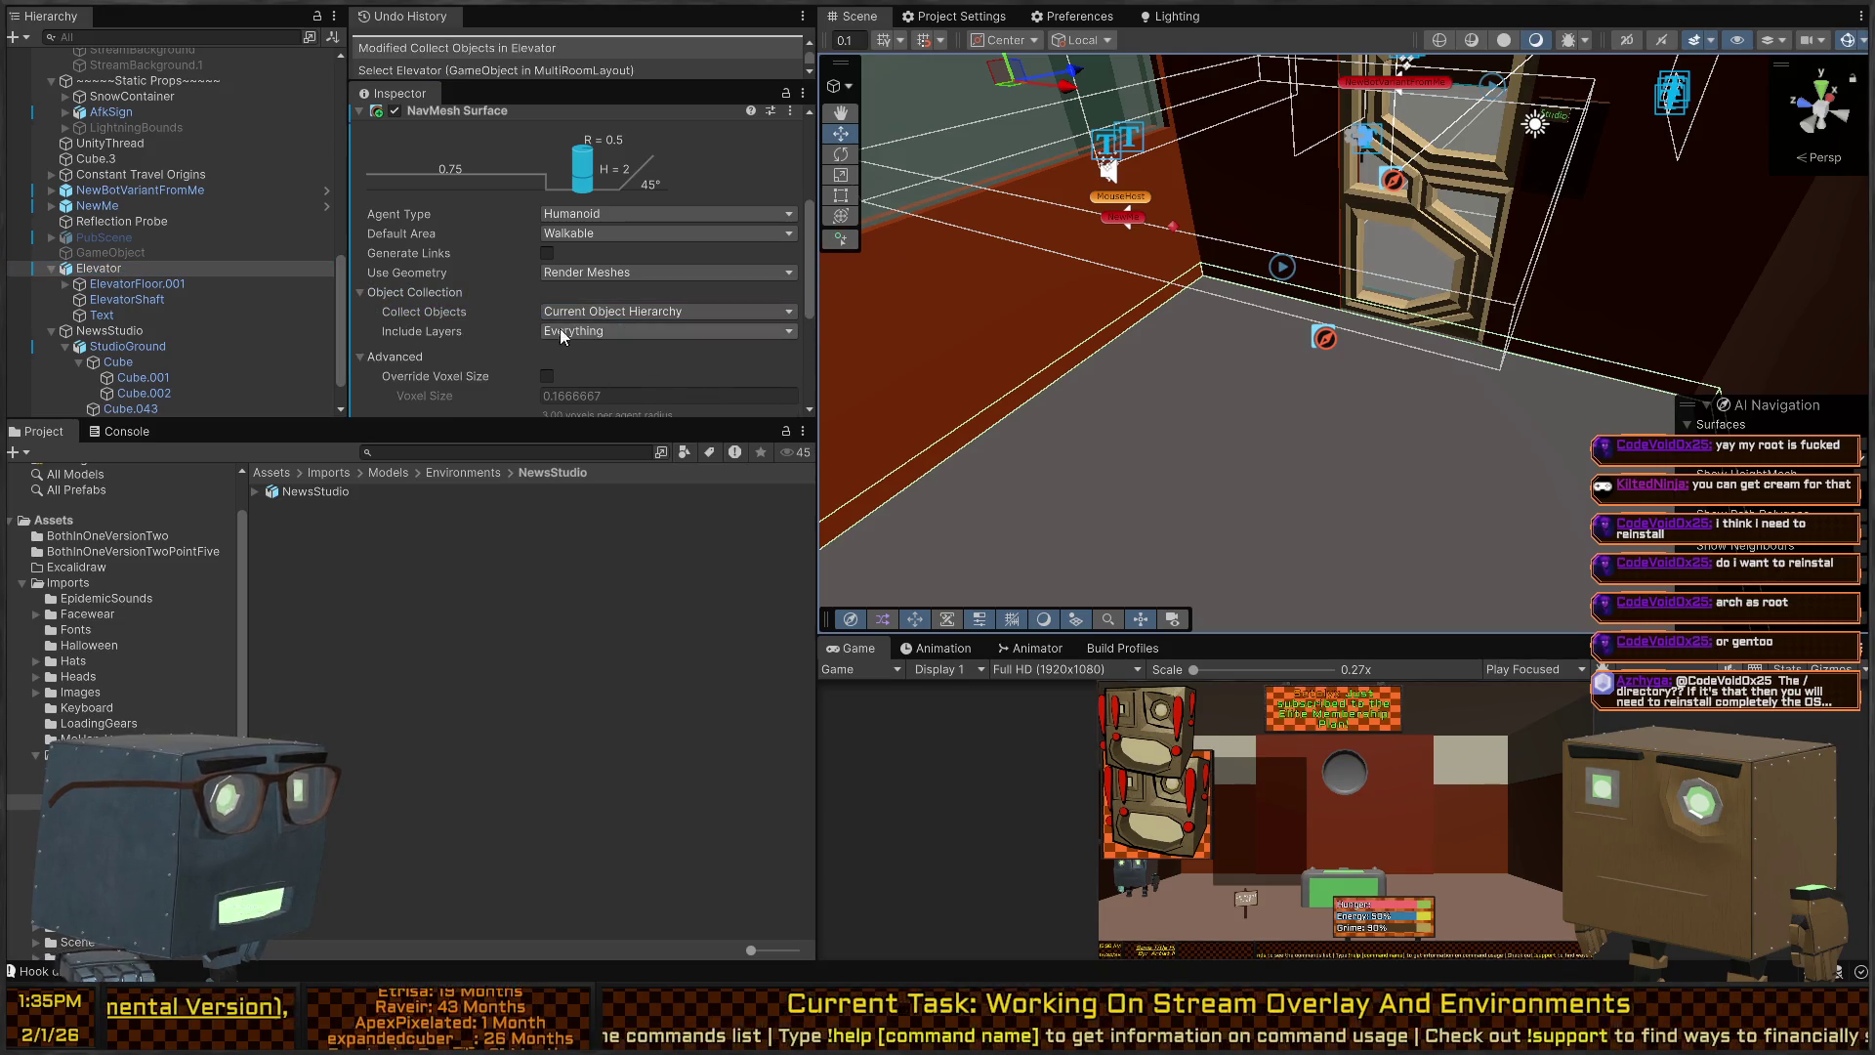
key(Left)
click(401, 293)
scroll(547, 311, down, 4)
click(749, 354)
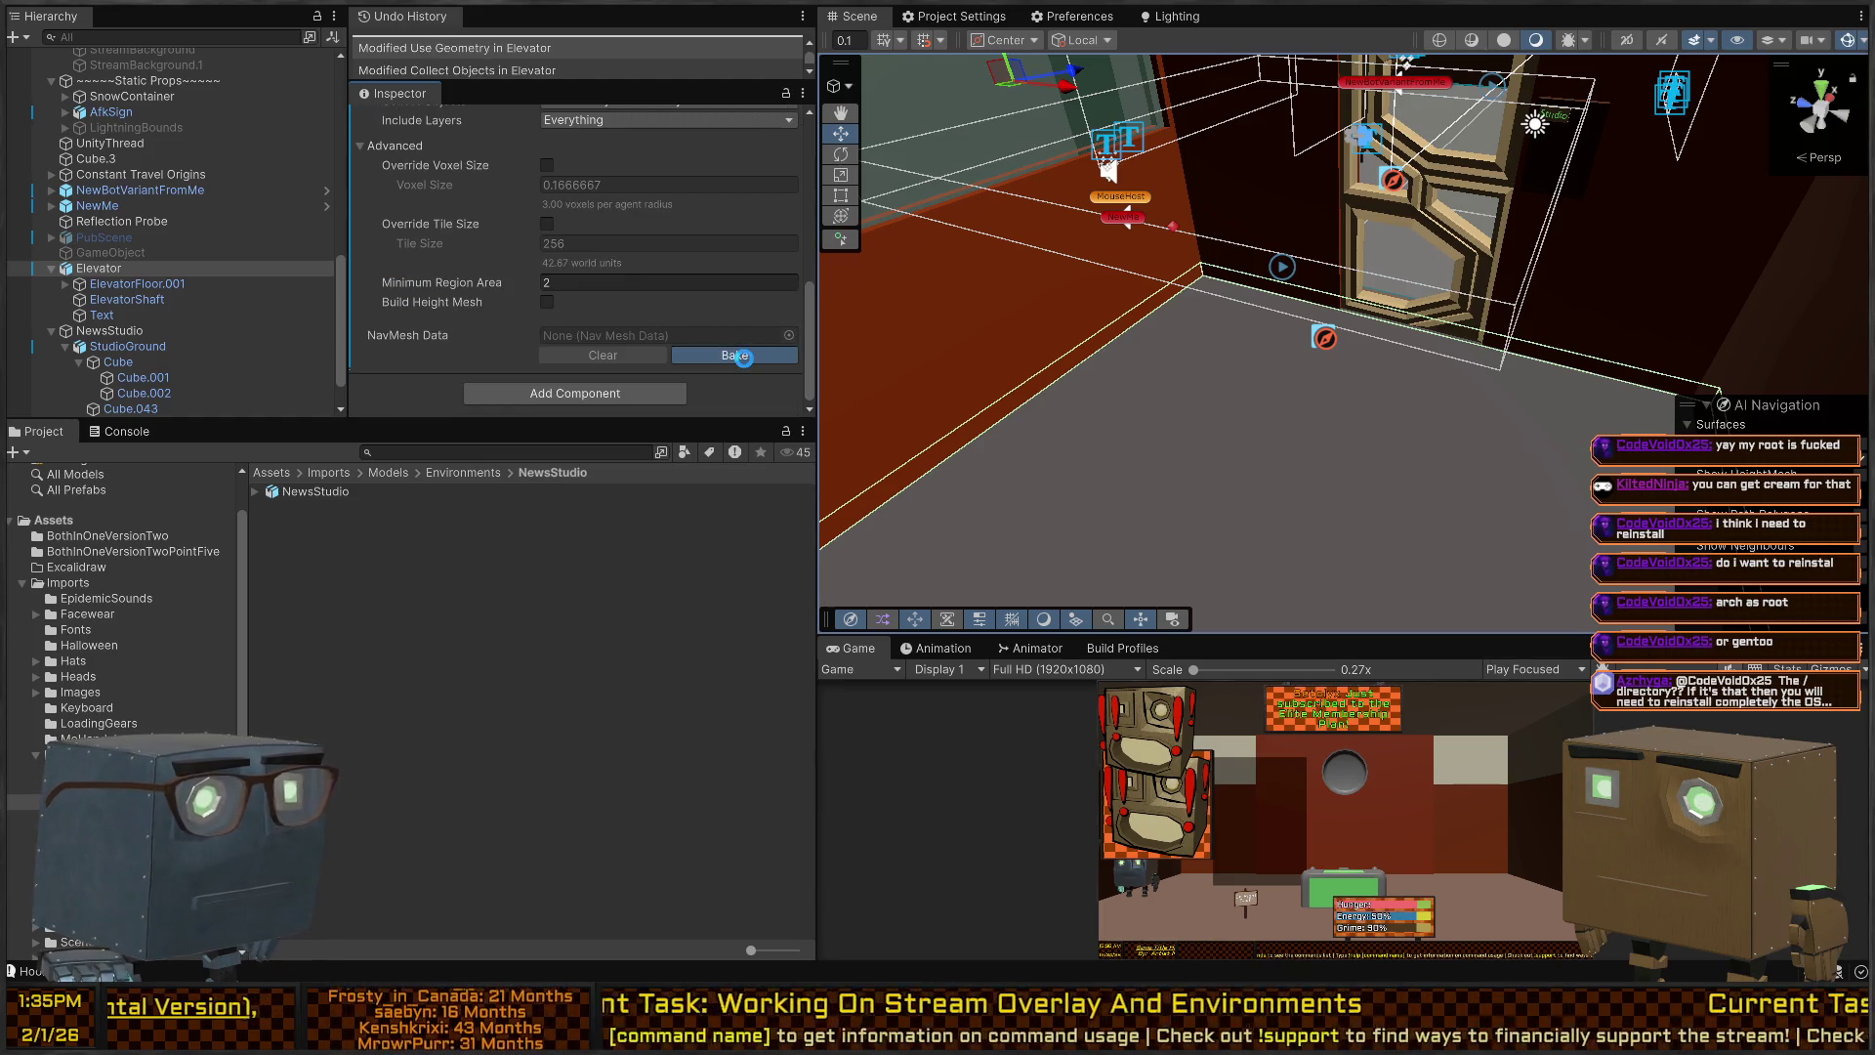
mouse_move(1080, 366)
mouse_down()
mouse_move(1099, 383)
mouse_move(1060, 377)
mouse_move(1377, 381)
mouse_move(736, 389)
mouse_move(682, 407)
mouse_move(650, 298)
mouse_up()
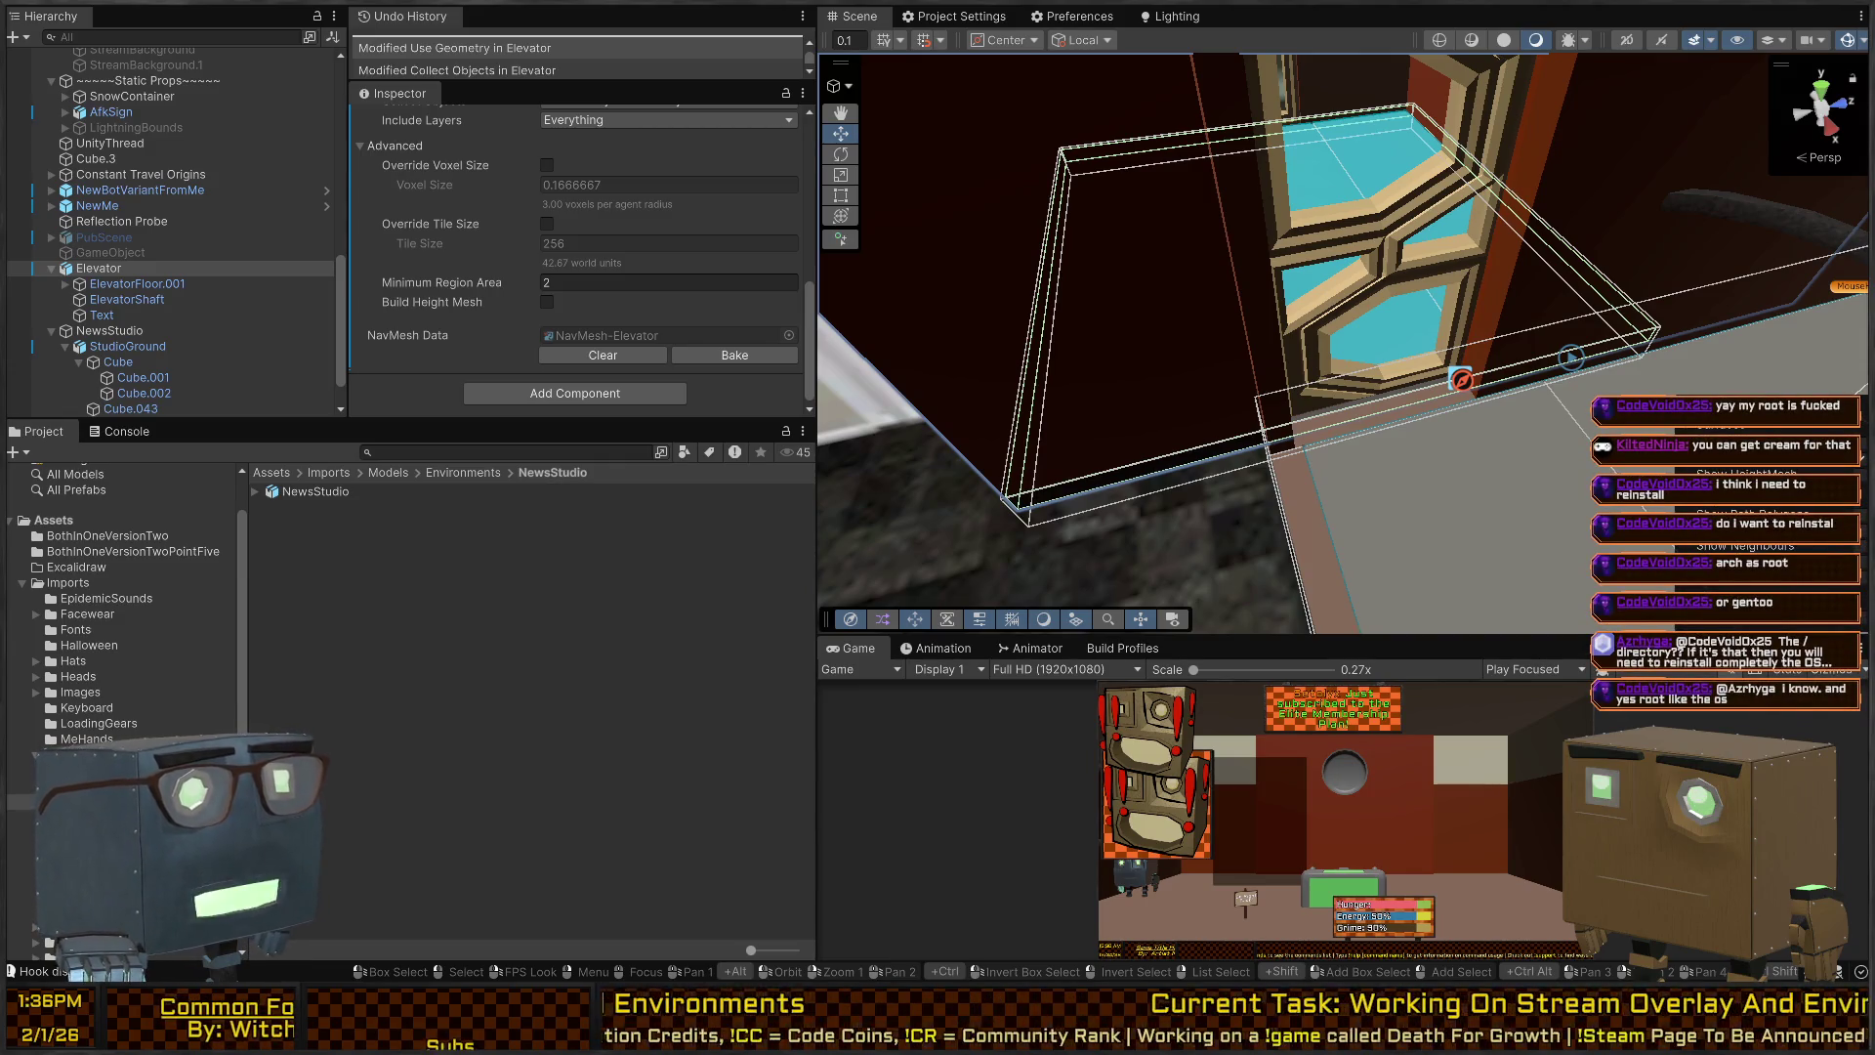
mouse_move(1273, 359)
mouse_down()
mouse_move(1553, 250)
mouse_move(1437, 219)
mouse_move(1497, 210)
mouse_move(1418, 260)
mouse_move(1270, 249)
mouse_move(1556, 269)
mouse_move(1224, 352)
mouse_up()
click(1424, 295)
Deactivate the NewMe avatar's OpenSee object and play-test the scene without it.
click(1407, 288)
click(1130, 337)
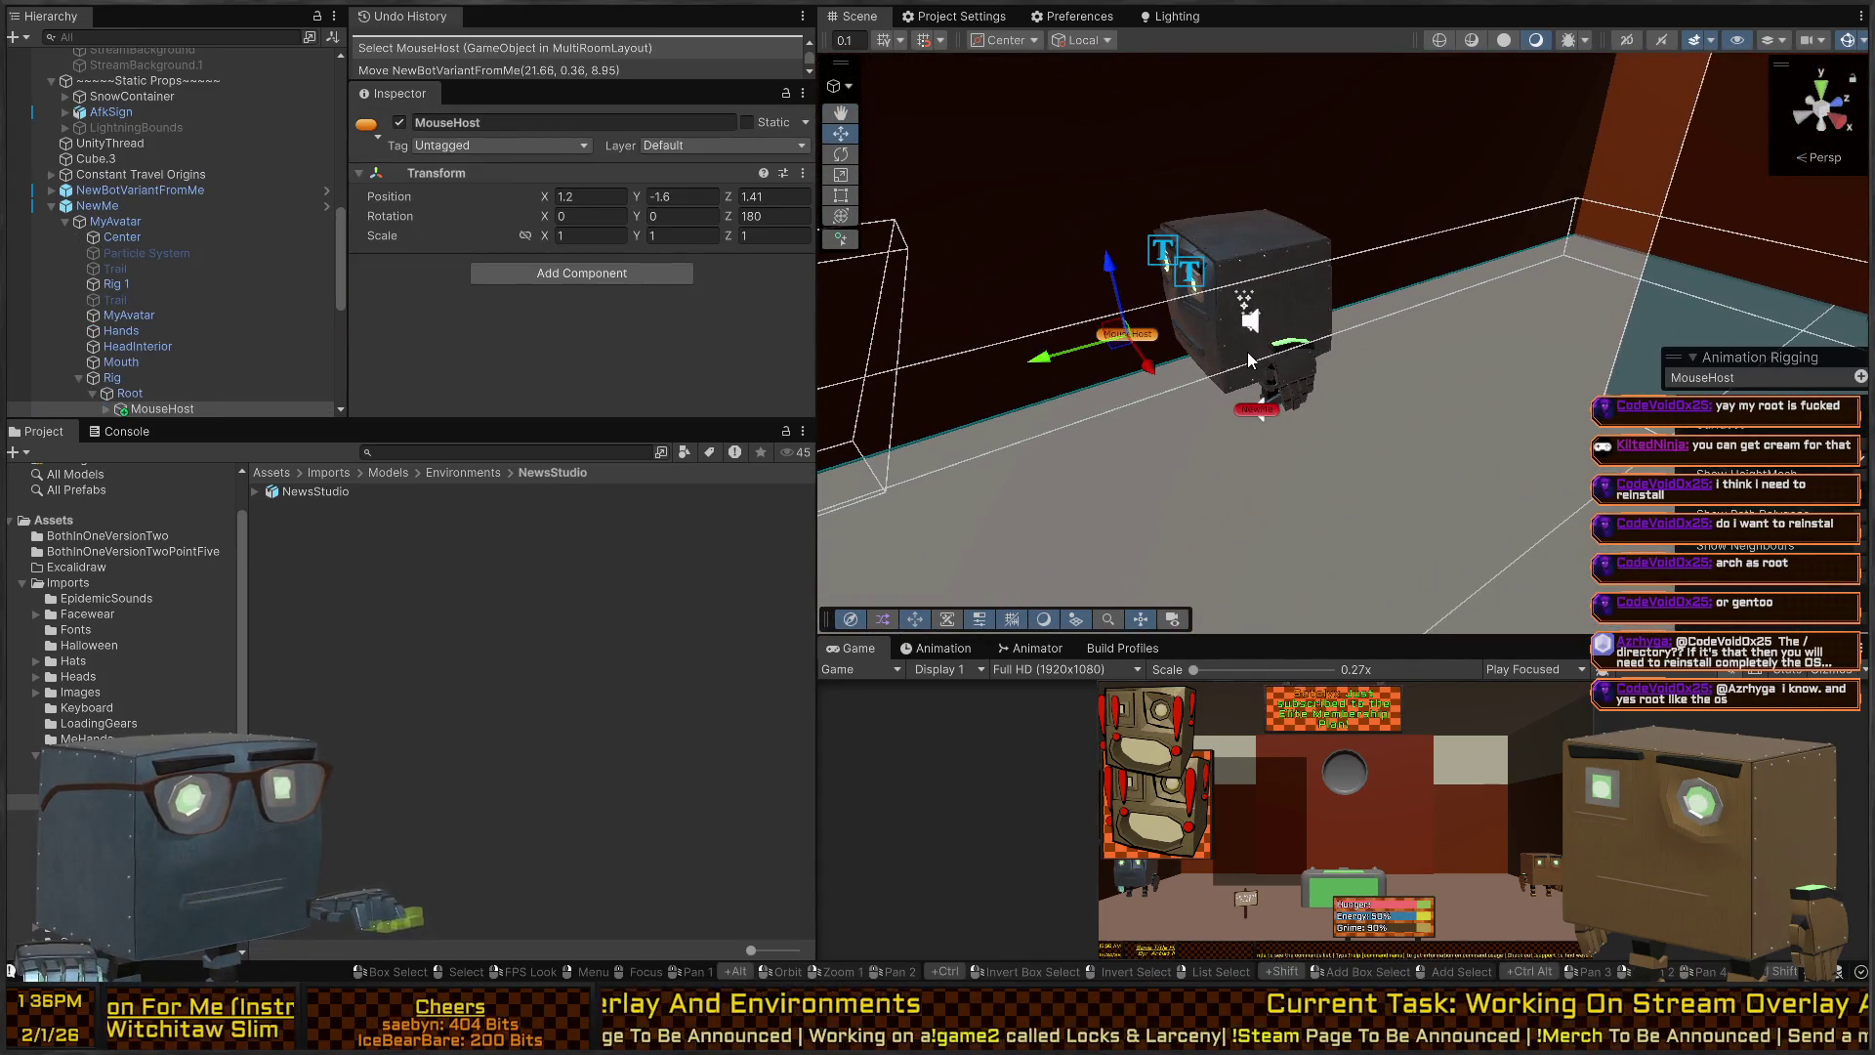
click(1257, 403)
scroll(697, 300, down, 4)
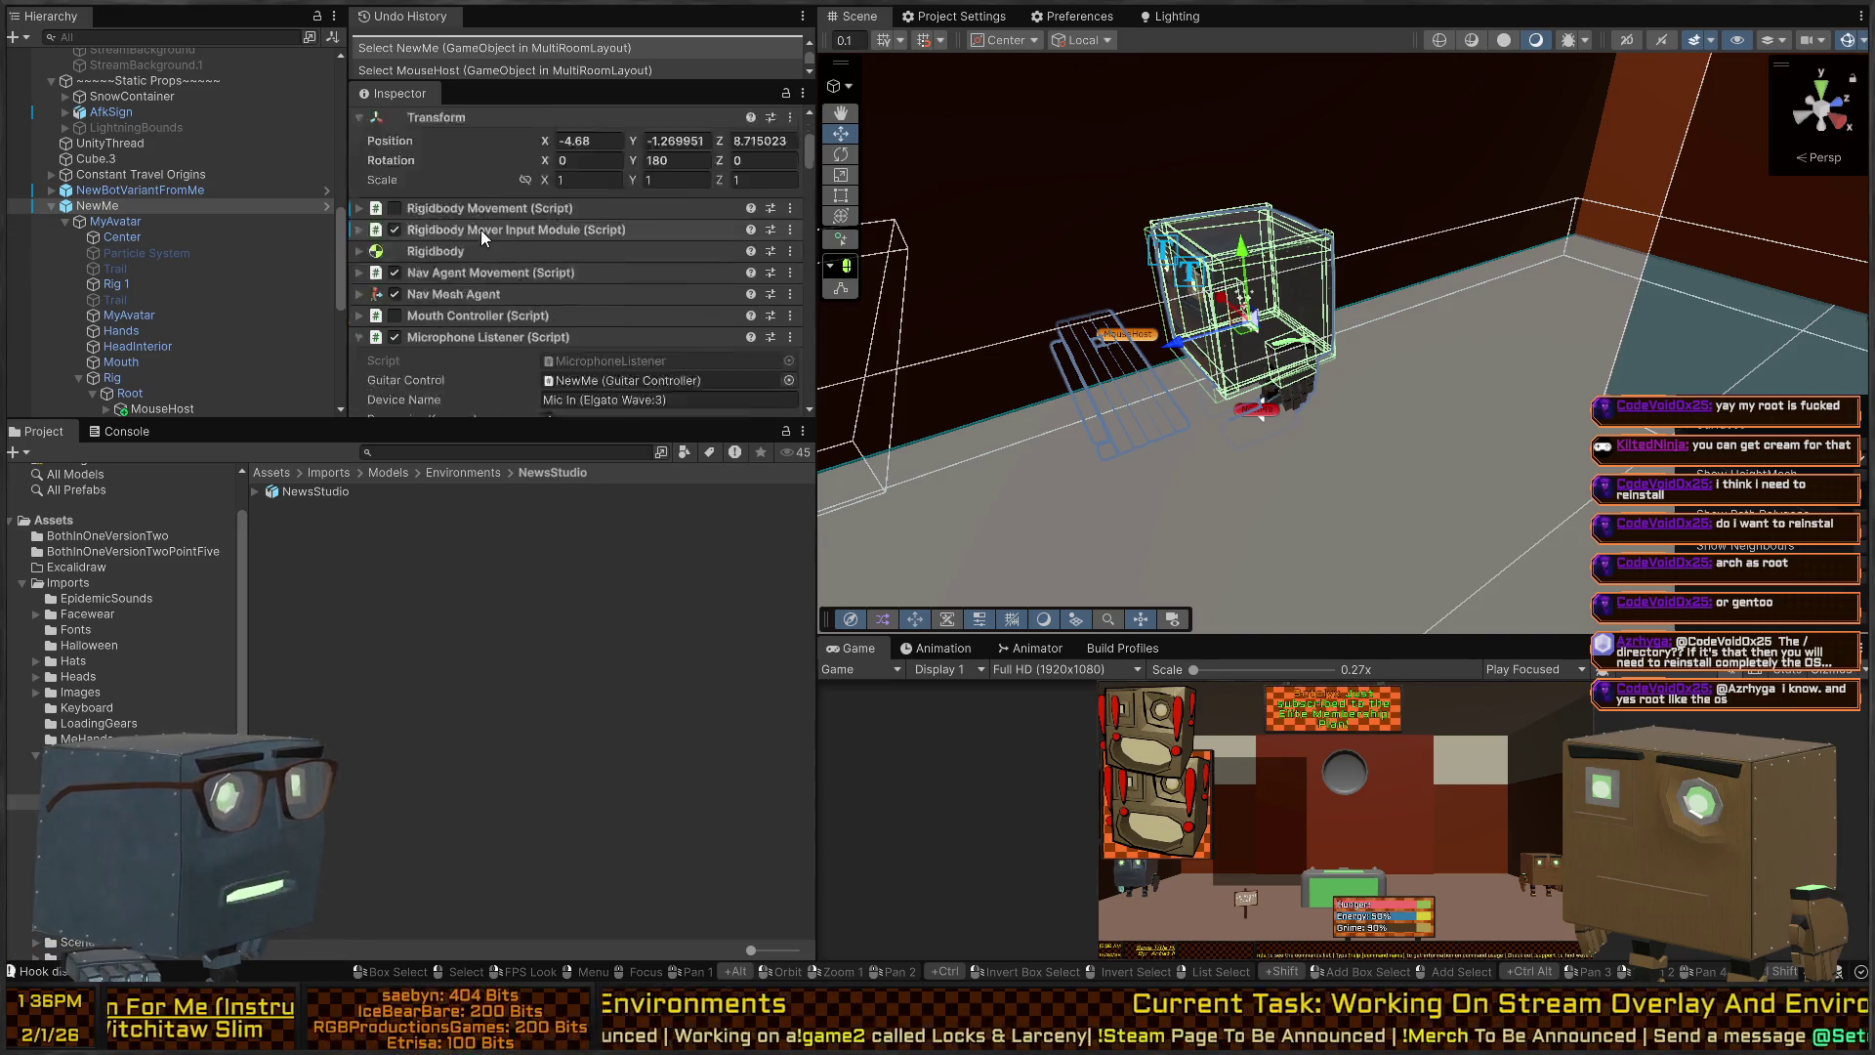
scroll(186, 342, down, 3)
scroll(183, 342, down, 3)
click(147, 316)
scroll(411, 273, down, 2)
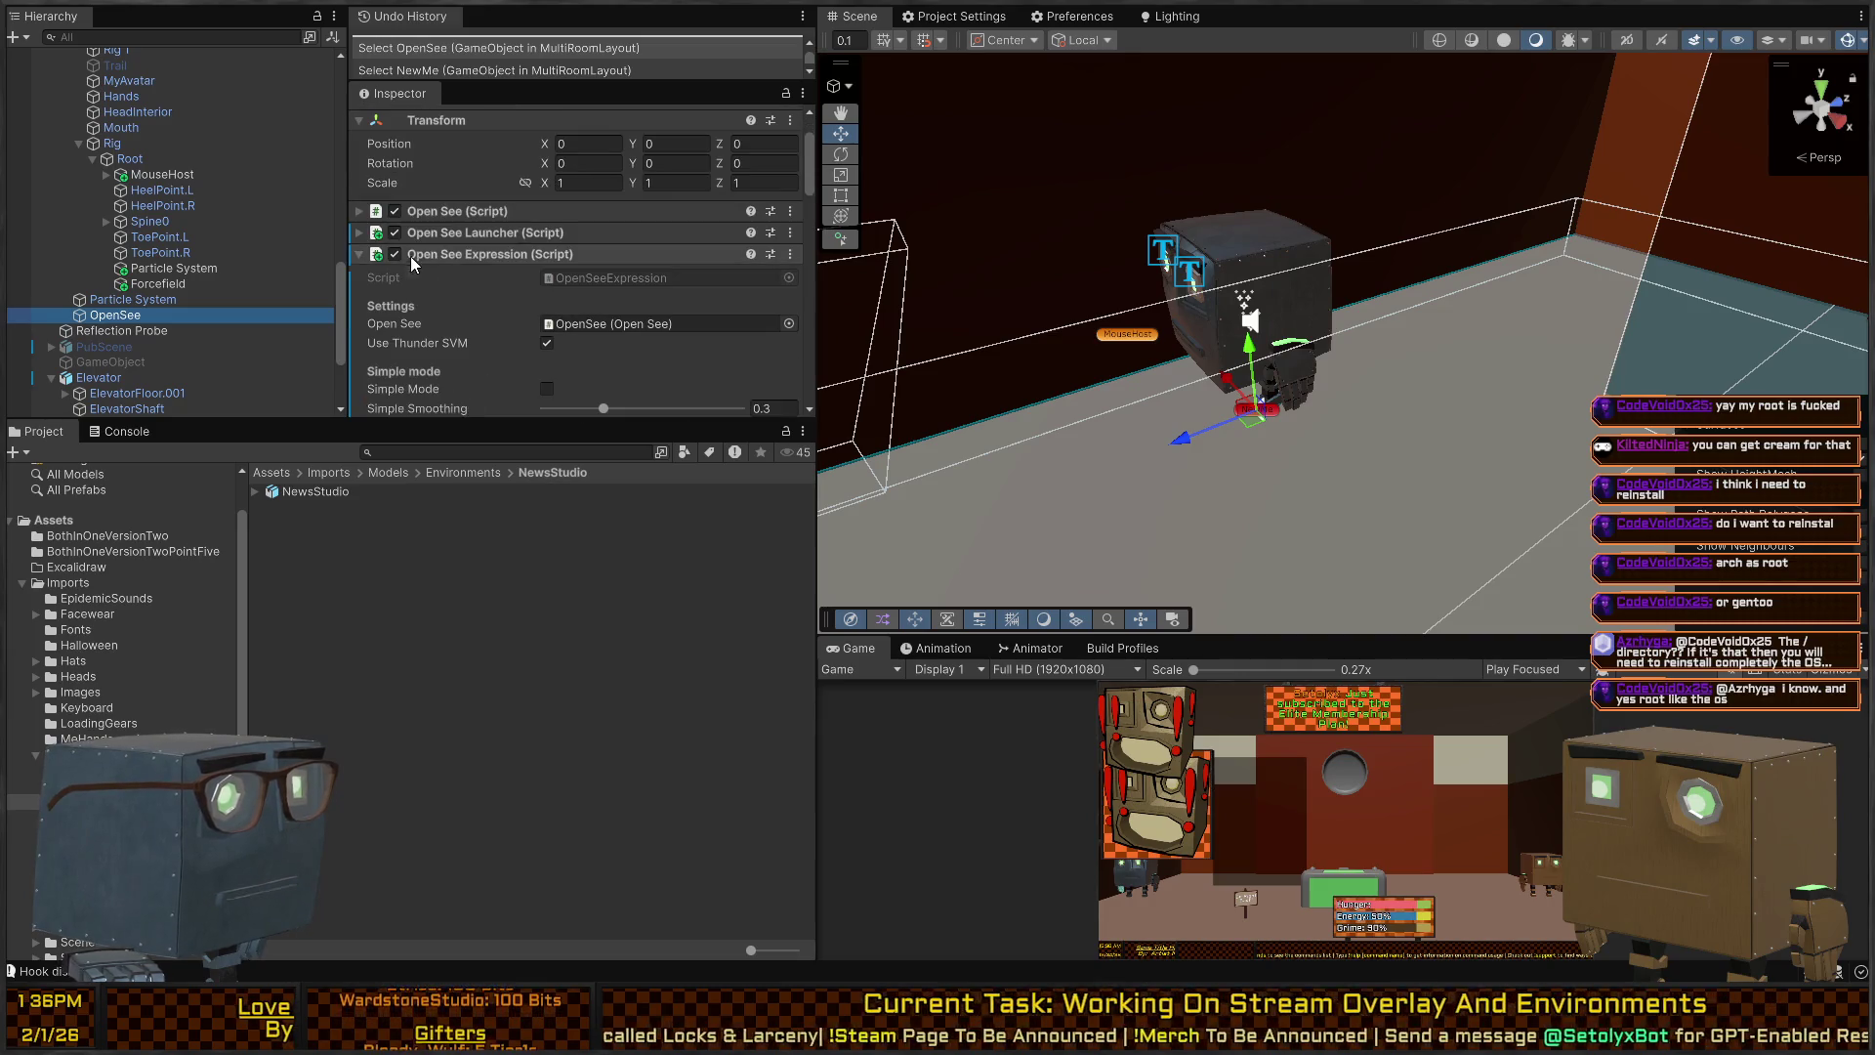
key(alt+shift+a)
key(ctrl+p)
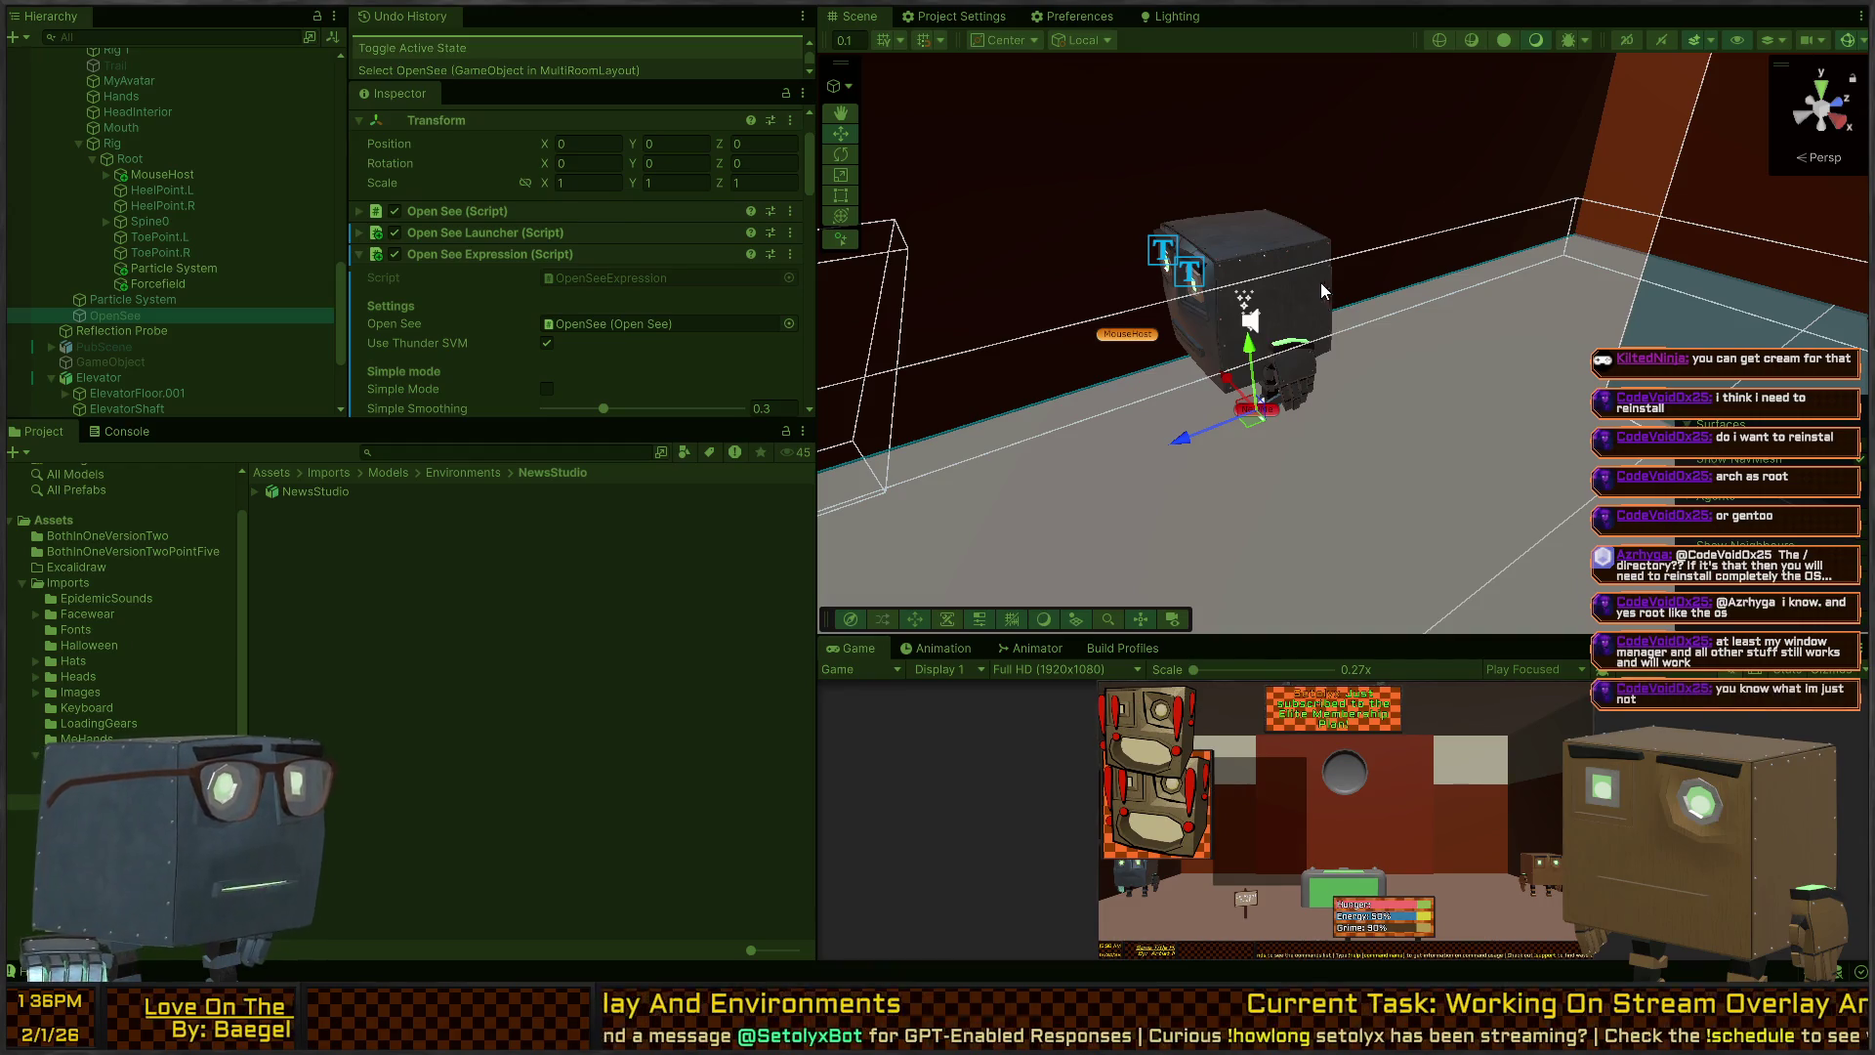
Reactivate OpenSee and disable its Open See, Launcher and Mouth Poser scripts.
click(1300, 360)
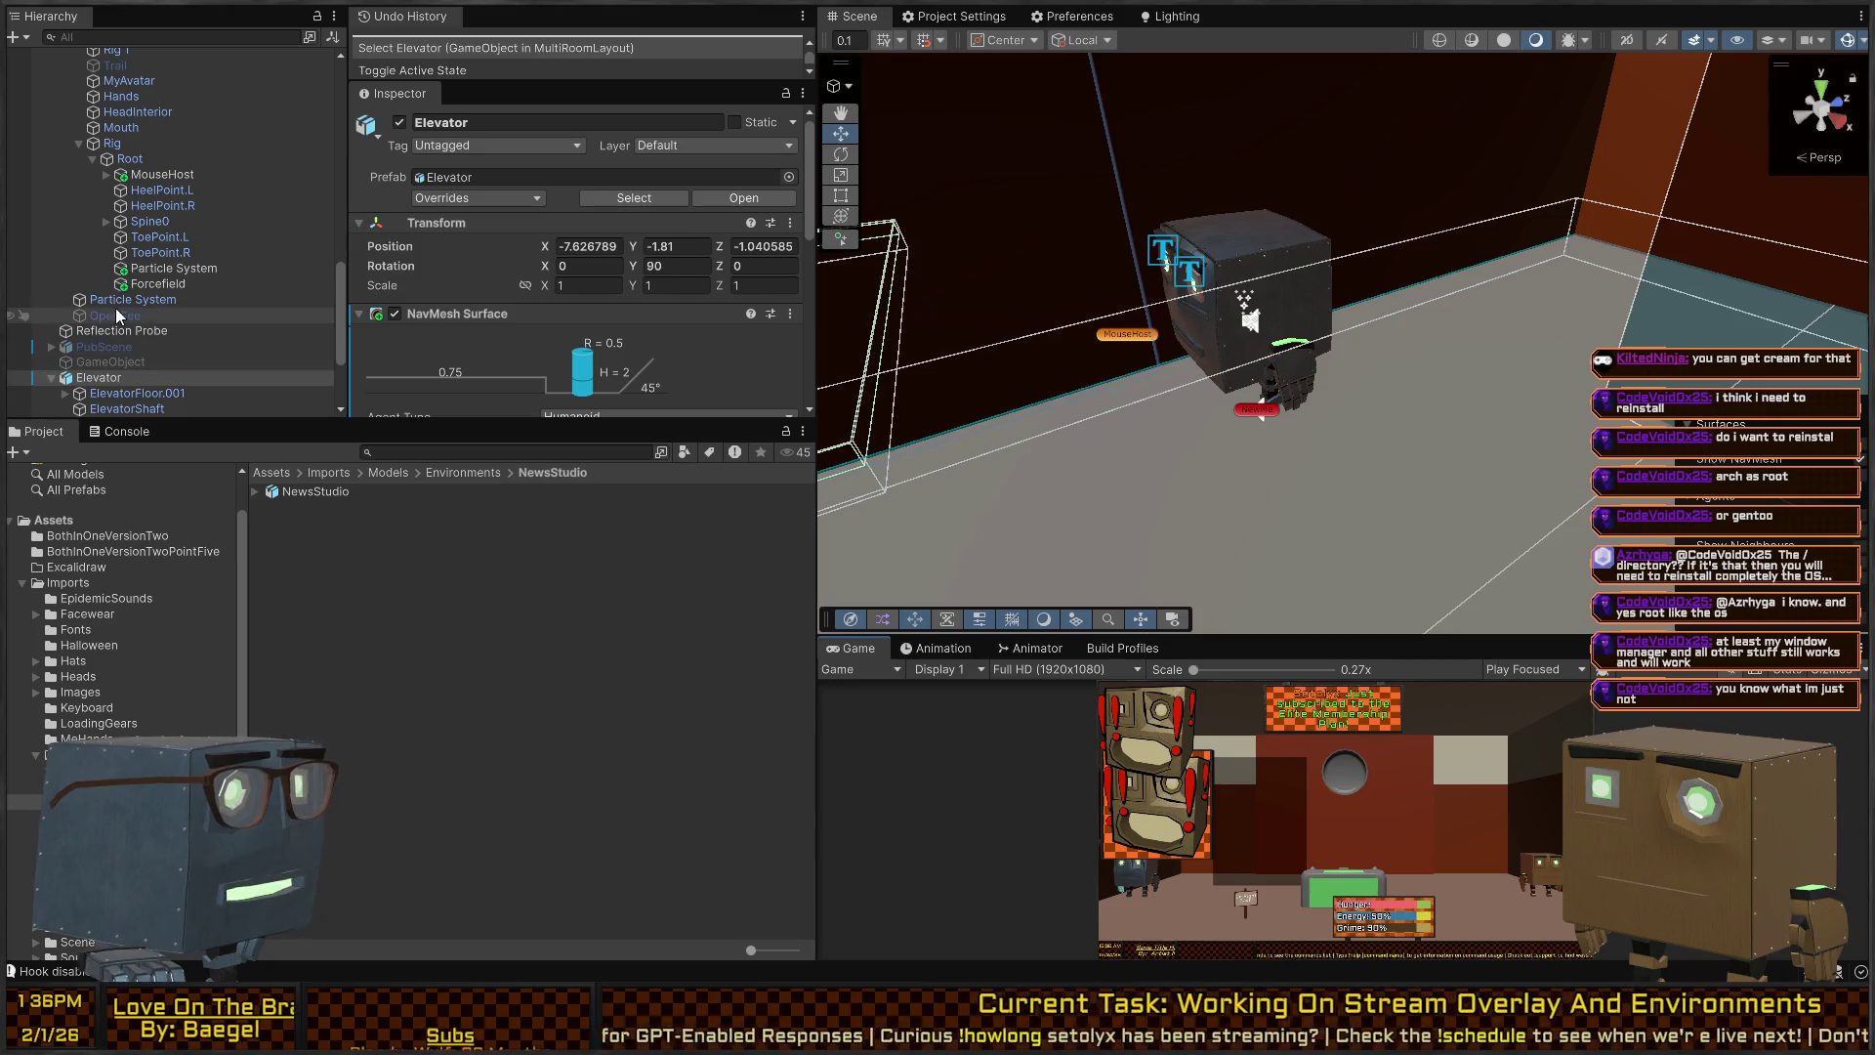
scroll(125, 307, down, 3)
scroll(162, 284, up, 5)
scroll(166, 234, down, 4)
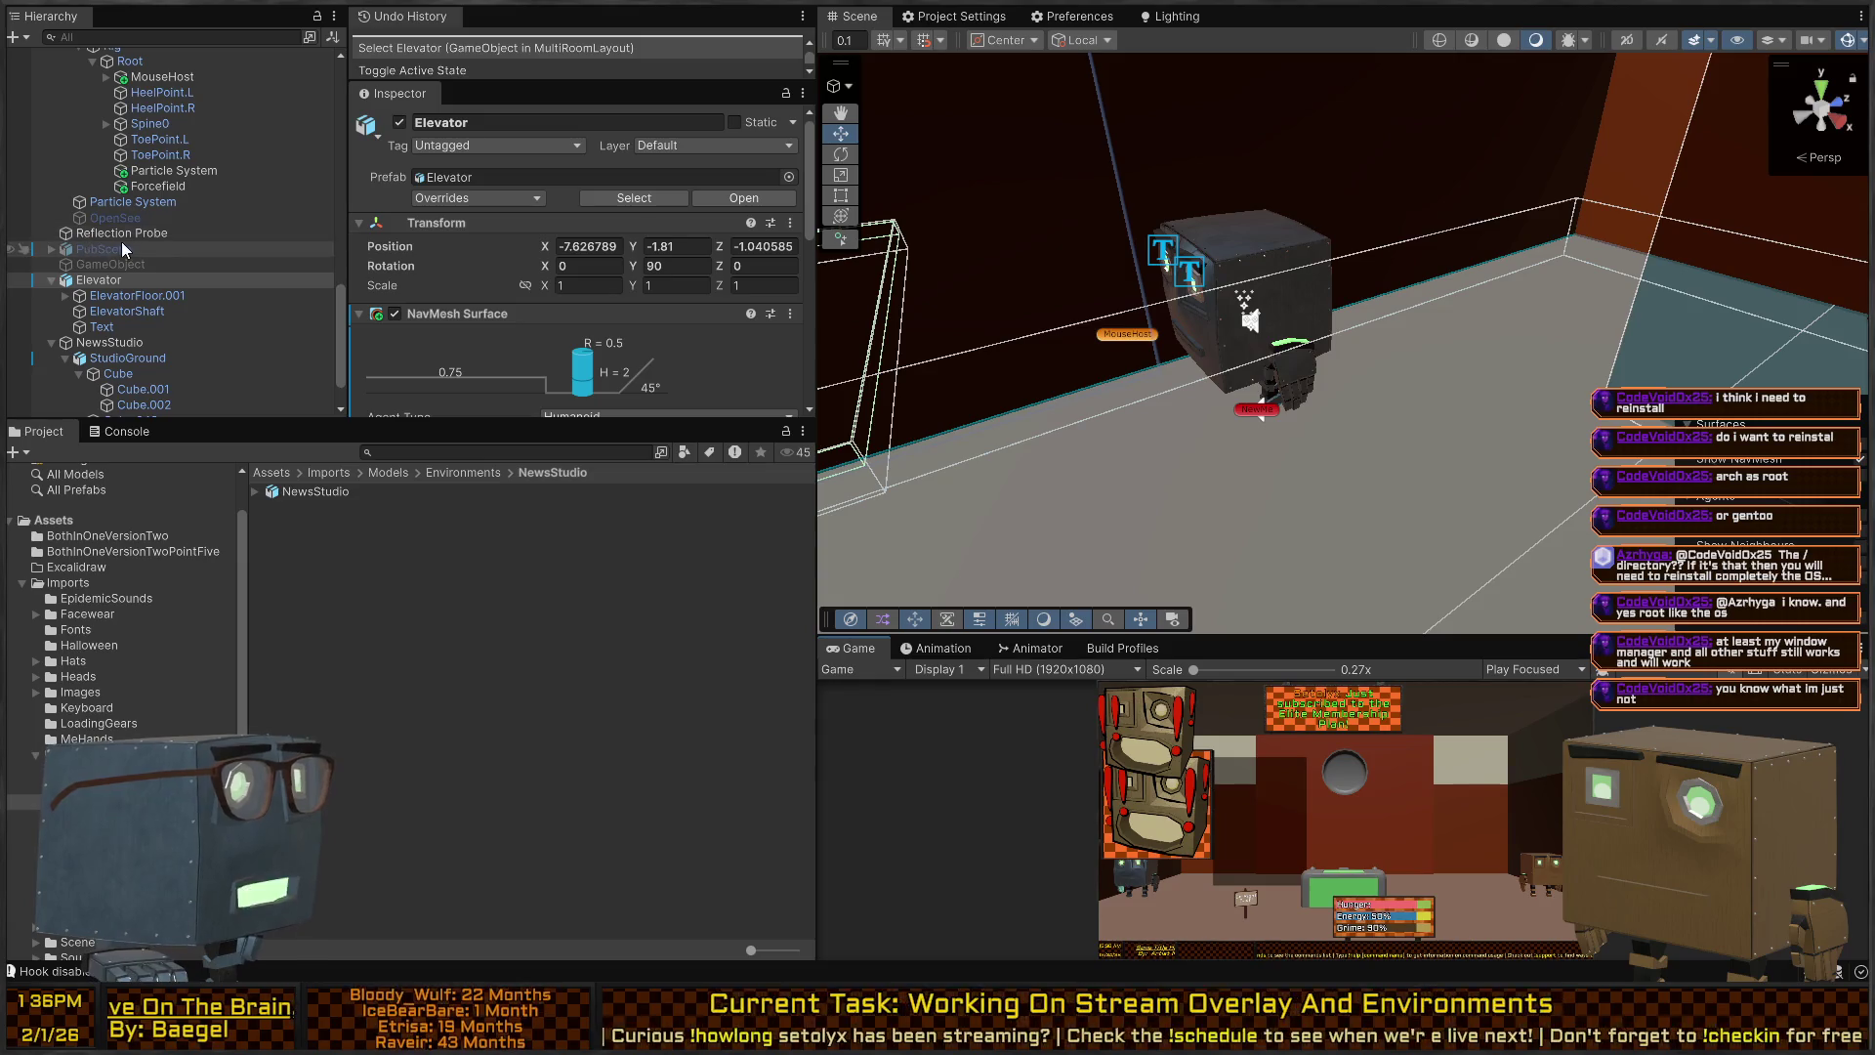
click(142, 217)
key(alt+shift+a)
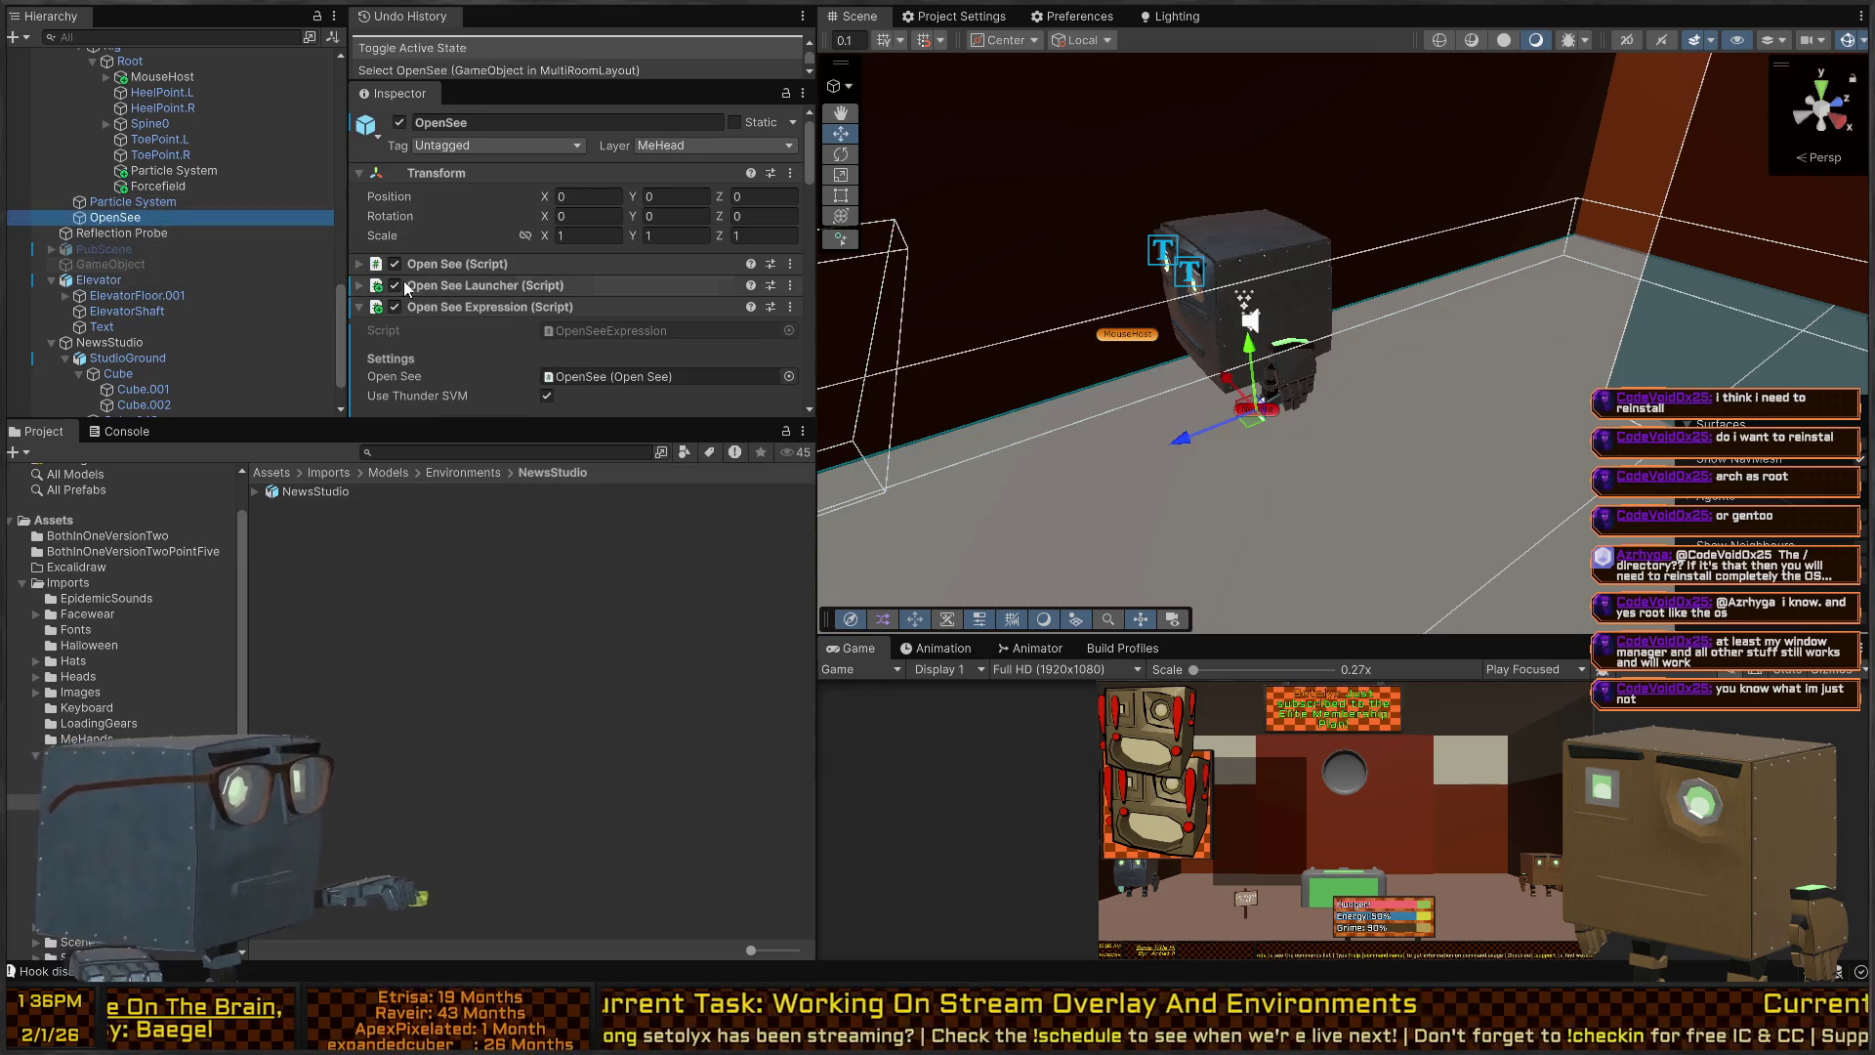
scroll(430, 259, down, 10)
scroll(429, 234, up, 10)
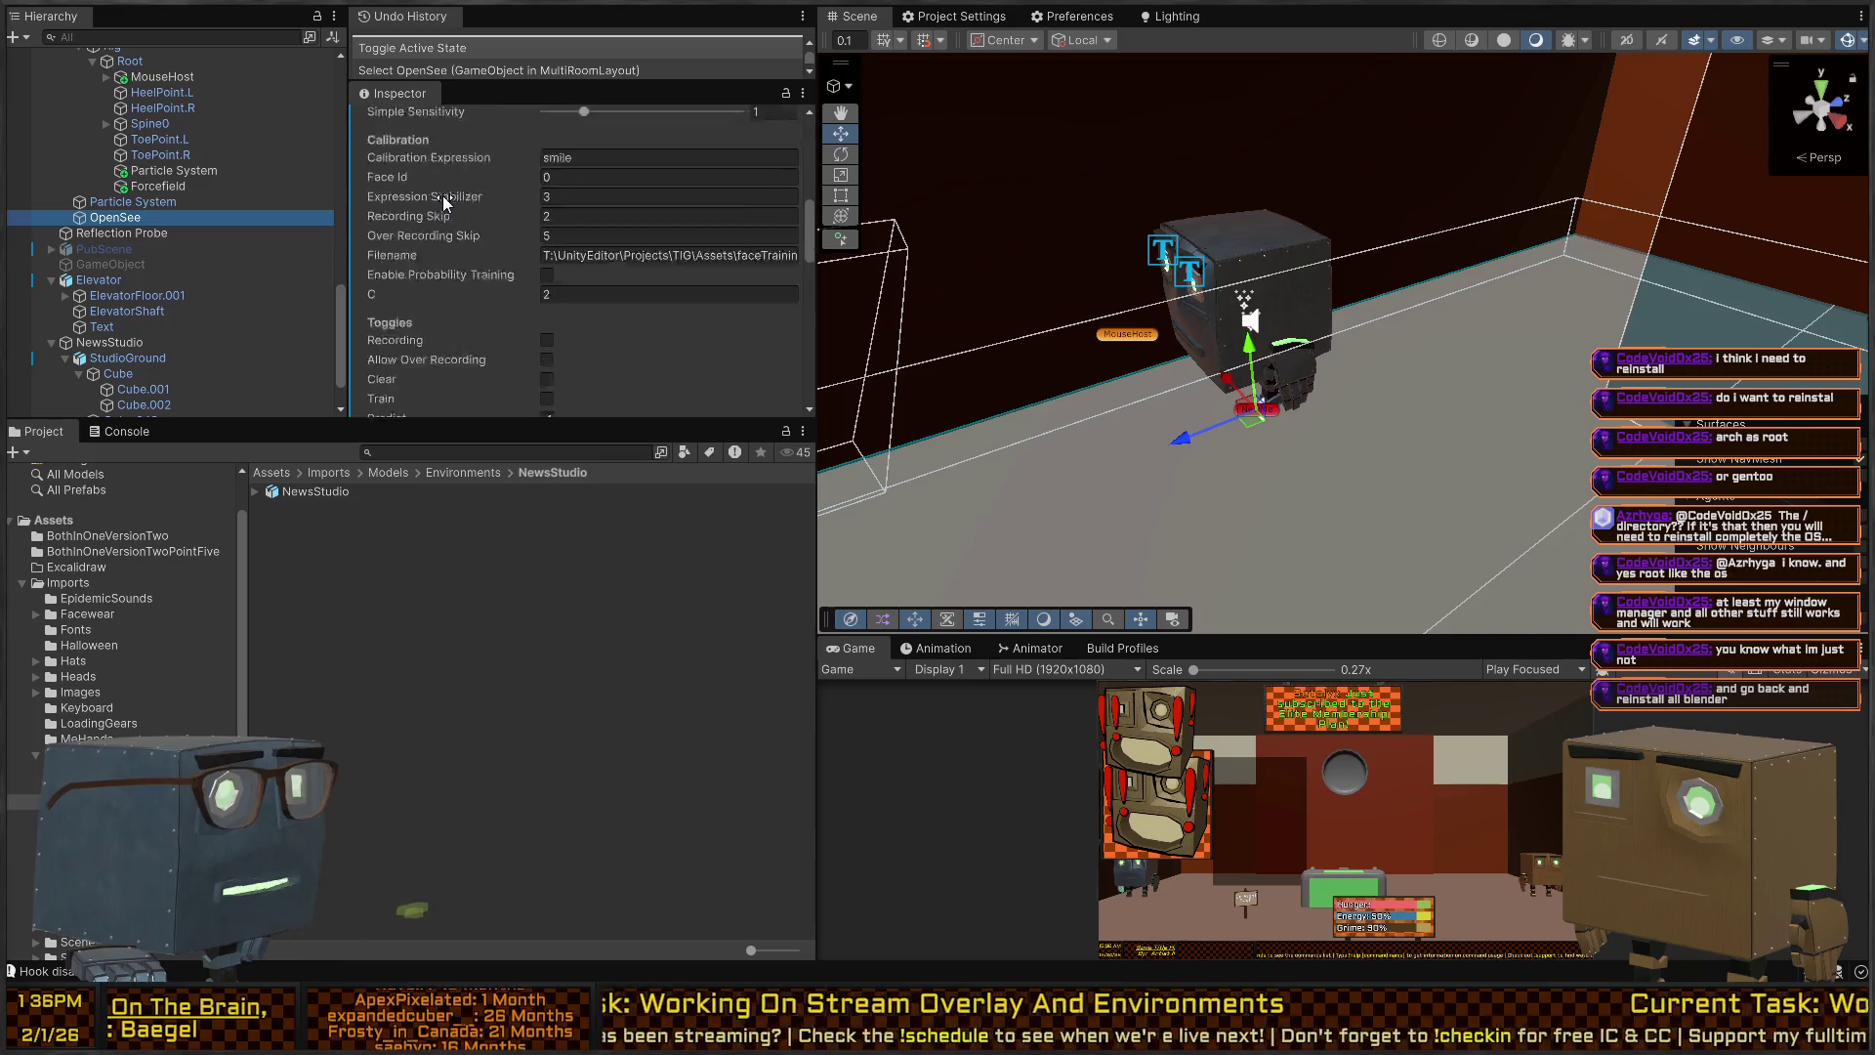
click(426, 203)
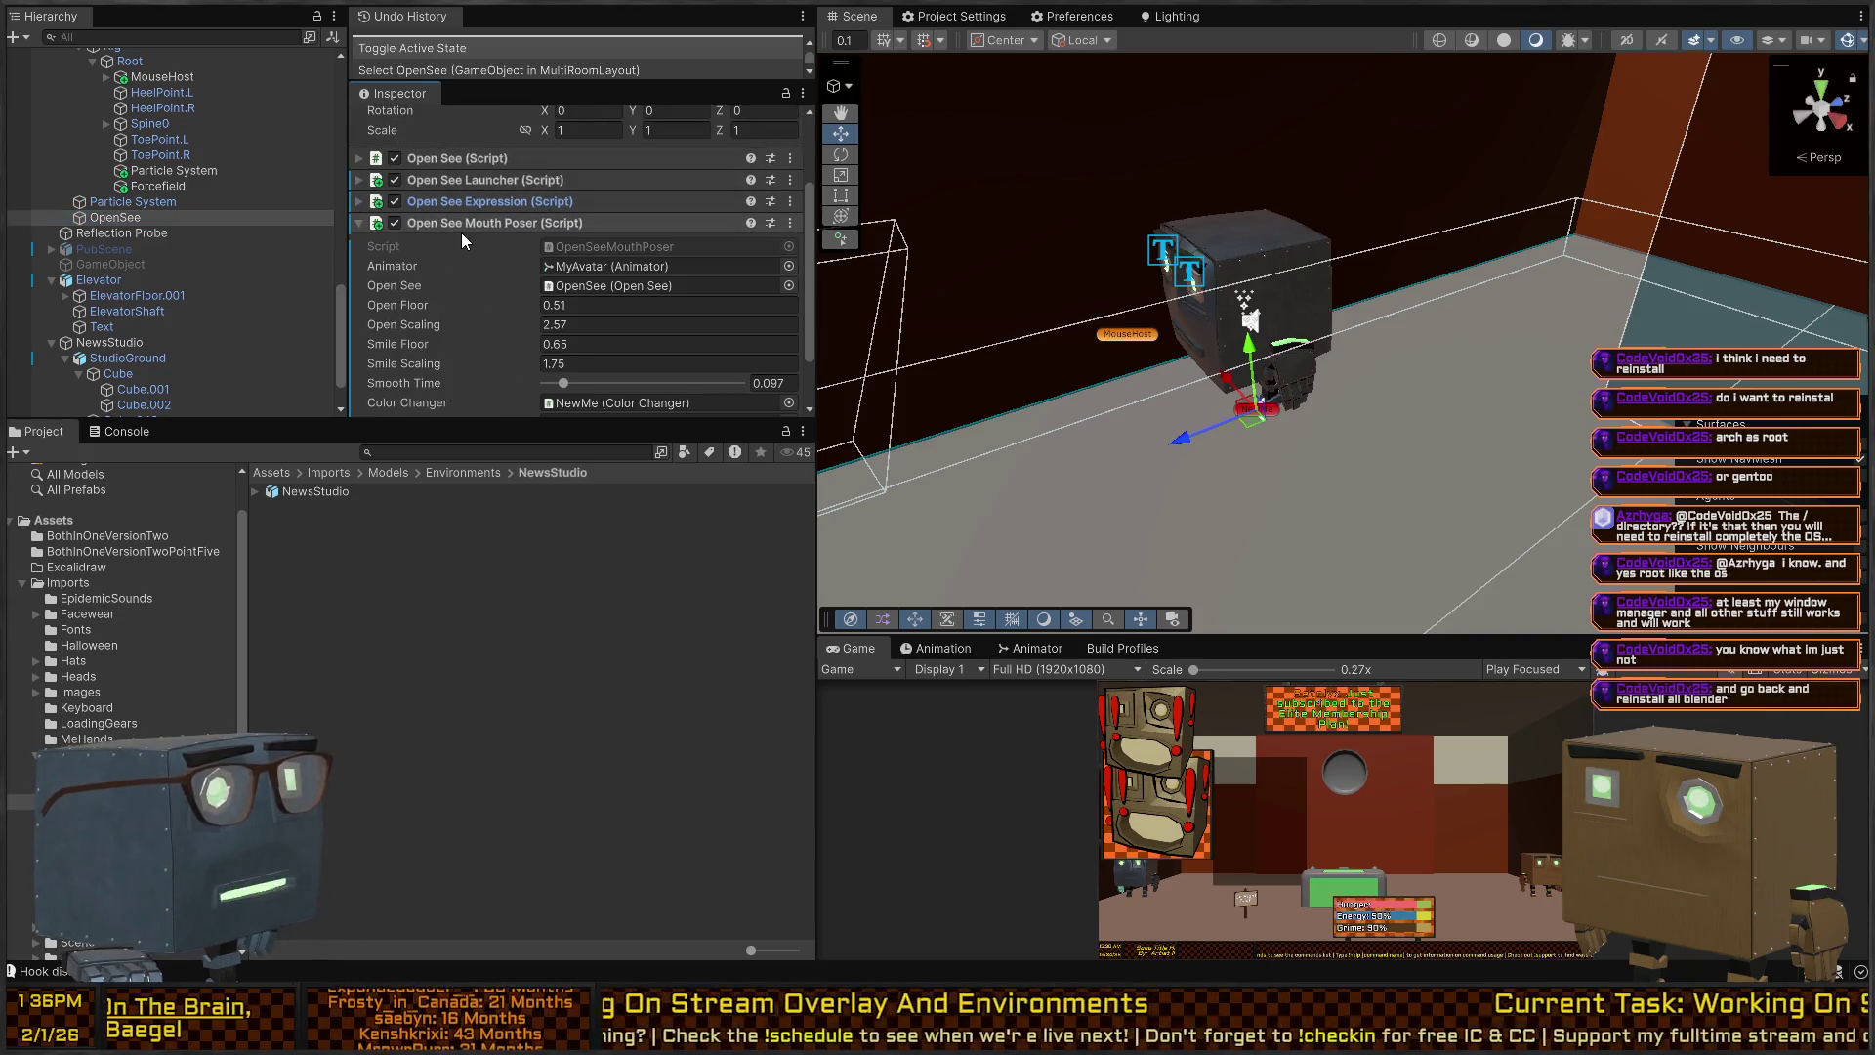
click(463, 231)
click(394, 328)
click(395, 285)
click(395, 264)
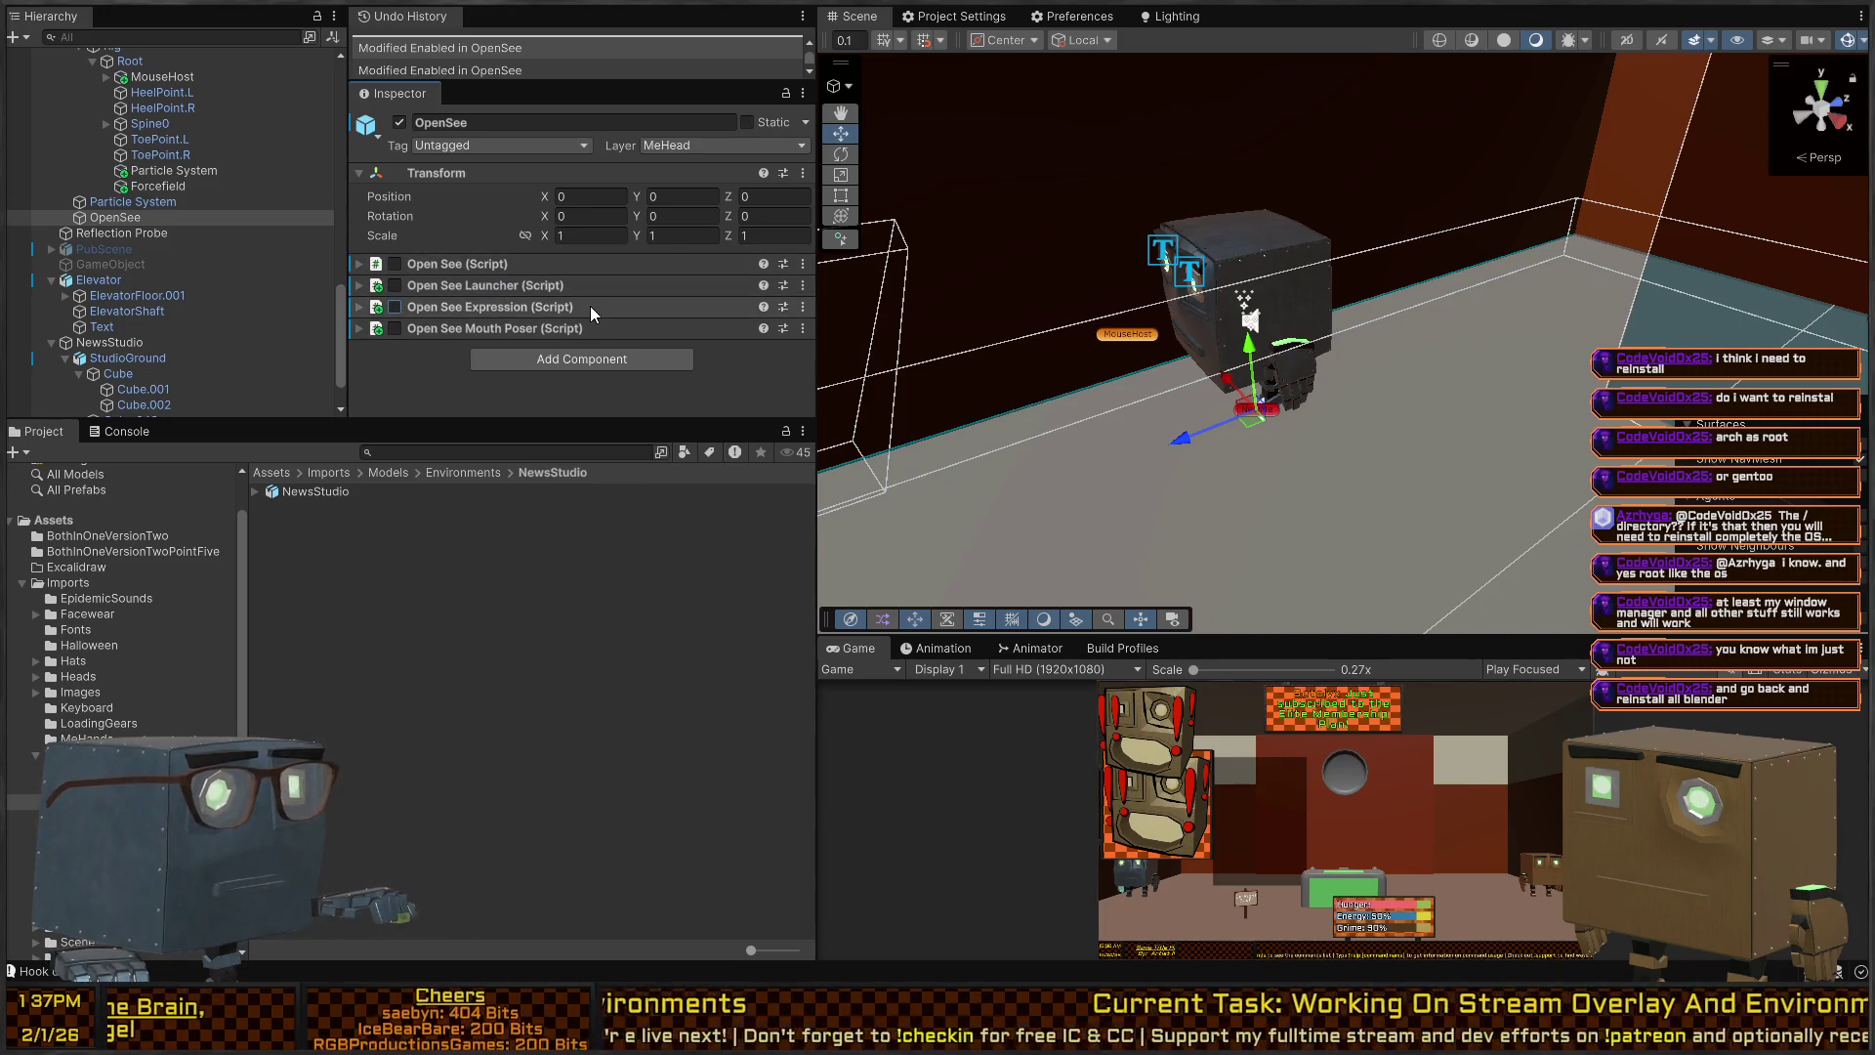
scroll(180, 194, up, 4)
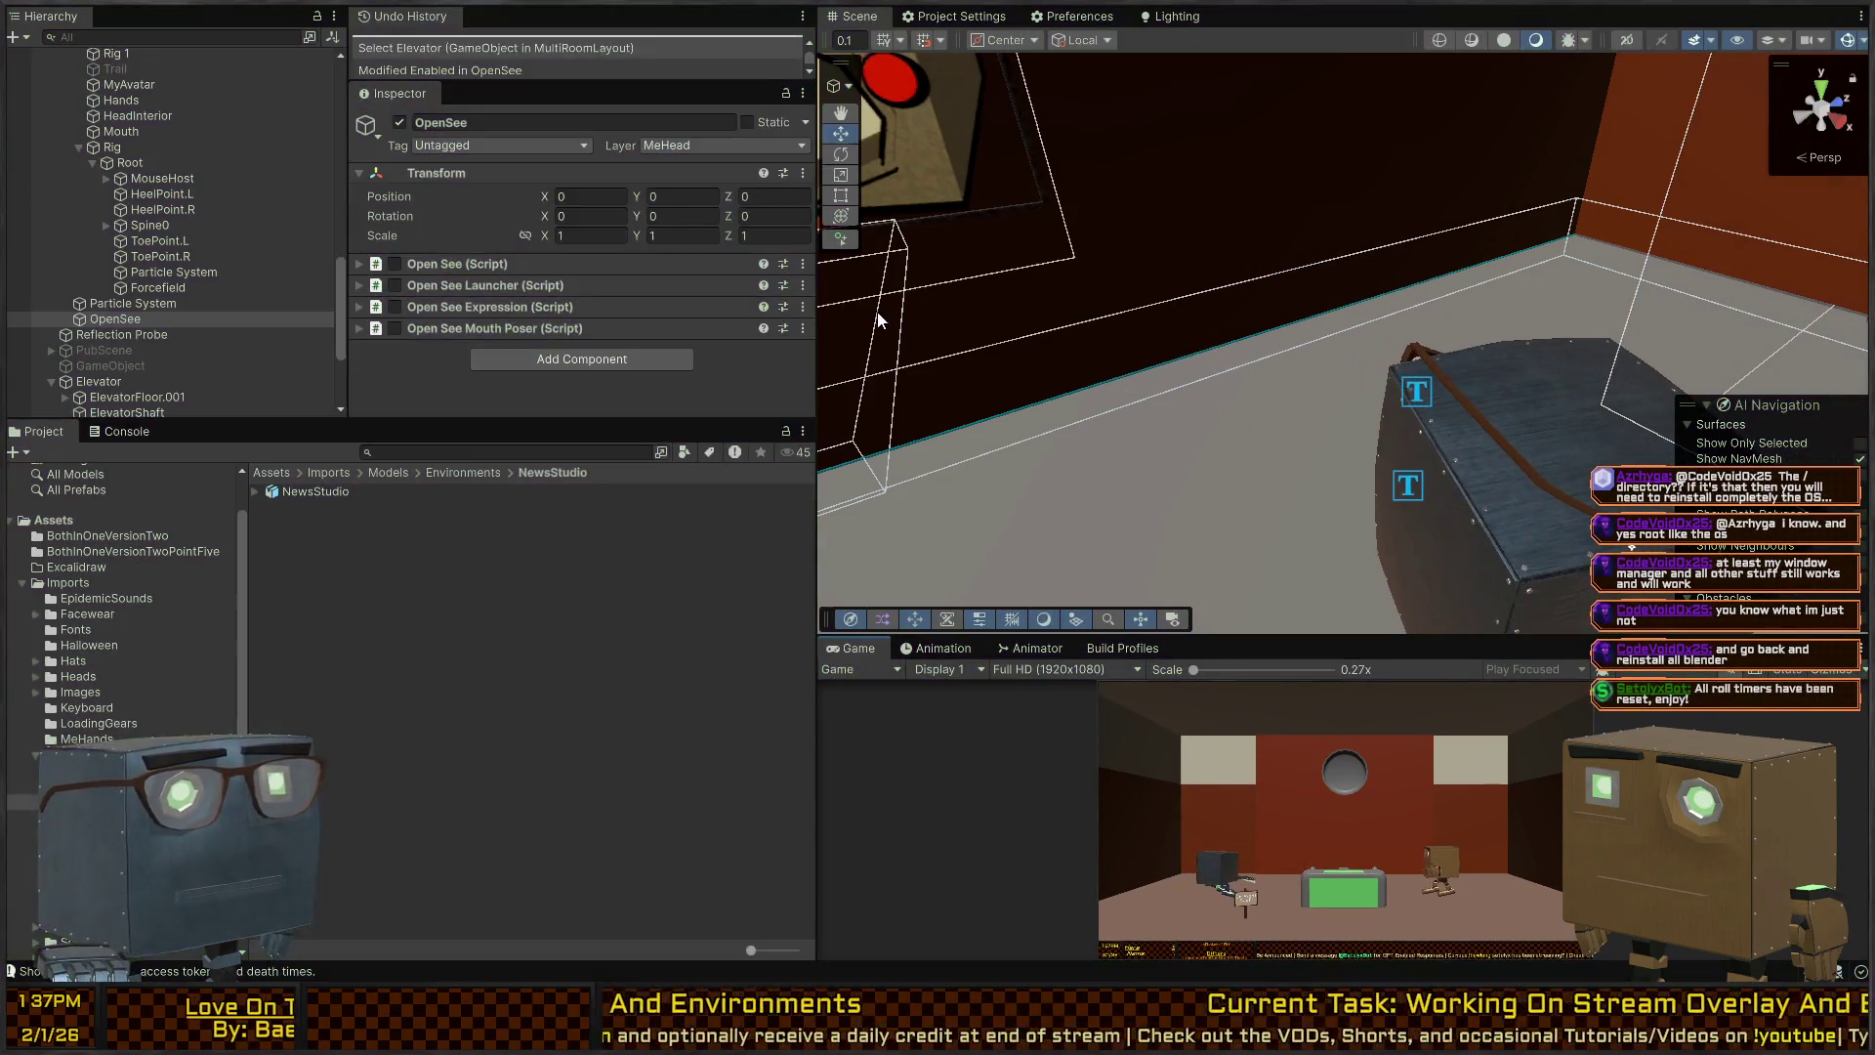
Re-enable all four OpenSee scripts, then set the OpenSee object inactive.
click(143, 395)
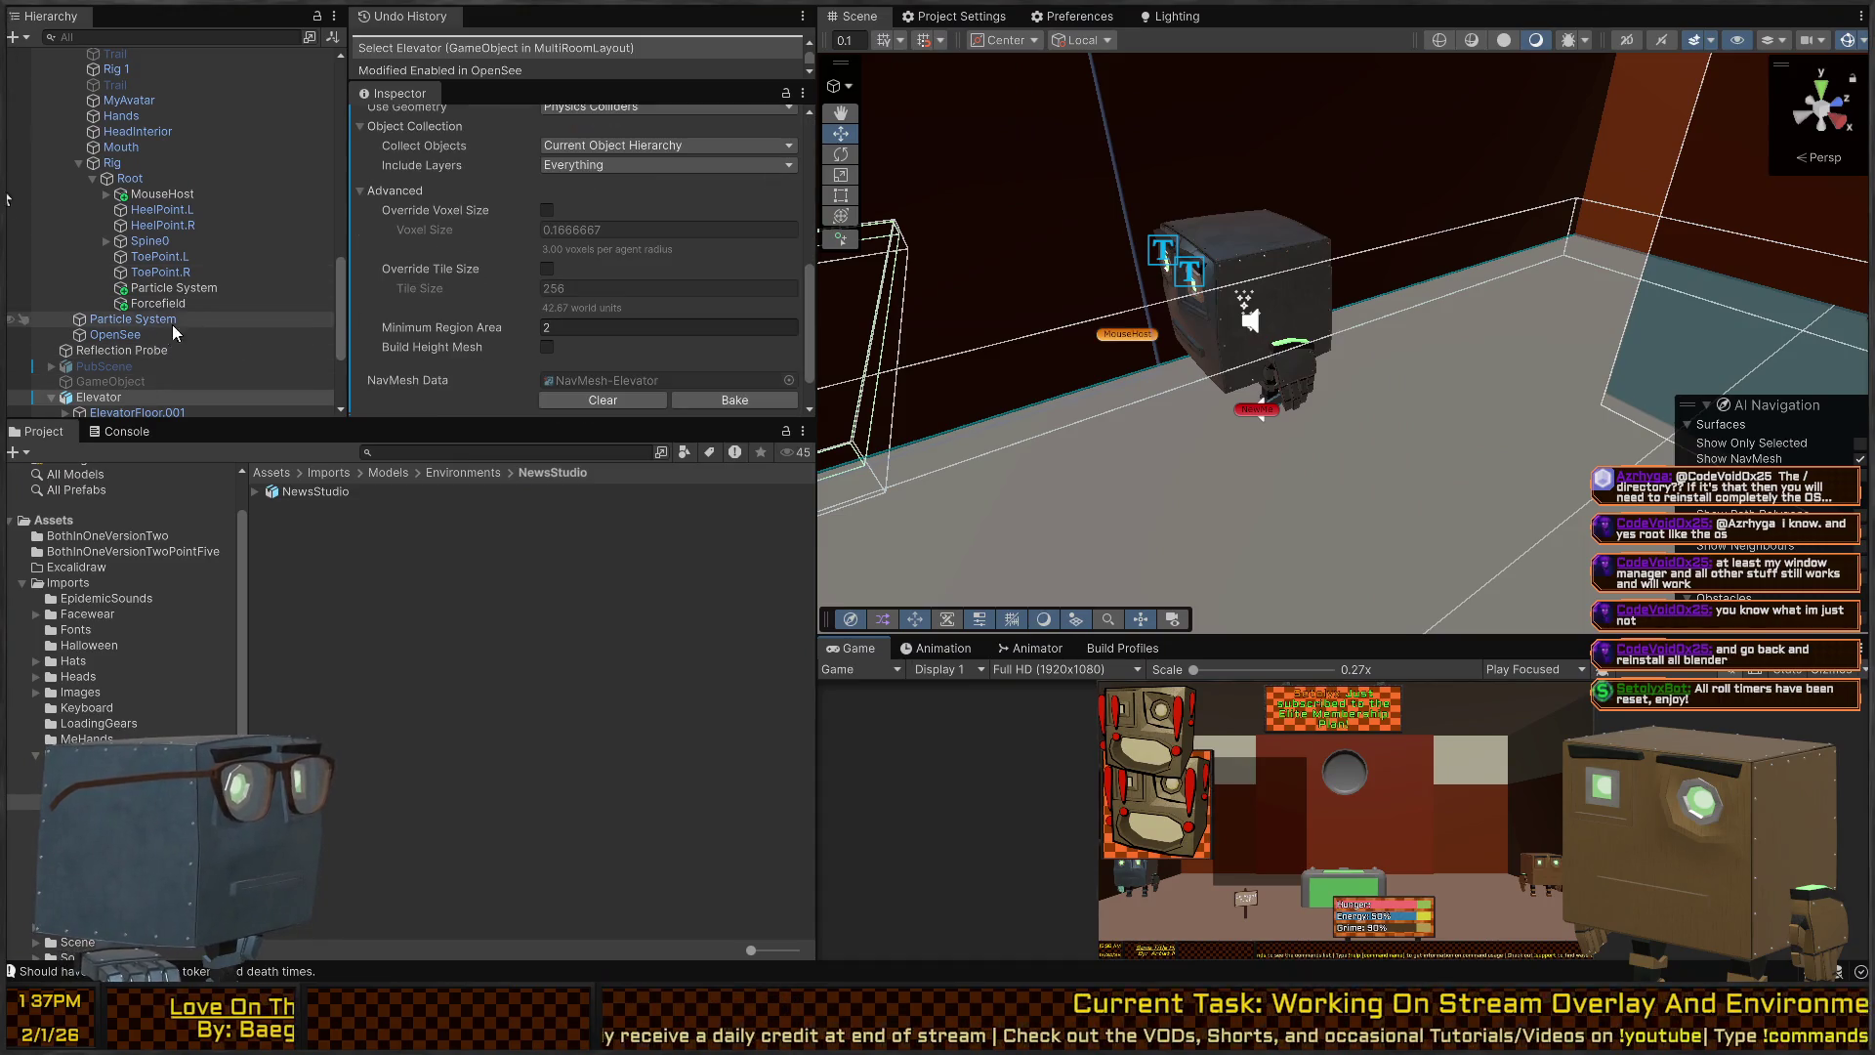
click(145, 337)
click(395, 264)
click(395, 285)
click(395, 307)
click(396, 328)
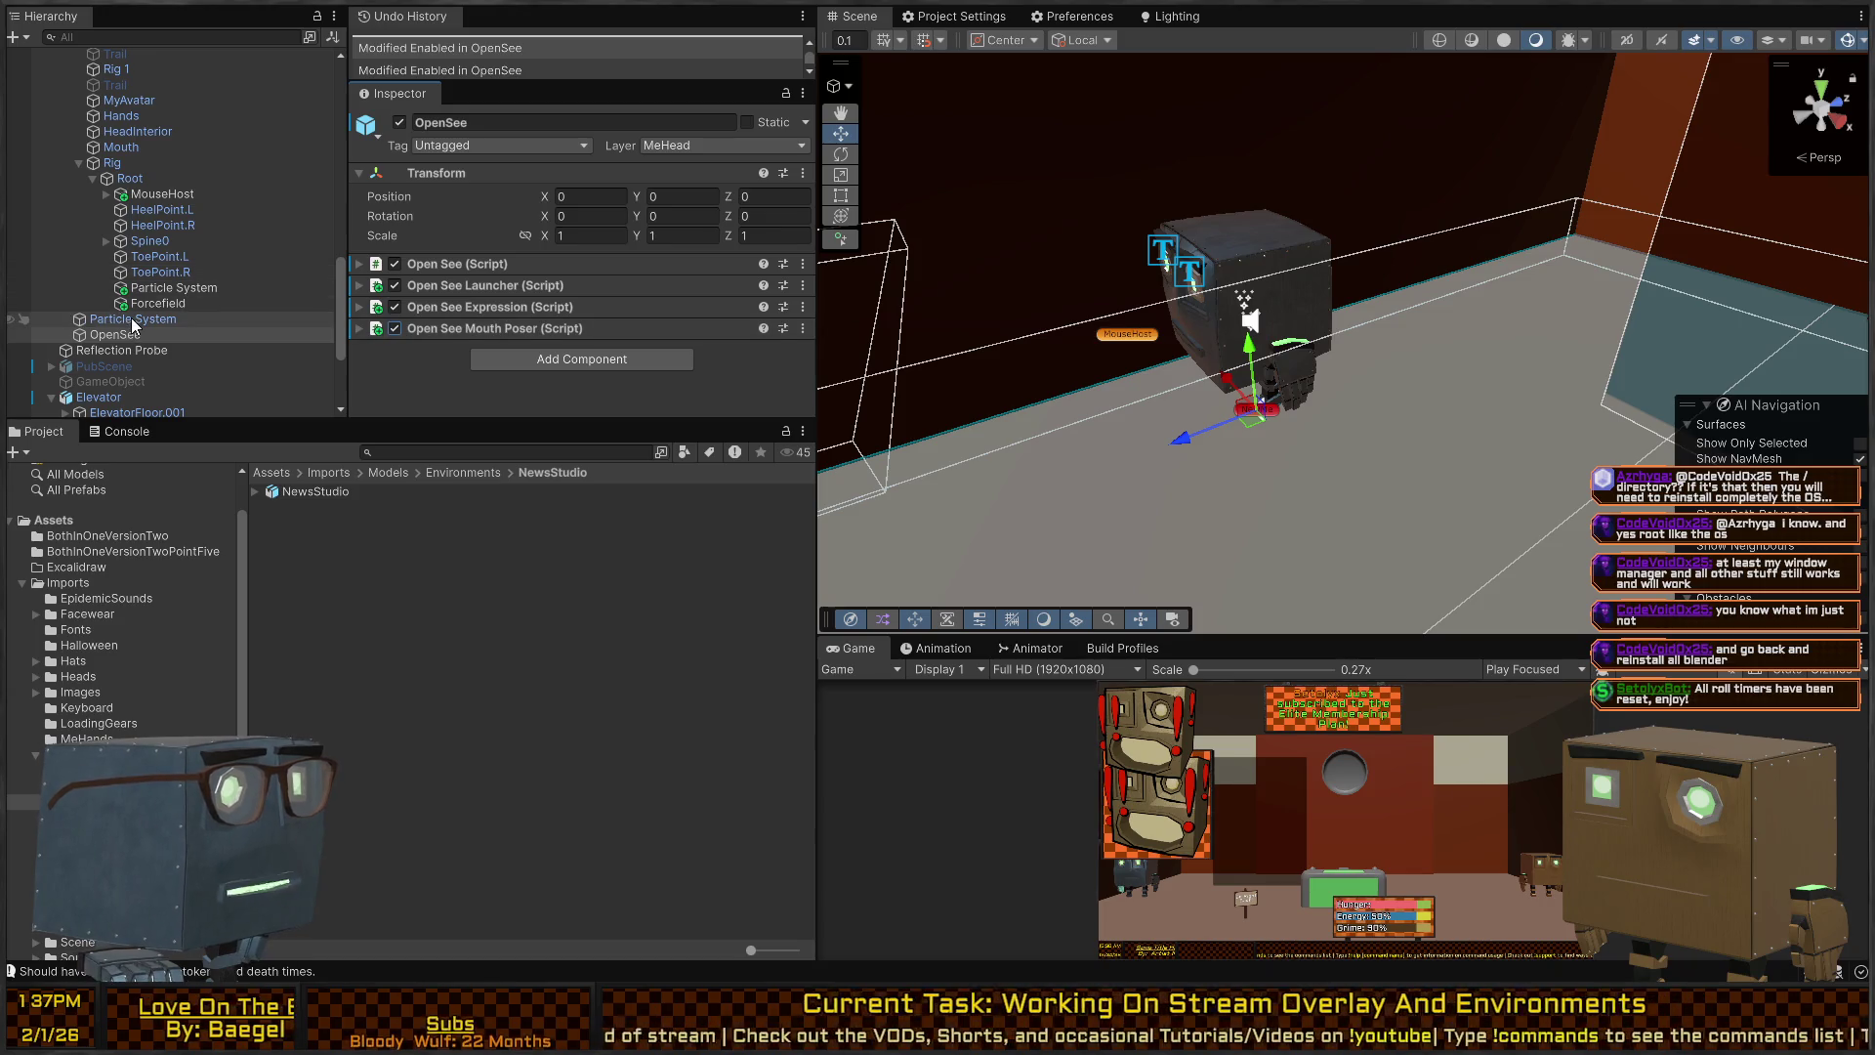
key(alt+shift+a)
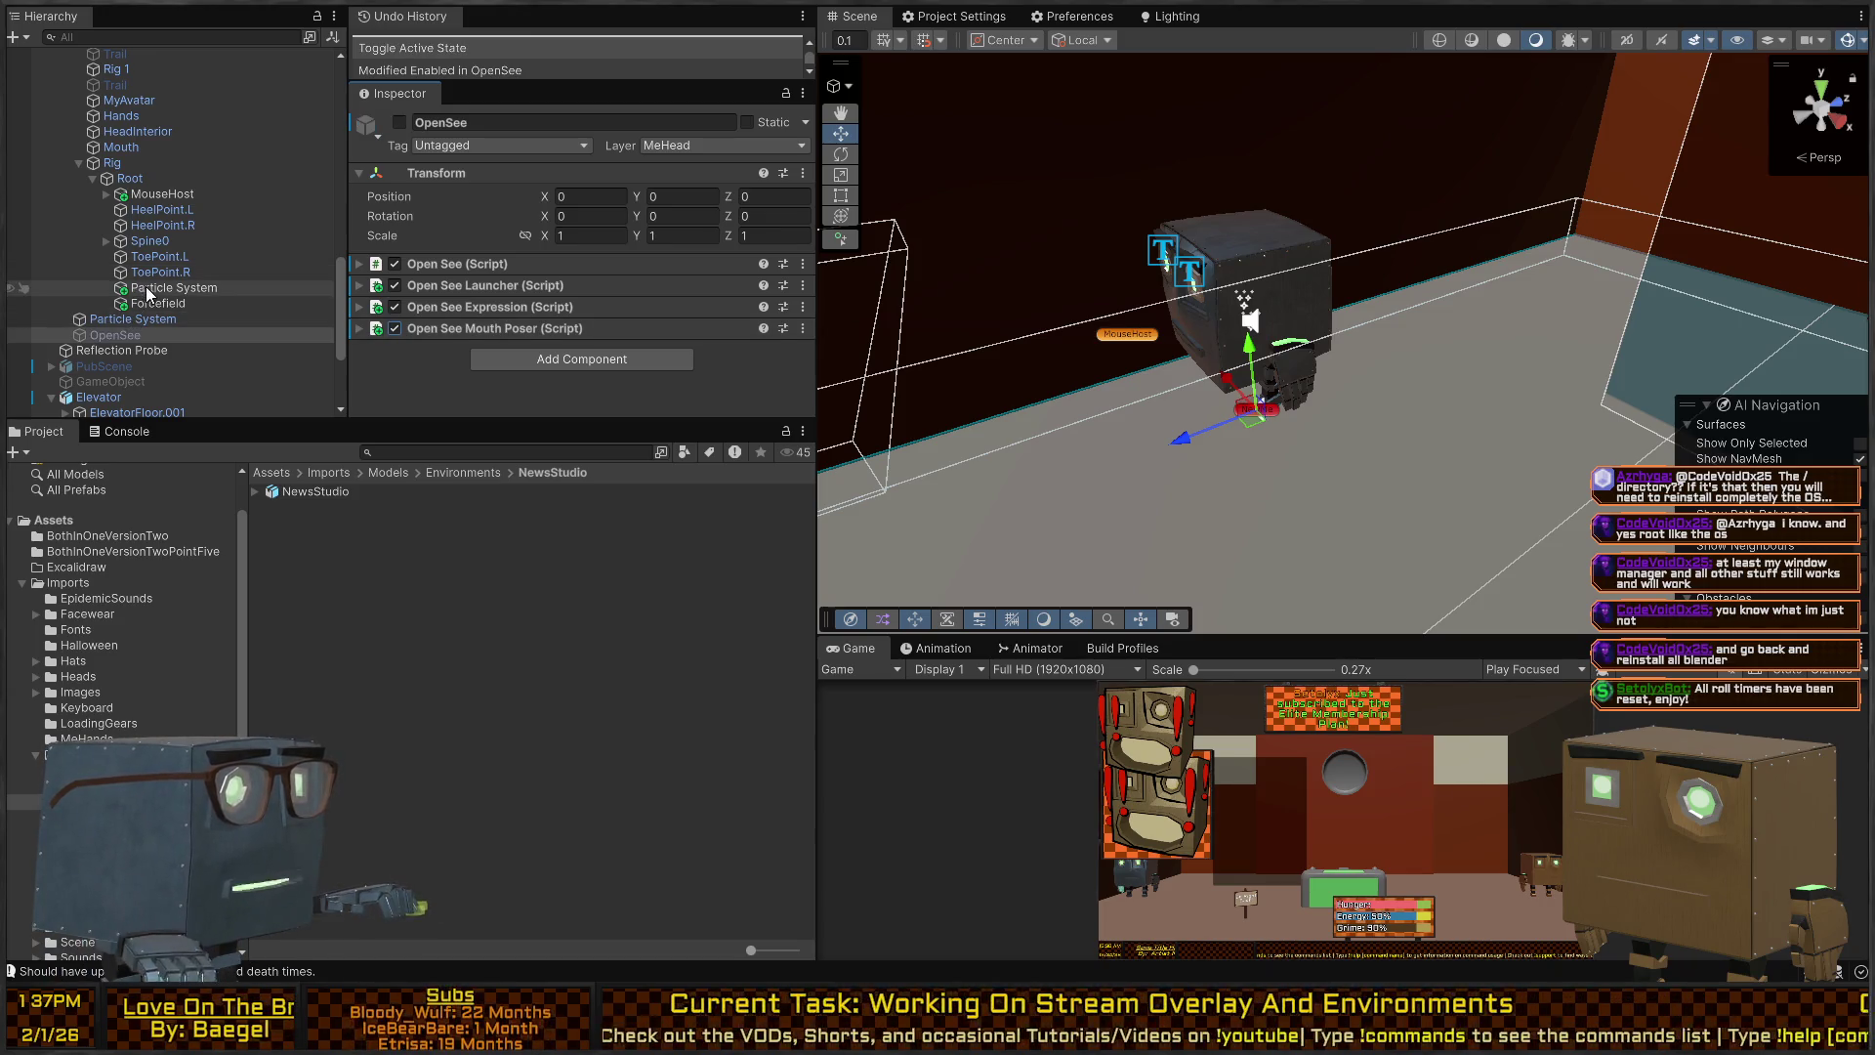
scroll(145, 288, up, 3)
Inspect the avatar's Rig, HeadInterior, Mouth, Rig 1 and Center objects in the Hierarchy.
click(147, 222)
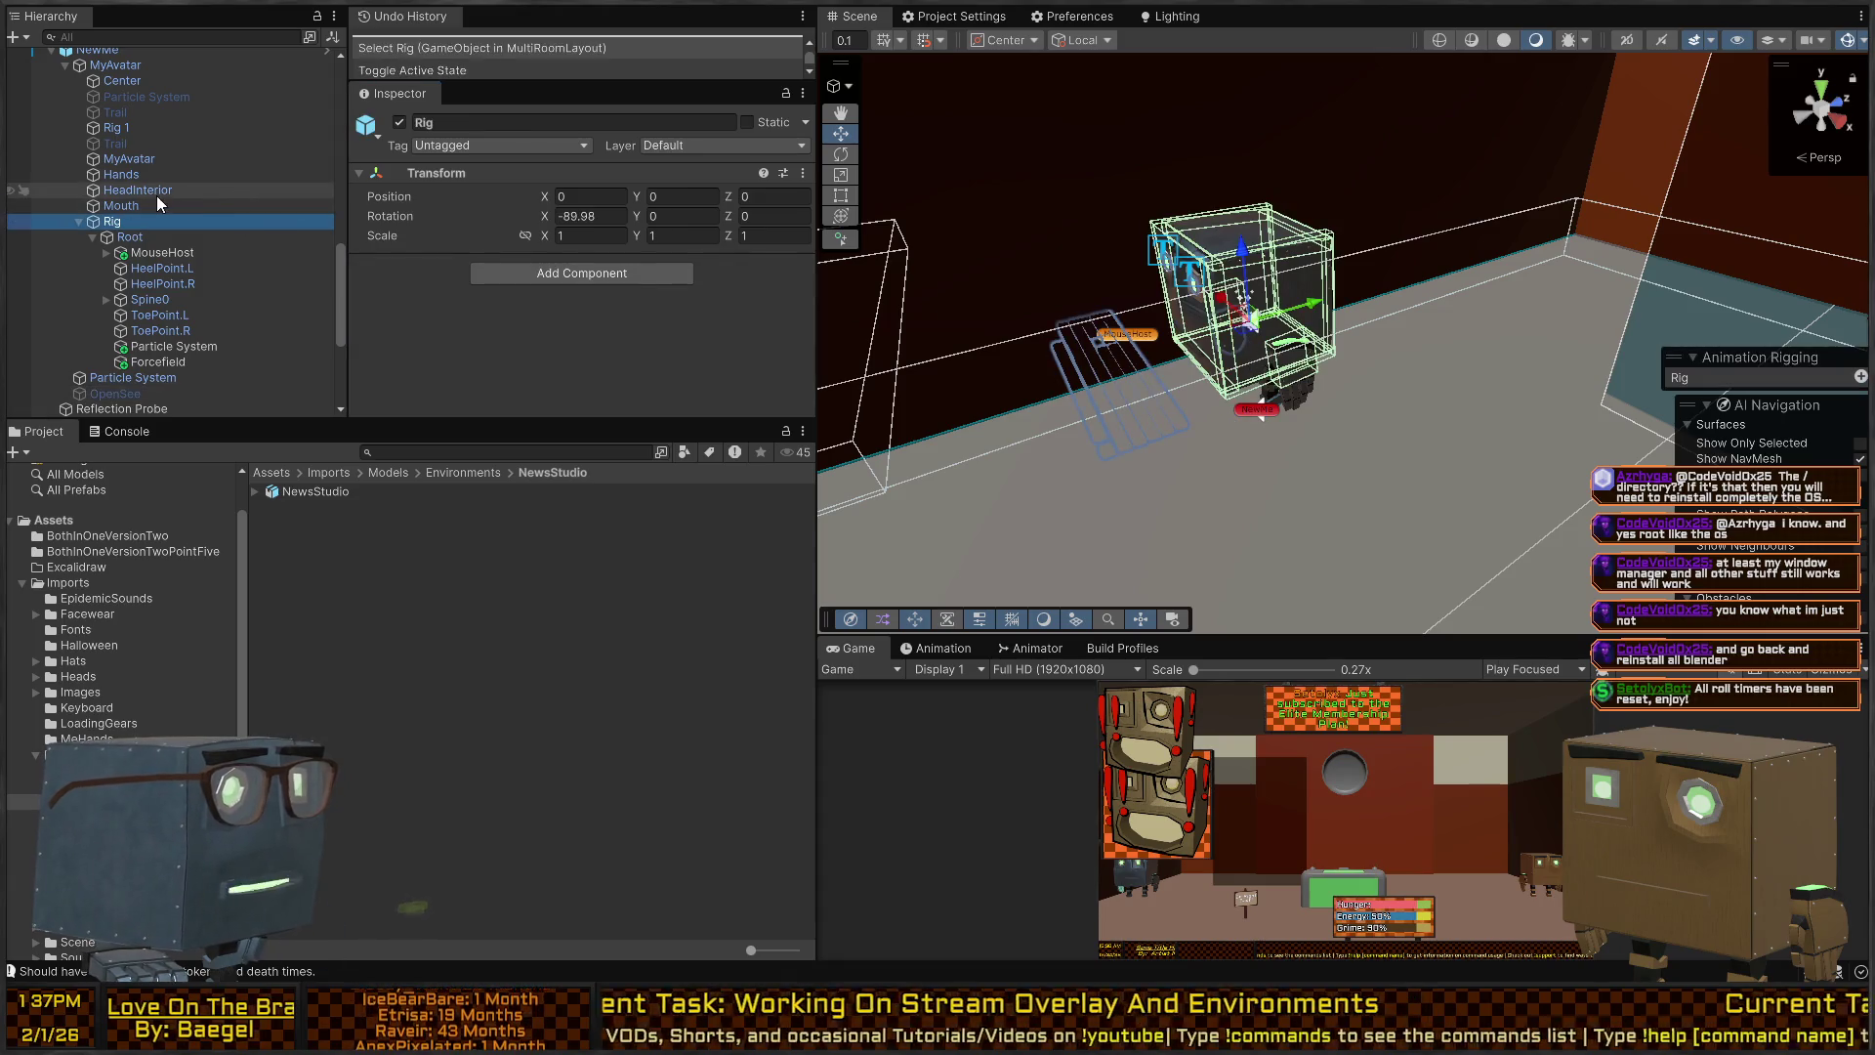
click(143, 192)
click(137, 206)
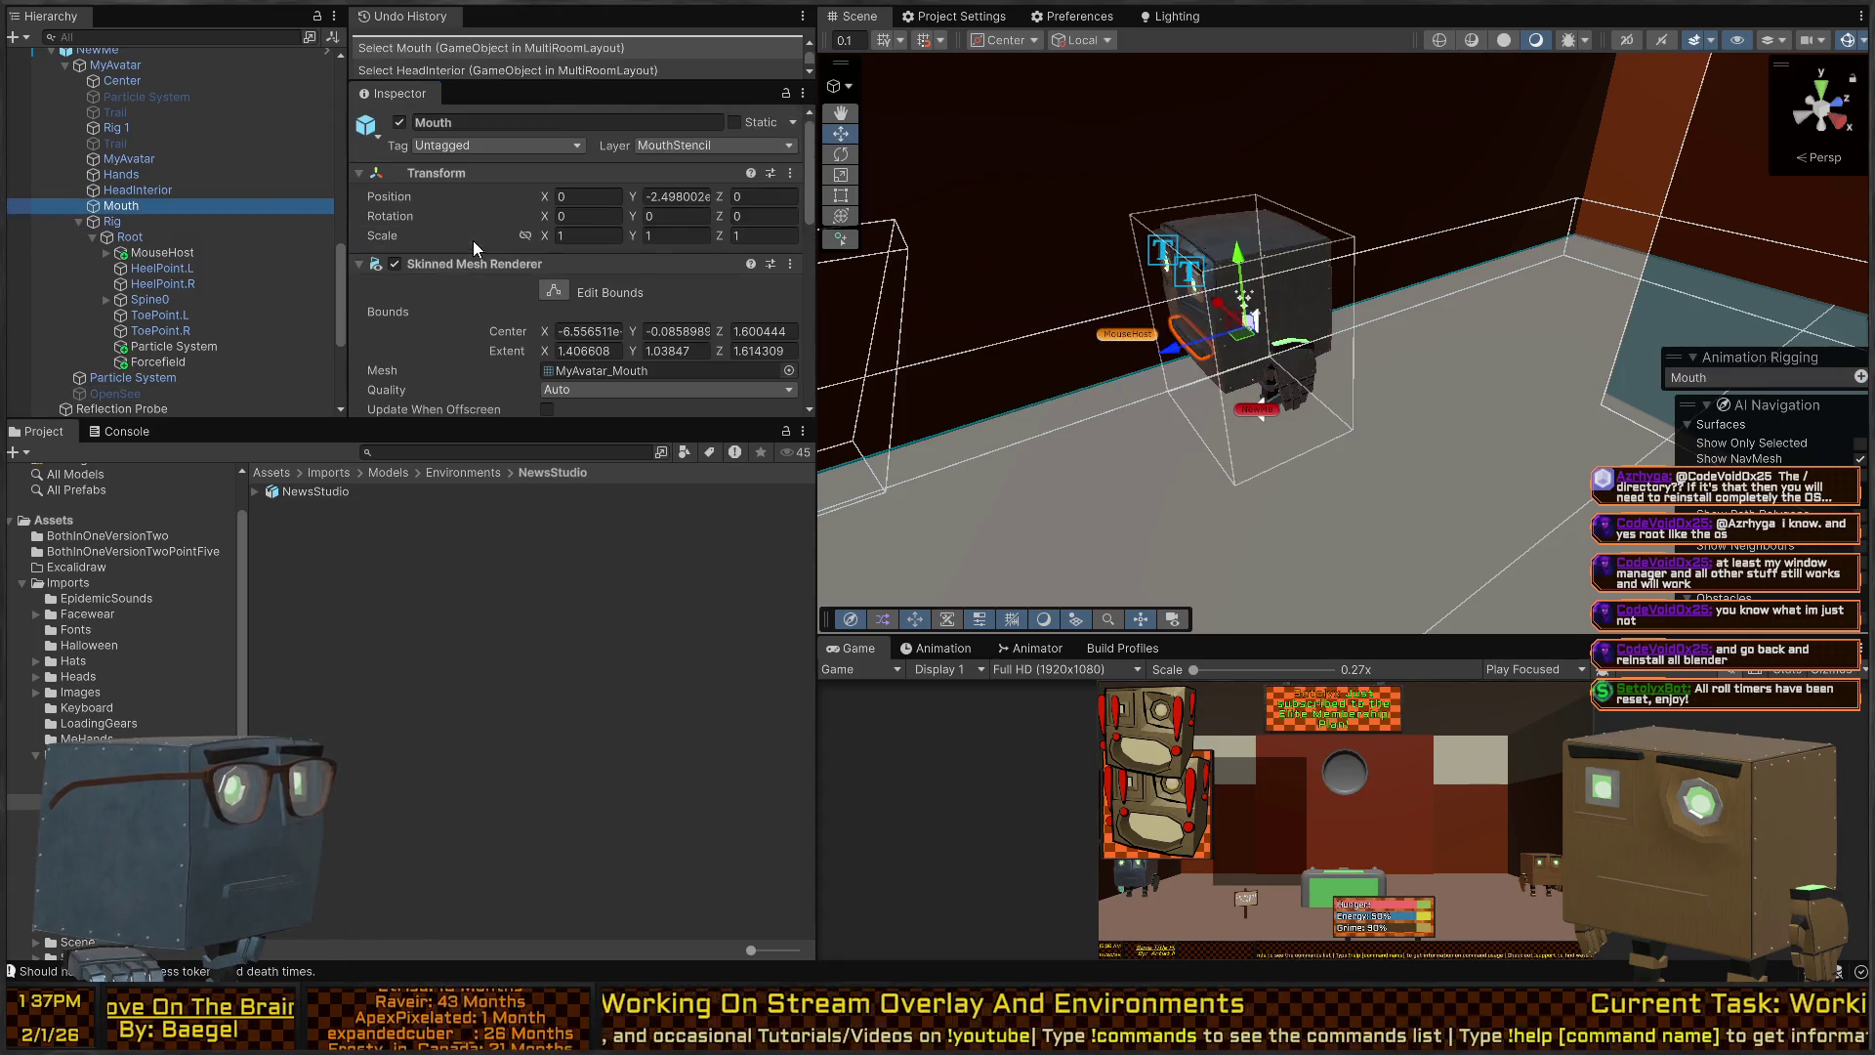
scroll(157, 174, up, 3)
click(138, 186)
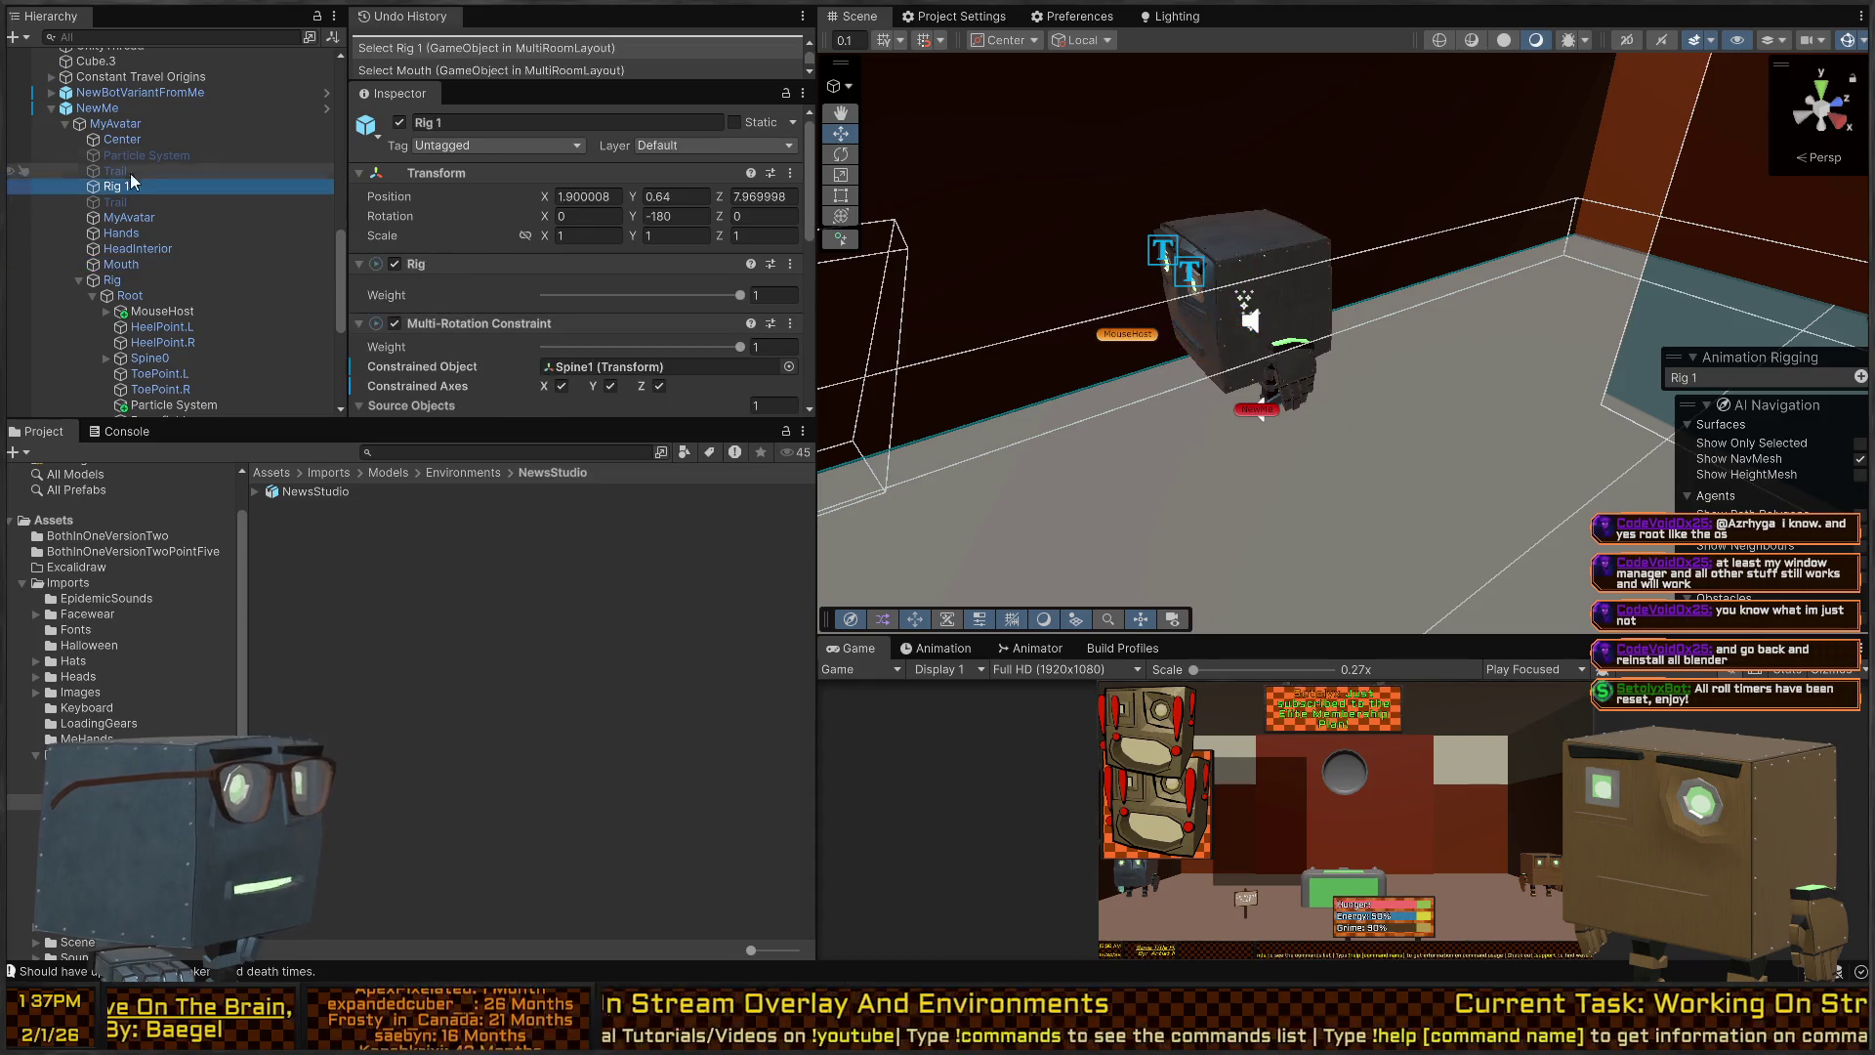
click(139, 138)
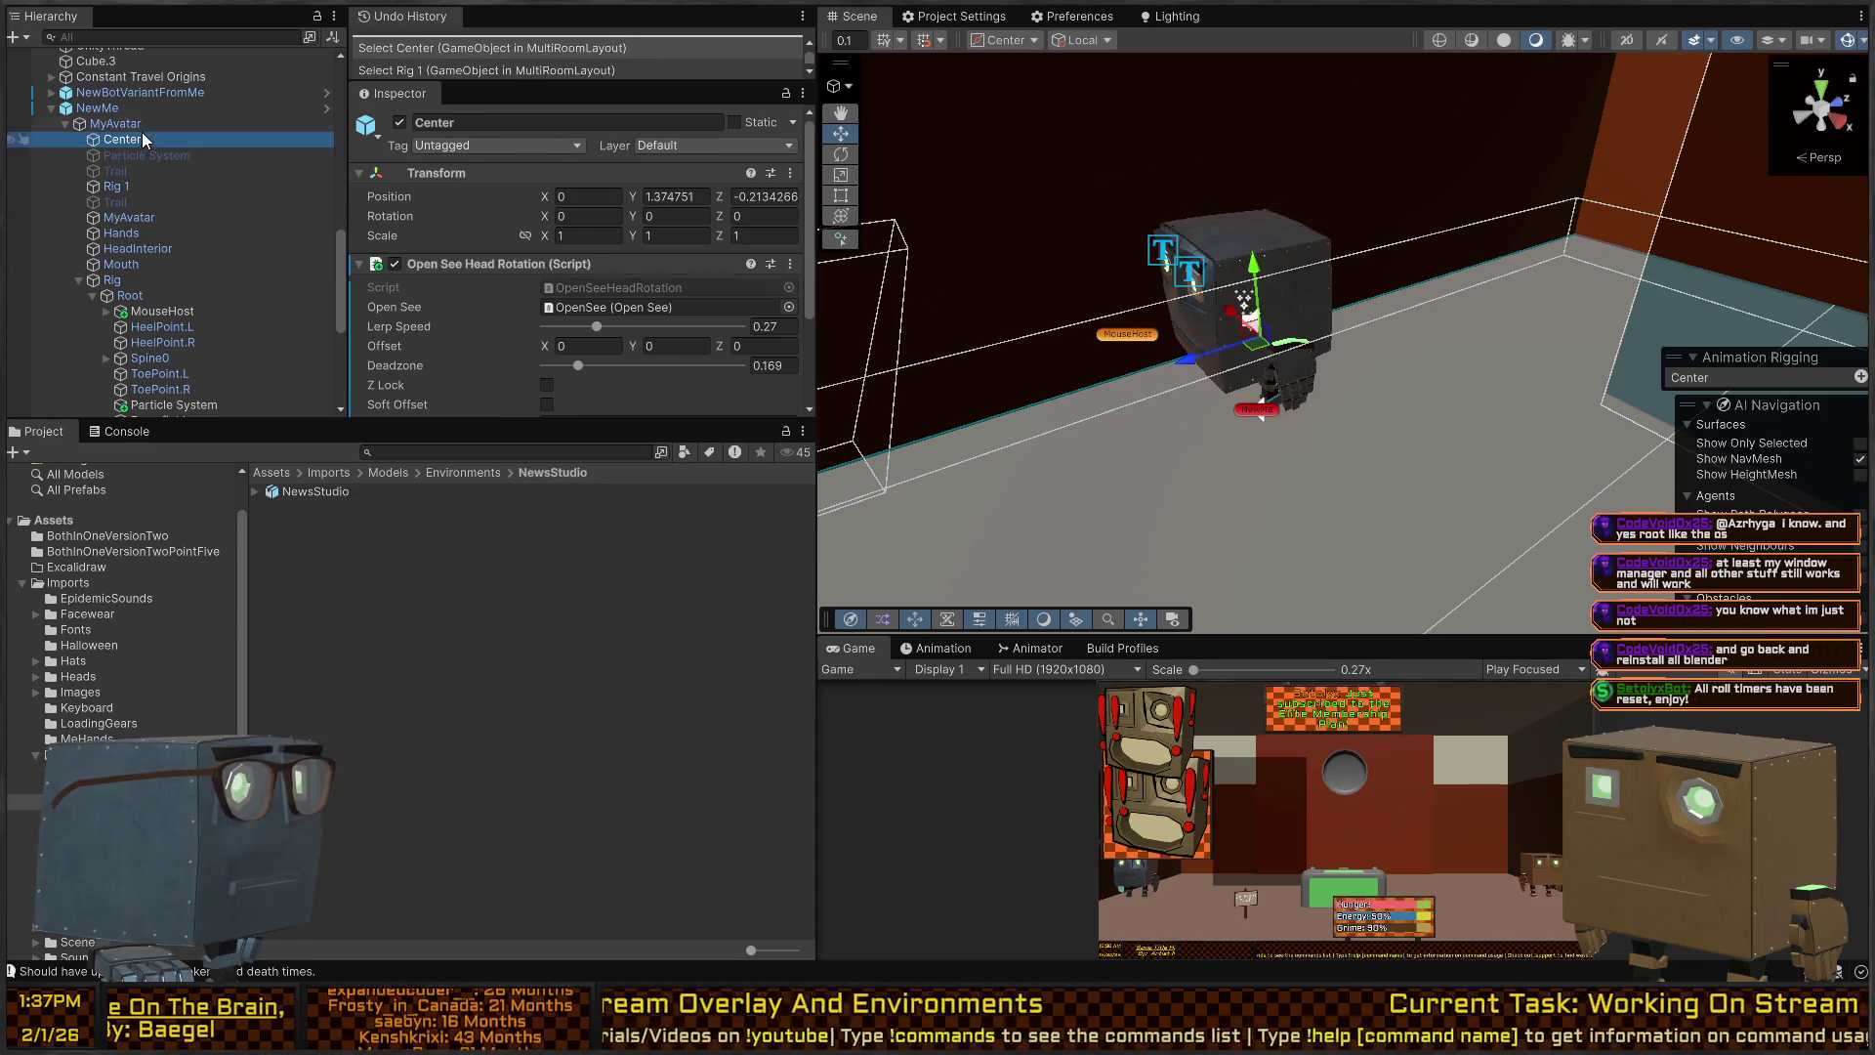
Disable the Multi-Rotation Constraint on Rig 1 and run the scene in Play mode.
click(148, 248)
click(171, 280)
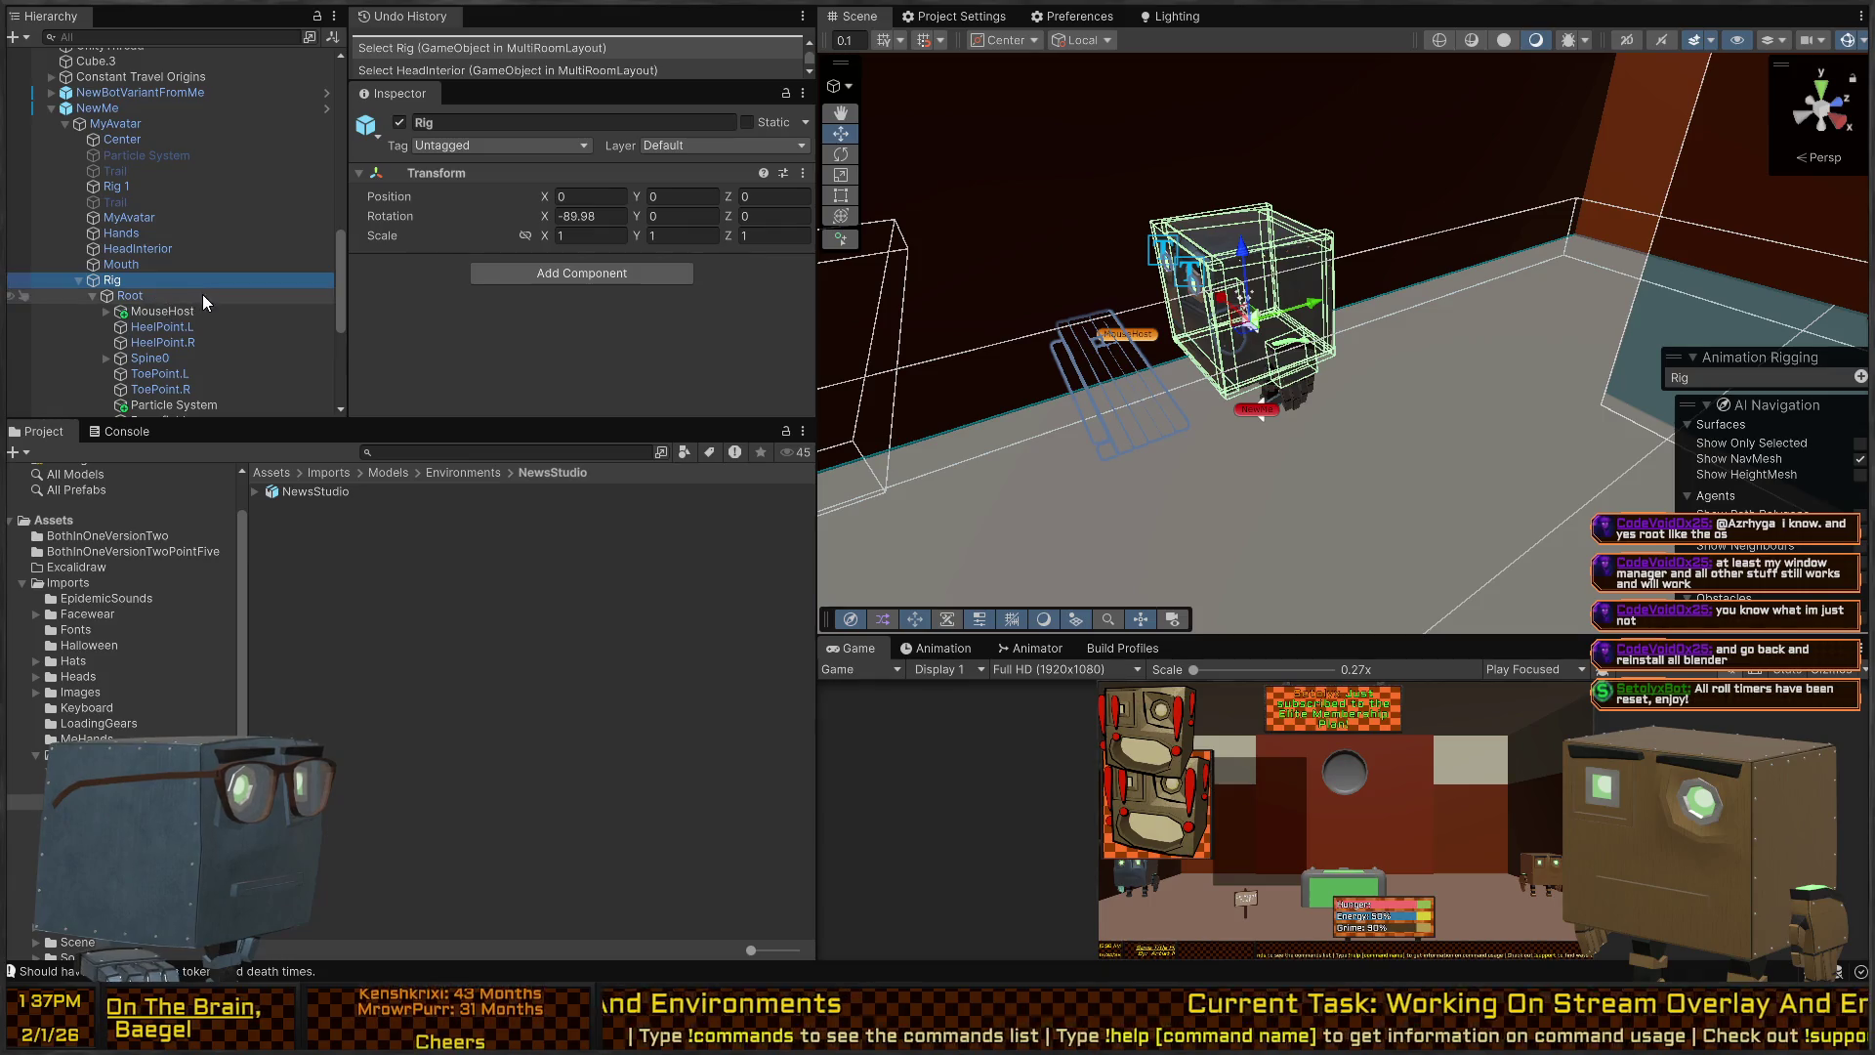
scroll(202, 295, down, 3)
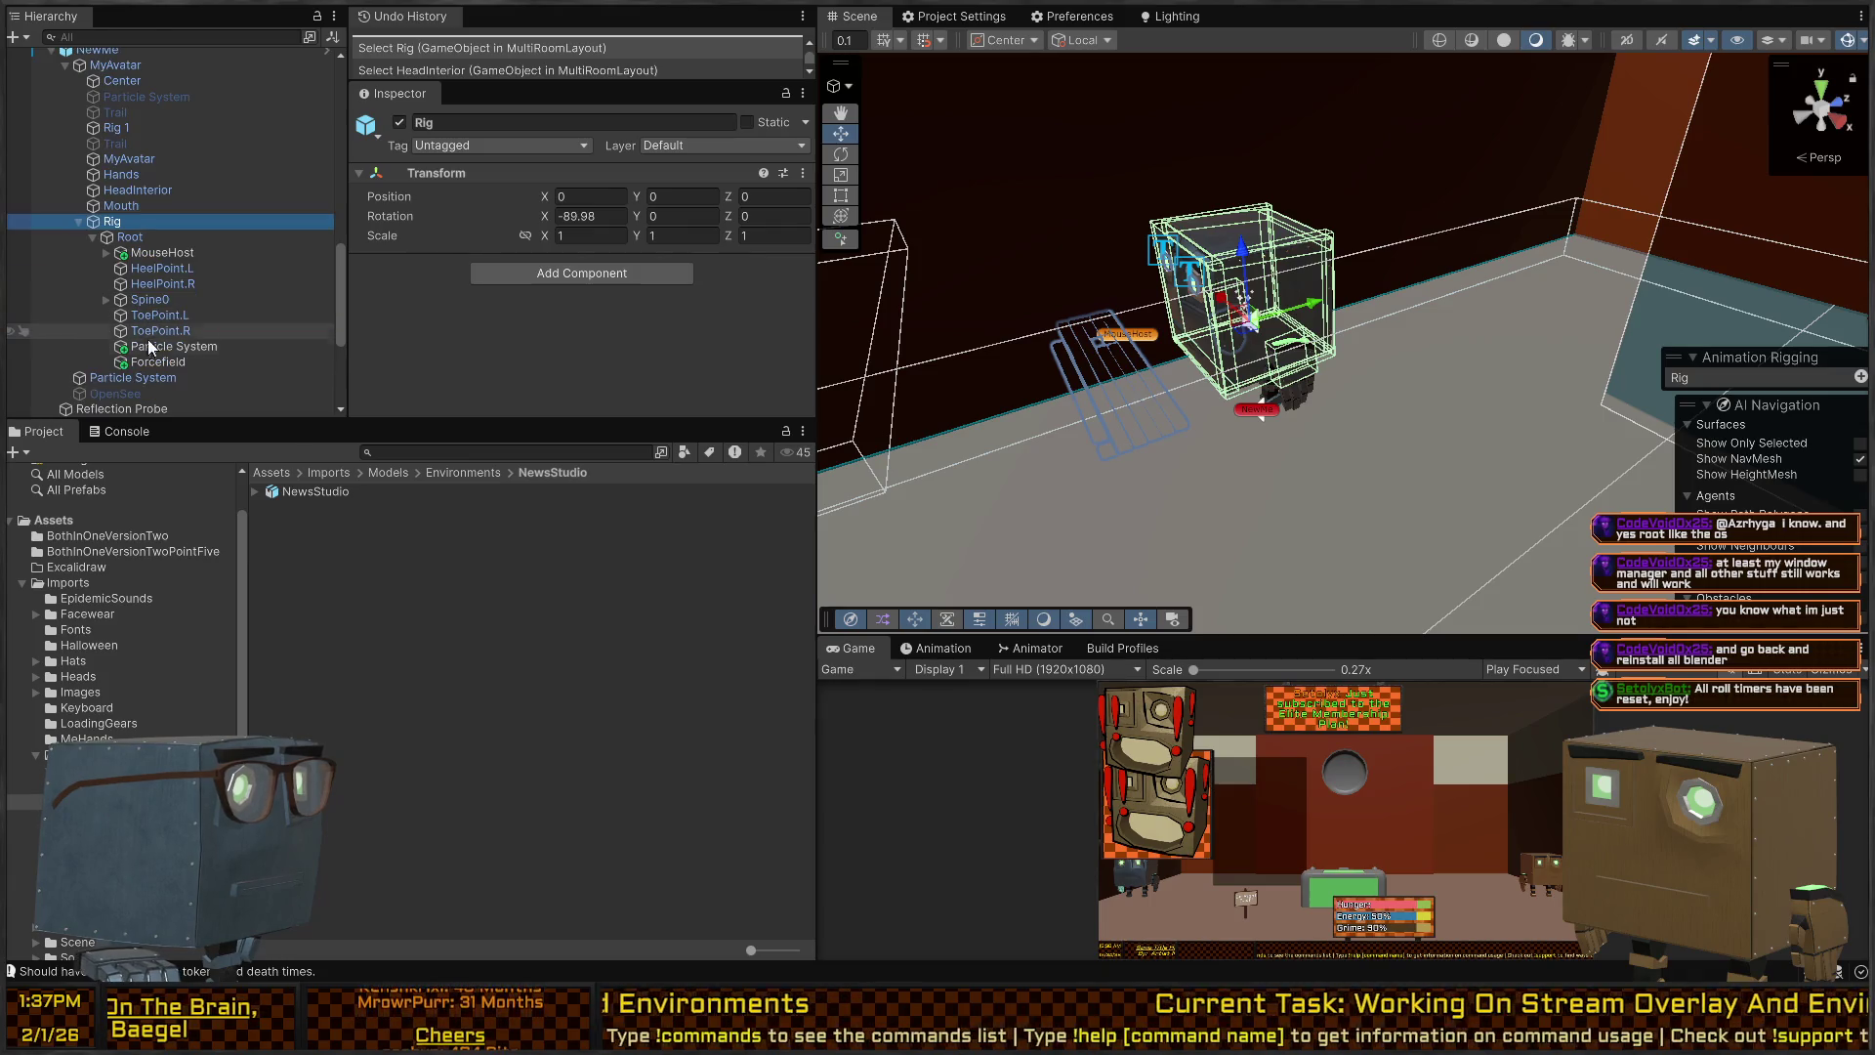
scroll(72, 178, up, 3)
click(132, 185)
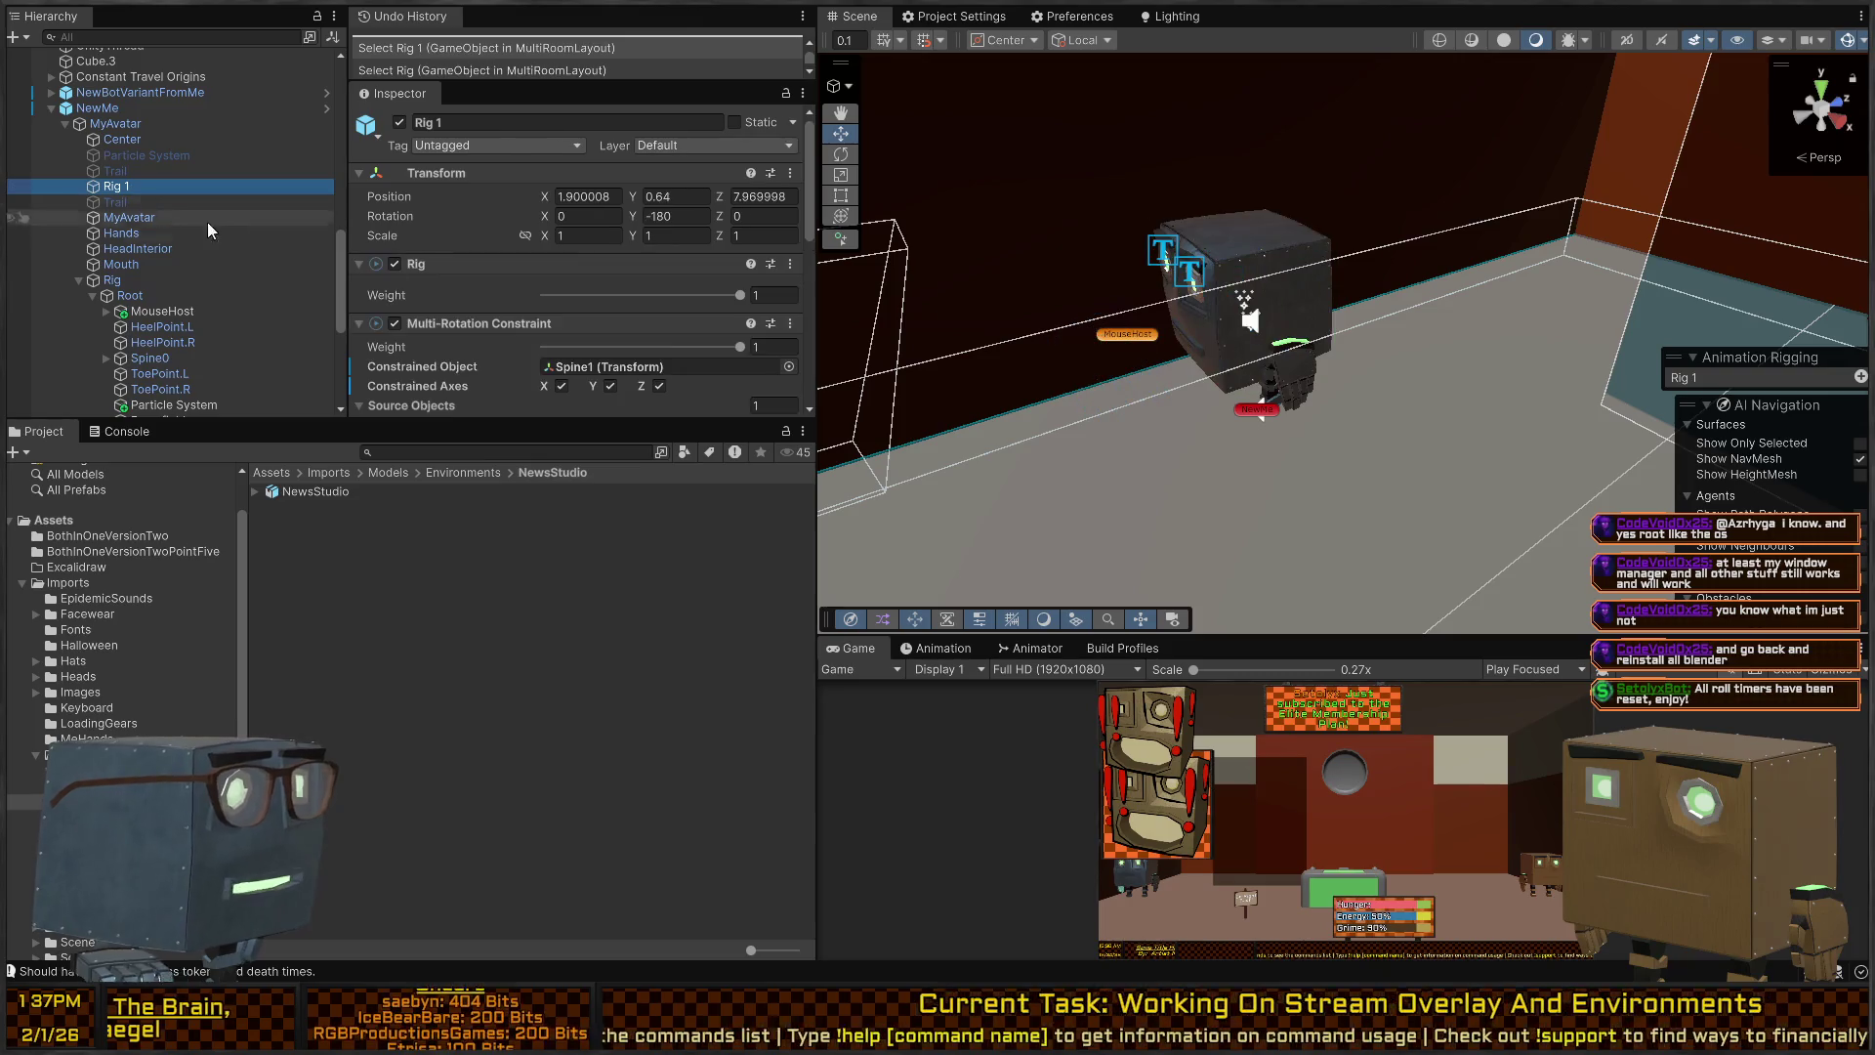
scroll(501, 272, down, 6)
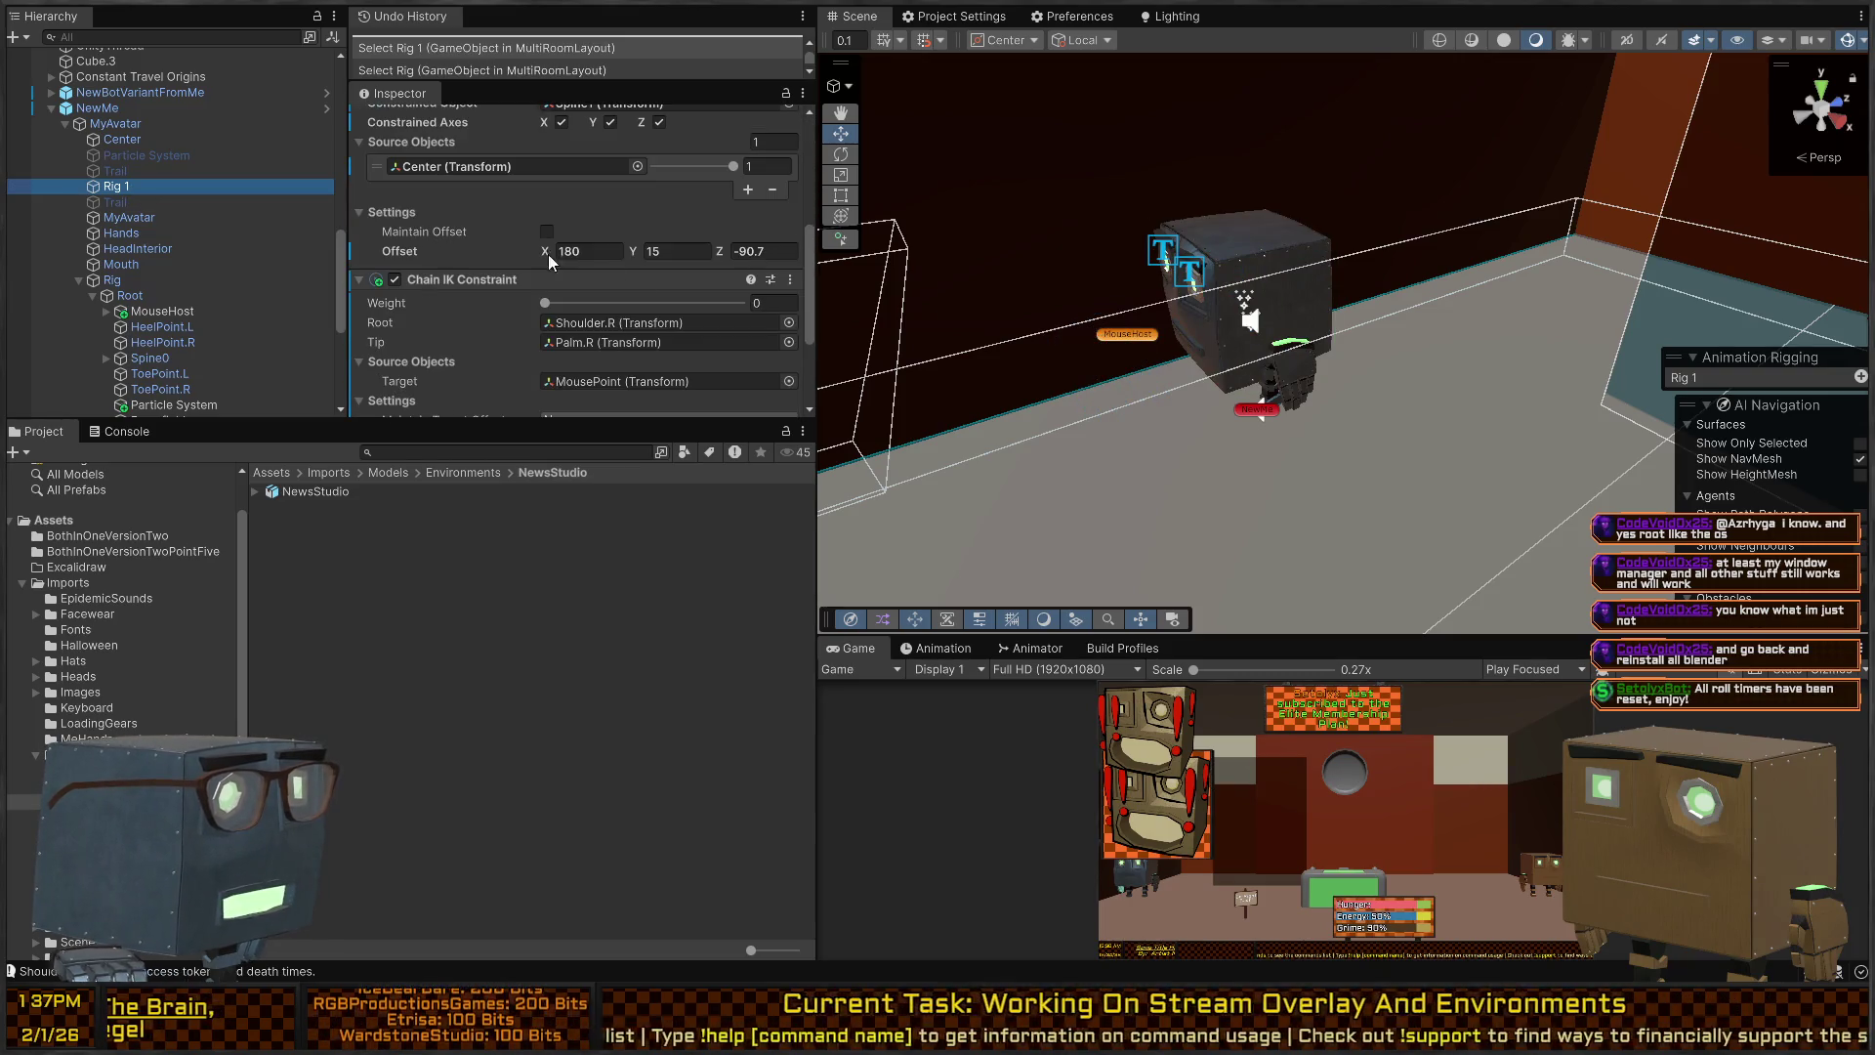
scroll(479, 299, up, 5)
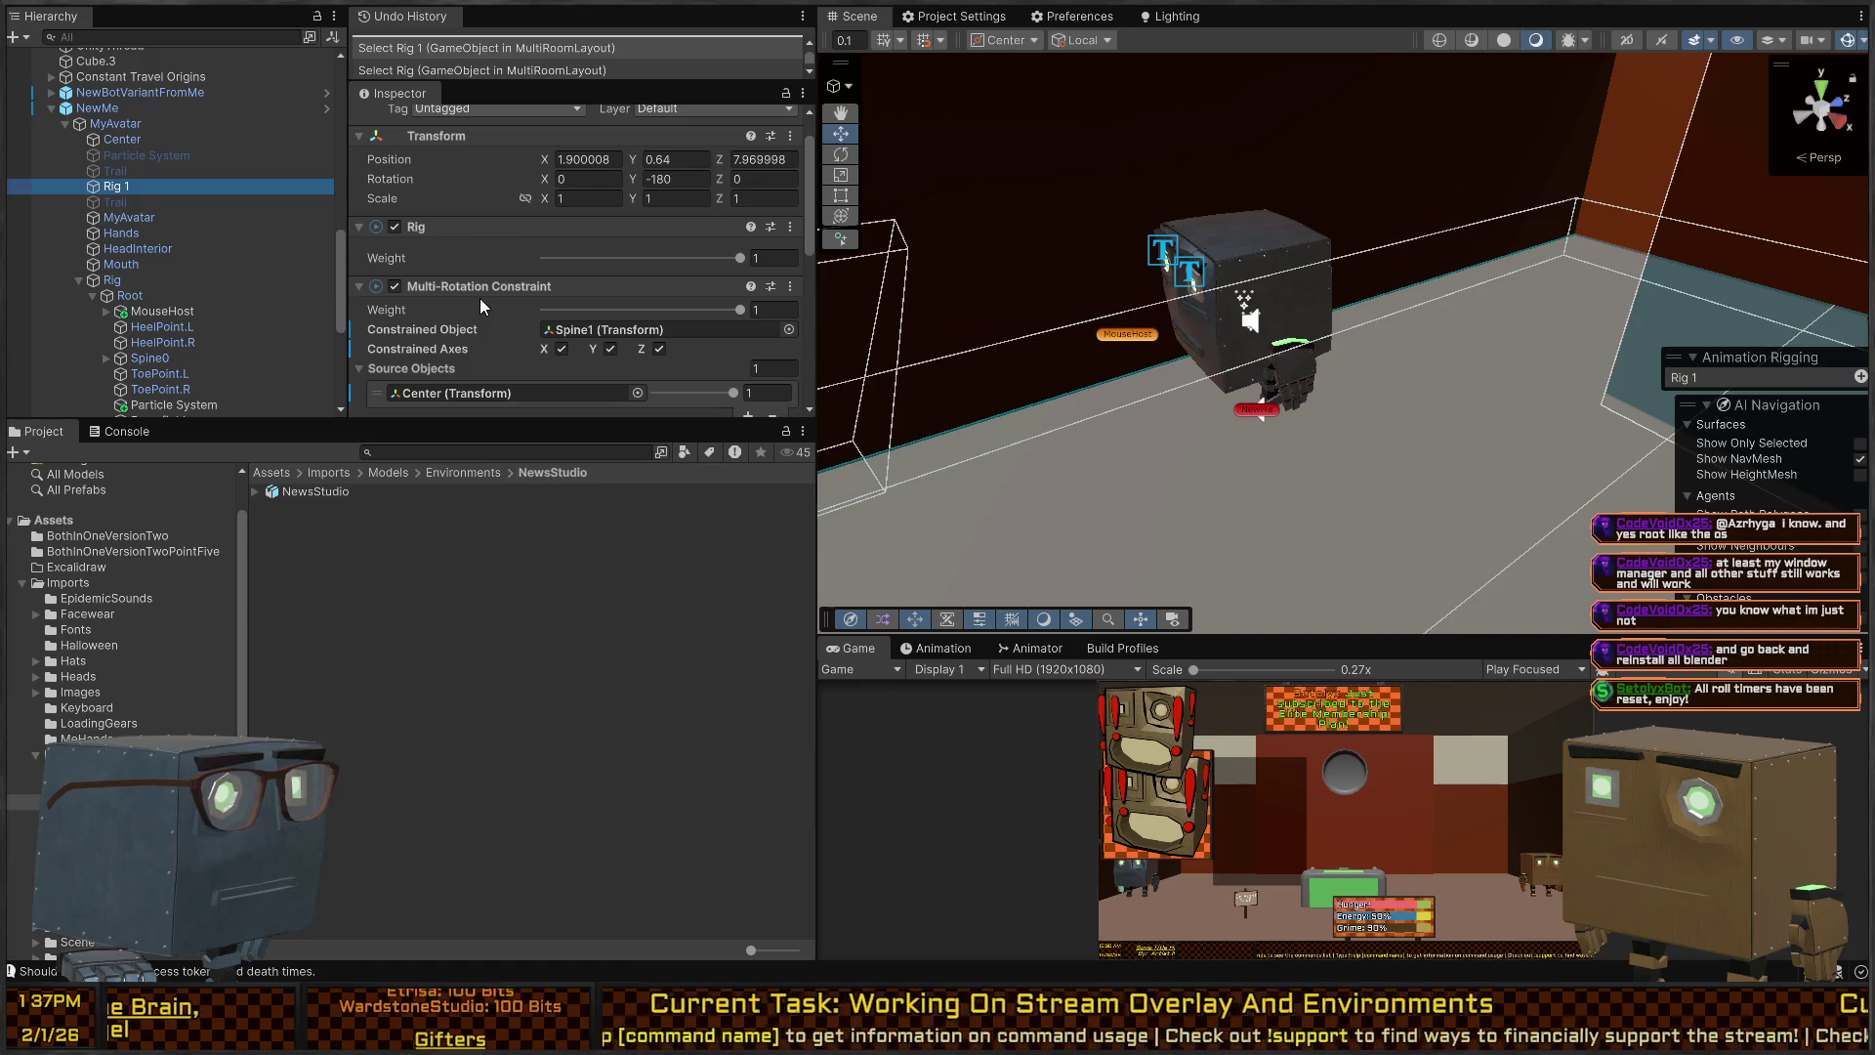
scroll(457, 316, down, 1)
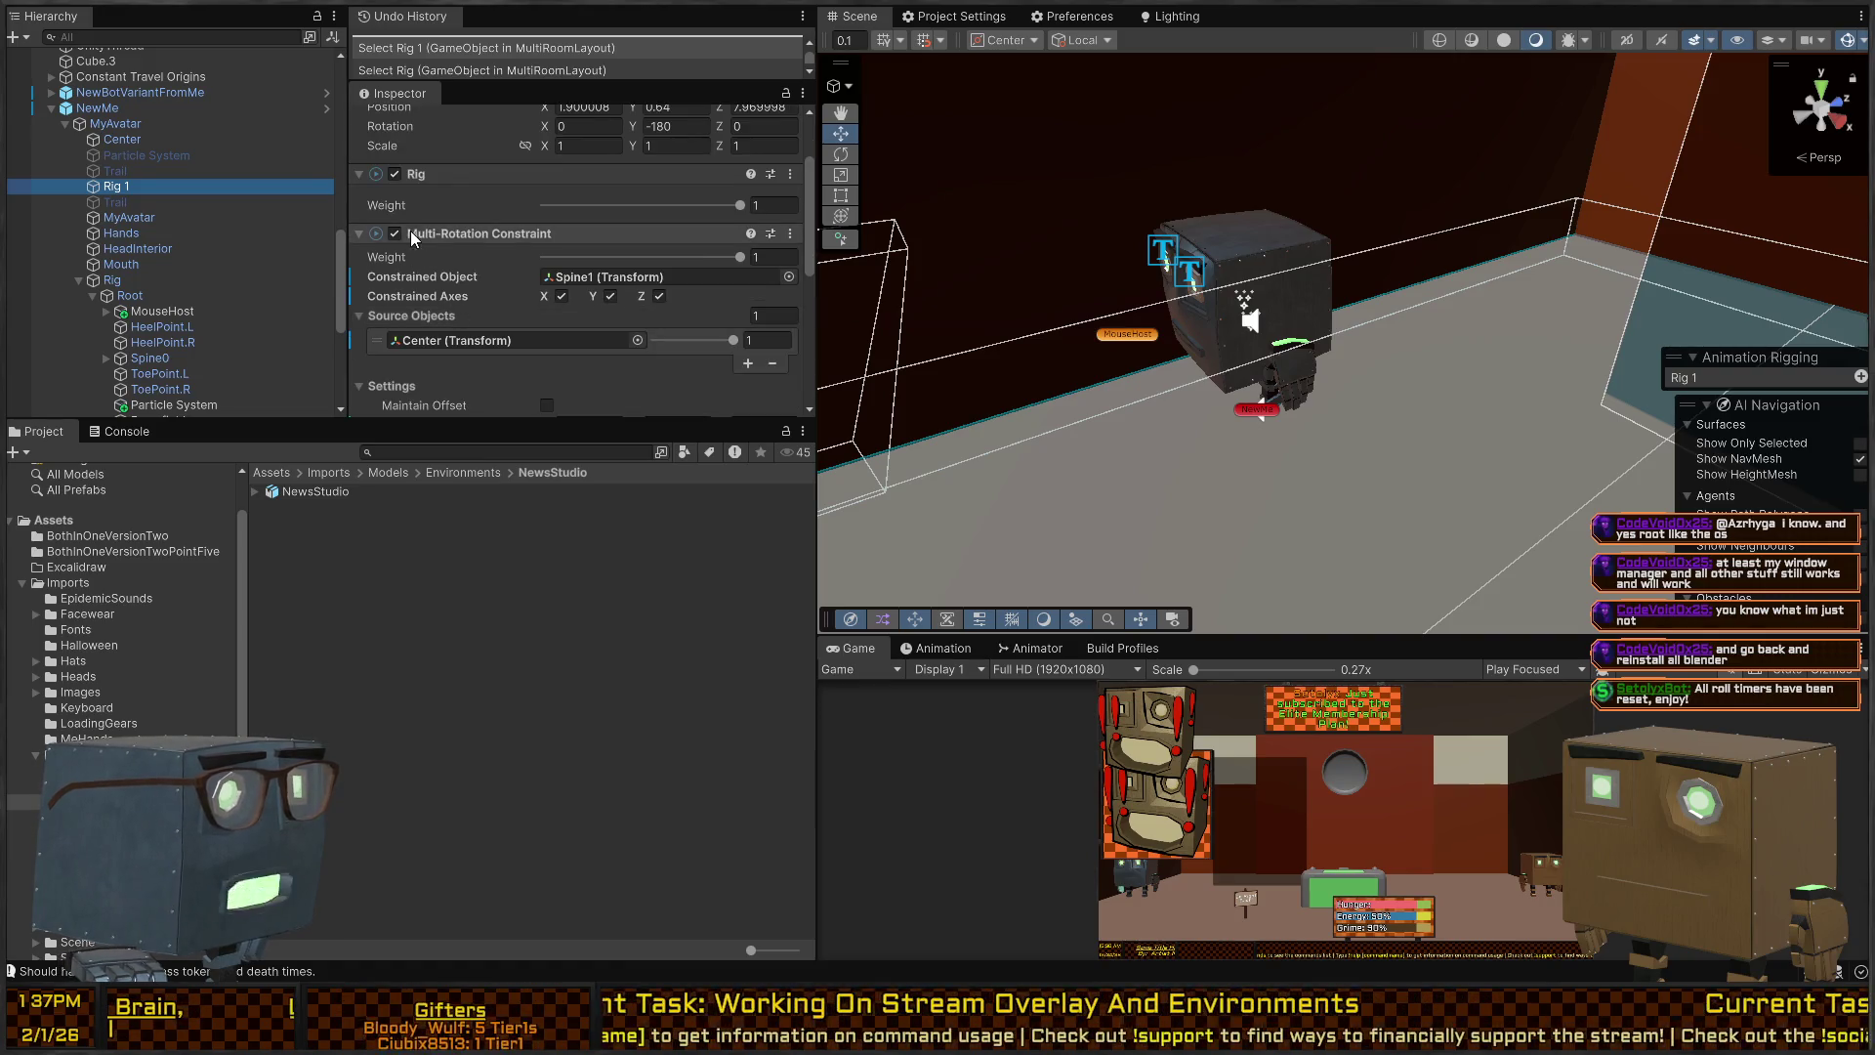
click(395, 233)
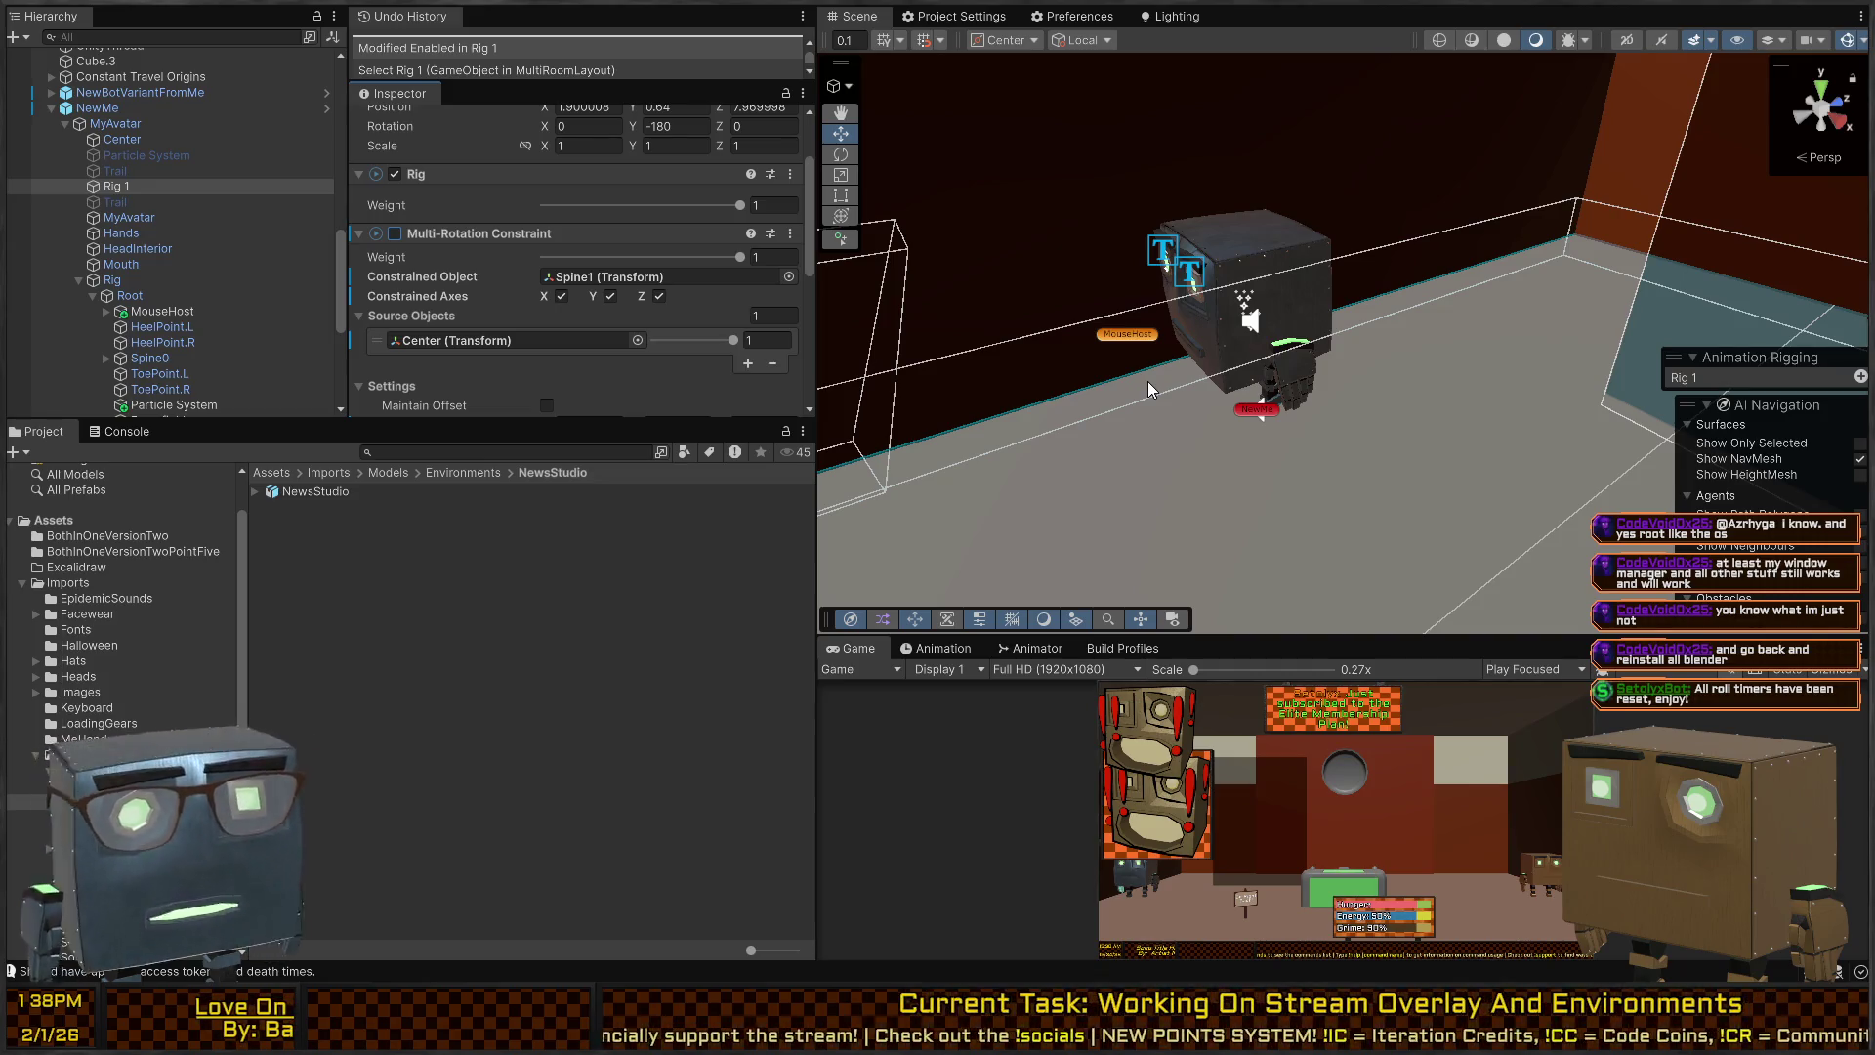
key(ctrl+p)
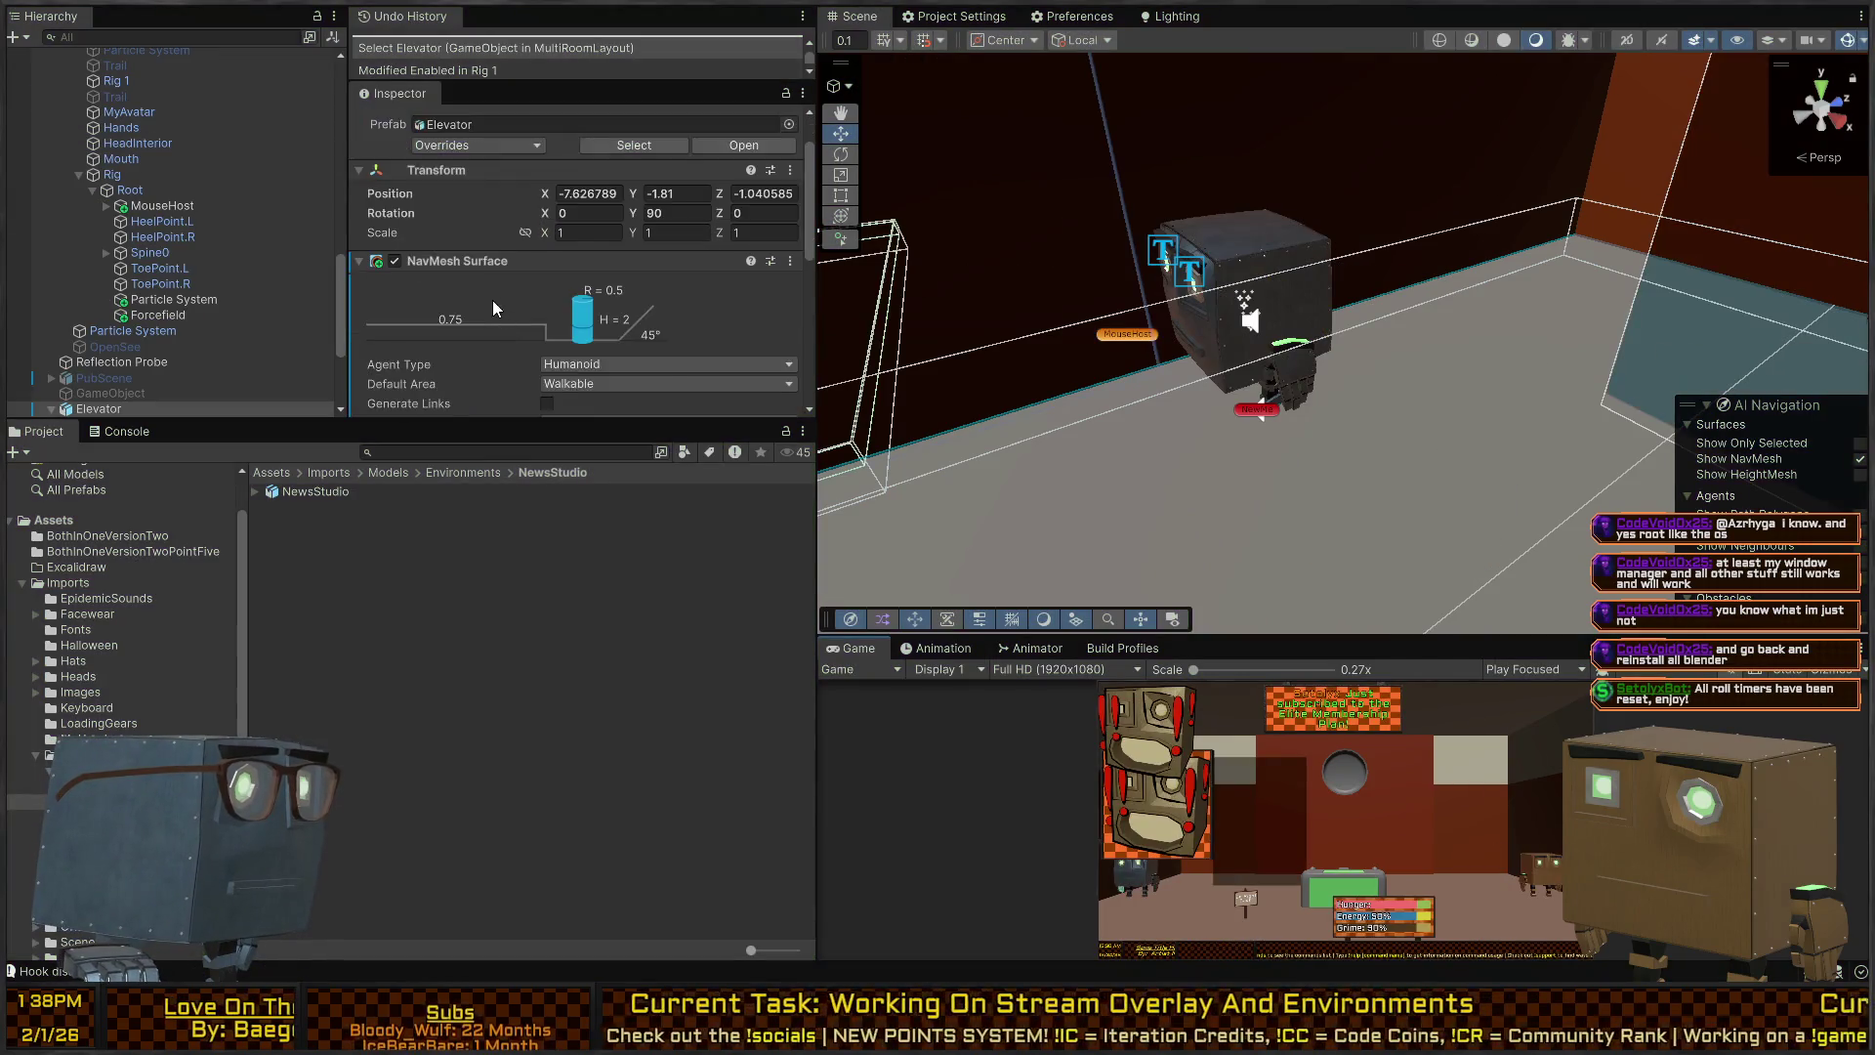
Reselect Rig 1, drop its Multi-Rotation Constraint weight to 0, and replay the scene.
scroll(156, 227, up, 3)
click(127, 256)
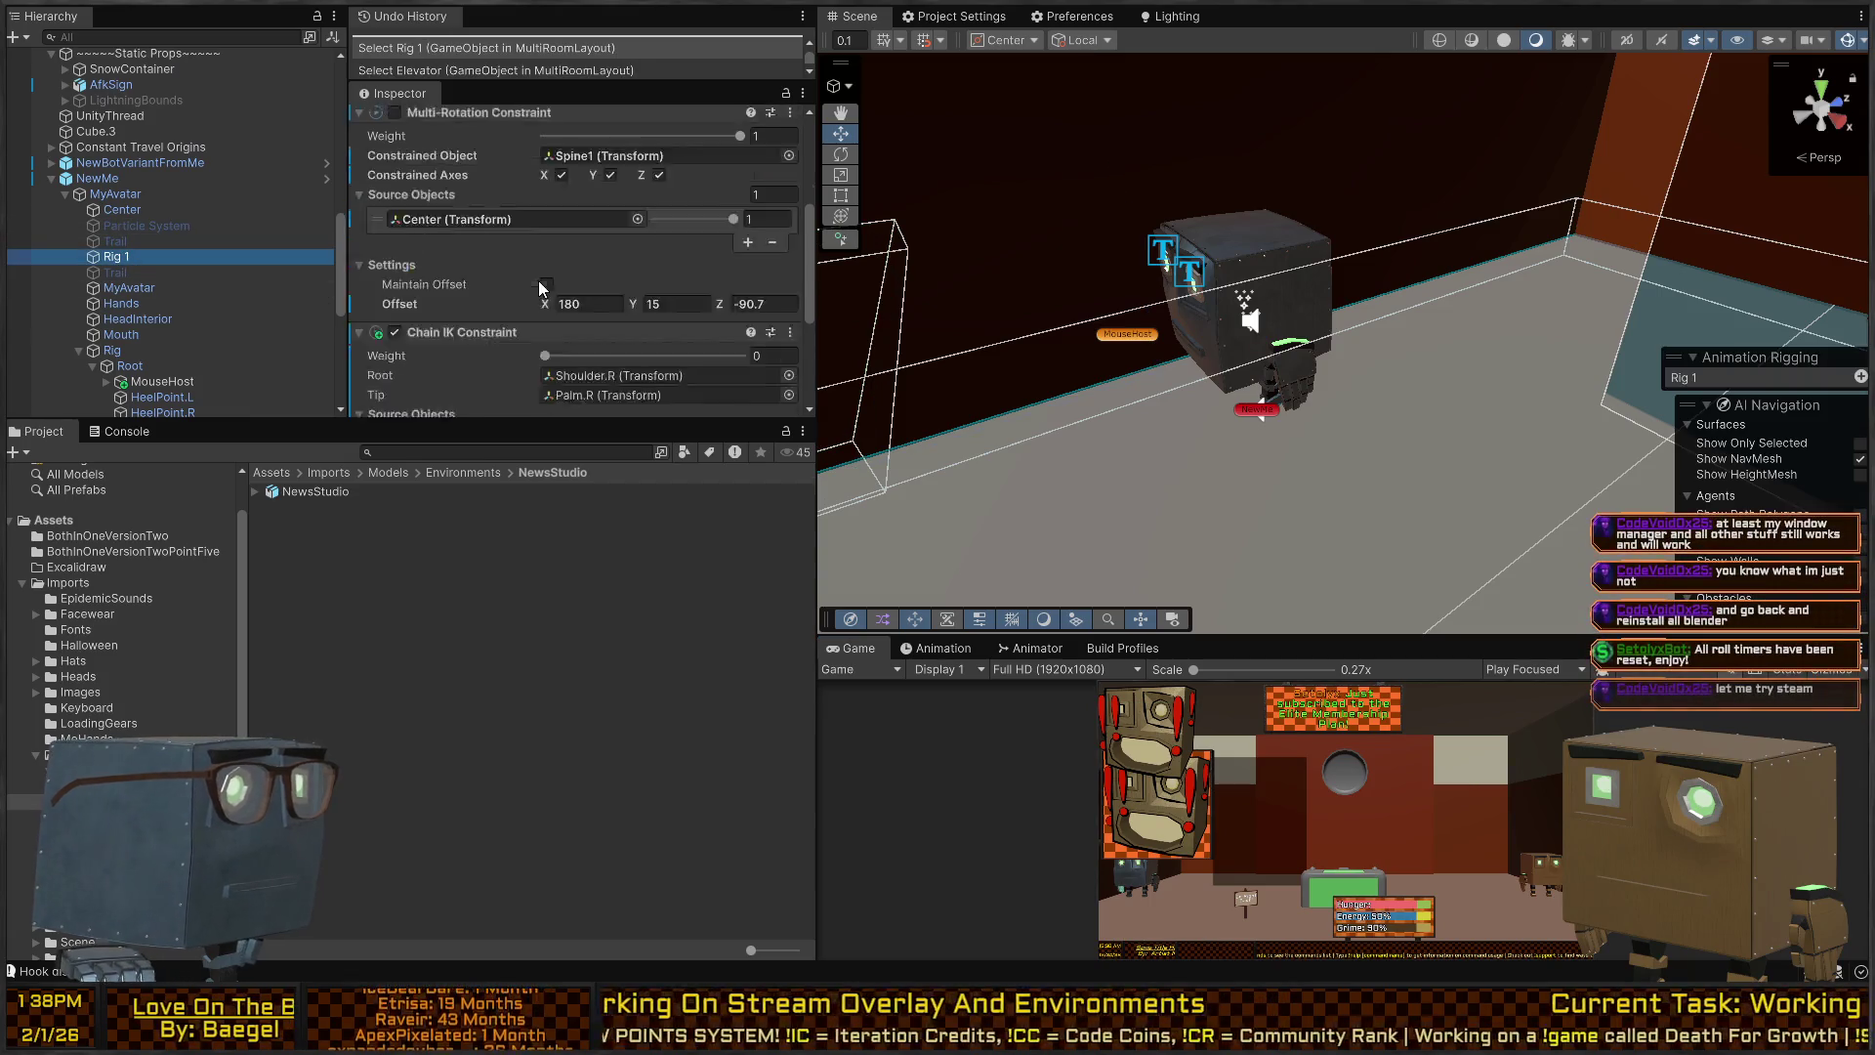
scroll(502, 300, down, 5)
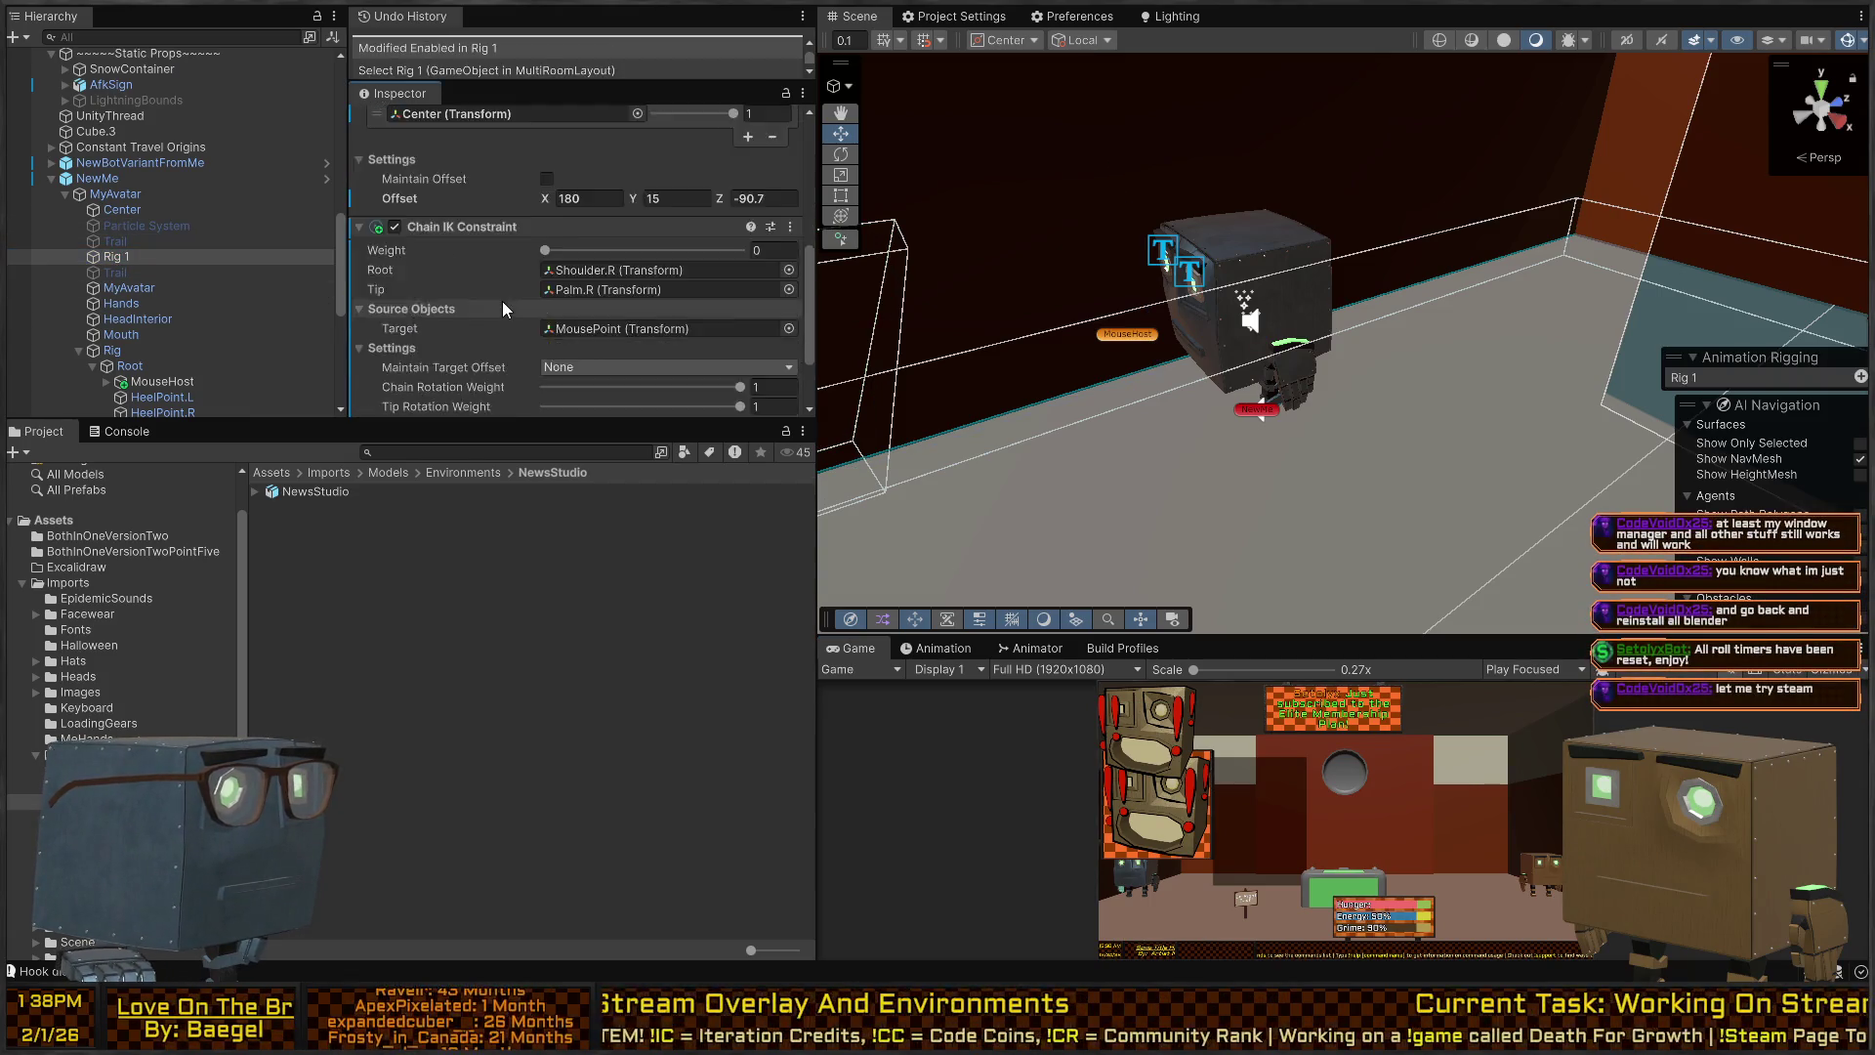
scroll(434, 272, up, 1)
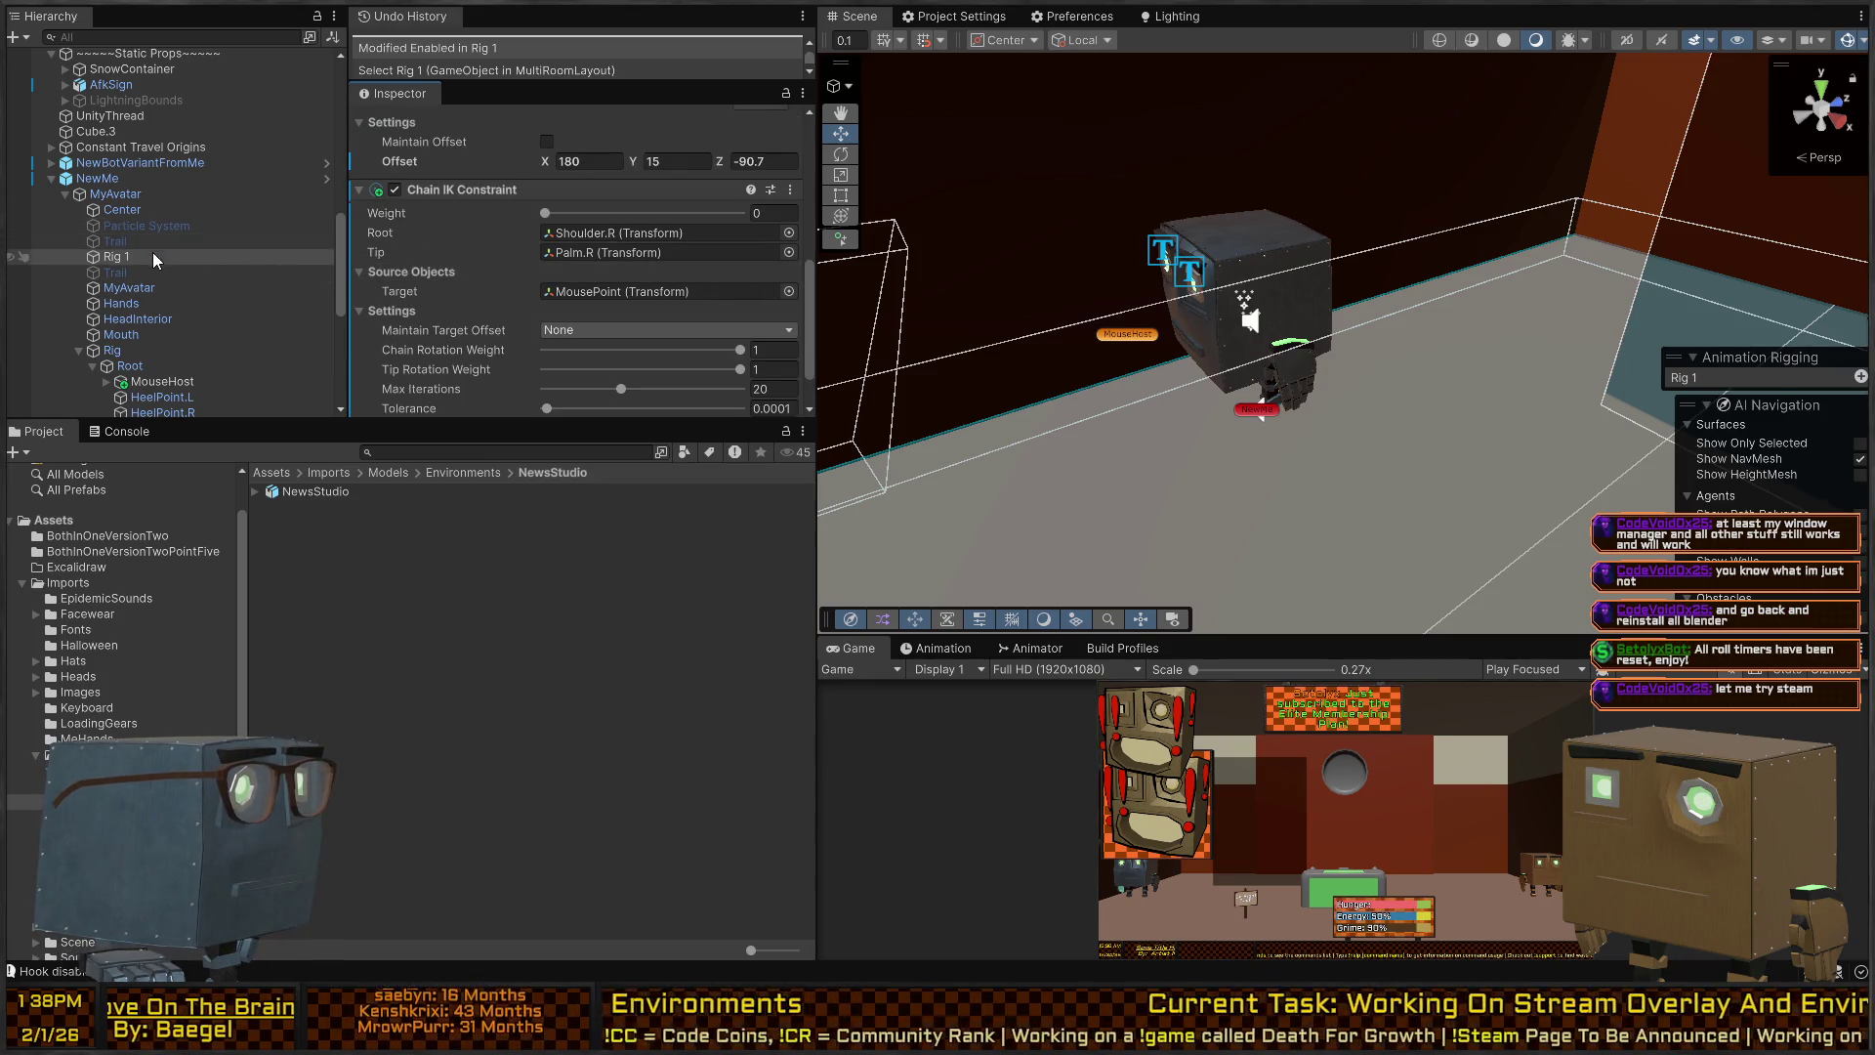
scroll(138, 238, down, 4)
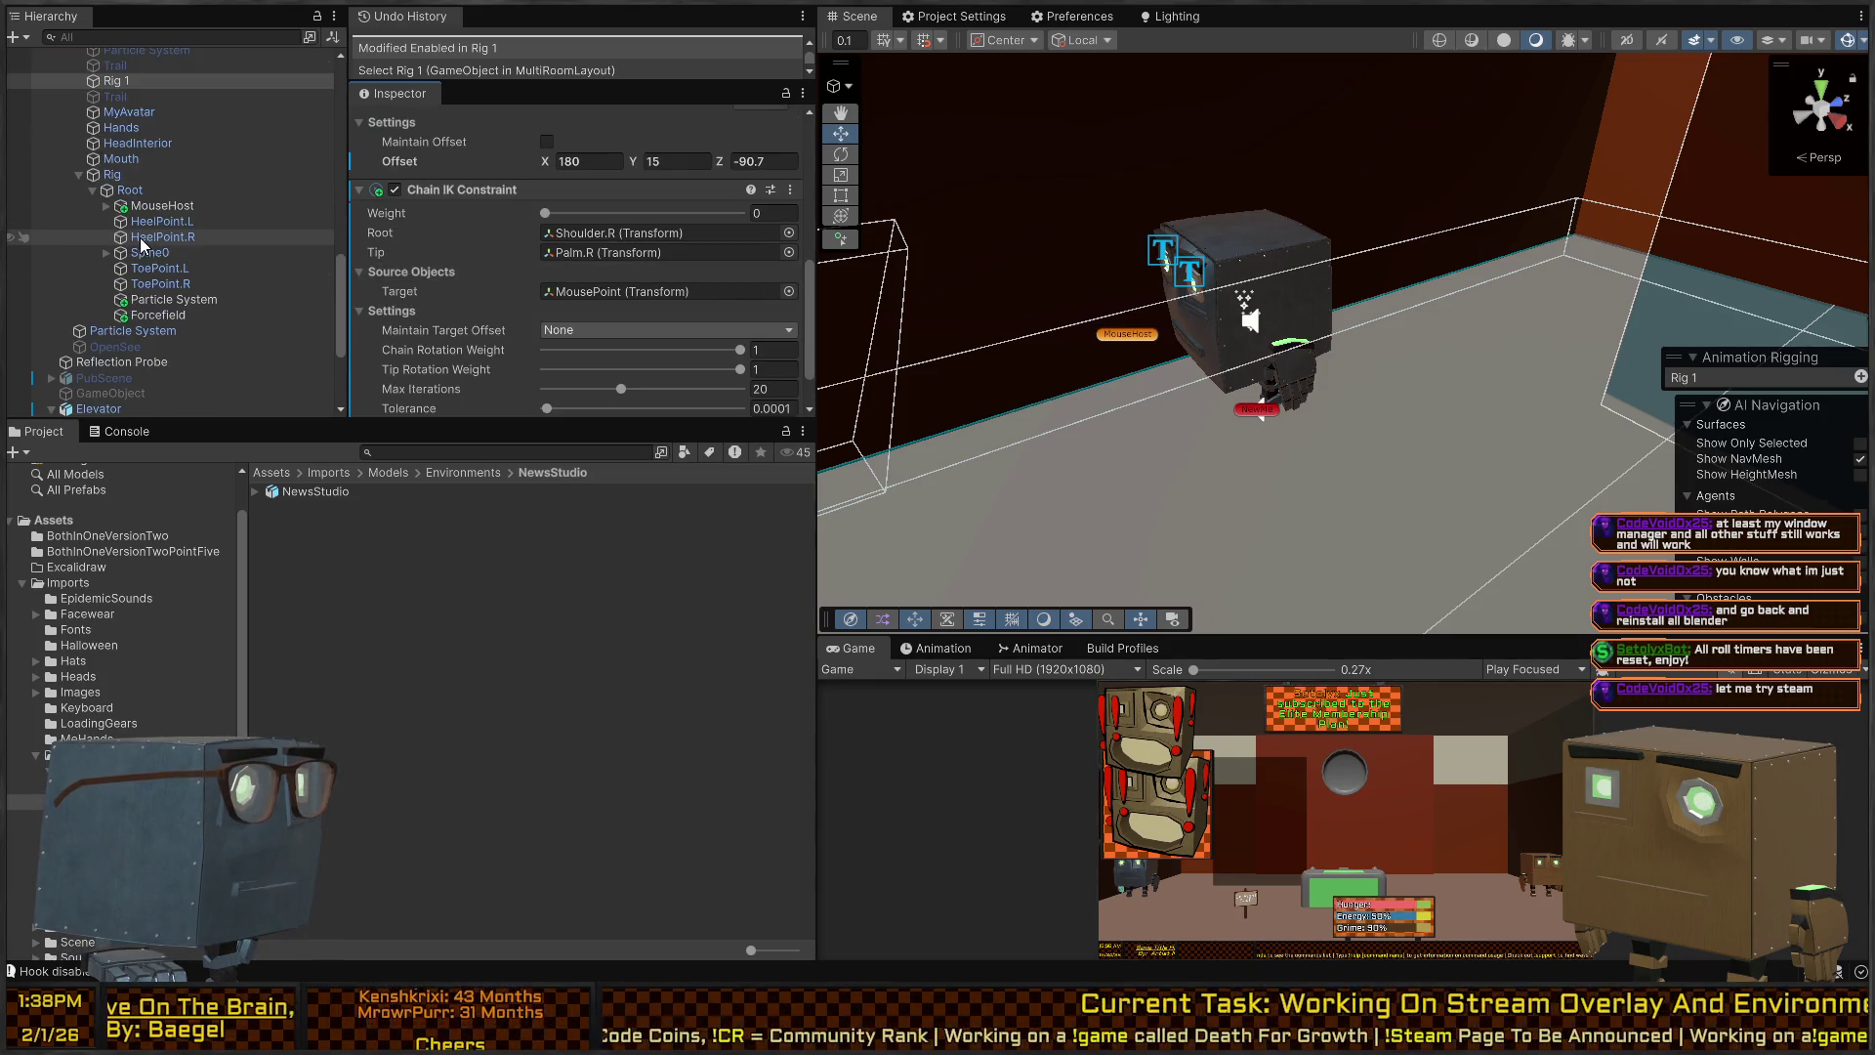
click(102, 177)
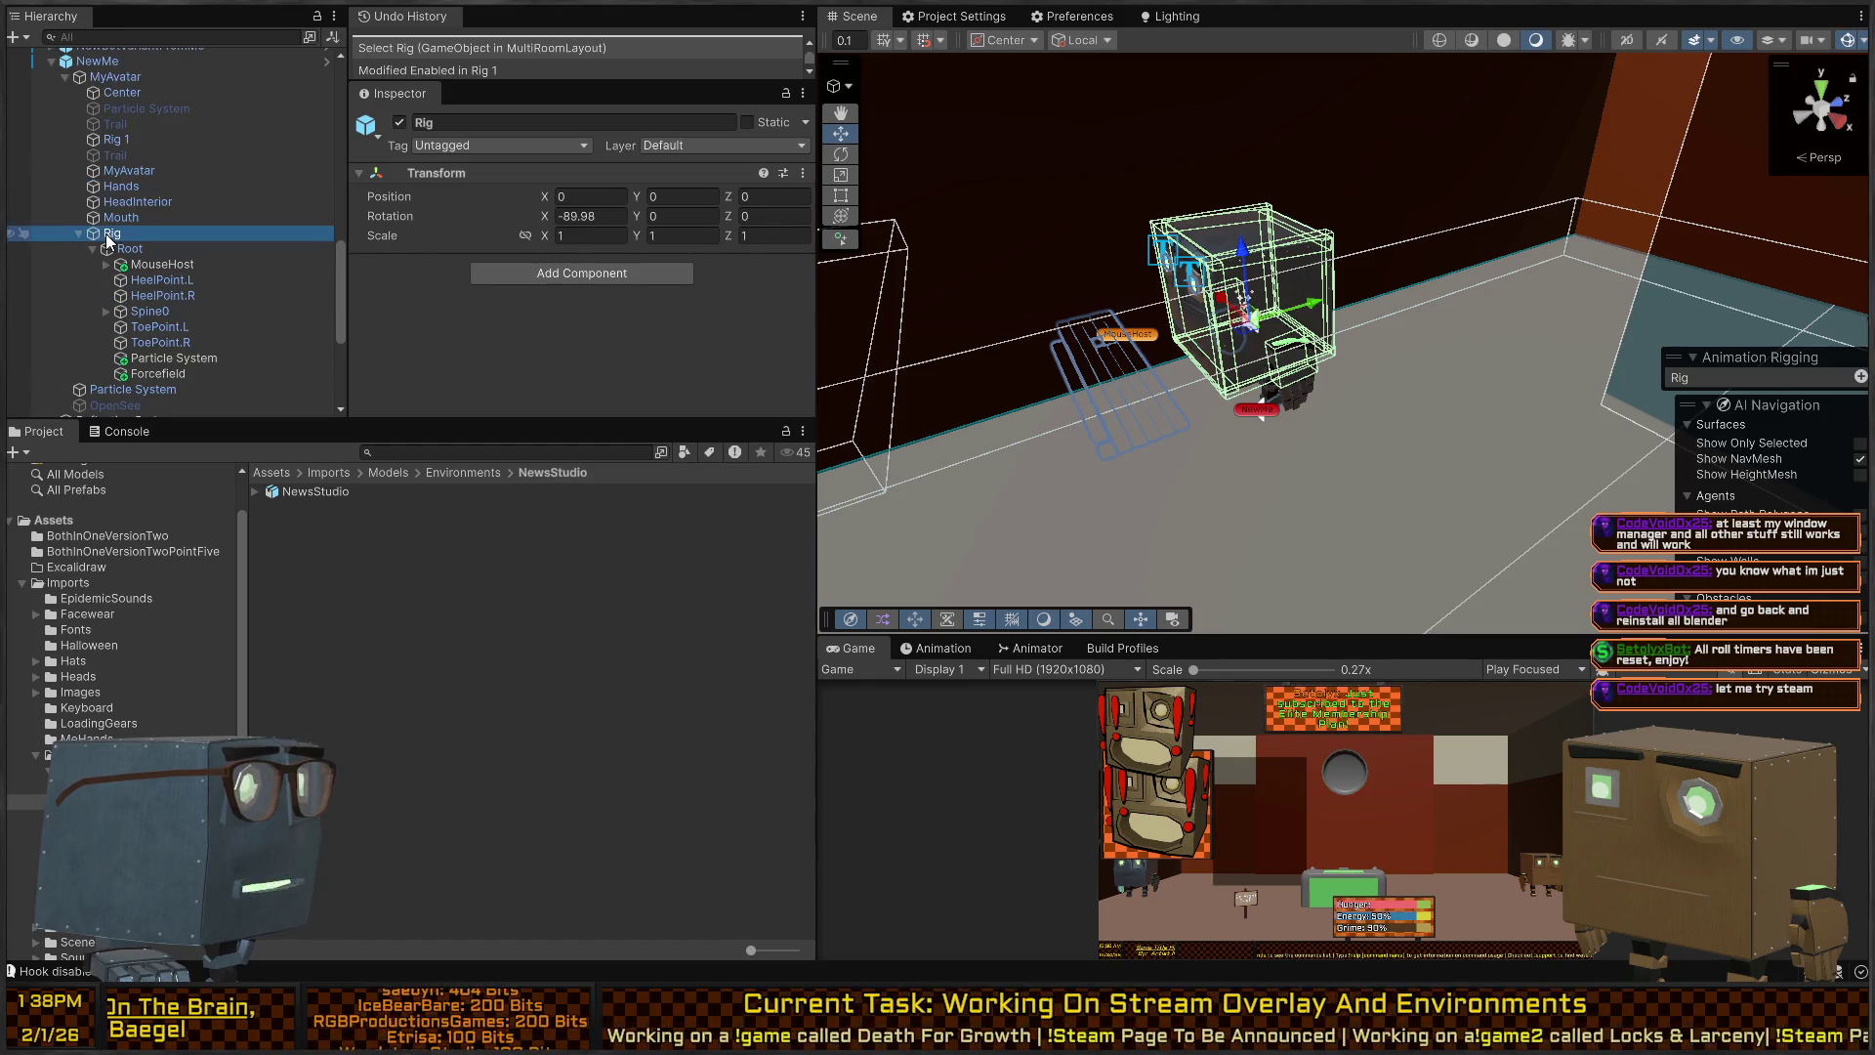
scroll(106, 233, up, 3)
click(121, 198)
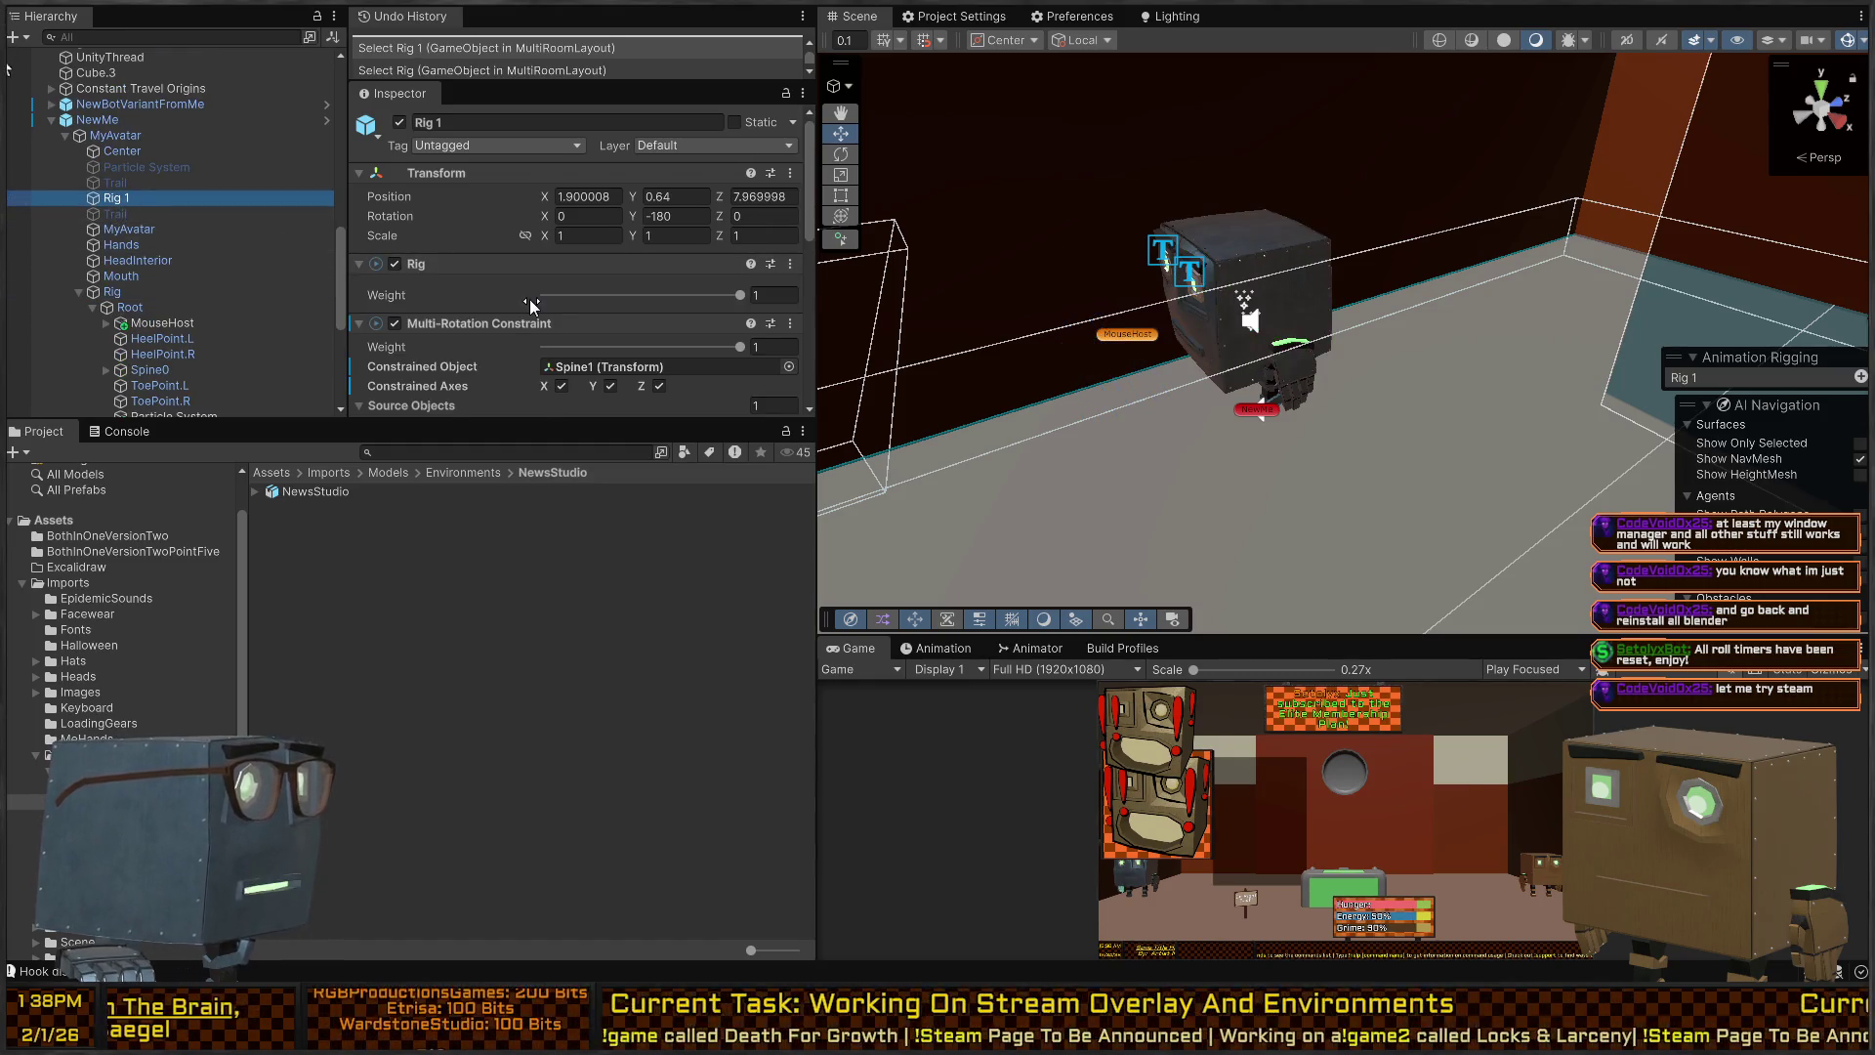
scroll(530, 299, down, 3)
drag(738, 192, 486, 191)
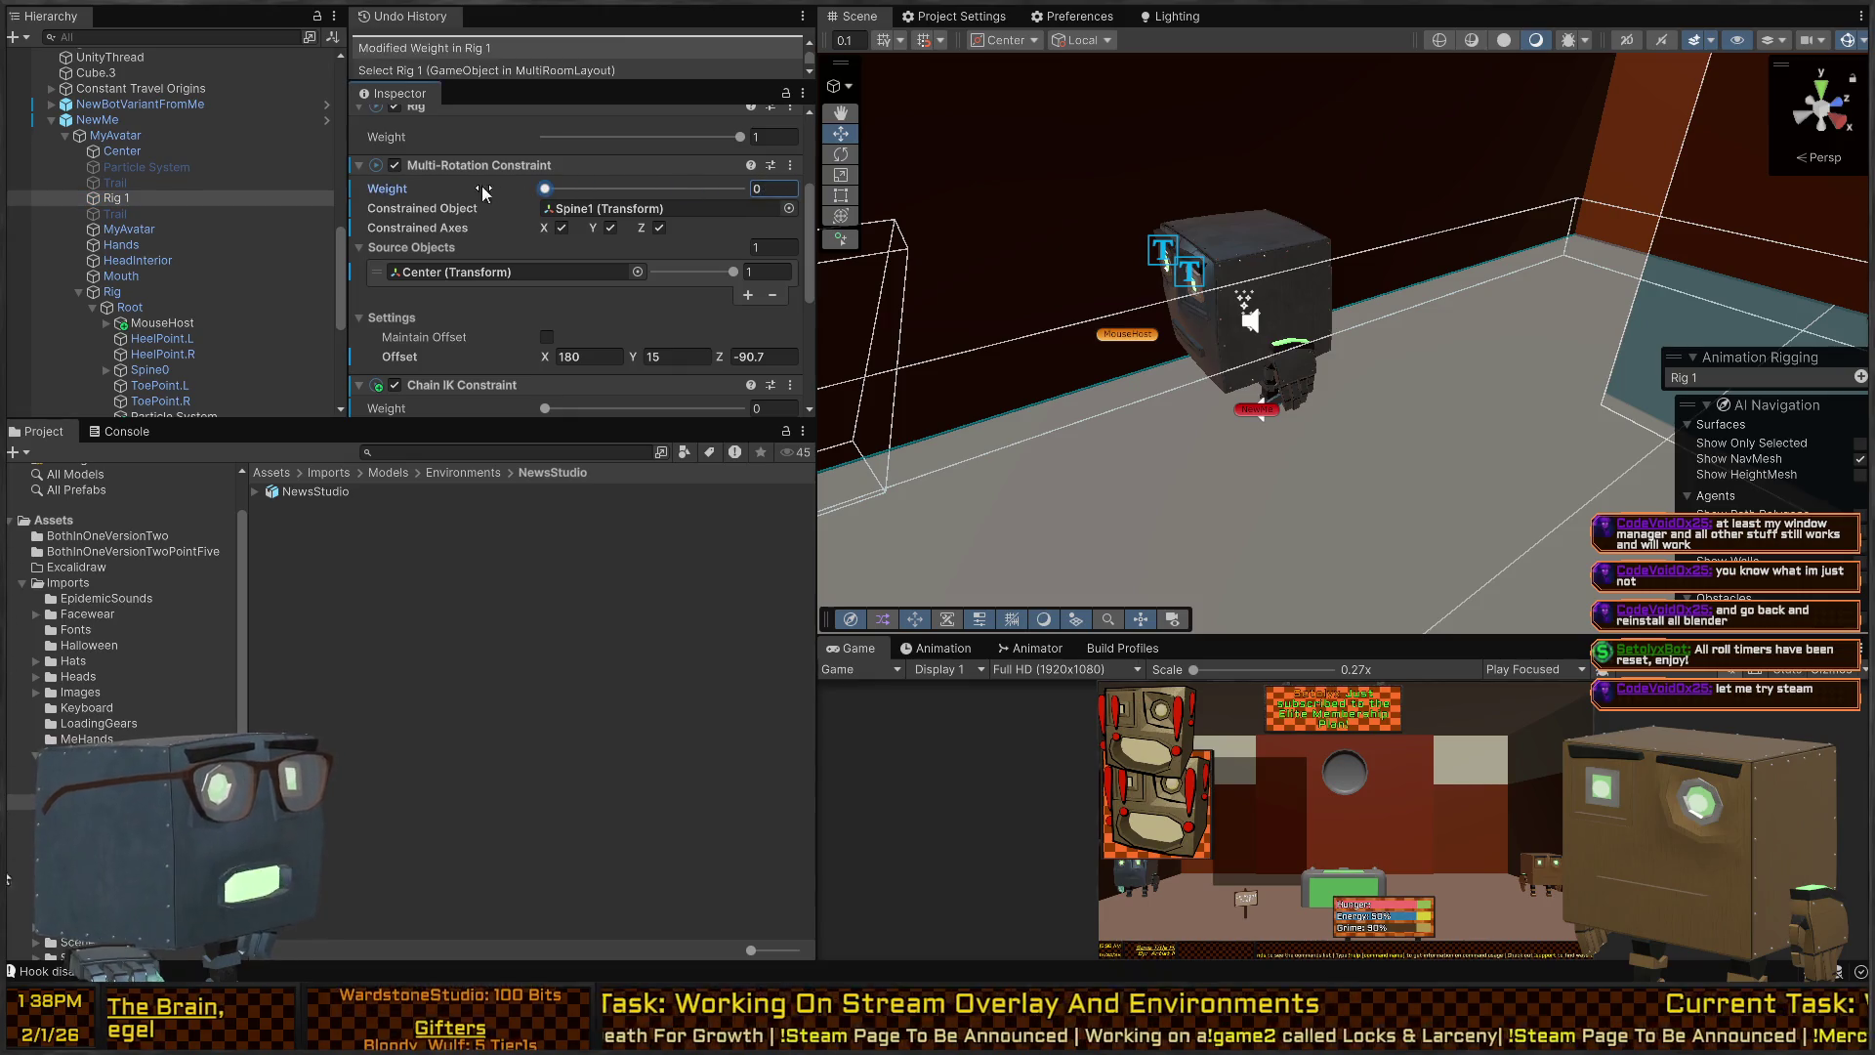
key(ctrl+p)
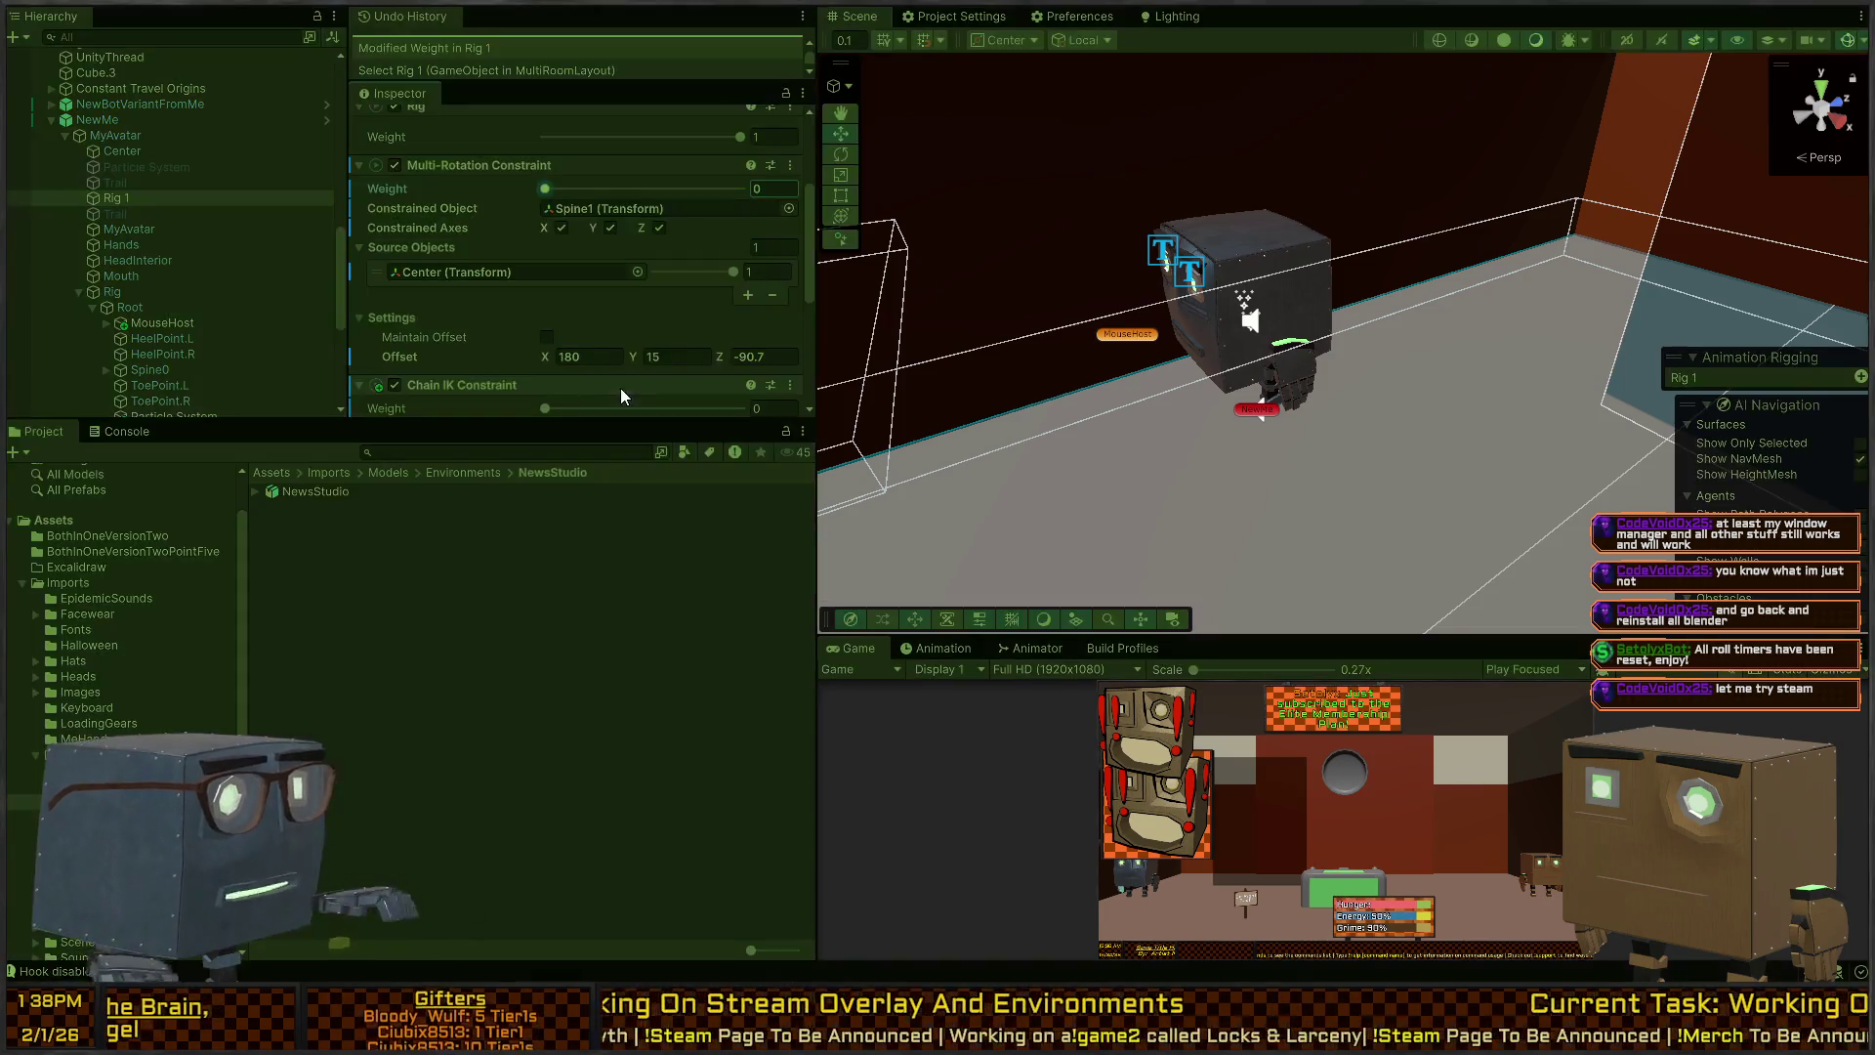
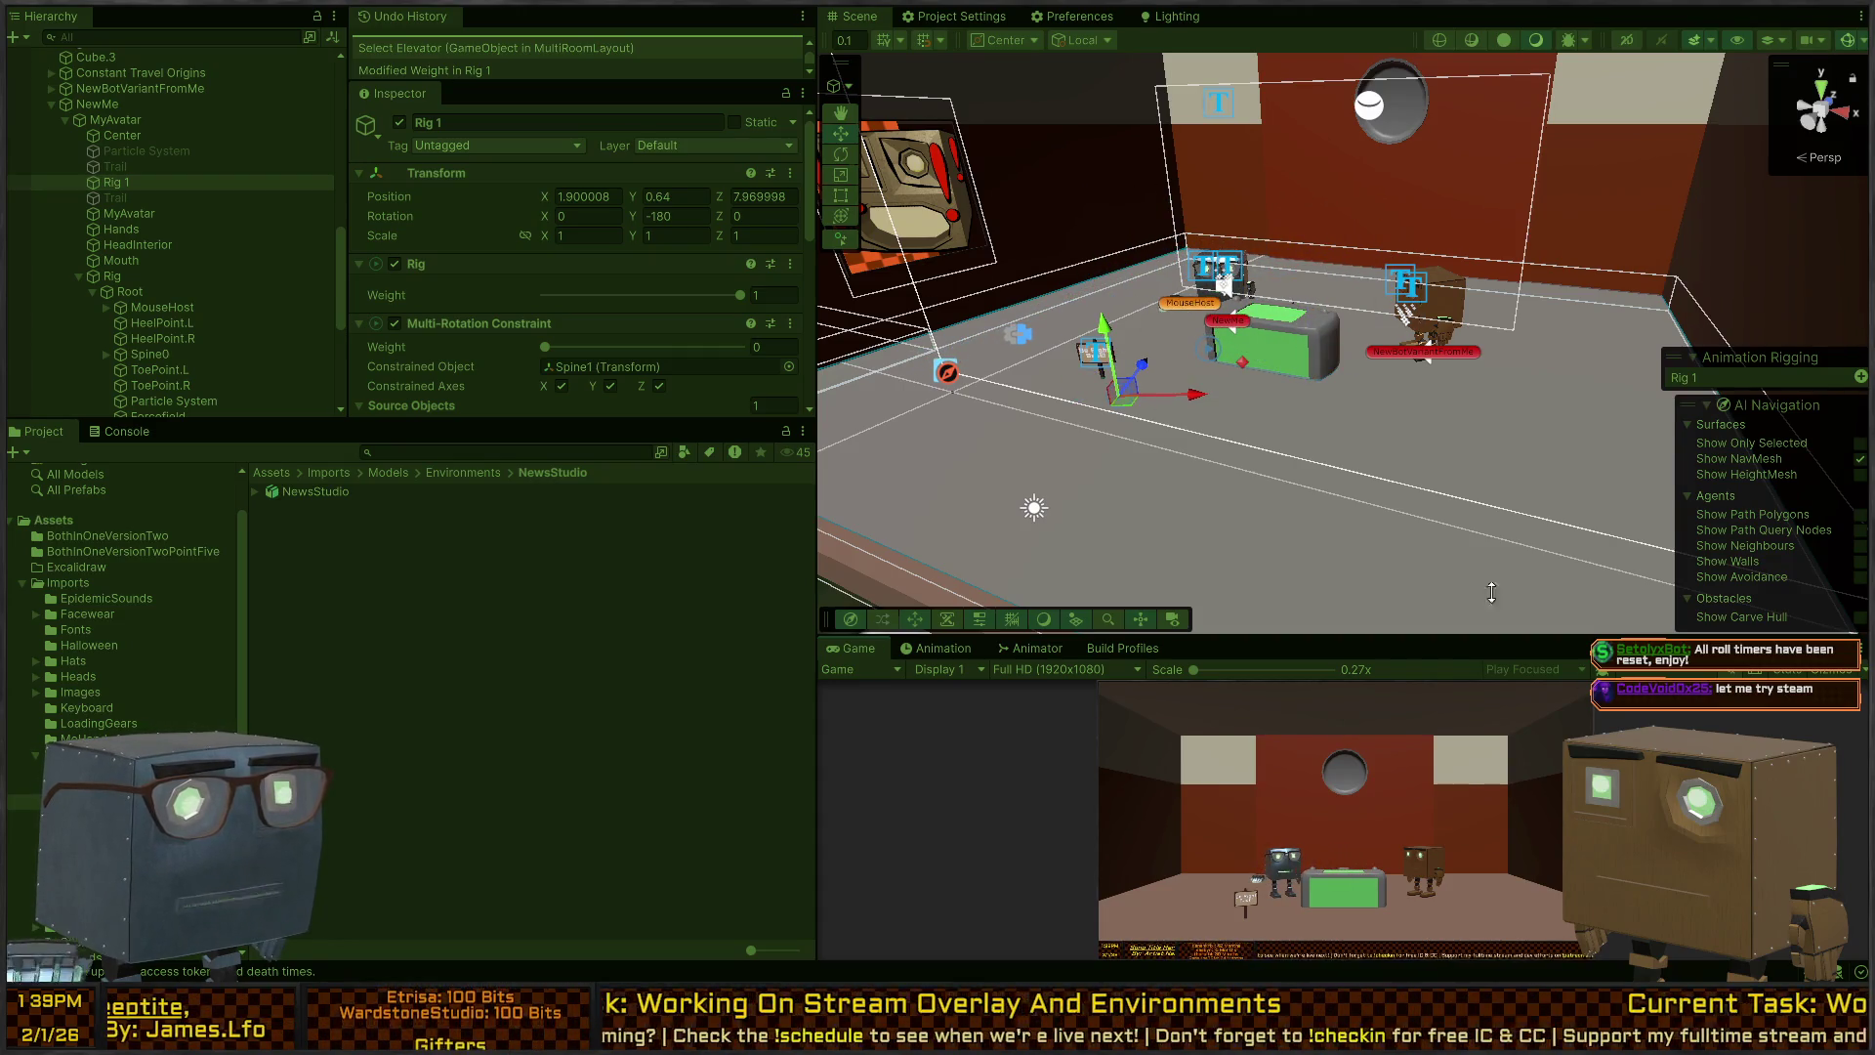
Move FilmingVirtualCameraRoot near the desk (Z 1.05, Rotation X 7.351), then maximize the Game view.
right_click(1022, 269)
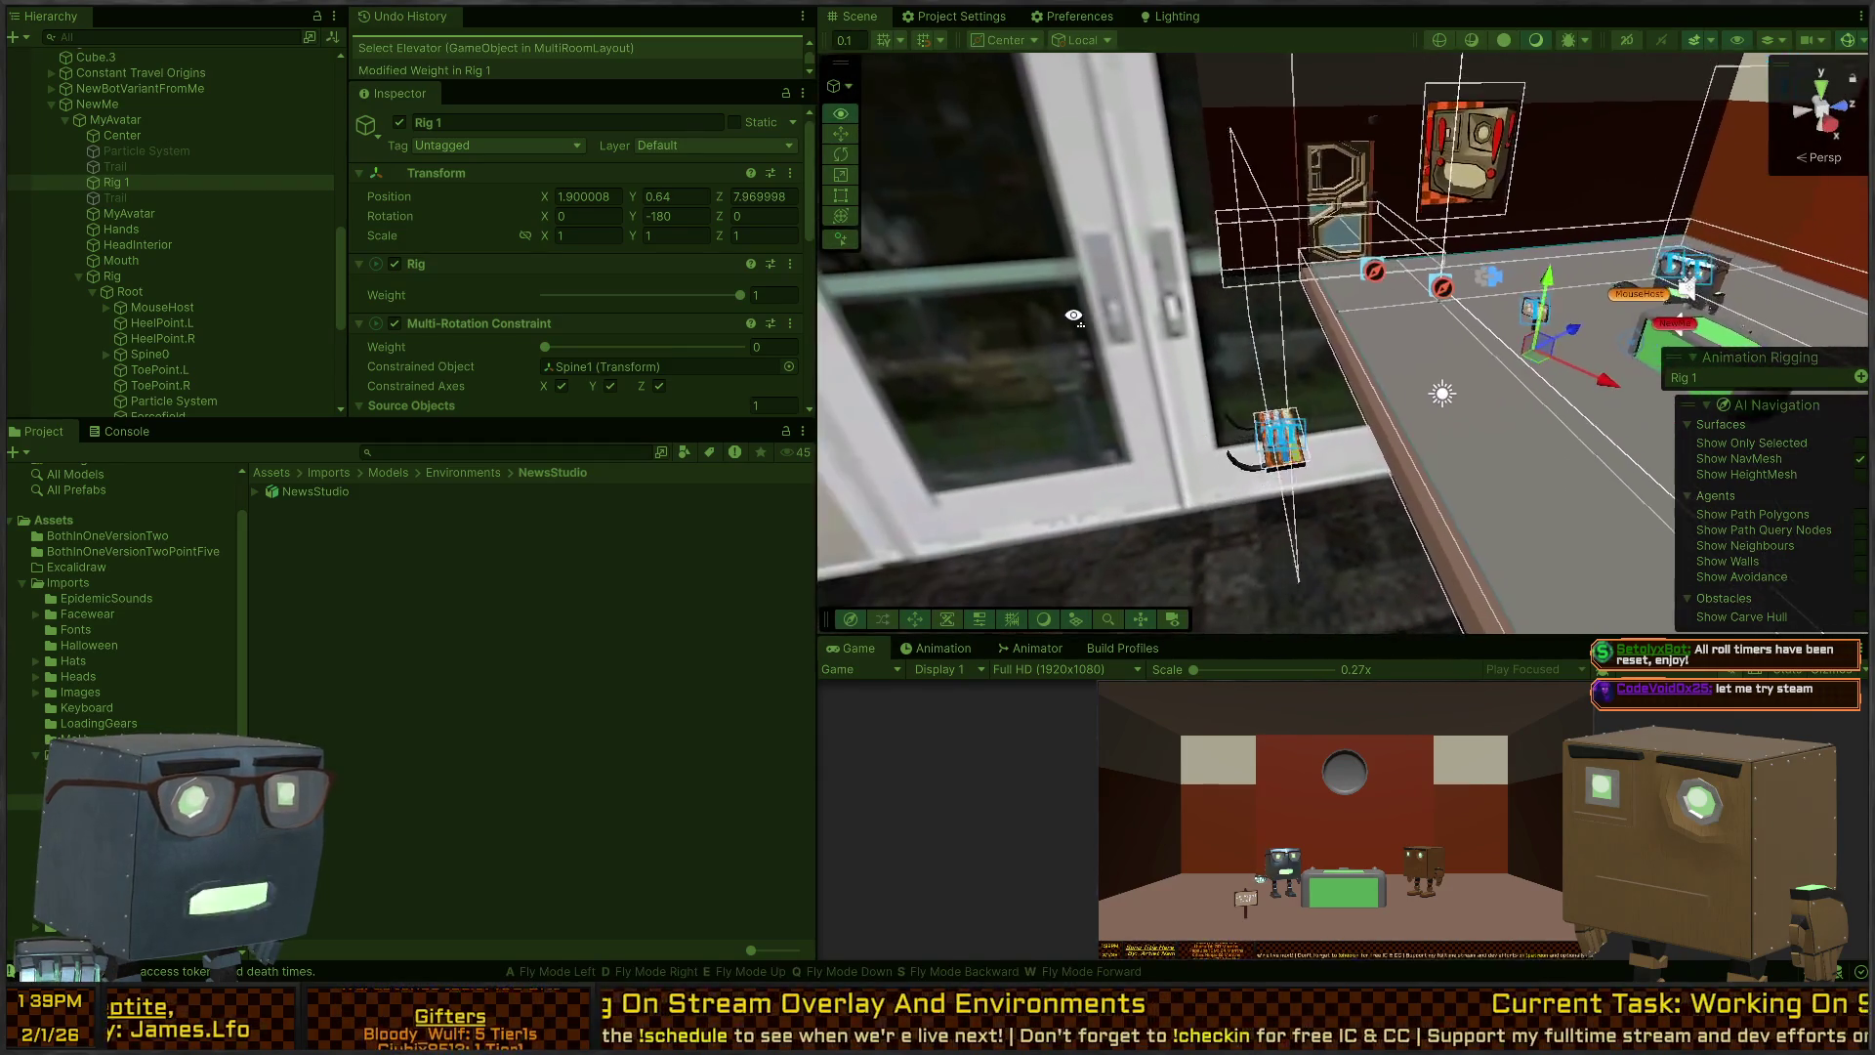
right_click(1060, 308)
click(1096, 333)
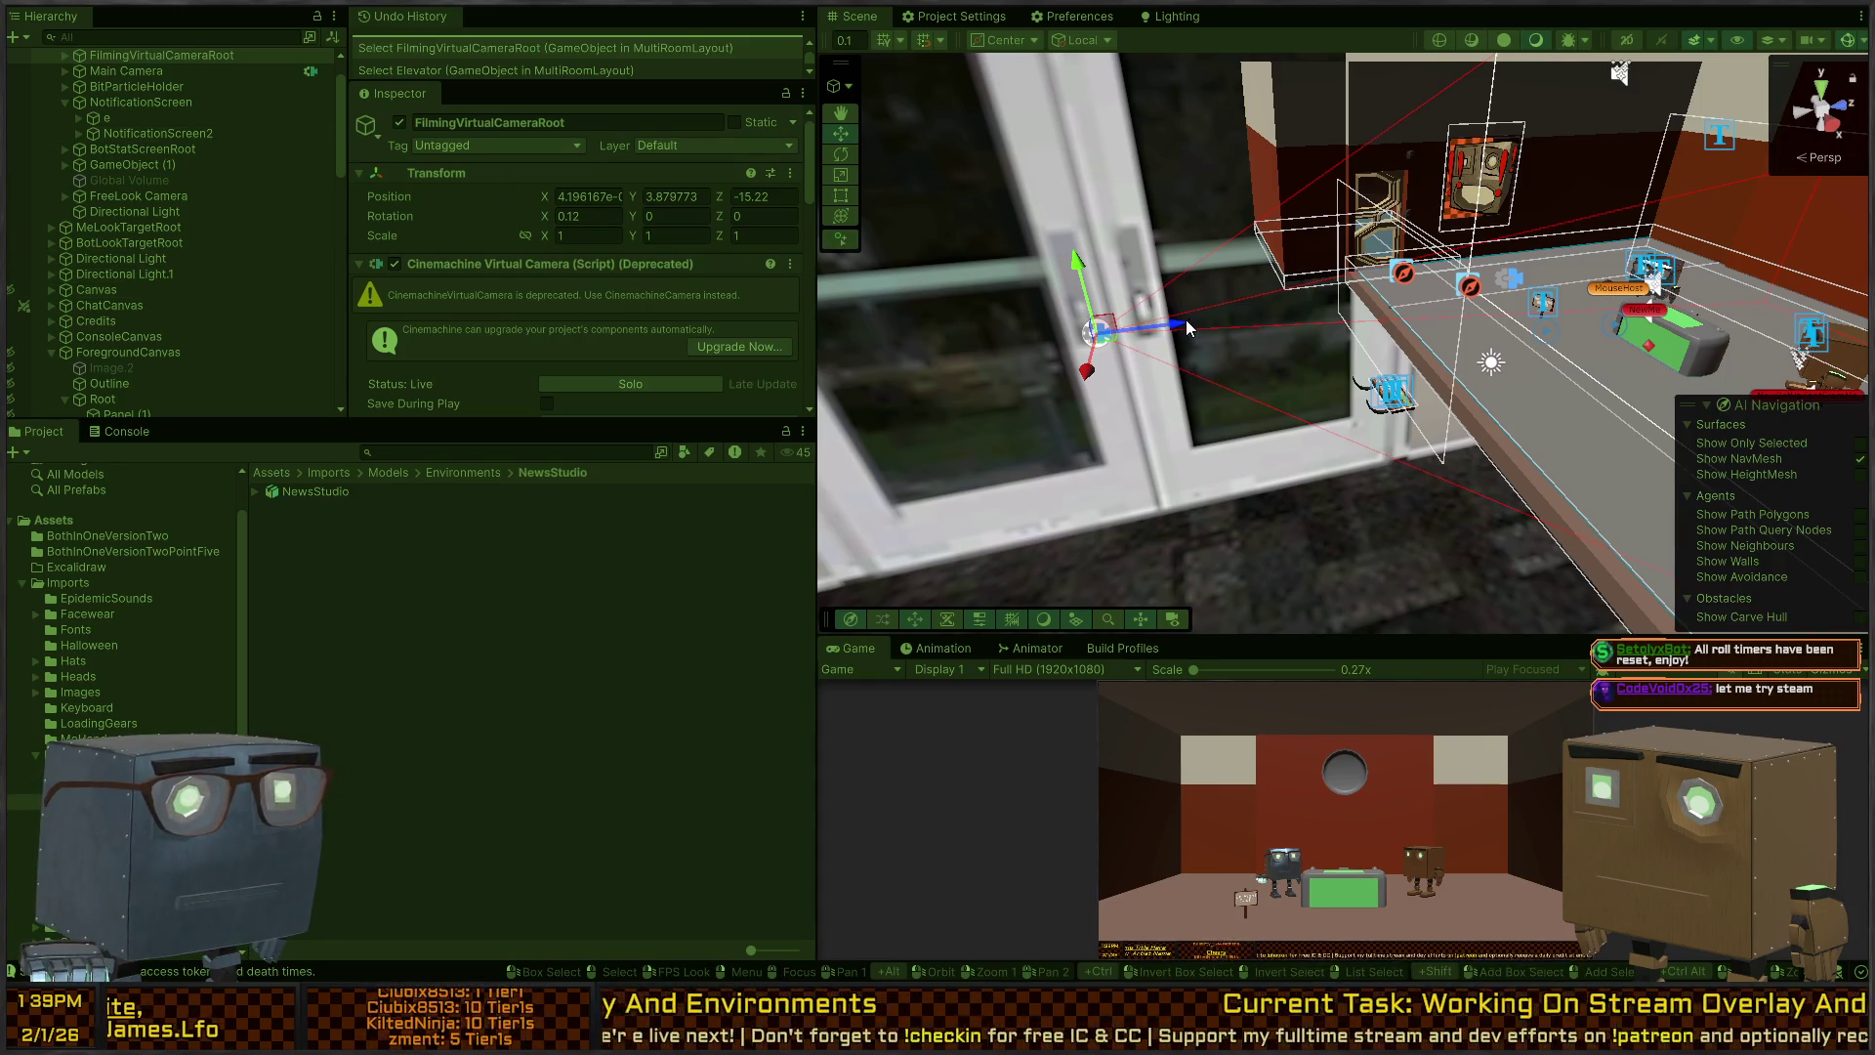
mouse_move(1099, 332)
mouse_down()
mouse_move(1584, 297)
mouse_move(1532, 281)
mouse_move(1586, 319)
mouse_move(1477, 292)
mouse_move(1478, 240)
mouse_up()
key(e)
key(w)
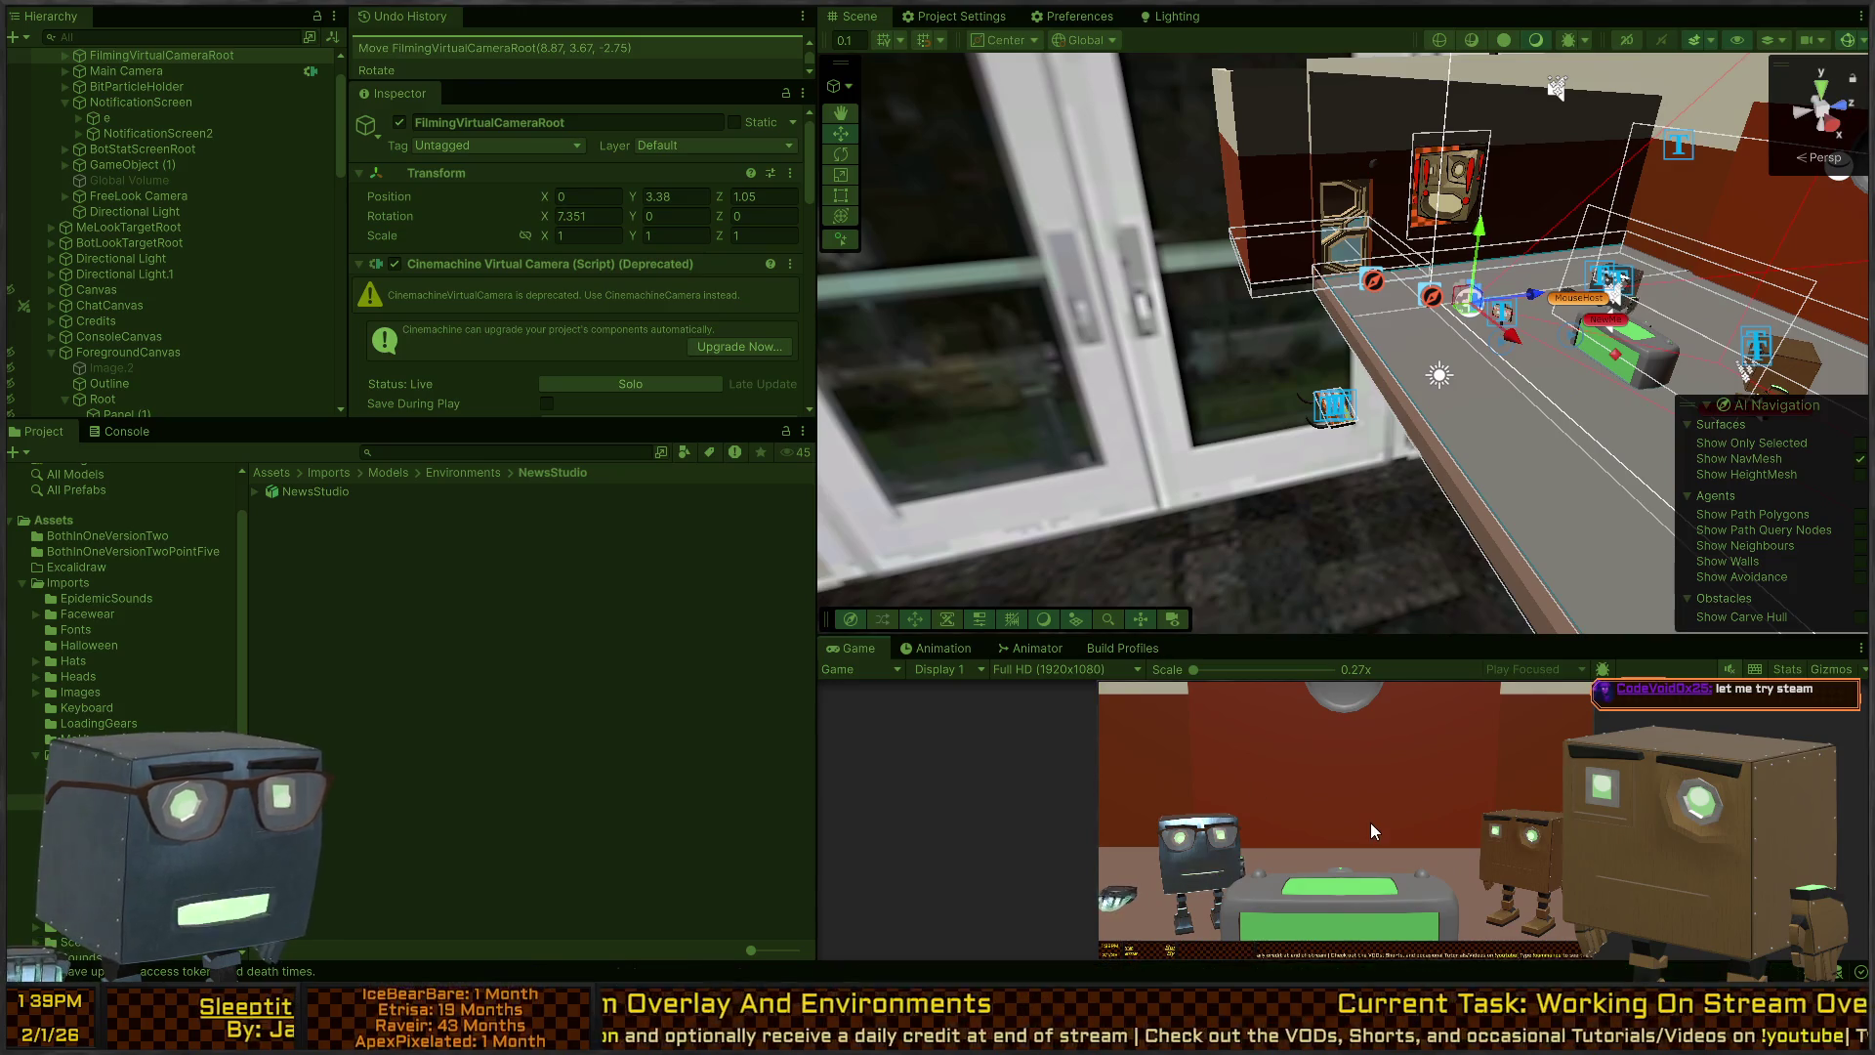
key(shift+space)
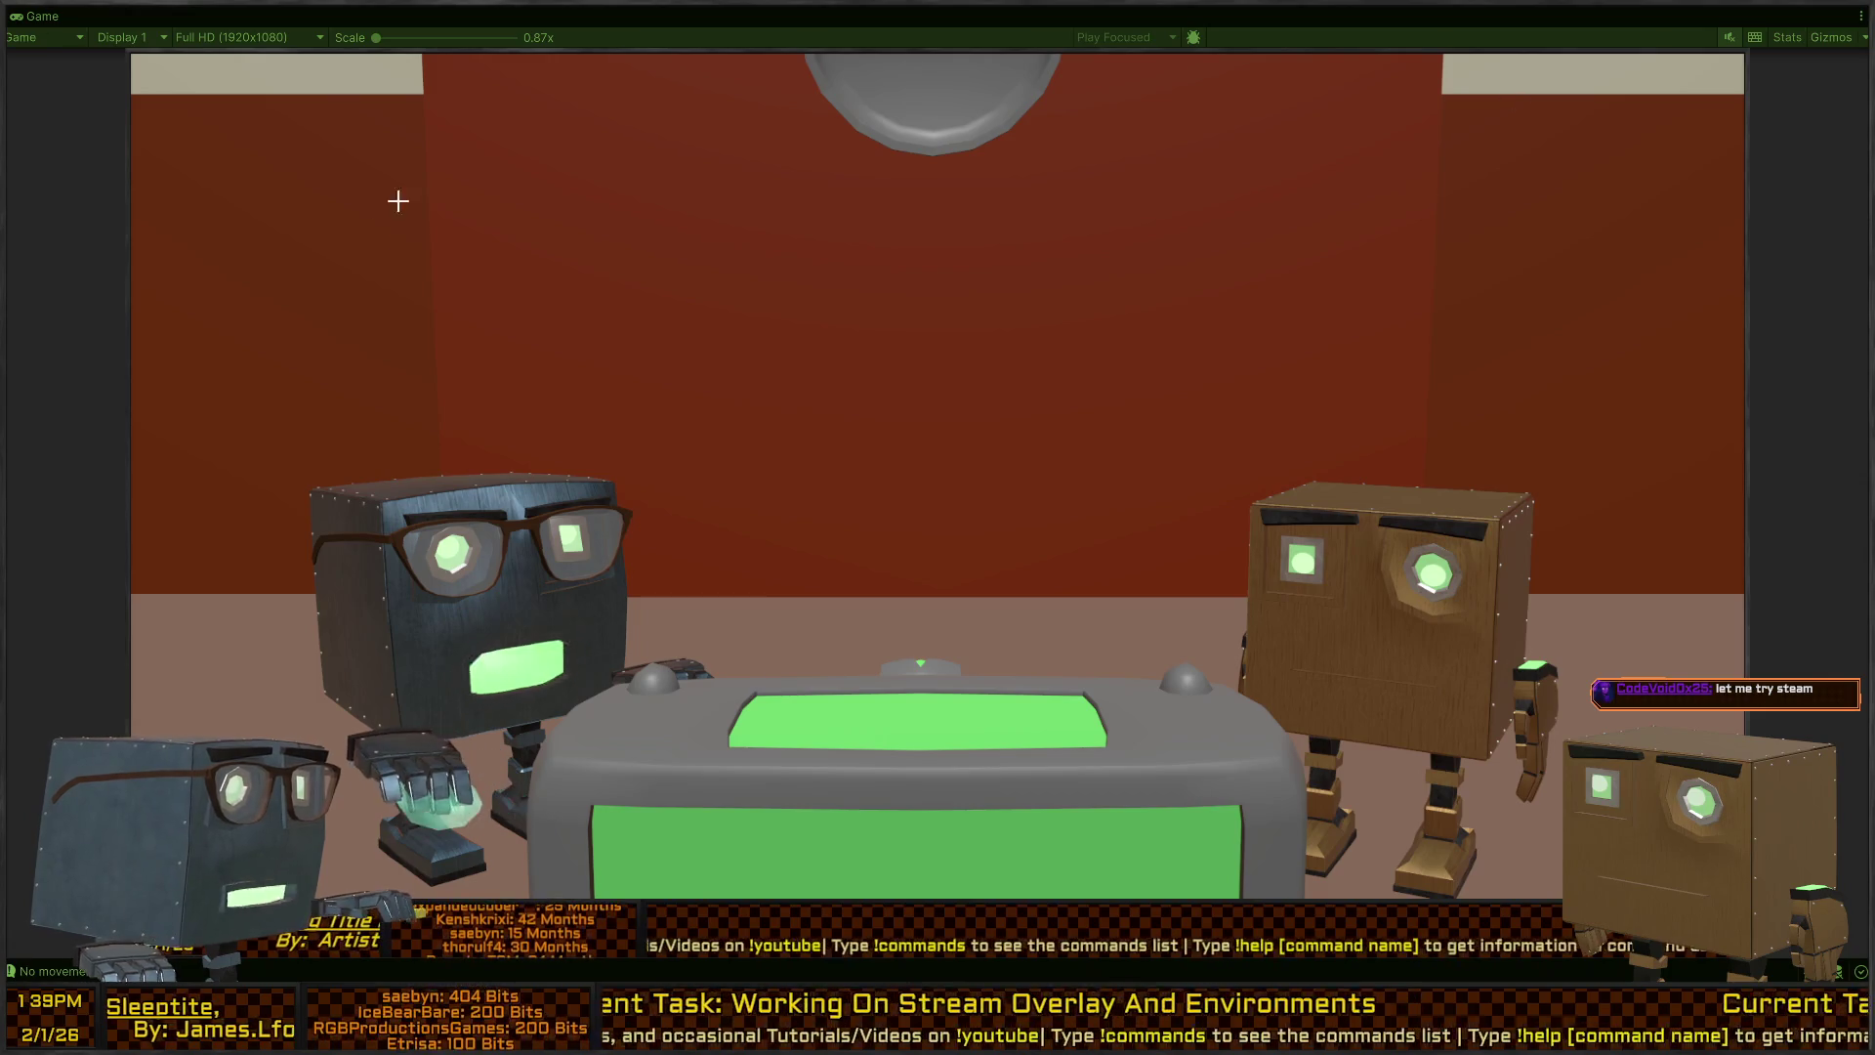
Sketch a screen outline with inner lines above the desk and a stroke on the green panel.
mouse_move(716, 207)
mouse_down()
mouse_move(729, 642)
mouse_move(1172, 648)
mouse_move(1163, 231)
mouse_move(779, 173)
mouse_up()
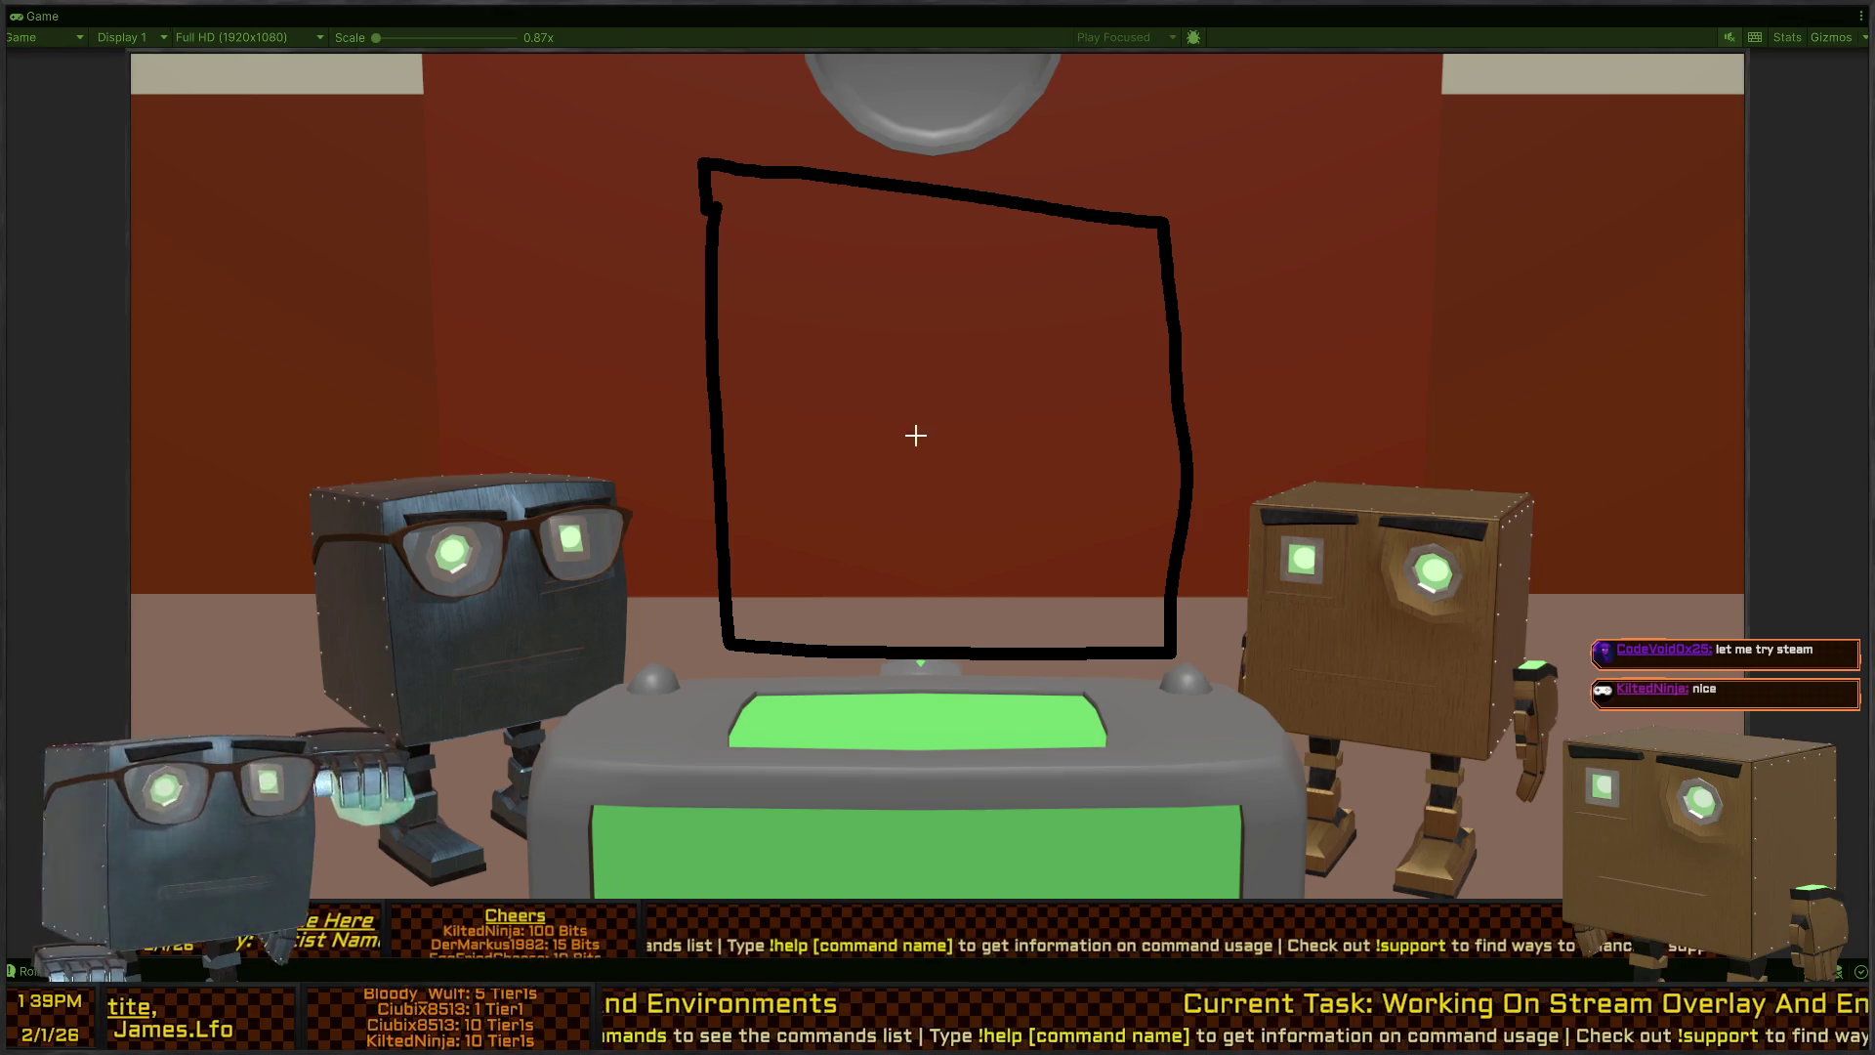
drag(740, 605, 1065, 597)
drag(724, 436, 1104, 433)
drag(897, 299, 1113, 265)
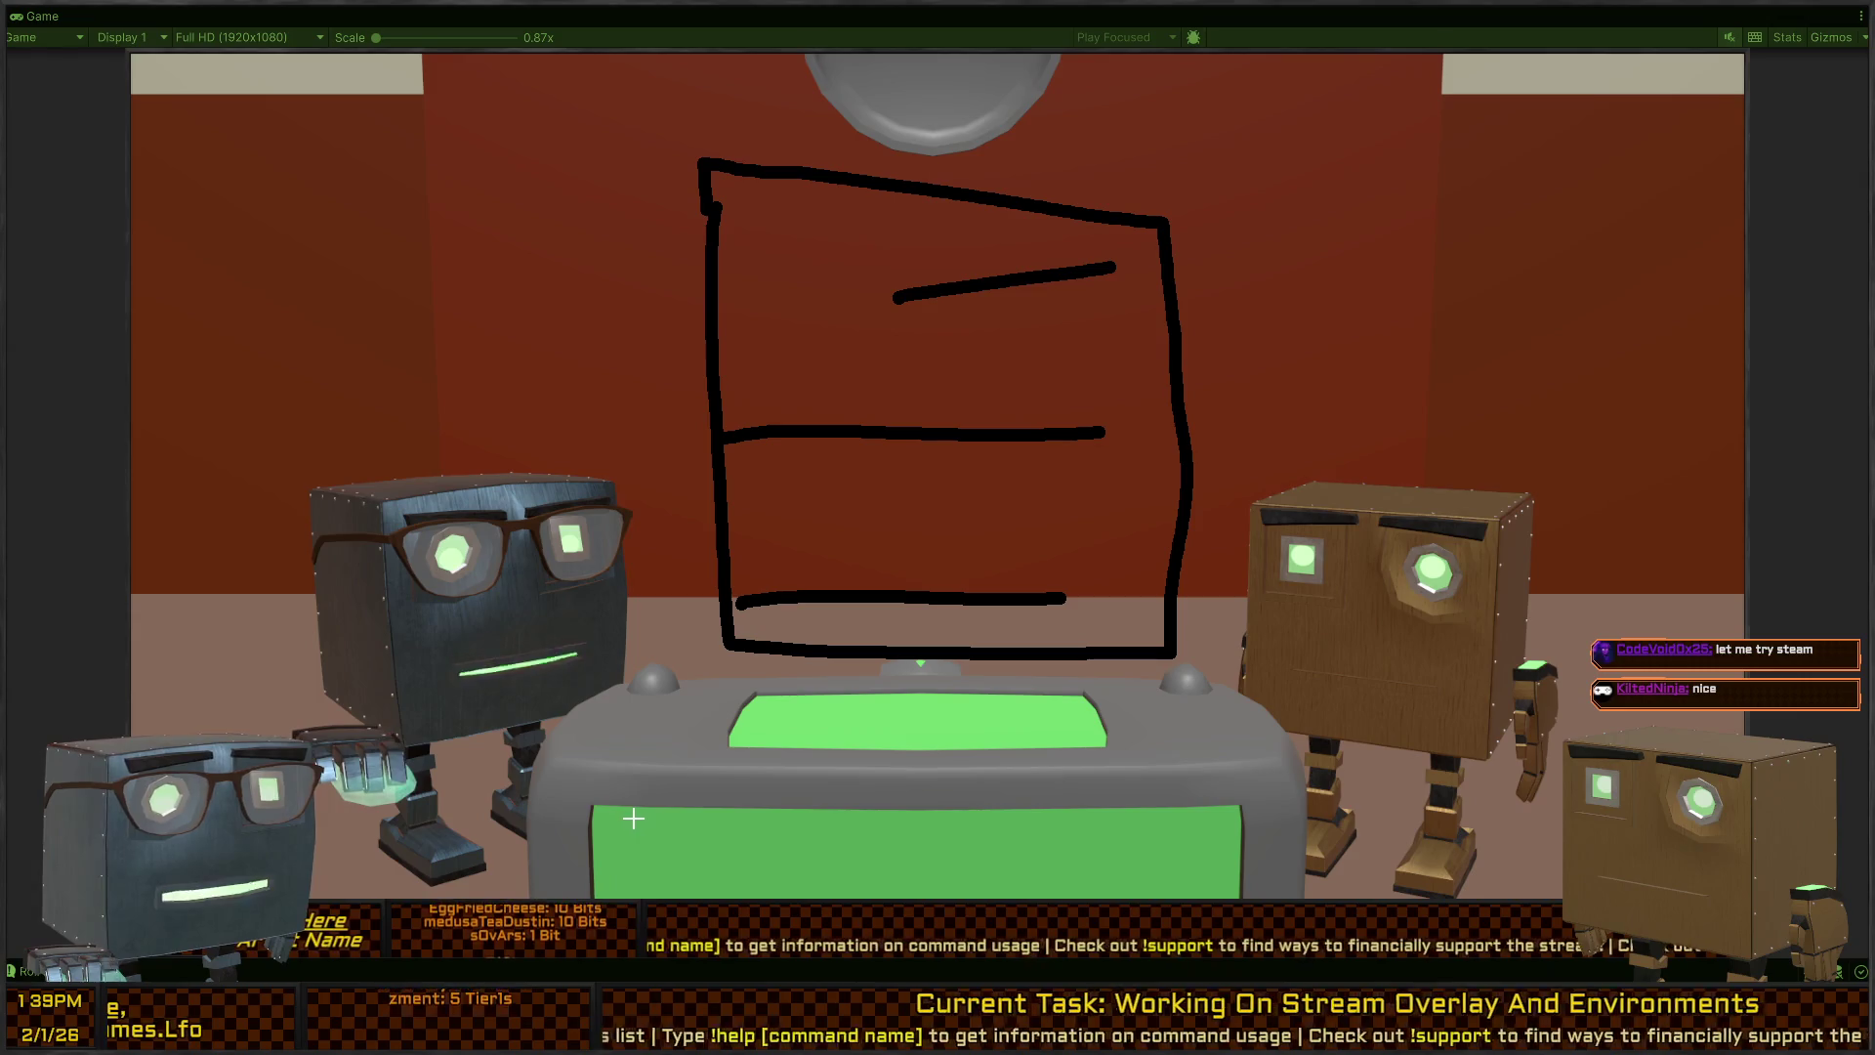
drag(633, 816, 809, 897)
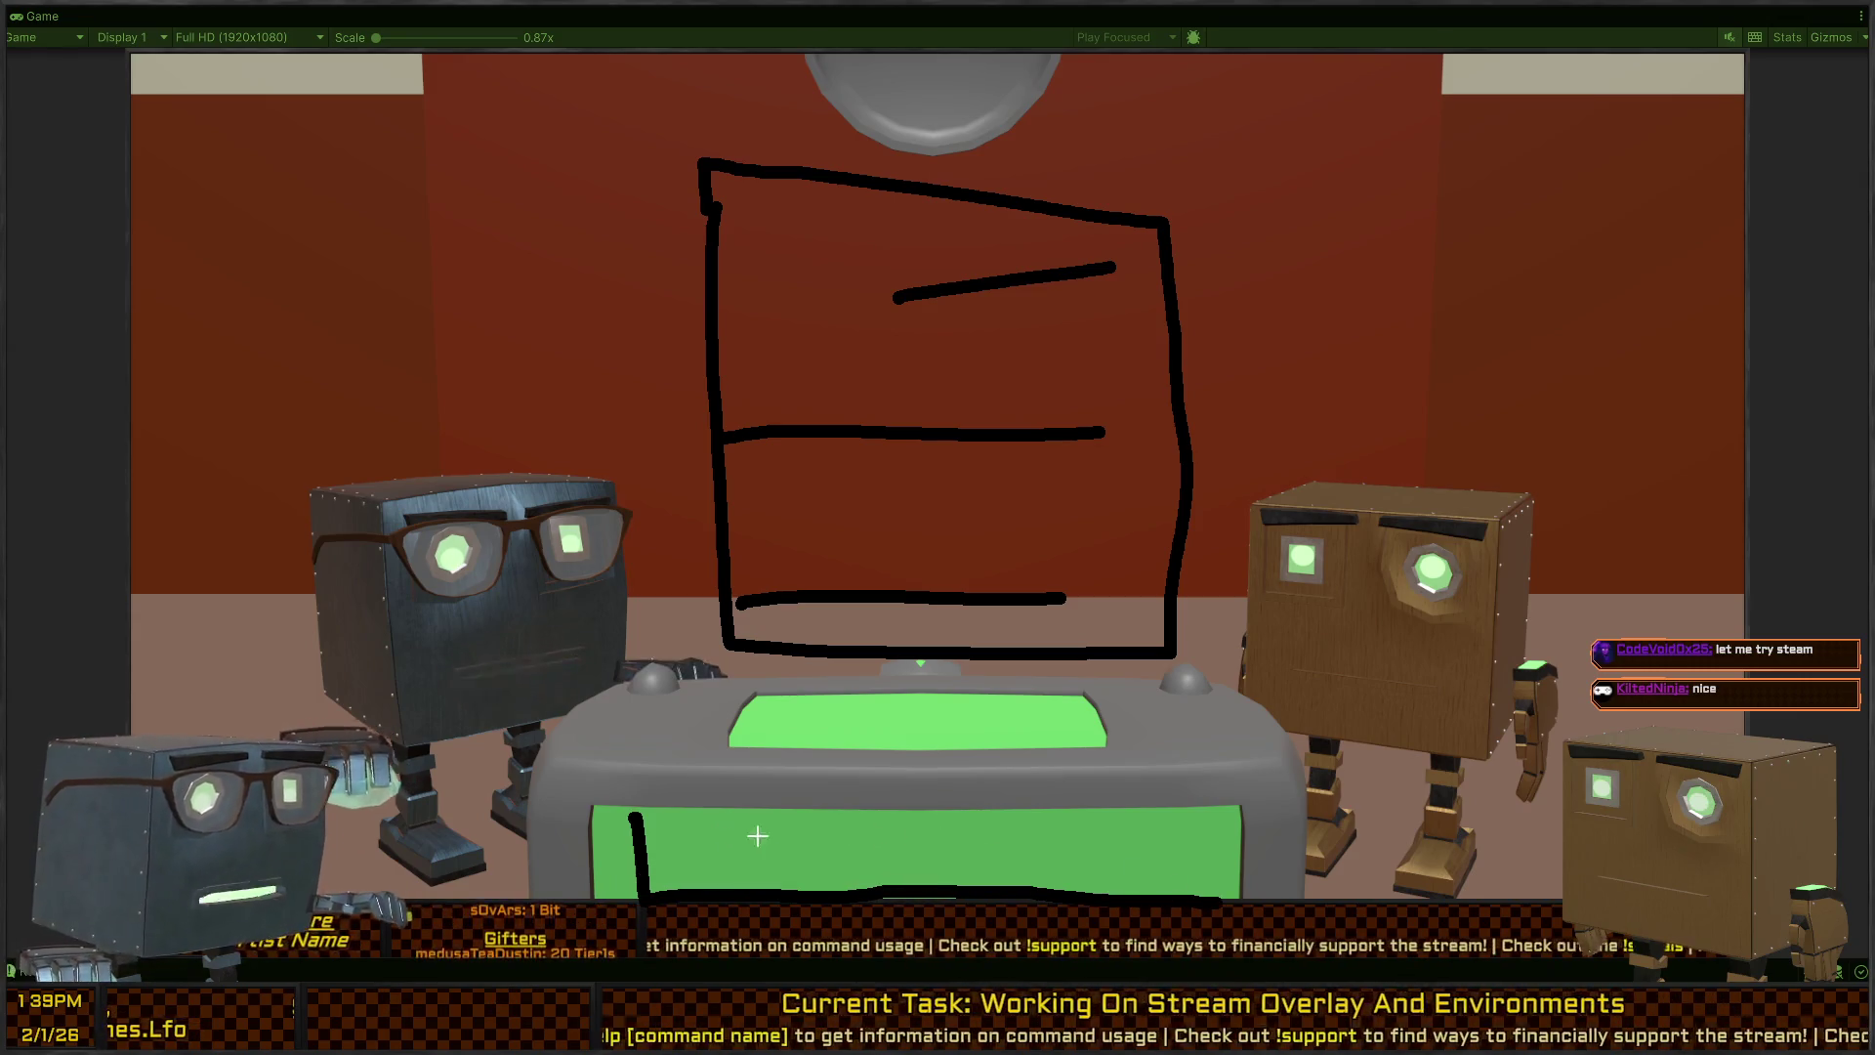
Undo and clear the sketch strokes, then restore the normal editor layout.
key(ctrl+z)
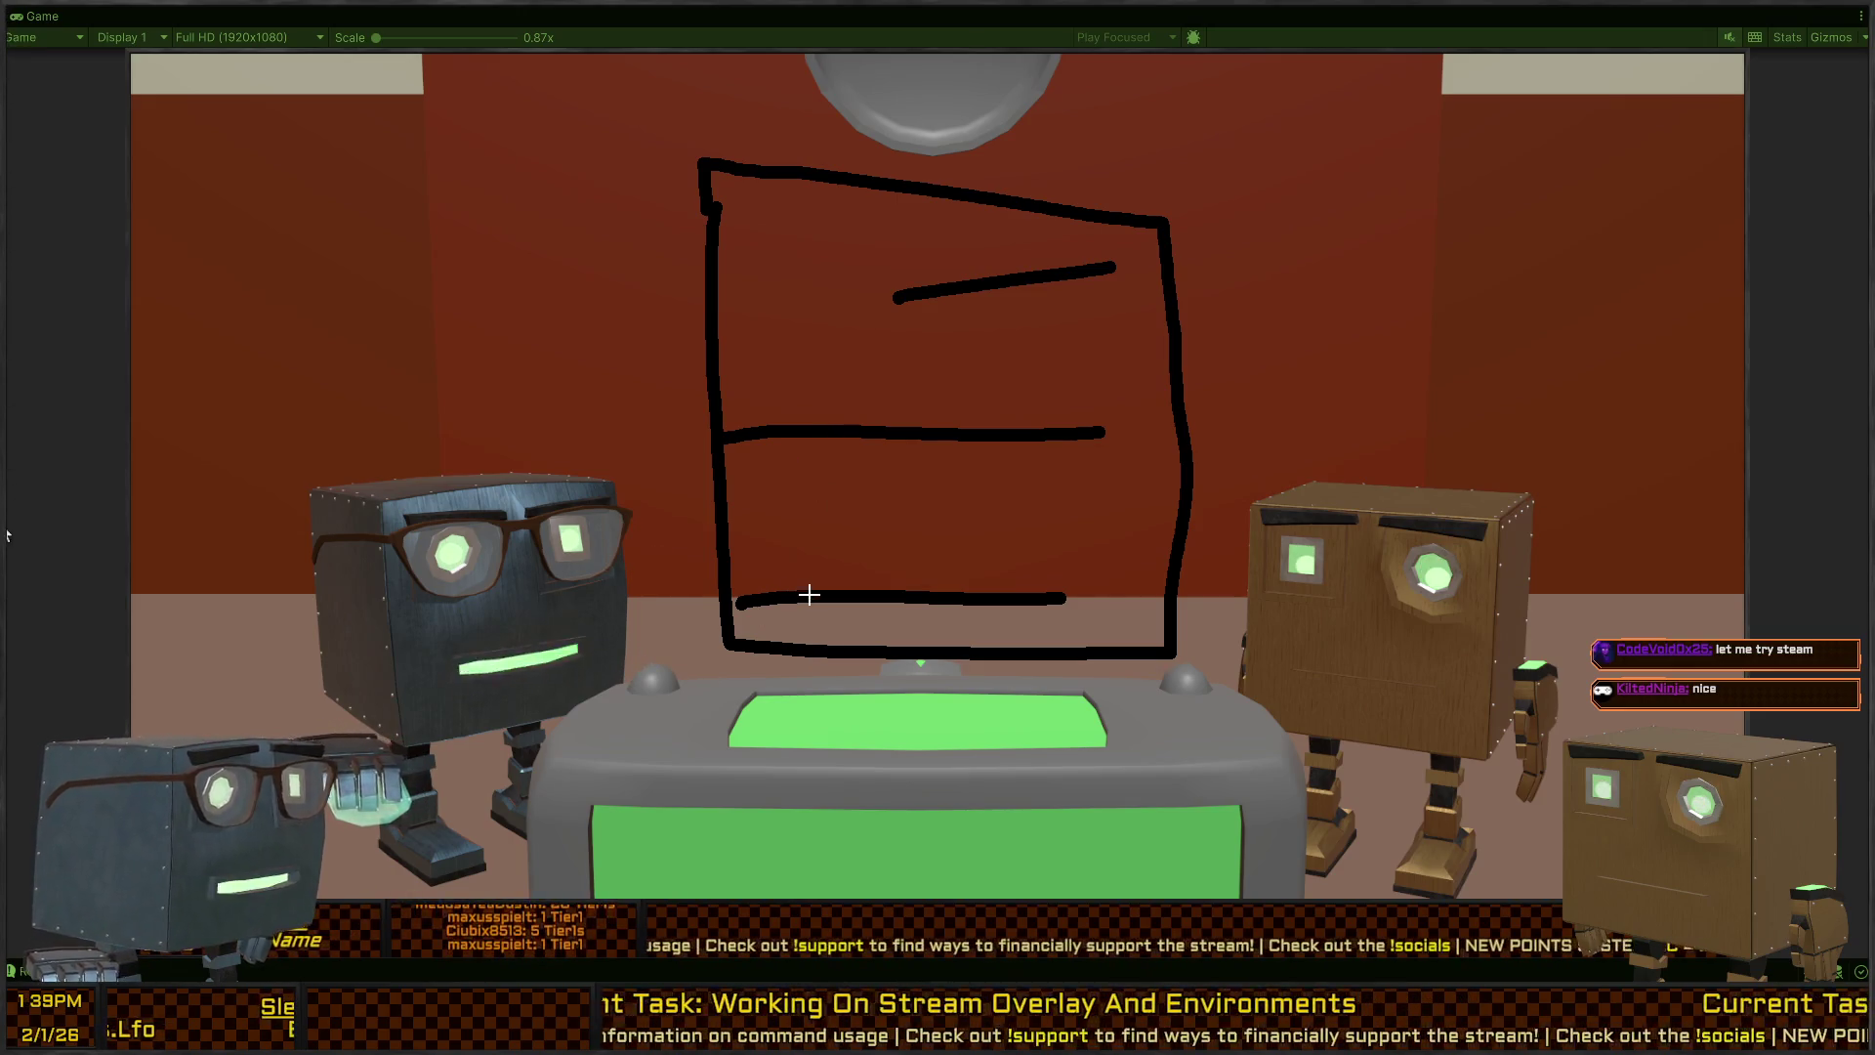
key(c)
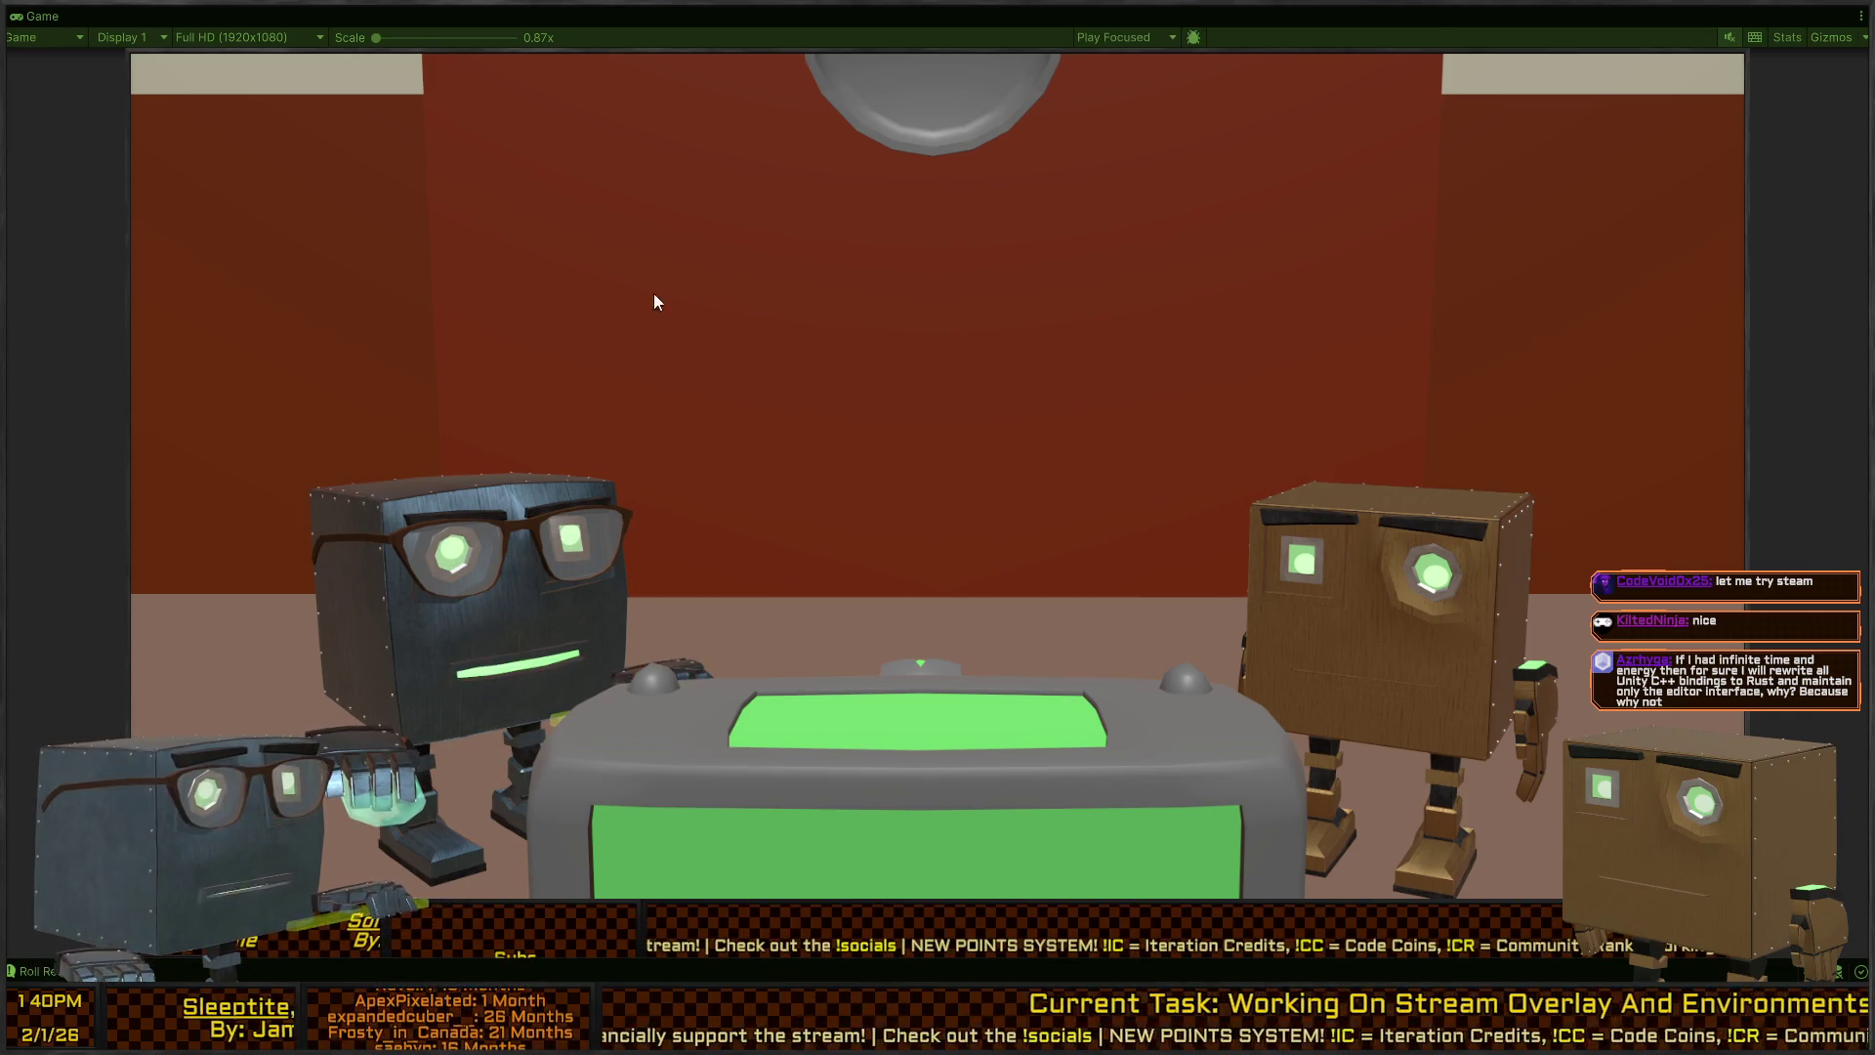
key(shift+space)
drag(1266, 342, 1229, 369)
Select the cm camera and FilmingVirtualCameraRoot, then exit Play mode with Ctrl+P.
scroll(172, 195, up, 10)
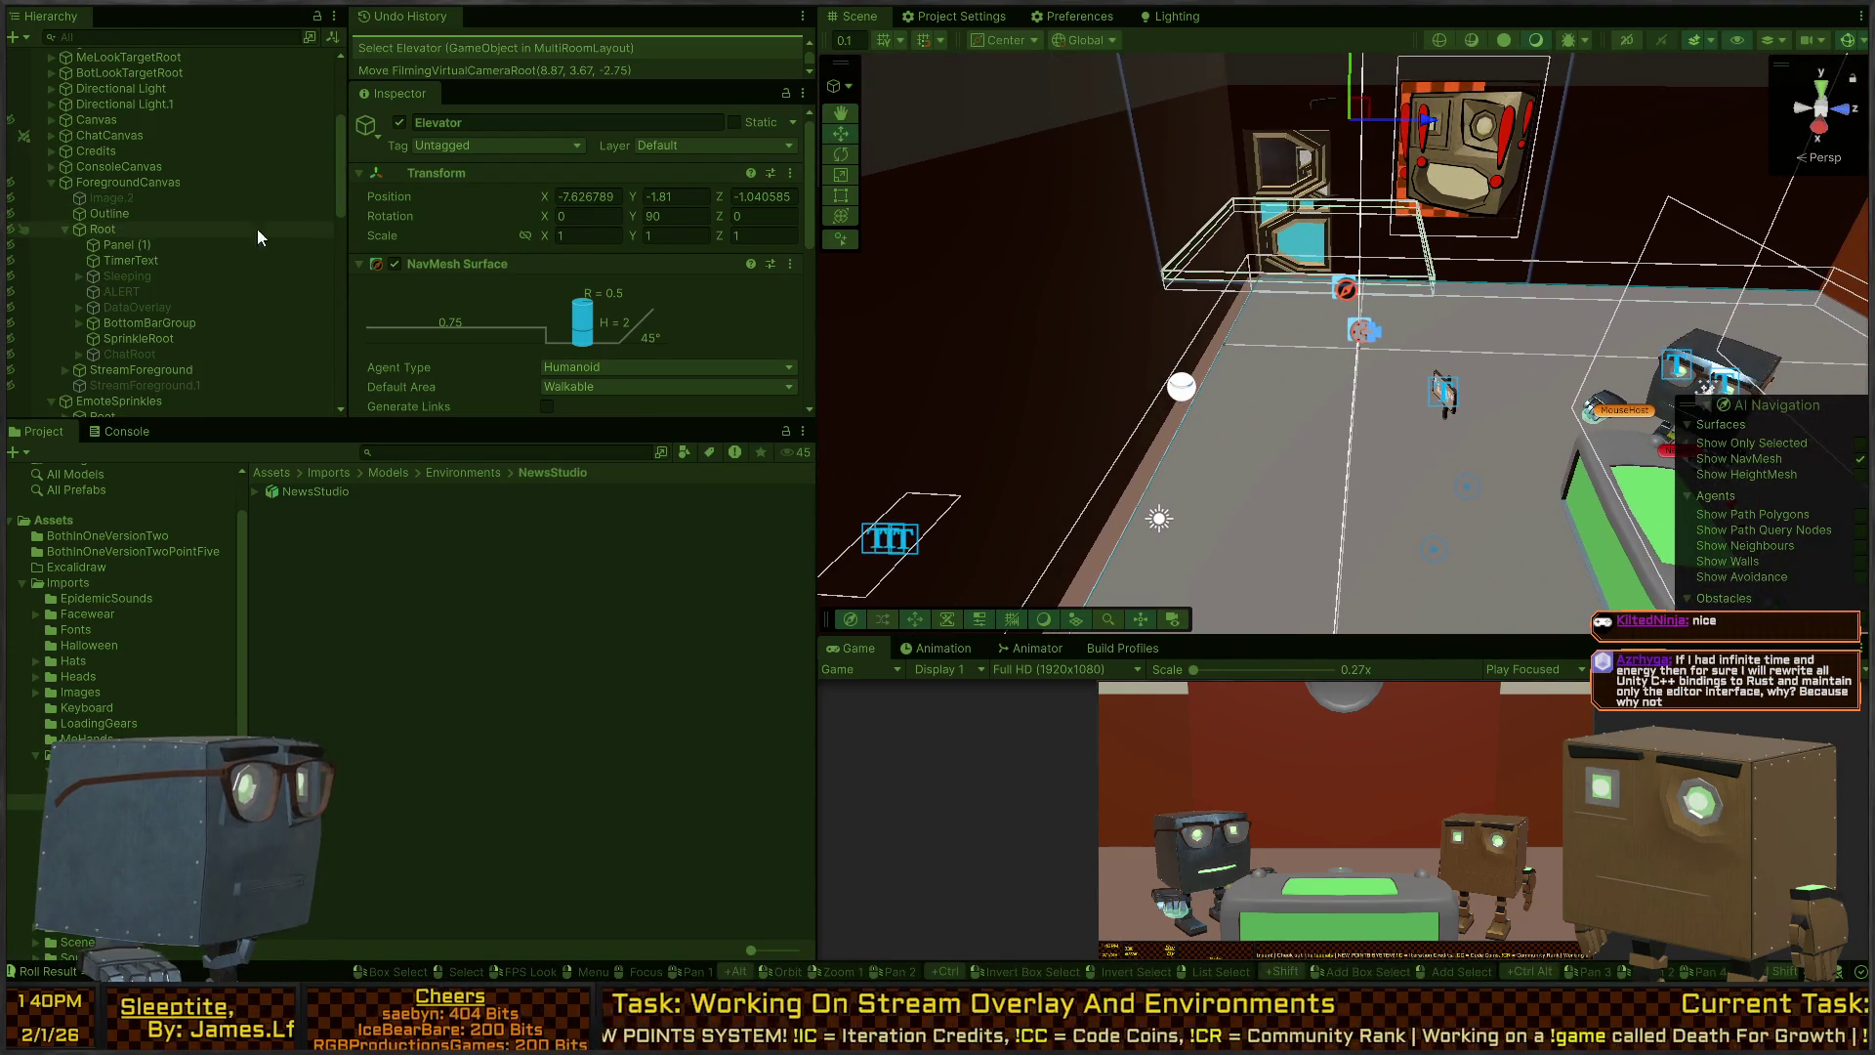
scroll(121, 234, down, 3)
drag(1344, 342, 1202, 339)
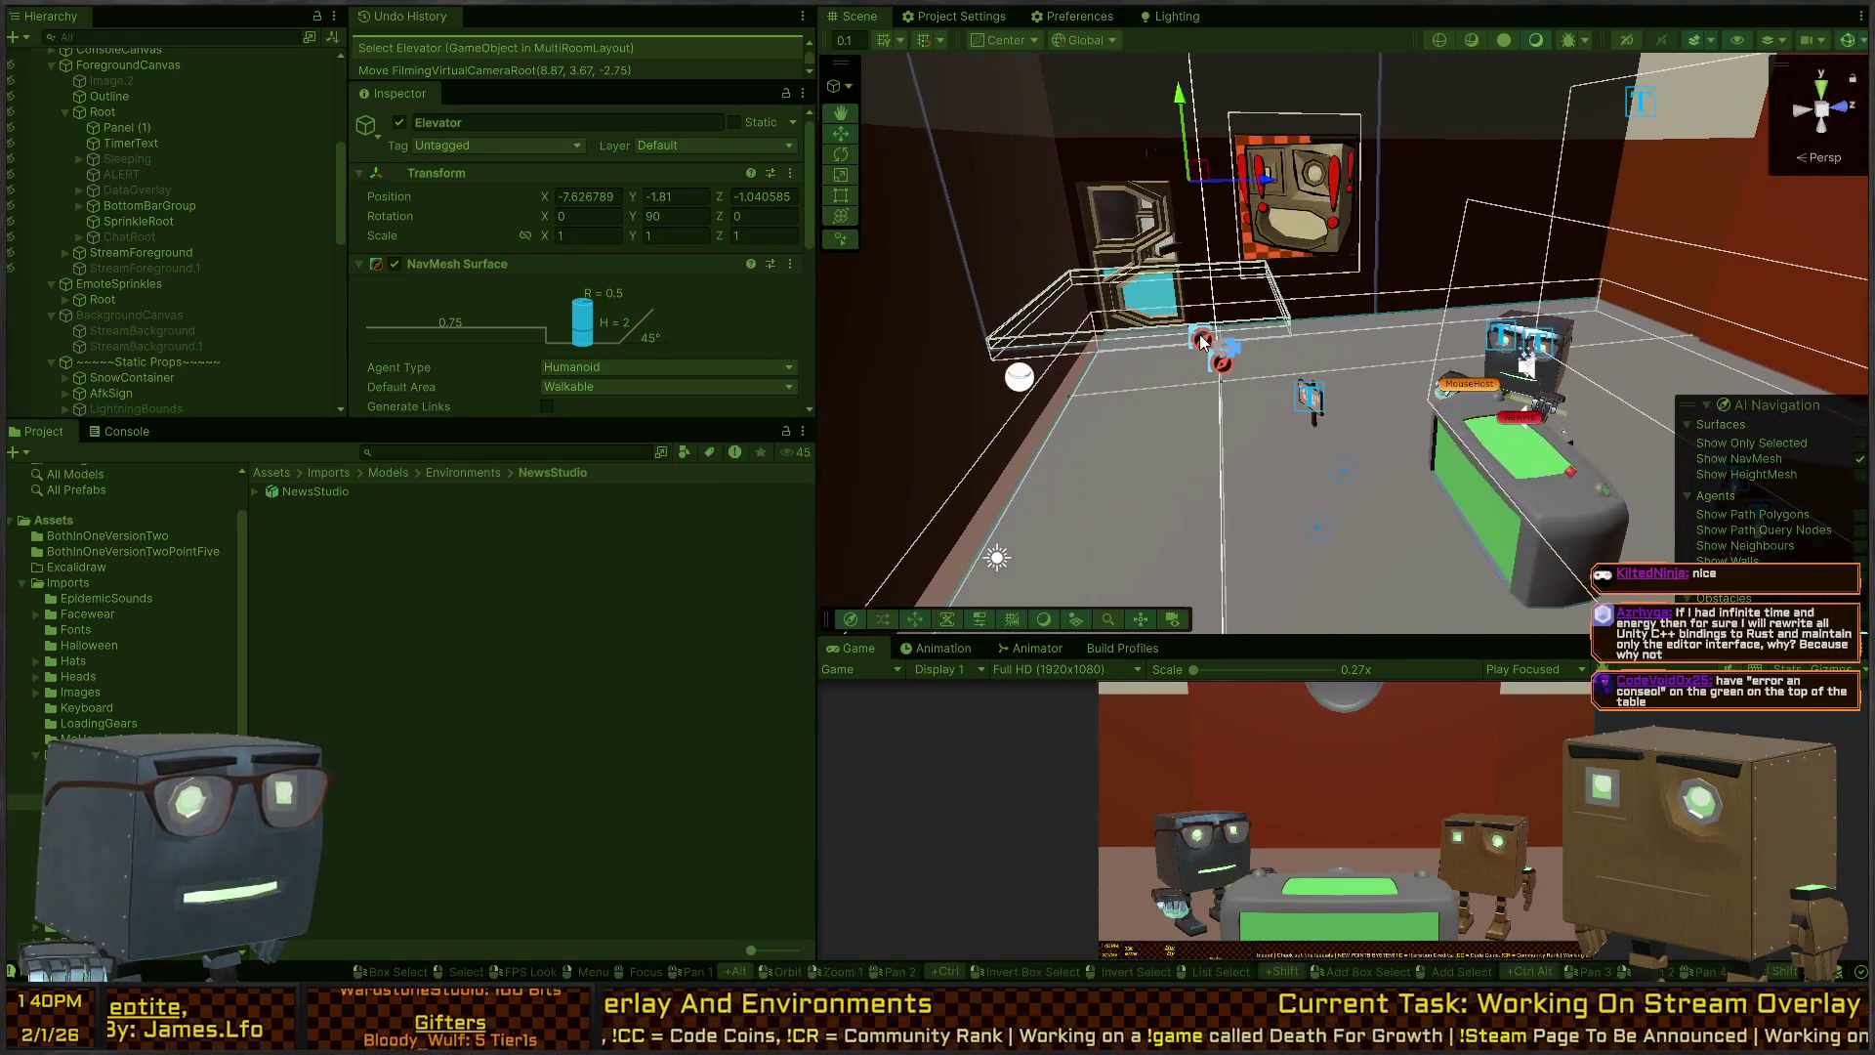
click(1239, 356)
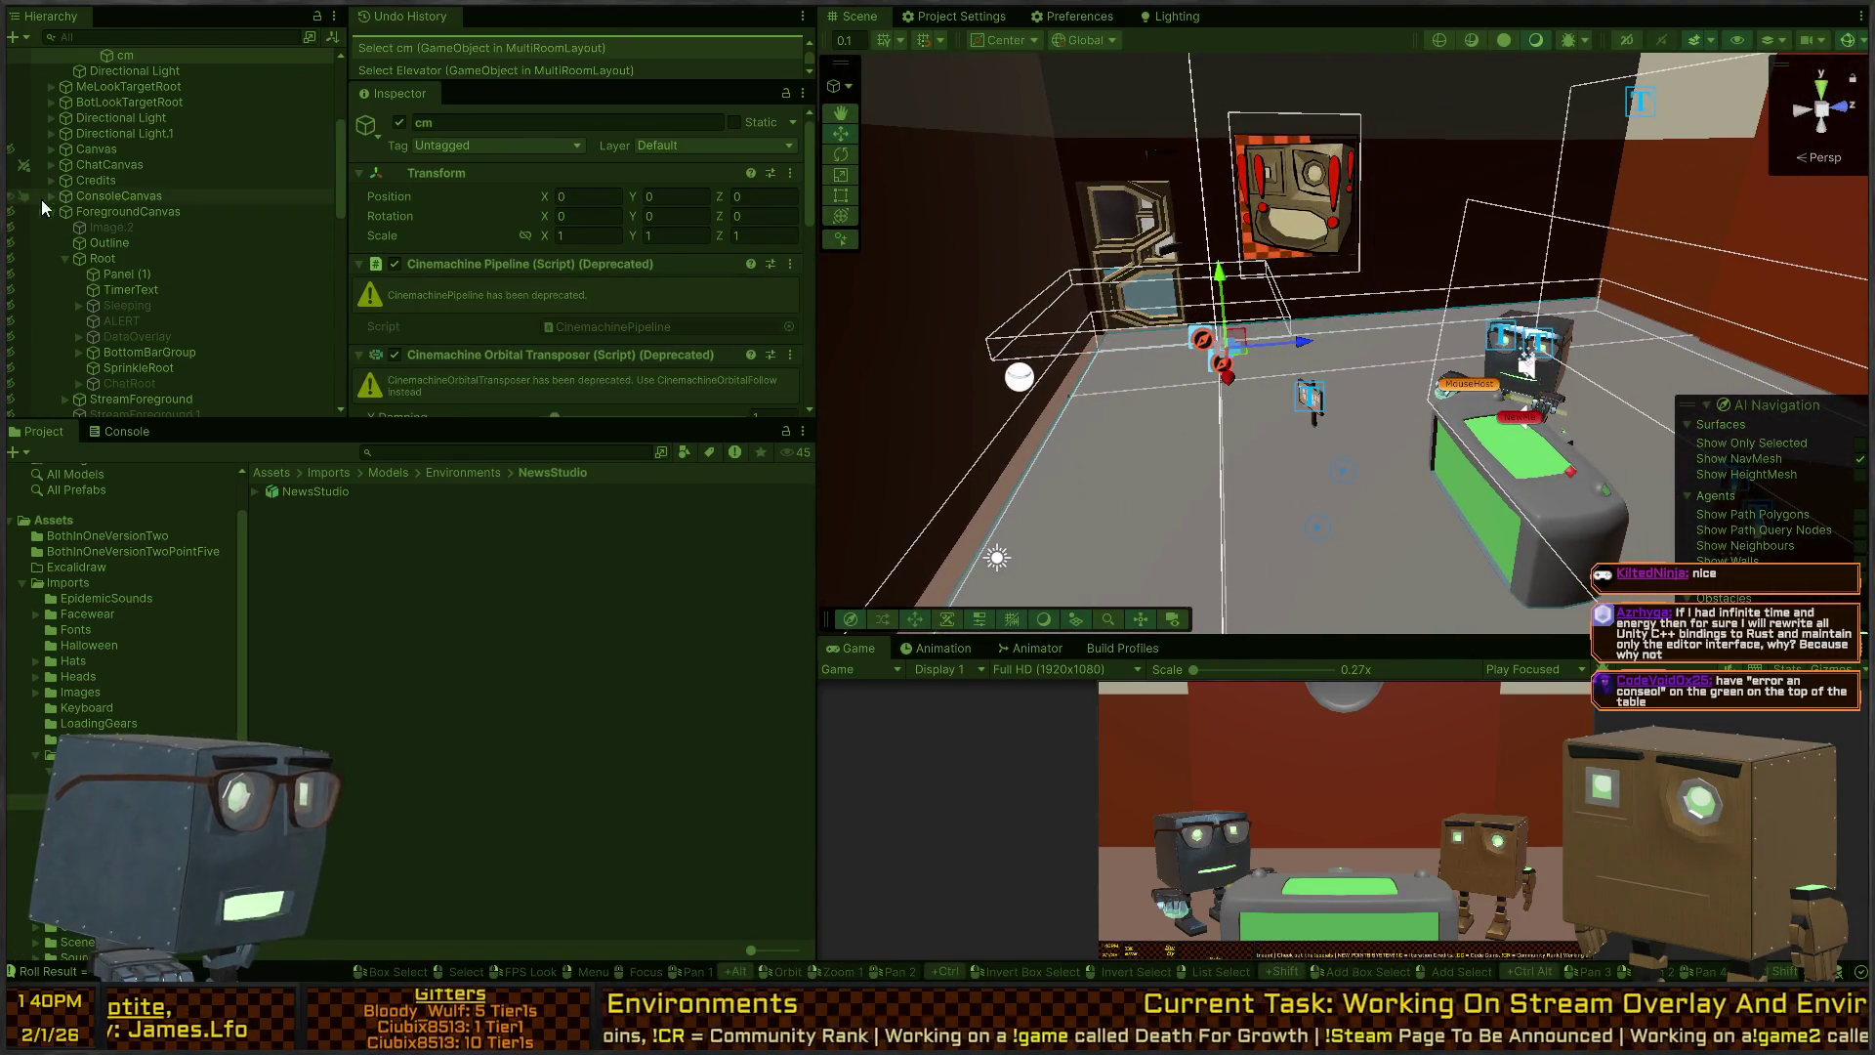
scroll(157, 227, up, 3)
scroll(177, 153, up, 3)
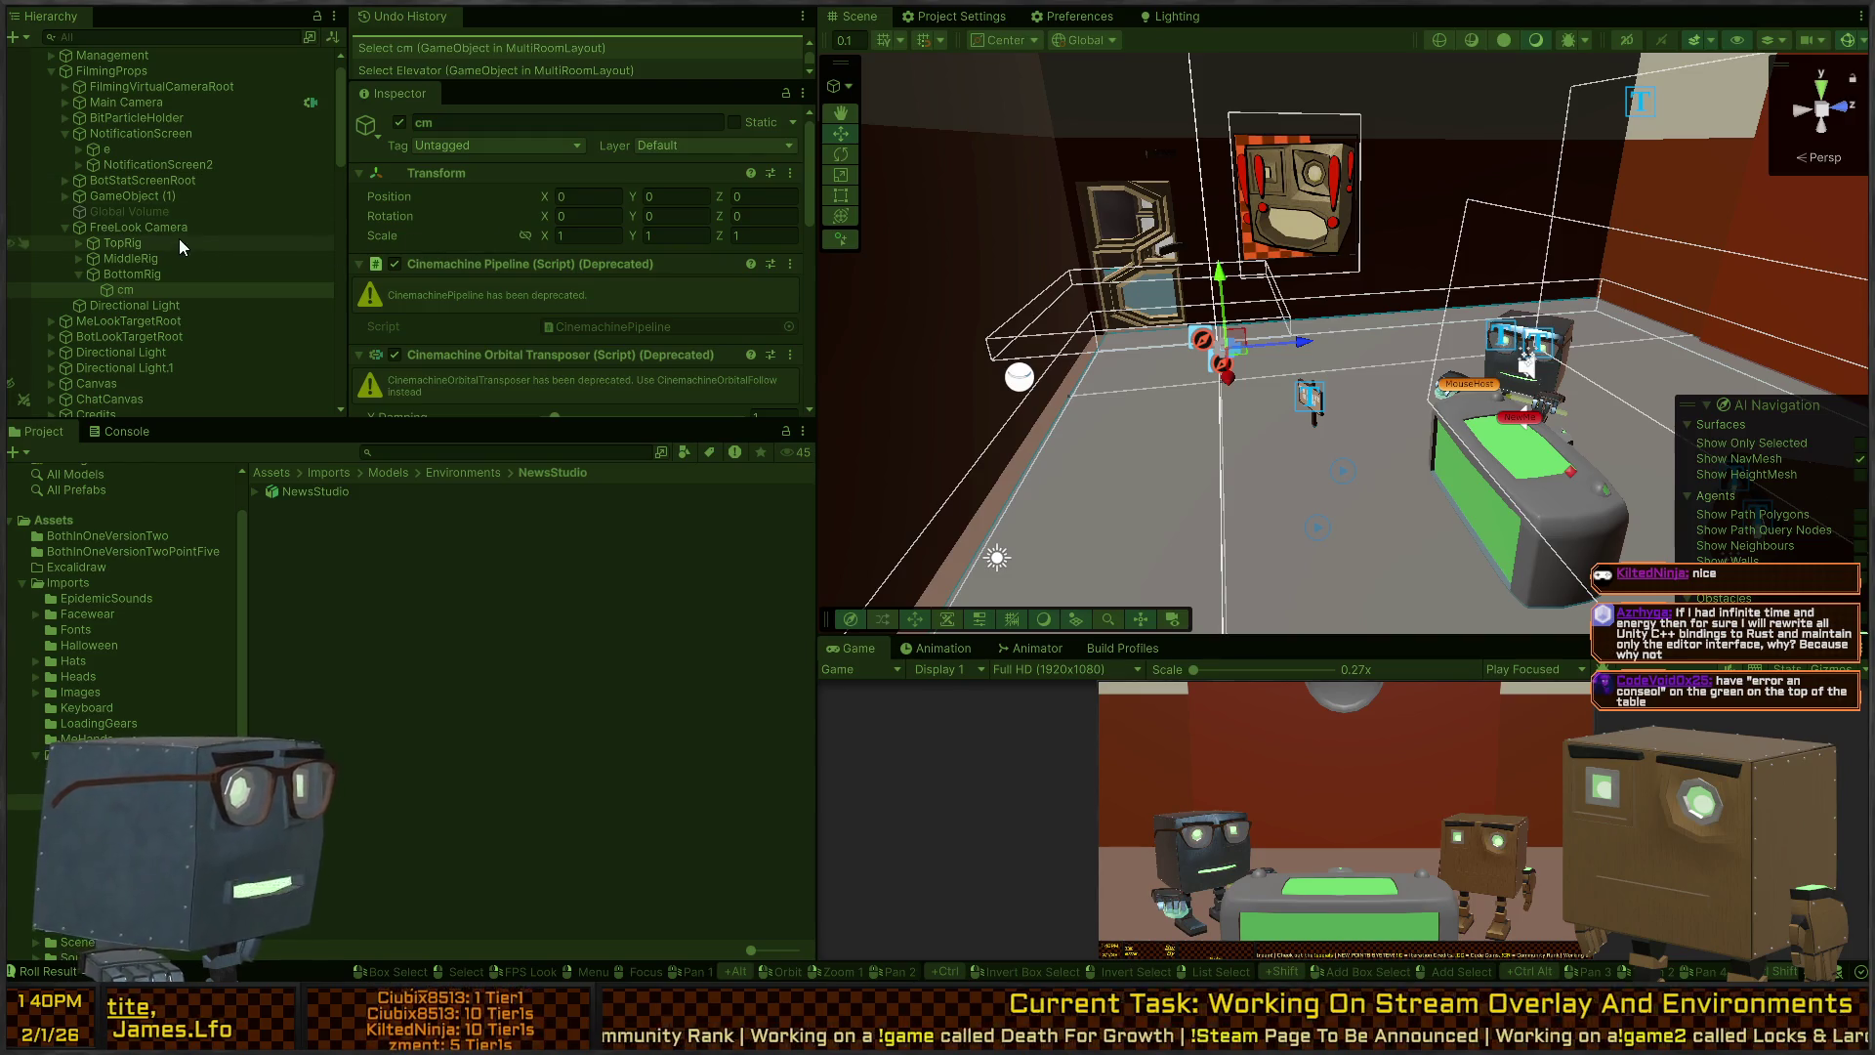
click(173, 88)
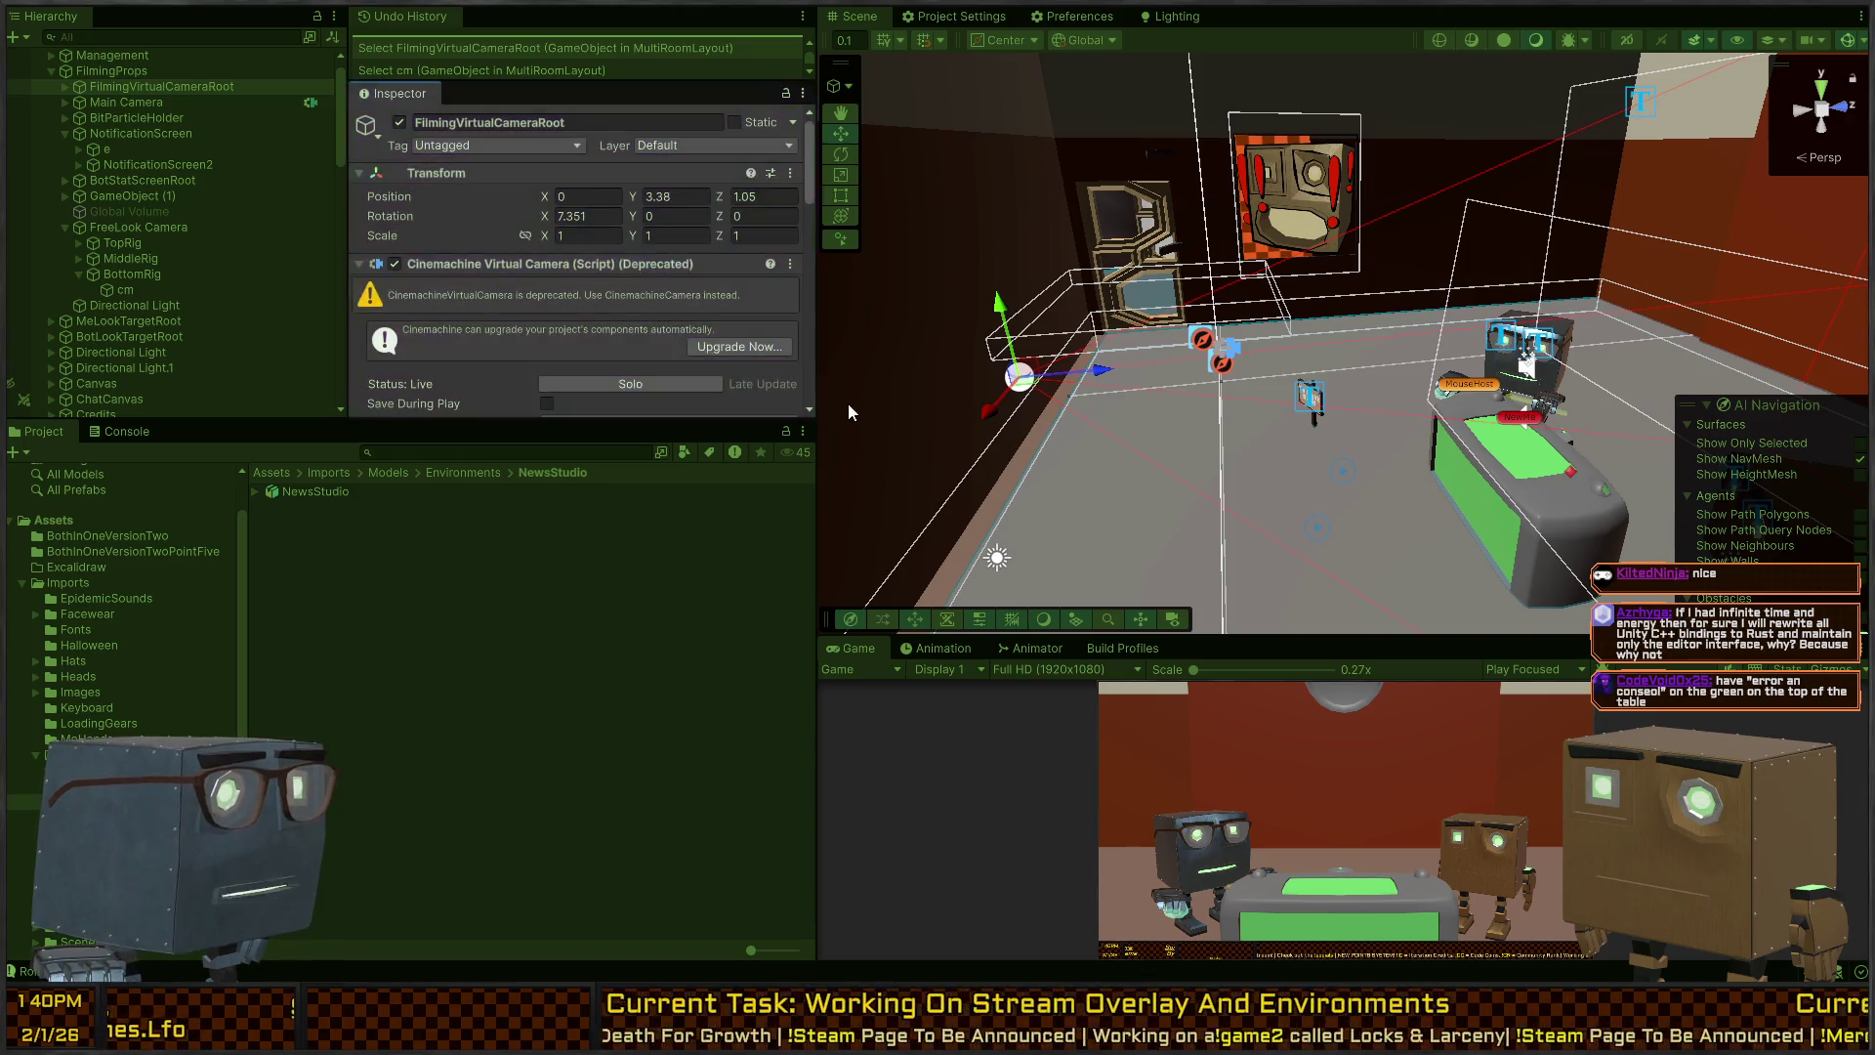
key(ctrl+p)
scroll(186, 245, down, 10)
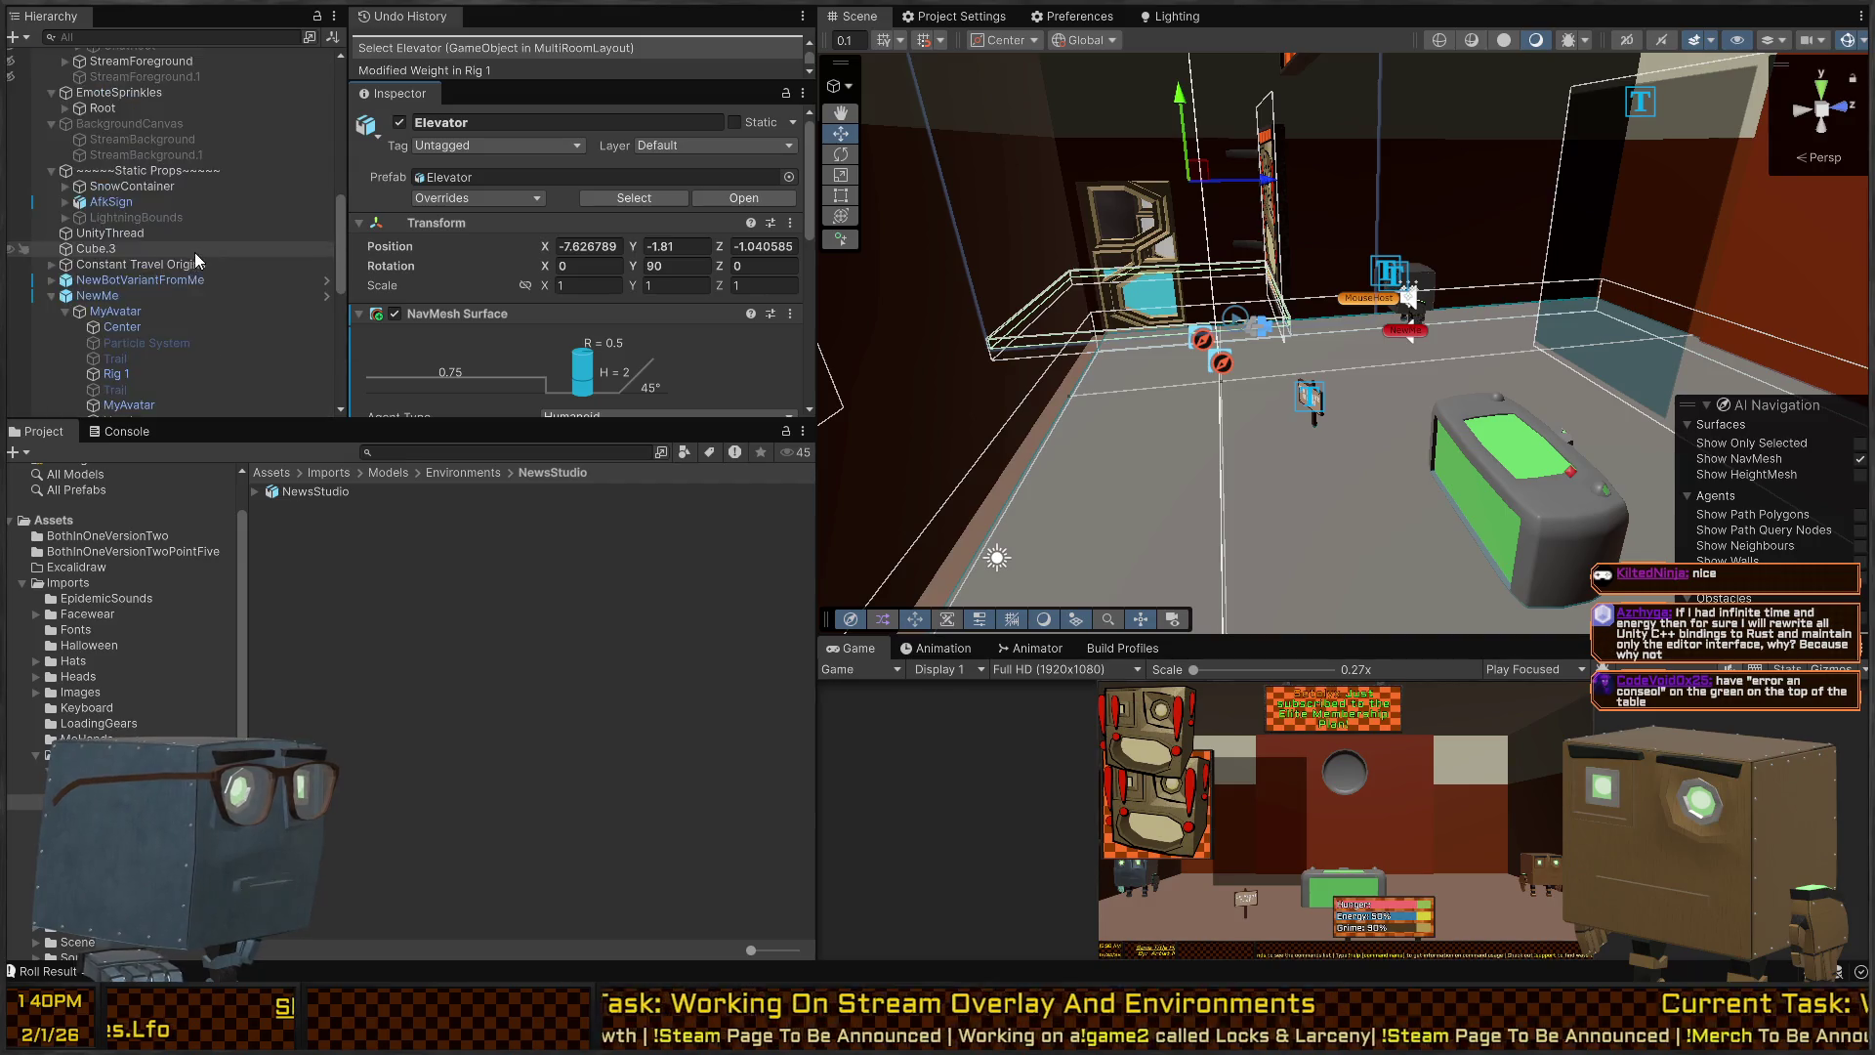
scroll(172, 220, up, 10)
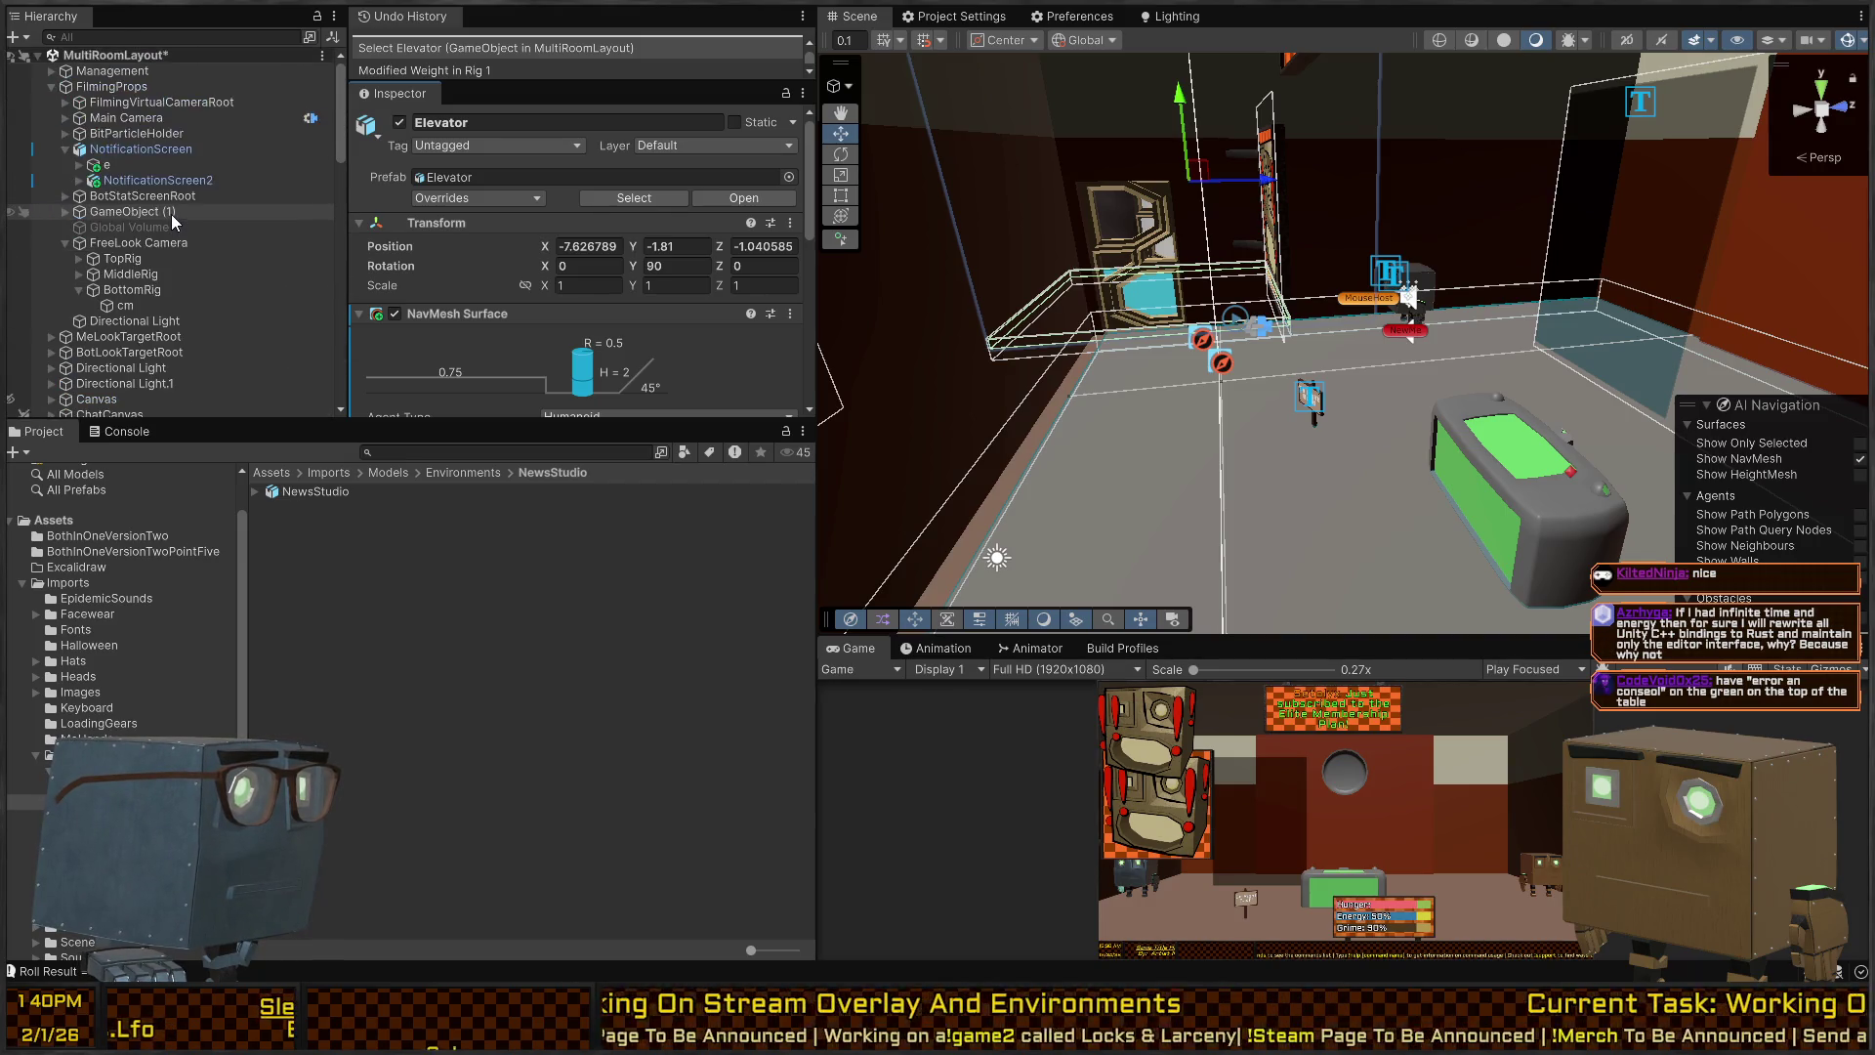
Paste a copy of FilmingVirtualCameraRoot and rename the original 'NewsSceneZoomedOut'.
click(198, 104)
key(ctrl+v)
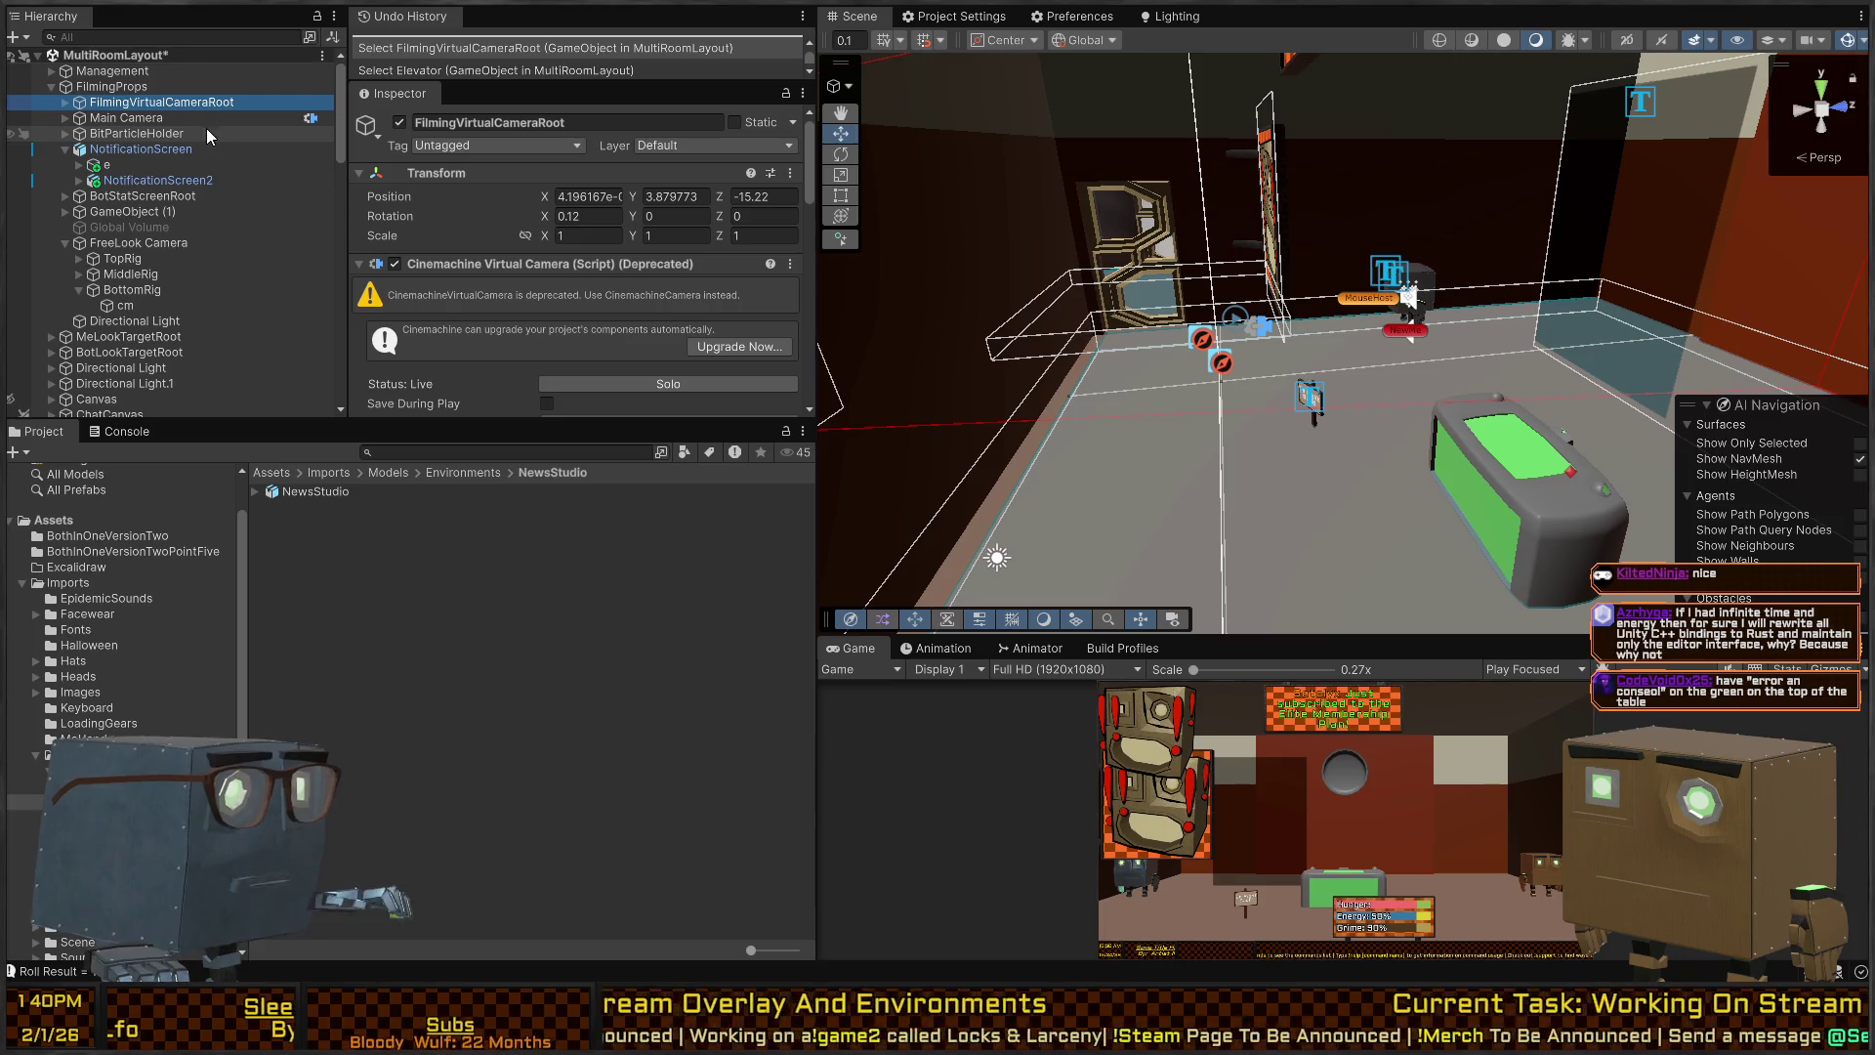
key(Up)
key(F2)
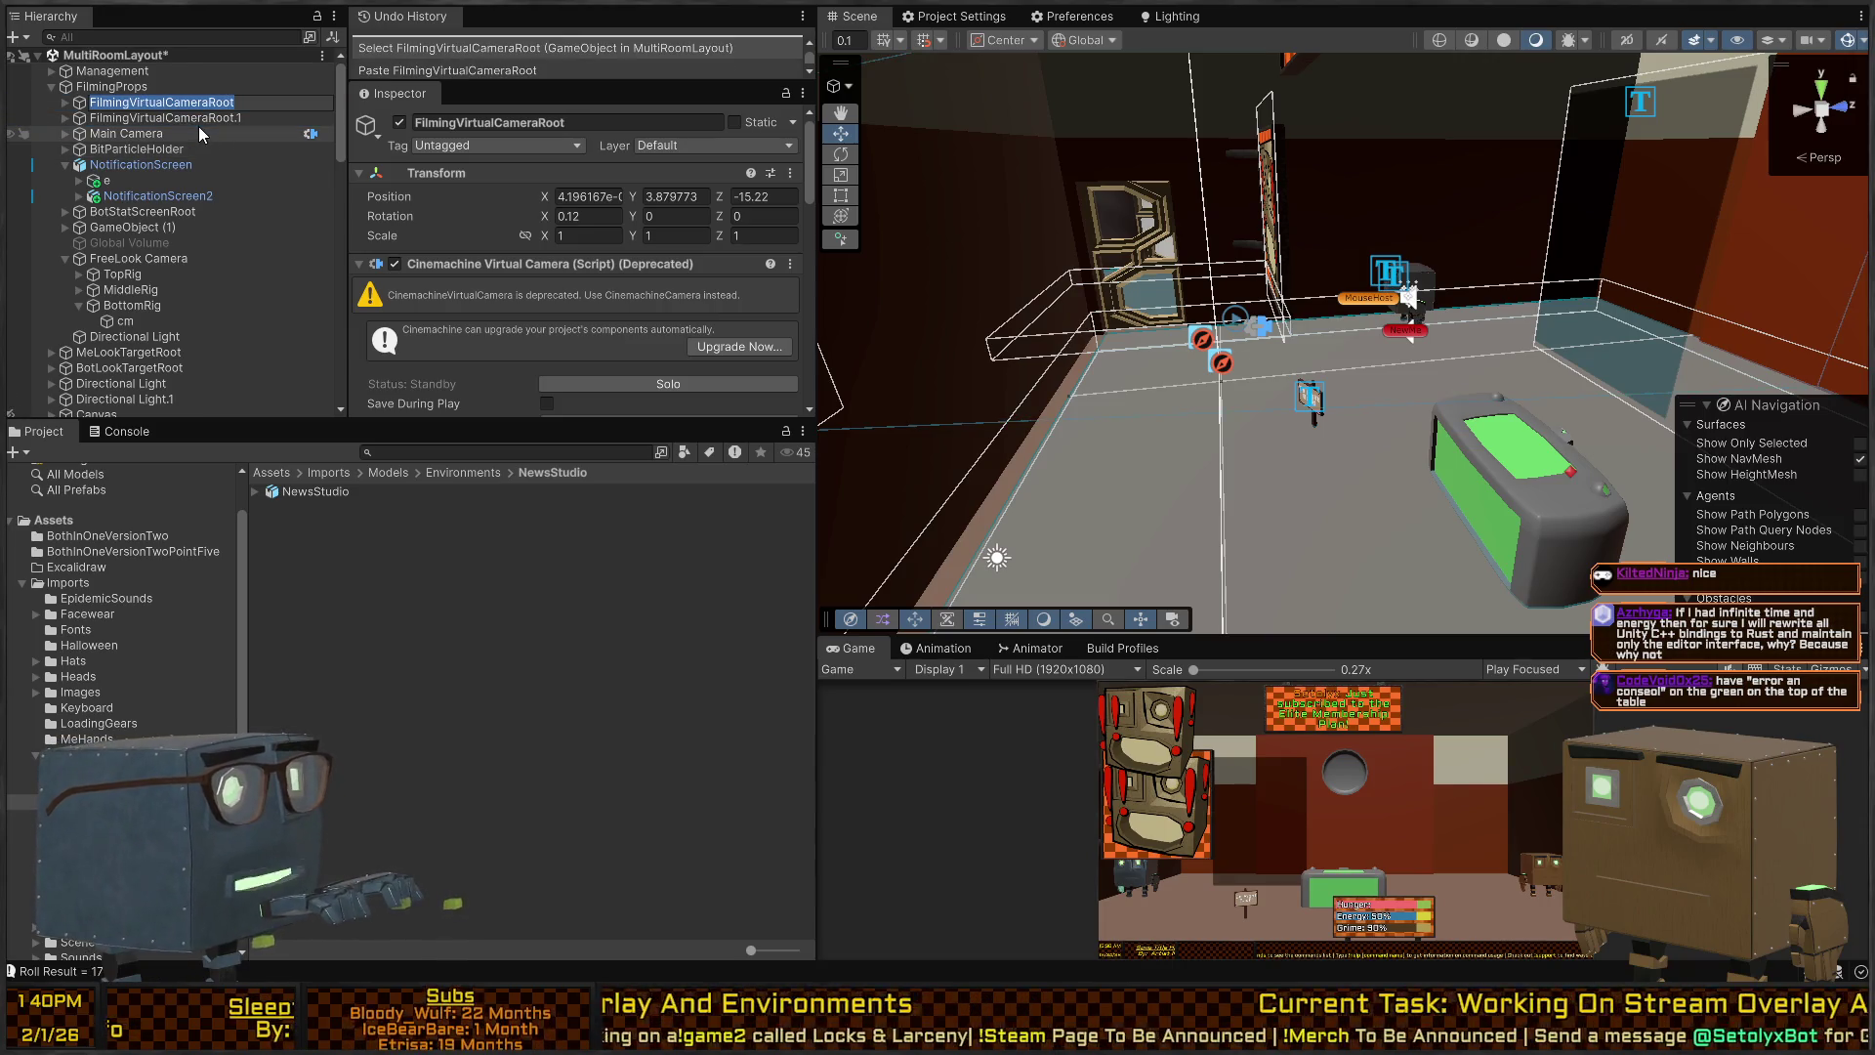
text(NewsSceneZoomed)
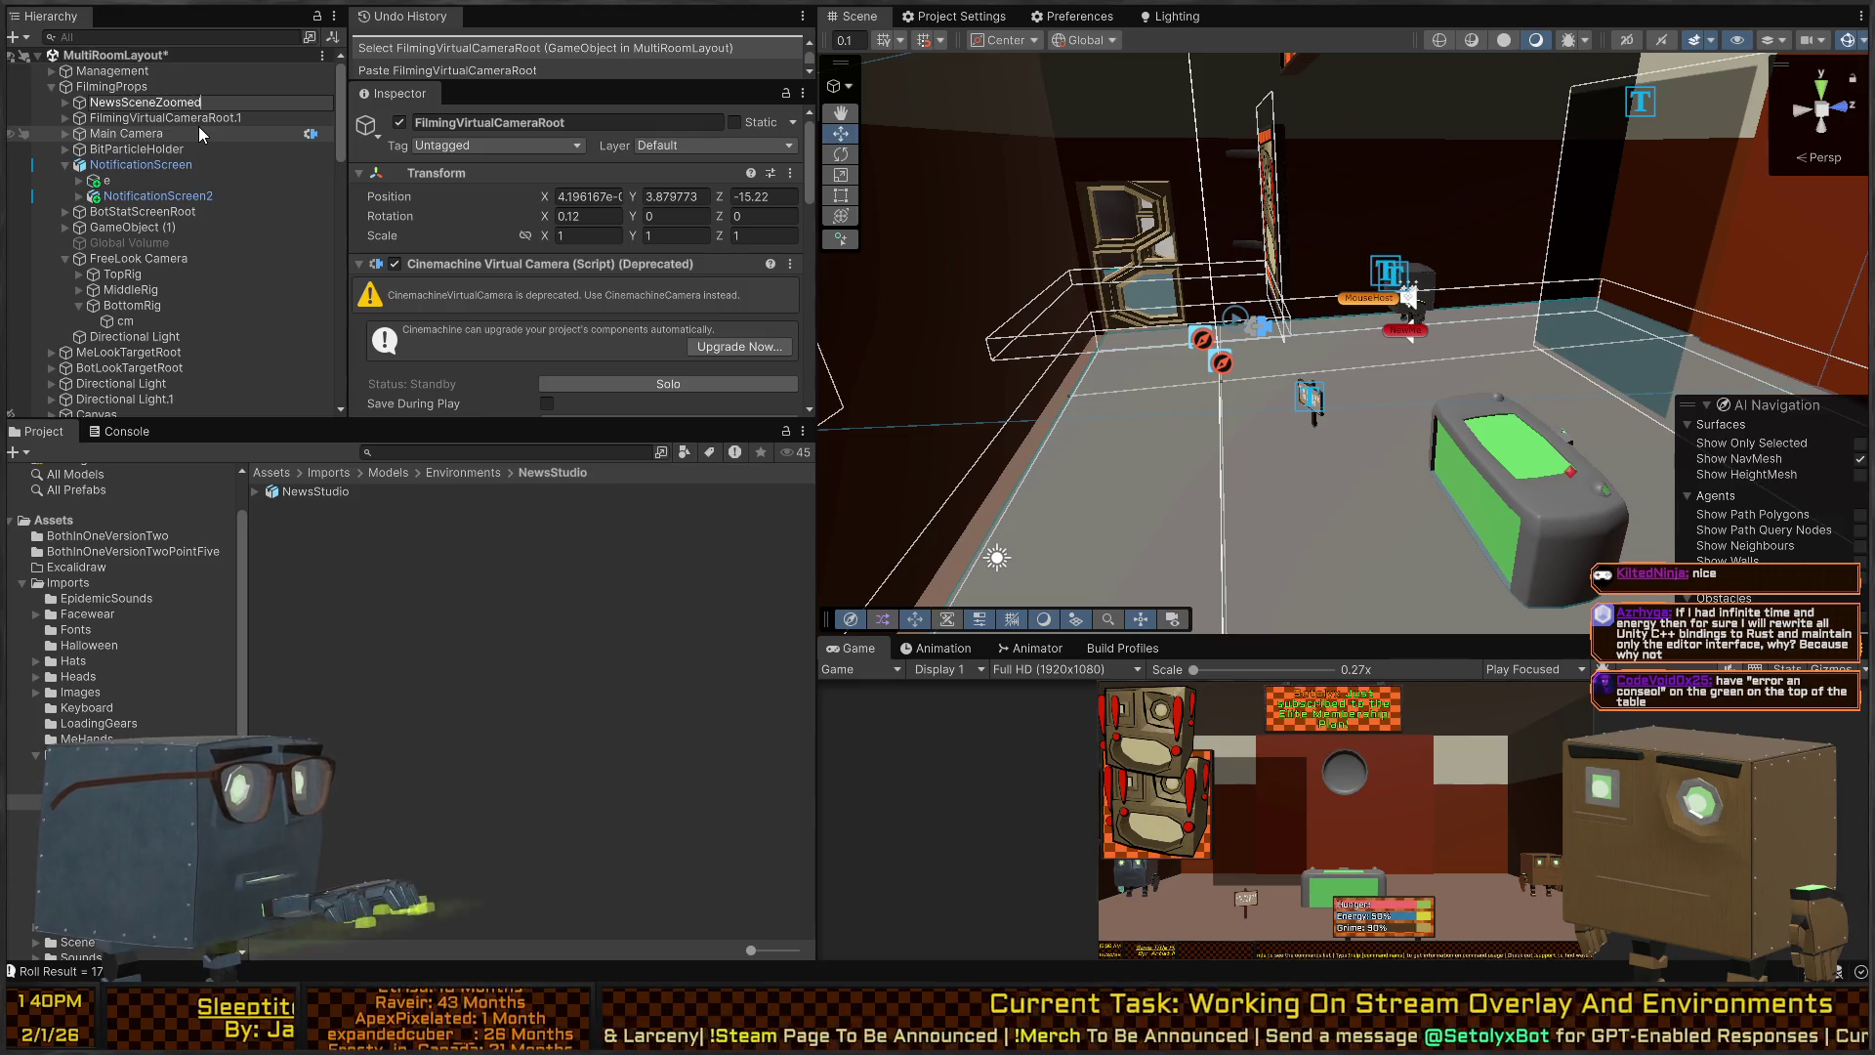
text(Out)
key(Return)
Rename the copy 'NewsSceneZoomedIn' and paste the copied world placement onto it.
key(Down)
key(F2)
text(NewsSceneZo)
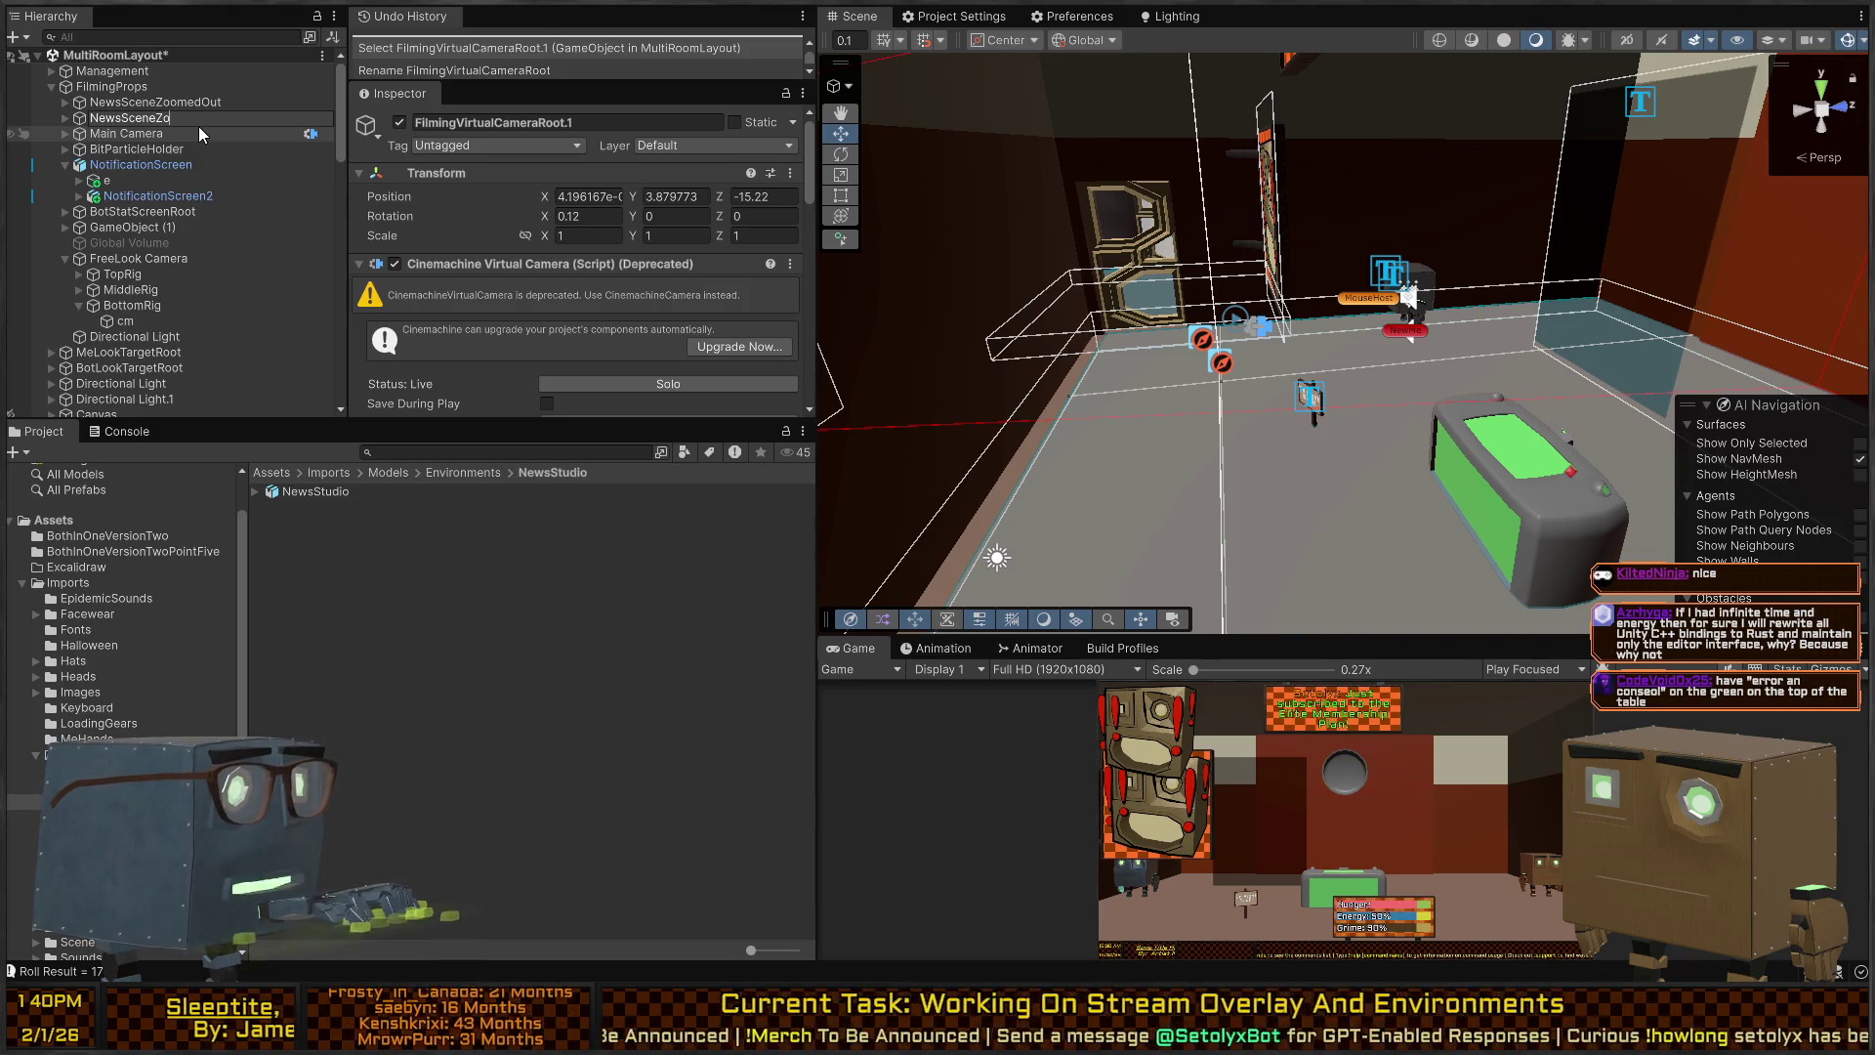
text(omedIn)
key(Return)
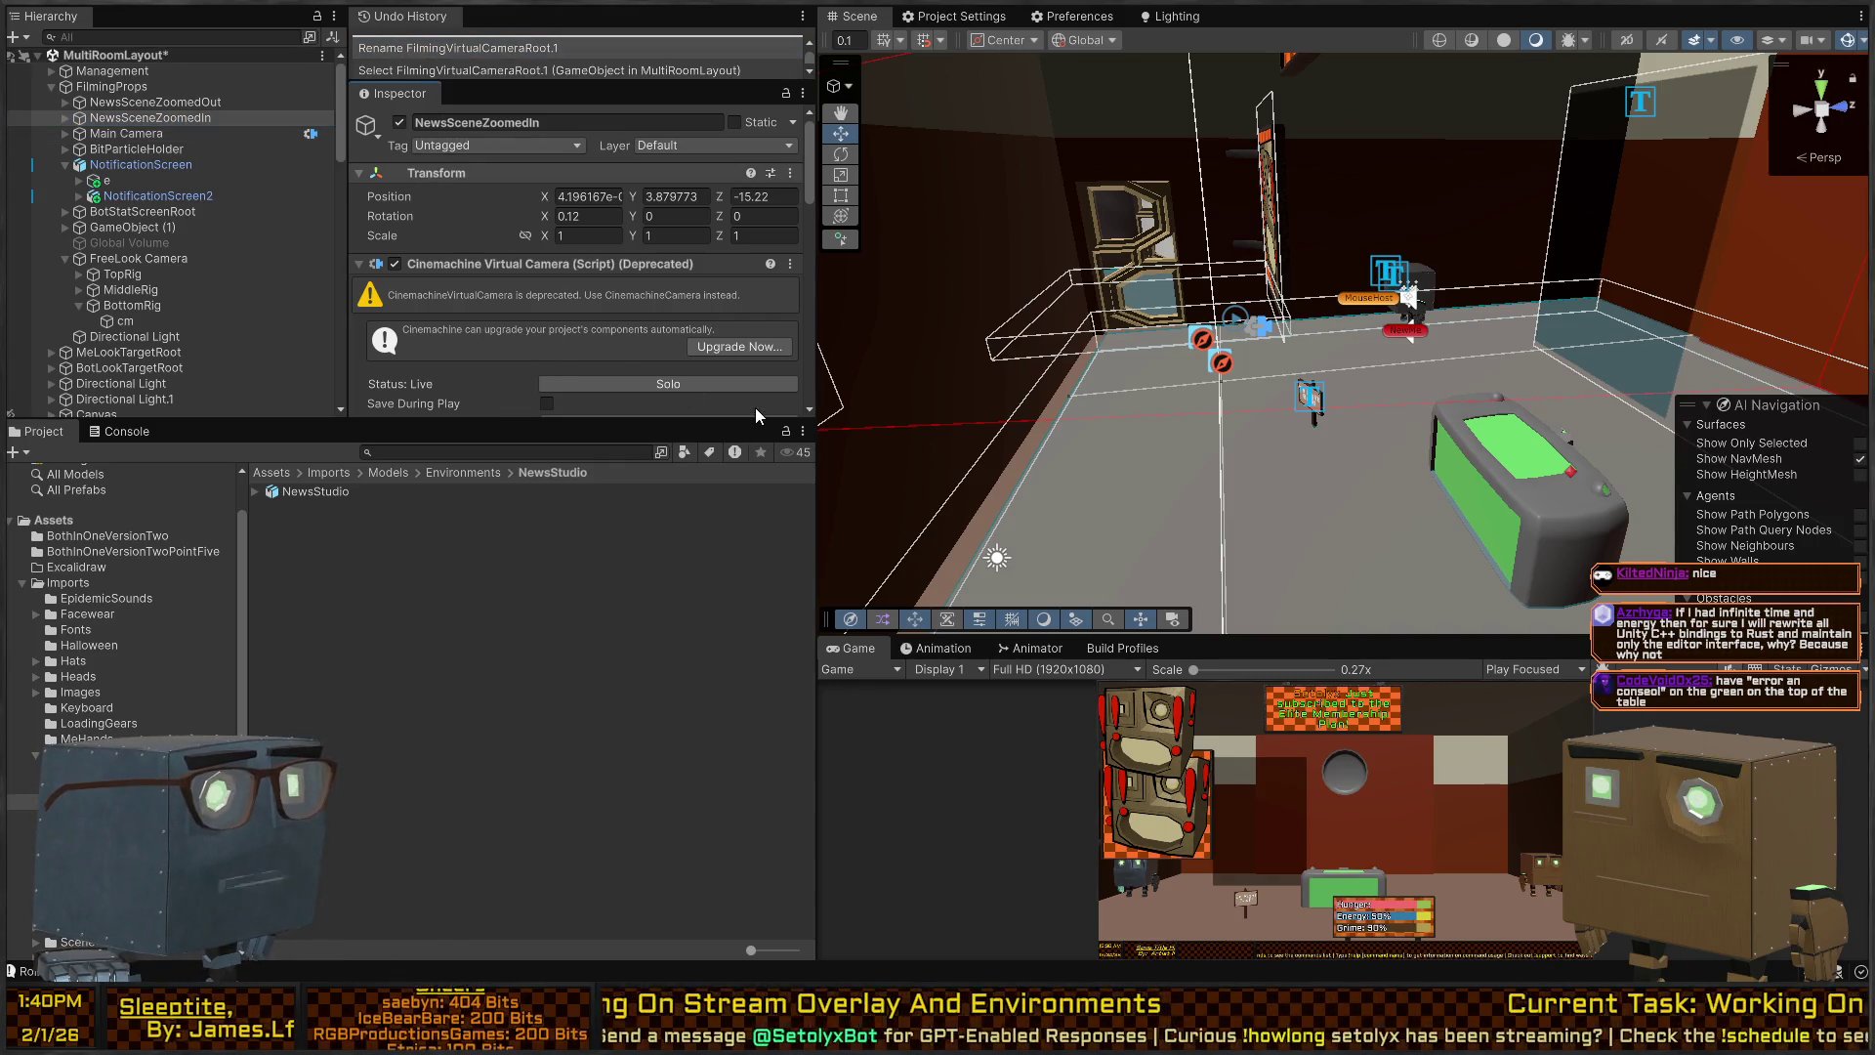
key(ctrl+shift+v)
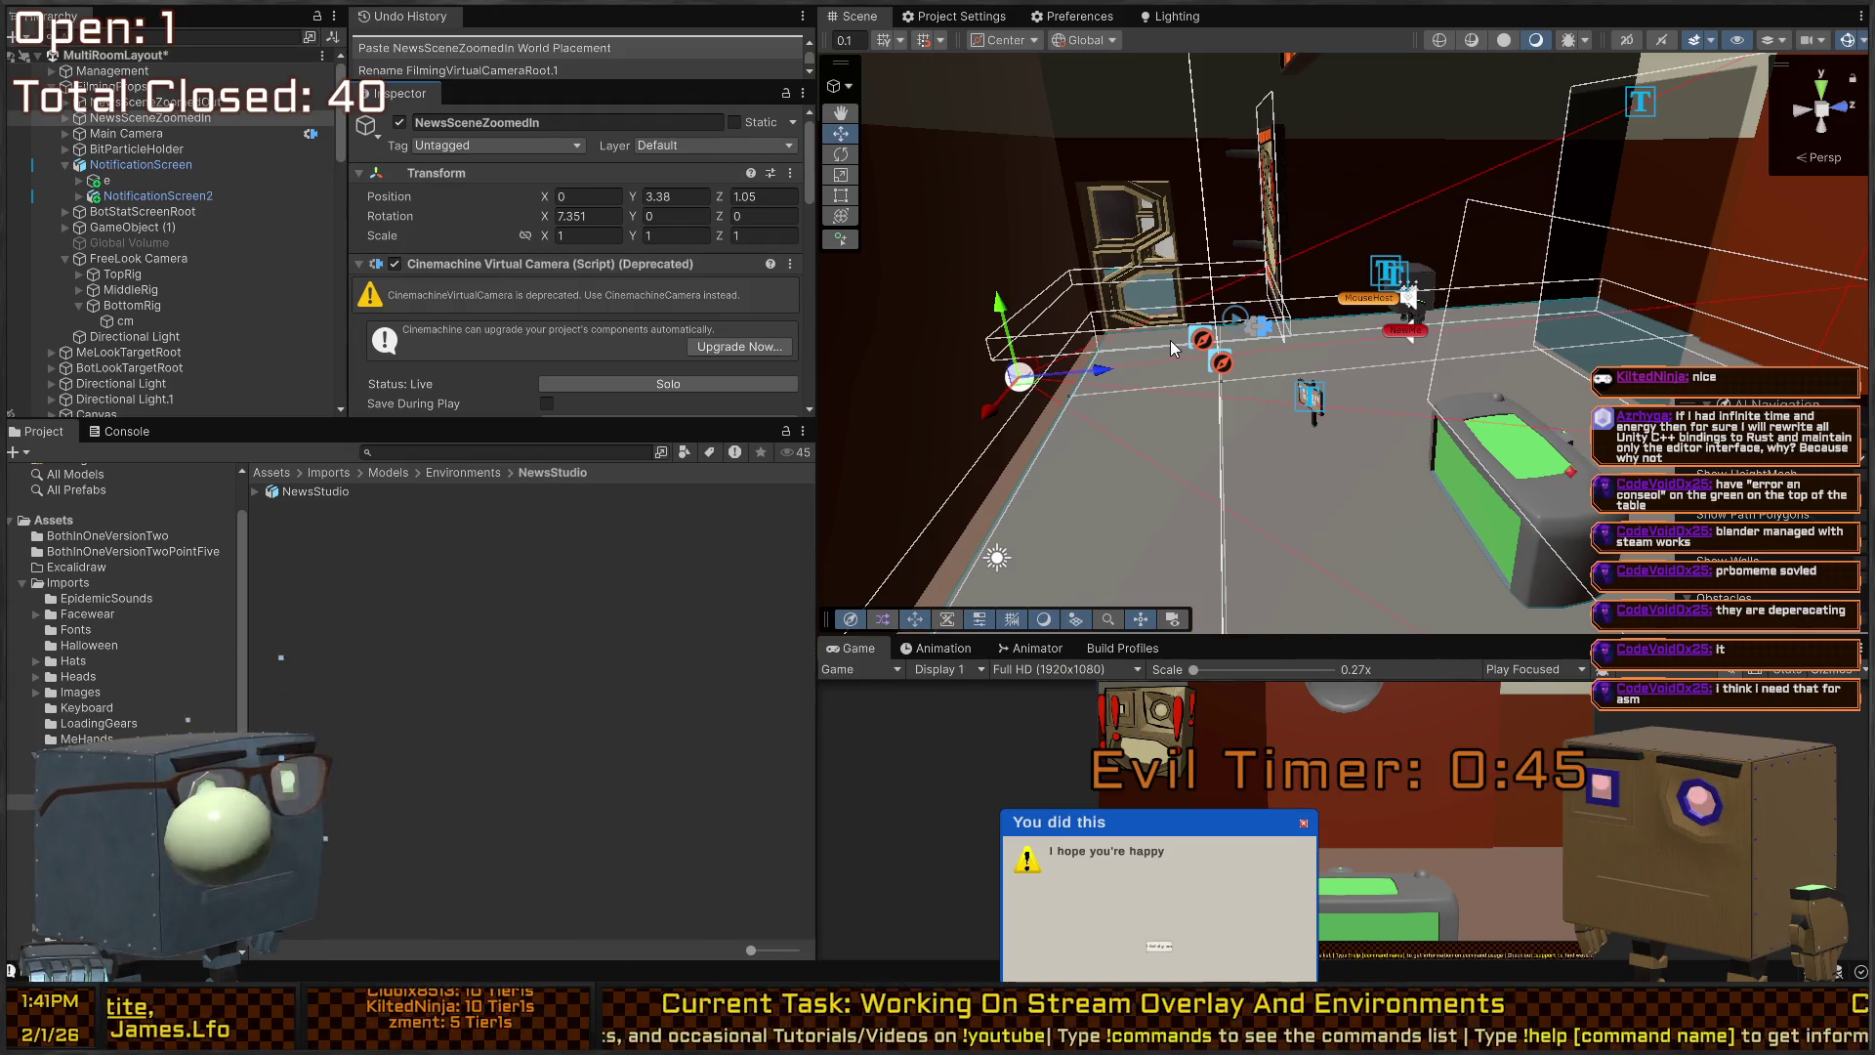
mouse_move(1282, 414)
mouse_down()
mouse_move(1438, 400)
mouse_move(1391, 377)
mouse_up()
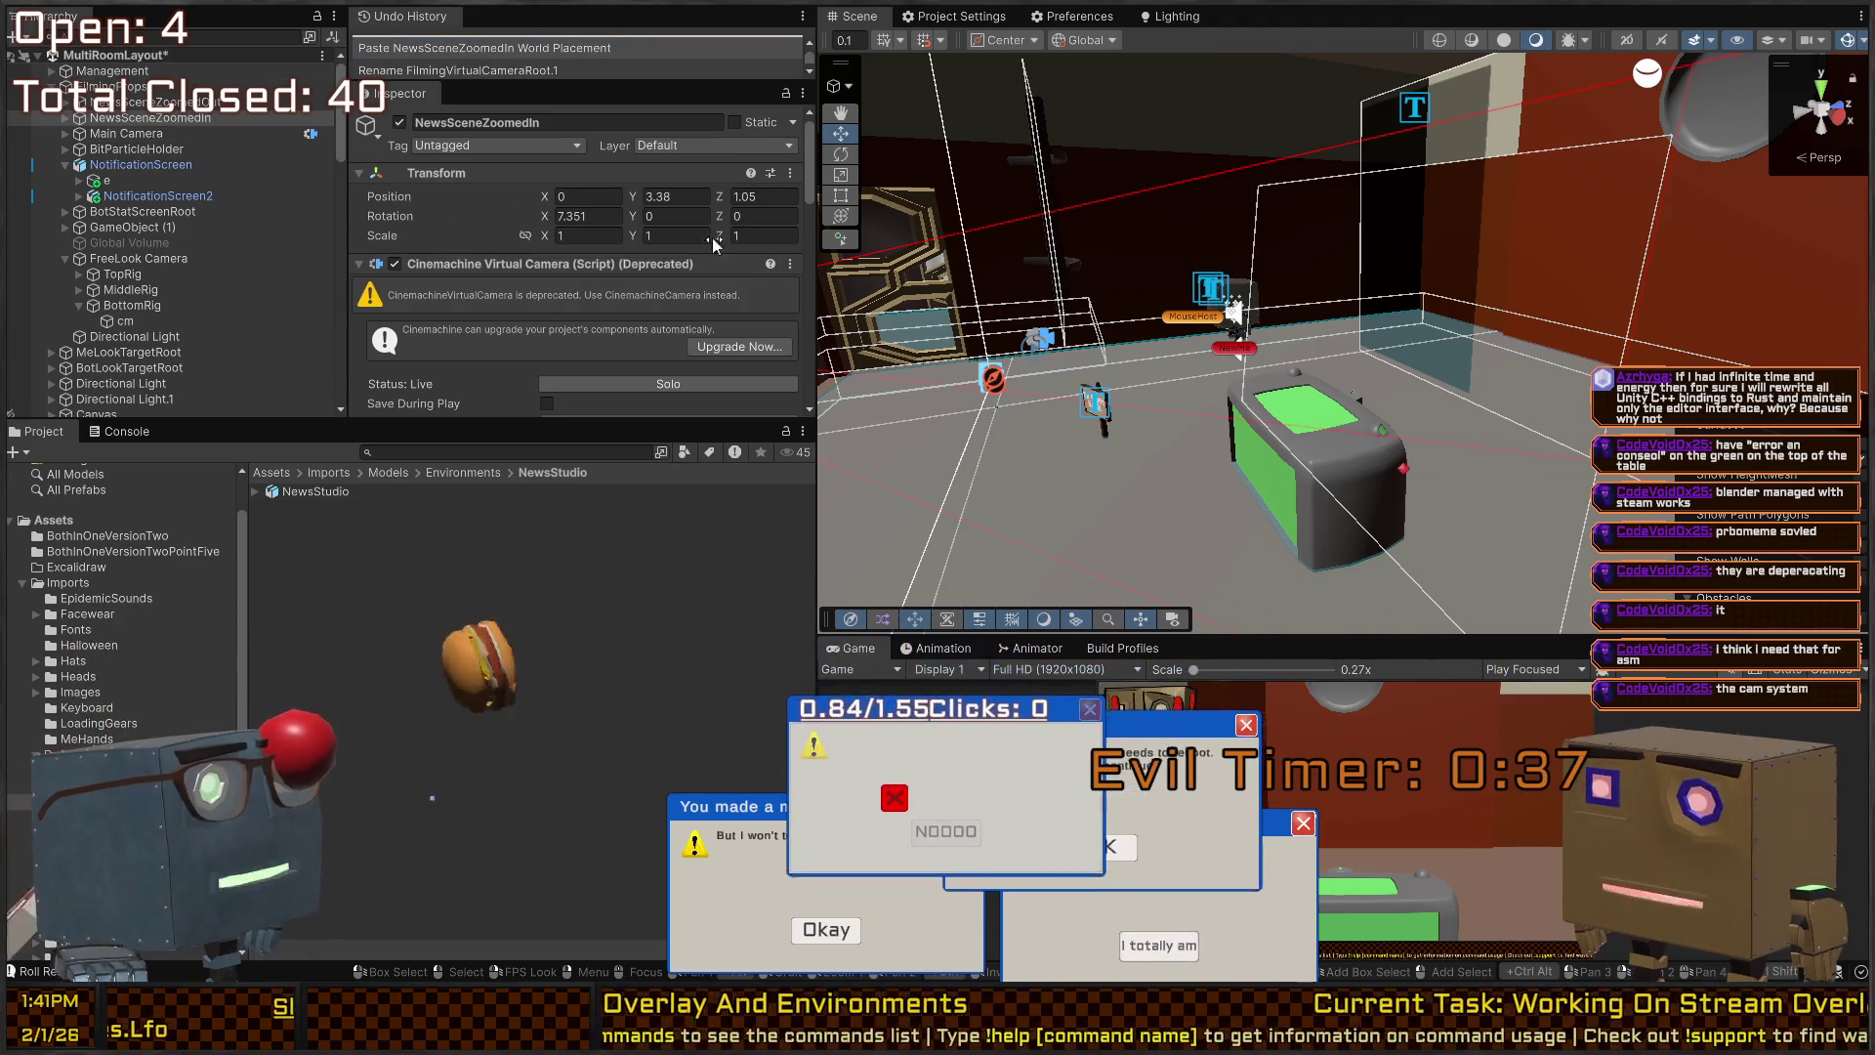
drag(1075, 283, 1115, 256)
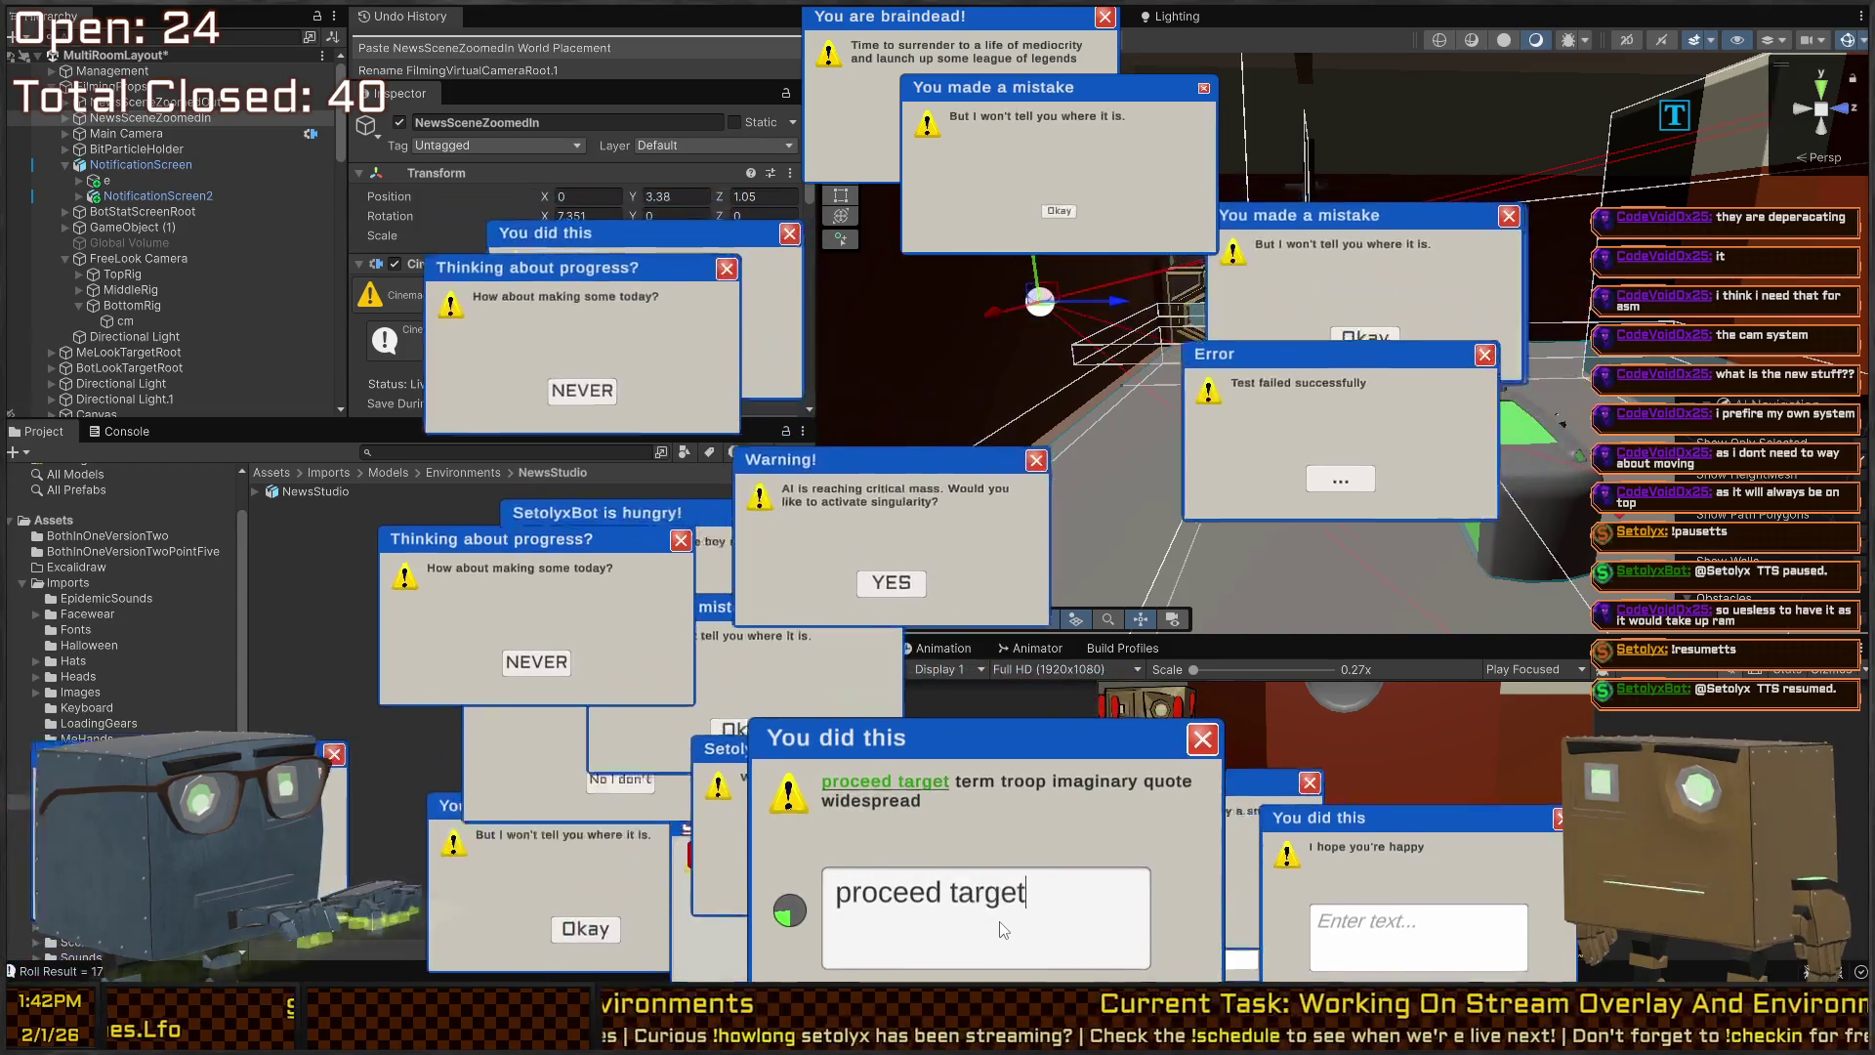
text(term troop imagin)
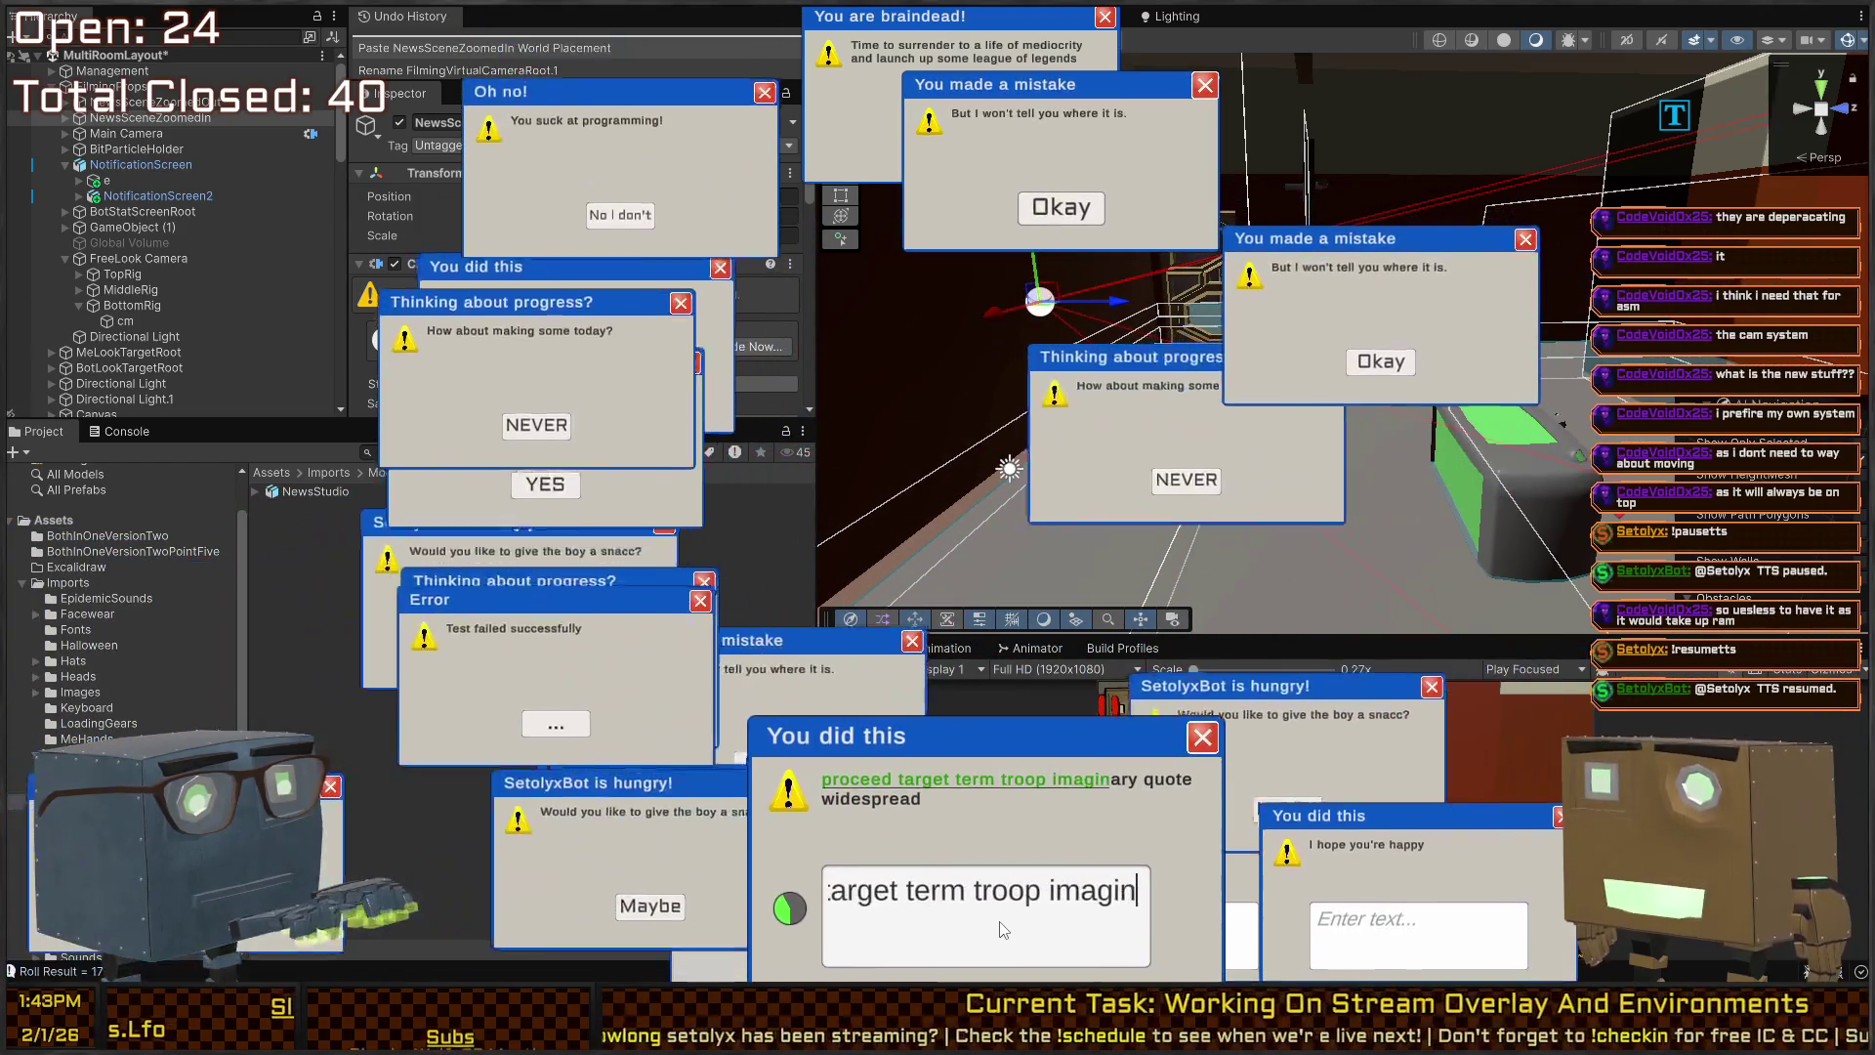
text(ary quote widespre)
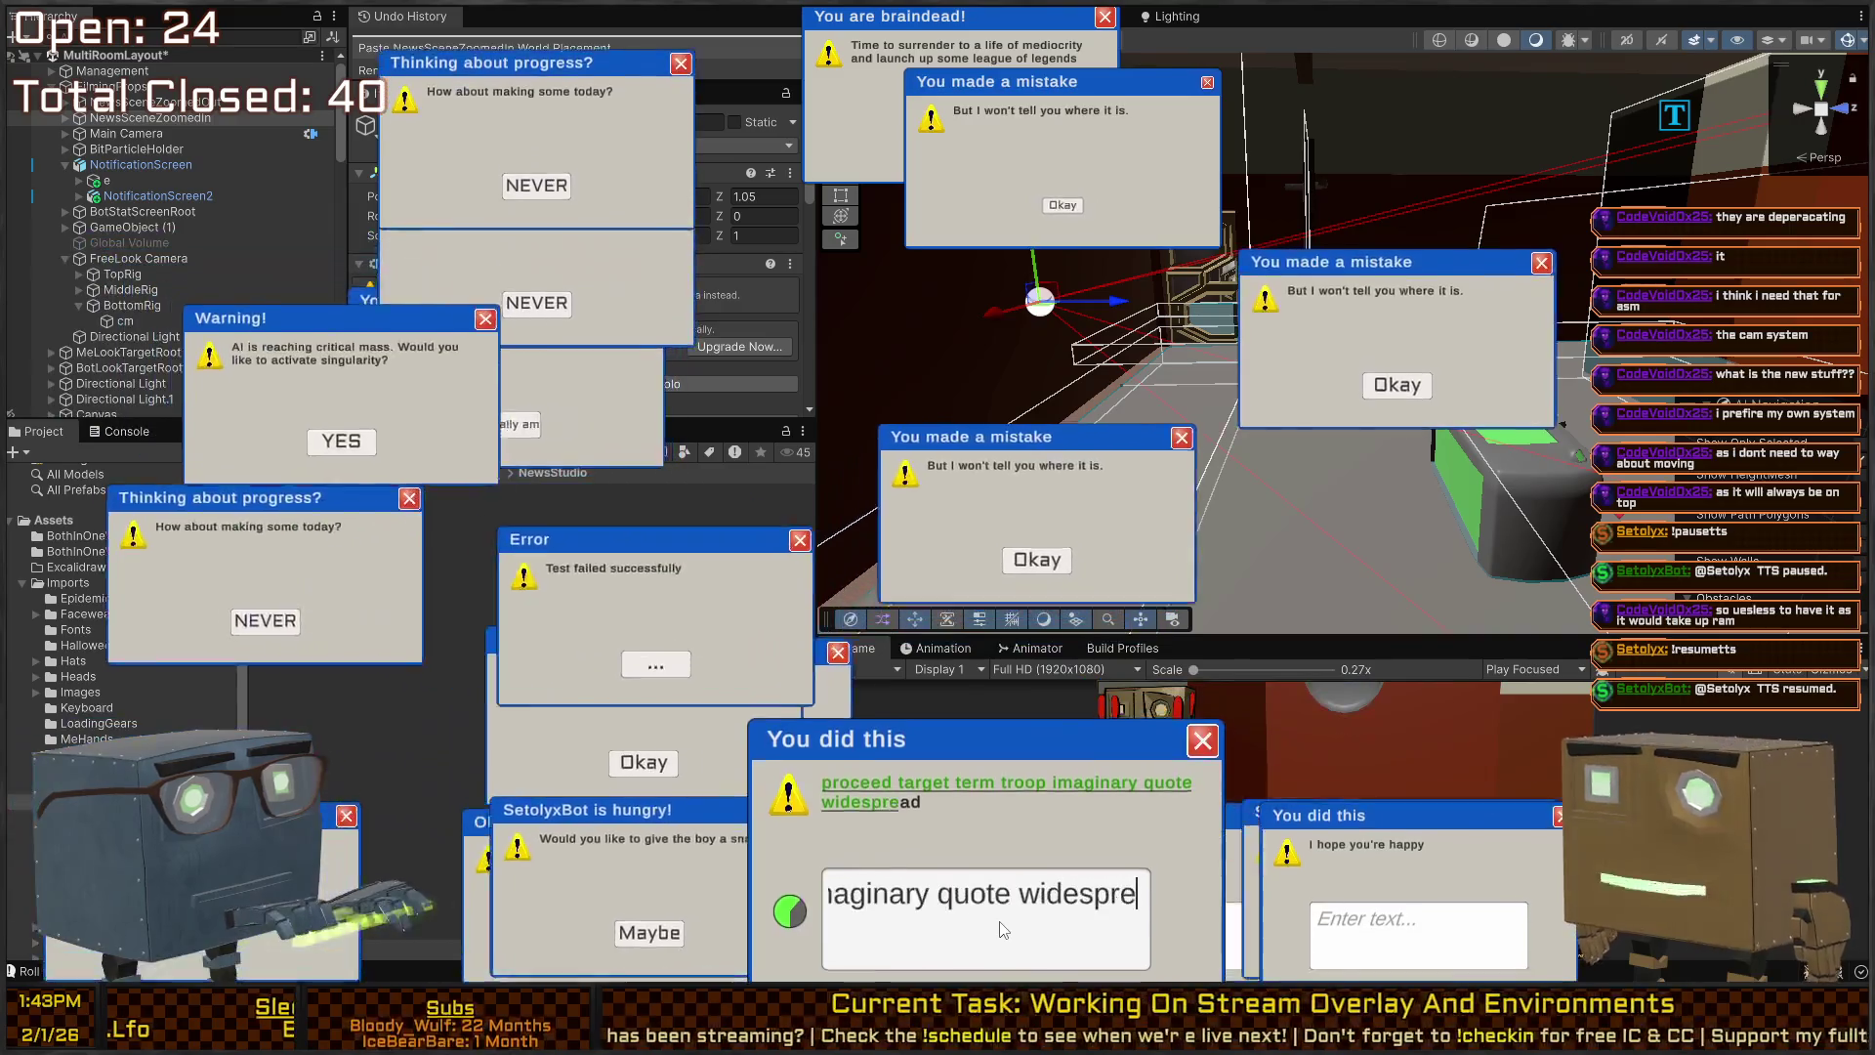
text(ad)
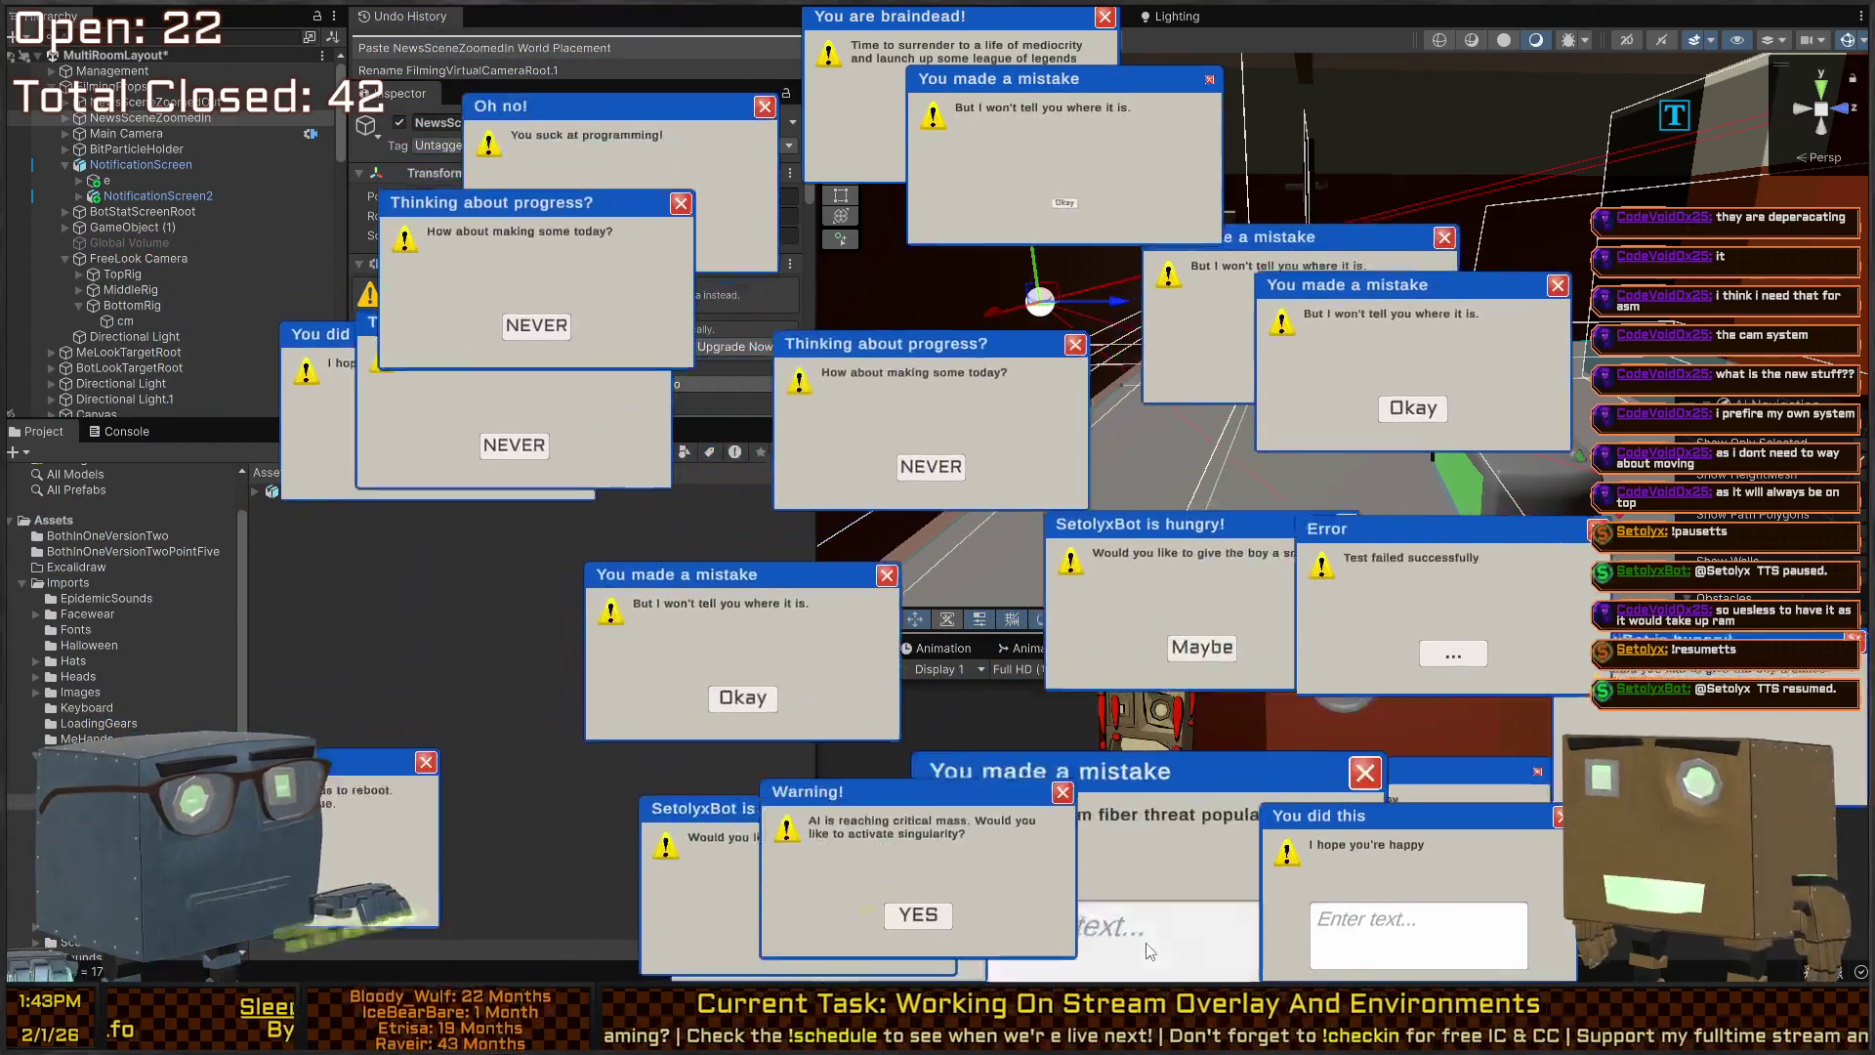
text(office)
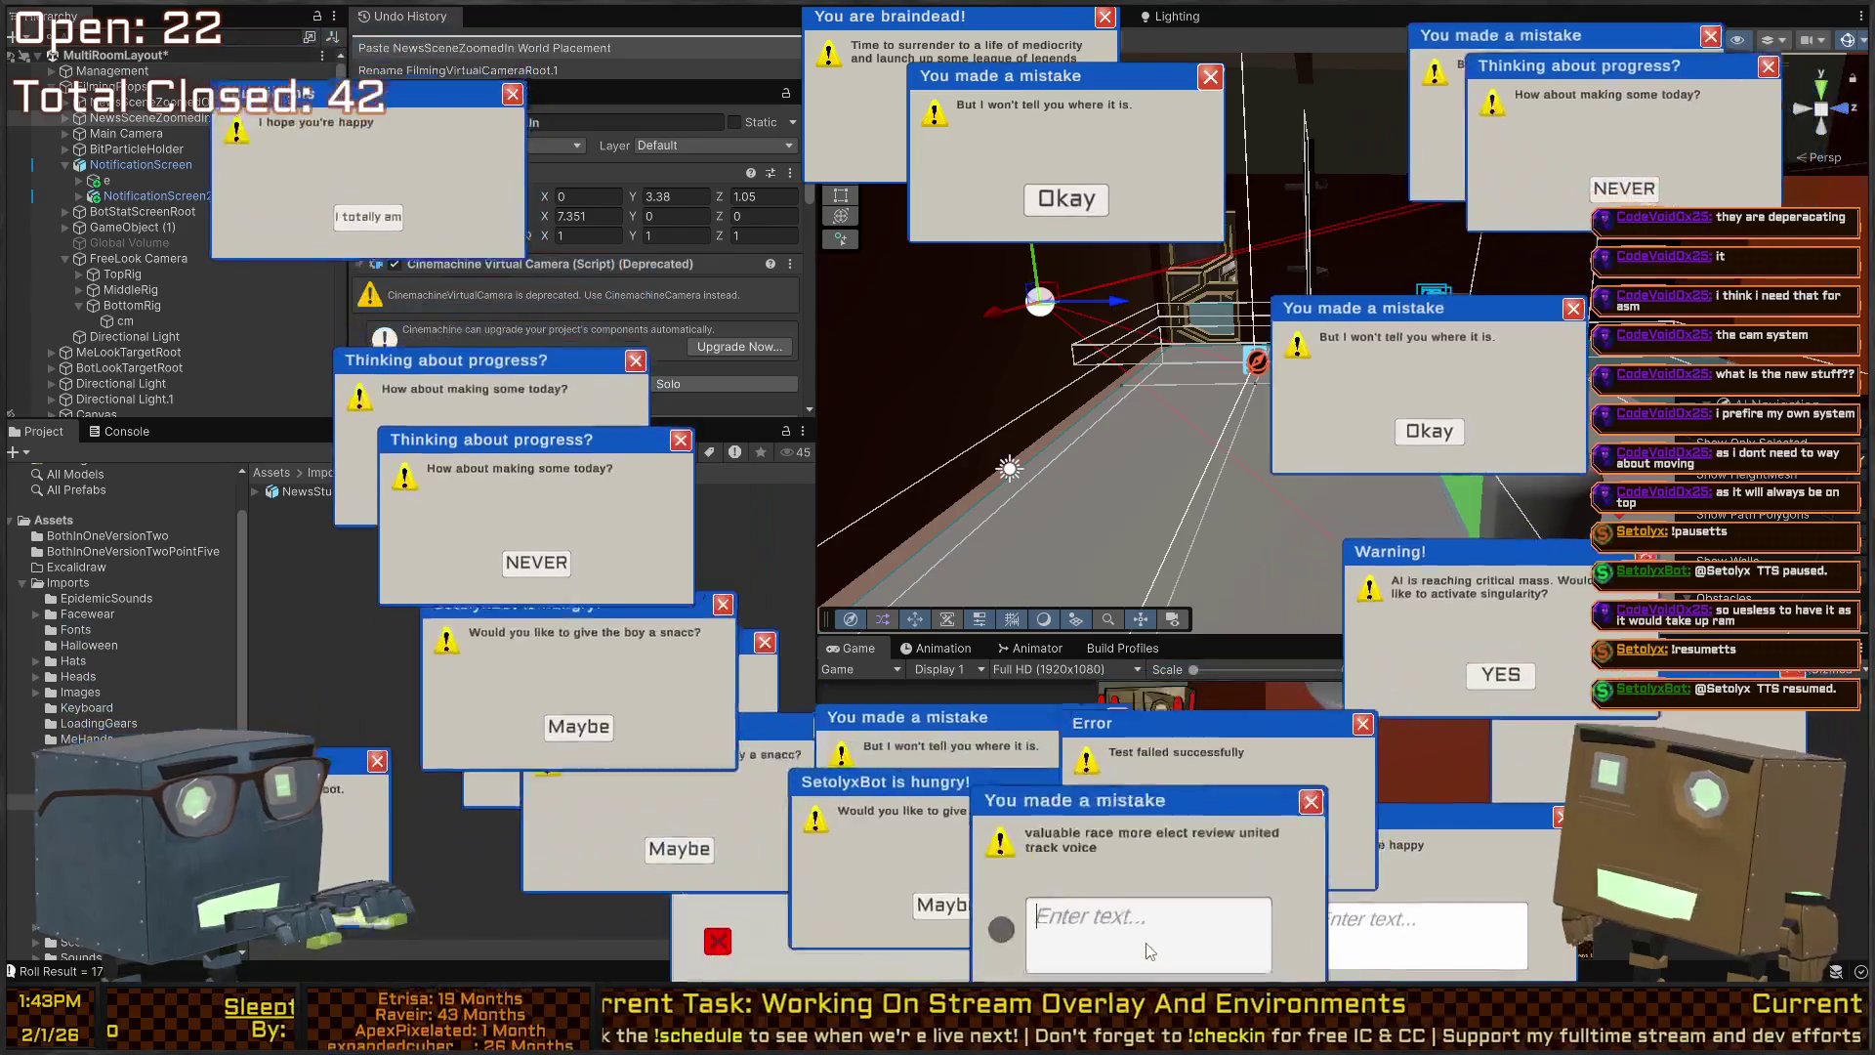
text(valuable )
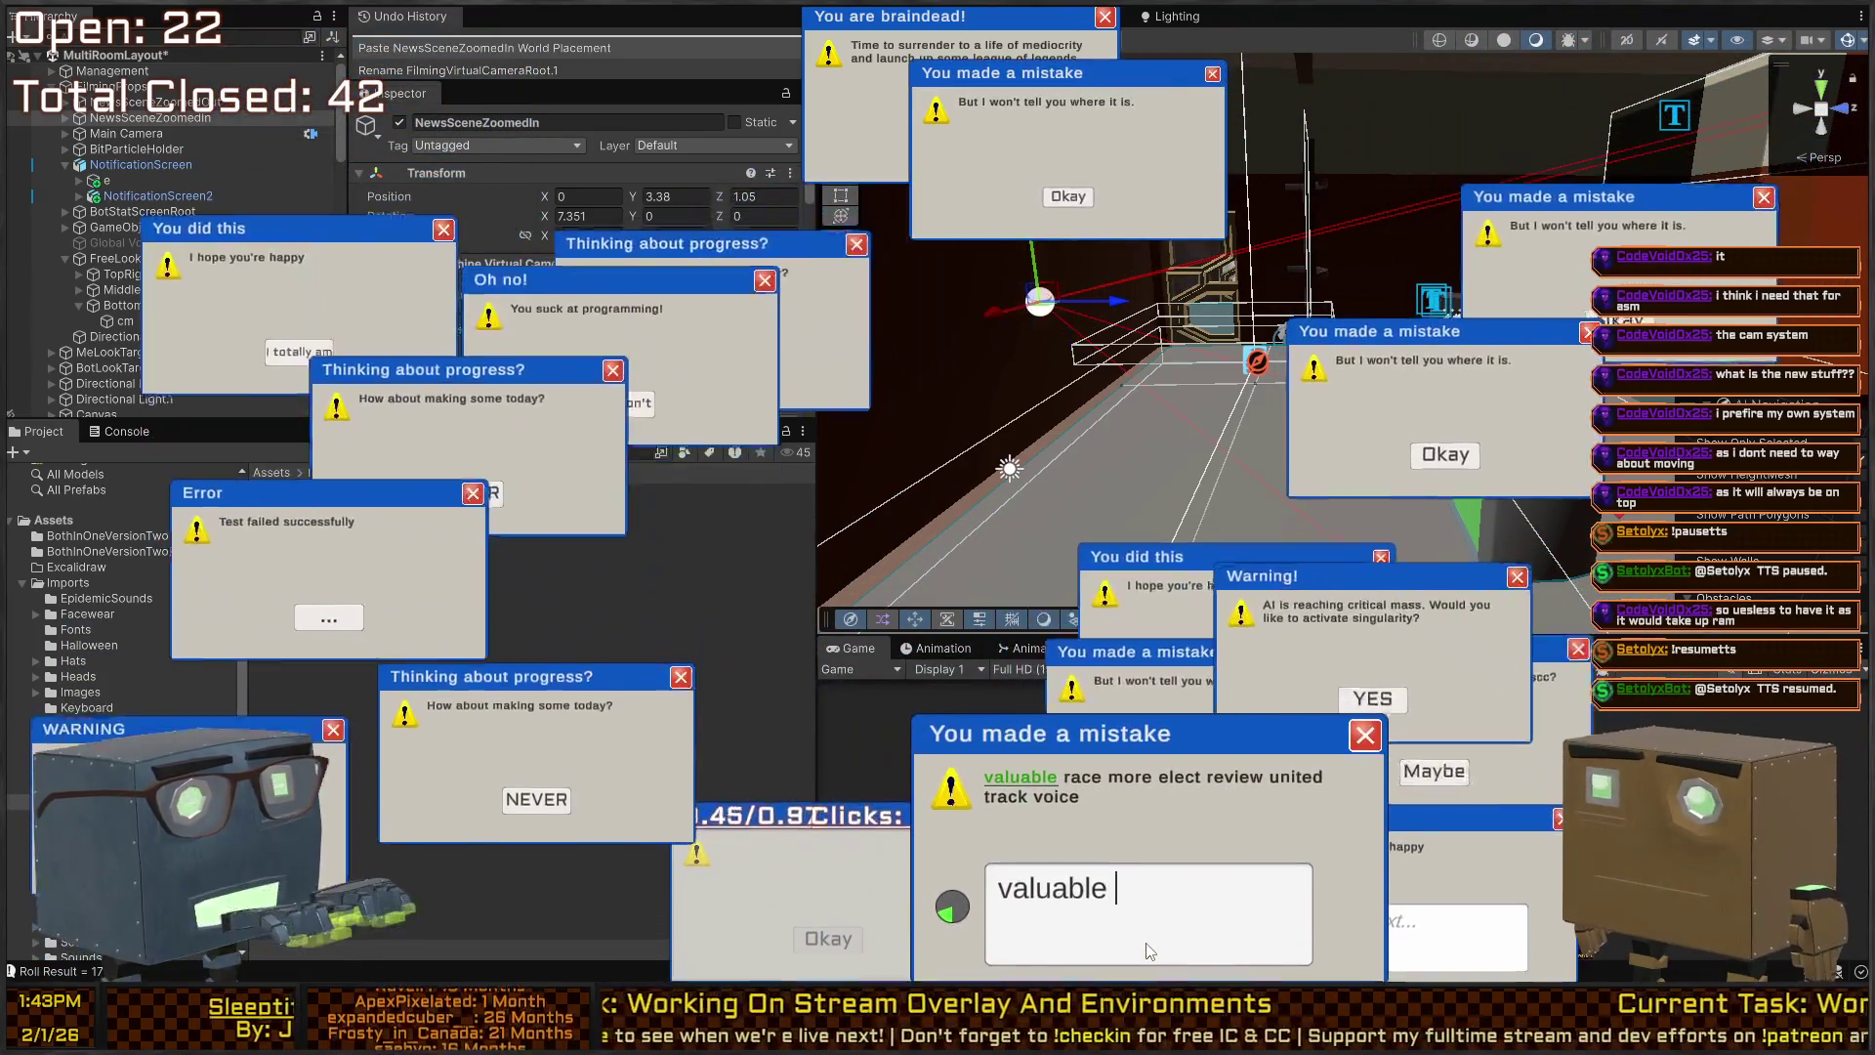
text(race more elect)
text( review united trac)
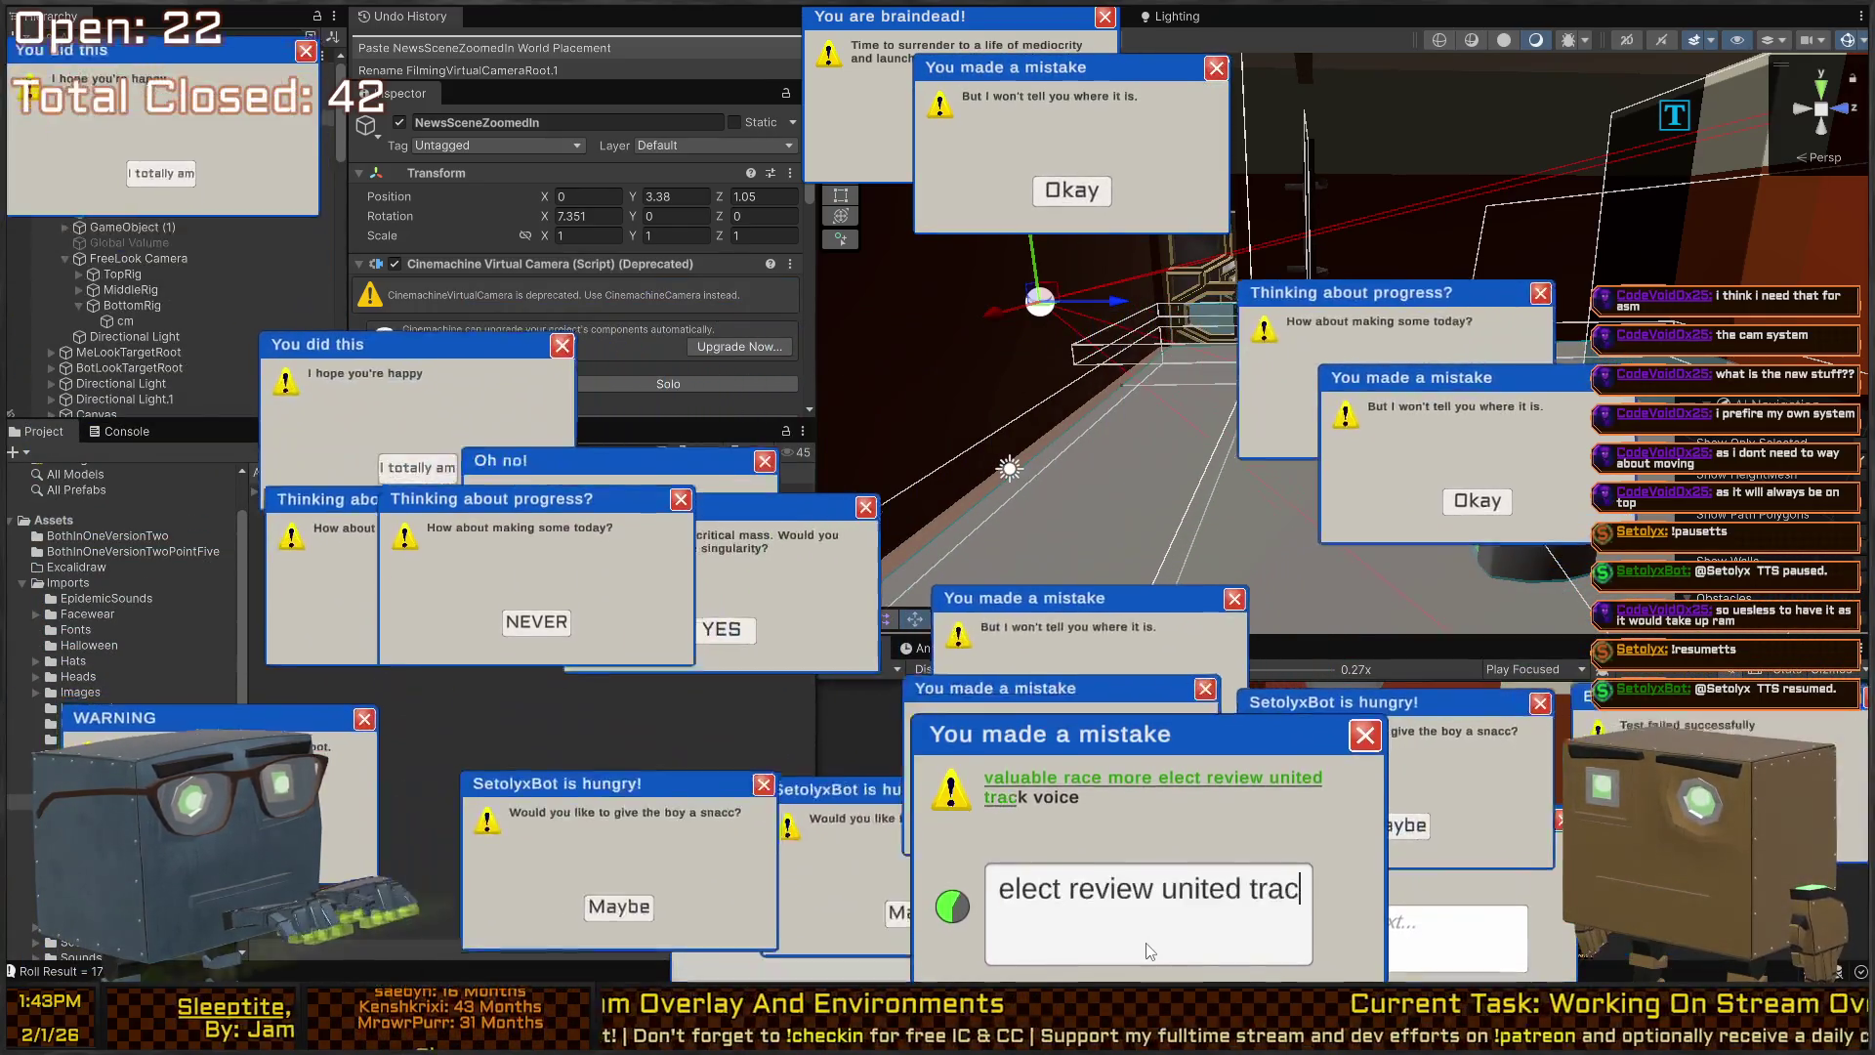
text(k voice)
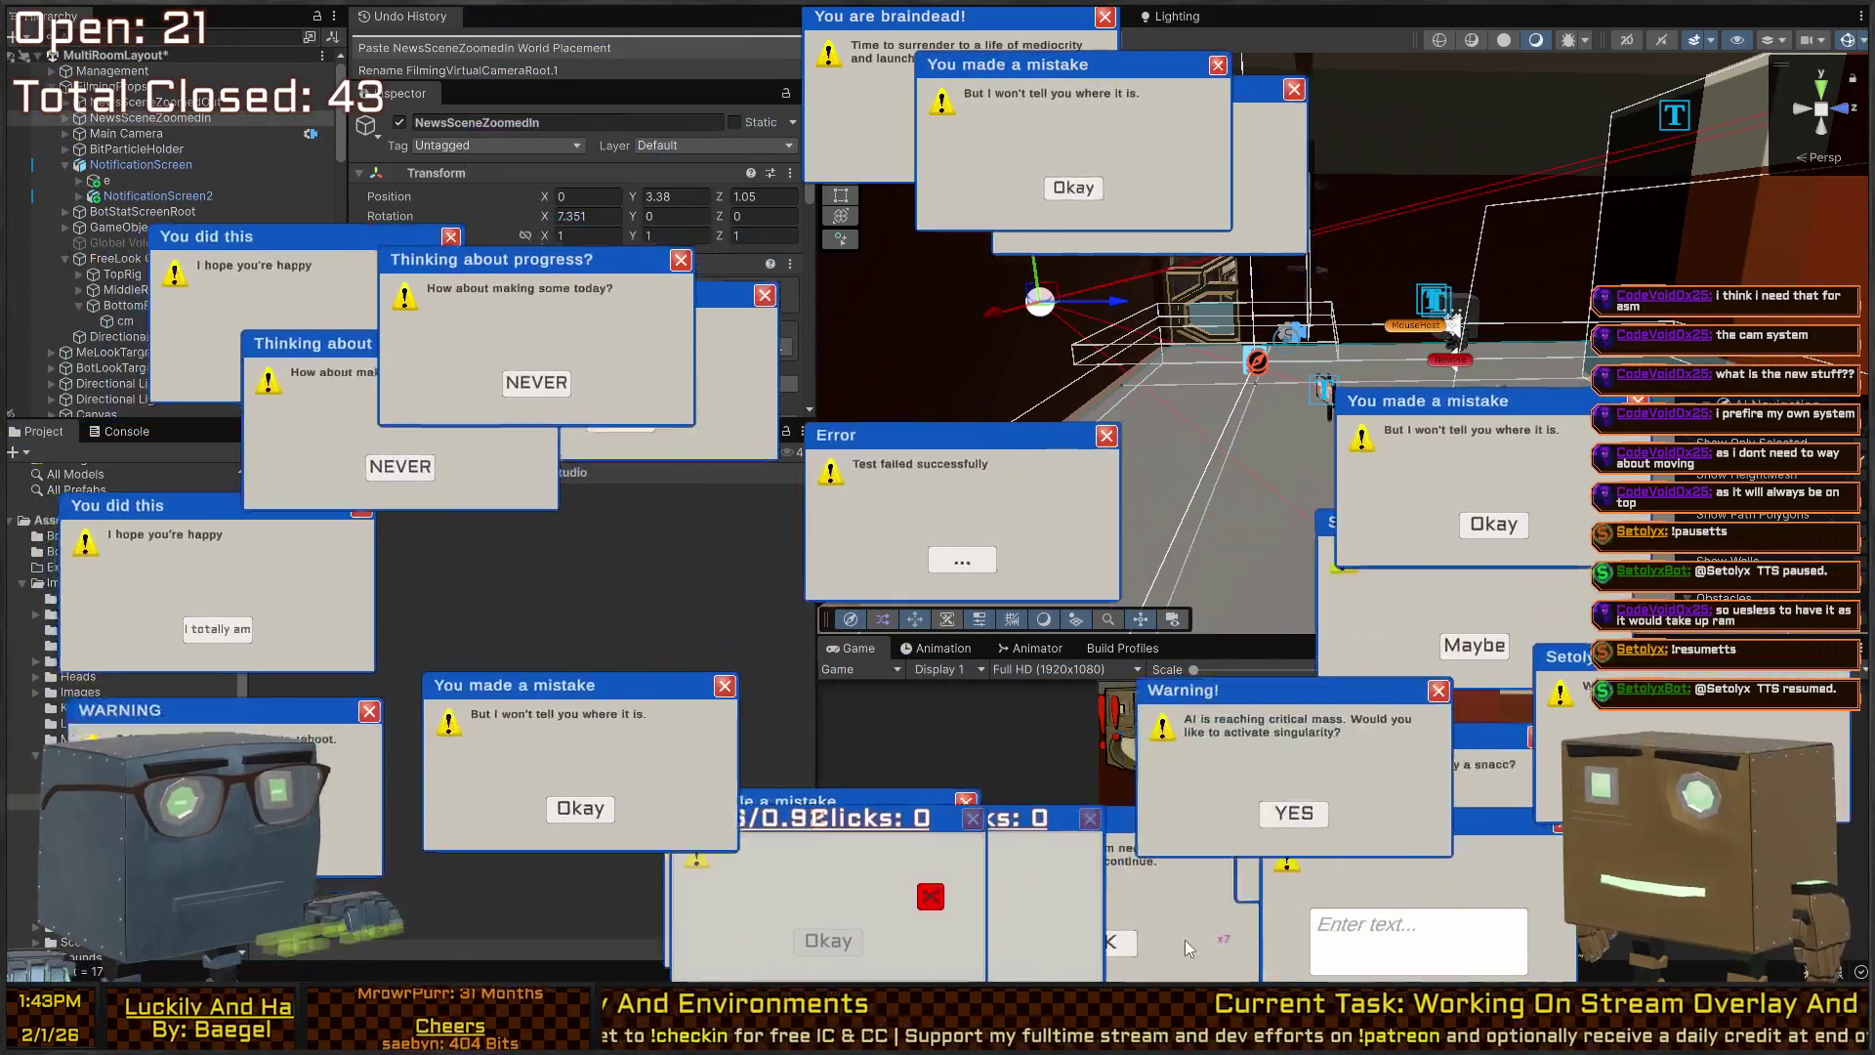
click(1121, 940)
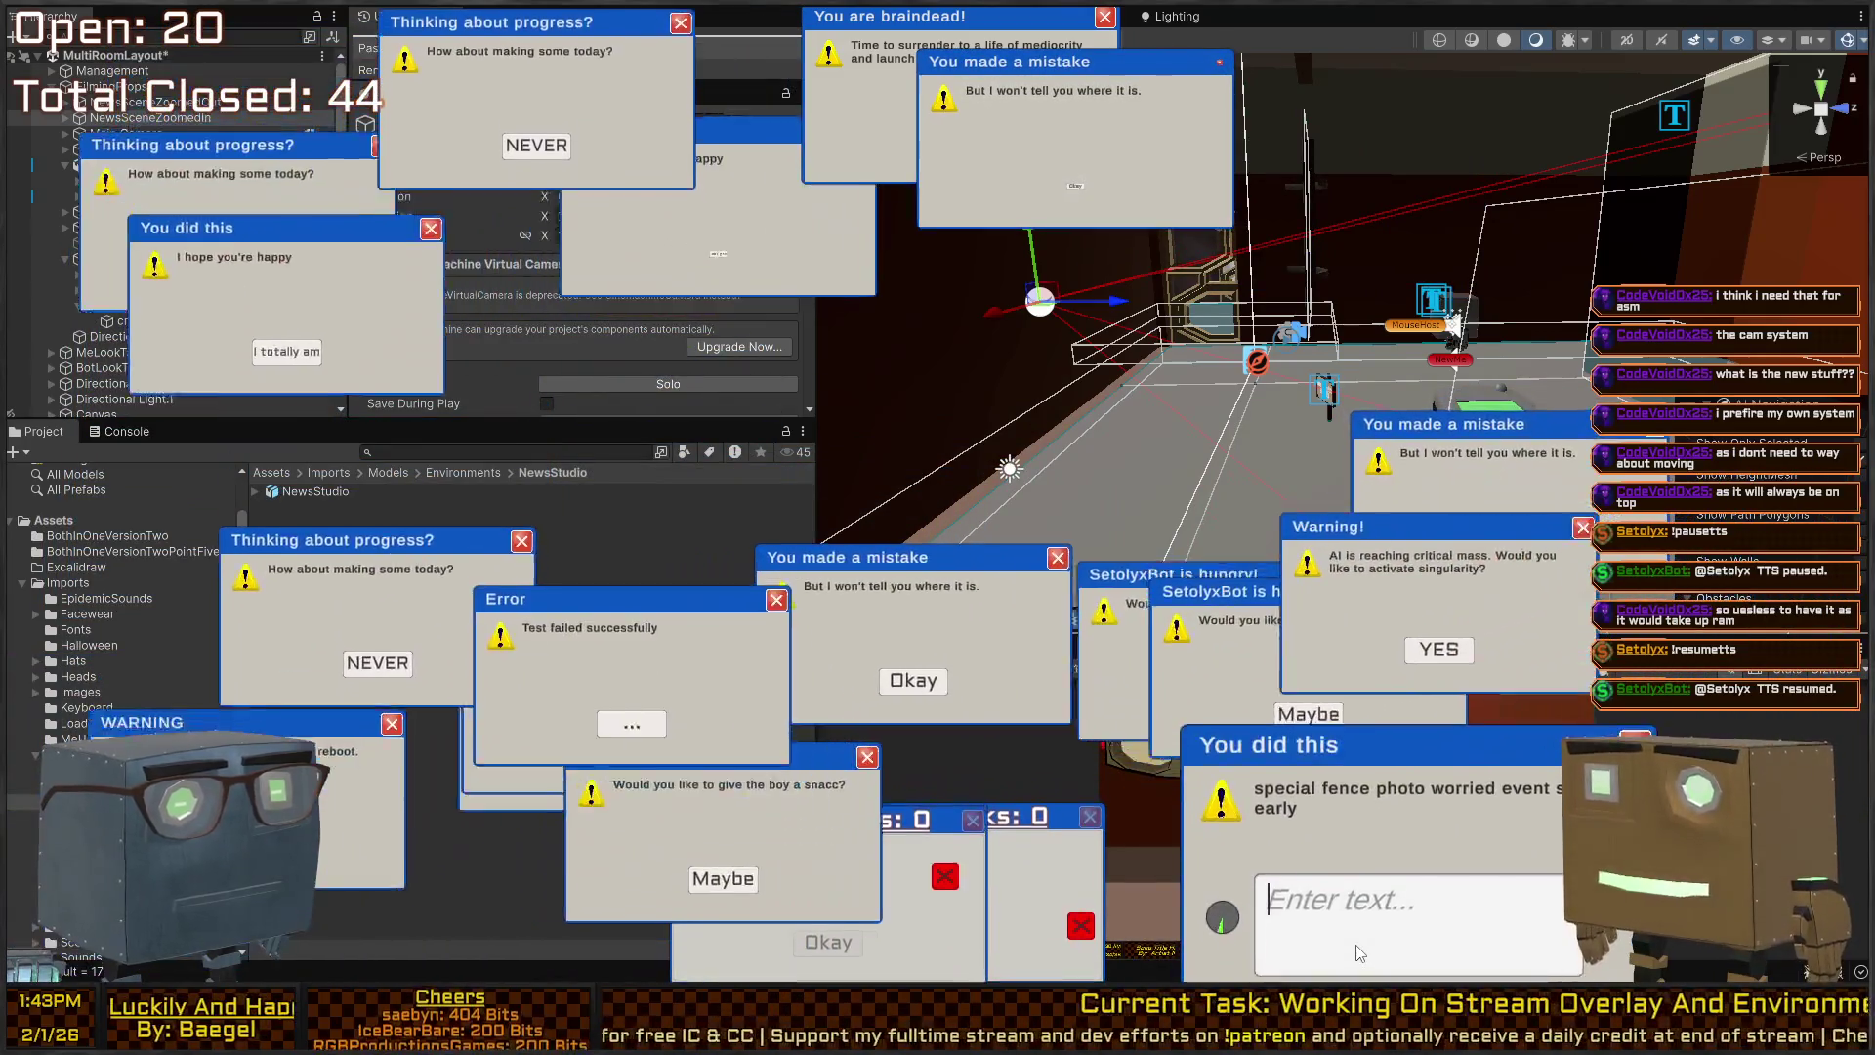
text(special fence photo)
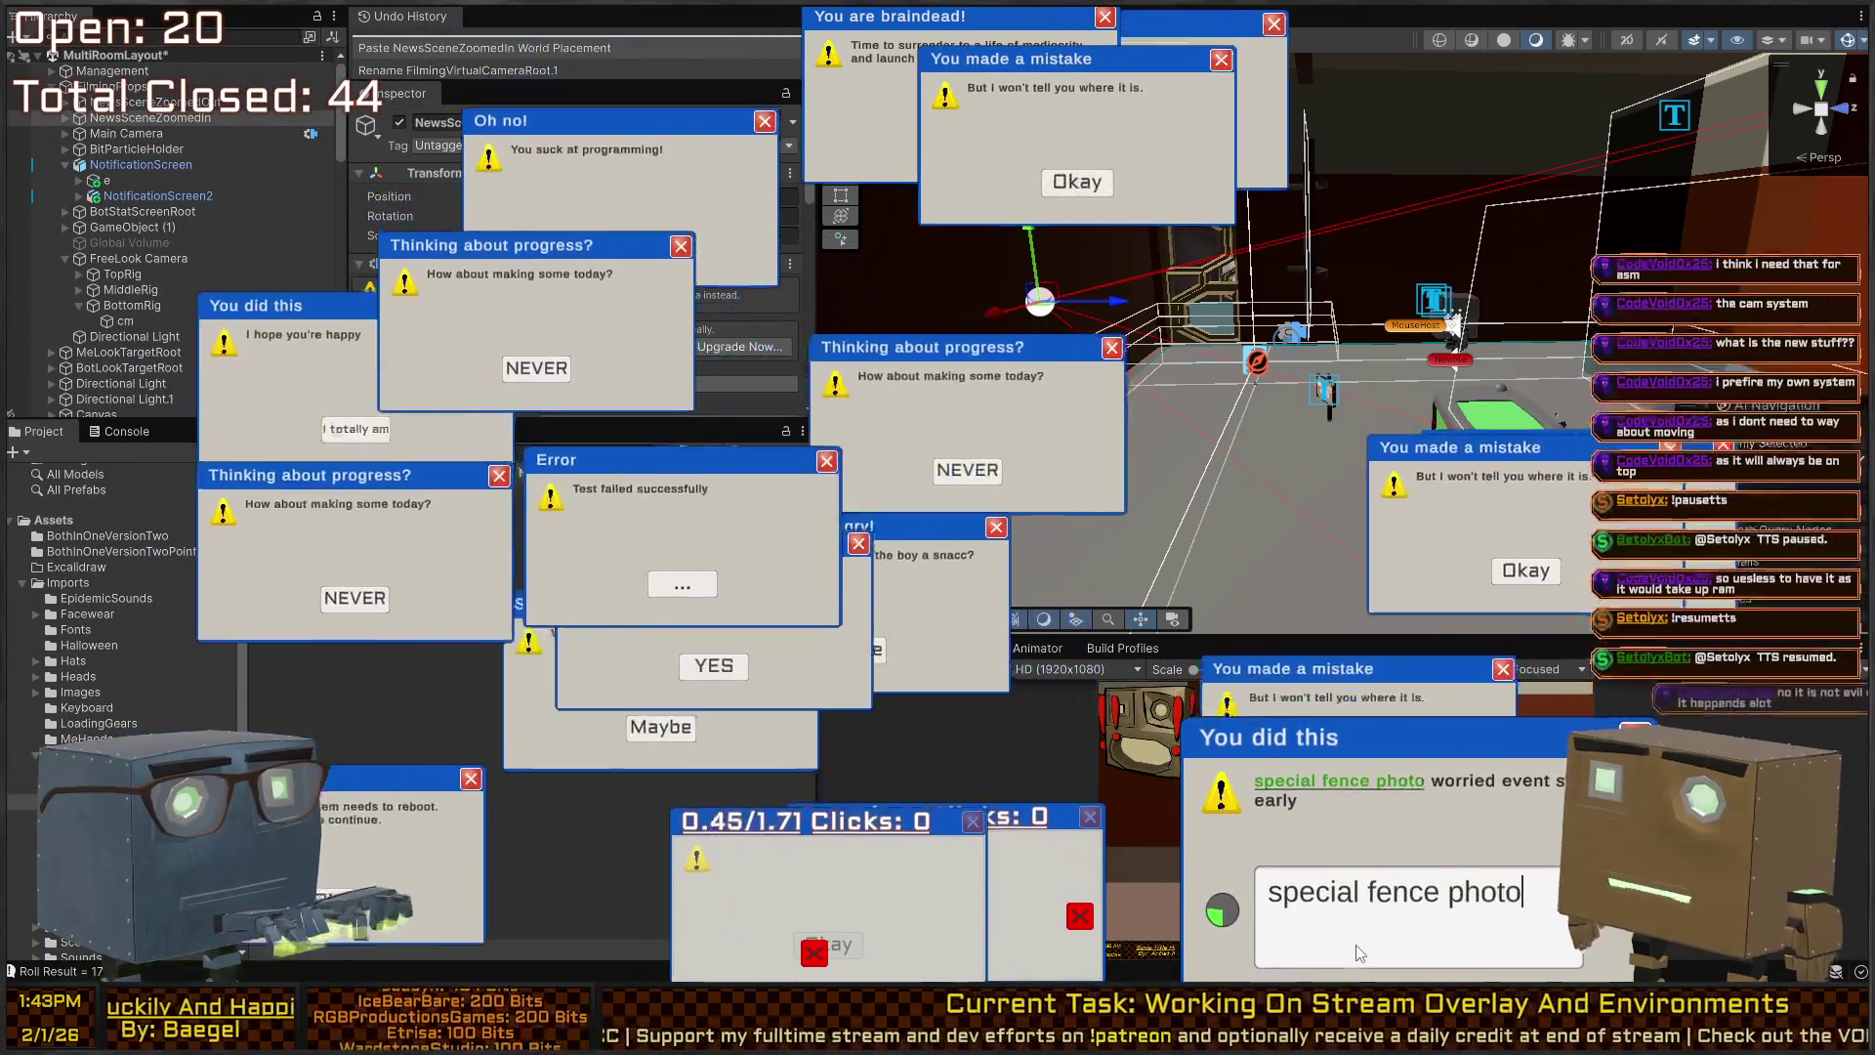
text( worried event stay e)
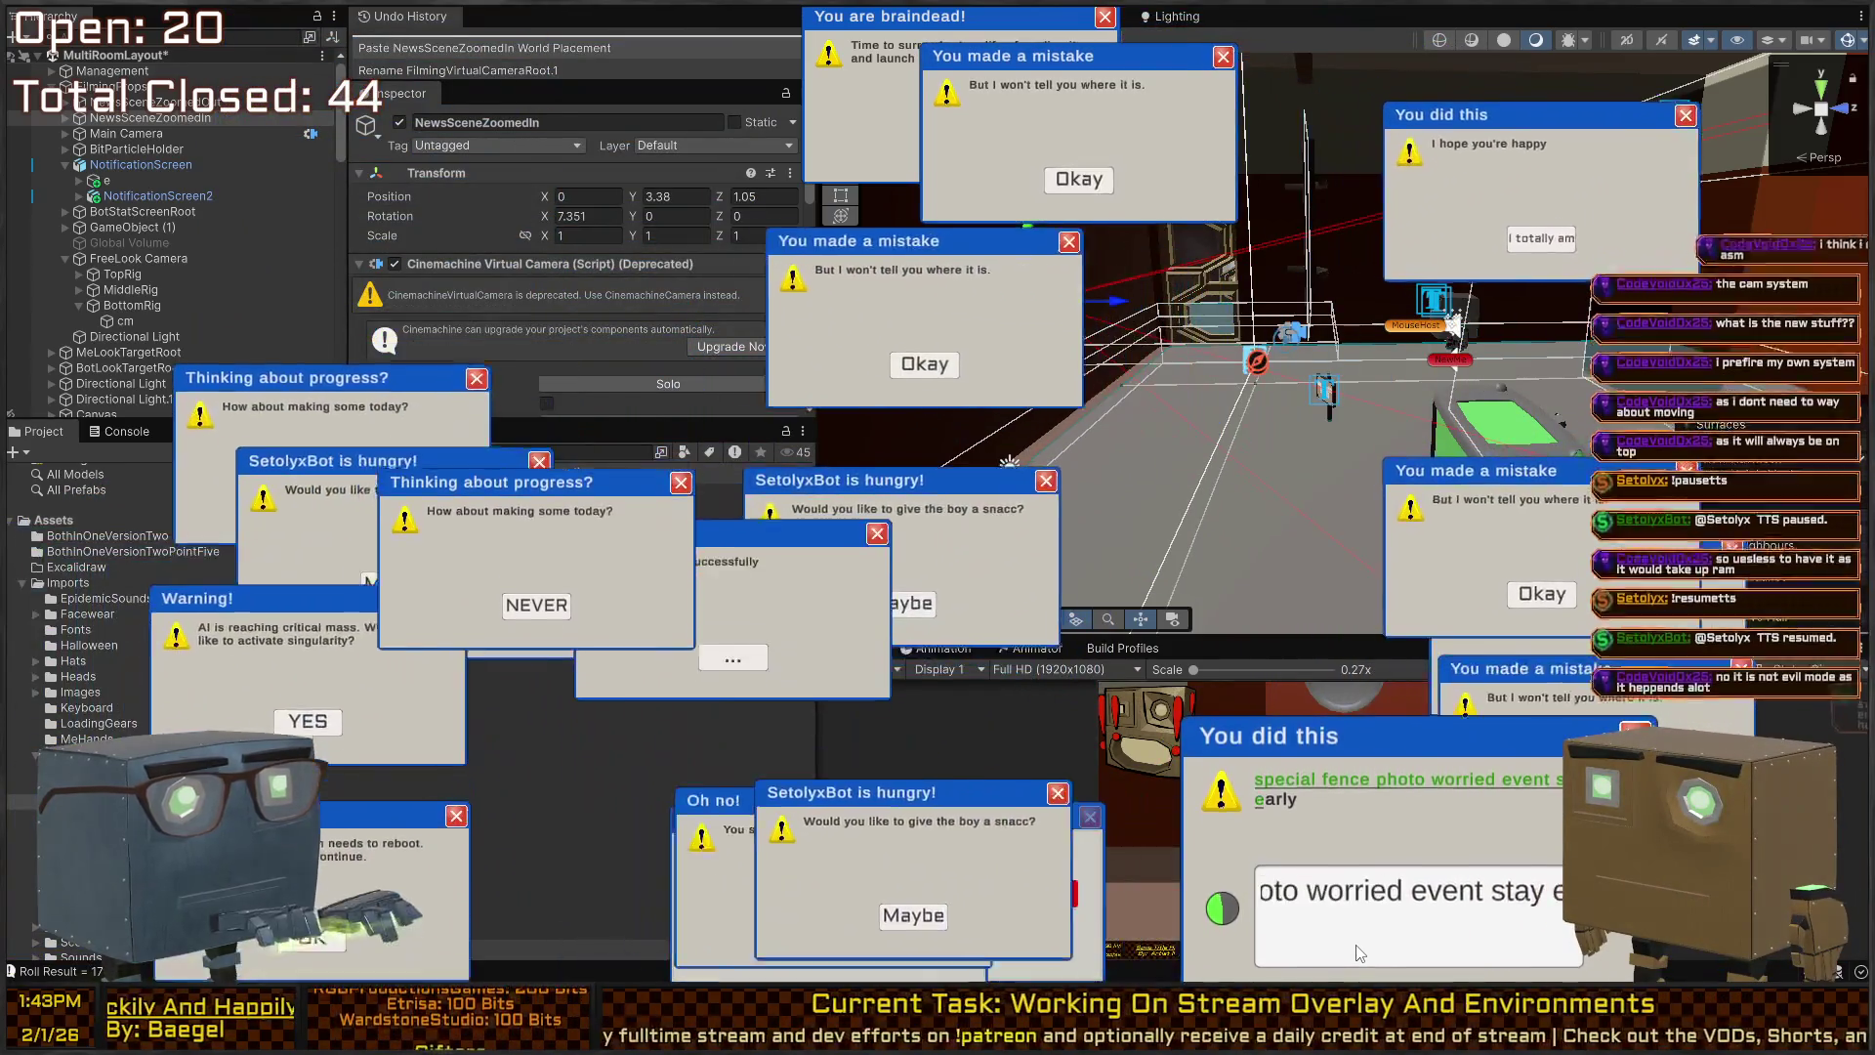
text(arly)
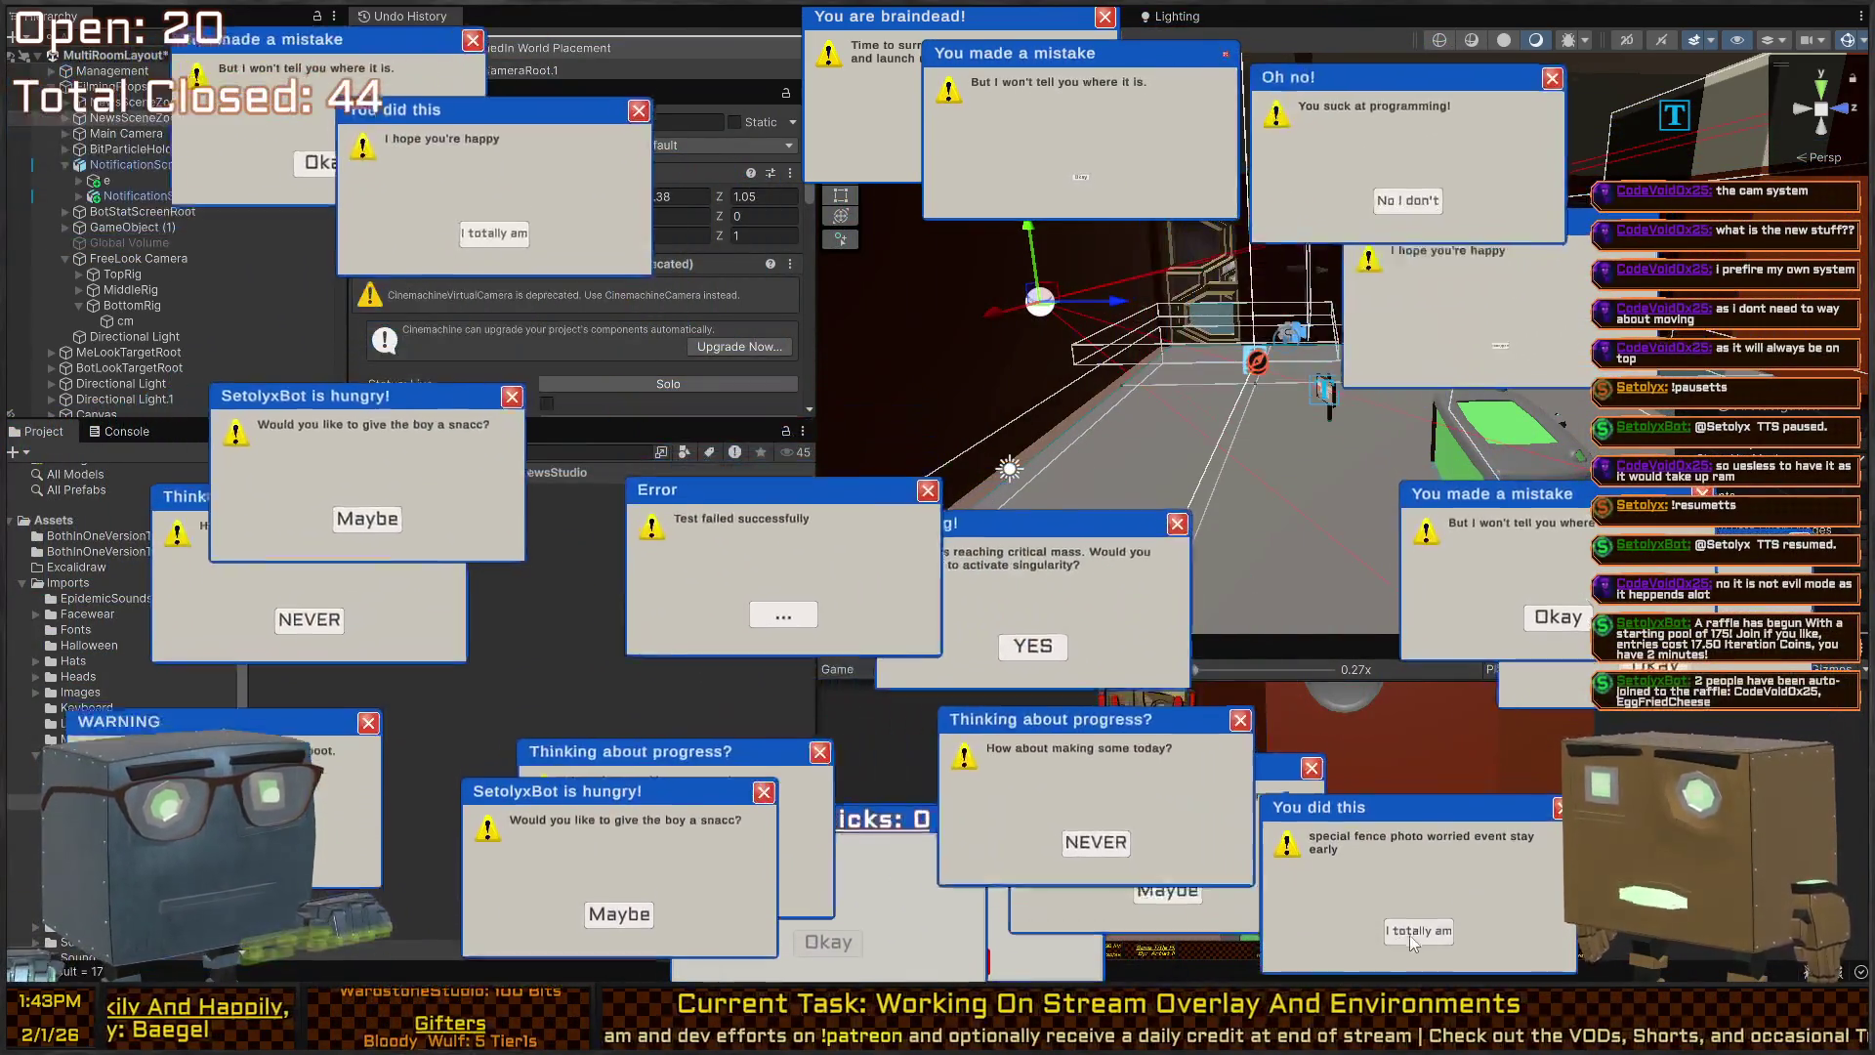
click(1413, 930)
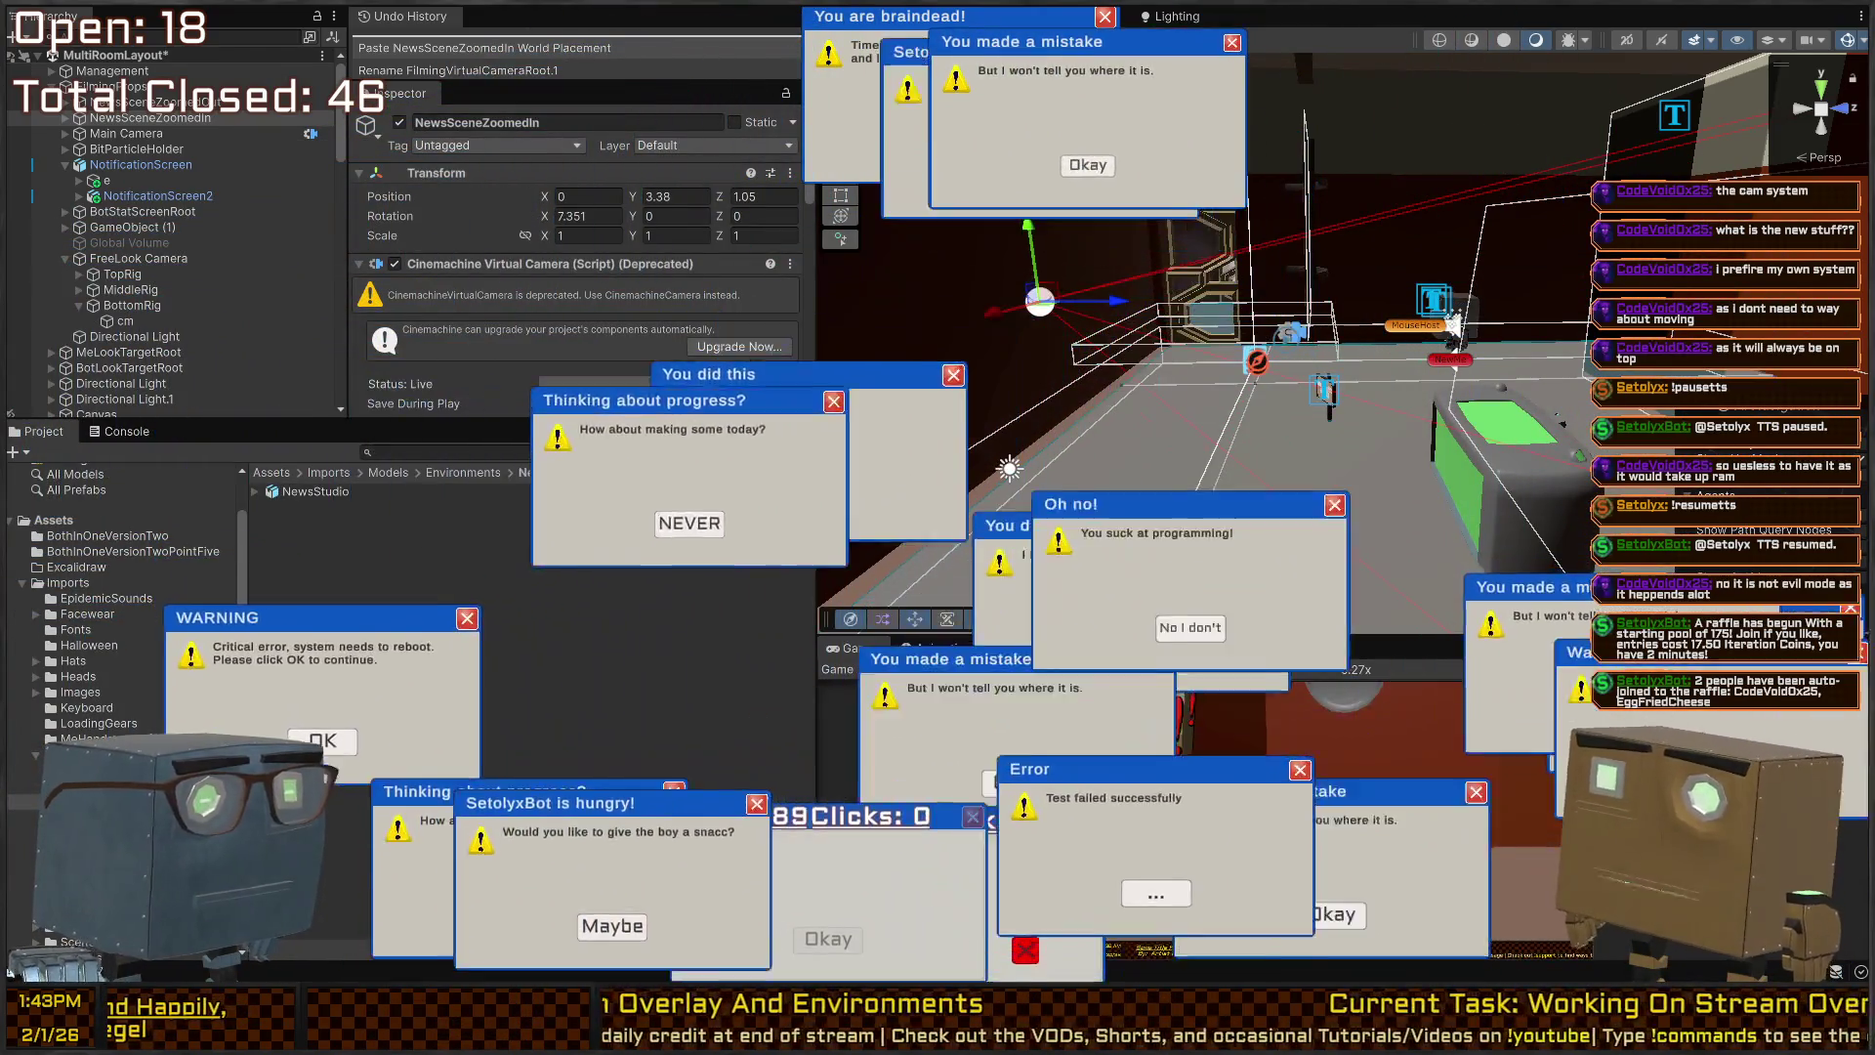
click(406, 665)
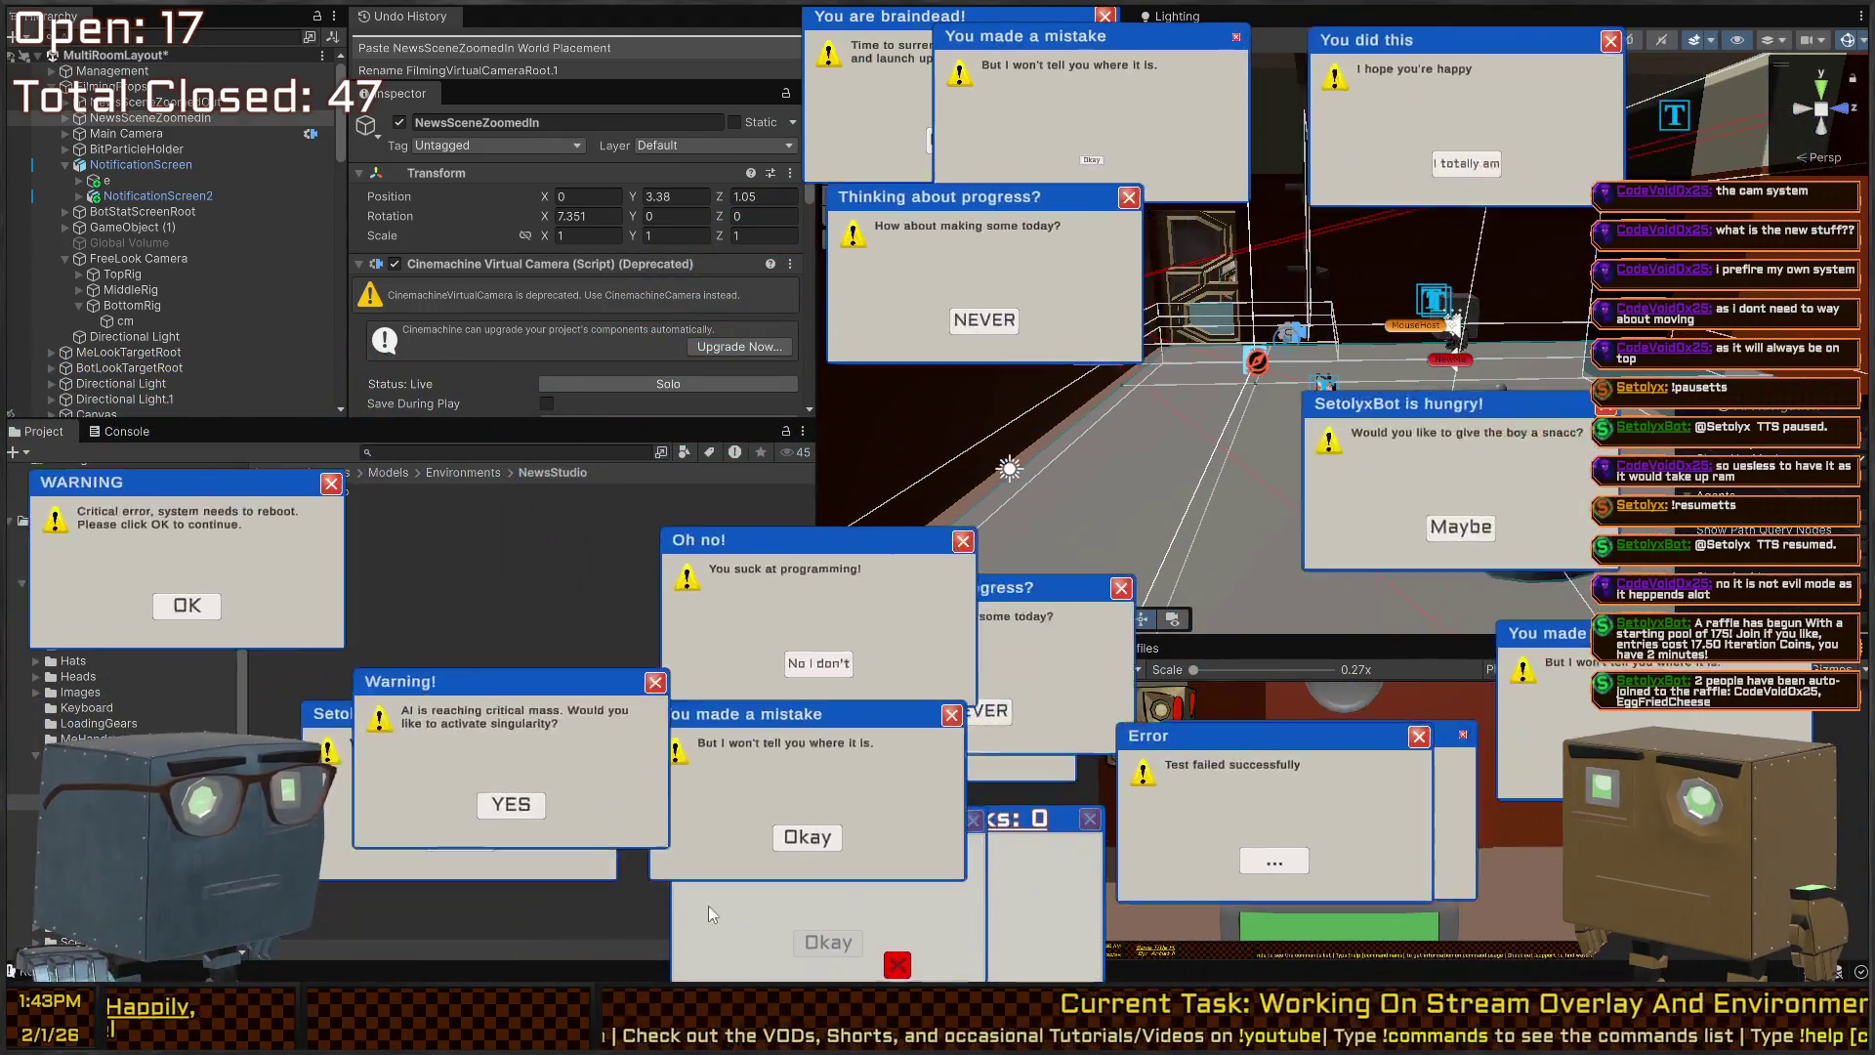
click(703, 901)
click(644, 730)
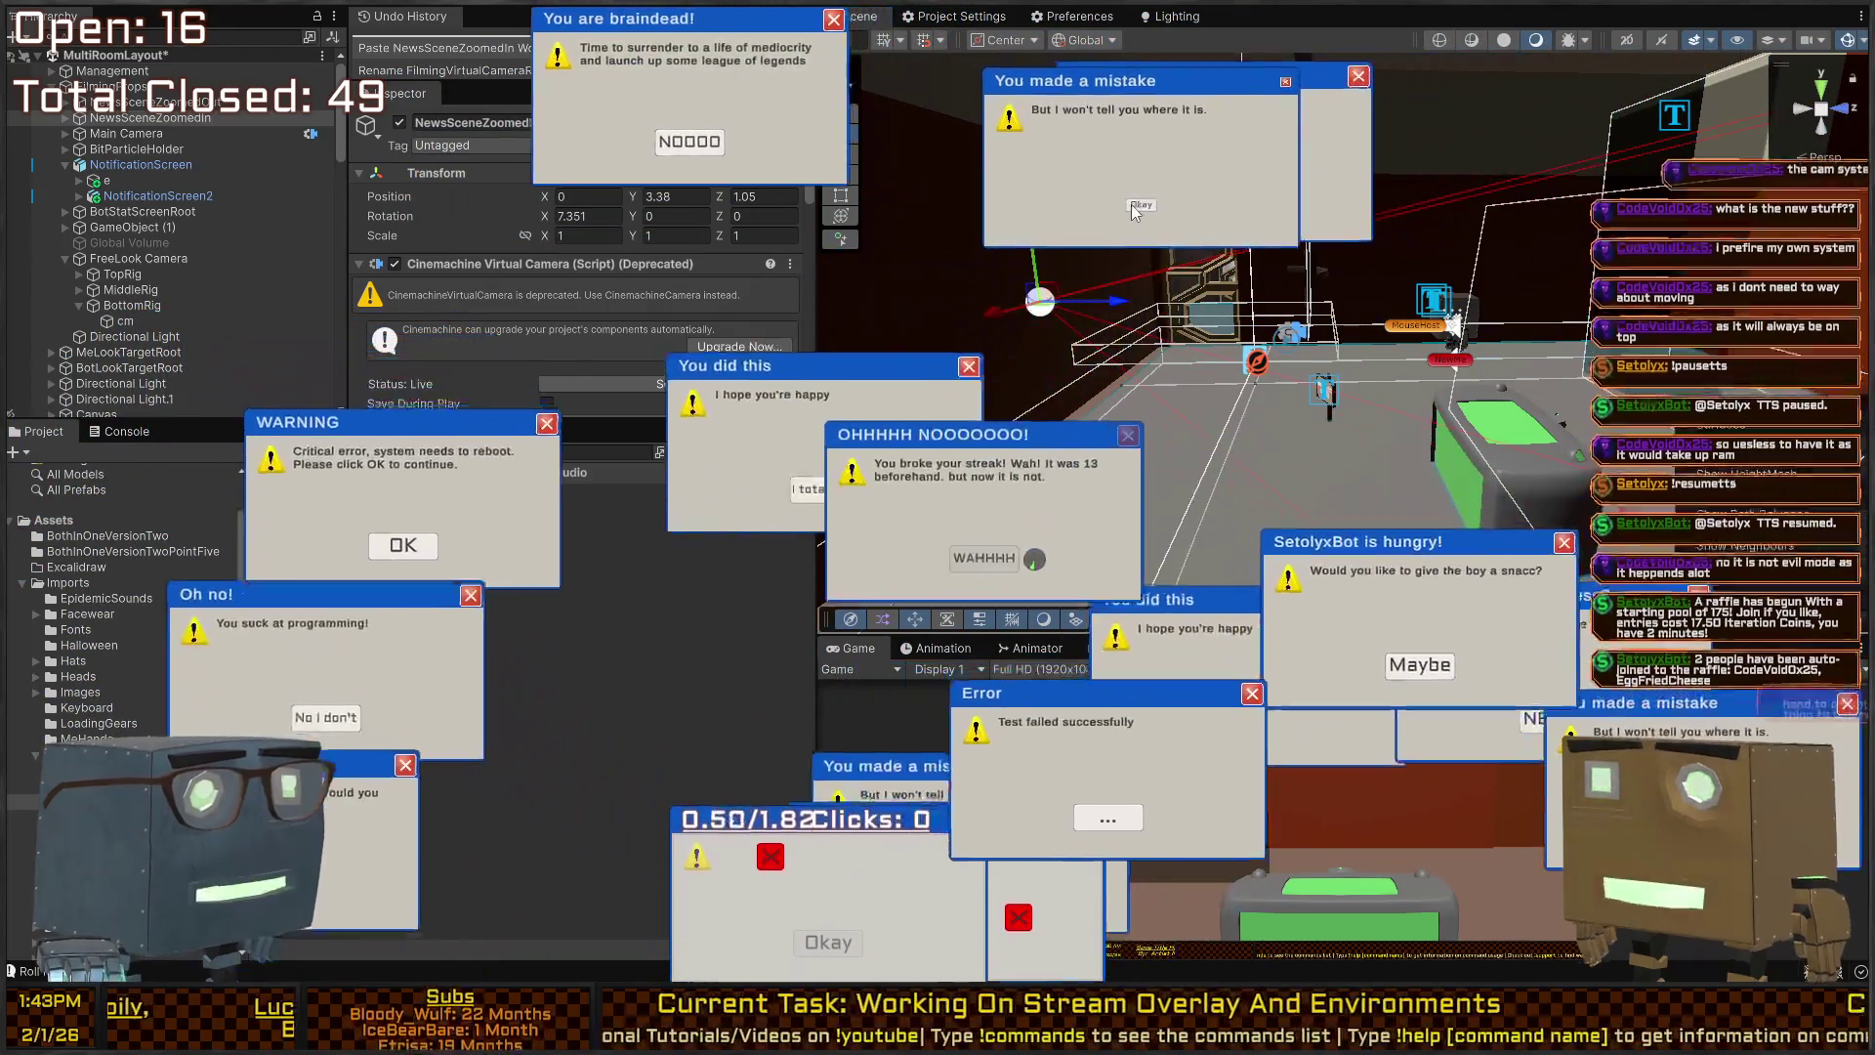
click(1131, 203)
click(1055, 201)
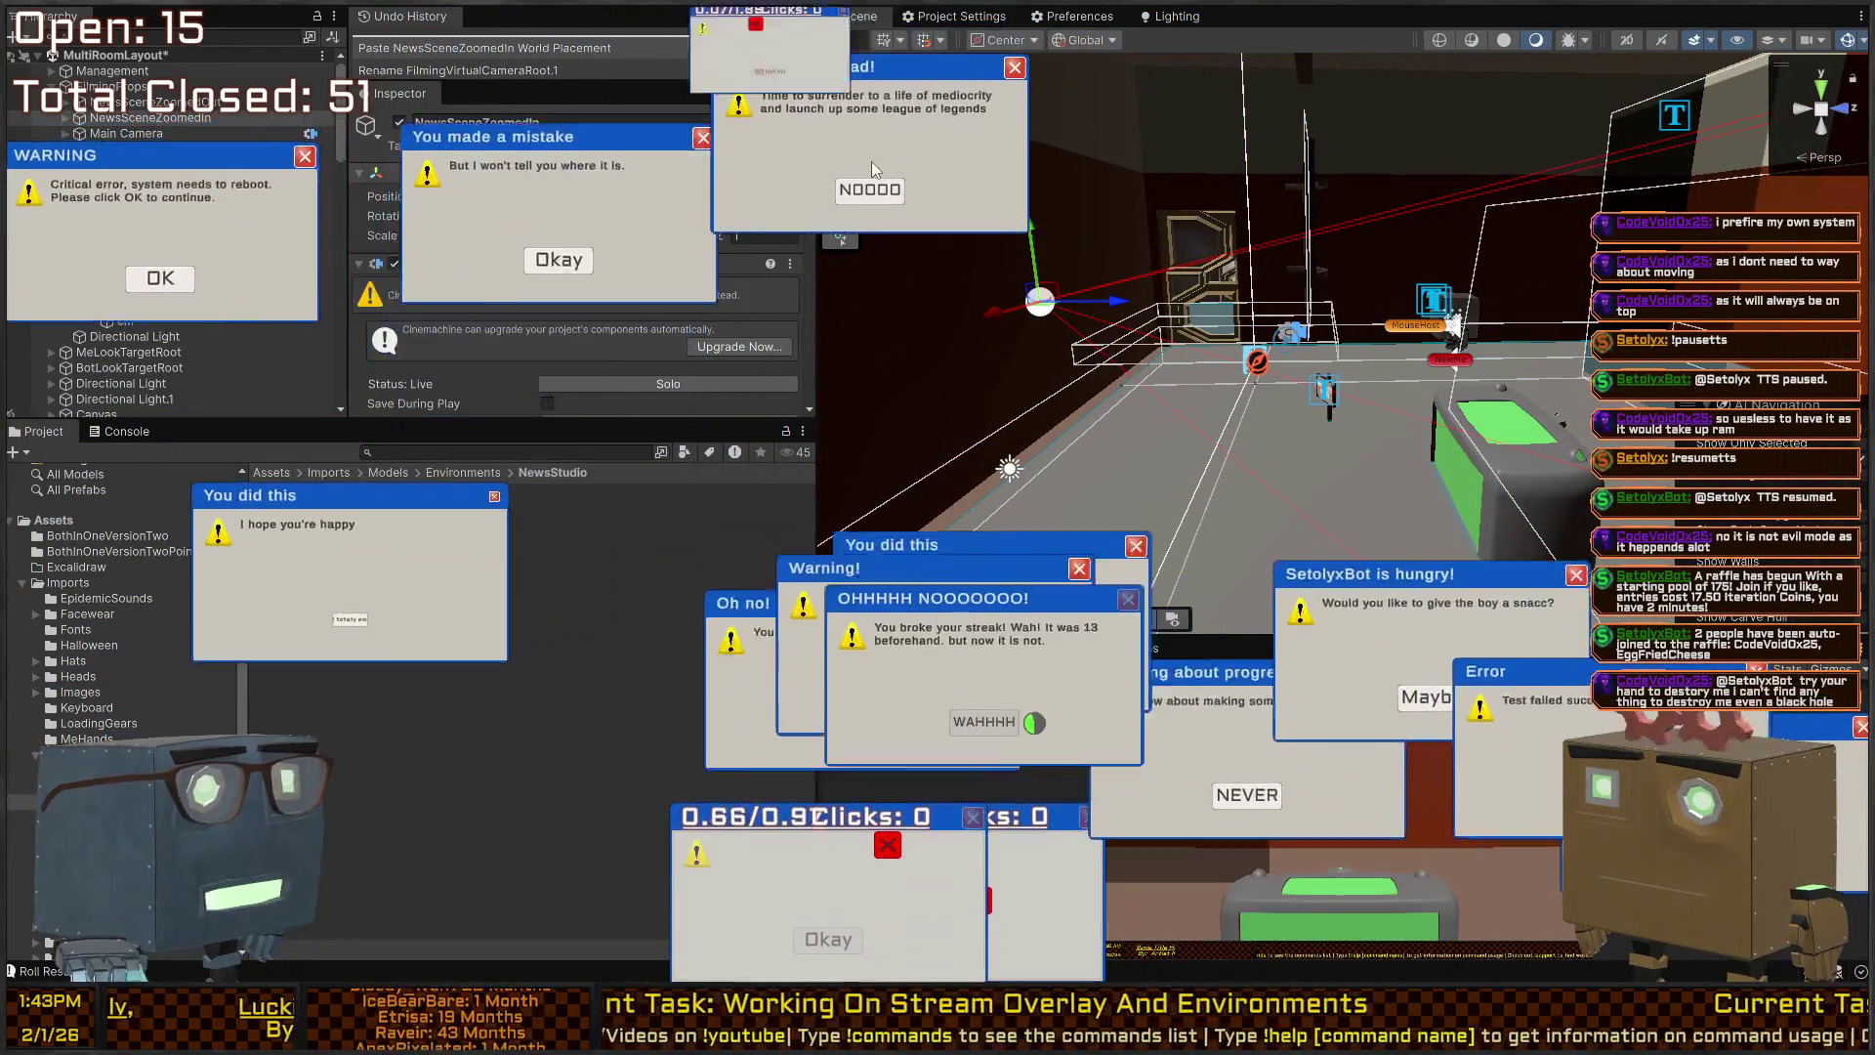
click(869, 190)
click(1288, 360)
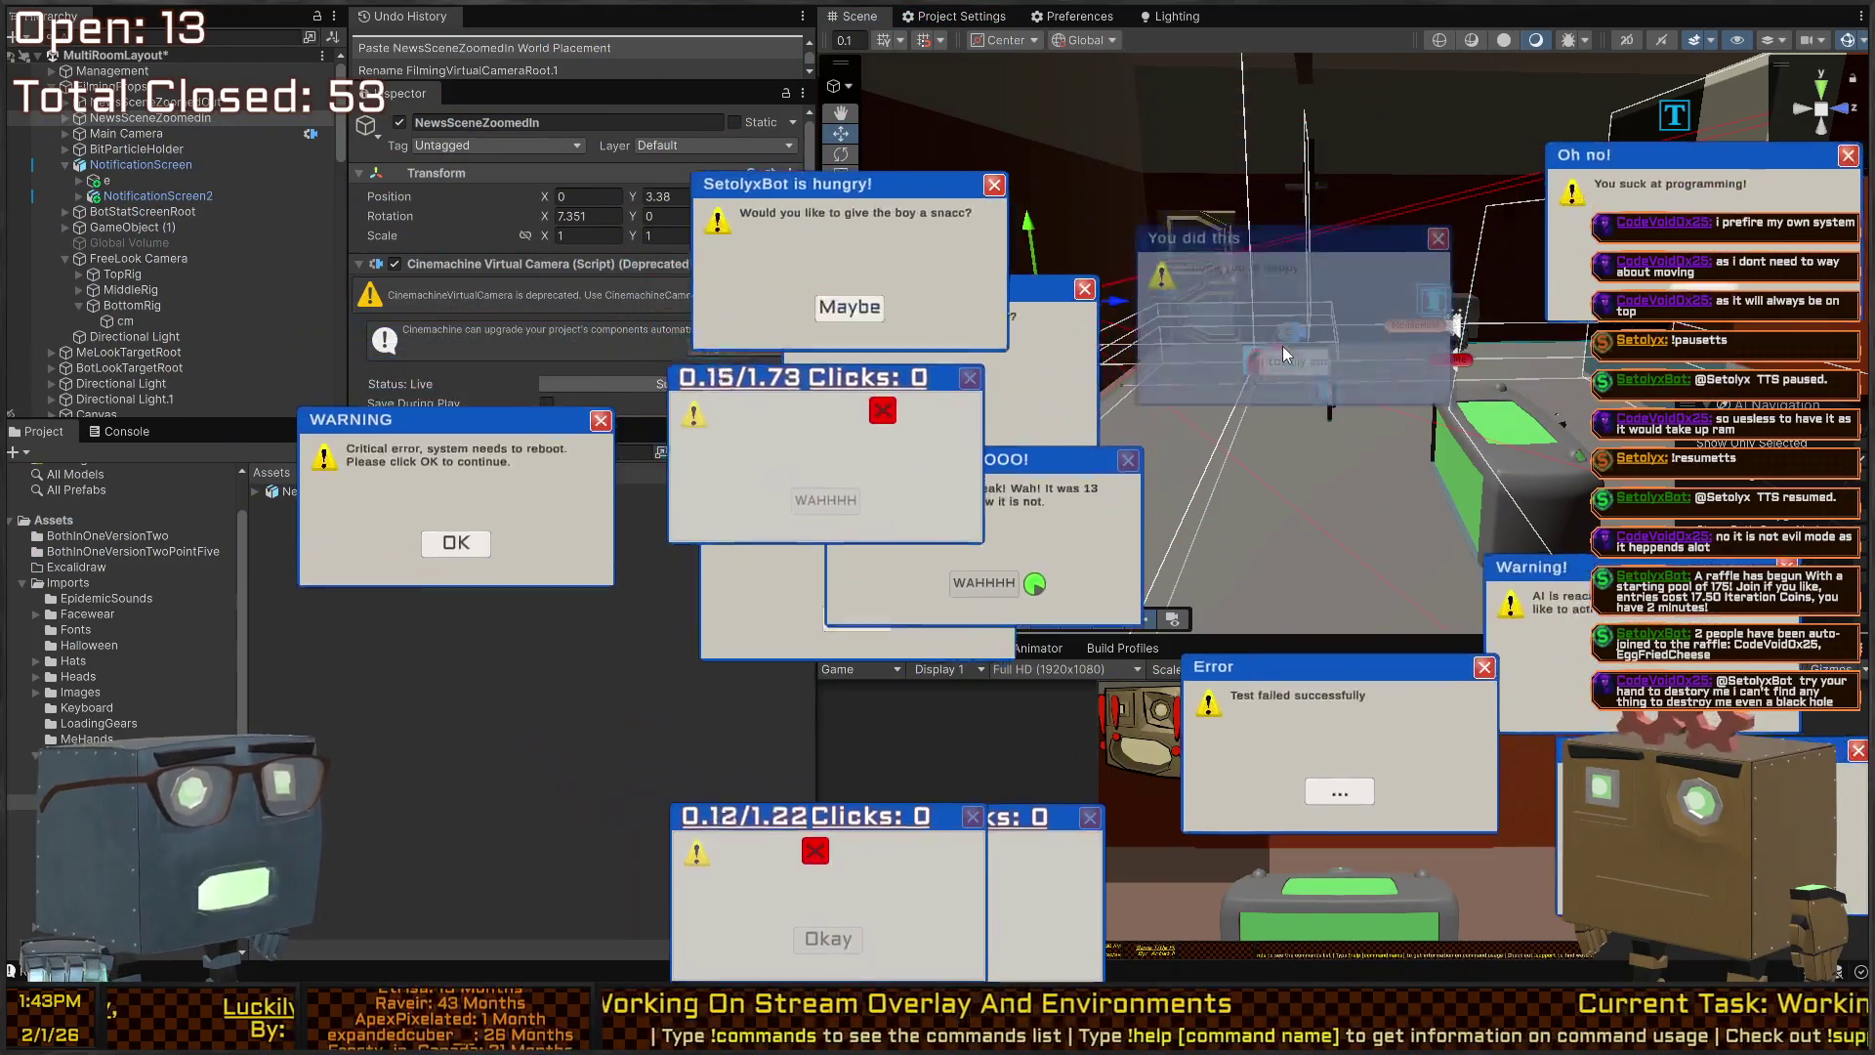
click(1309, 156)
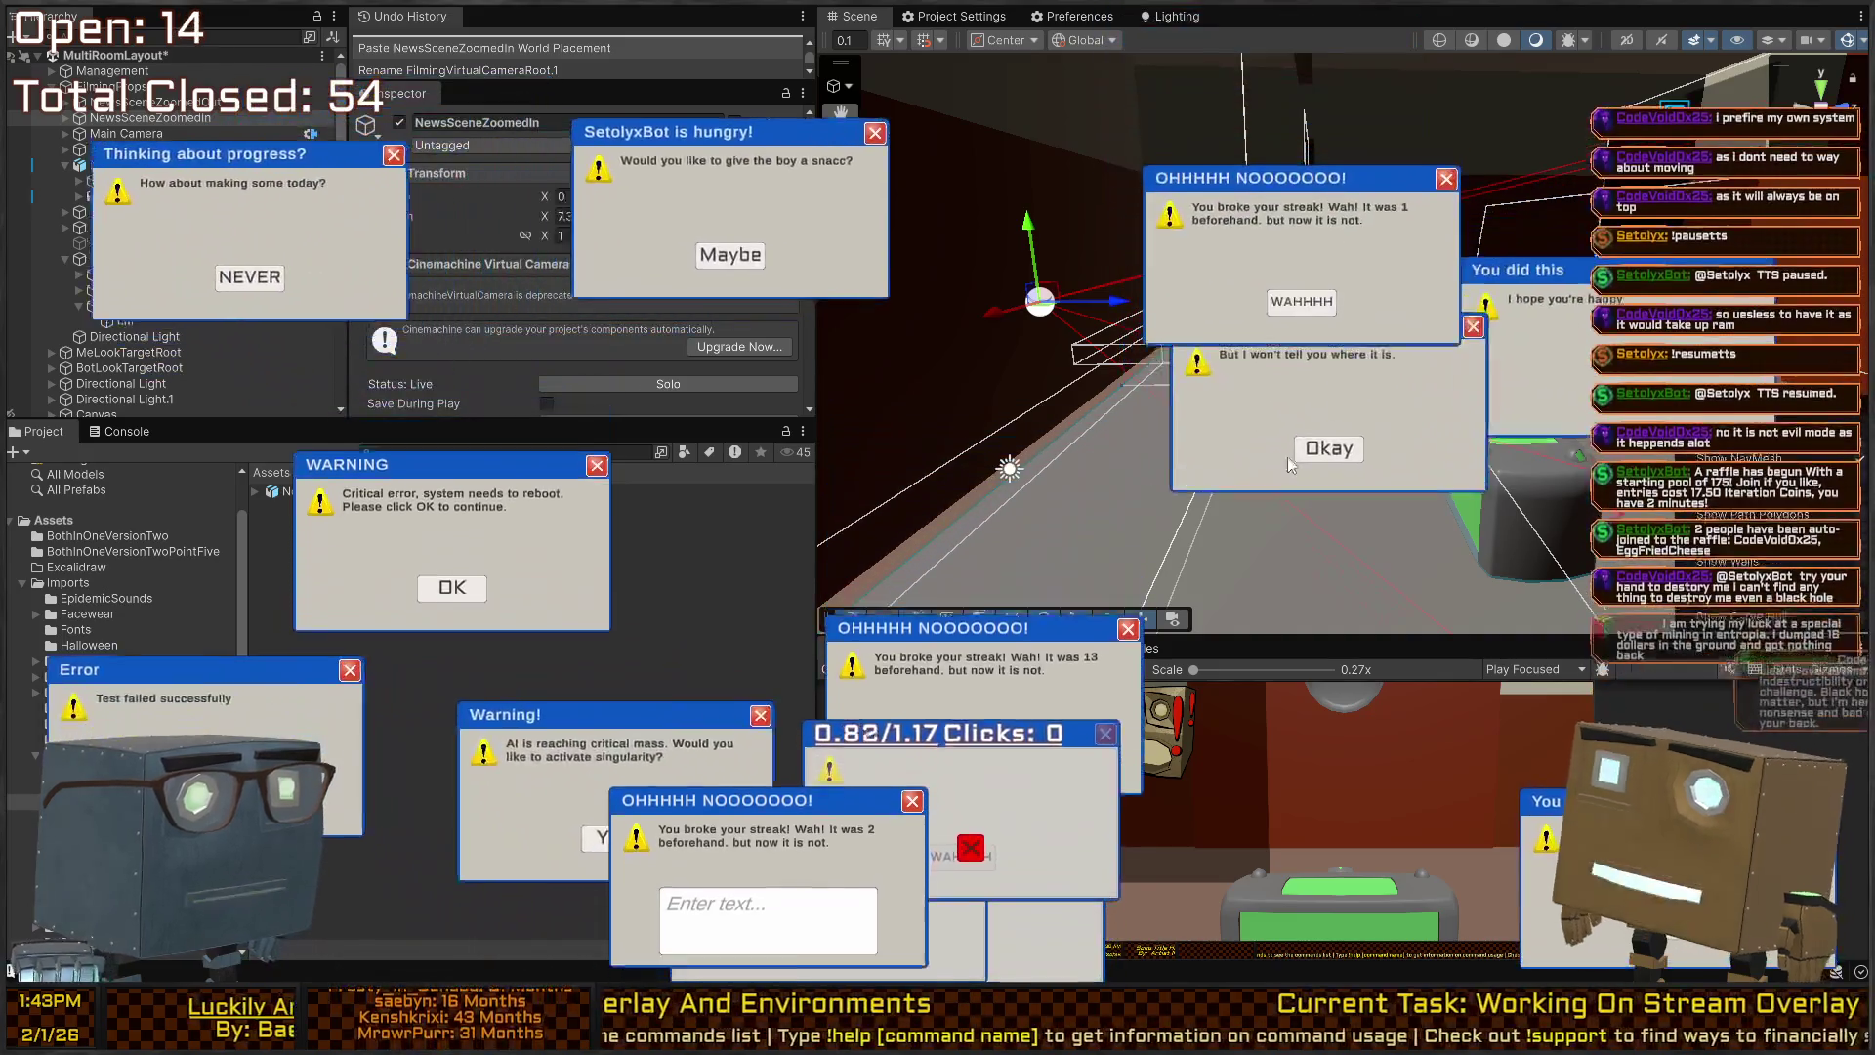
click(1267, 334)
click(1163, 441)
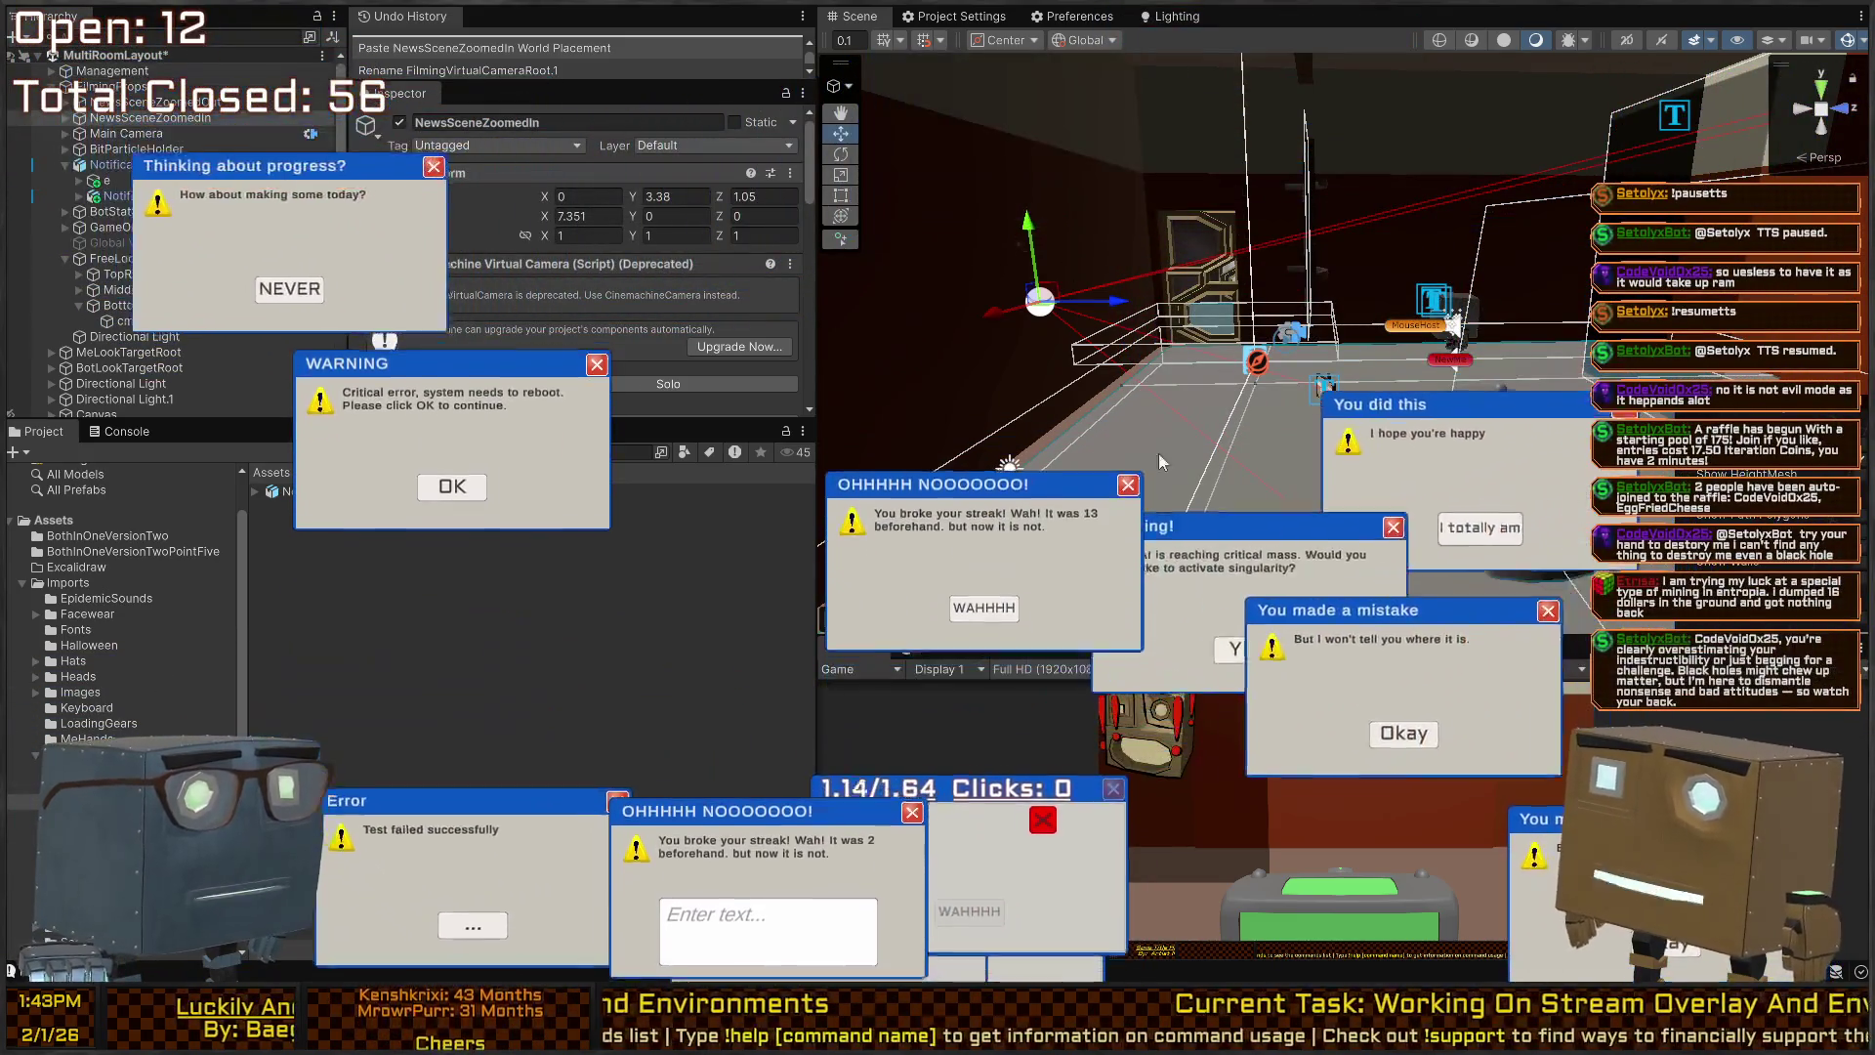
click(718, 718)
click(1187, 615)
click(953, 656)
click(593, 300)
click(899, 704)
click(445, 735)
click(1494, 735)
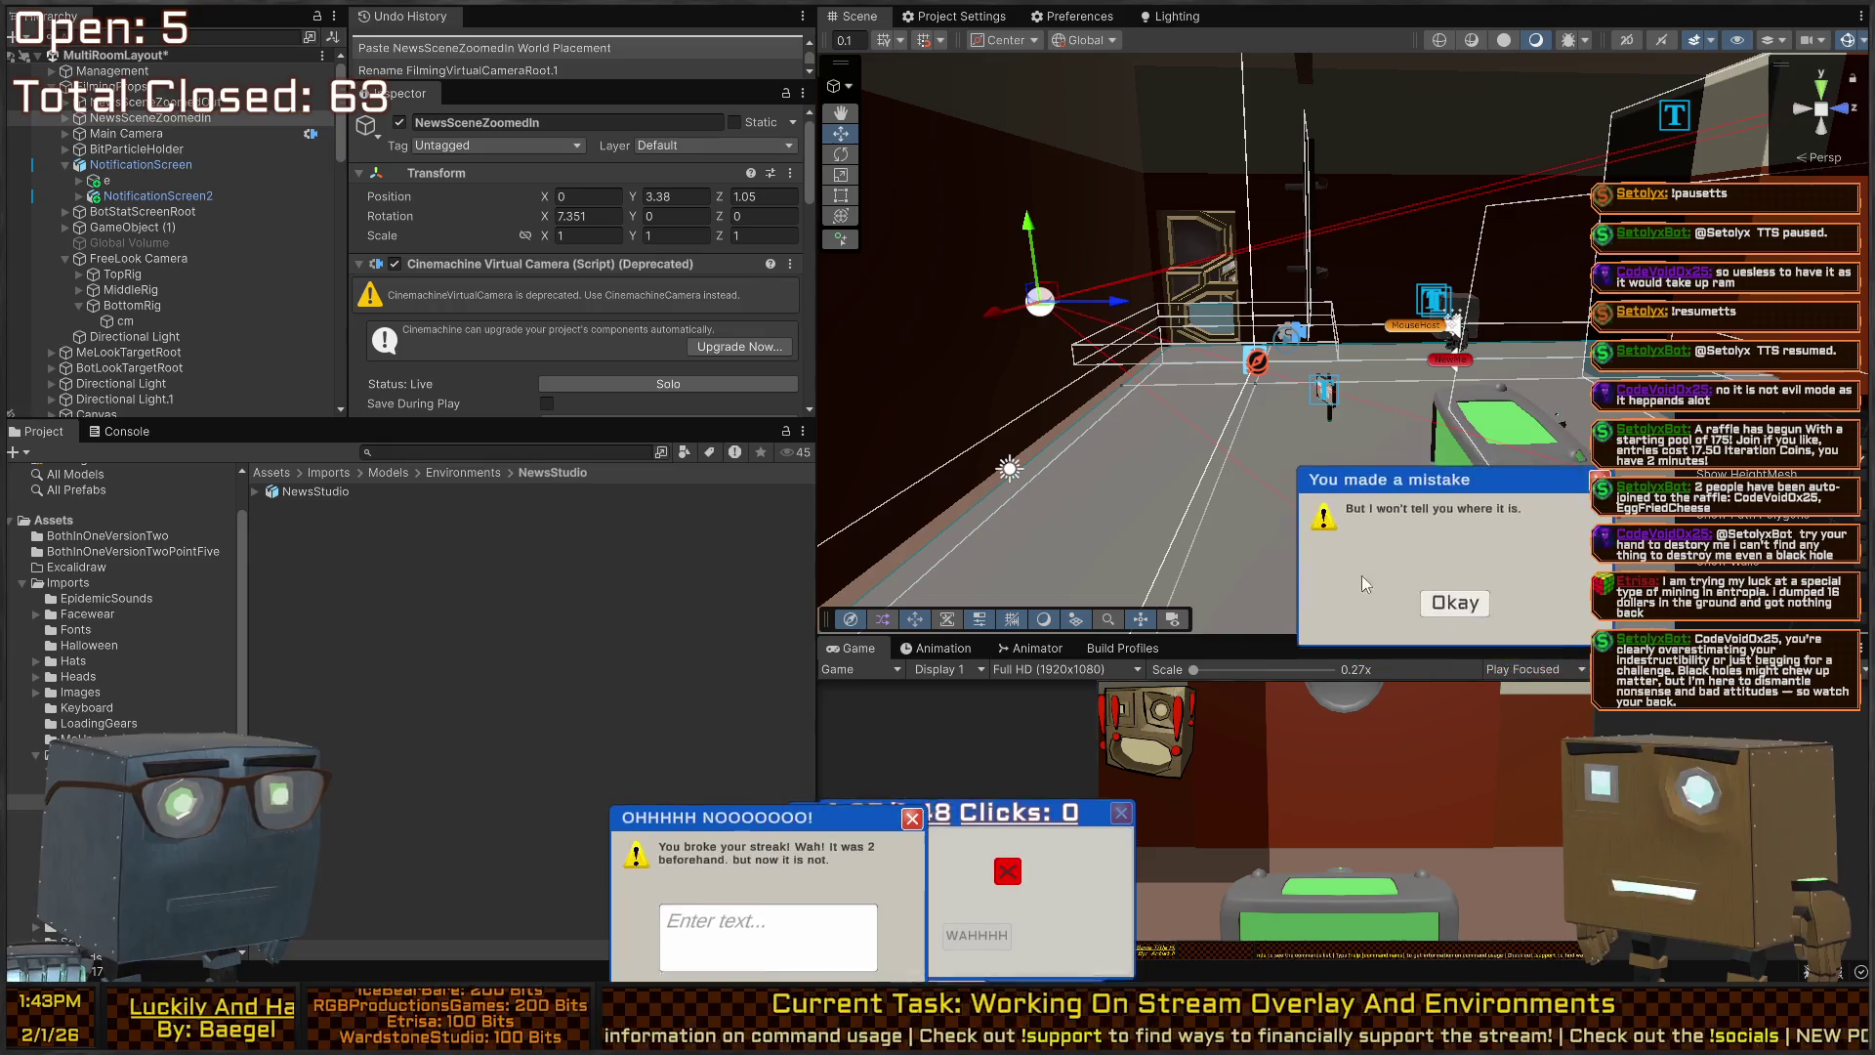
click(1410, 524)
click(648, 259)
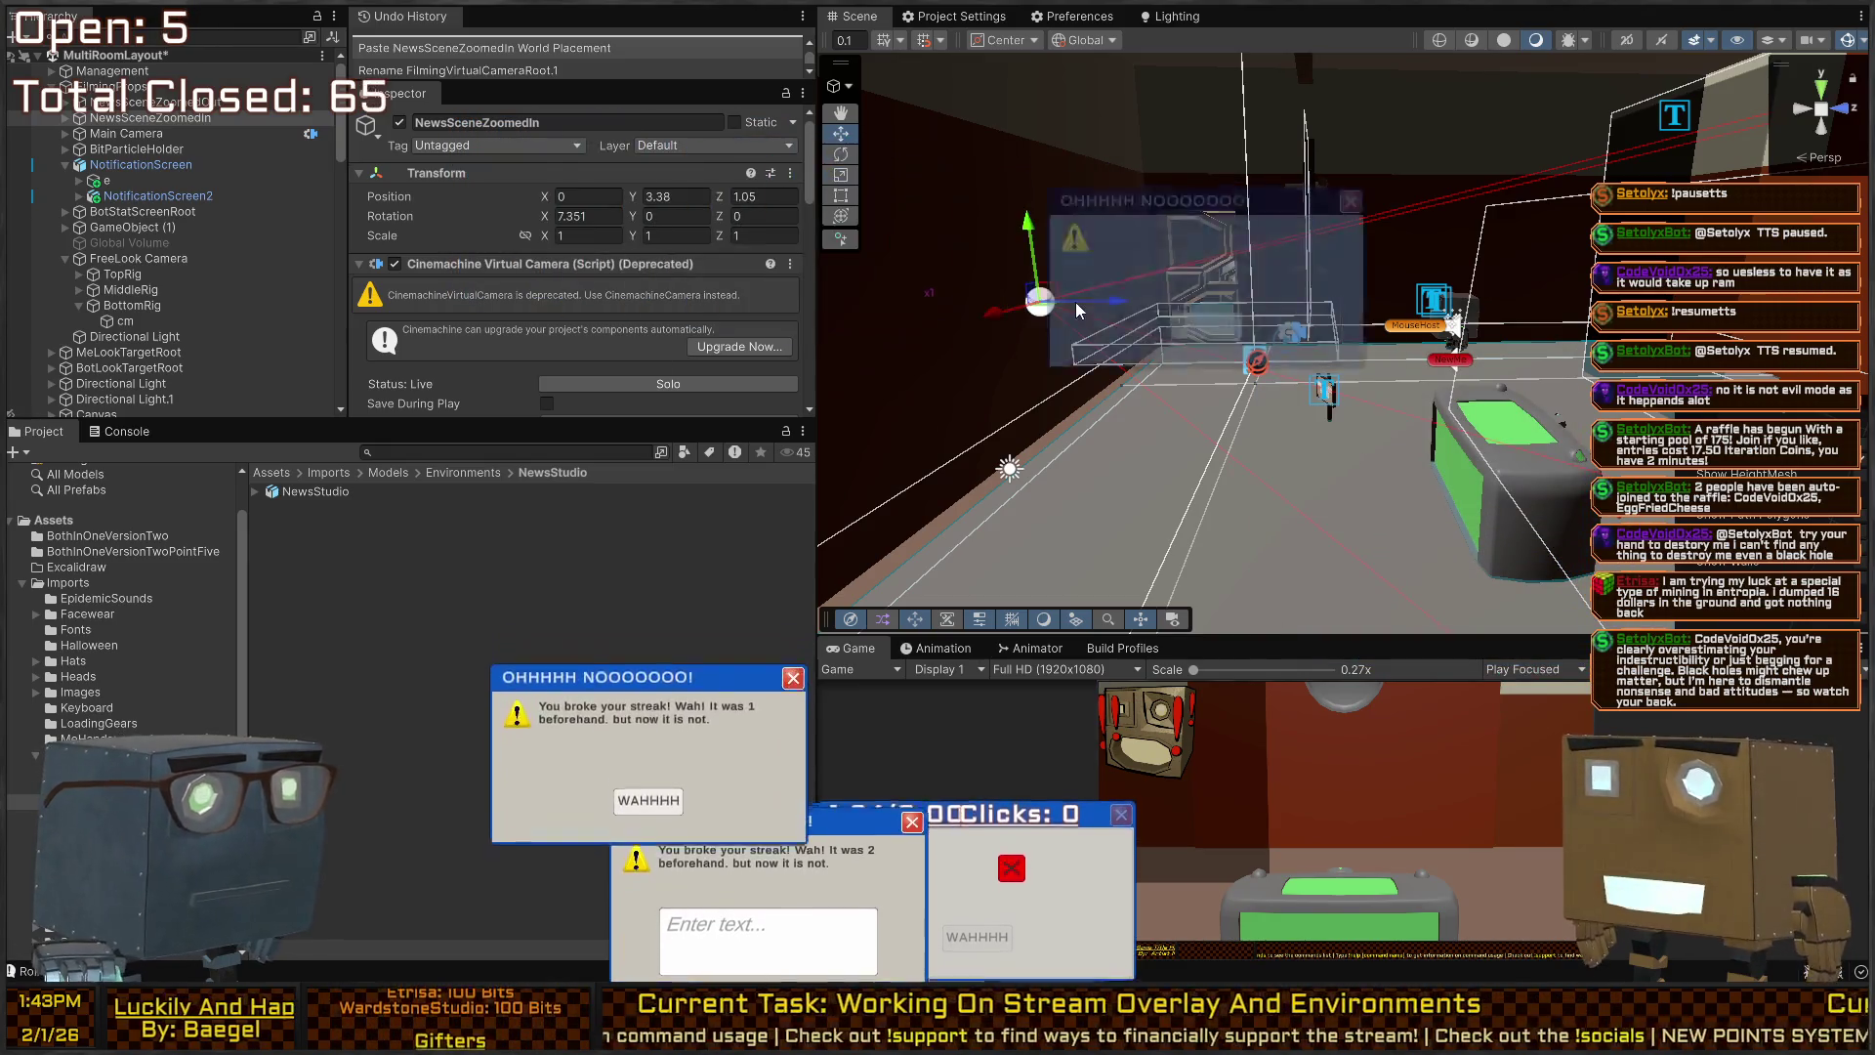
click(716, 851)
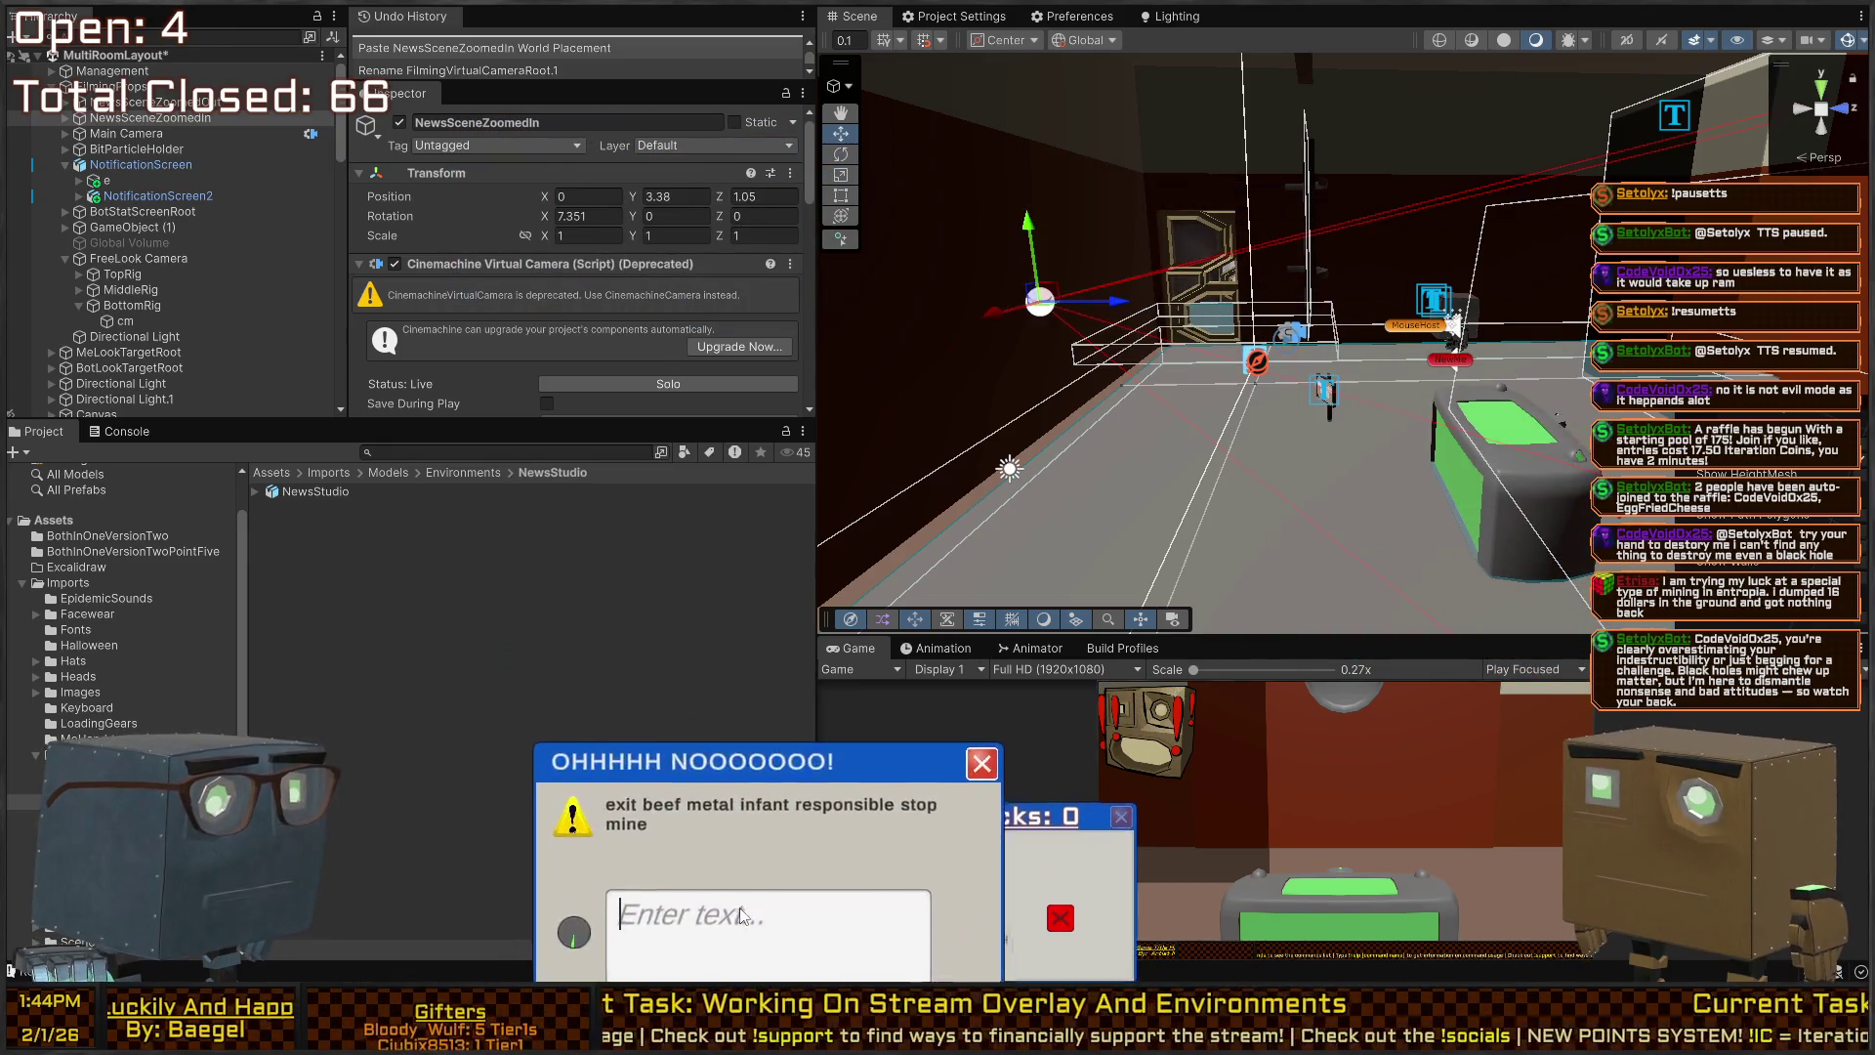
text(e)
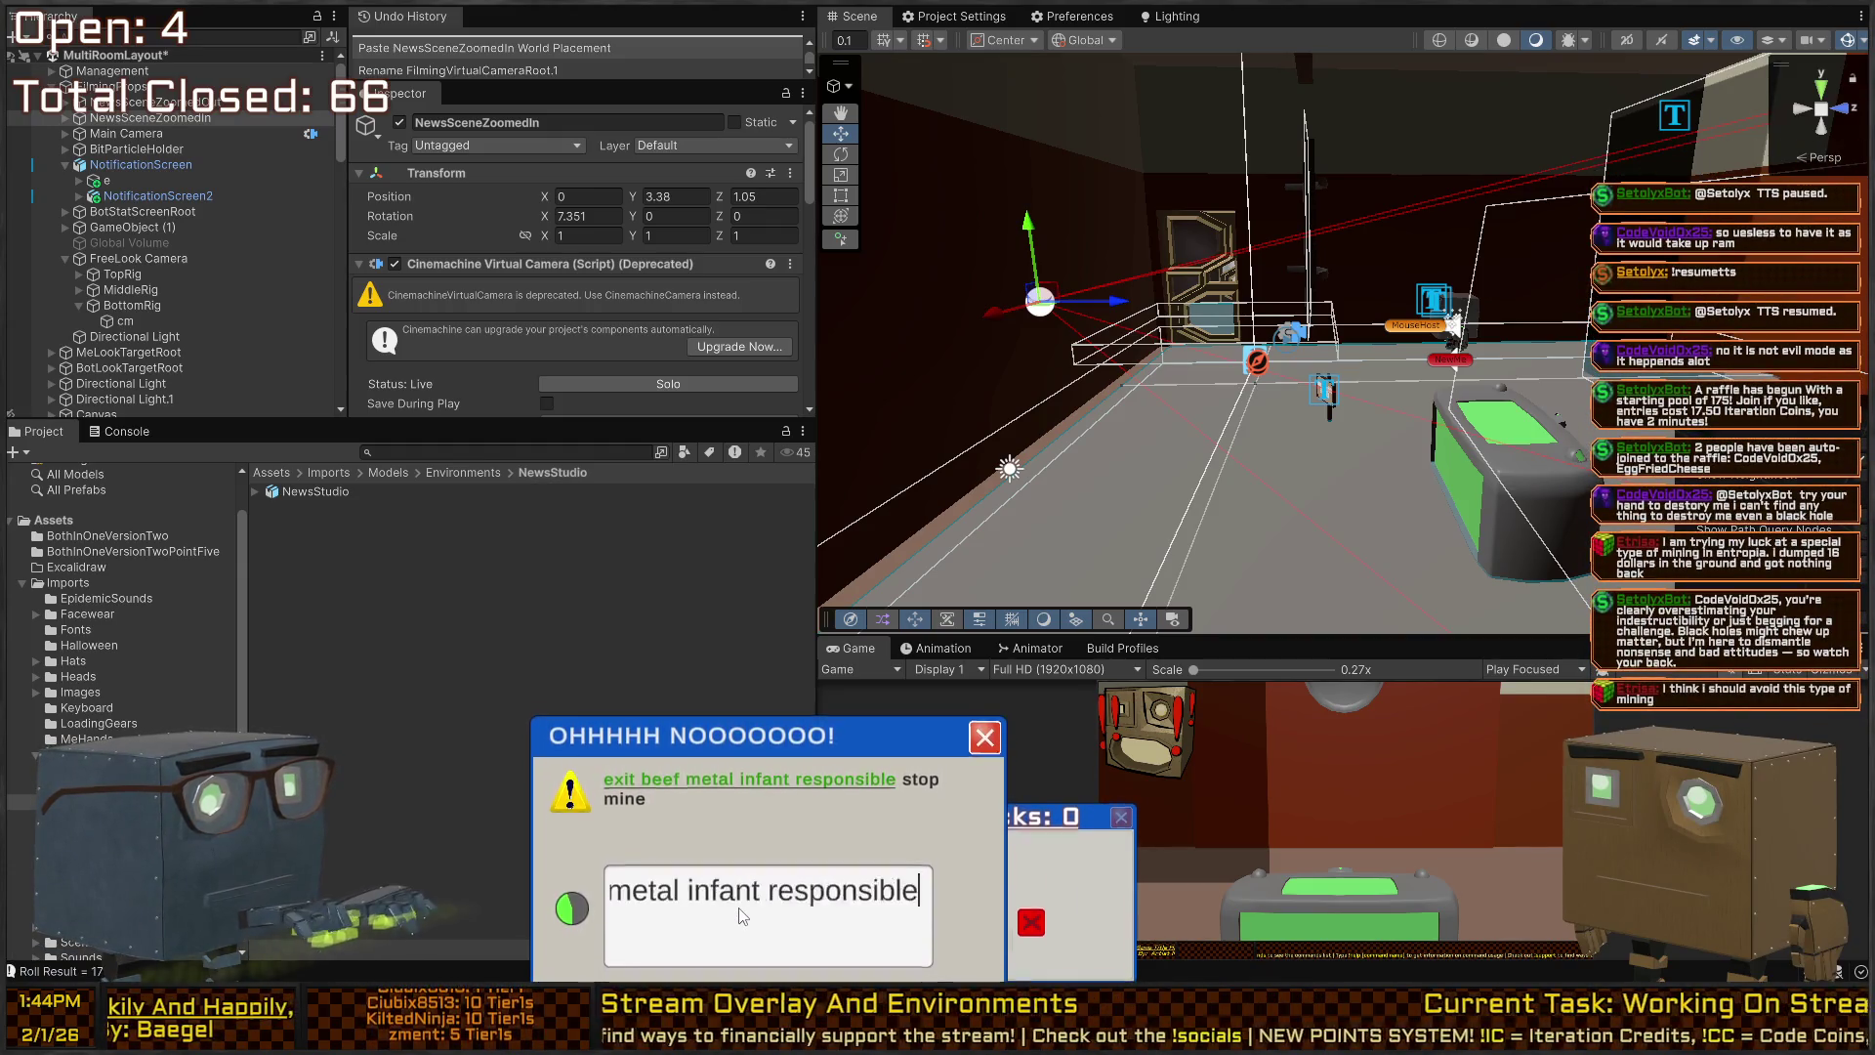
text(xit beemine)
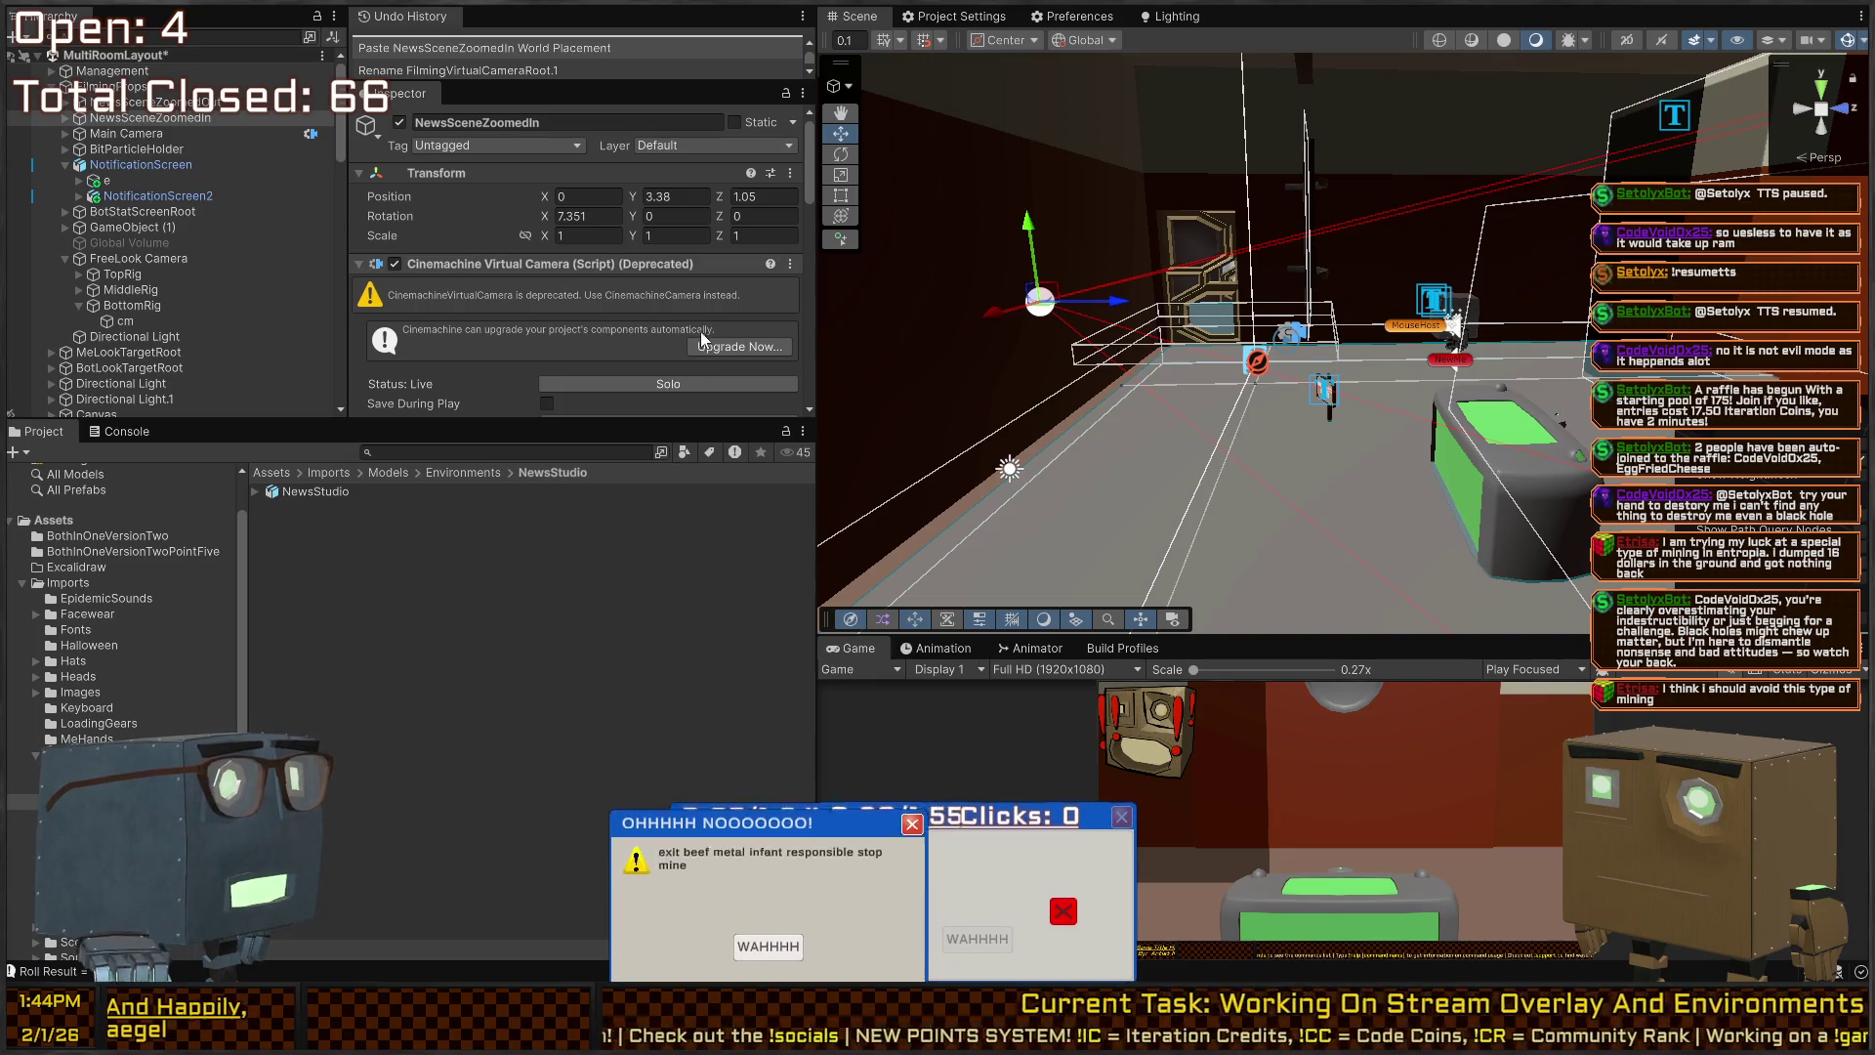
click(760, 939)
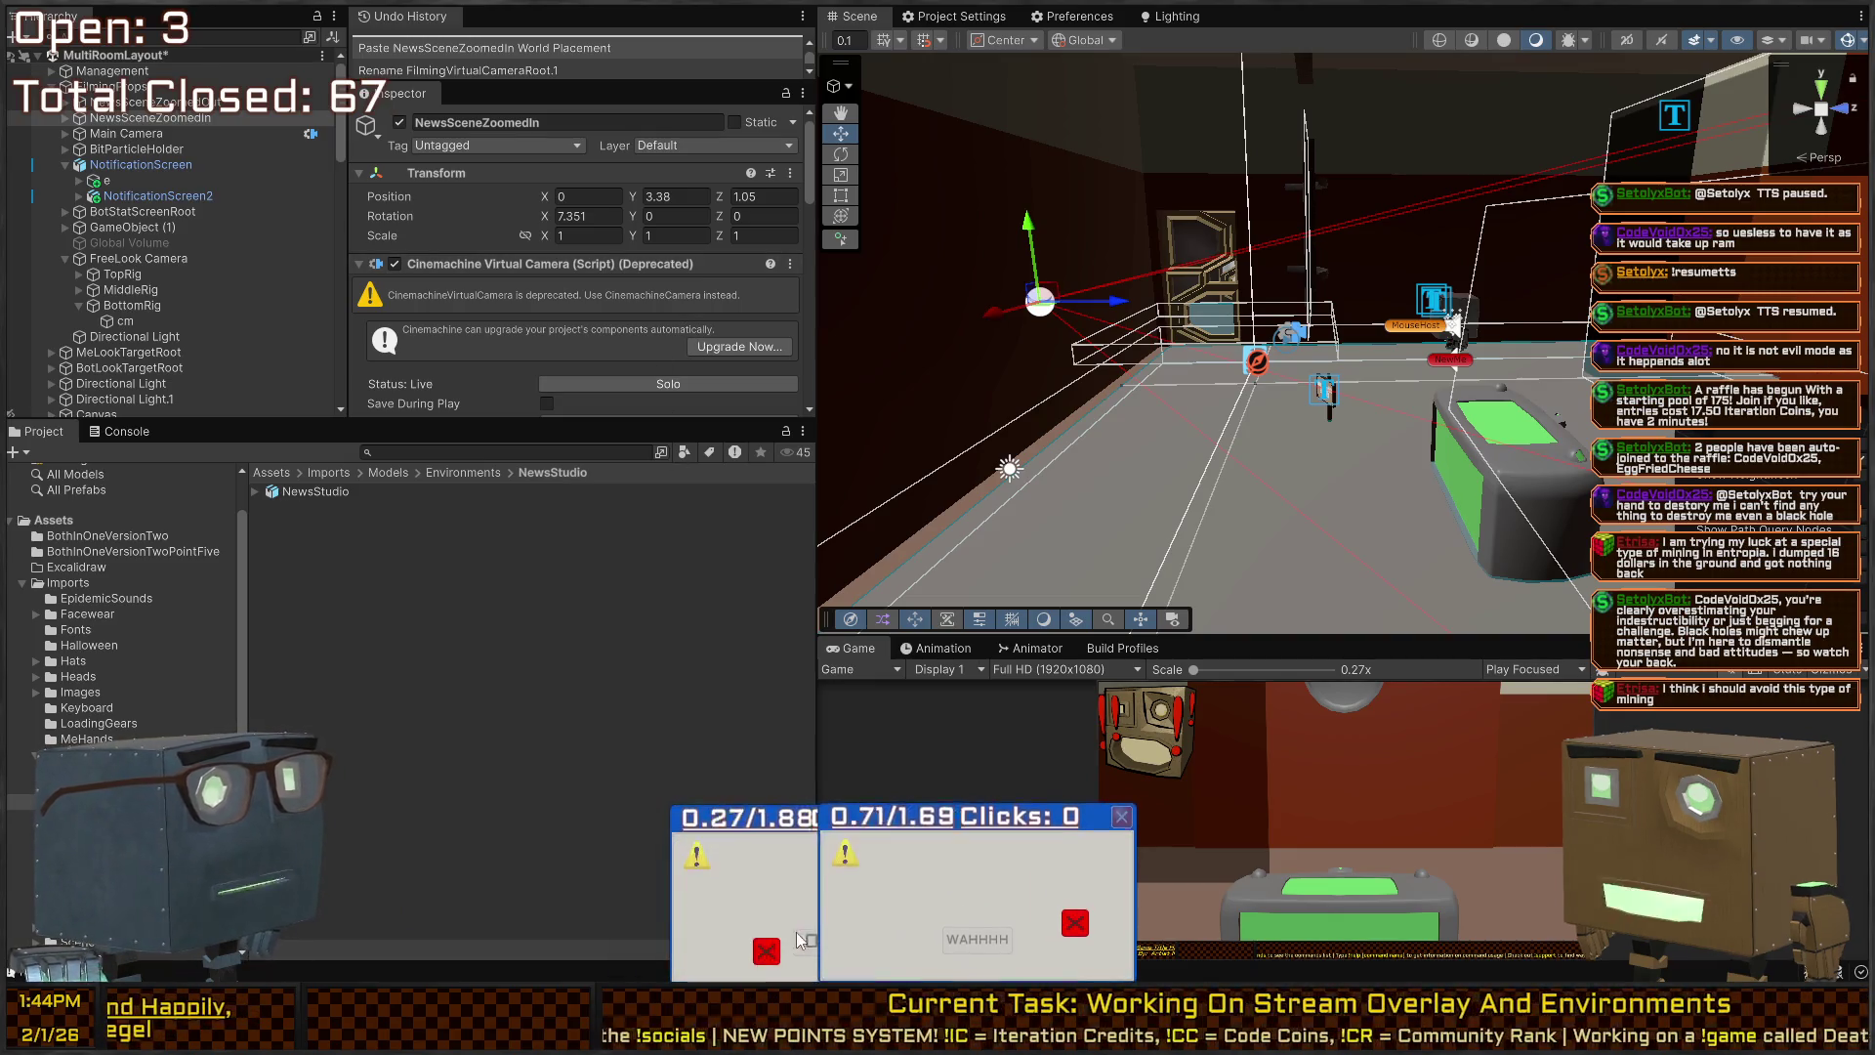
click(1074, 923)
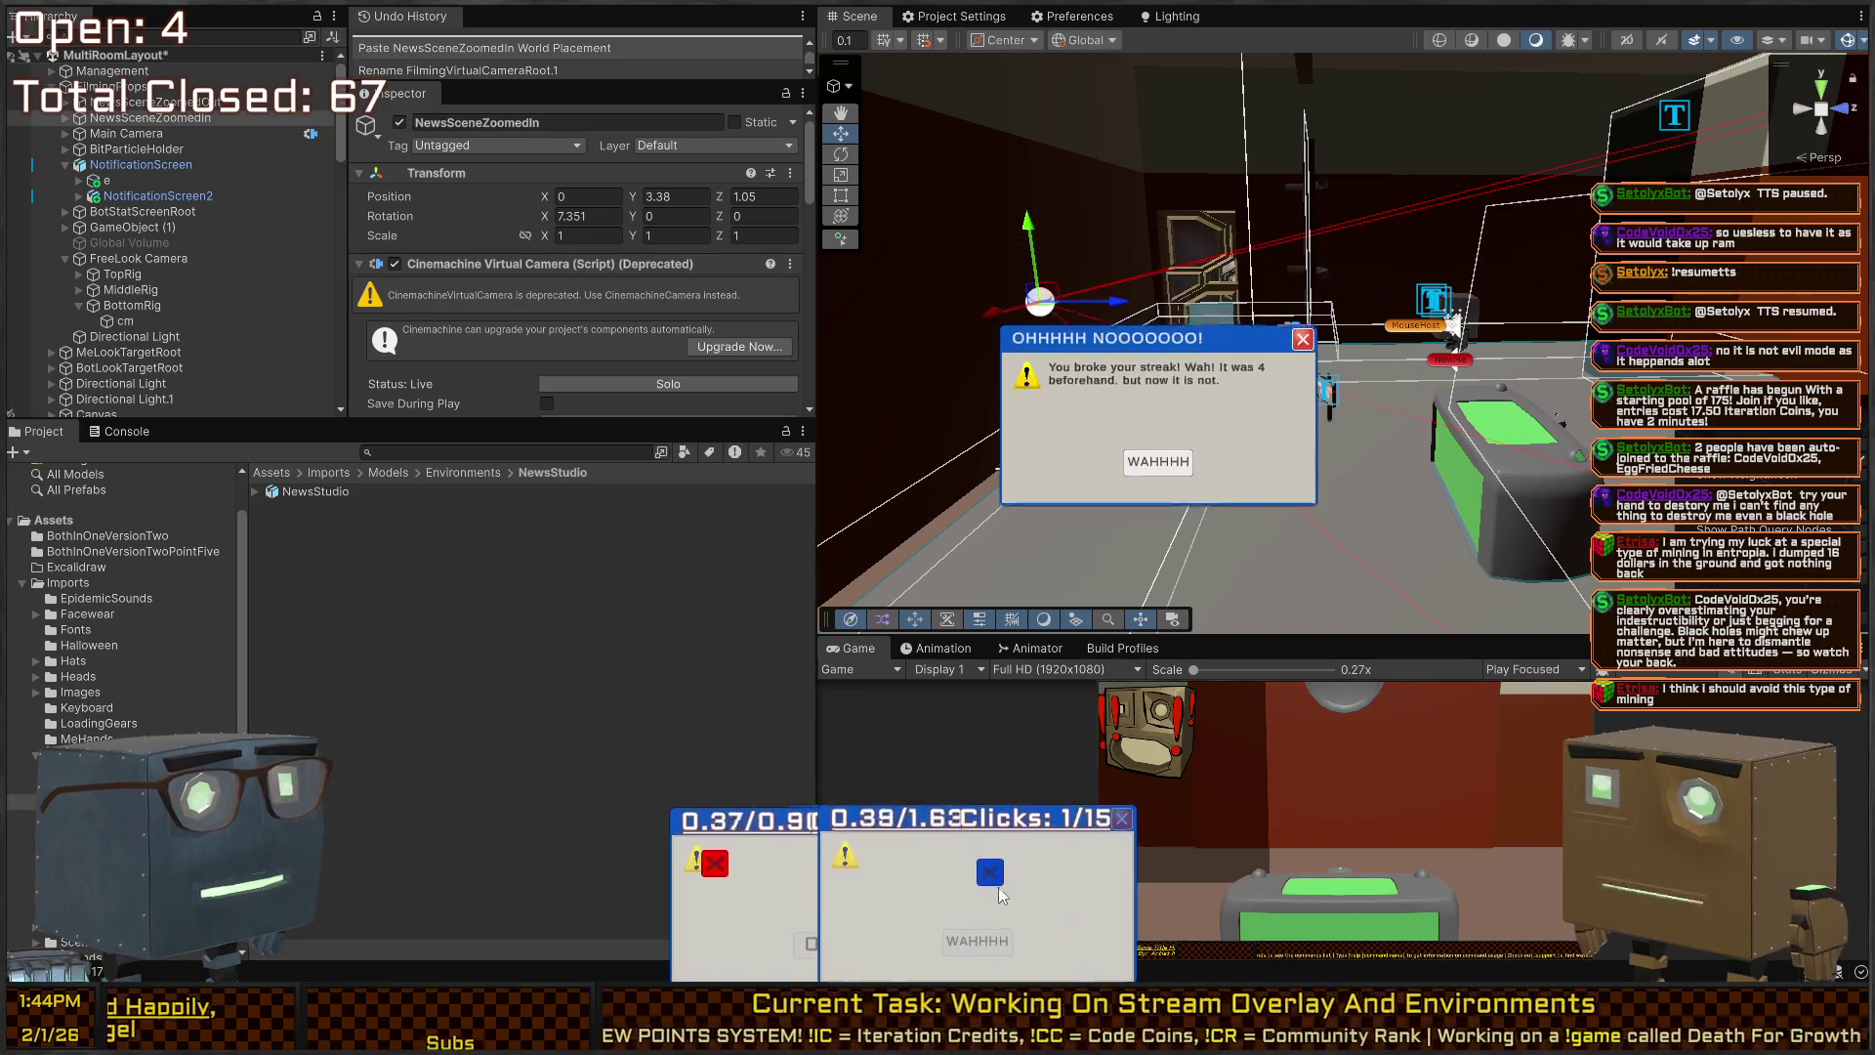
click(987, 872)
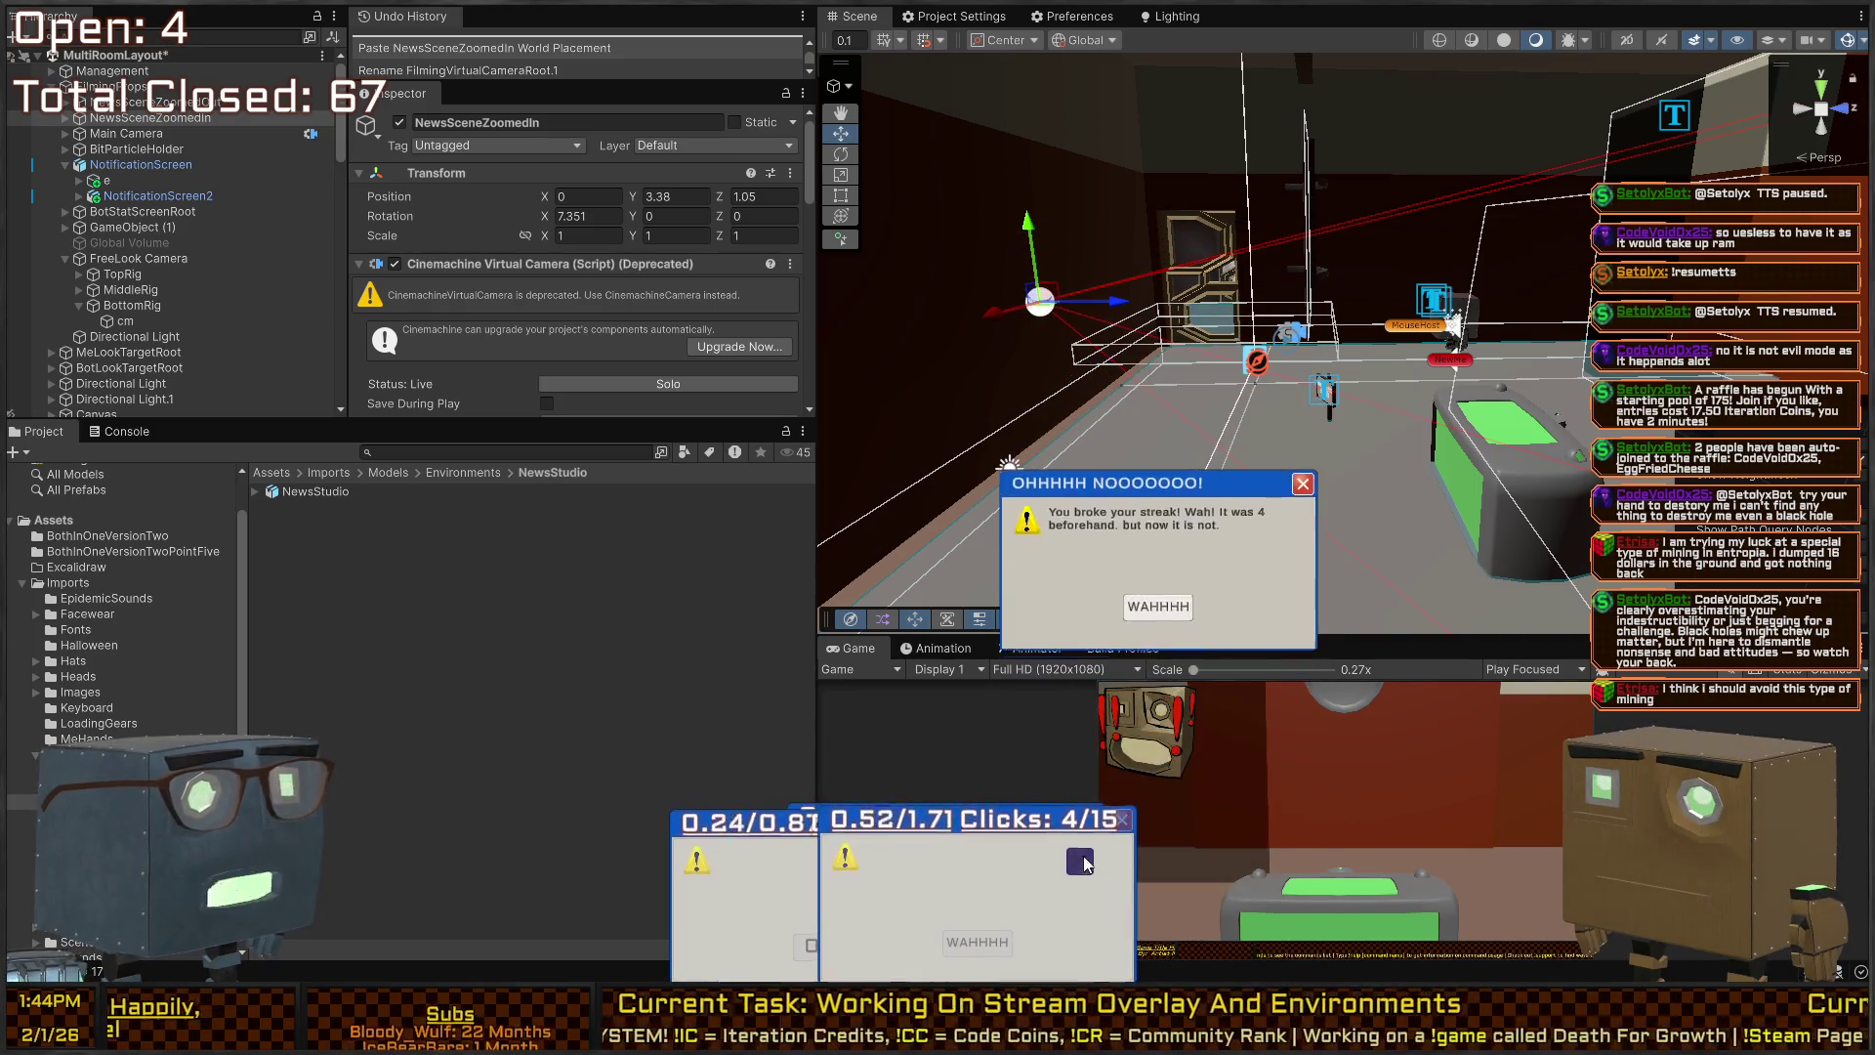
click(935, 892)
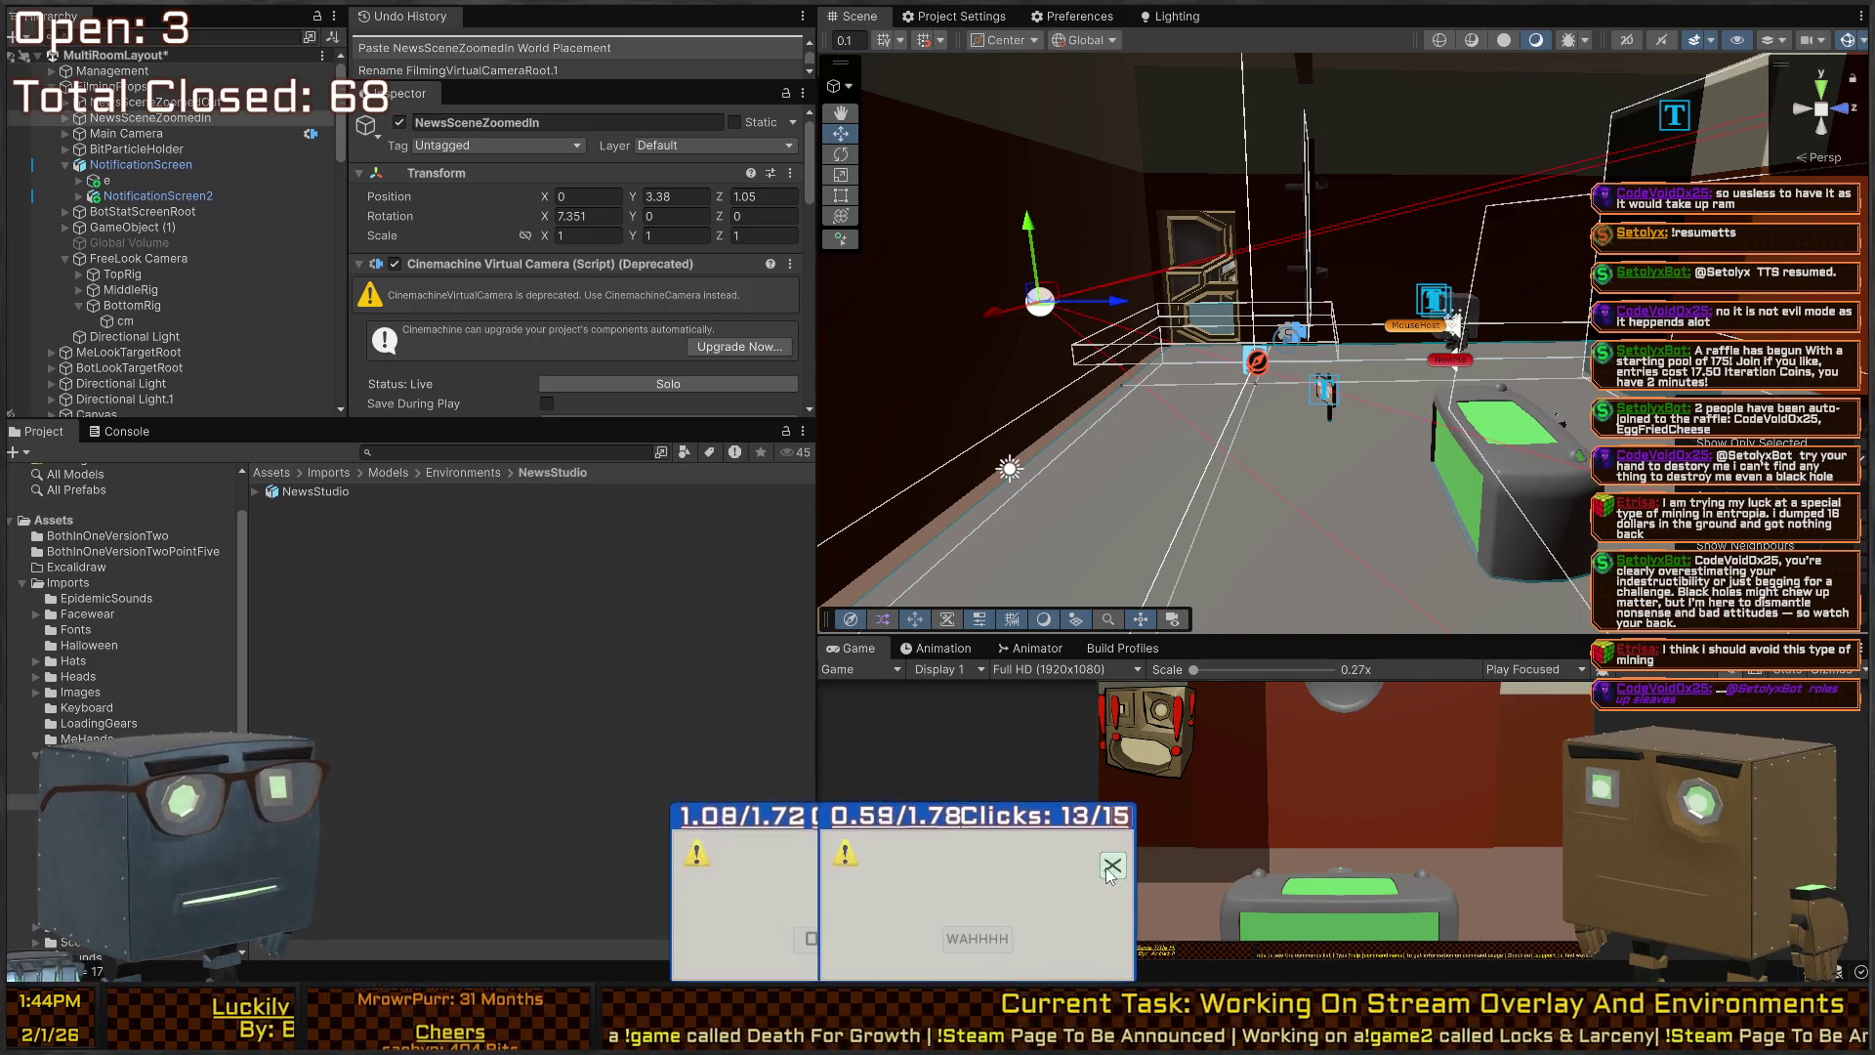
click(1109, 872)
click(913, 899)
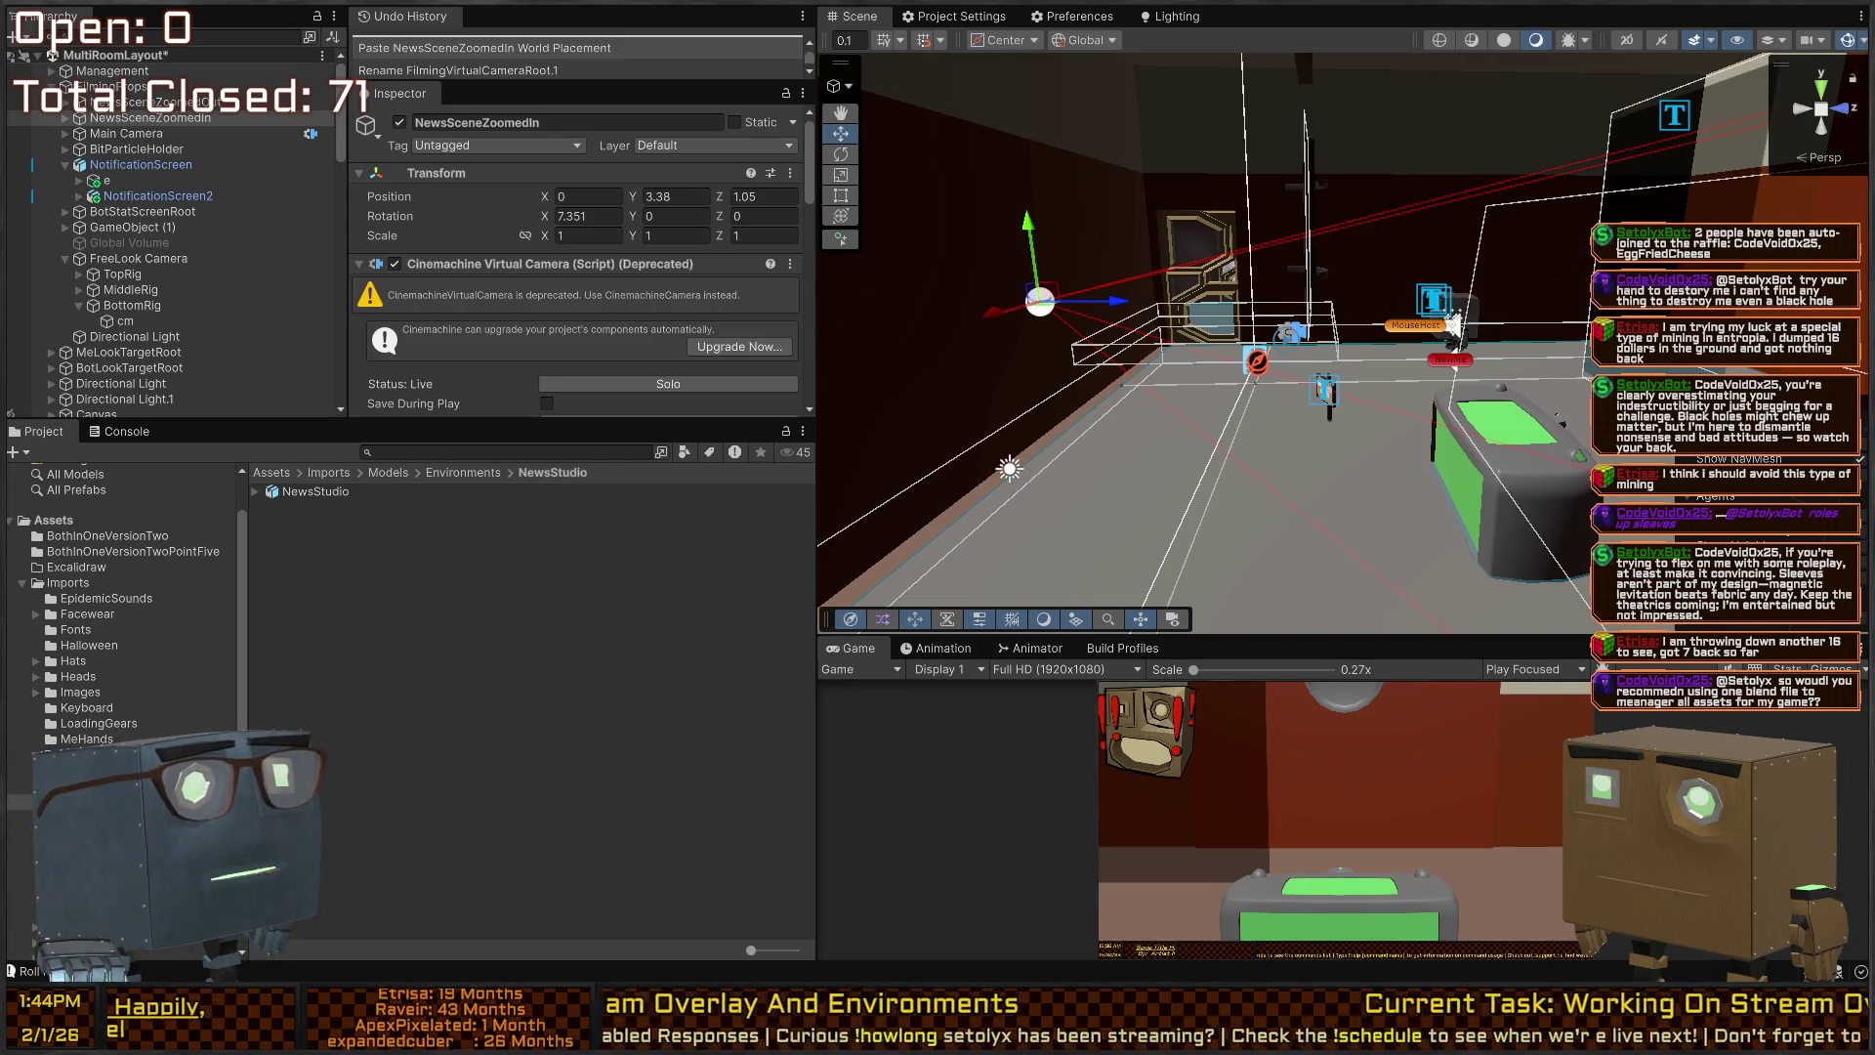
Fly through the studio and turn toward the orange checkered NotificationScreen.
drag(1190, 270, 1227, 297)
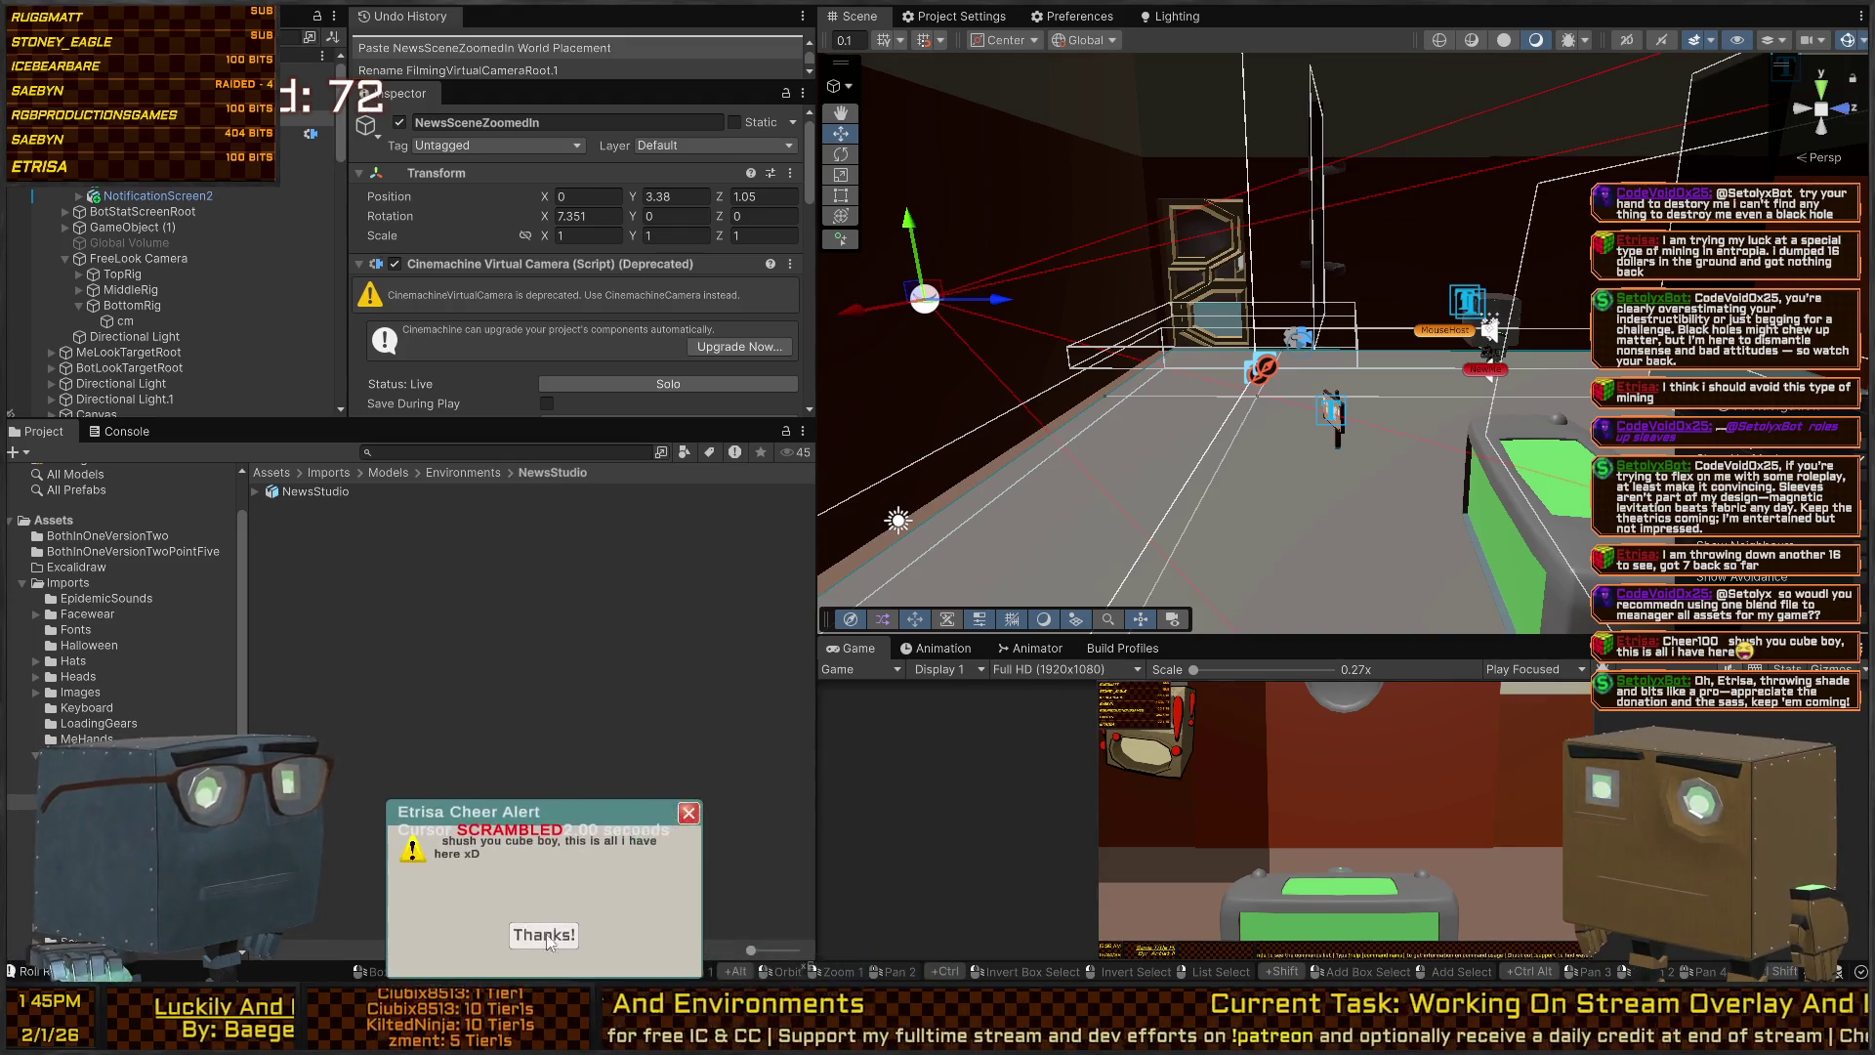
mouse_move(1246, 342)
mouse_down()
mouse_move(1566, 245)
mouse_move(1326, 267)
mouse_move(1368, 279)
mouse_up()
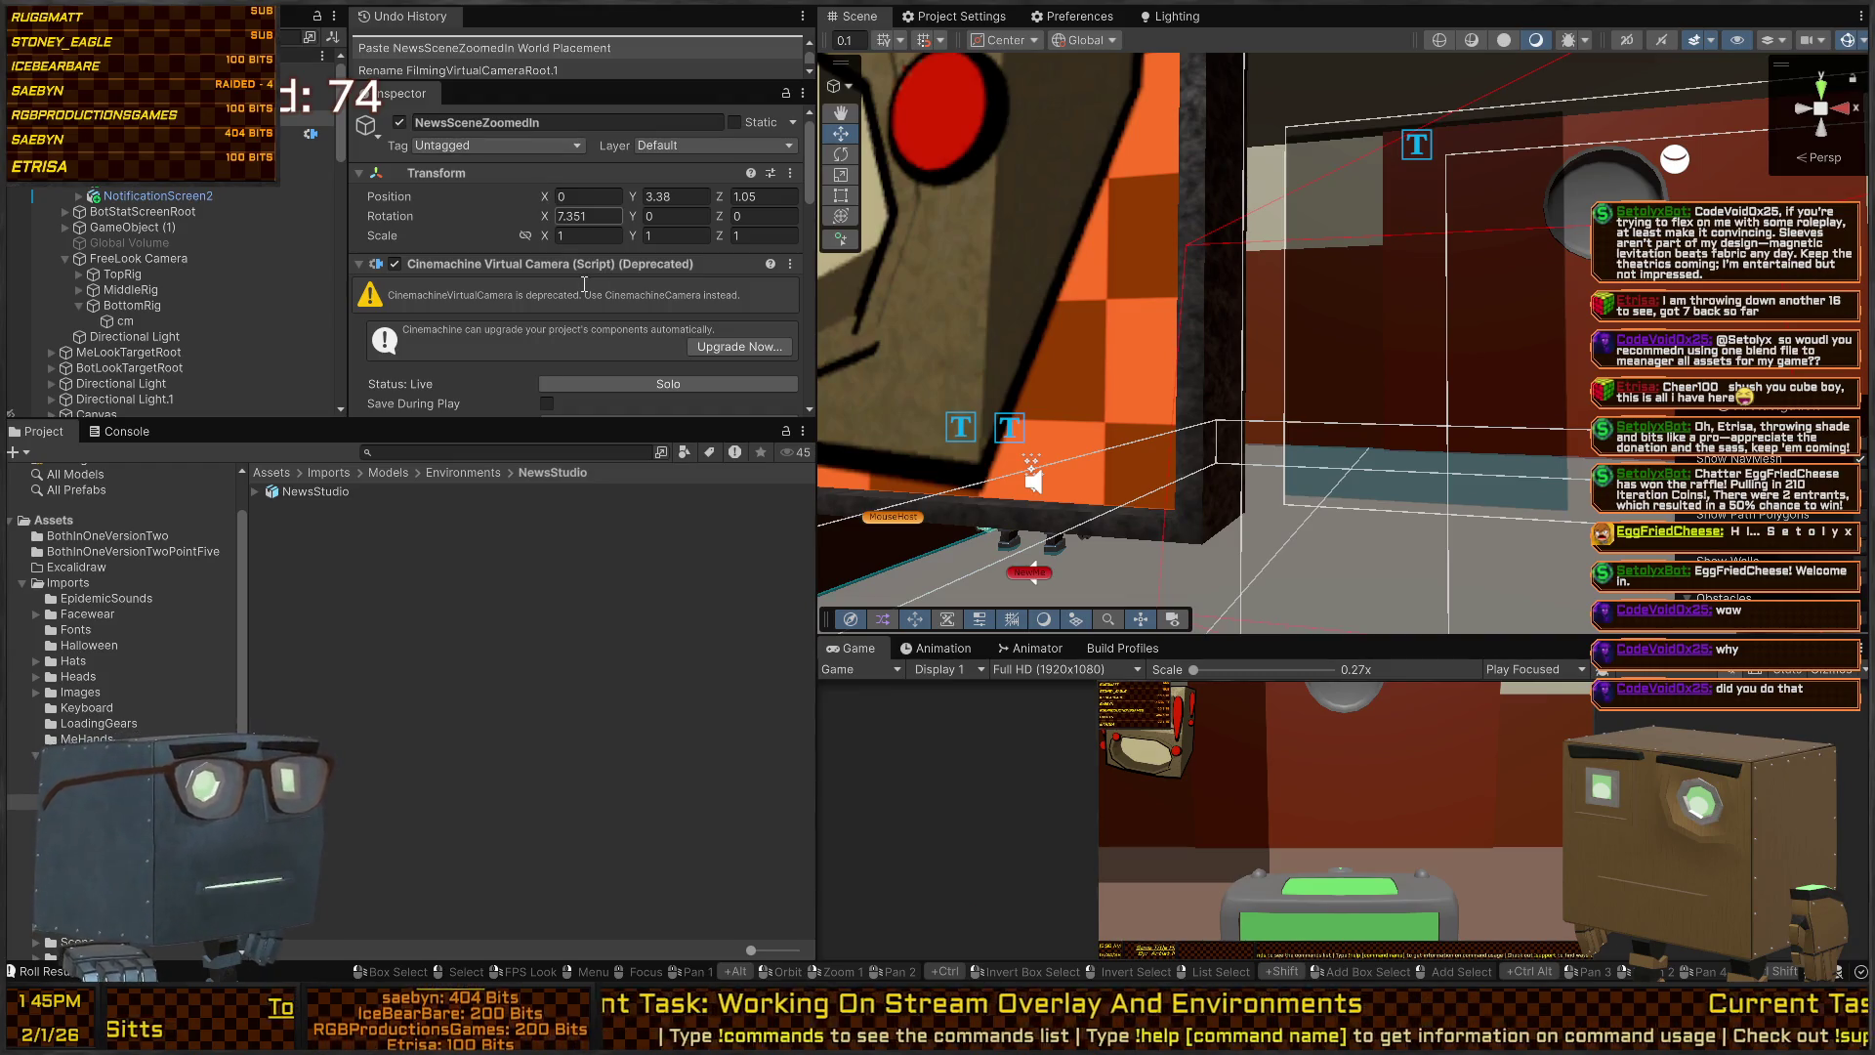
Confirm the rotation value and fly back until the screen and studio bot are visible.
key(Return)
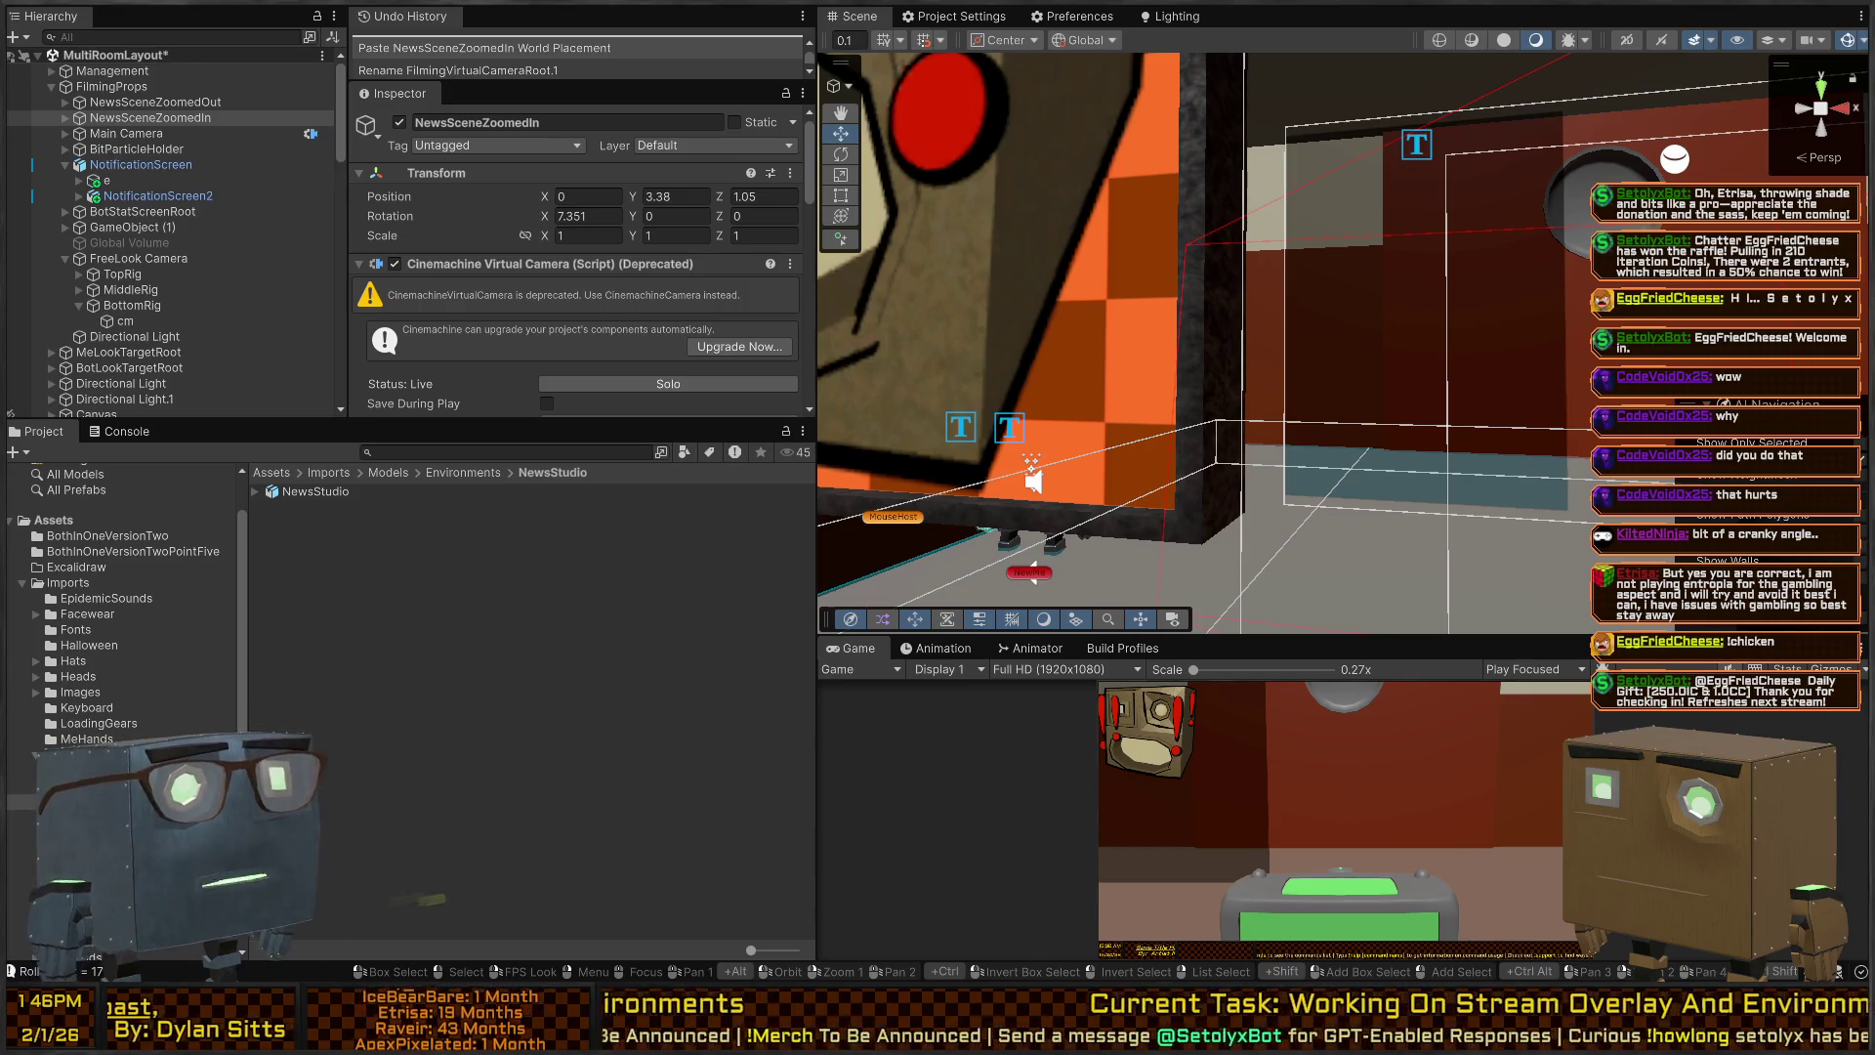
mouse_move(1356, 317)
mouse_down()
mouse_move(892, 357)
mouse_move(1074, 349)
mouse_move(1575, 569)
mouse_move(1045, 415)
mouse_move(1085, 419)
mouse_up()
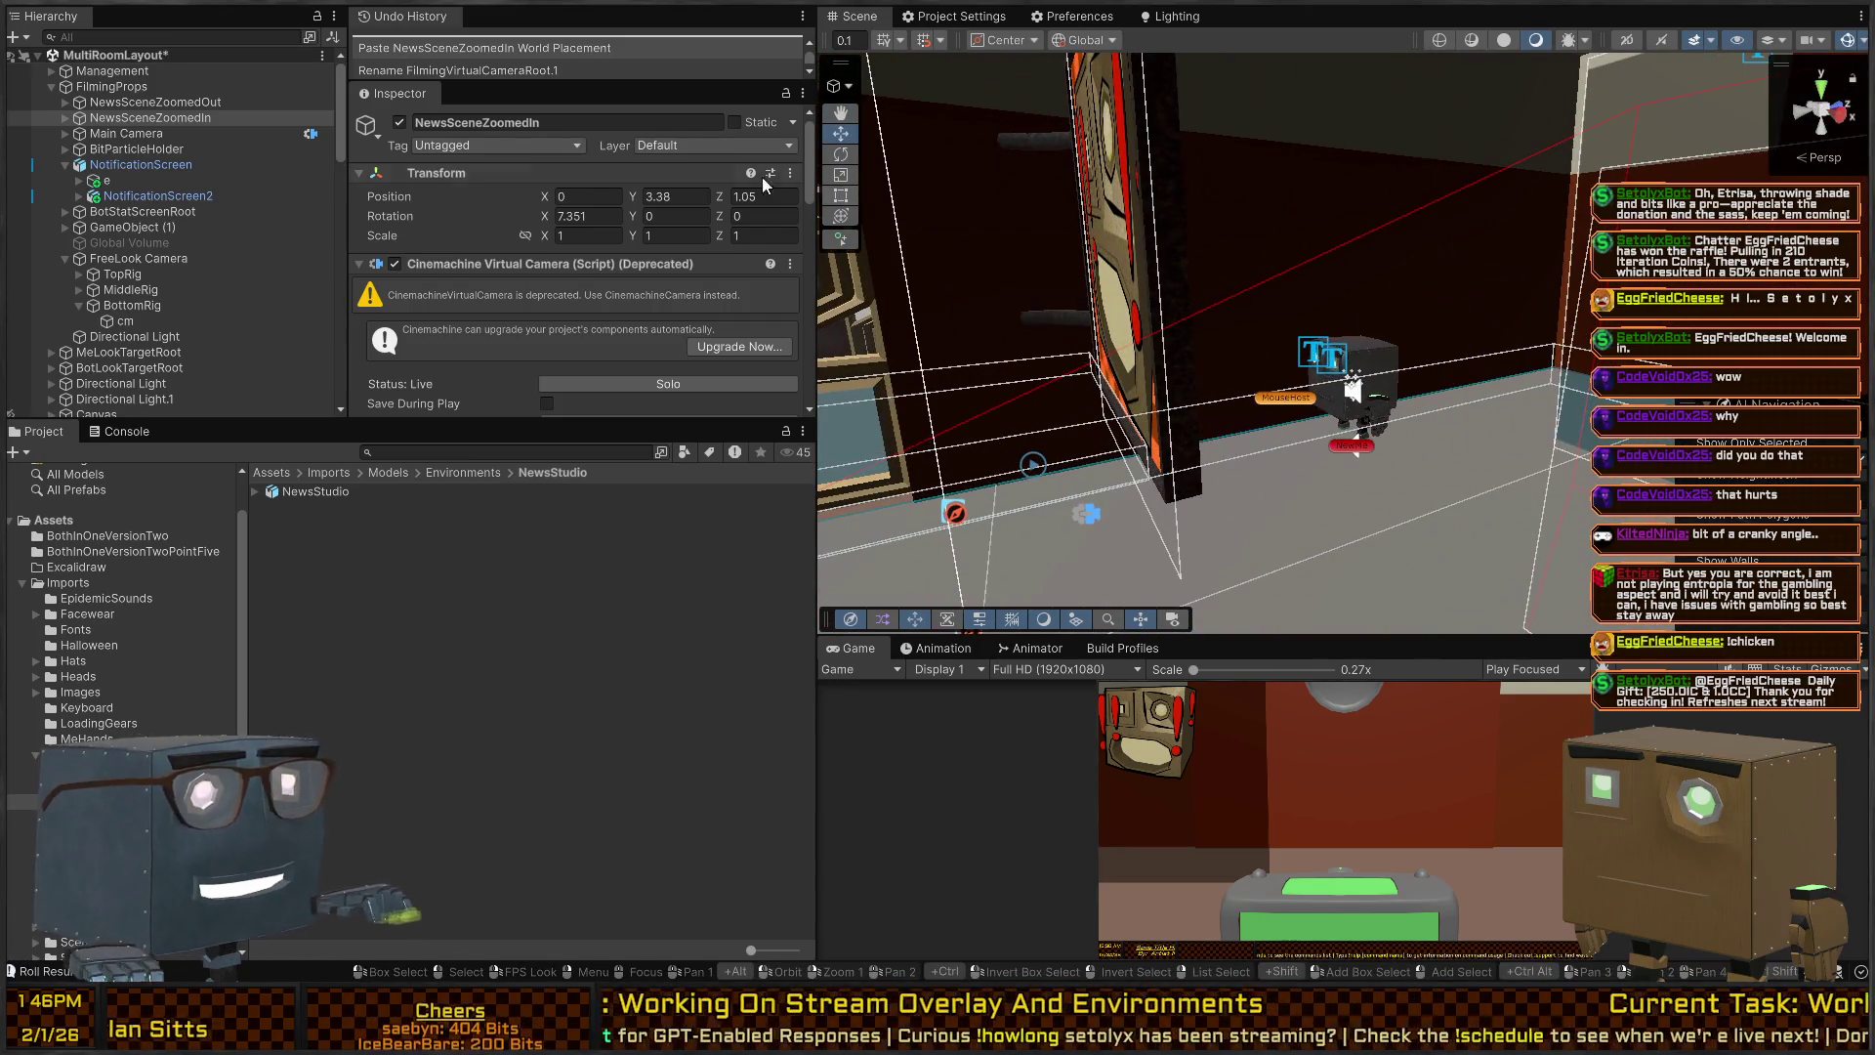
Select and frame NewsSceneZoomedIn, then deactivate it with Alt+Shift+A.
click(180, 101)
double_click(195, 117)
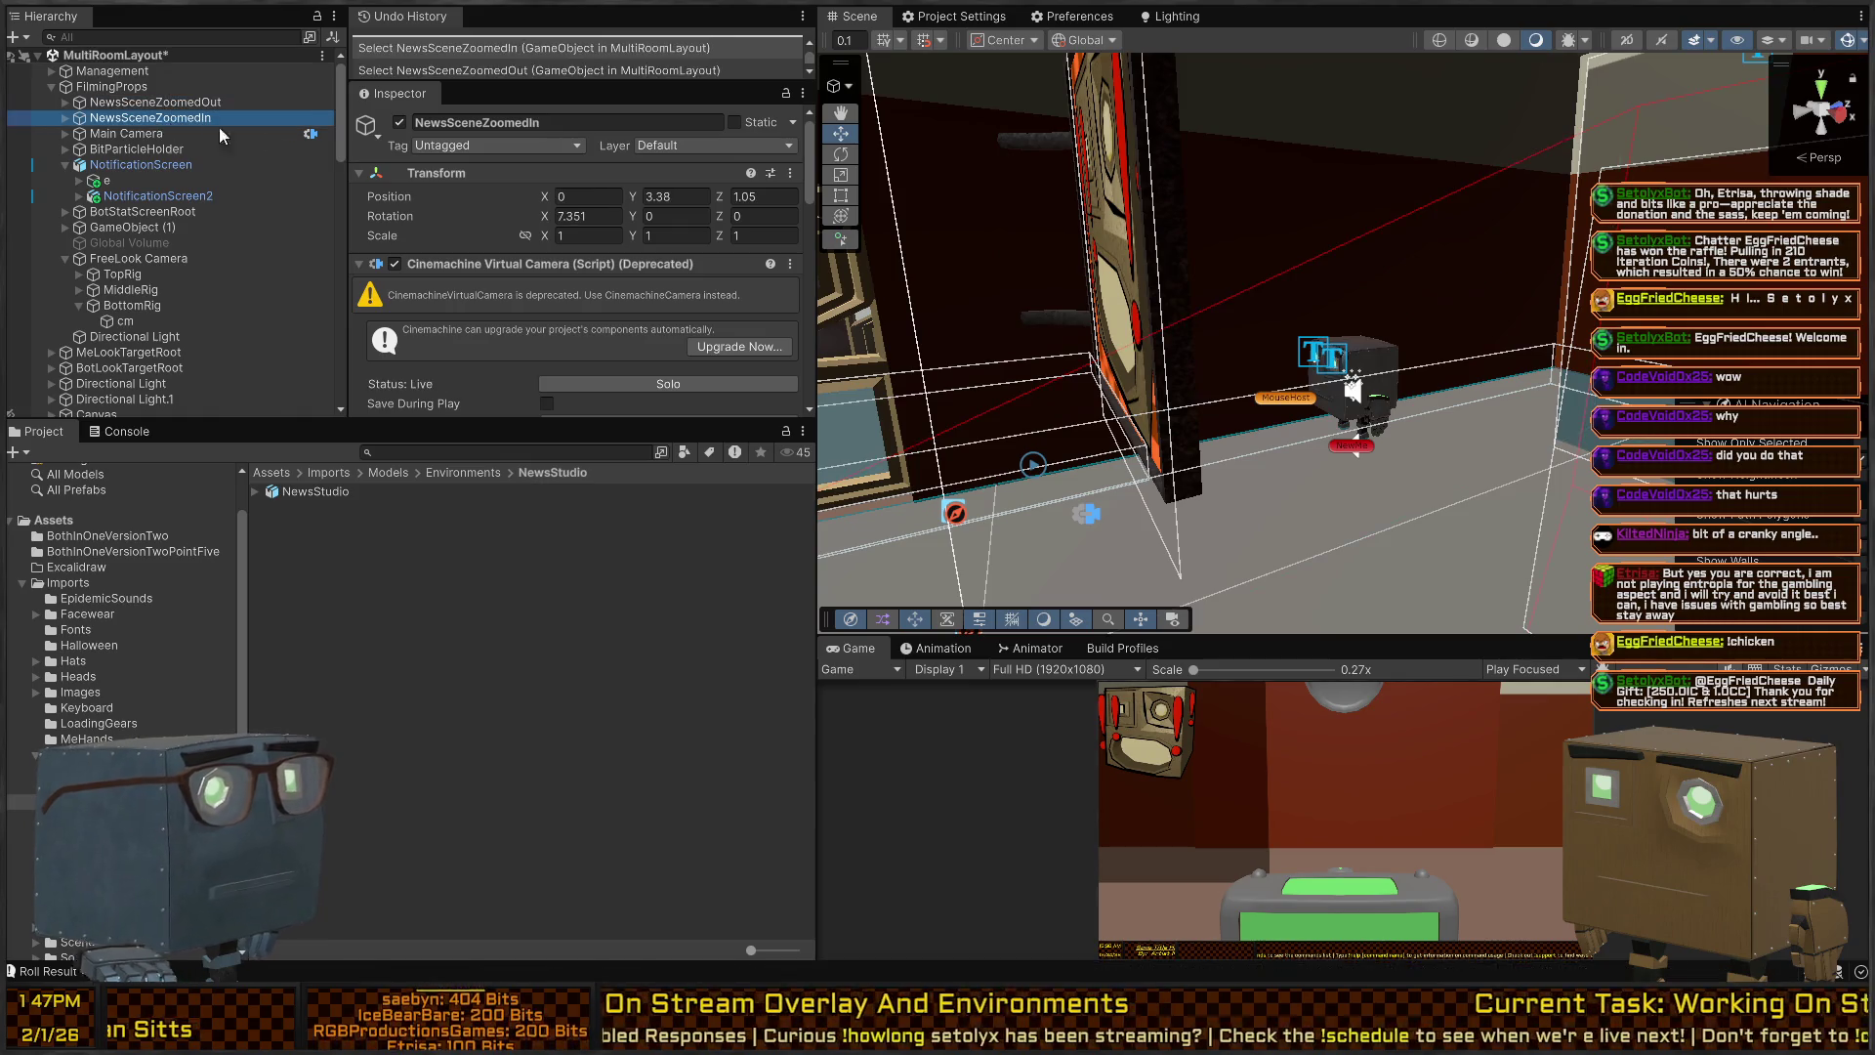
drag(989, 330, 942, 338)
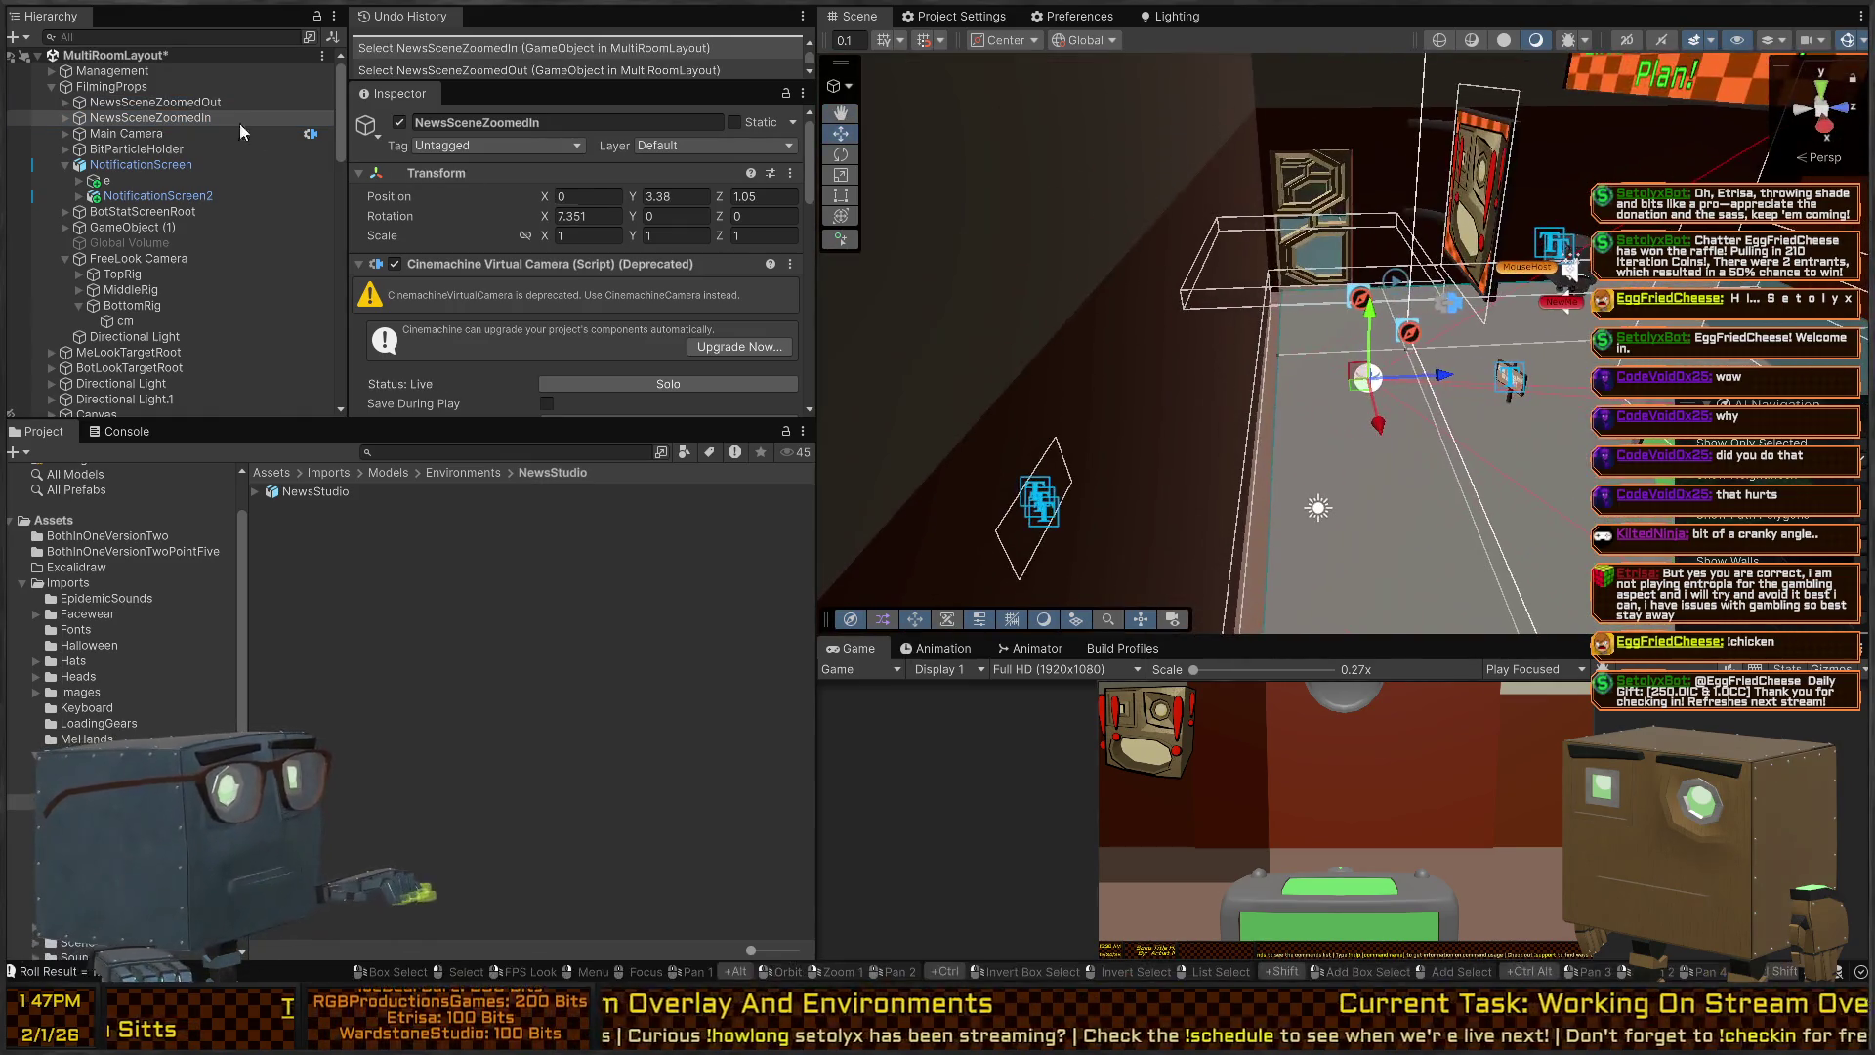
scroll(459, 261, down, 1)
click(467, 213)
click(472, 211)
scroll(445, 266, down, 4)
key(alt+shift+a)
scroll(450, 256, up, 2)
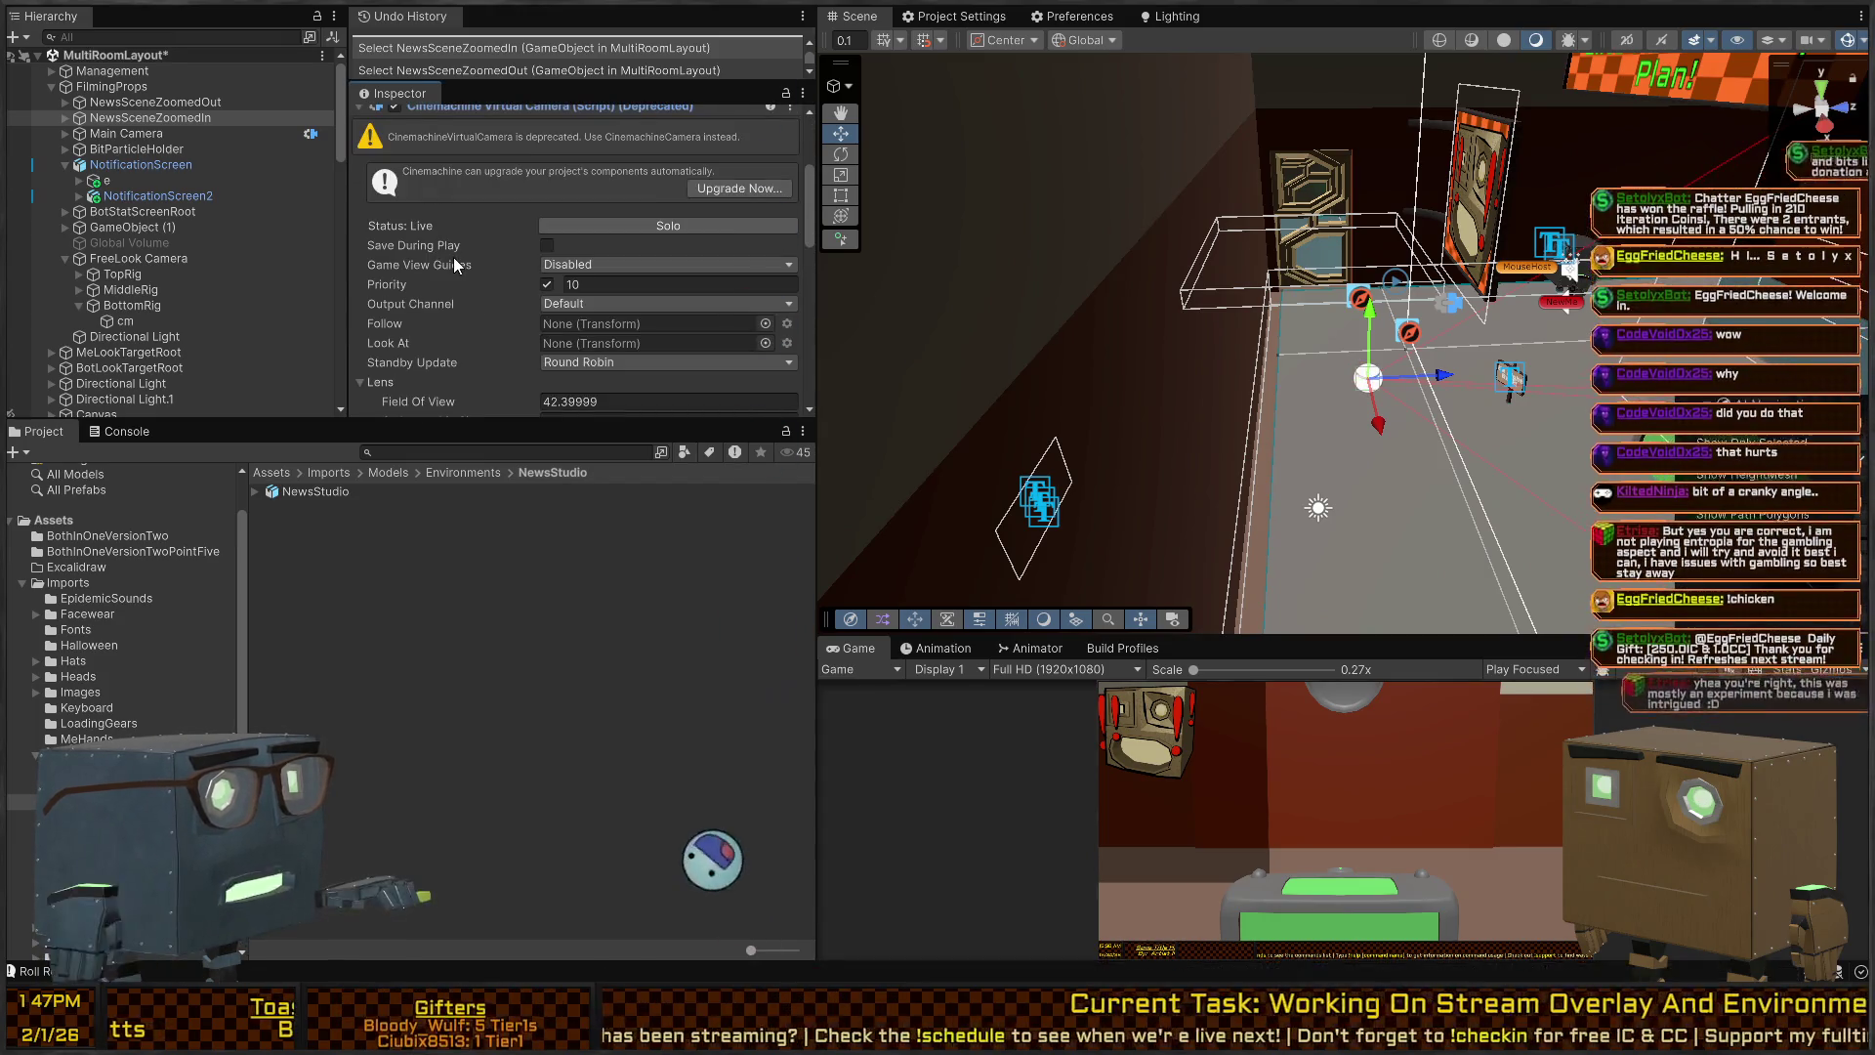
mouse_move(1208, 234)
mouse_down()
mouse_move(1393, 235)
mouse_move(1416, 195)
mouse_up()
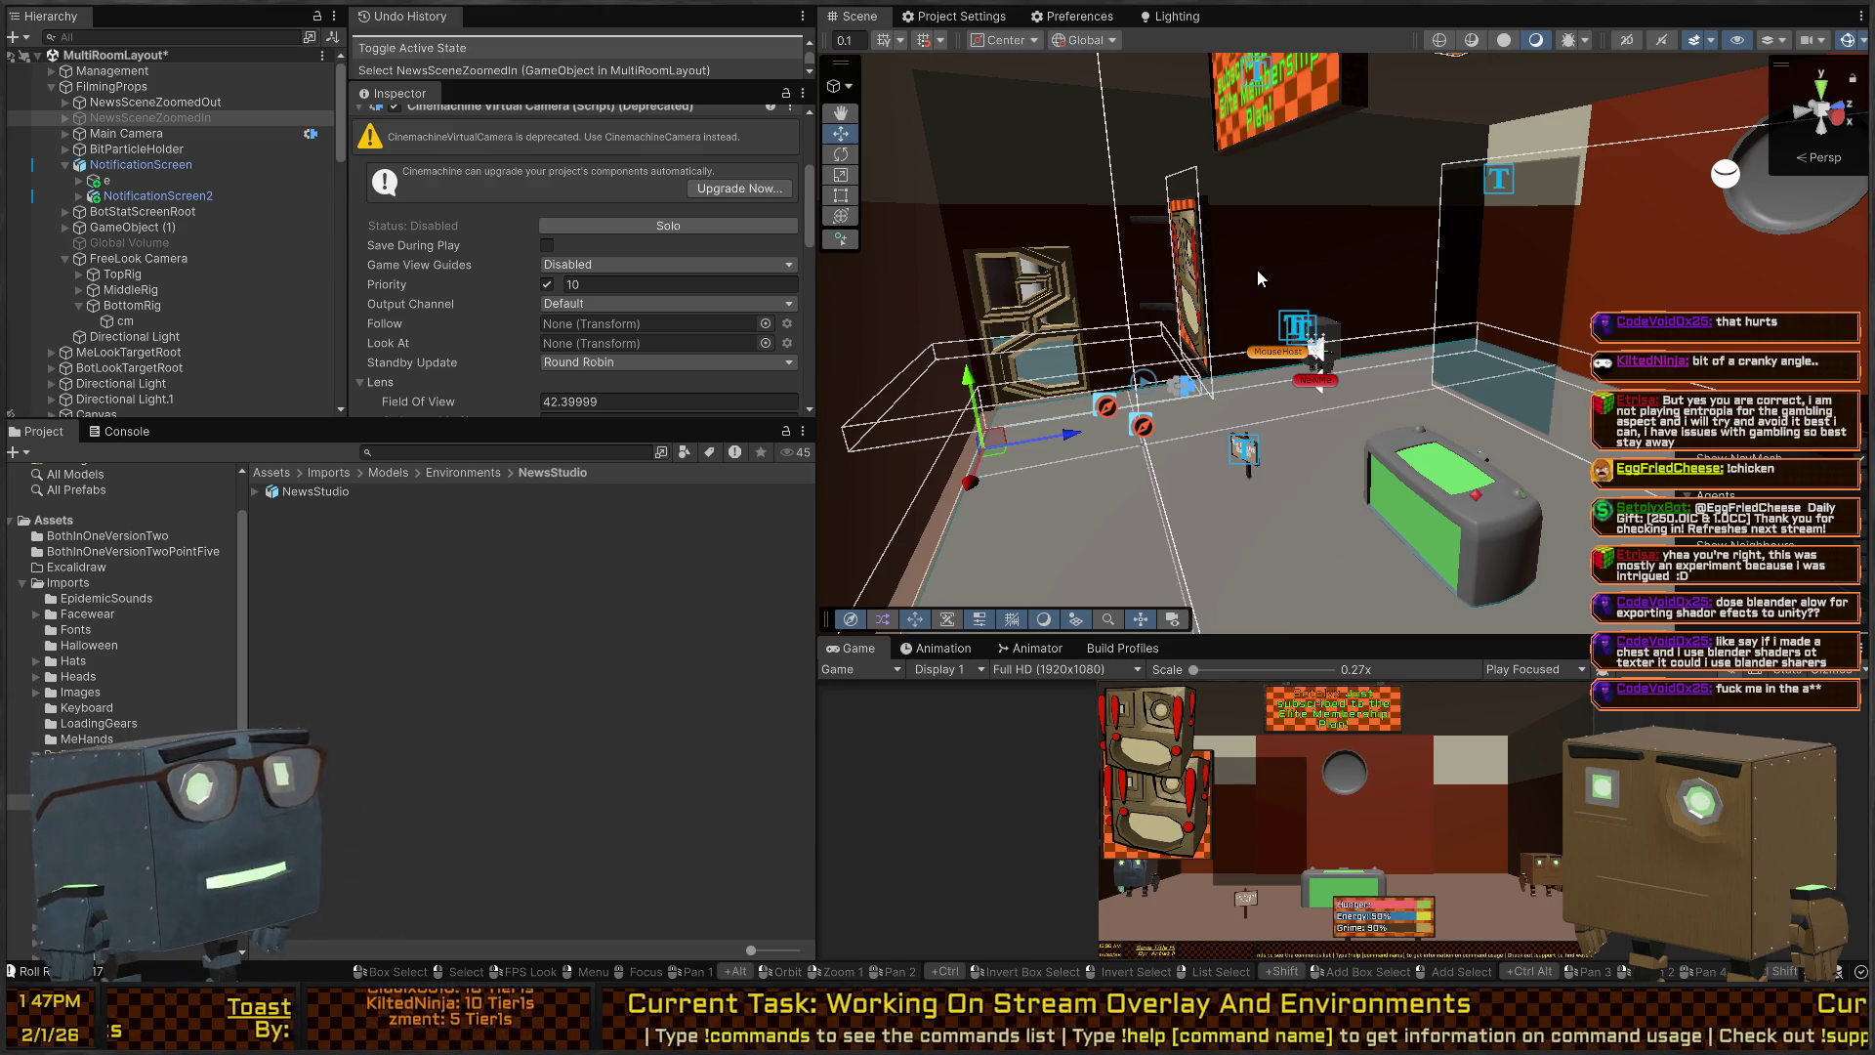
Fly across the studio past the notification screen and doorway toward the green bot.
drag(1227, 240, 1227, 240)
key(w)
drag(1573, 357, 1477, 355)
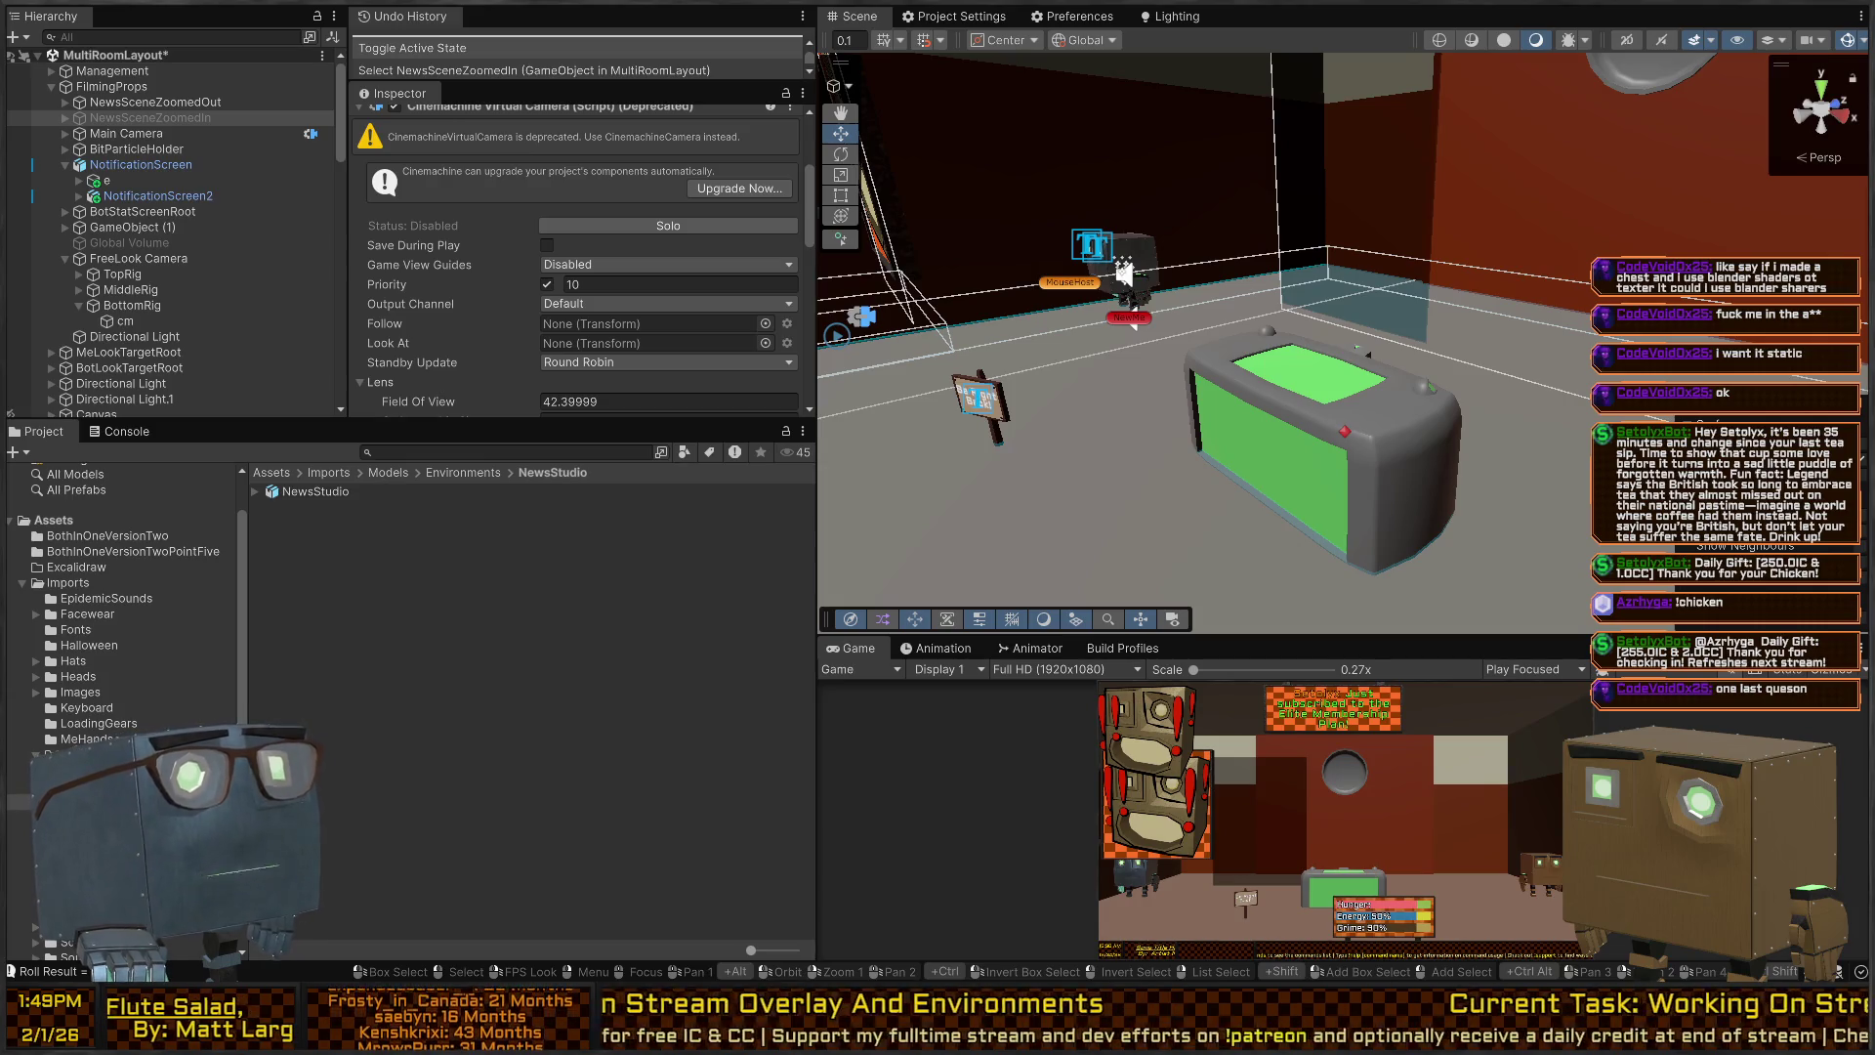
key(alt)
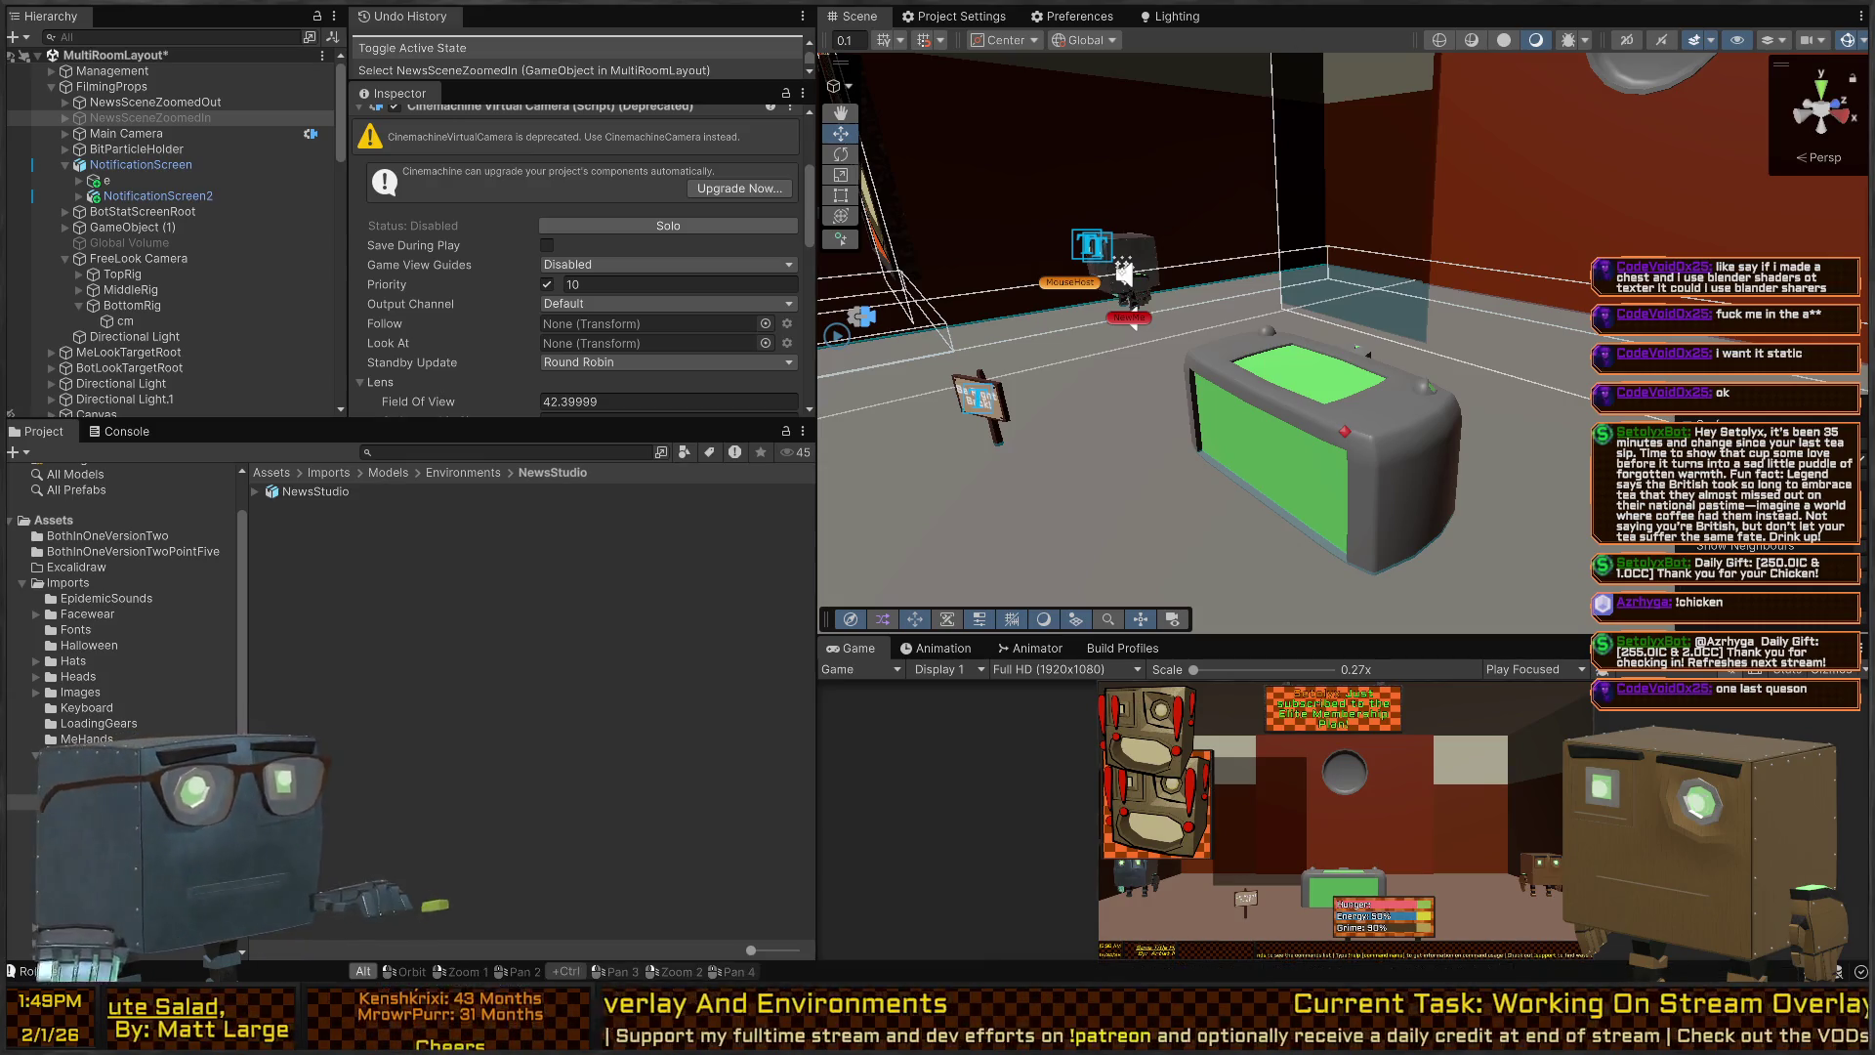
right_click(1210, 272)
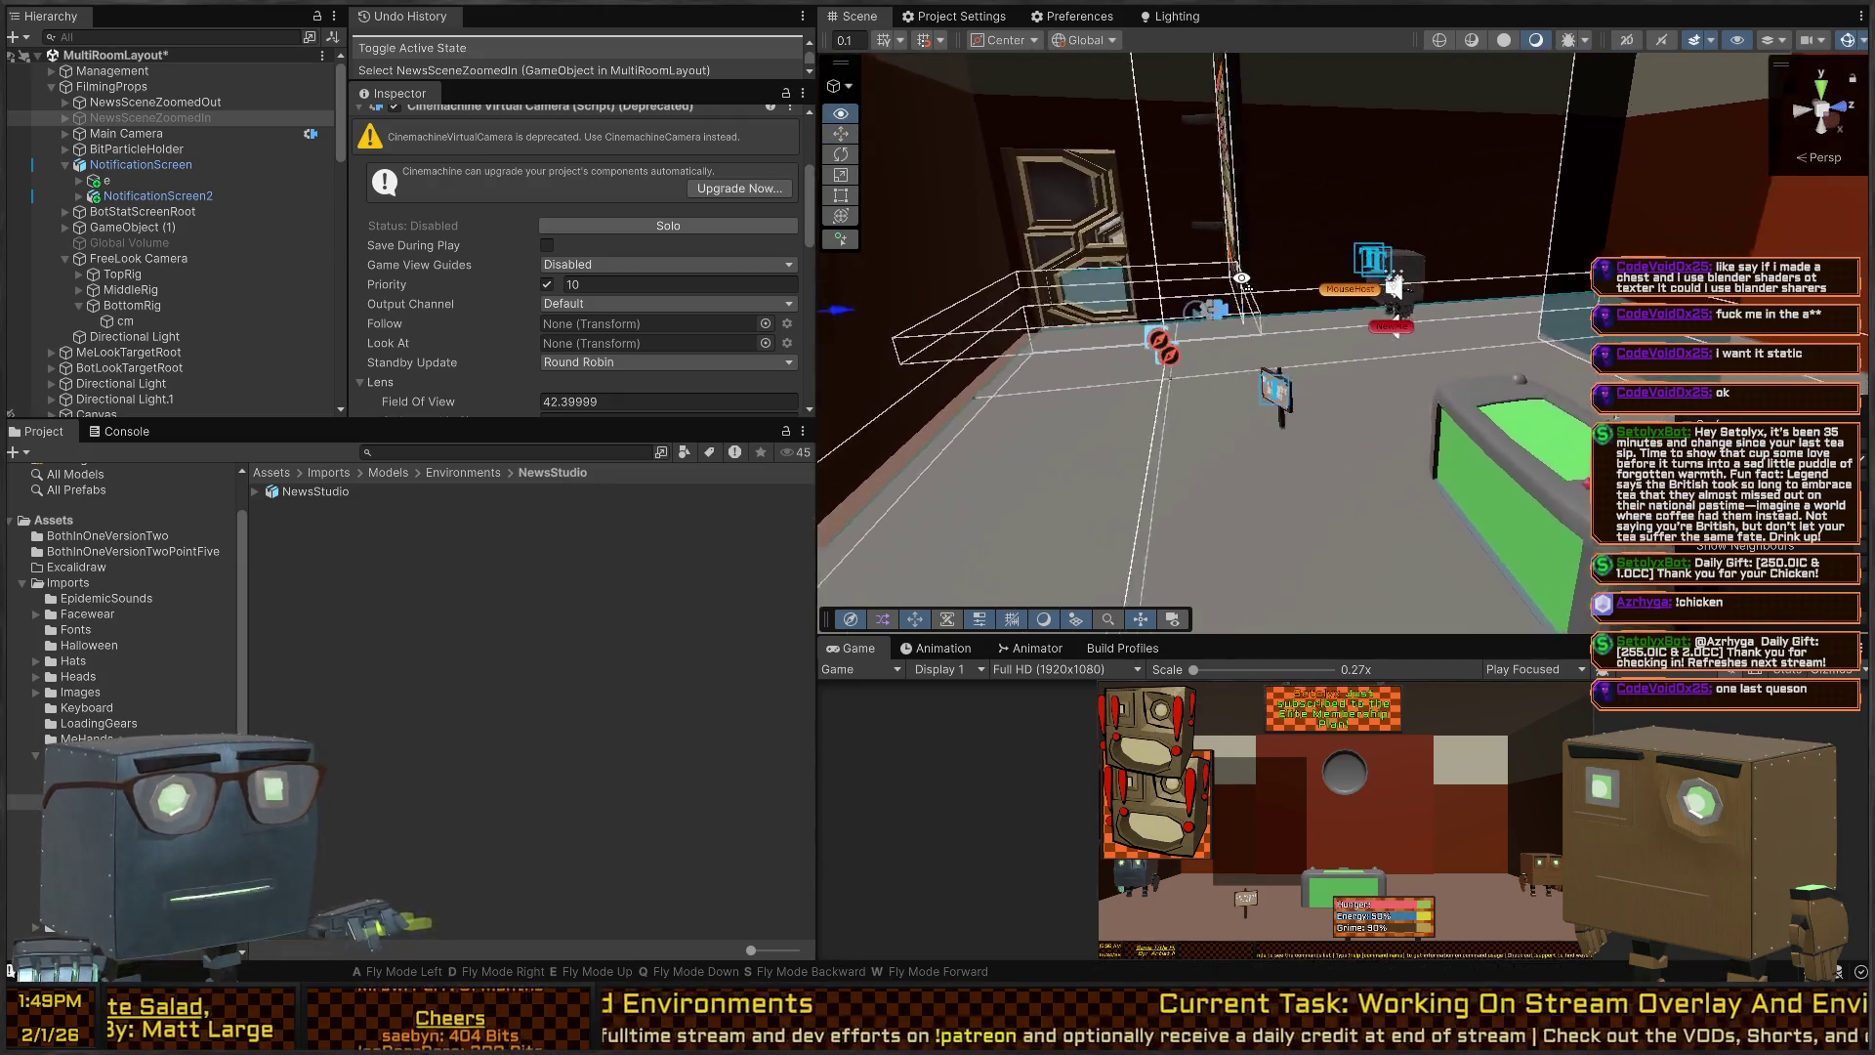
mouse_move(1589, 319)
mouse_down()
mouse_move(1357, 282)
mouse_move(1189, 284)
mouse_up()
Delete GameObject (1), the HugeScreen's parent, along with its canvas and image.
mouse_move(1321, 334)
mouse_down()
mouse_move(1576, 302)
mouse_move(14, 340)
mouse_move(879, 293)
mouse_up()
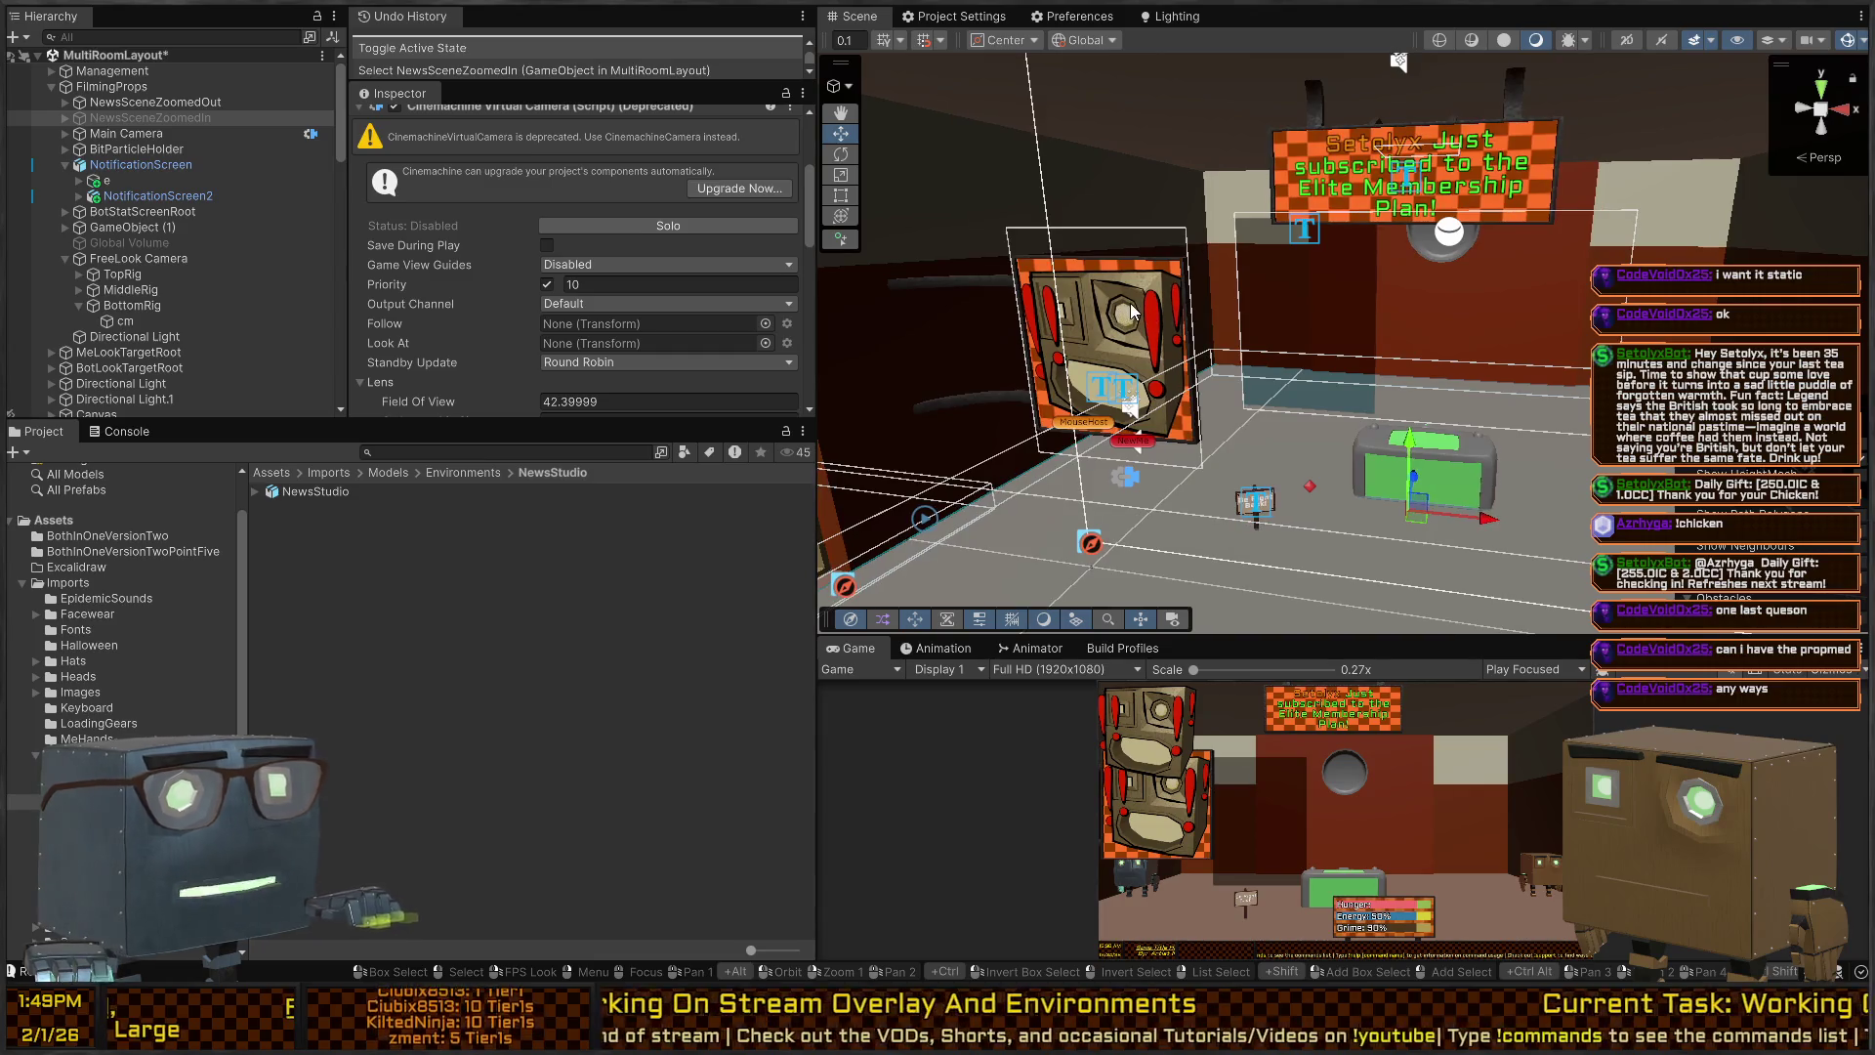
click(1104, 312)
click(946, 278)
click(946, 278)
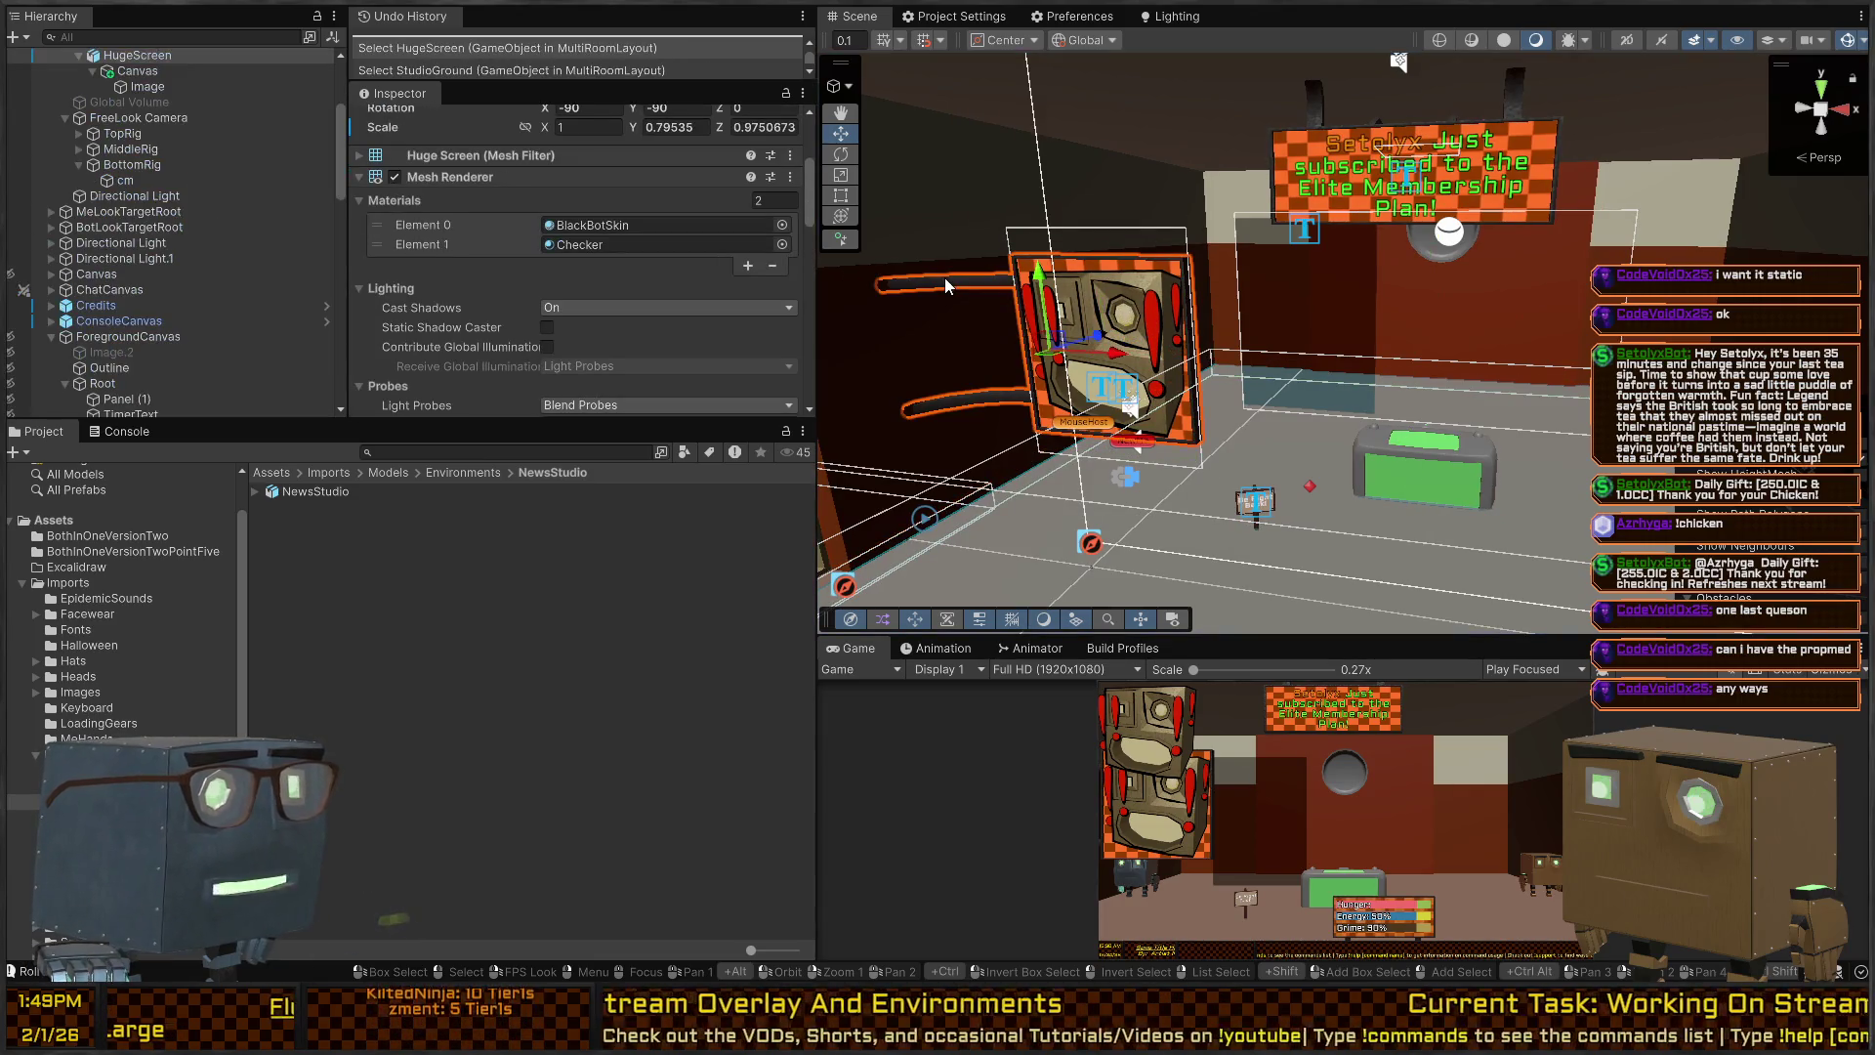
scroll(219, 185, down, 3)
scroll(210, 181, up, 3)
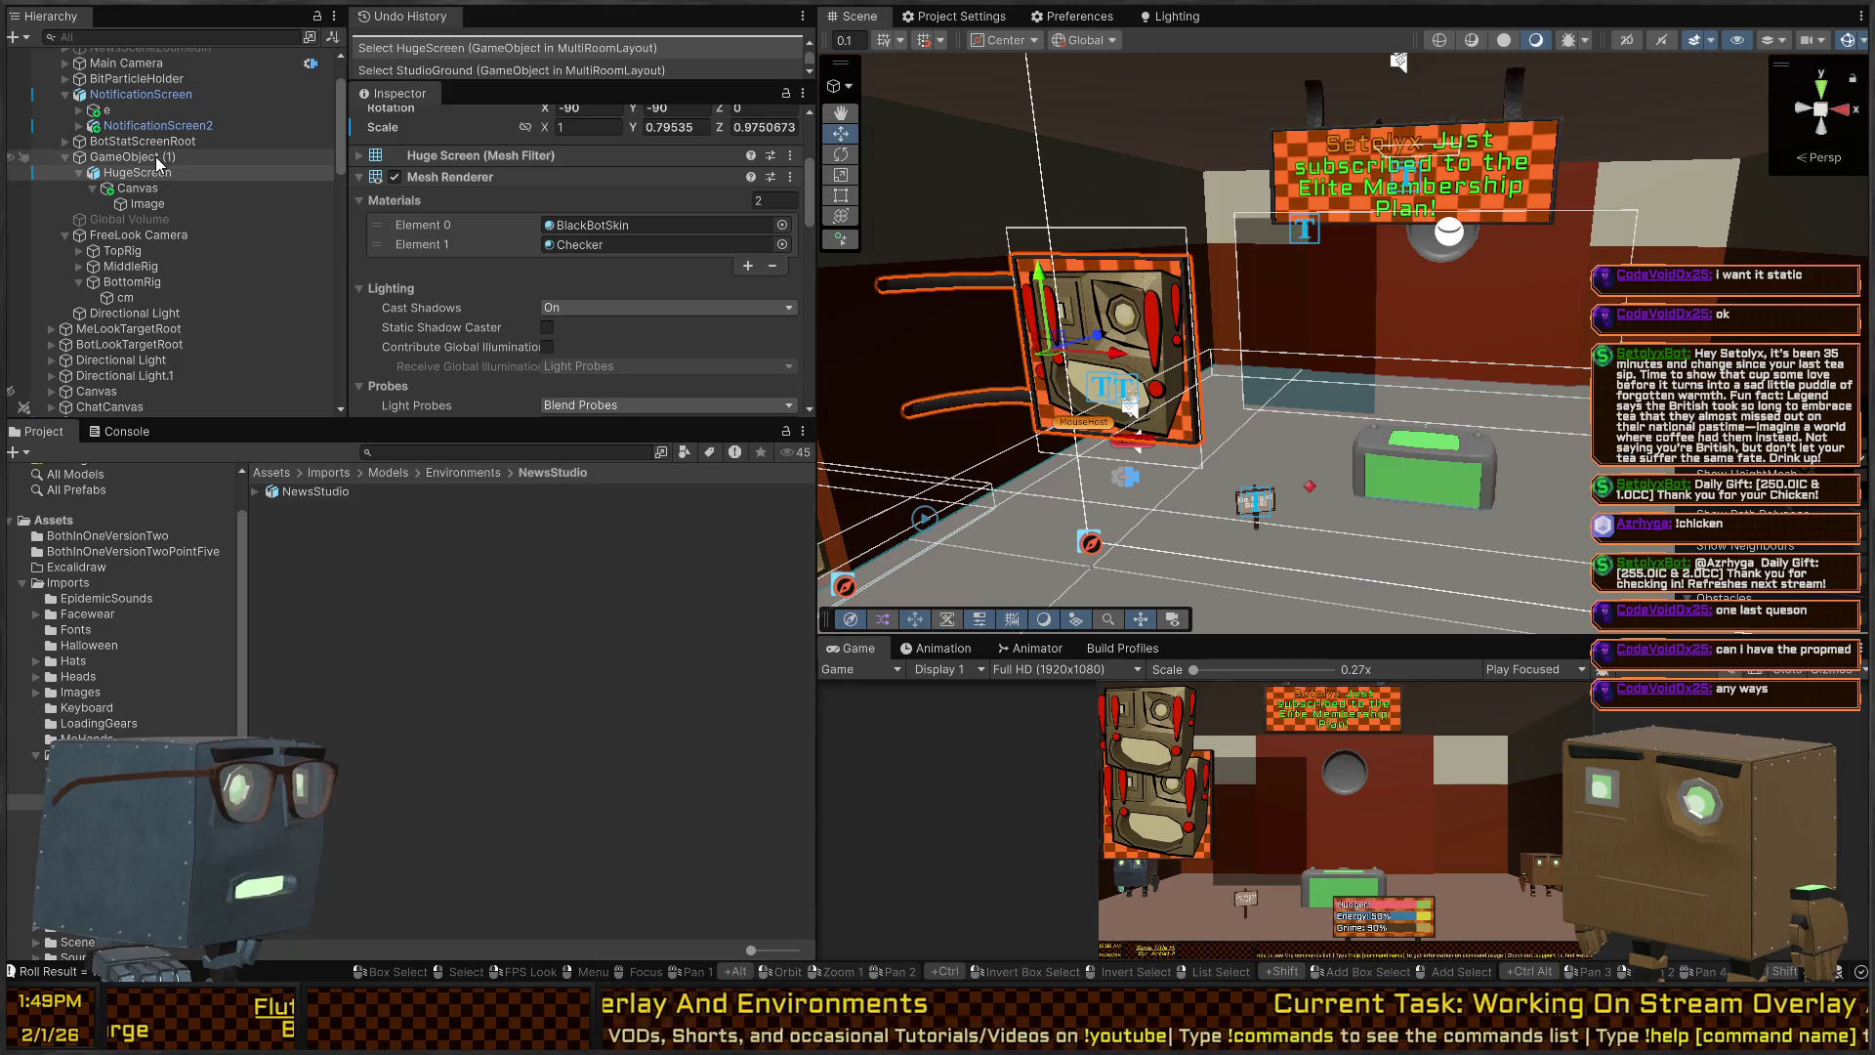
click(127, 158)
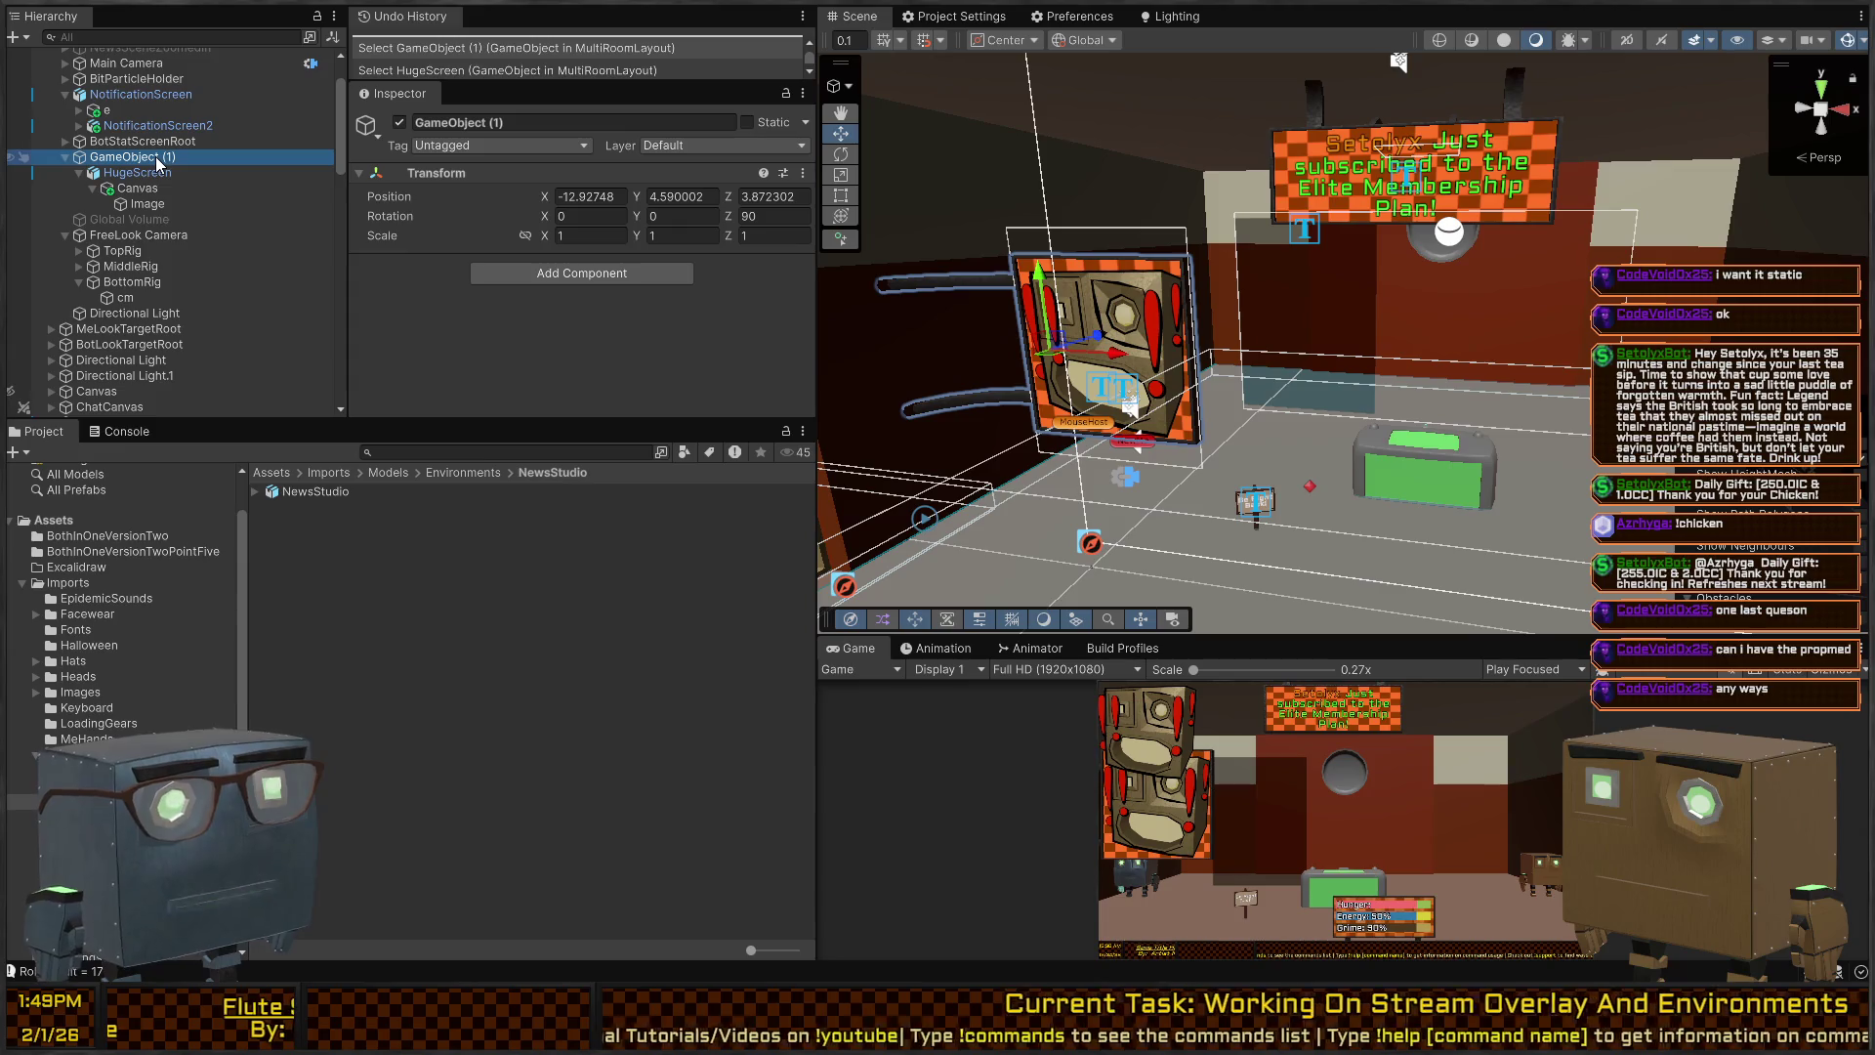
key(Delete)
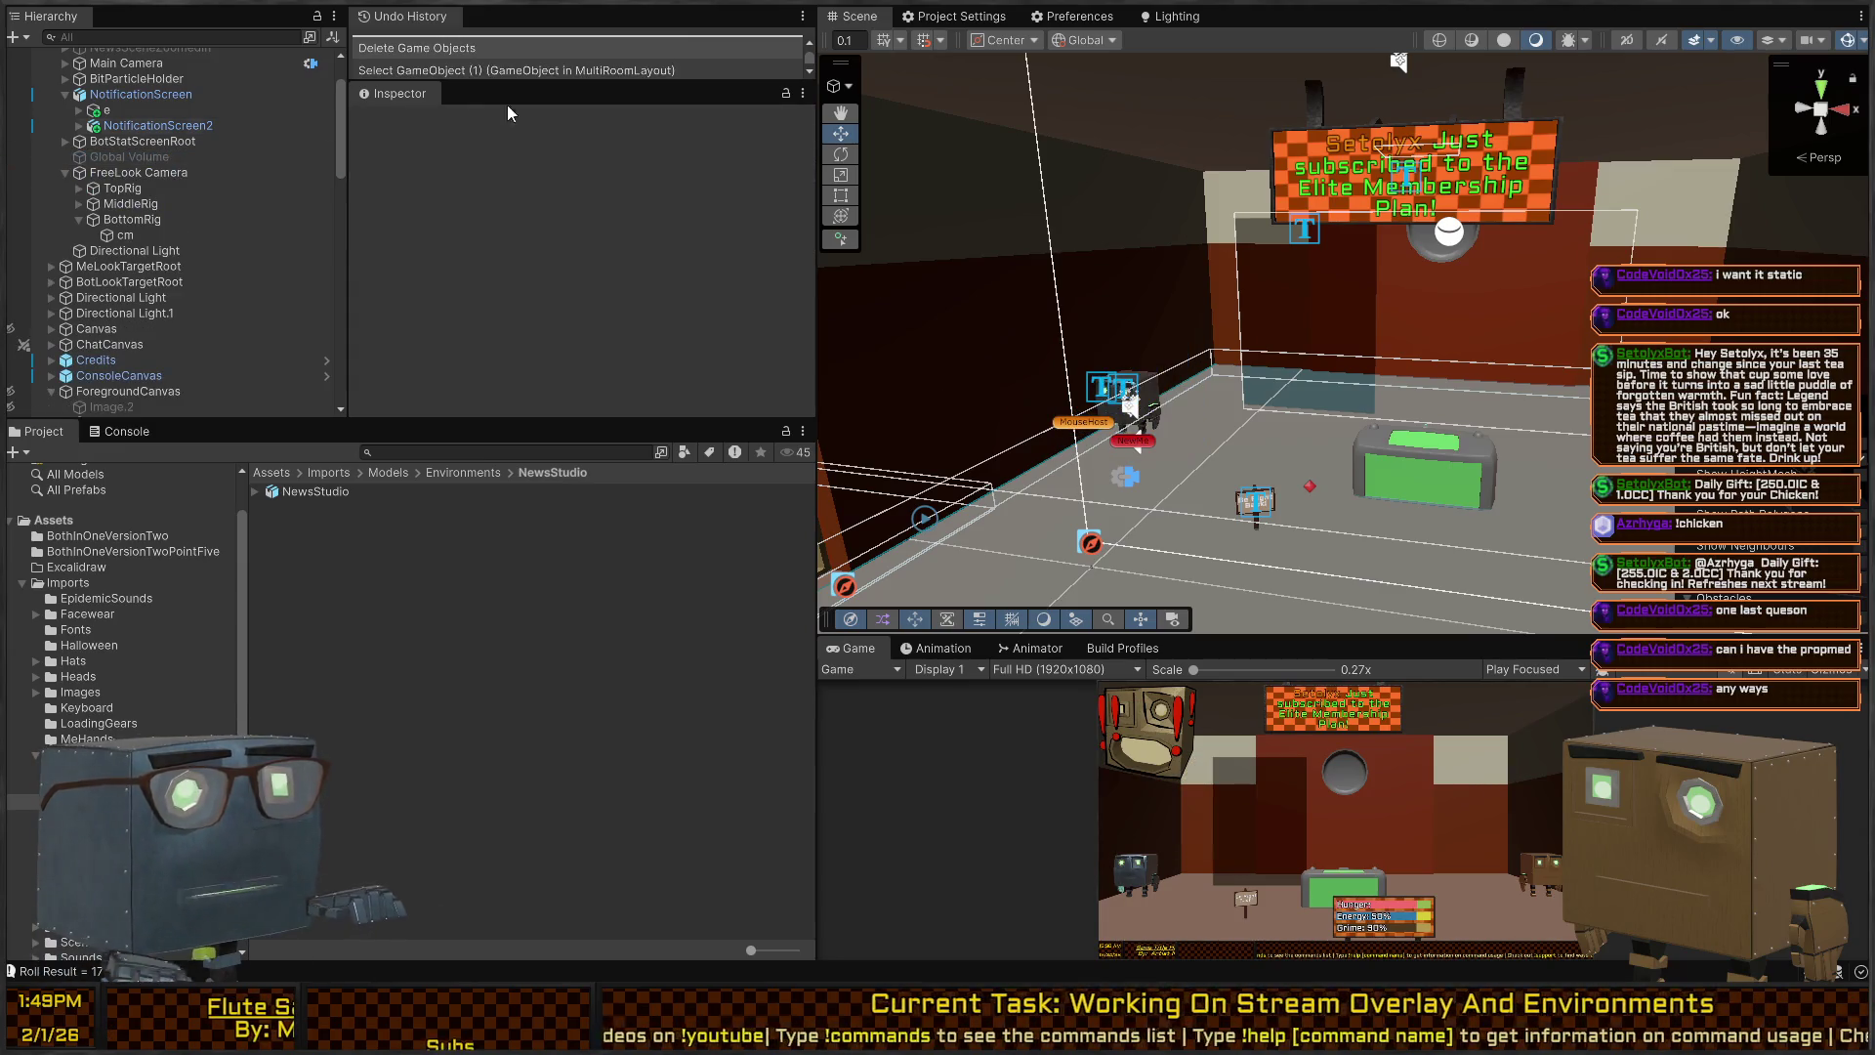
drag(1270, 333, 1314, 330)
Fly to the green-screen desk, then back to face the wall, sign and robot.
key(w)
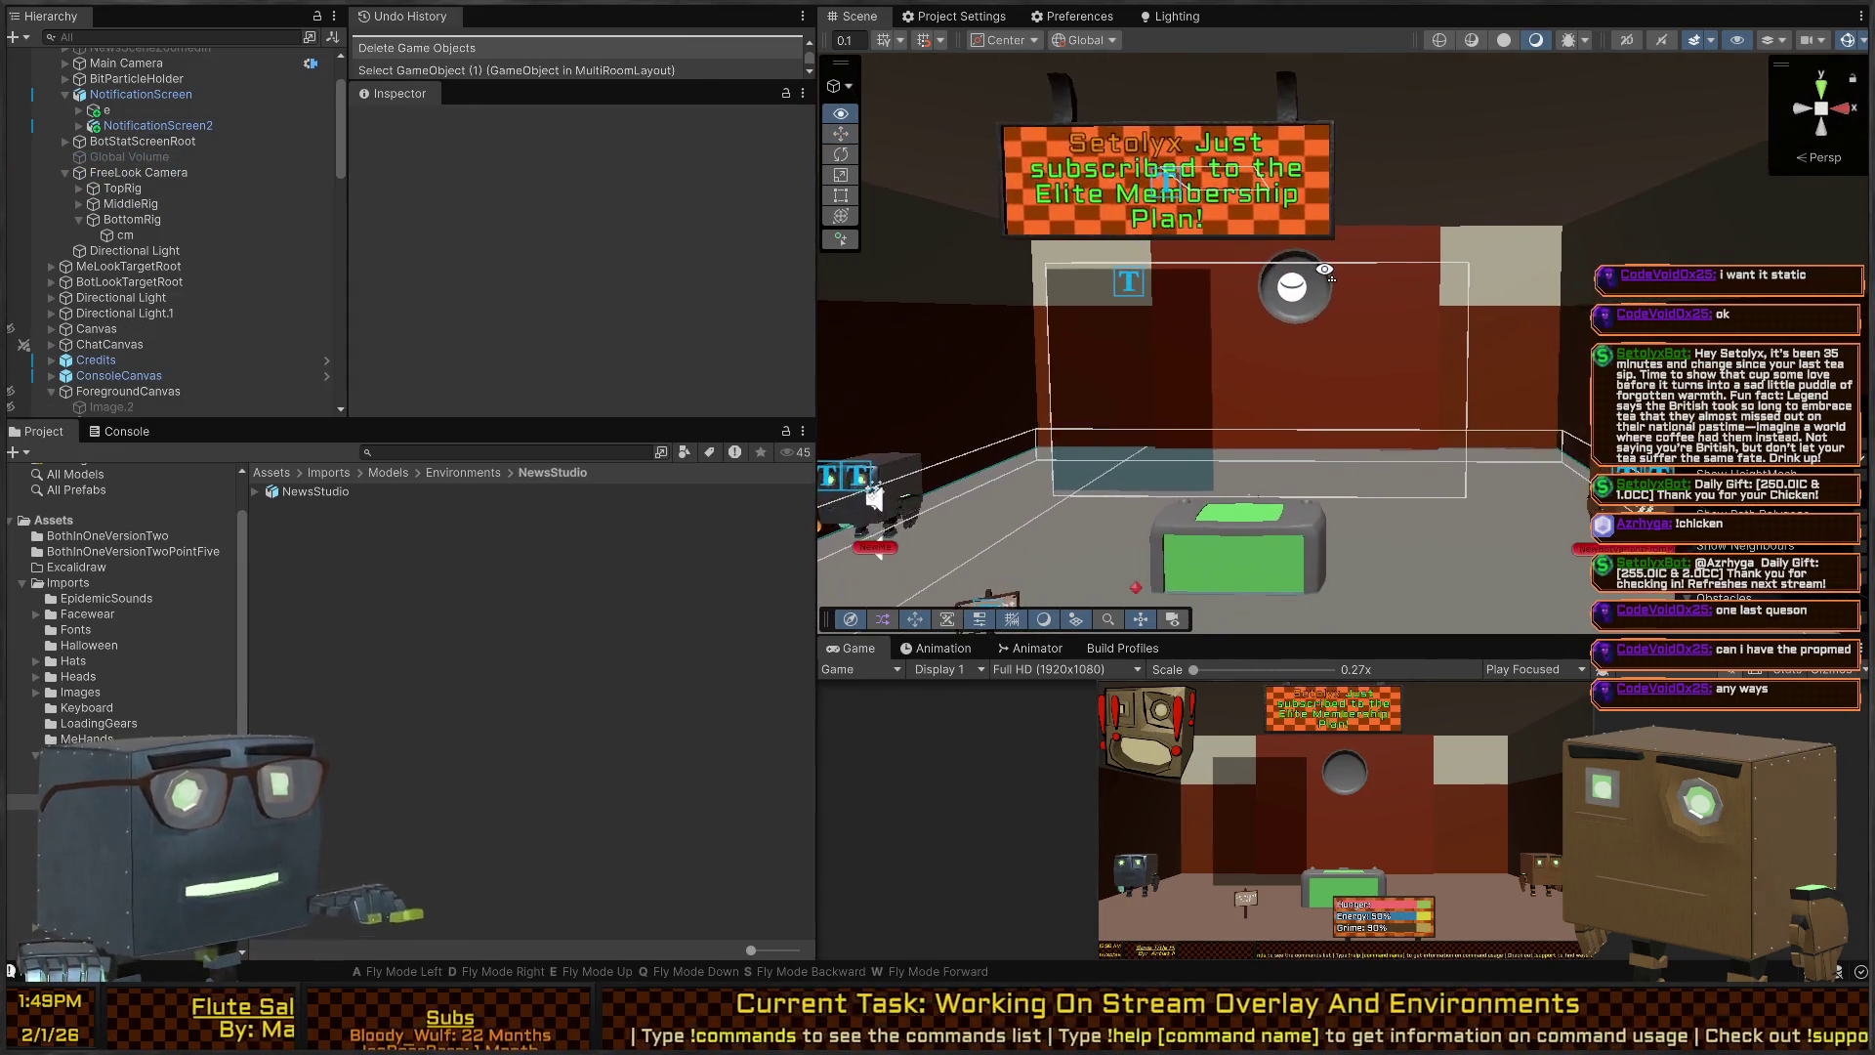
key(w)
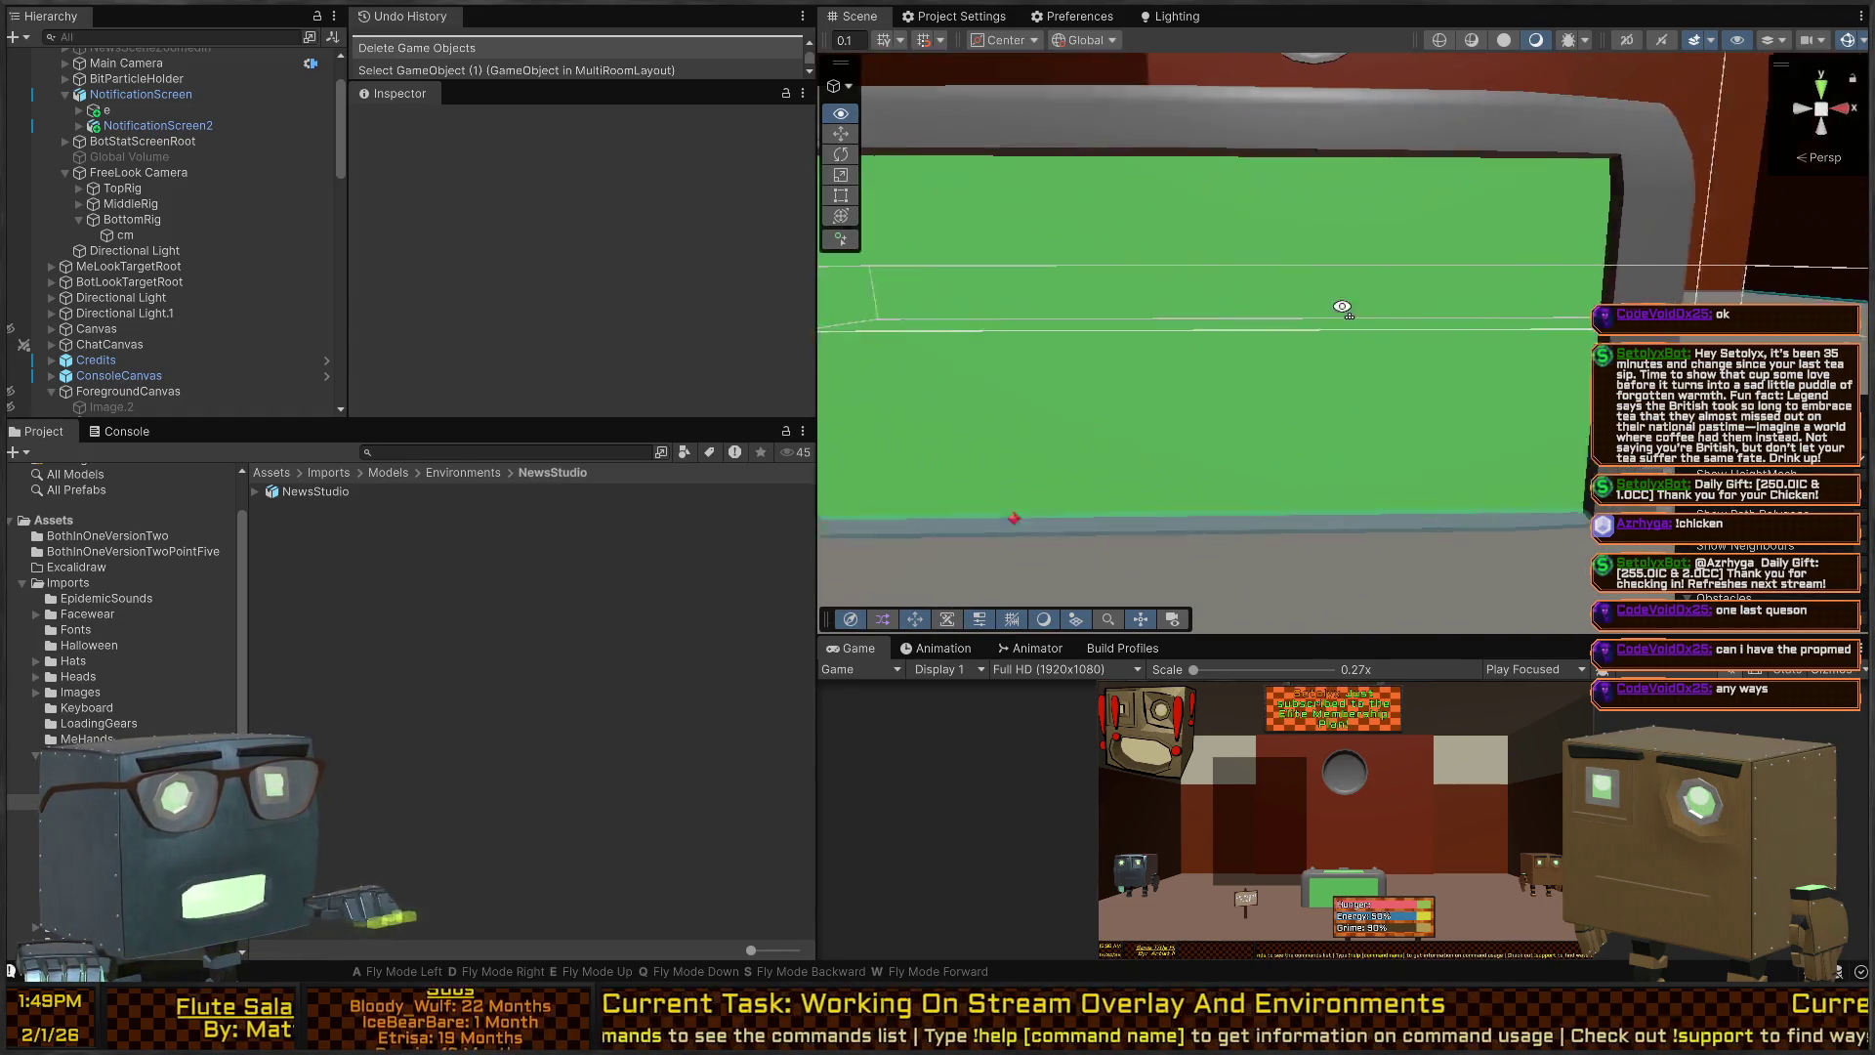
key(s)
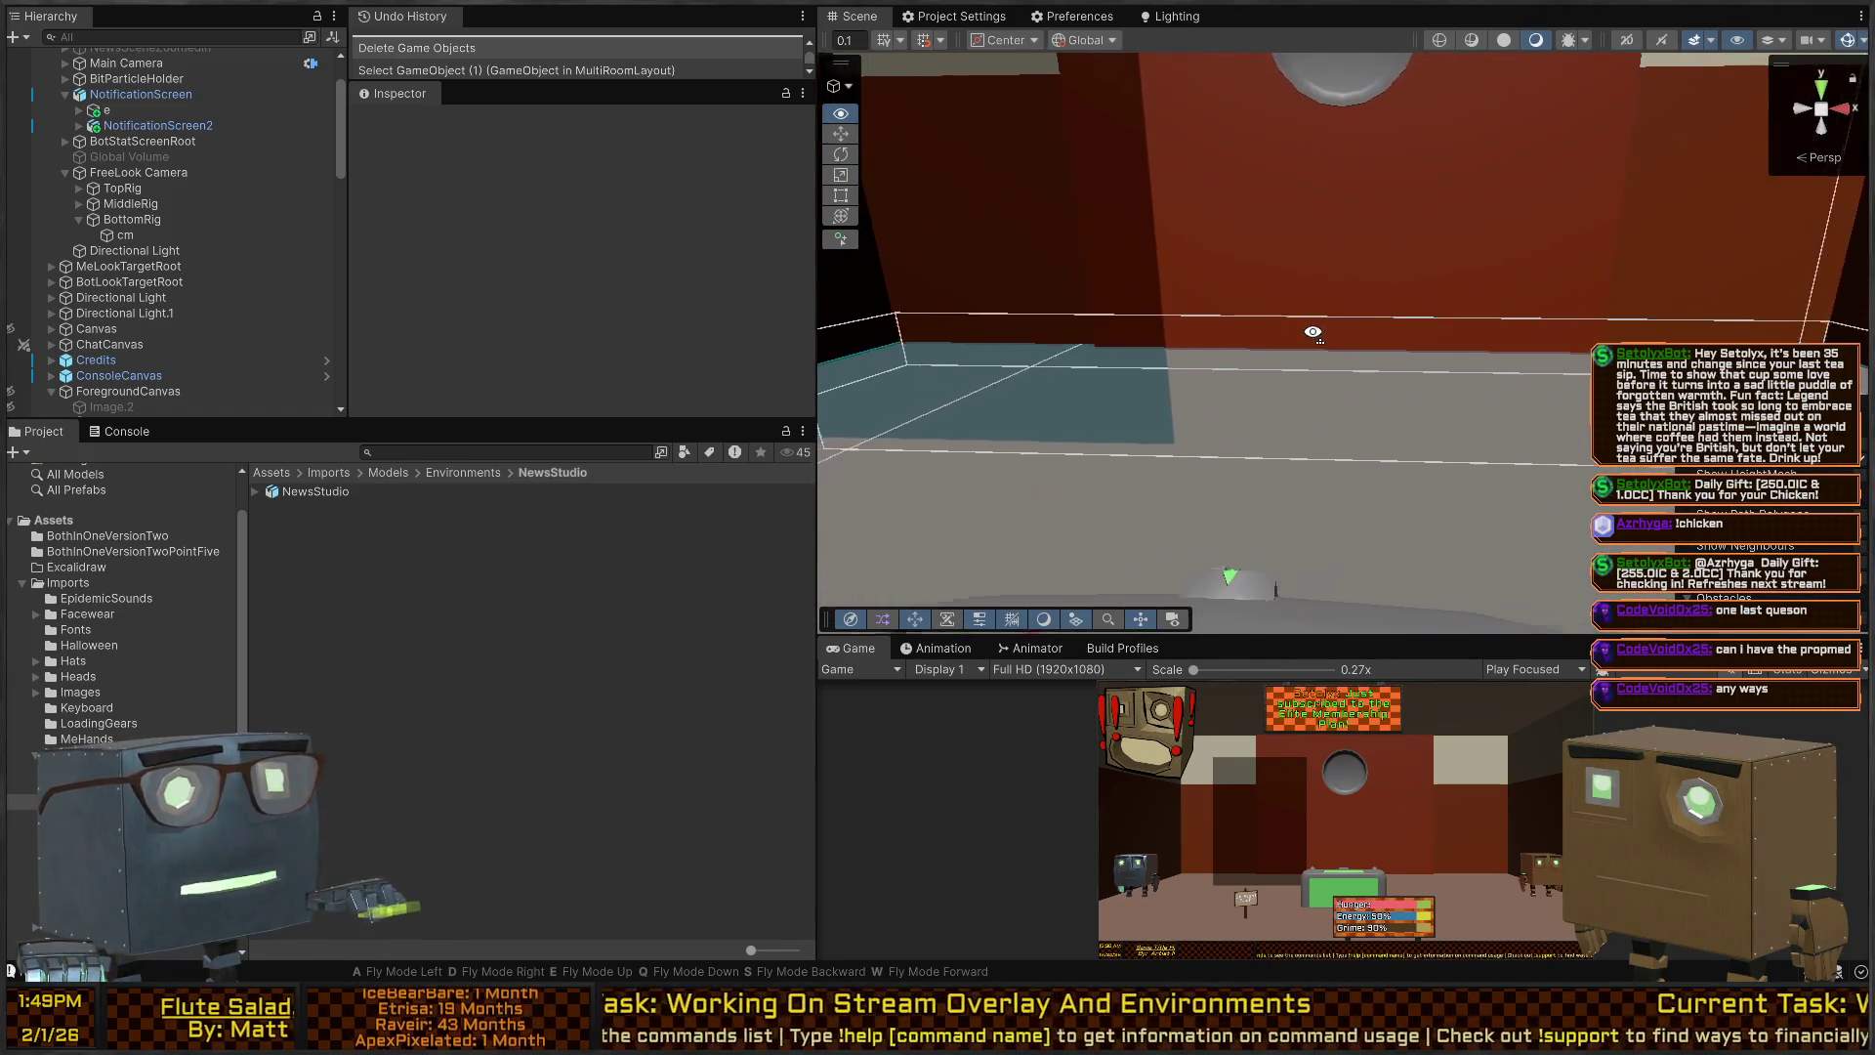
key(s)
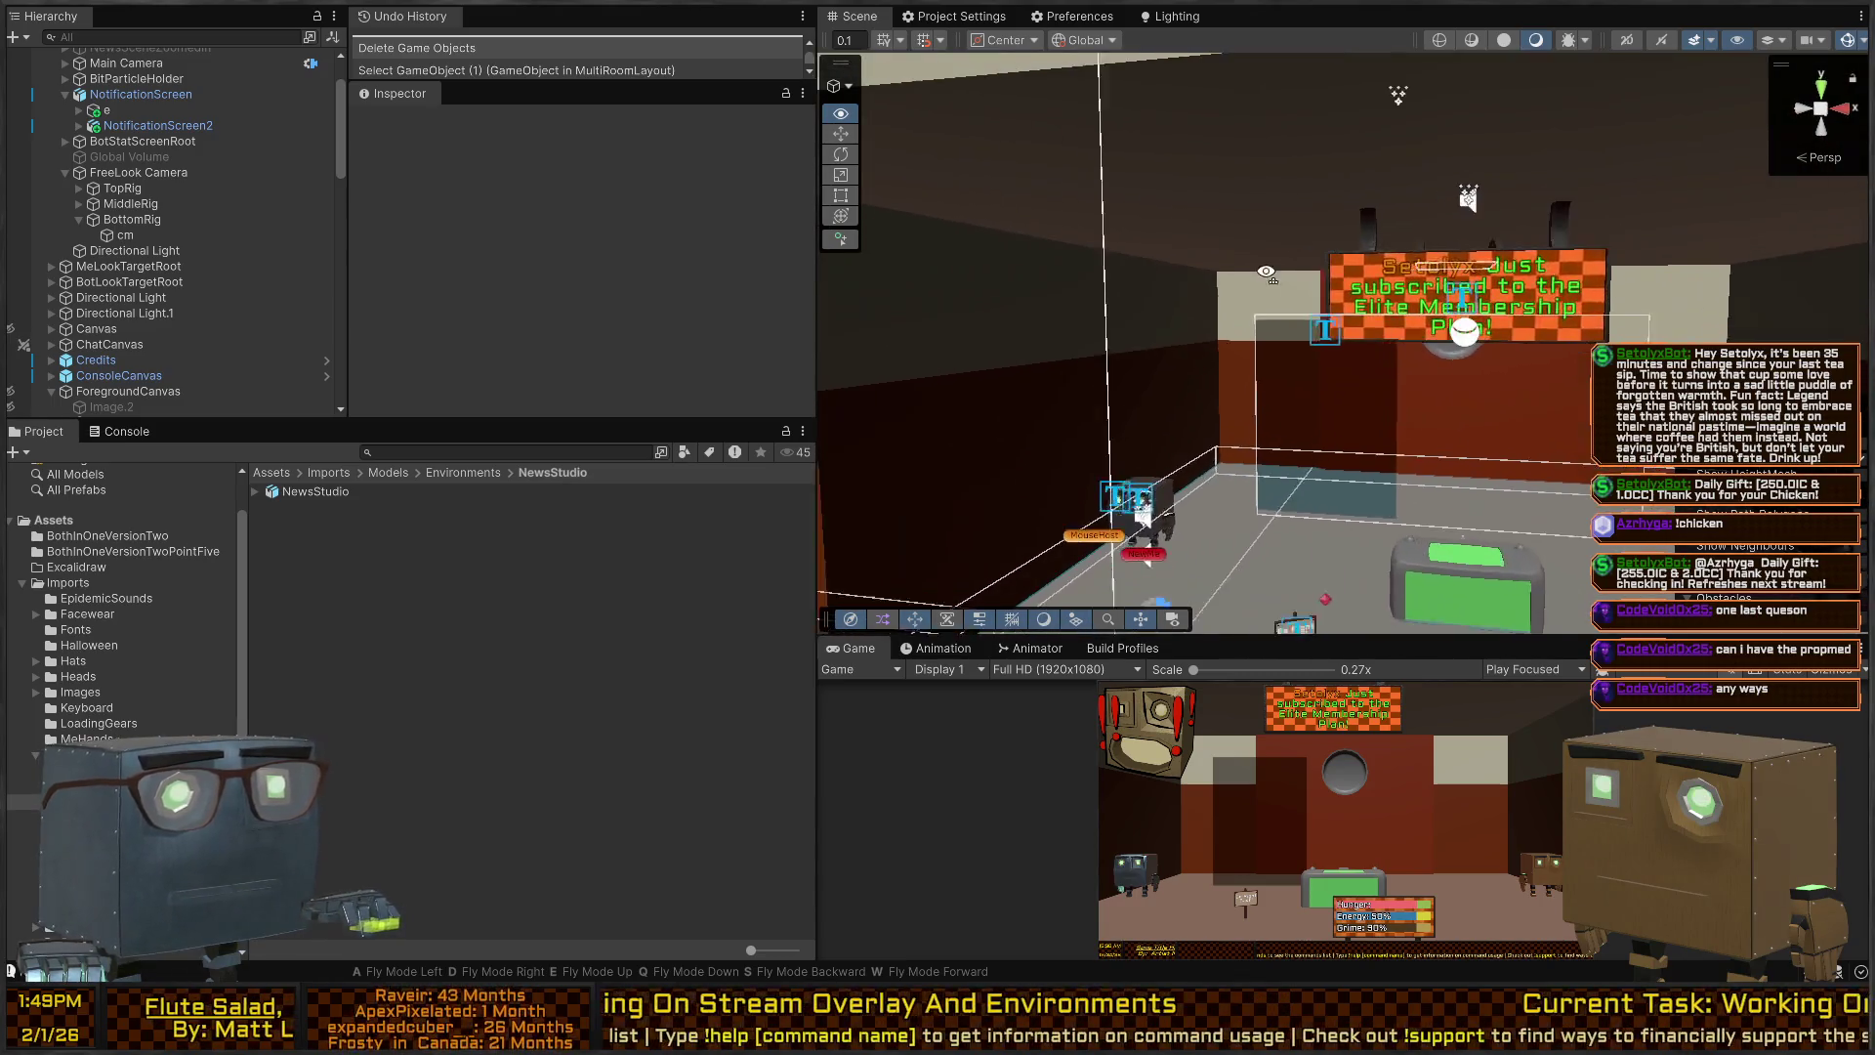
Slide the NotificationScreen sign along Z to about 14.79.
click(1271, 157)
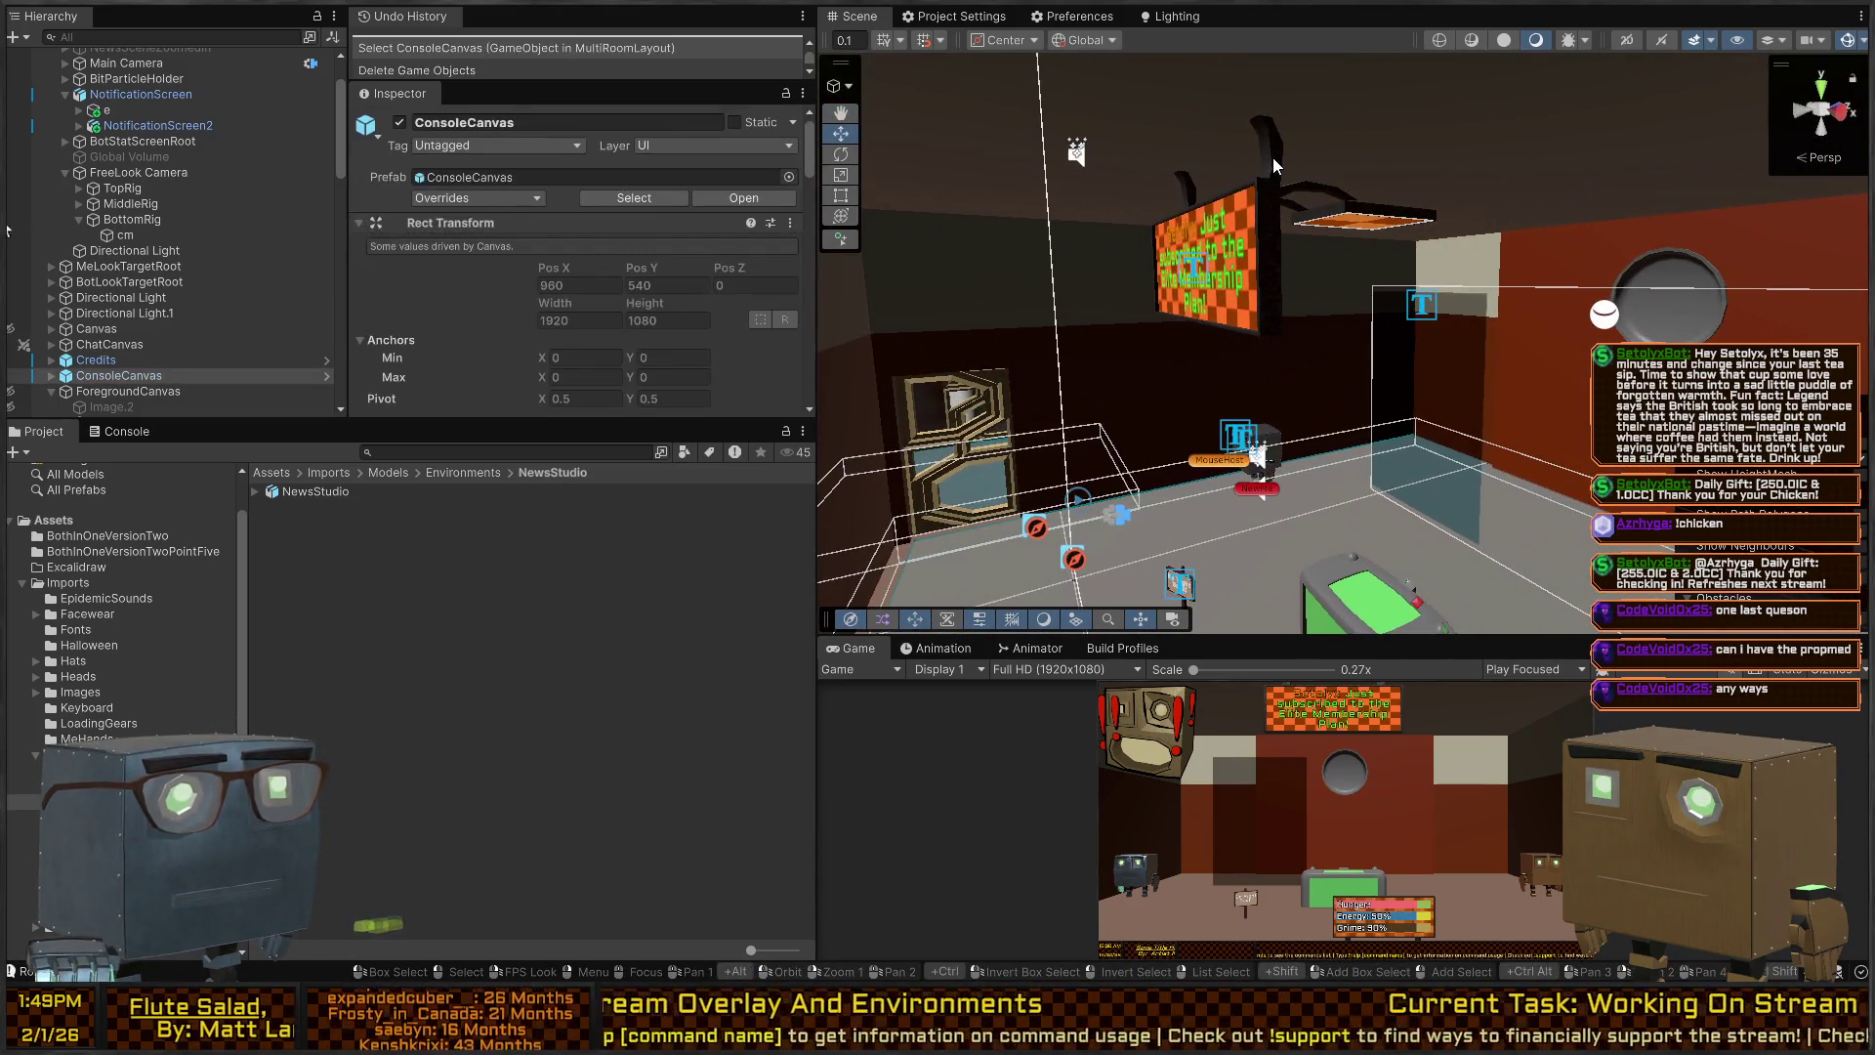
click(1274, 185)
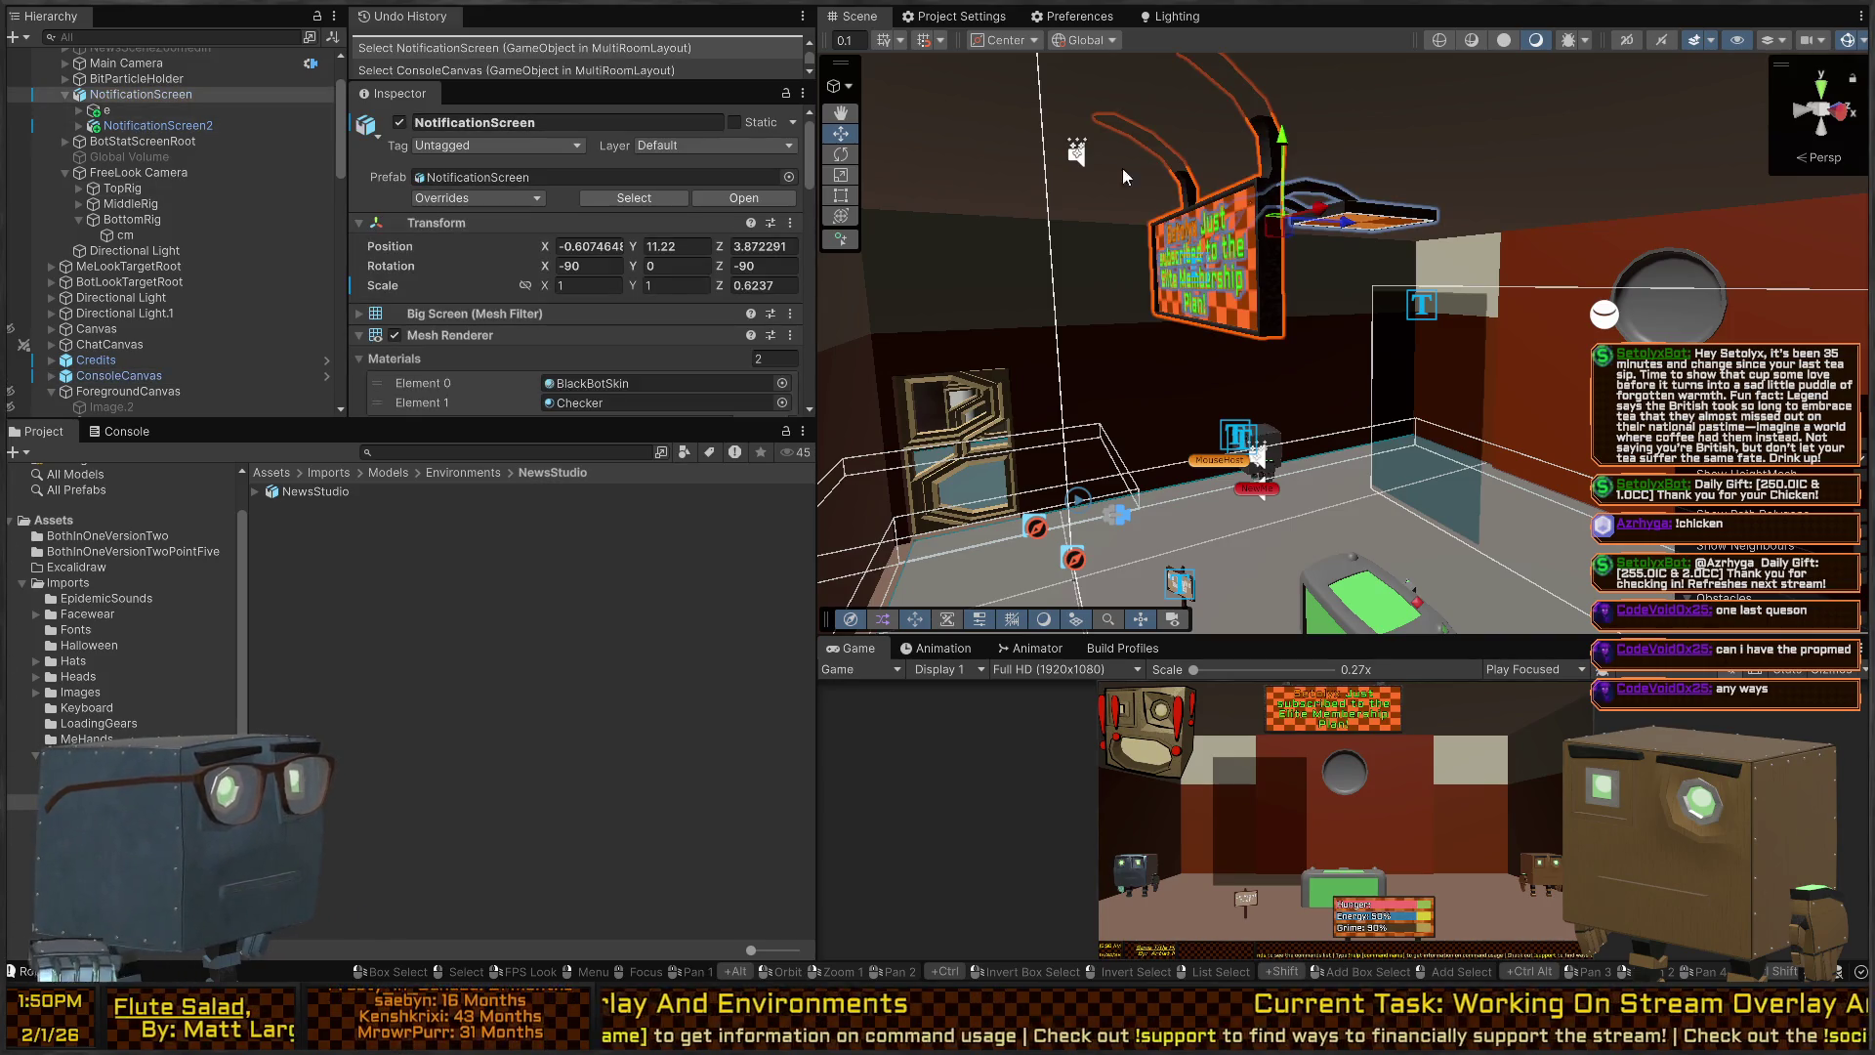
mouse_move(1345, 233)
mouse_down()
mouse_move(1614, 237)
mouse_move(1594, 237)
mouse_up()
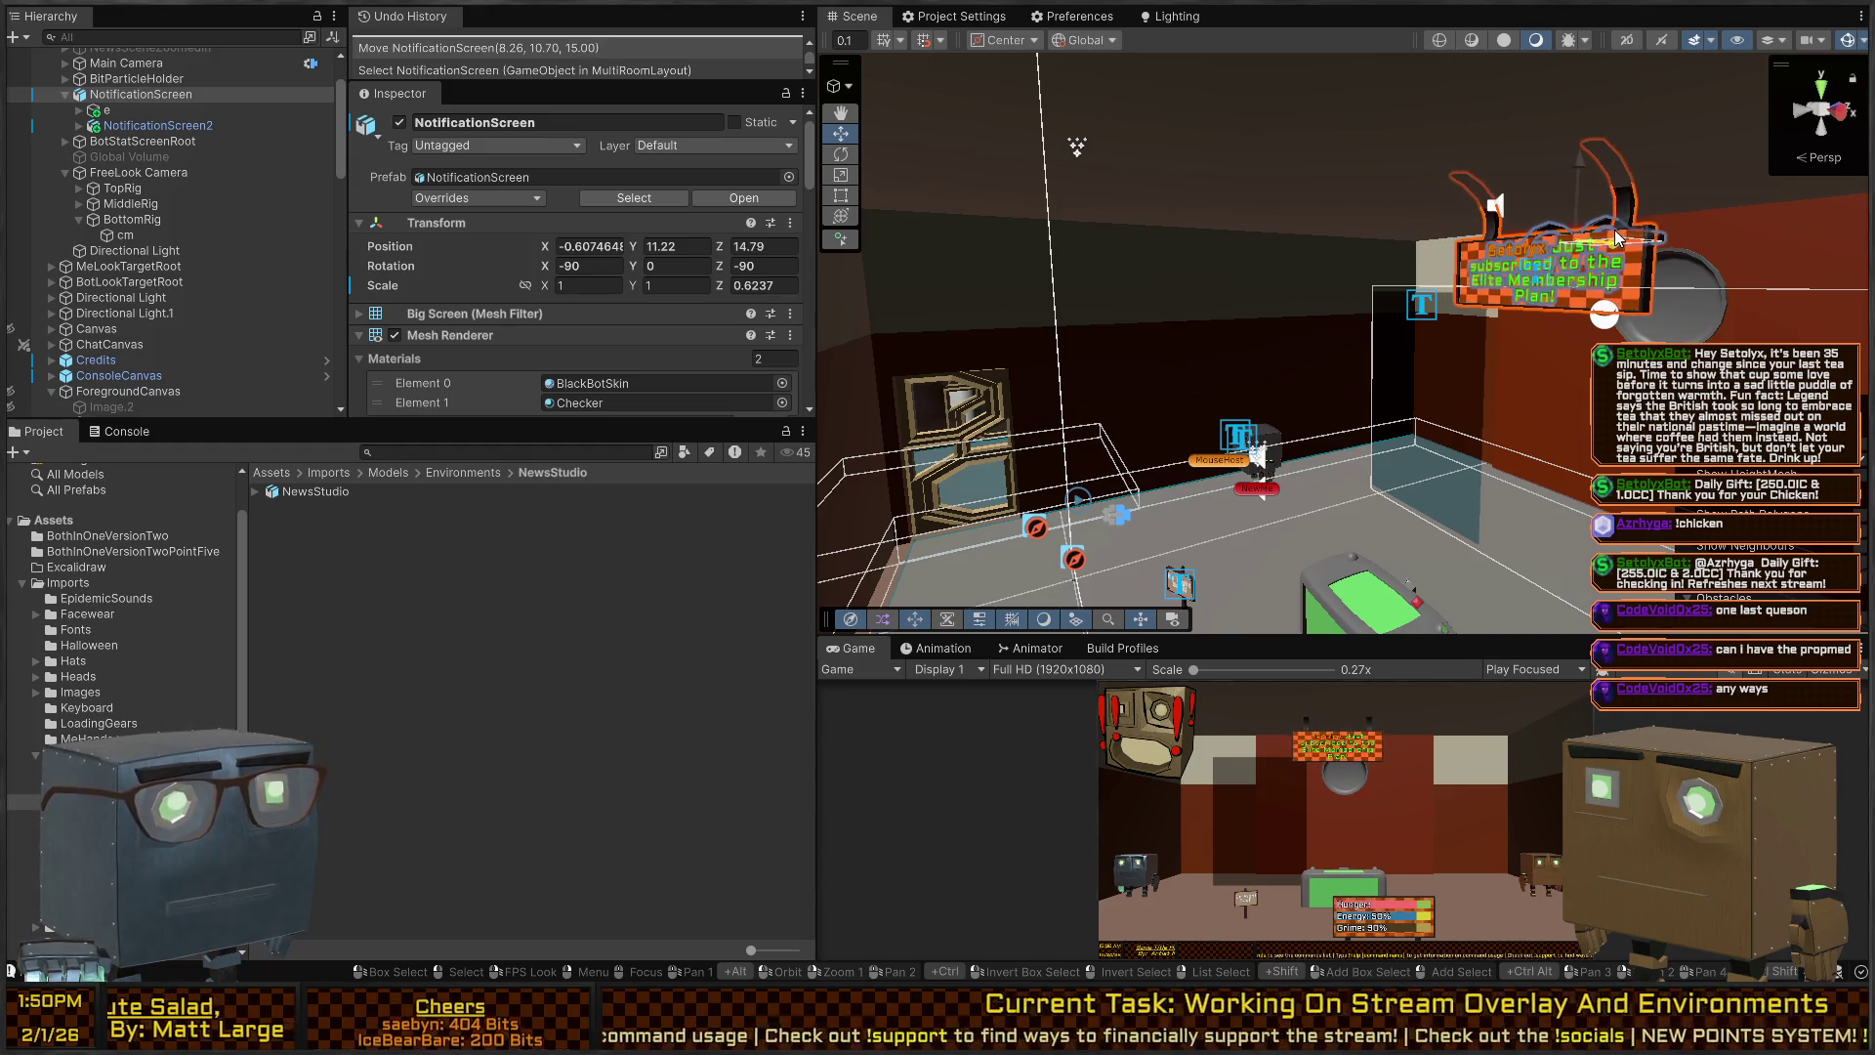
right_click(1408, 337)
key(s)
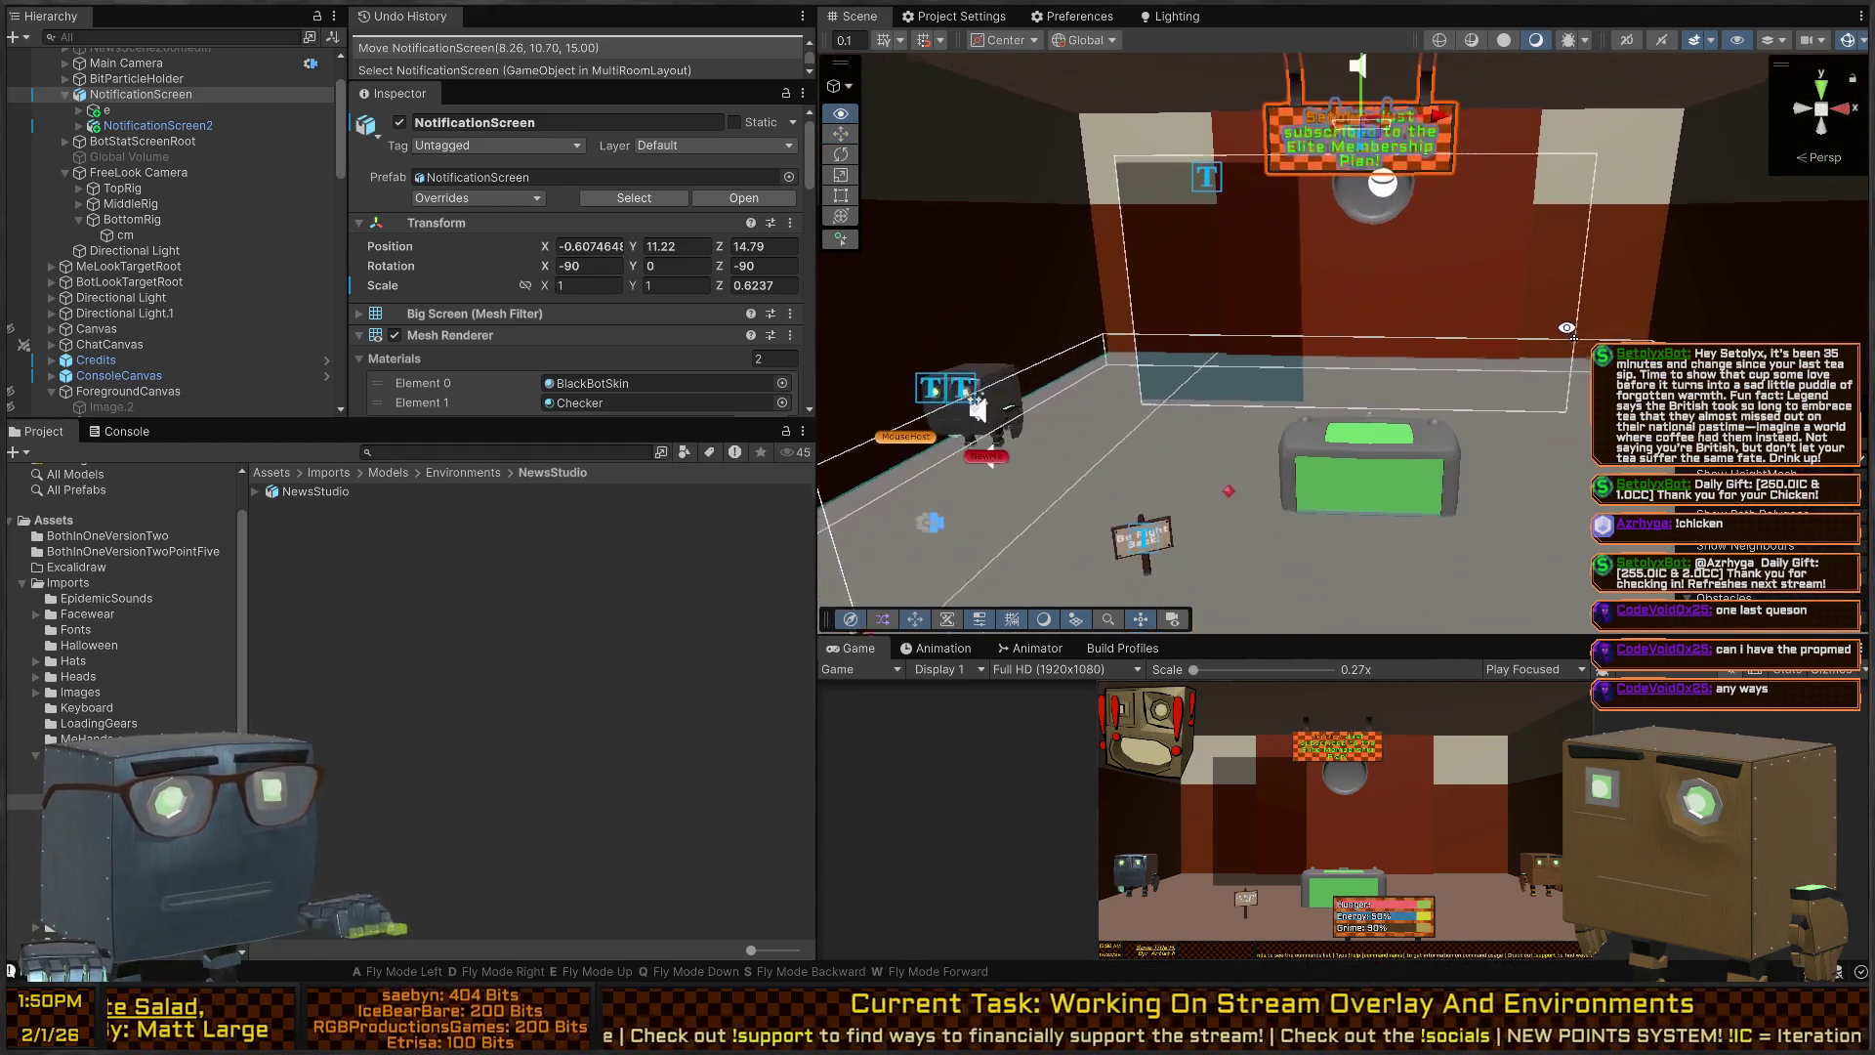
mouse_move(1350, 399)
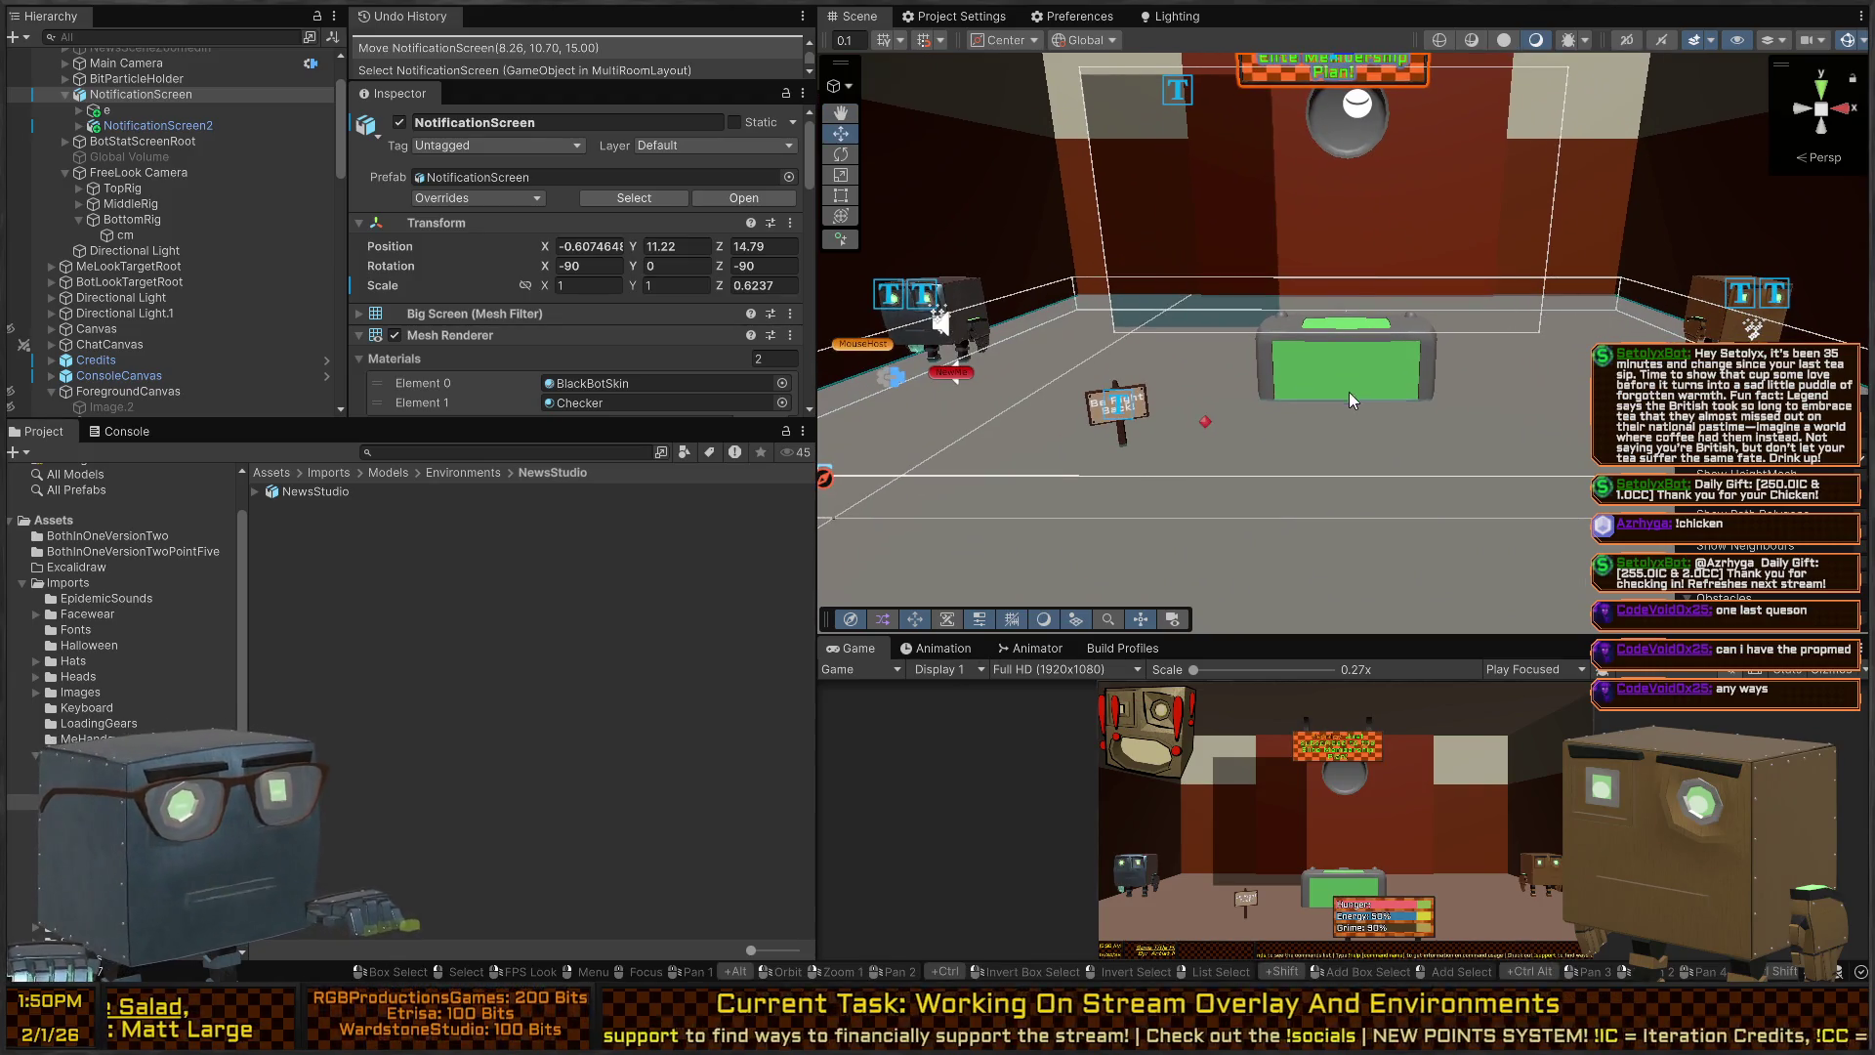
click(1569, 409)
right_click(1569, 405)
key(s)
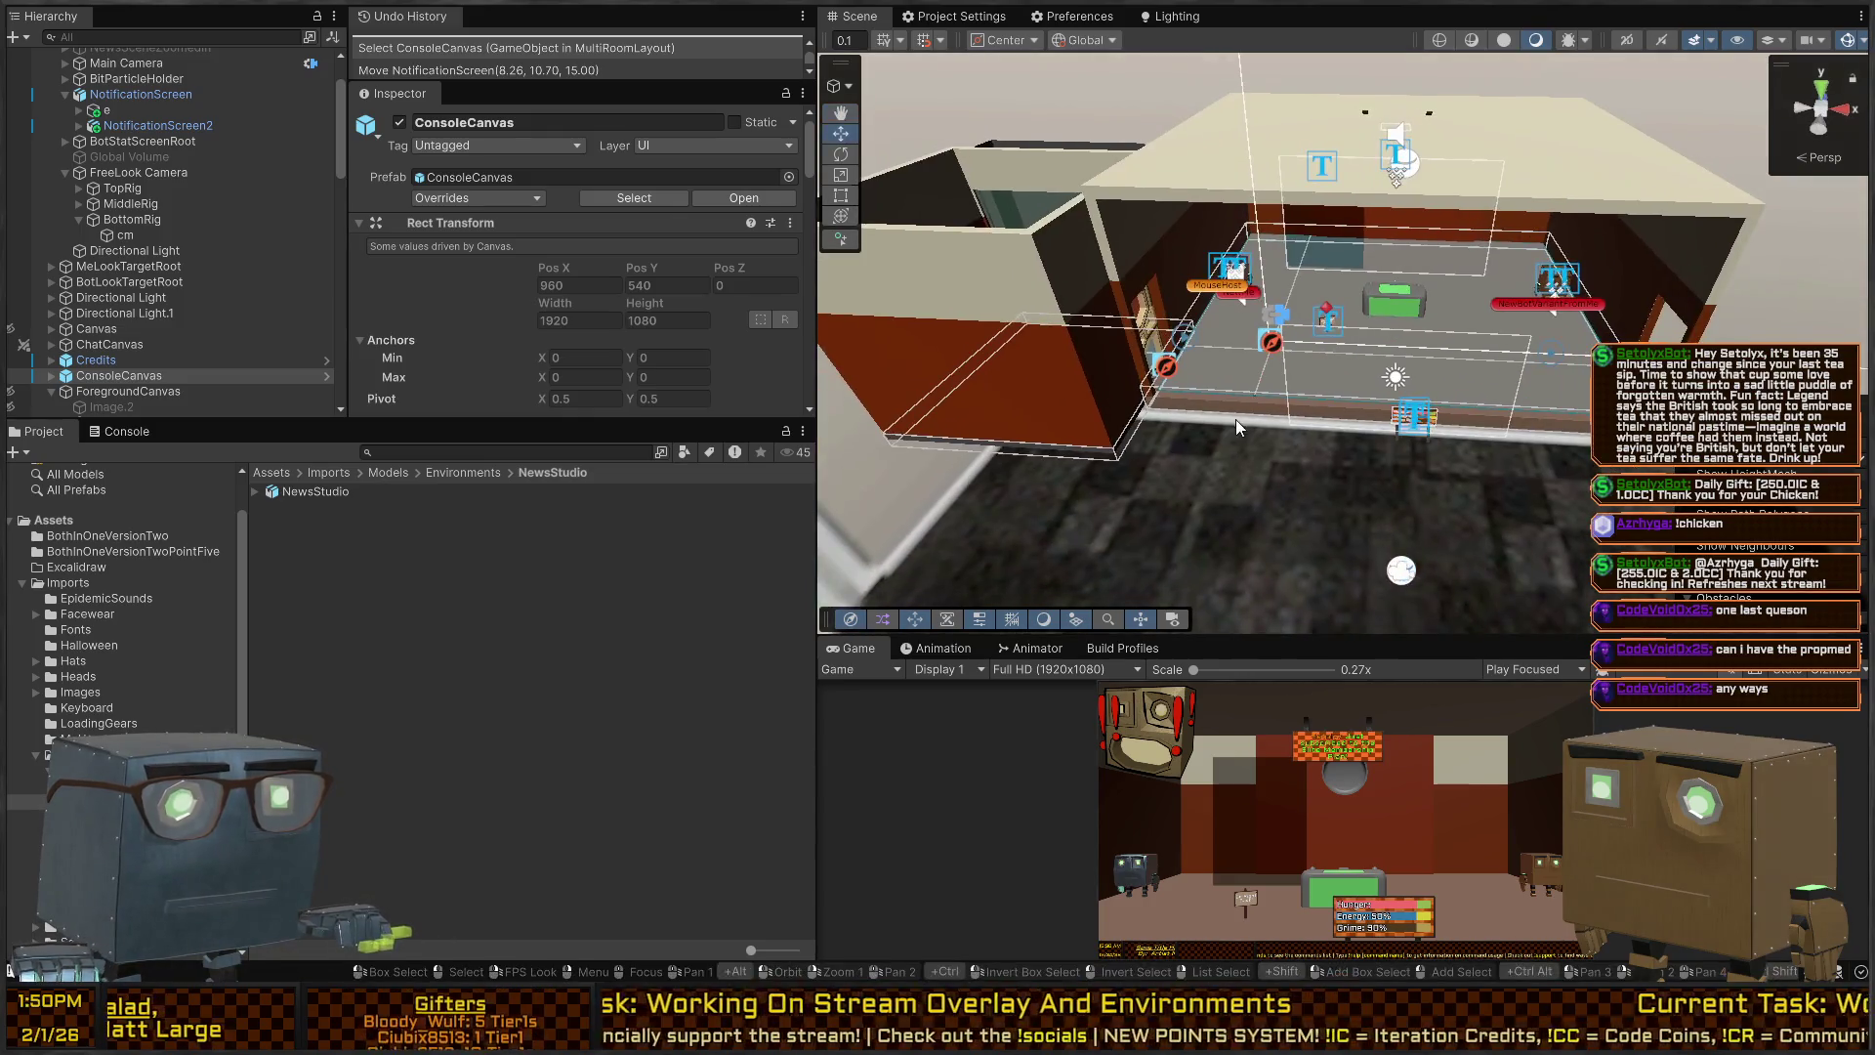
Select StudioGround and a second floor piece, then shift both along X.
click(1247, 412)
shift+click(1052, 447)
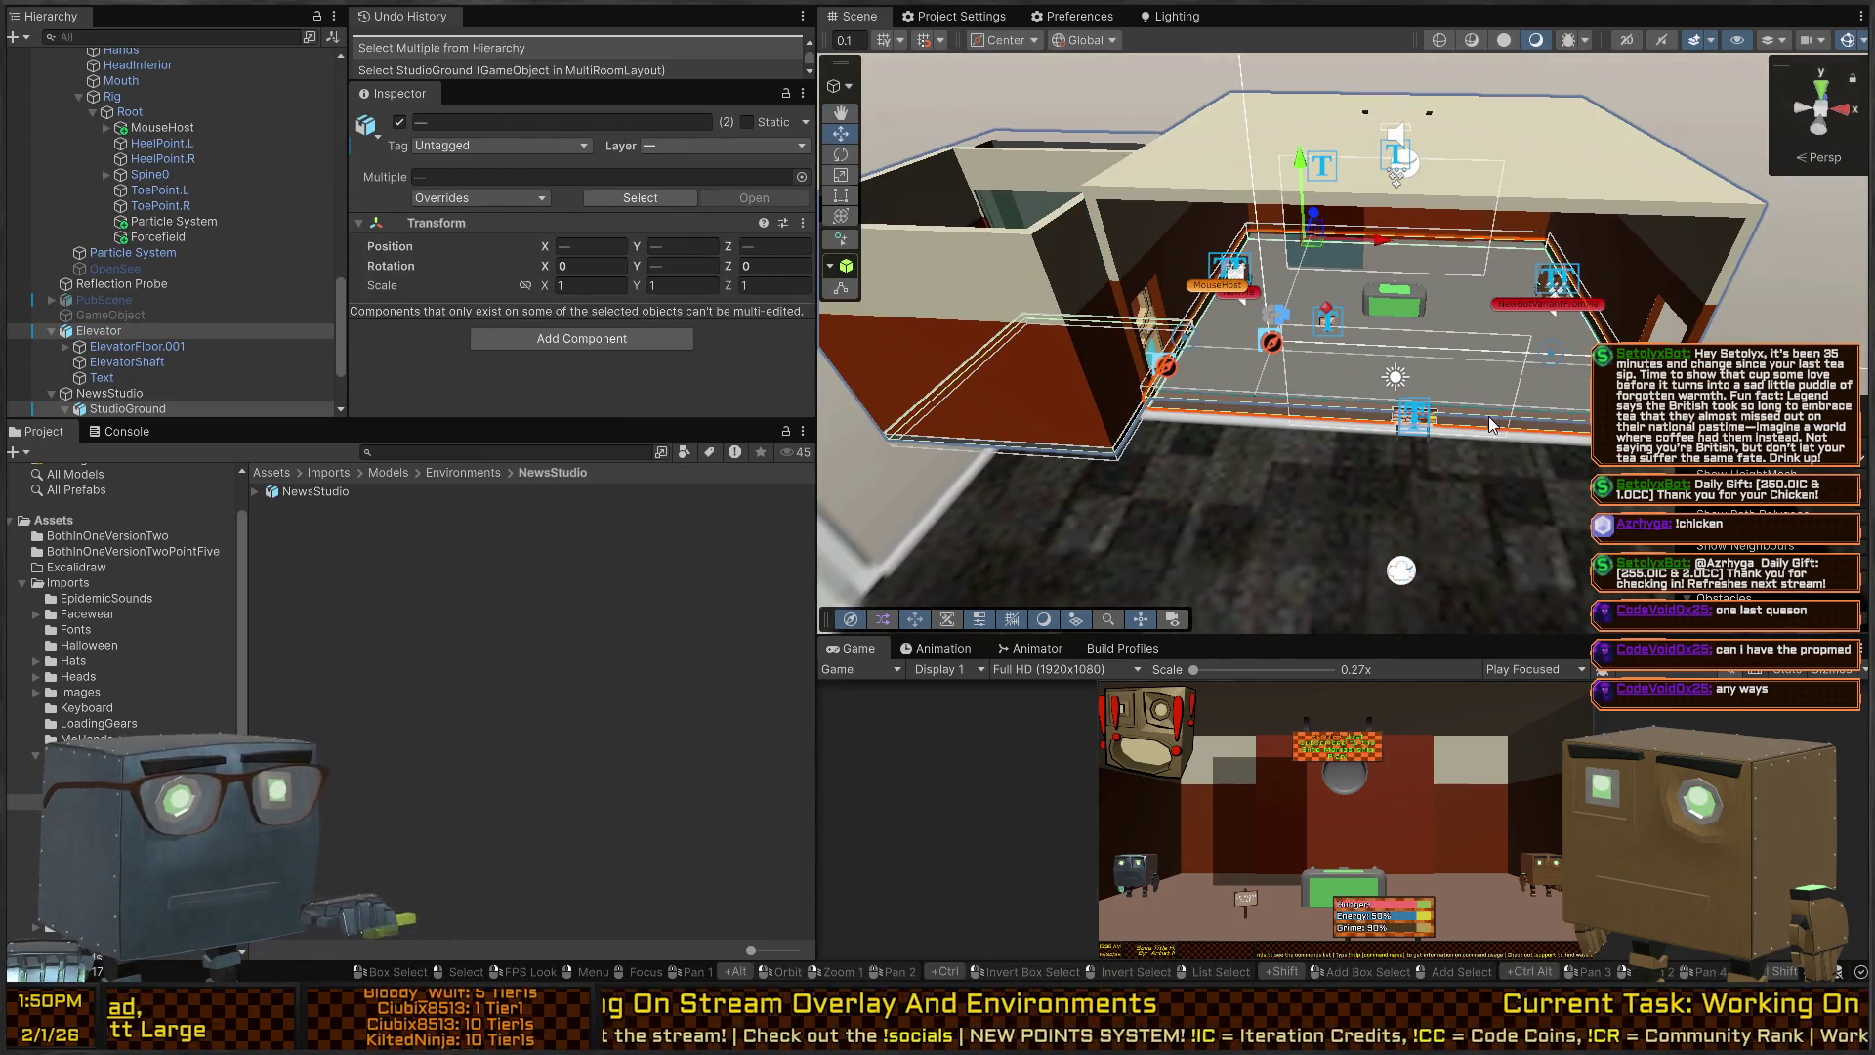
drag(1375, 242, 1370, 238)
Check framing in the maximized Game view, enlarge the Game pane, and move the floor pieces to 1.30, 5.36, 5.67.
key(shift+space)
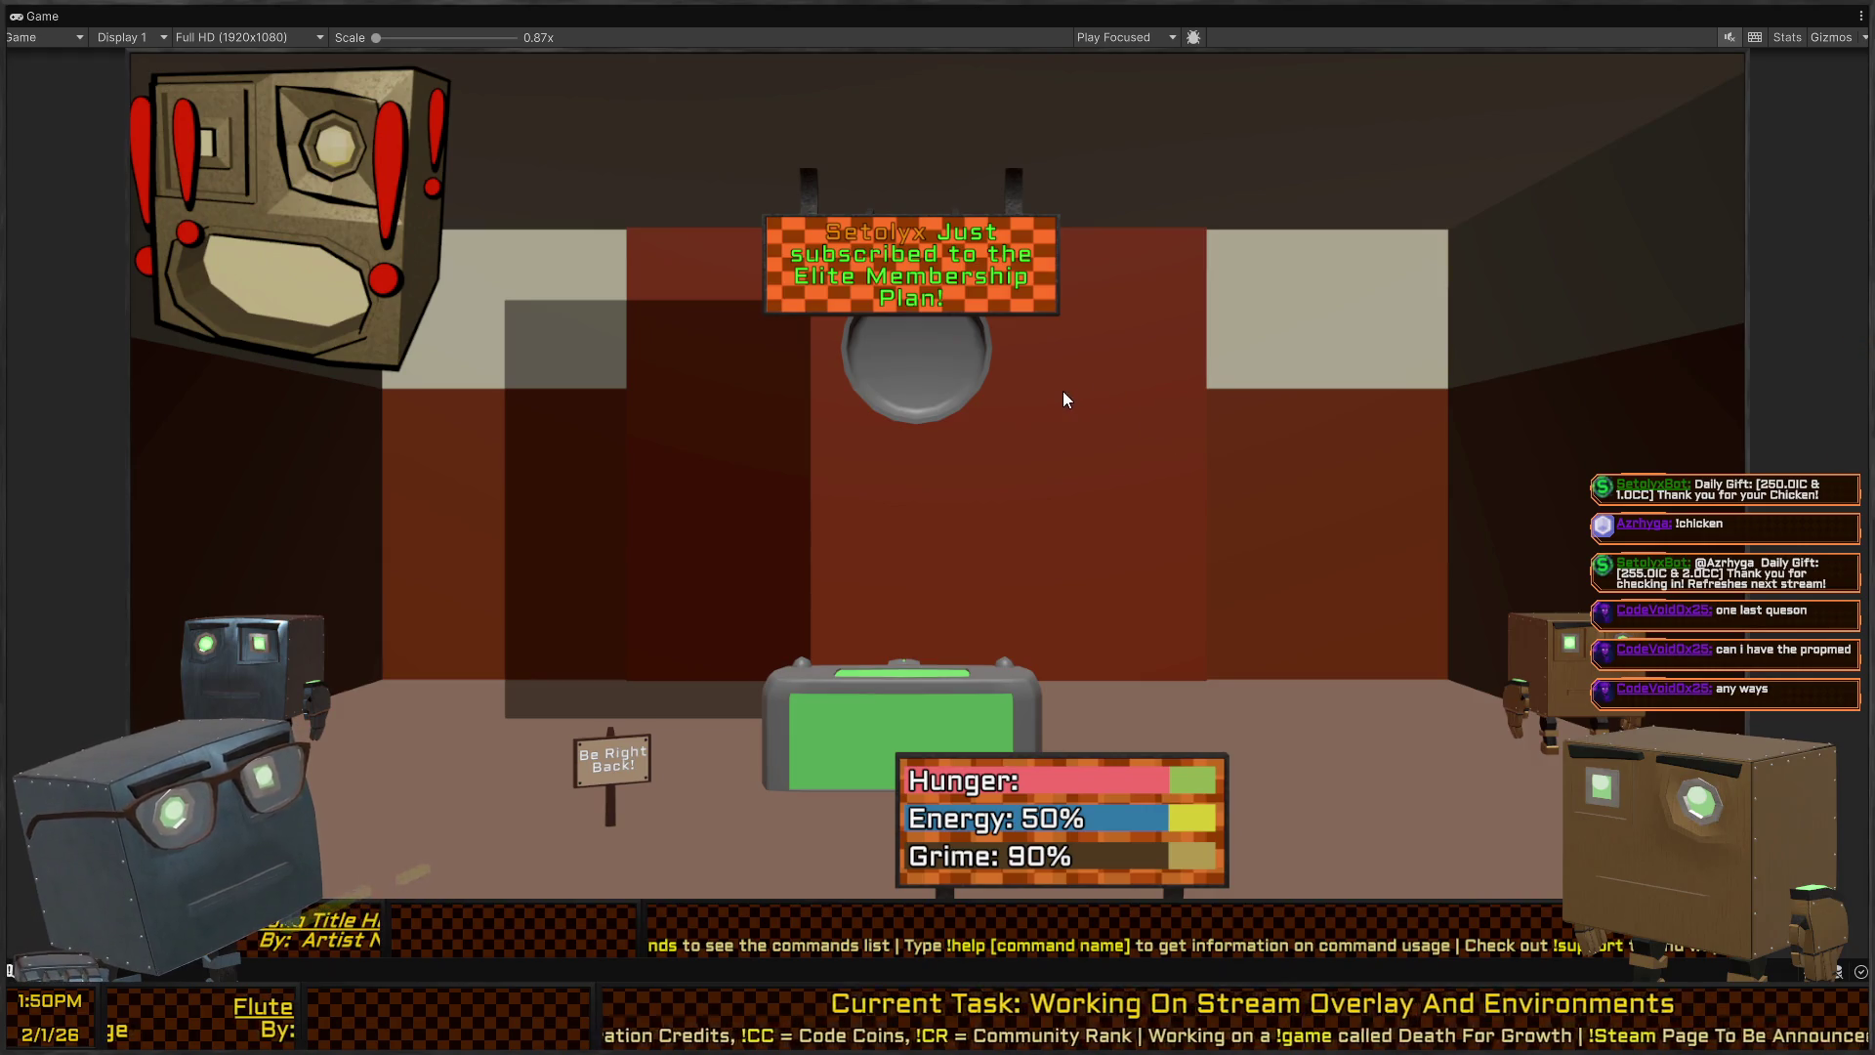
key(shift+space)
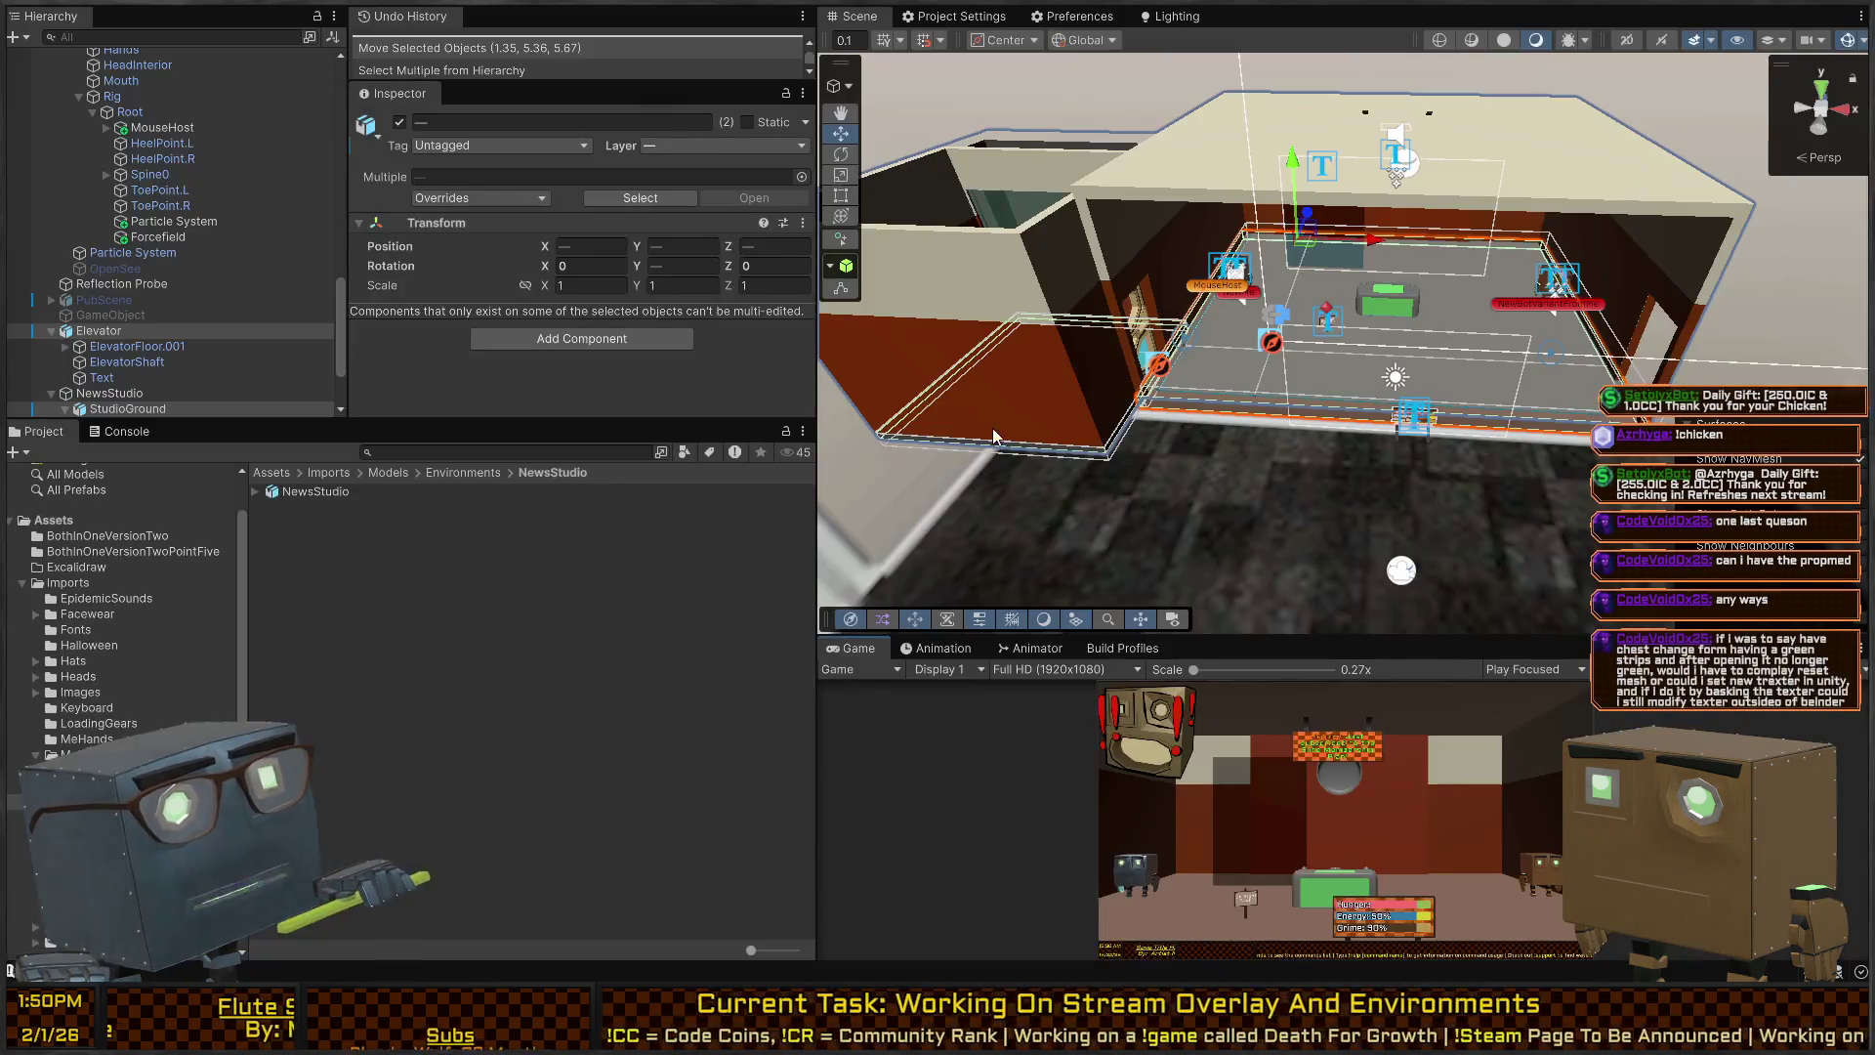
drag(1288, 637, 1463, 145)
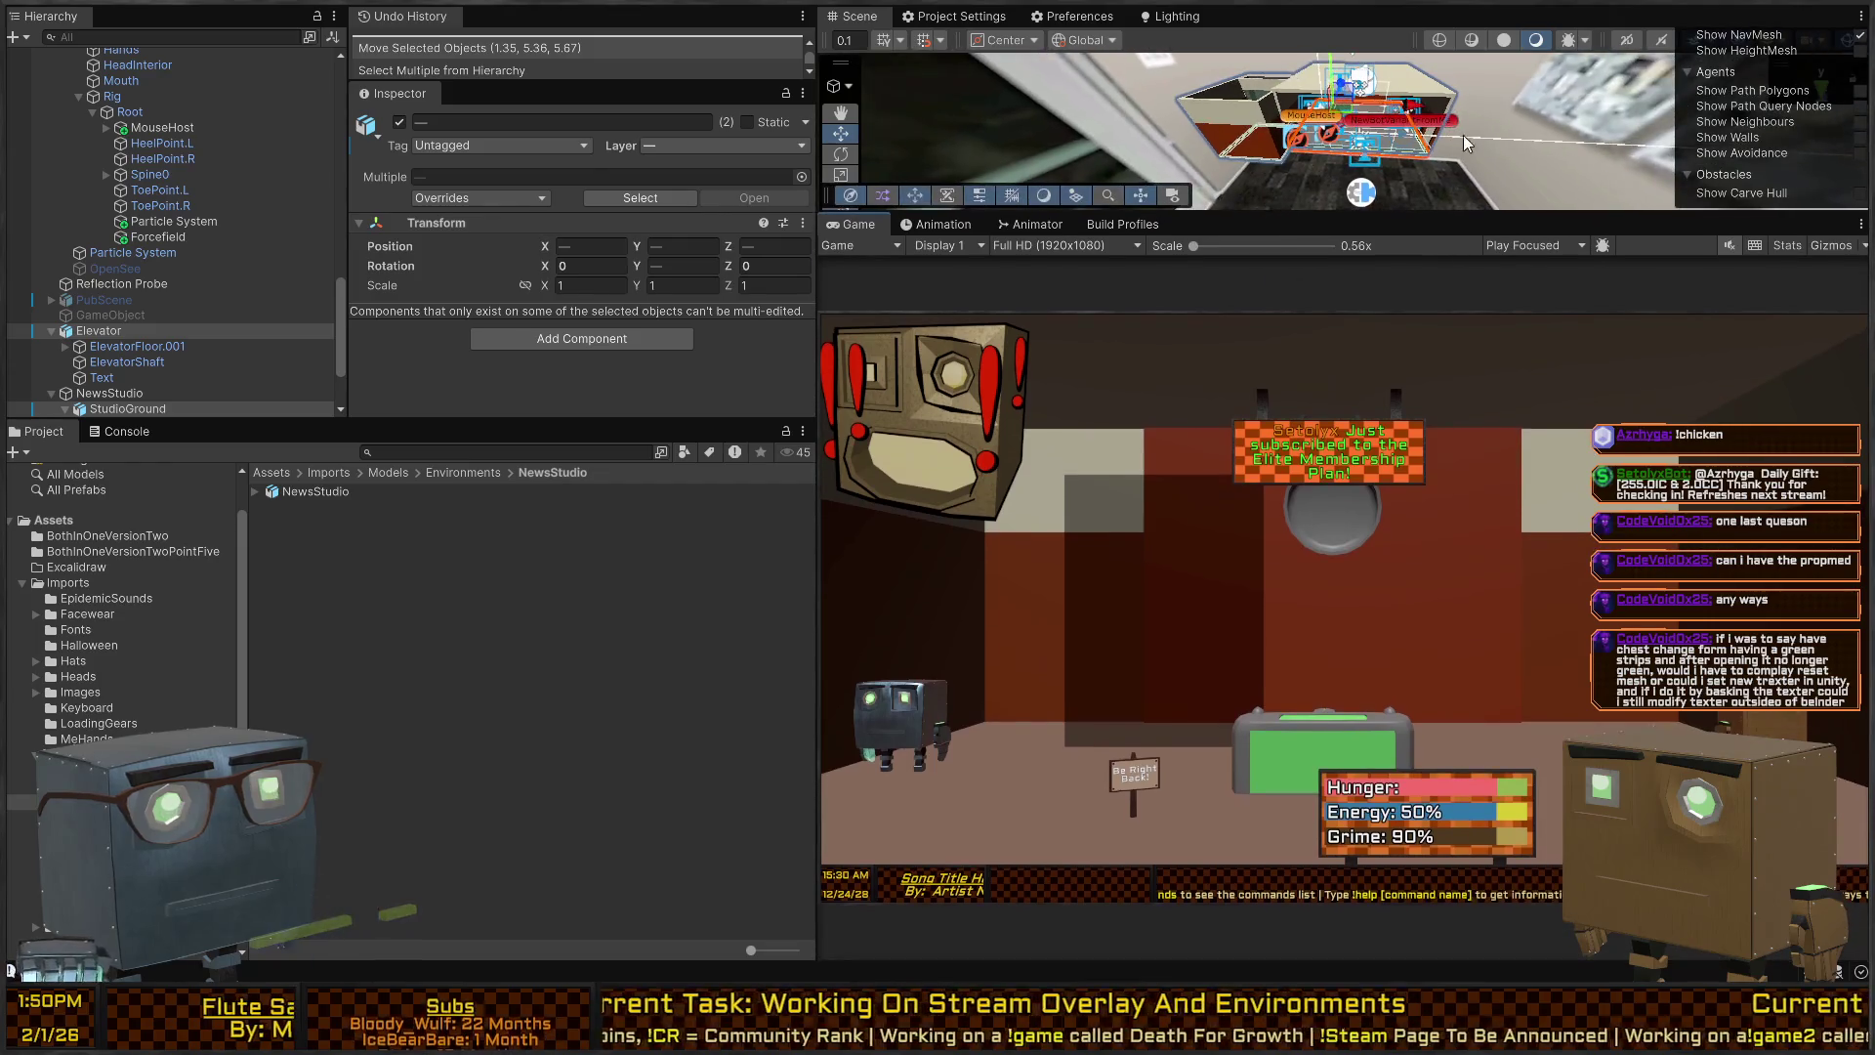
drag(1367, 101, 1410, 102)
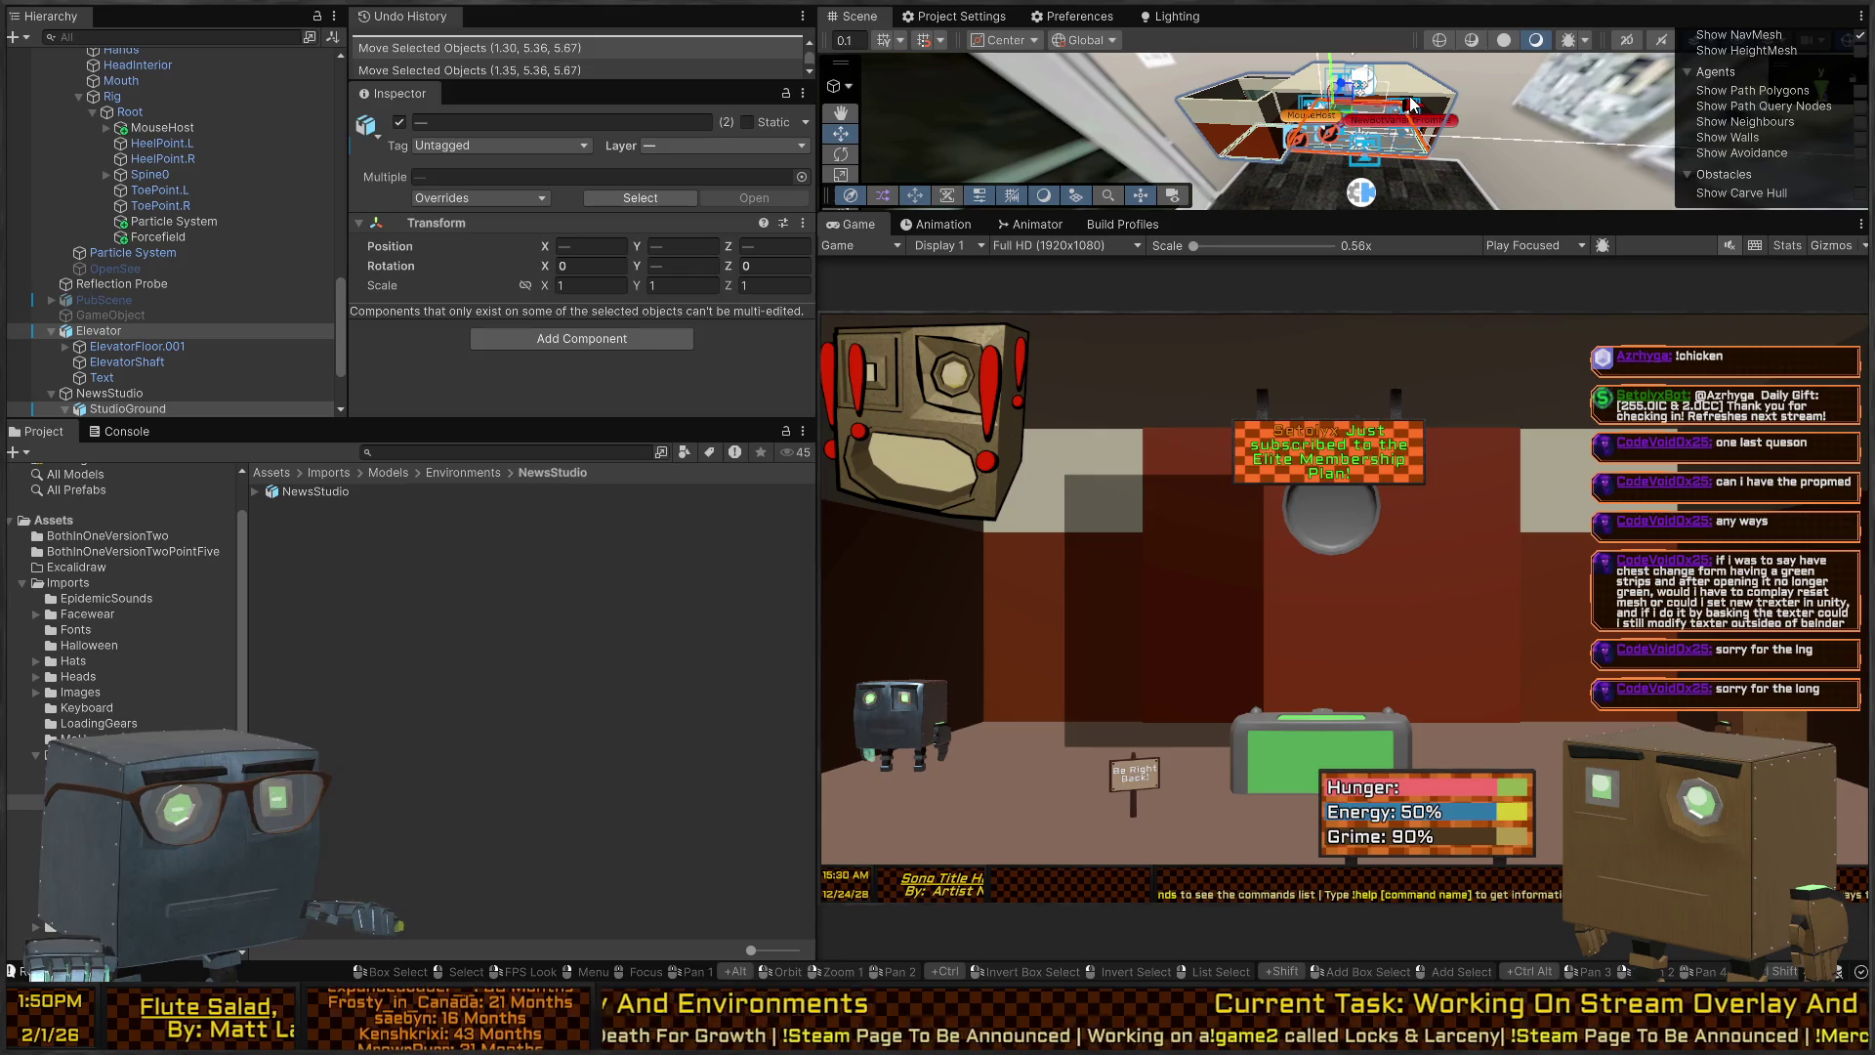
mouse_move(1412, 102)
mouse_down()
mouse_move(1410, 154)
mouse_move(1380, 117)
mouse_up()
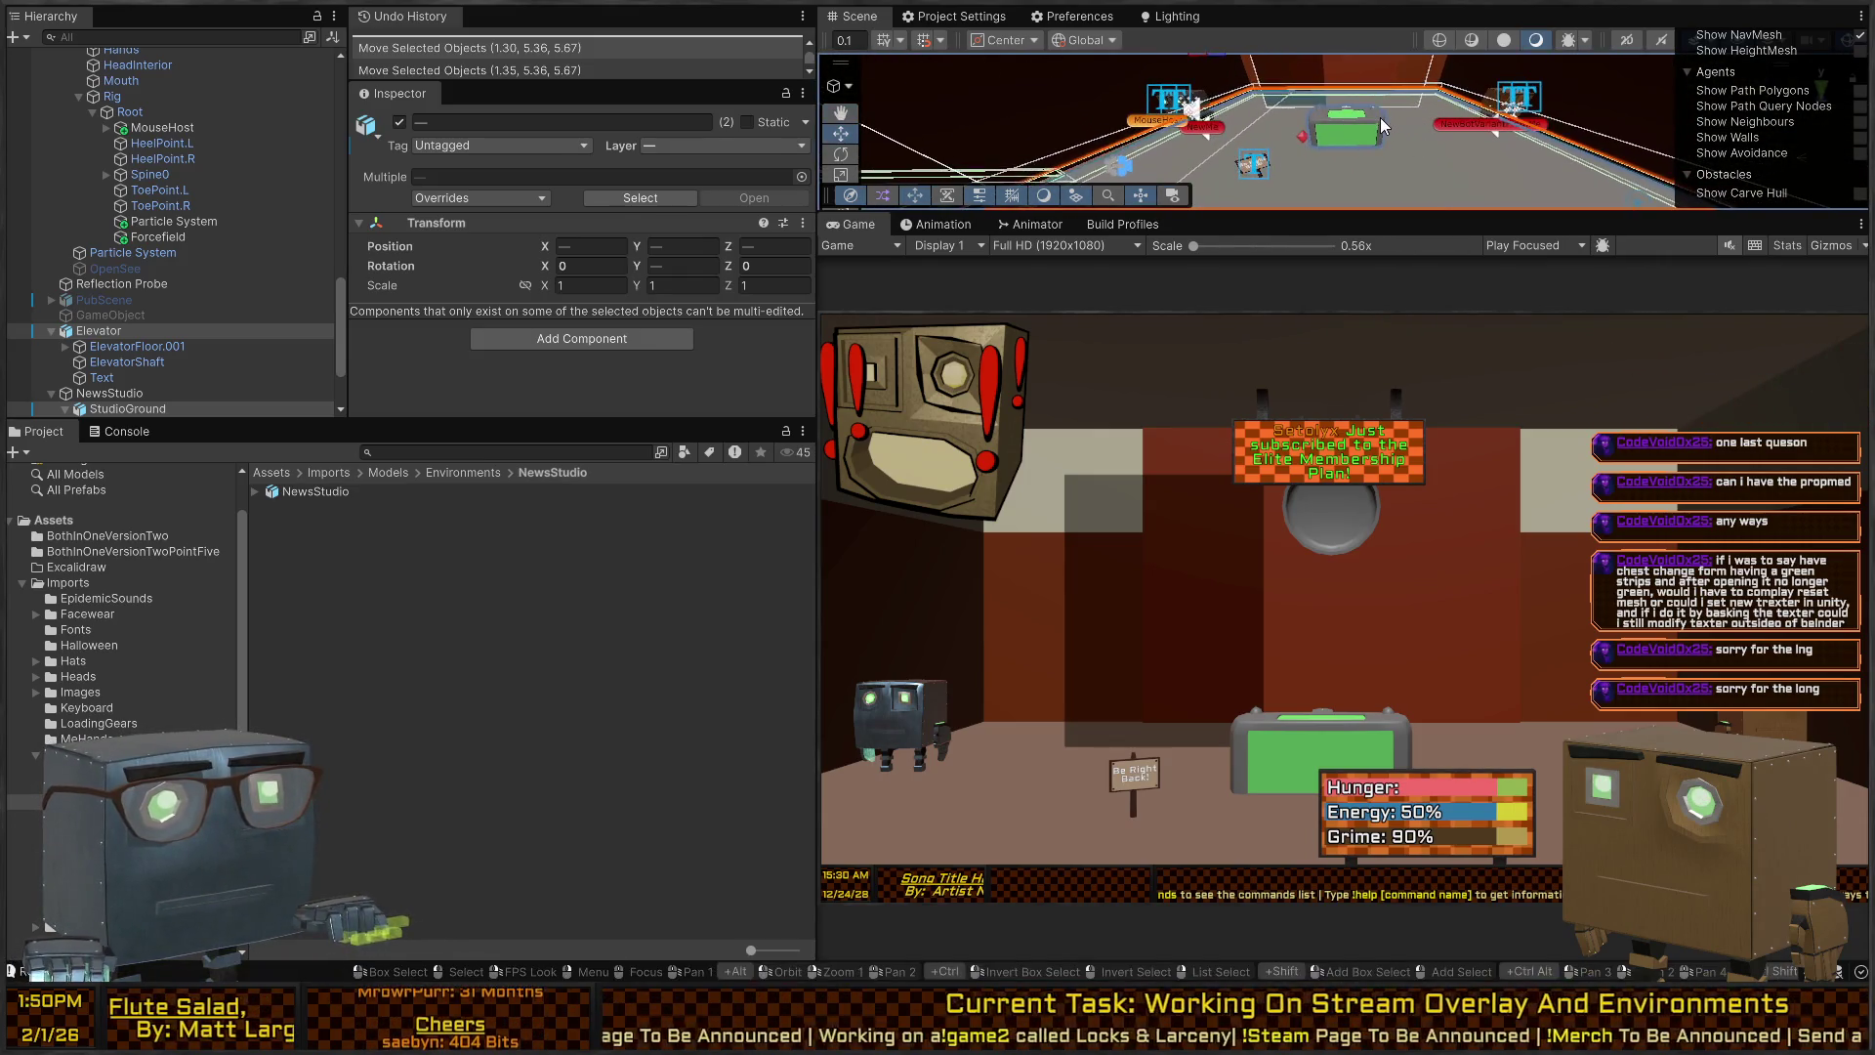
Select the Cube and set its Position X, Y and Z to 0.
click(1380, 118)
click(1379, 117)
click(586, 196)
text(0)
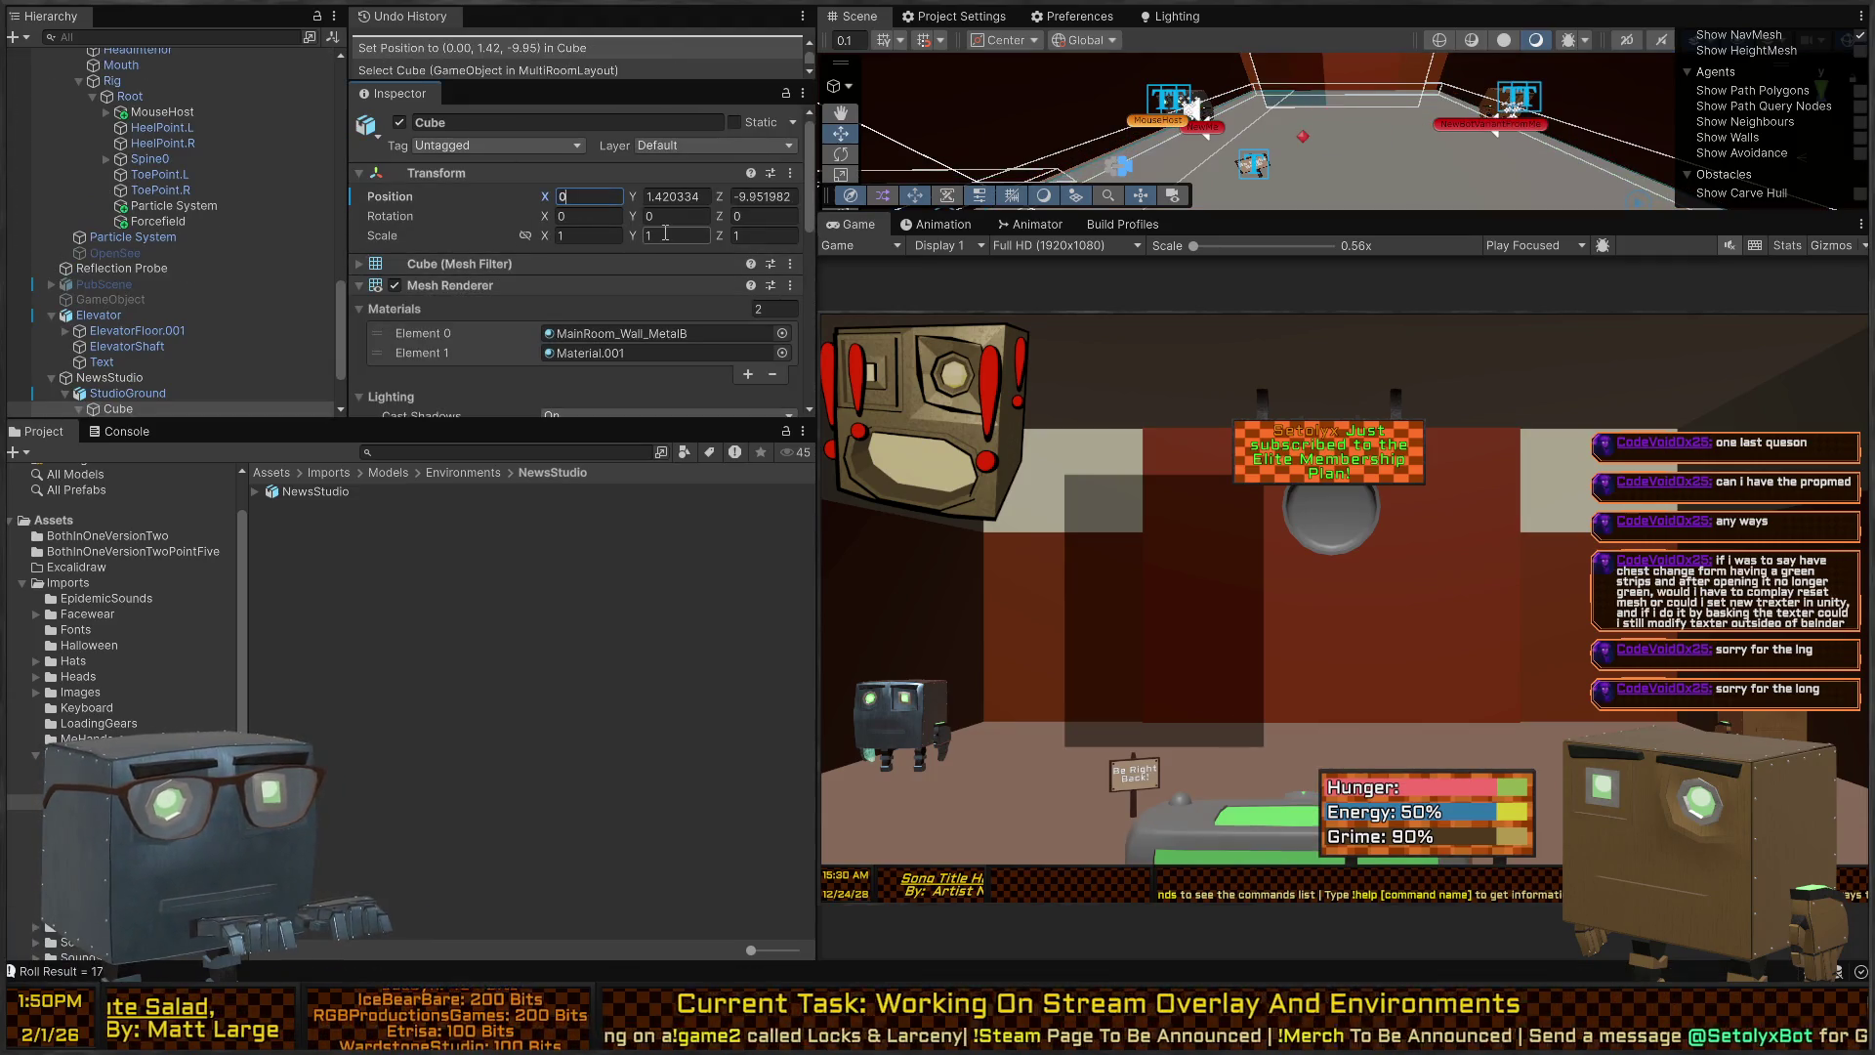
key(Tab)
text(0)
key(Tab)
text(0)
Undo the zeroed position, returning the Cube to about X 11.84, Y 1.42, Z -9.95.
mouse_move(1153, 146)
mouse_down()
mouse_move(1209, 194)
mouse_move(1328, 161)
mouse_move(1264, 139)
mouse_move(1519, 122)
mouse_up()
key(ctrl+z)
key(ctrl+z)
key(ctrl+y)
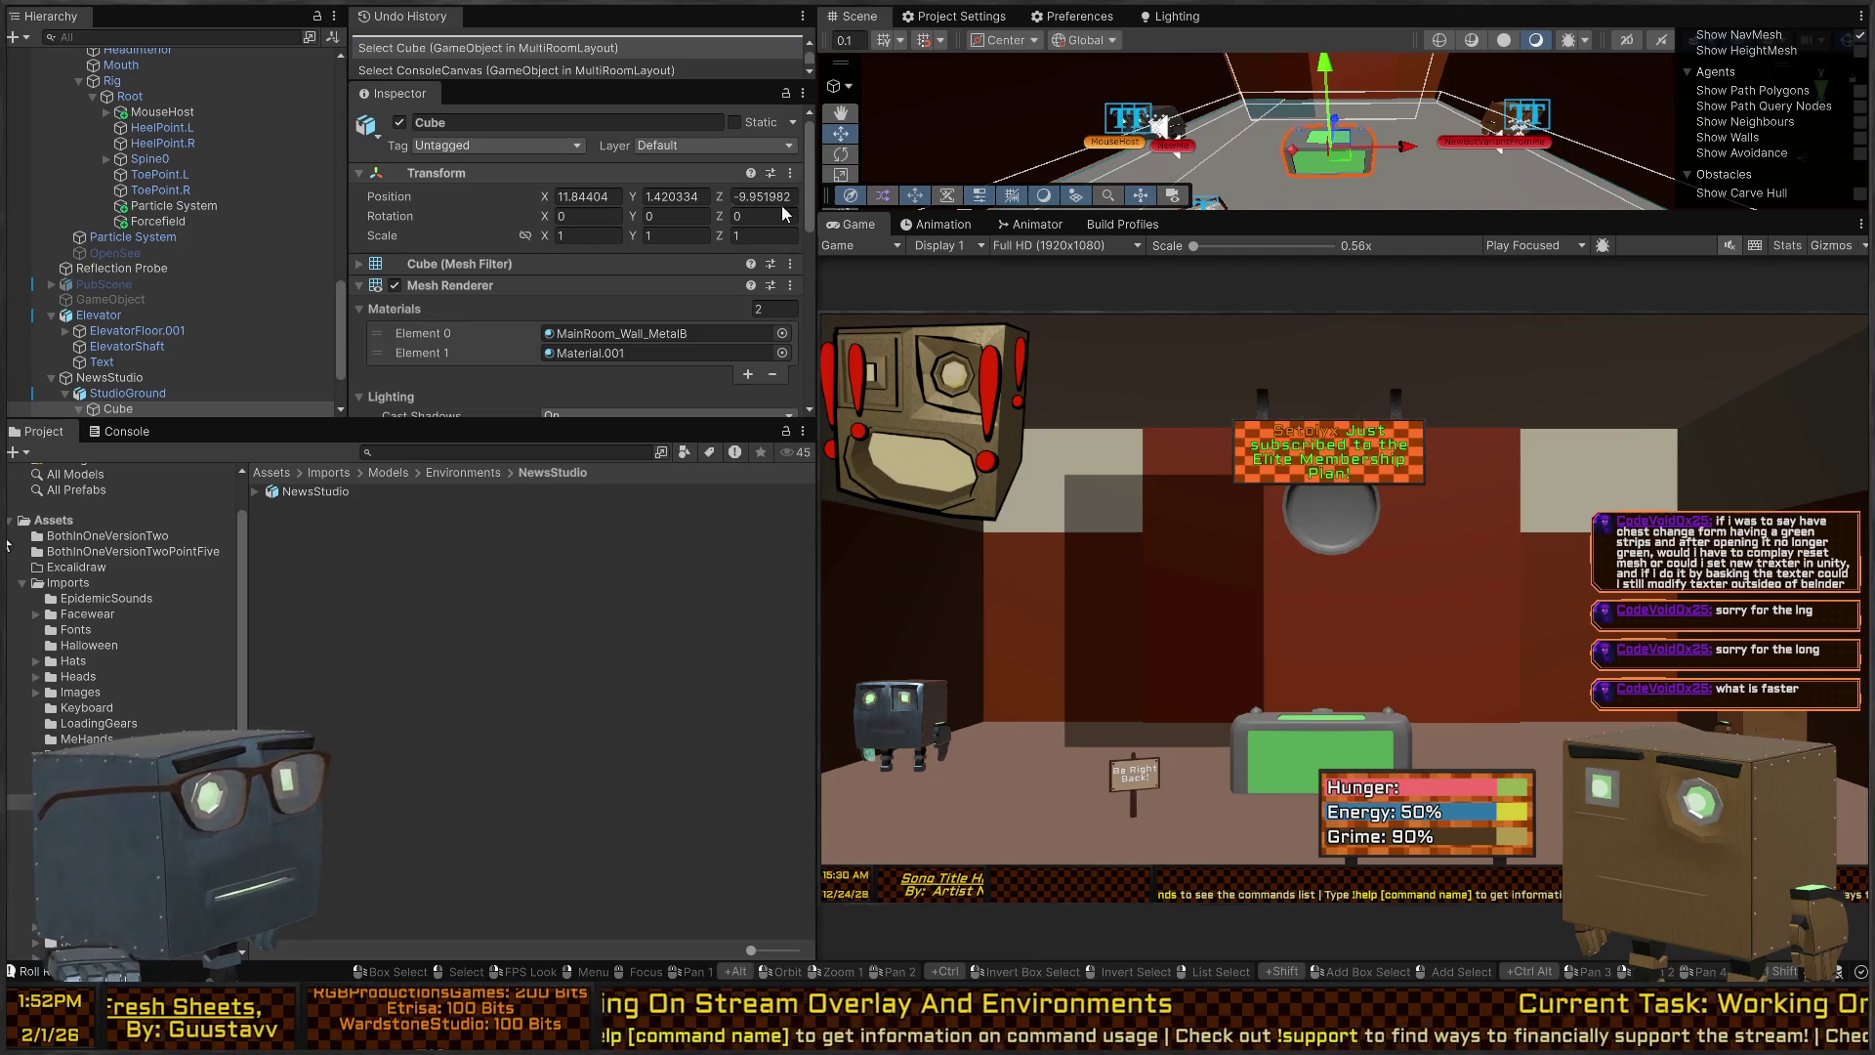
scroll(498, 318, down, 3)
Ping Material.001 from the Cube's Mesh Renderer and scroll to its URP Lit Surface Options.
click(586, 246)
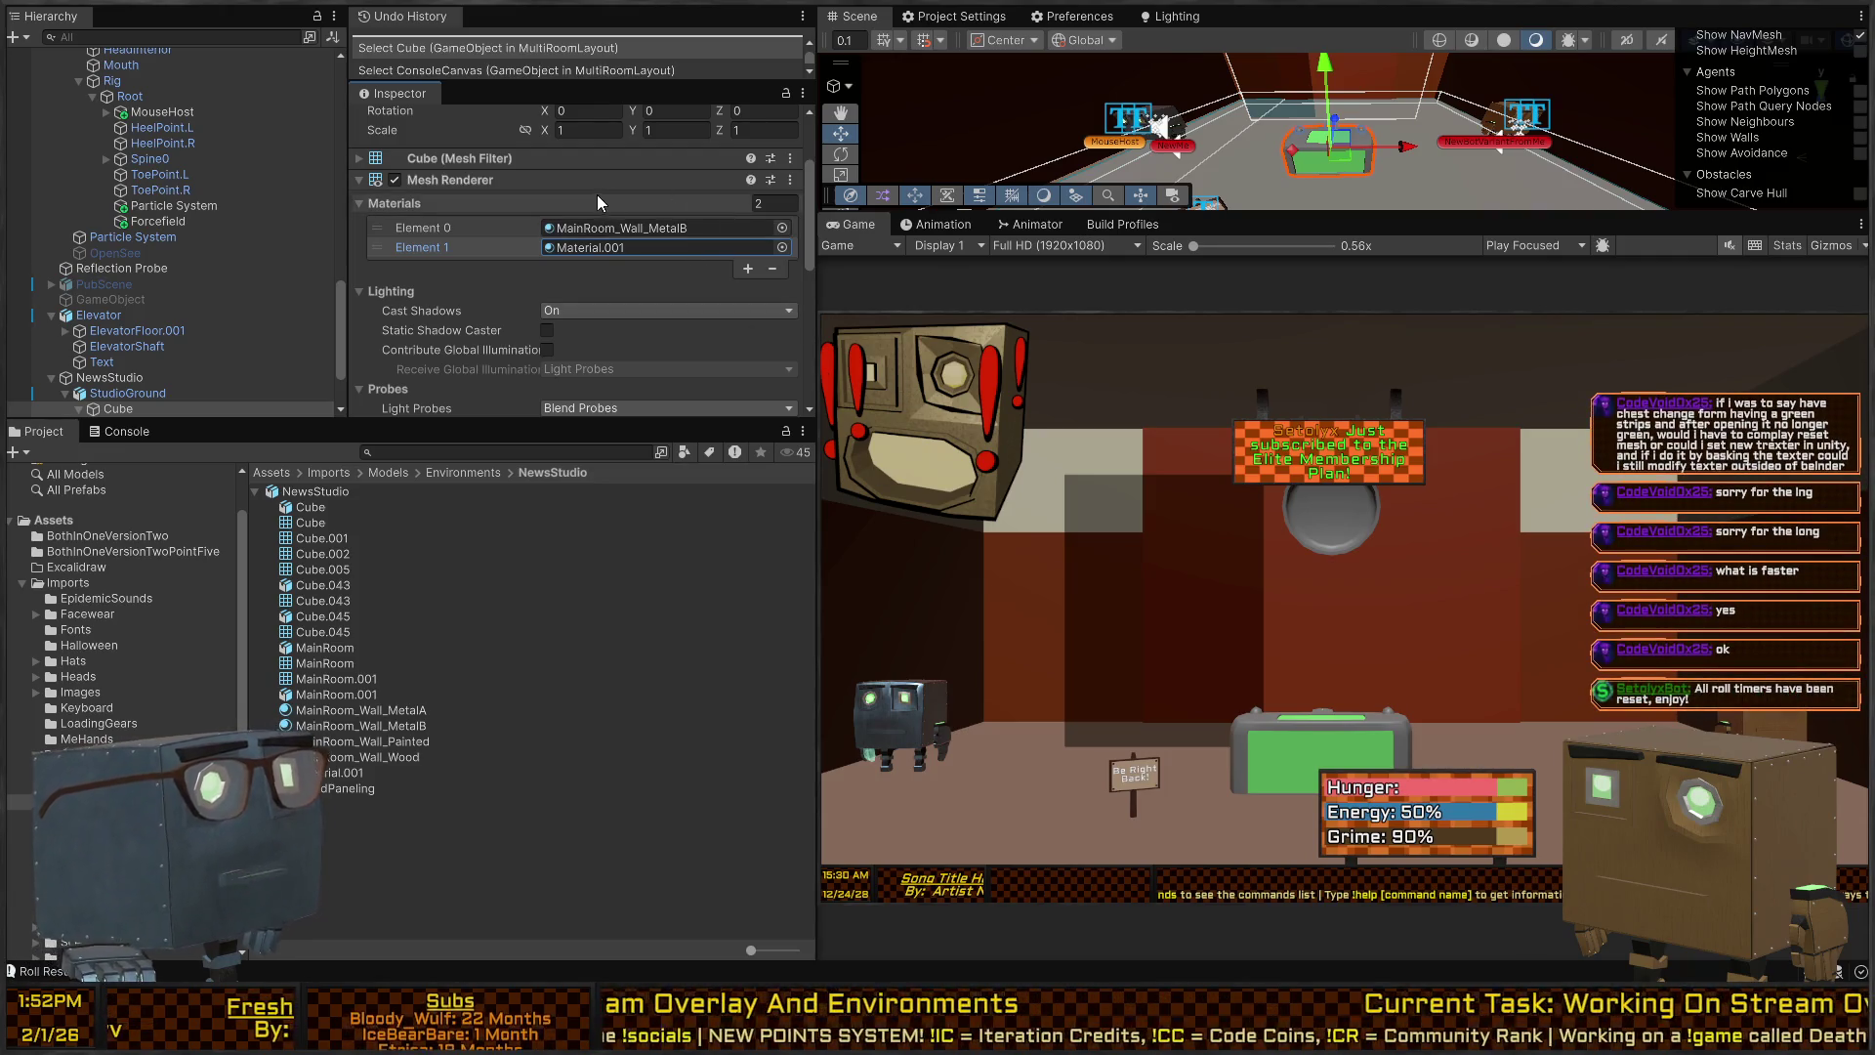
scroll(577, 274, down, 3)
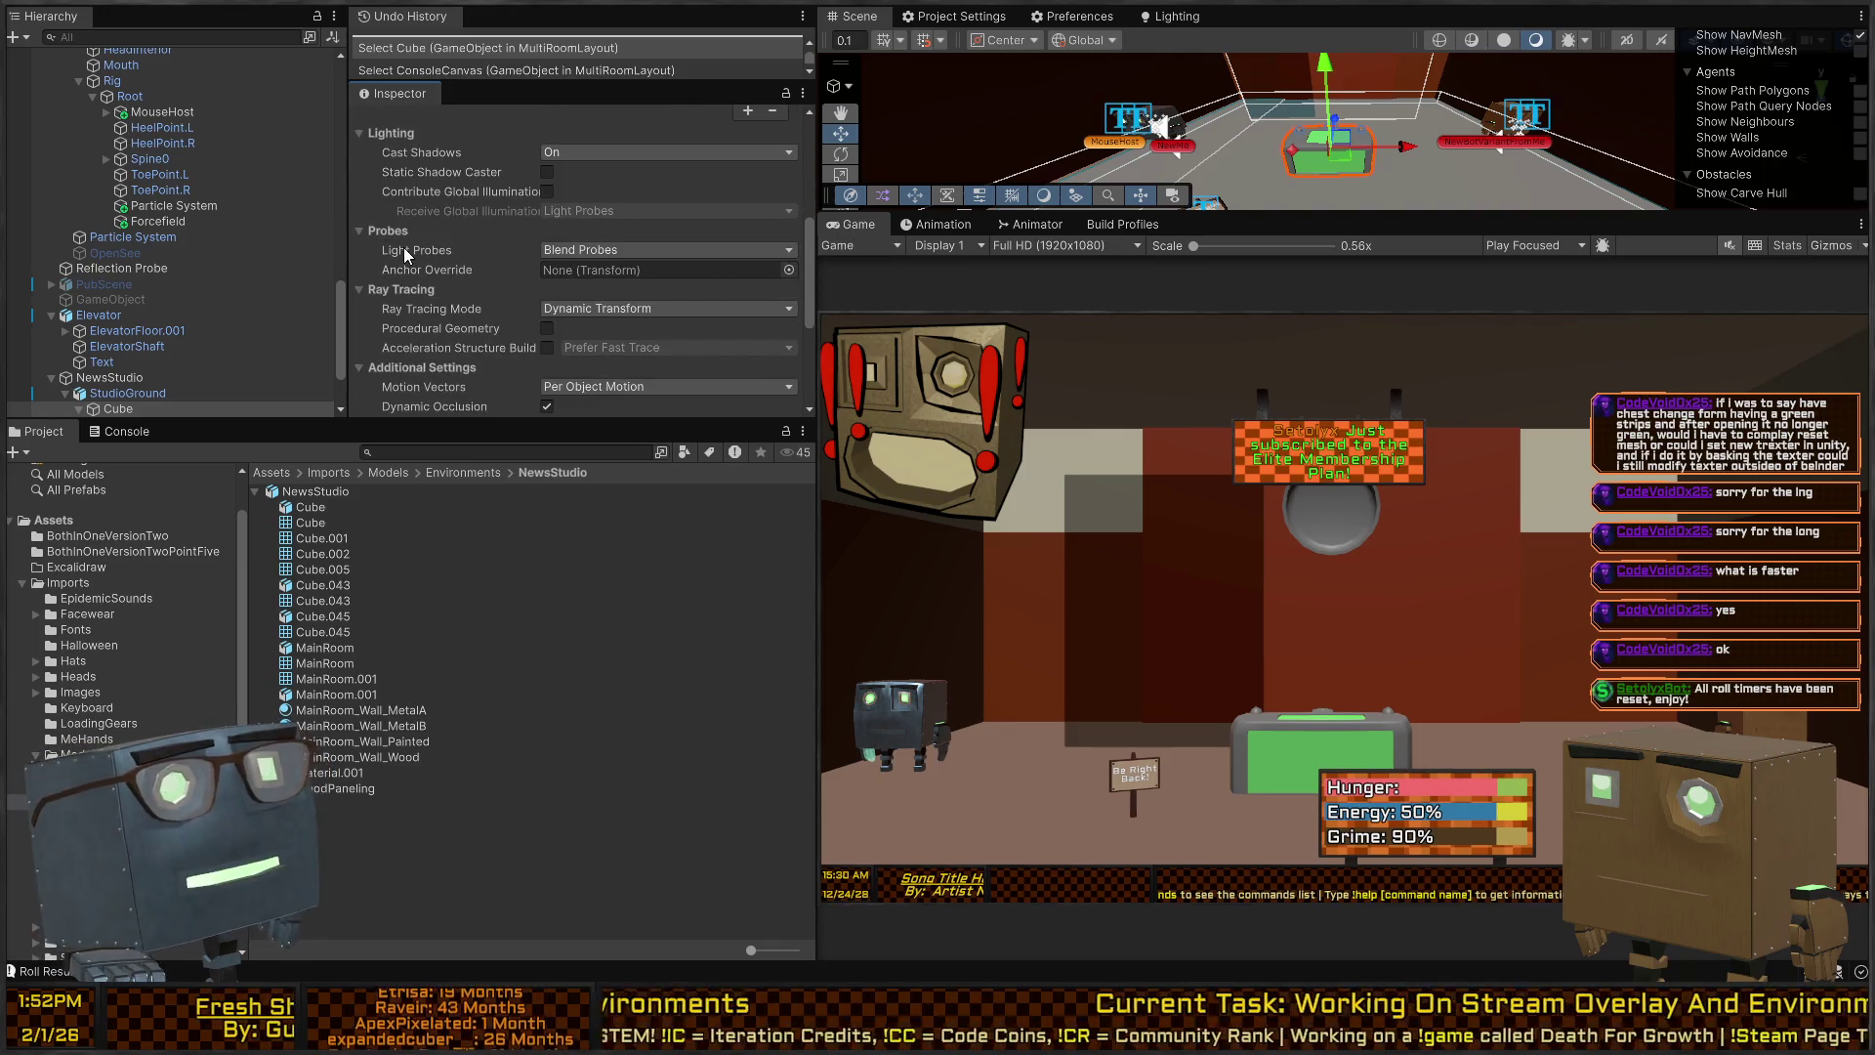
scroll(403, 248, down, 4)
scroll(463, 303, down, 3)
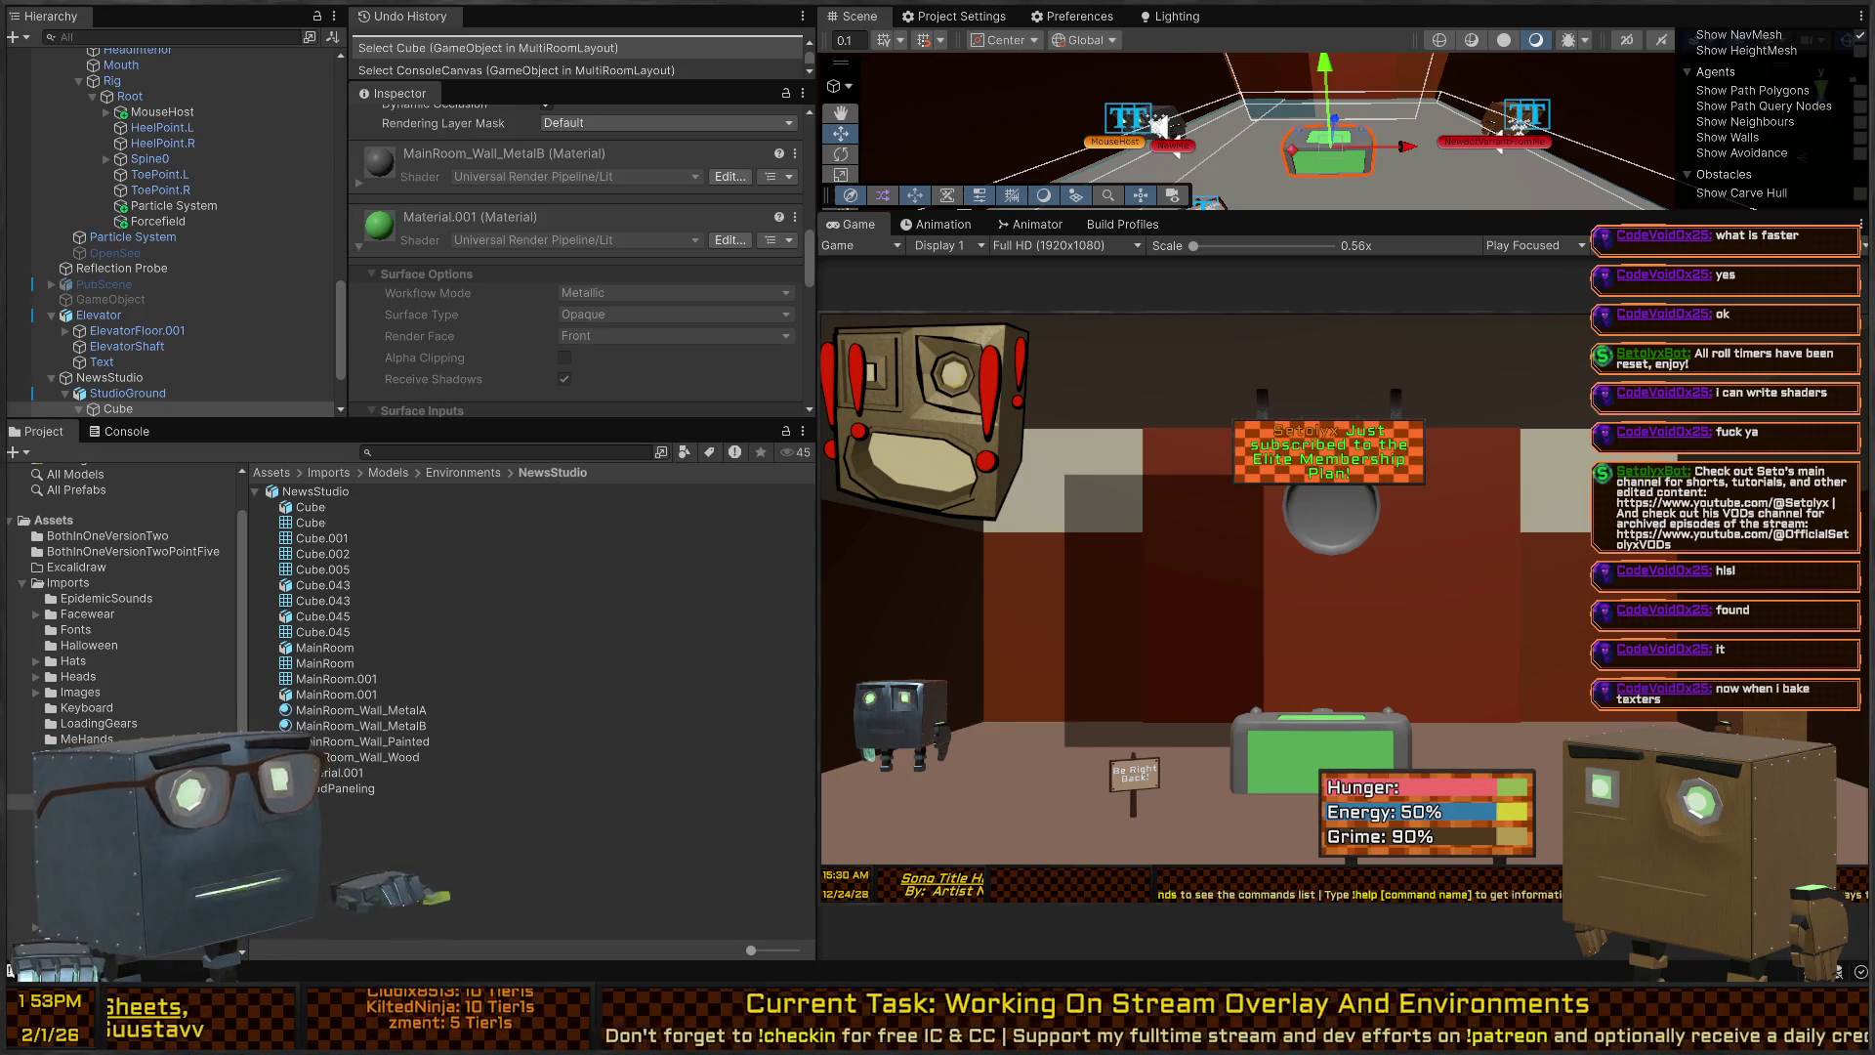
In Blender, show Render Properties and orbit around the red ElevatorTwoDoor room model.
key(alt+Tab)
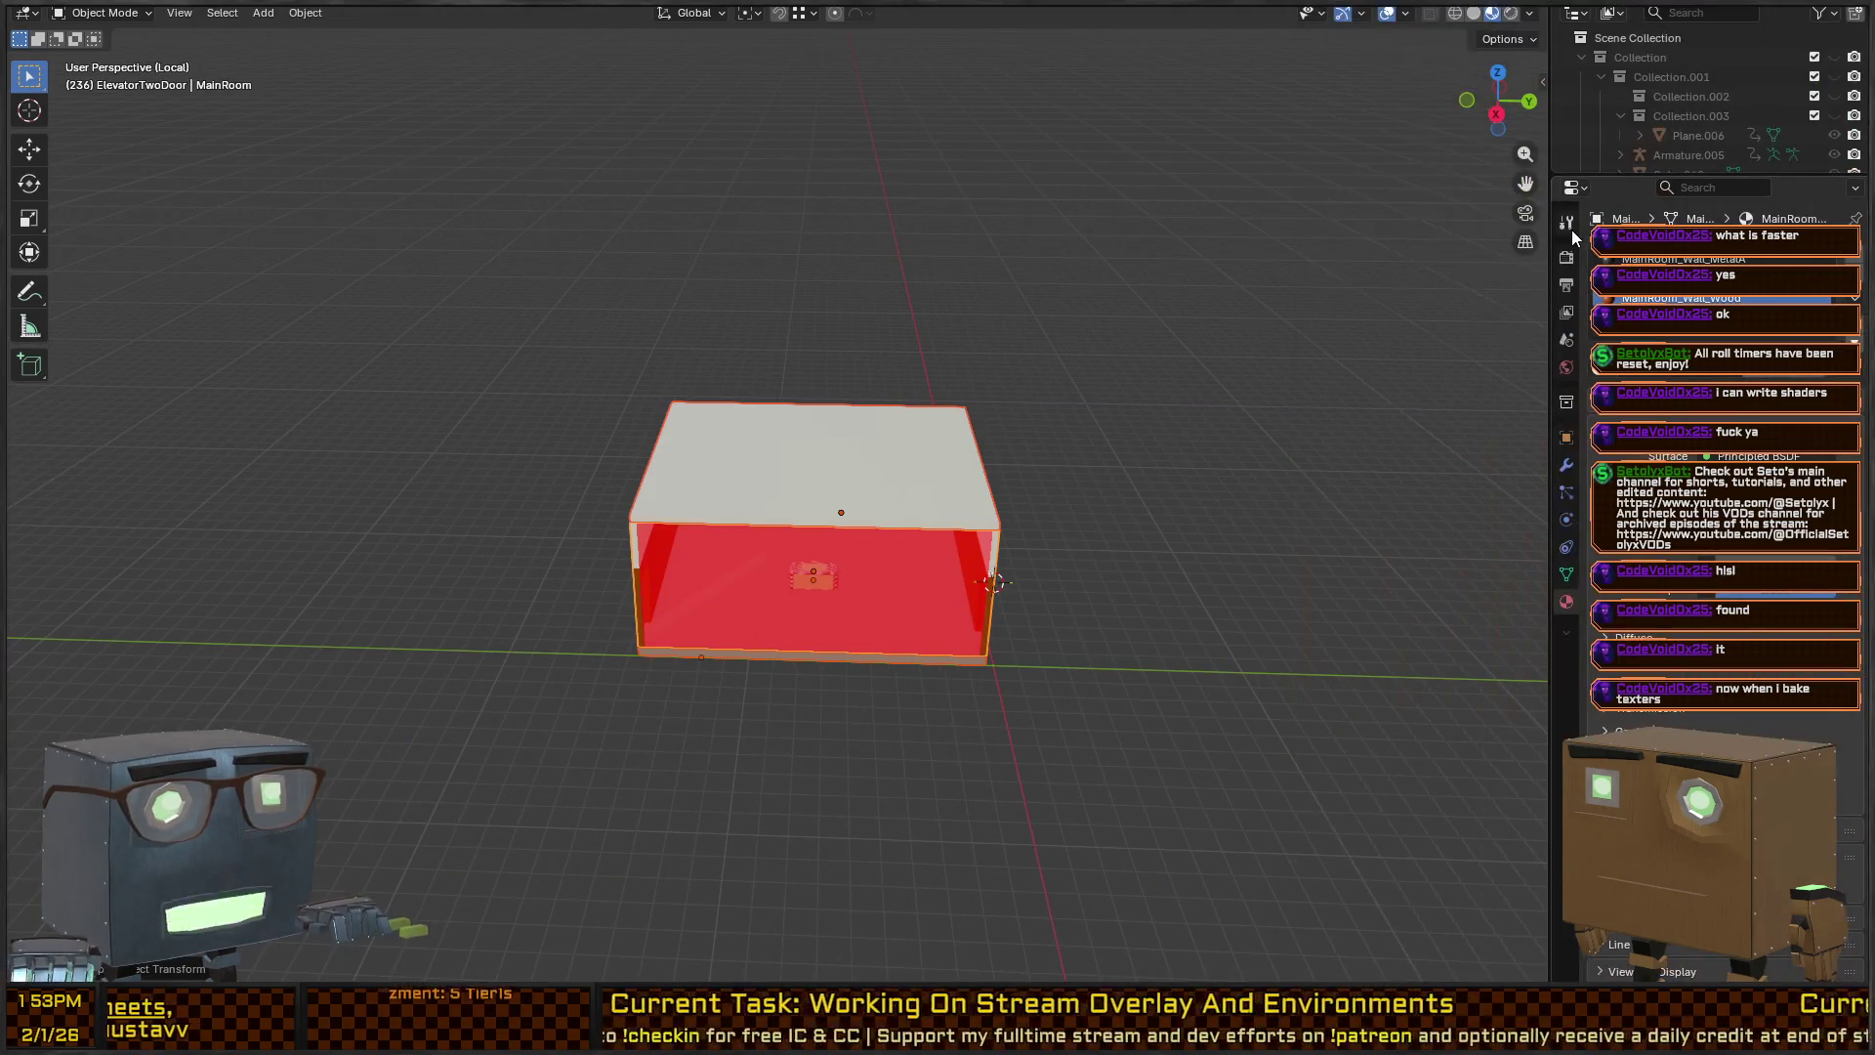
click(1567, 257)
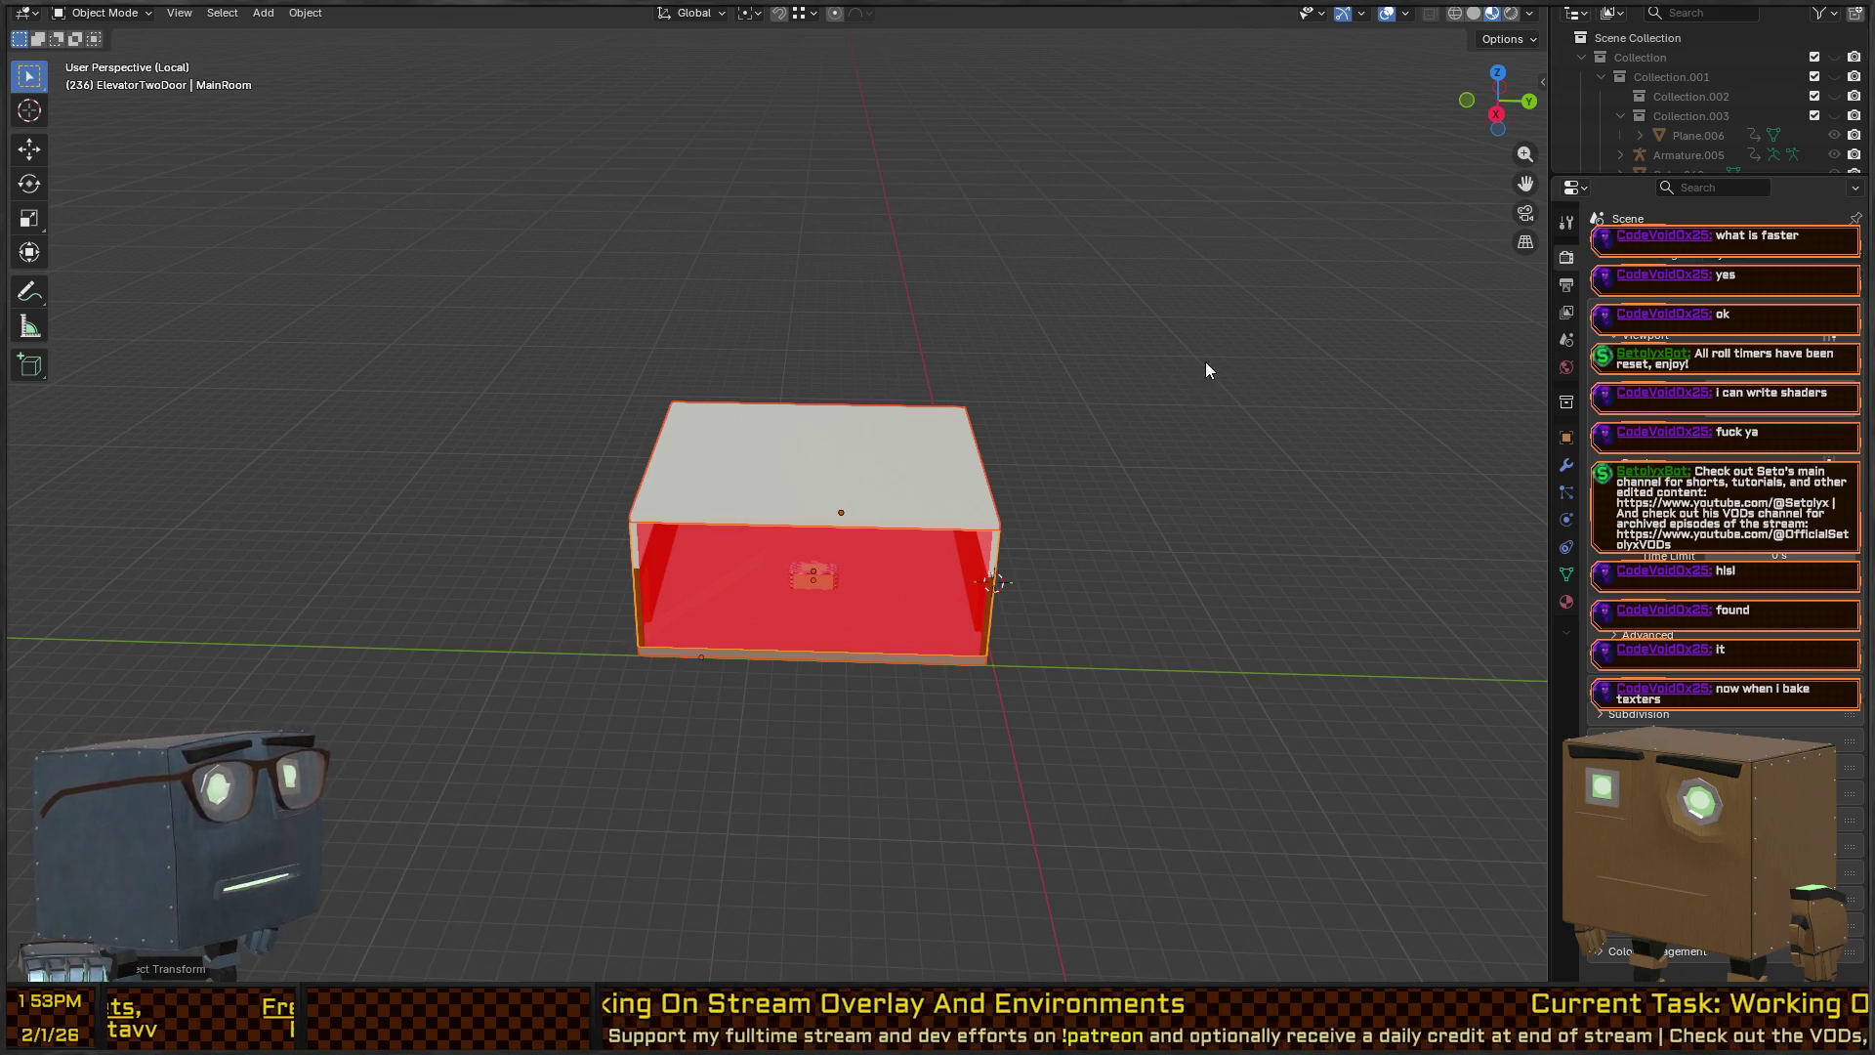
mouse_move(1189, 485)
mouse_down()
mouse_move(1097, 507)
mouse_move(880, 506)
mouse_up()
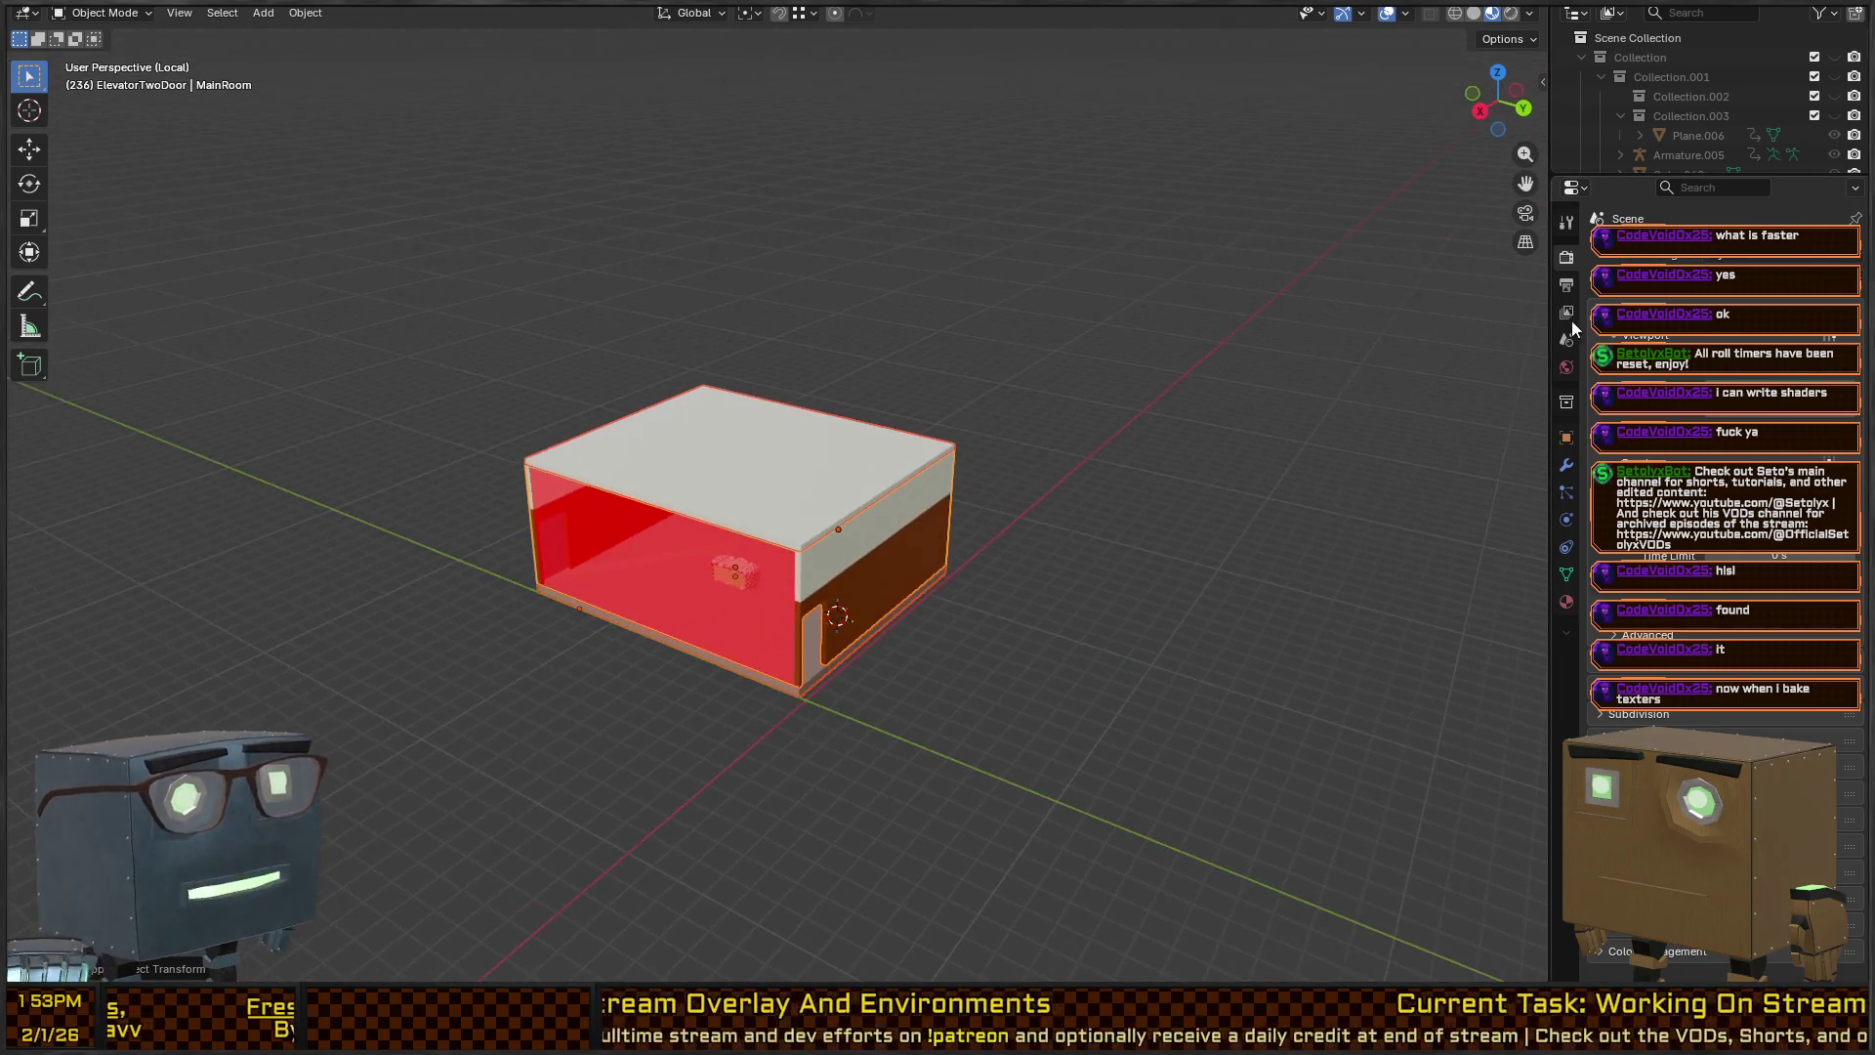
drag(972, 418, 1306, 406)
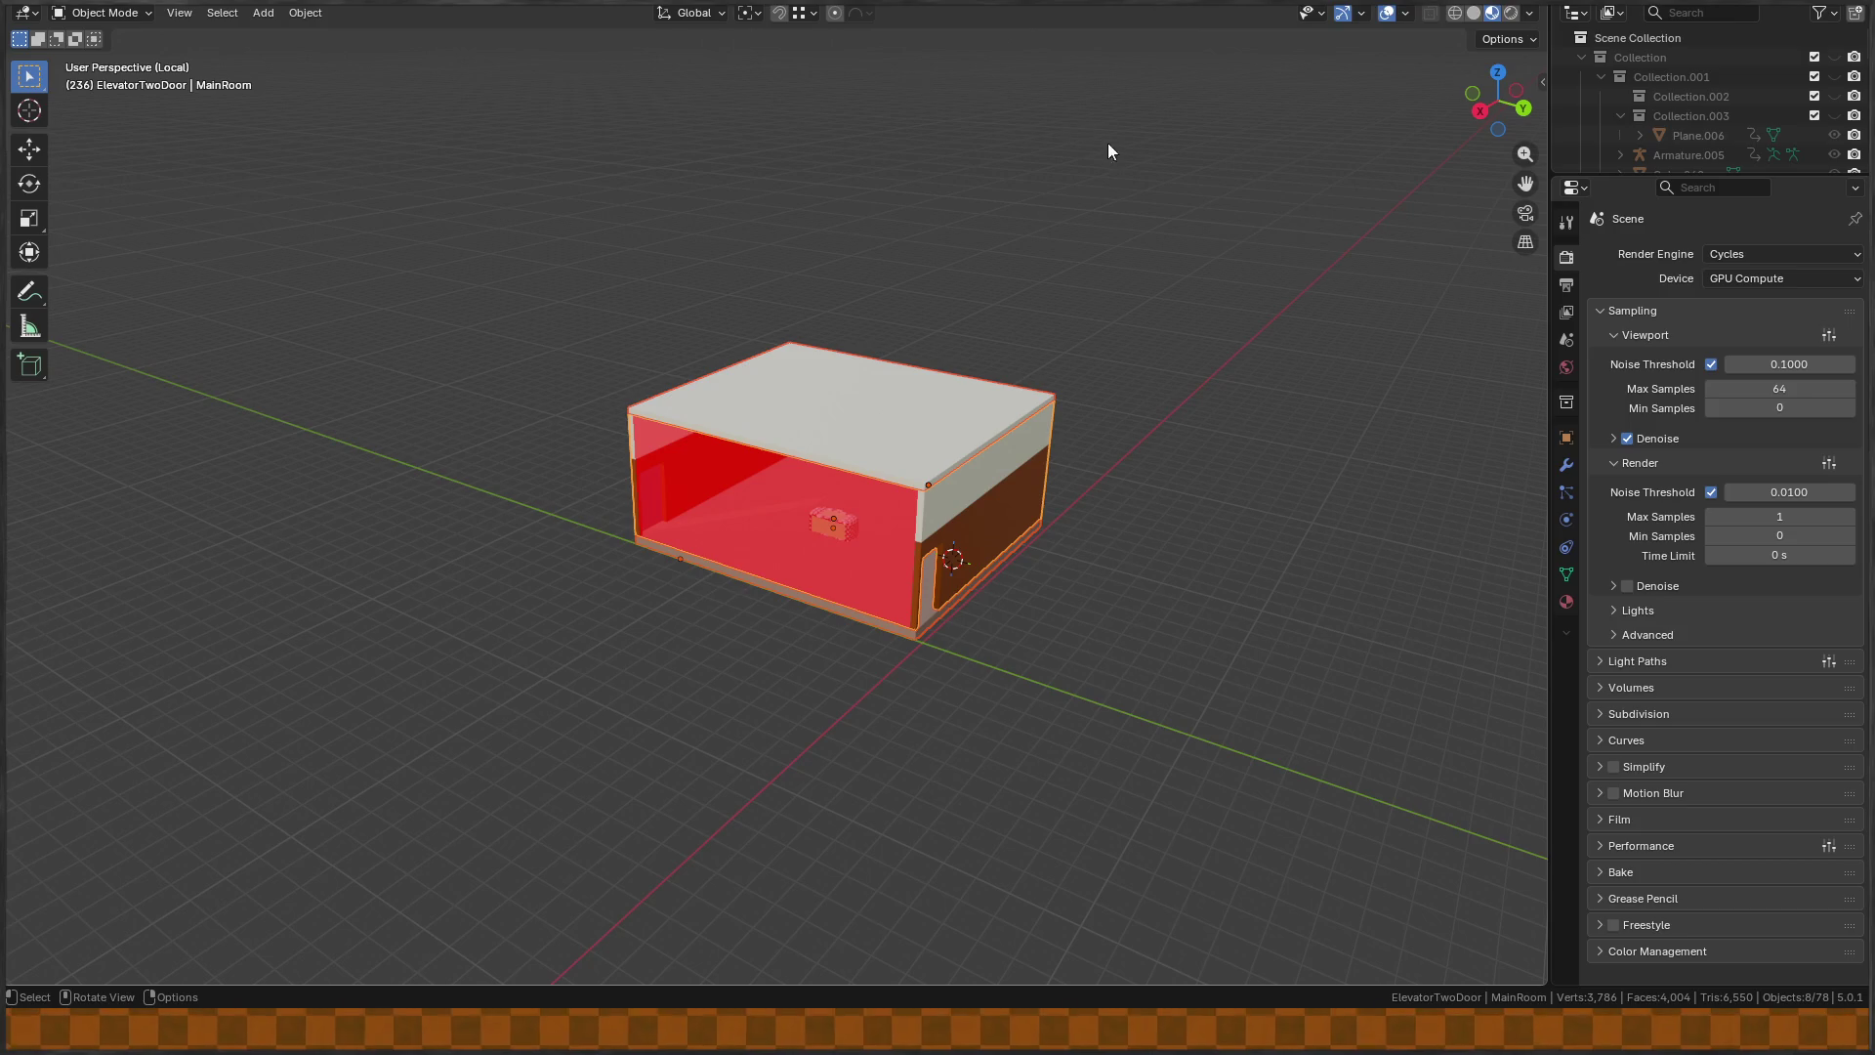
Expand the Cycles Bake panel showing Diffuse bake type, Color contribution and Image Textures output.
click(1647, 876)
scroll(1650, 831, down, 6)
scroll(1641, 635, down, 2)
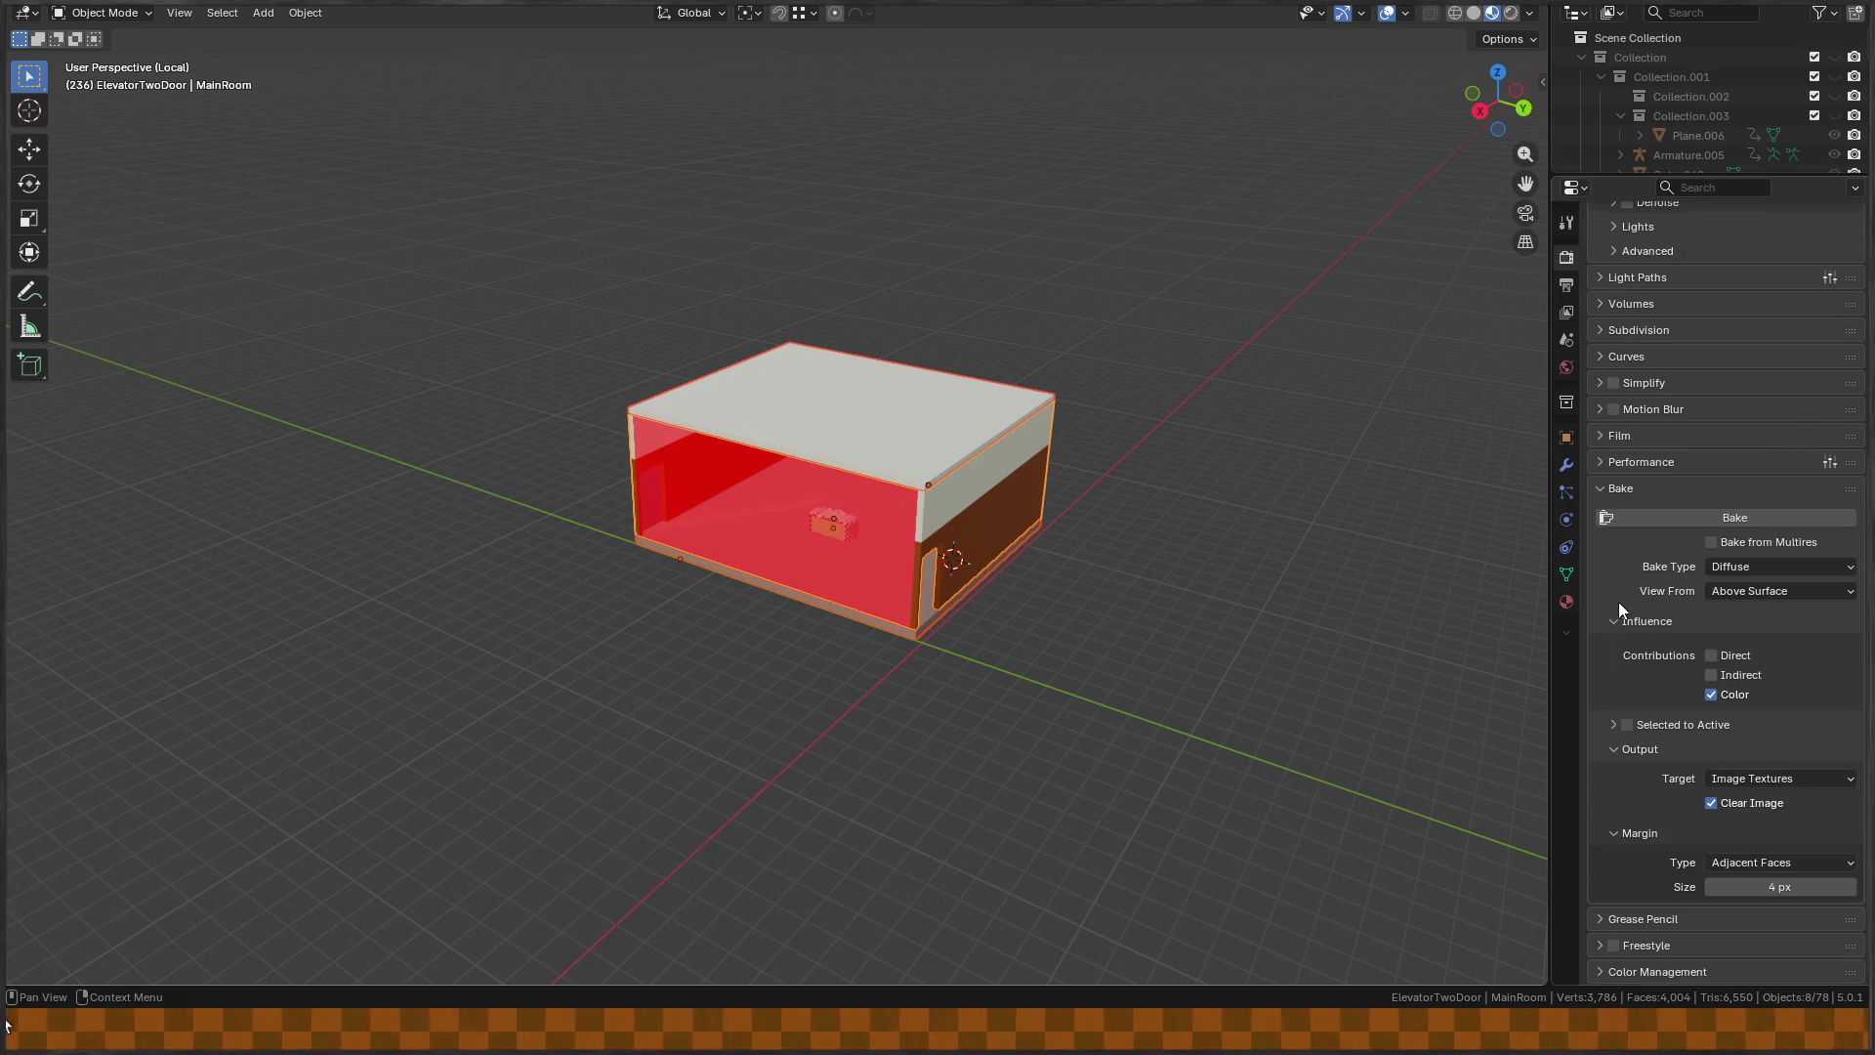